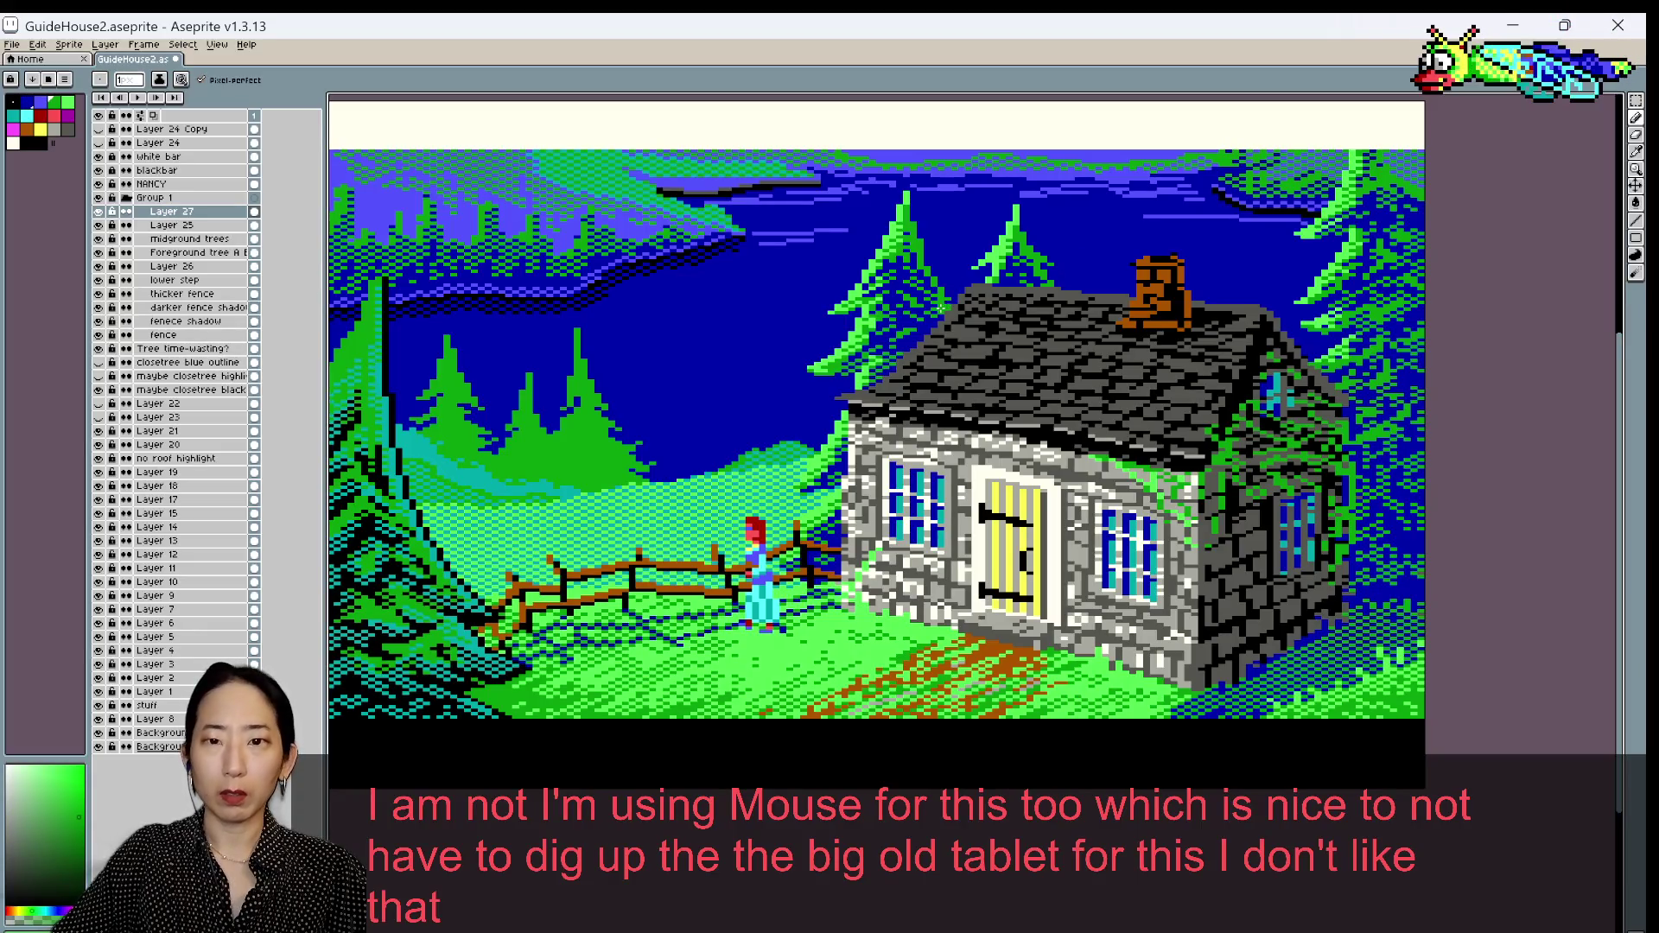
Eyedrop the sky blue and tree green, paint pixels on the pine tree's edge, and save.
left_click(949, 300, "alt")
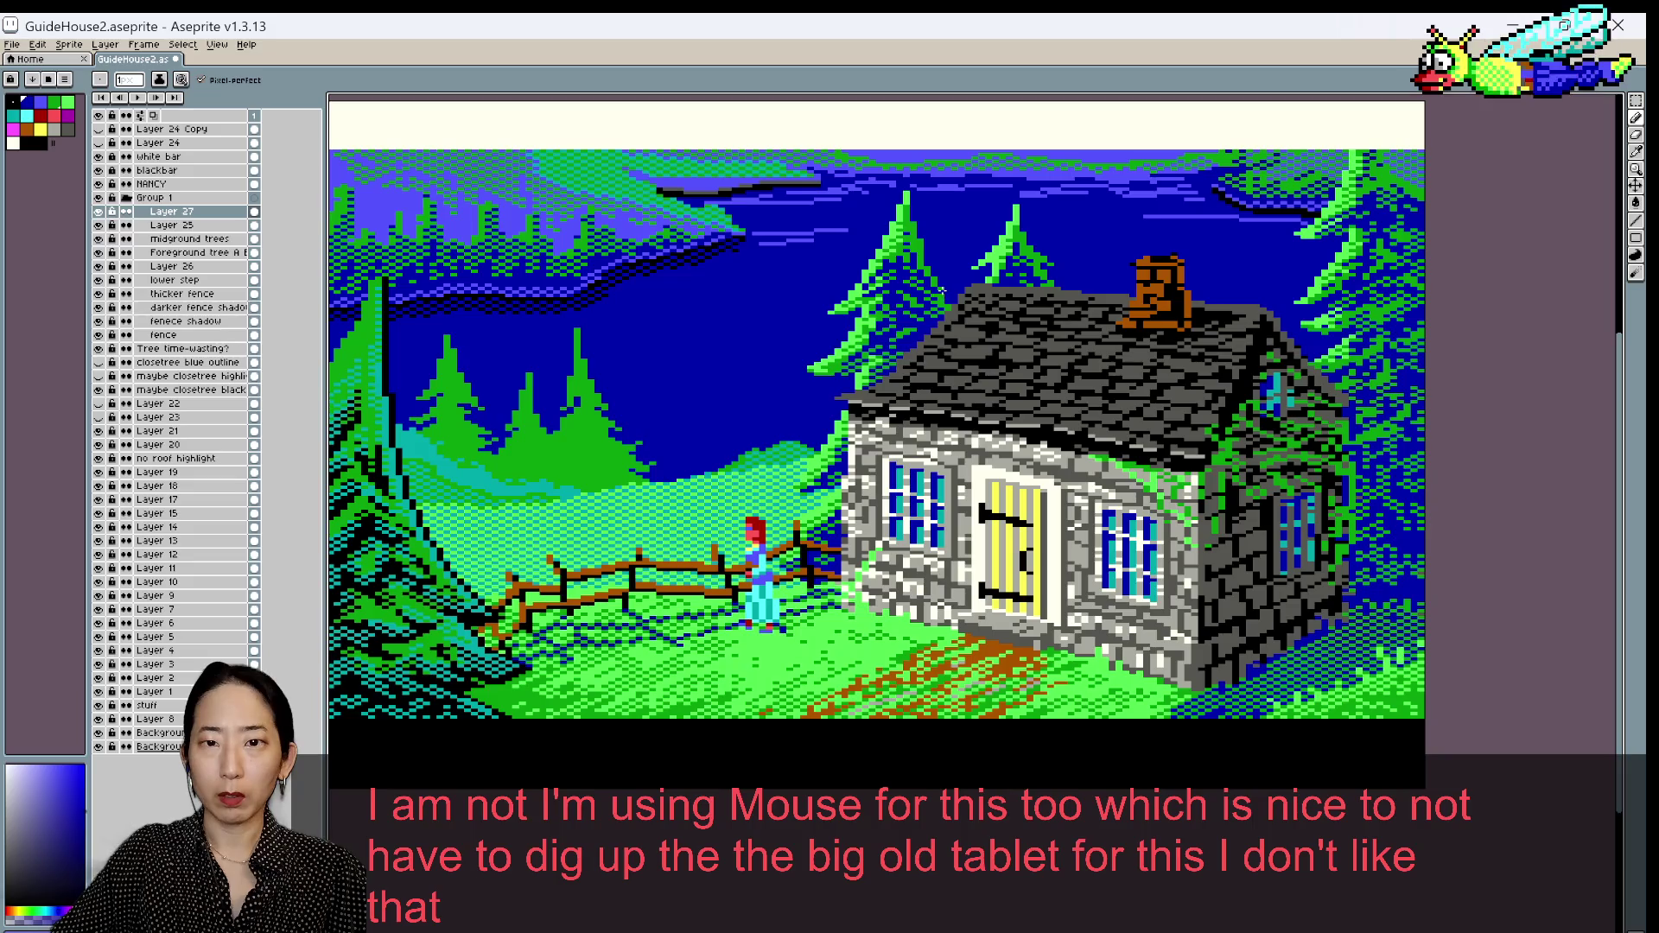
left_click(938, 290, "alt")
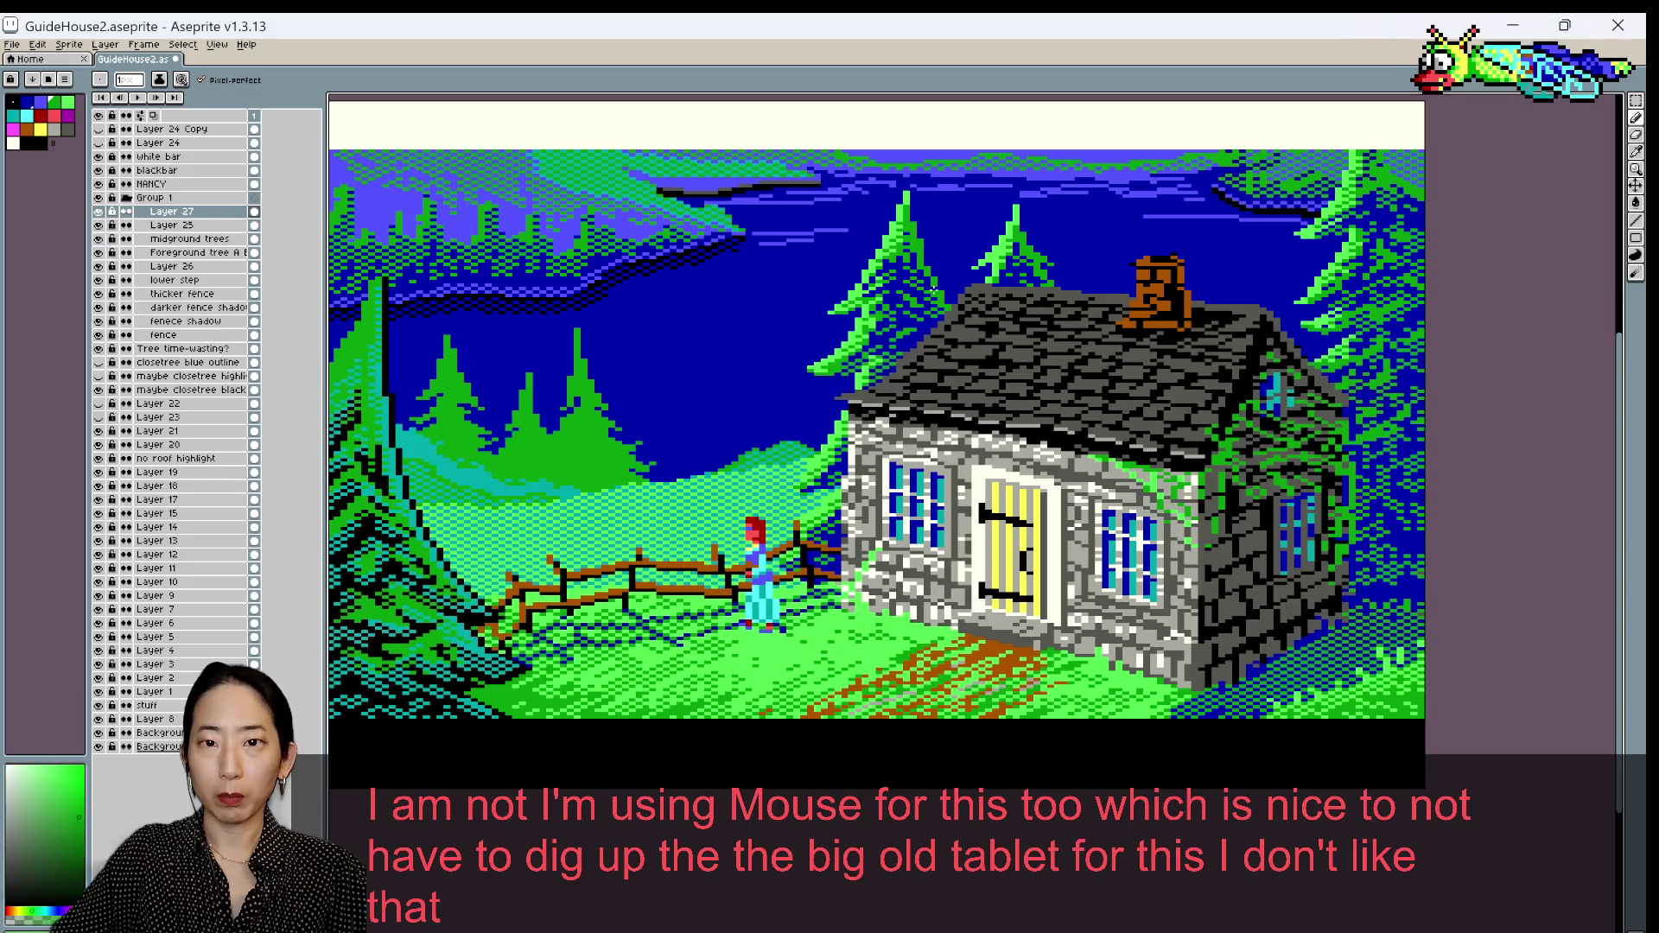
key("ctrl+s")
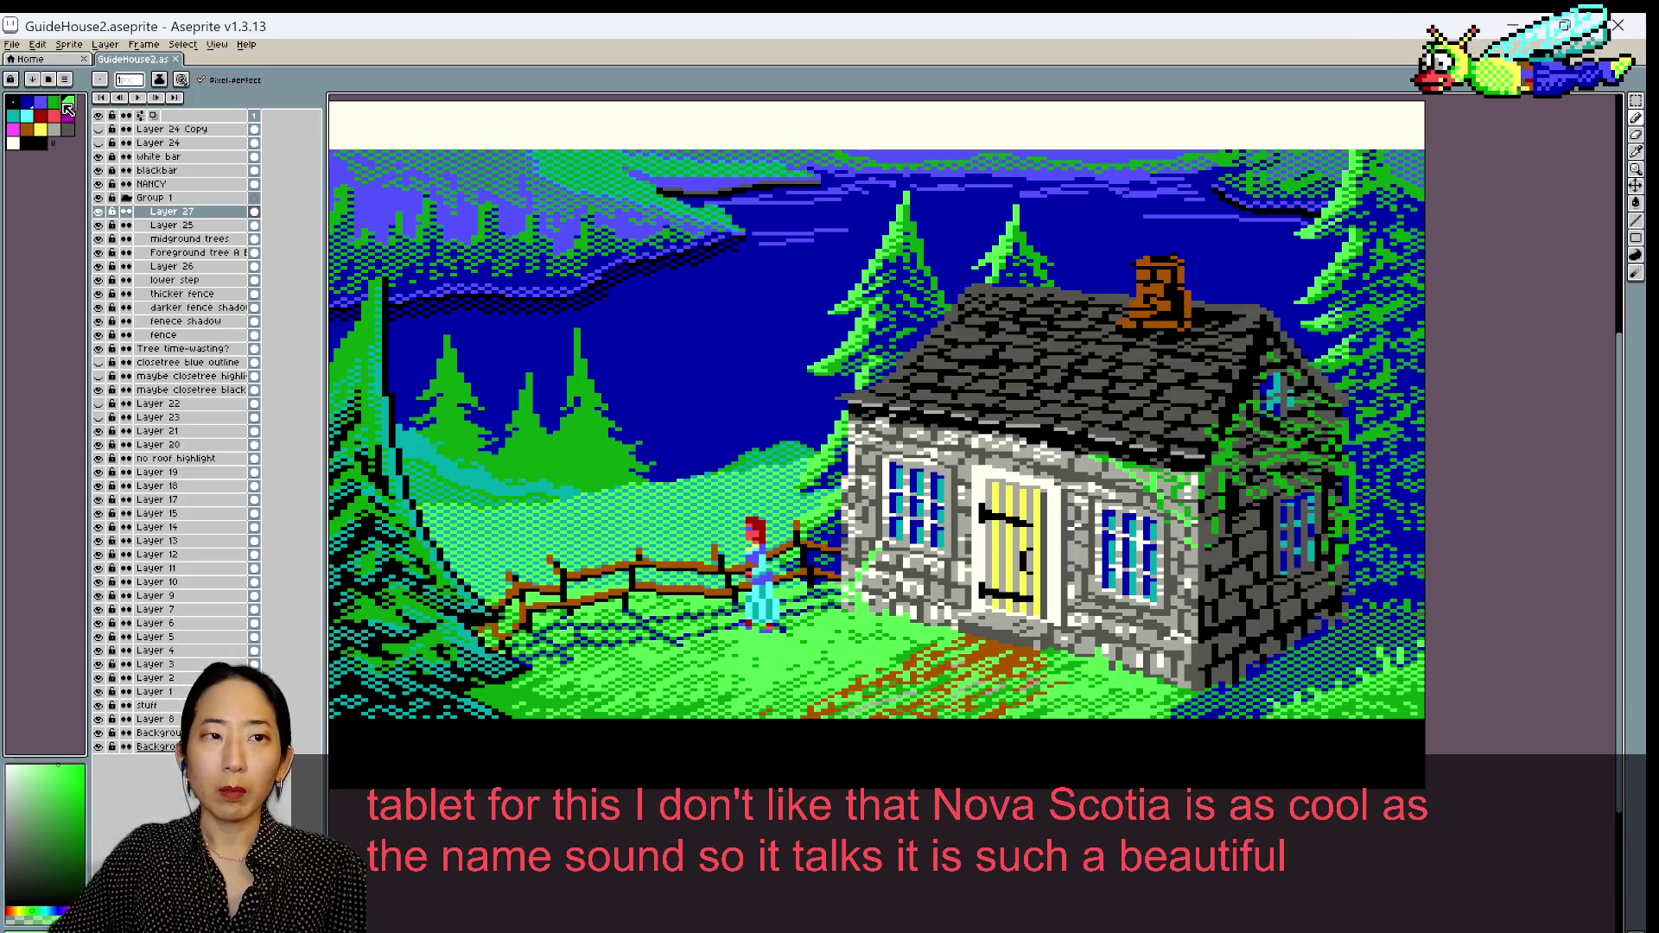
left_click(1349, 344)
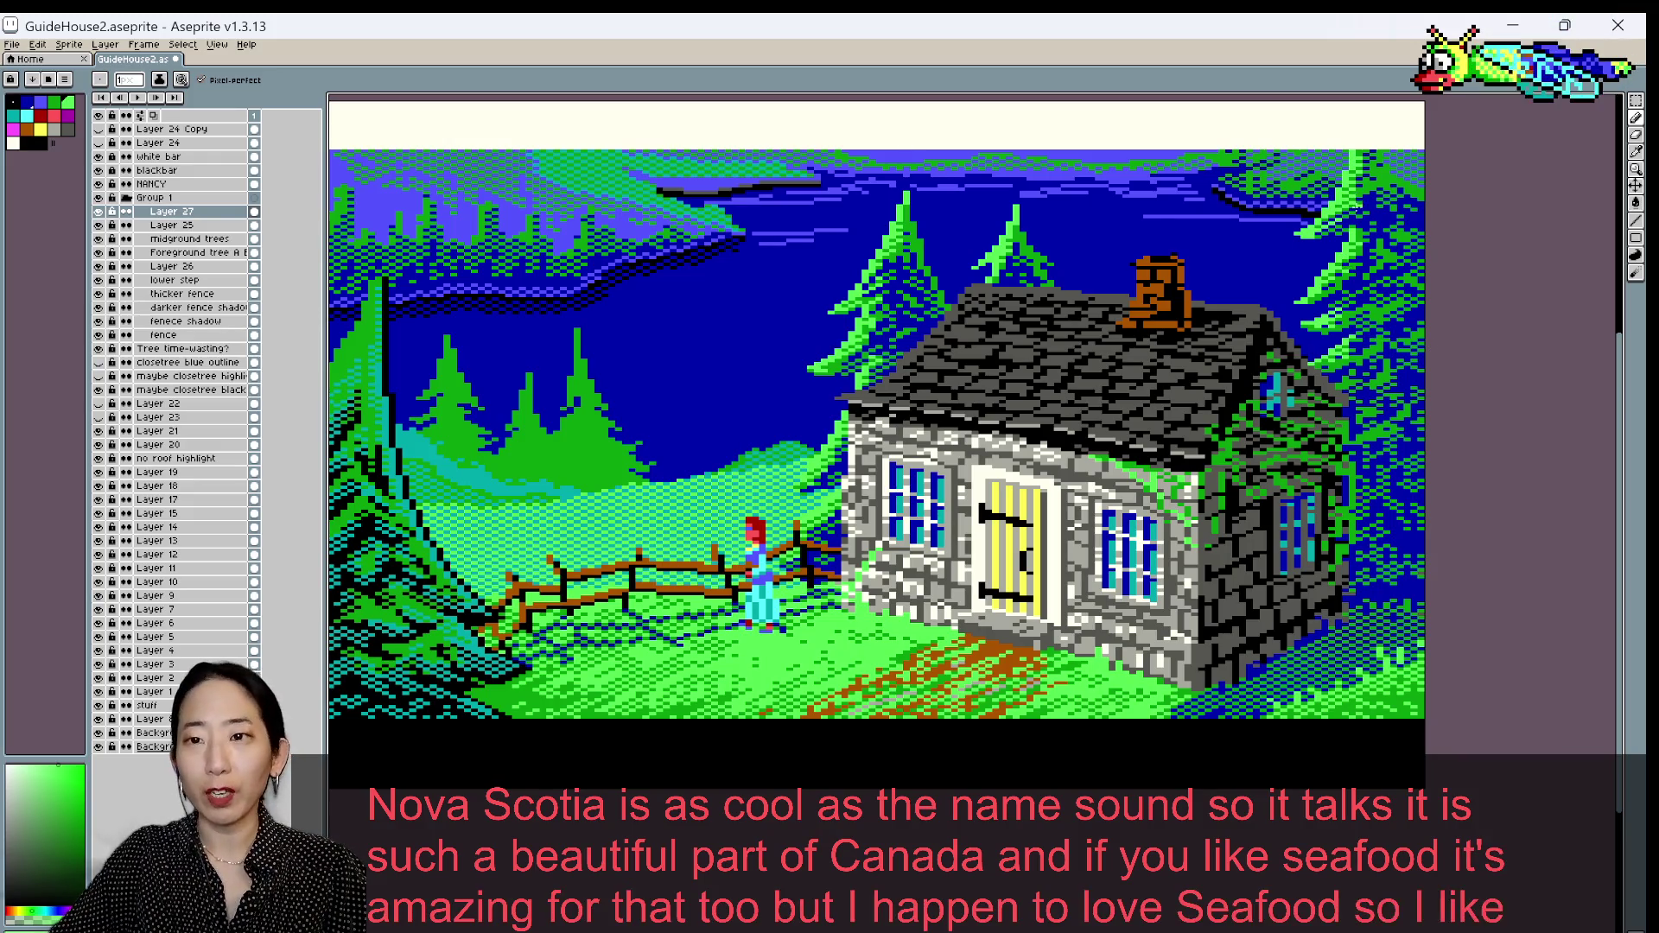
left_click(1352, 234, "alt")
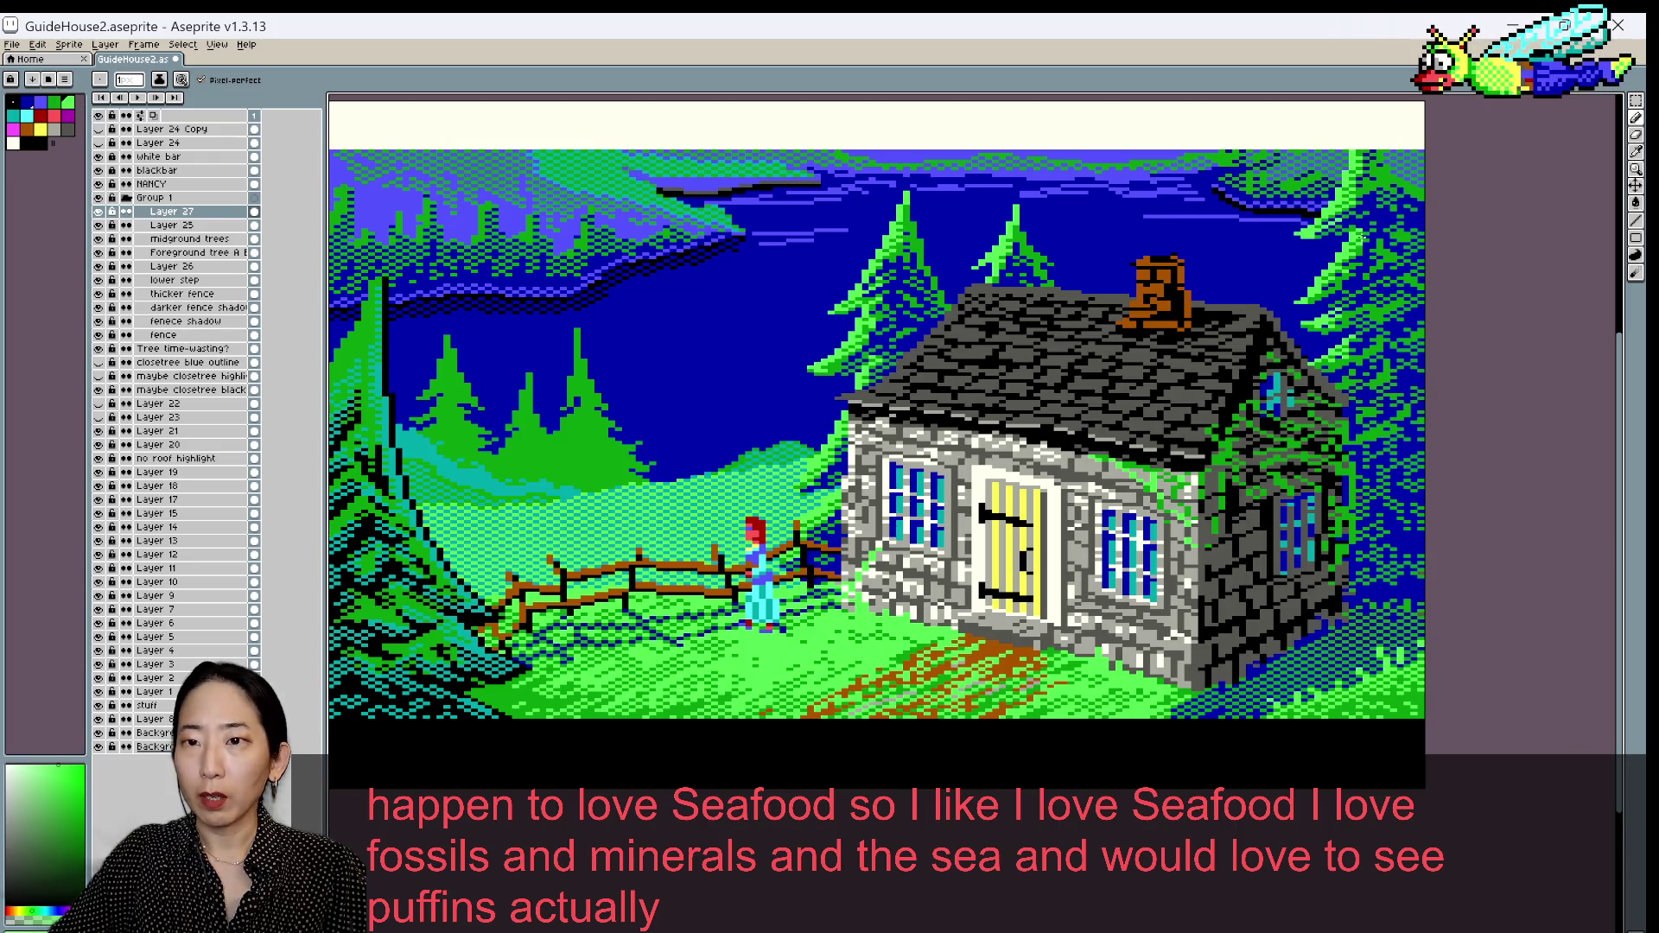
key("ctrl+s")
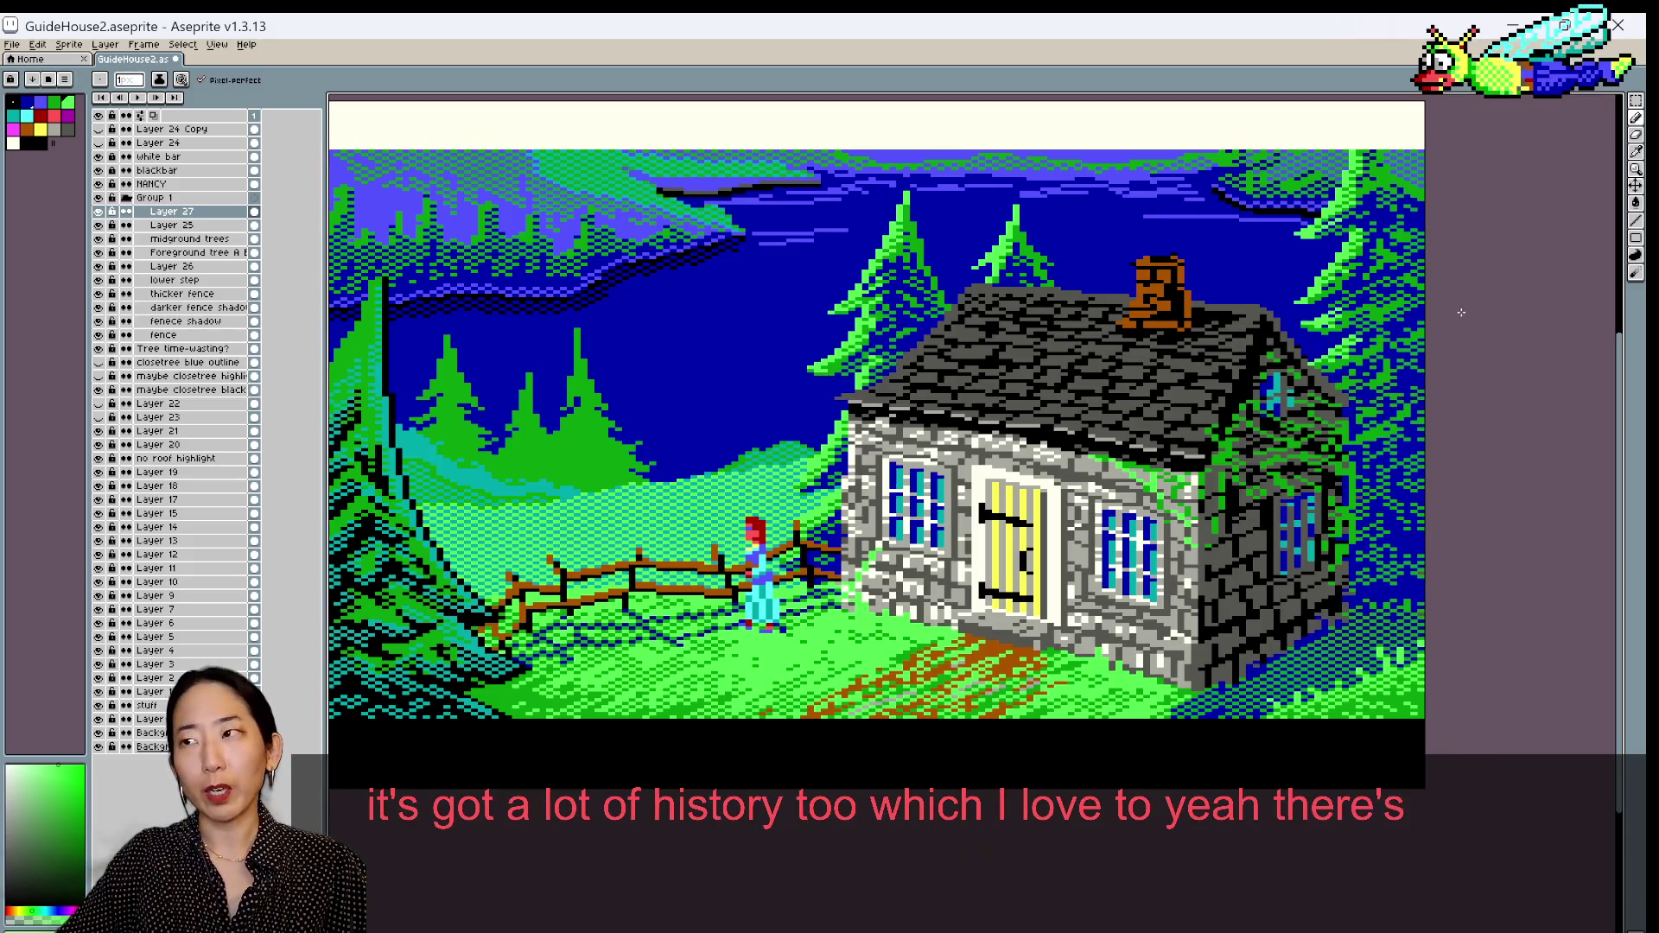
key("ctrl+s")
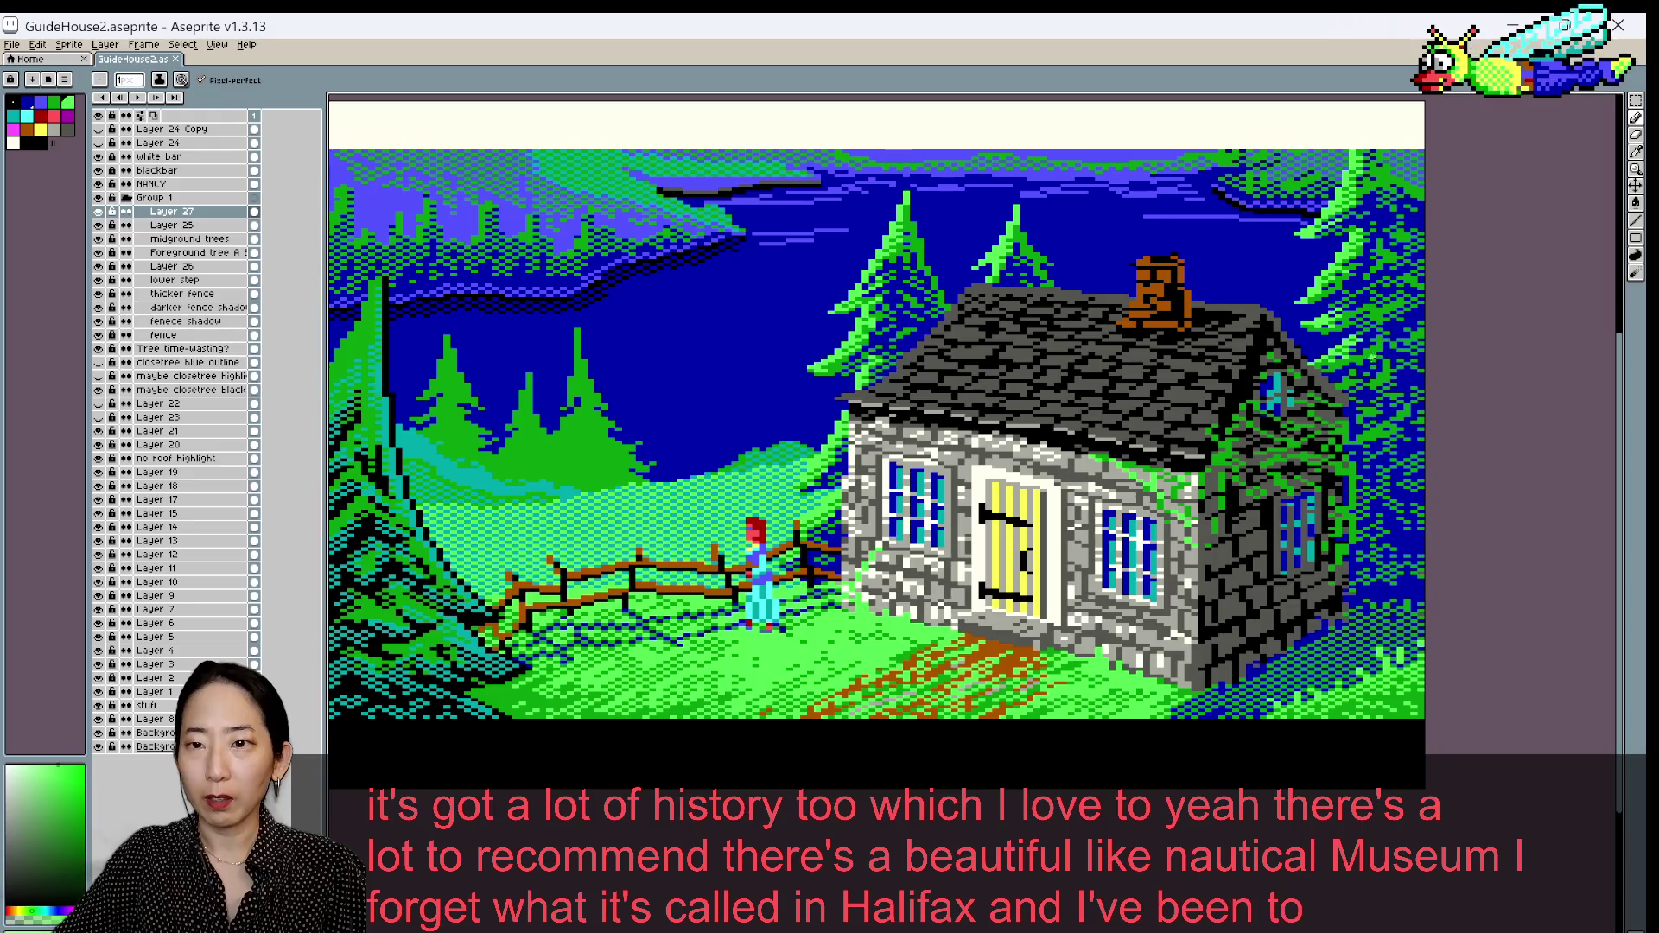
Alternate between the tree green and dark sky blue, ending on the sky blue beside the house.
left_click(56, 107)
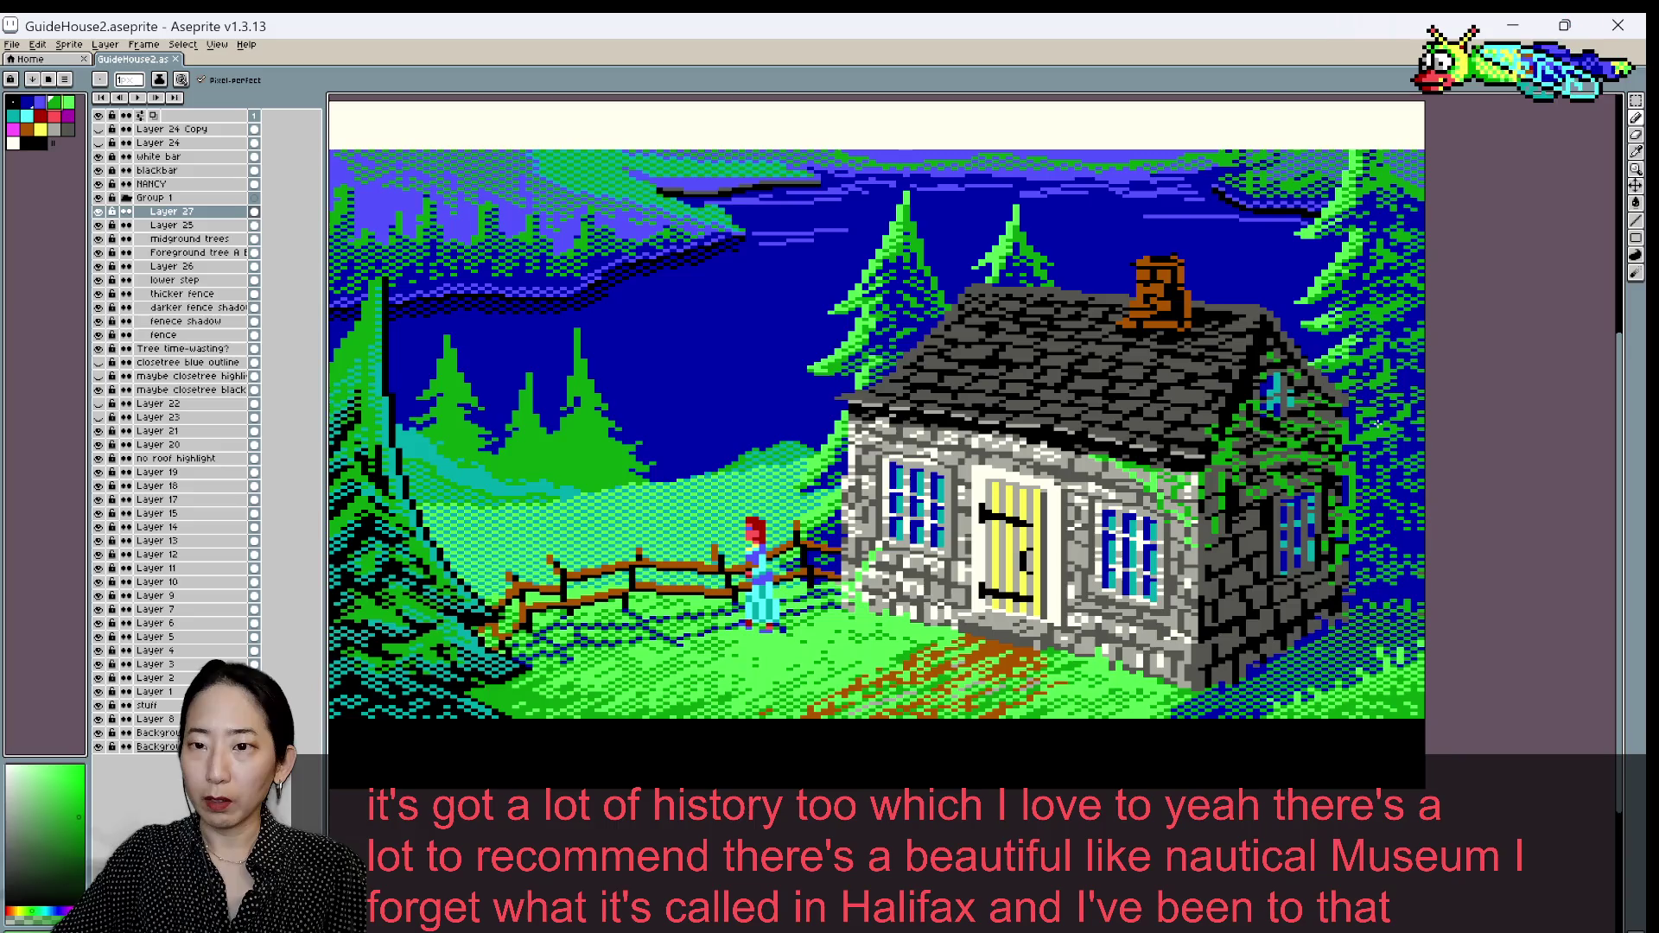
left_click(1353, 424, "alt")
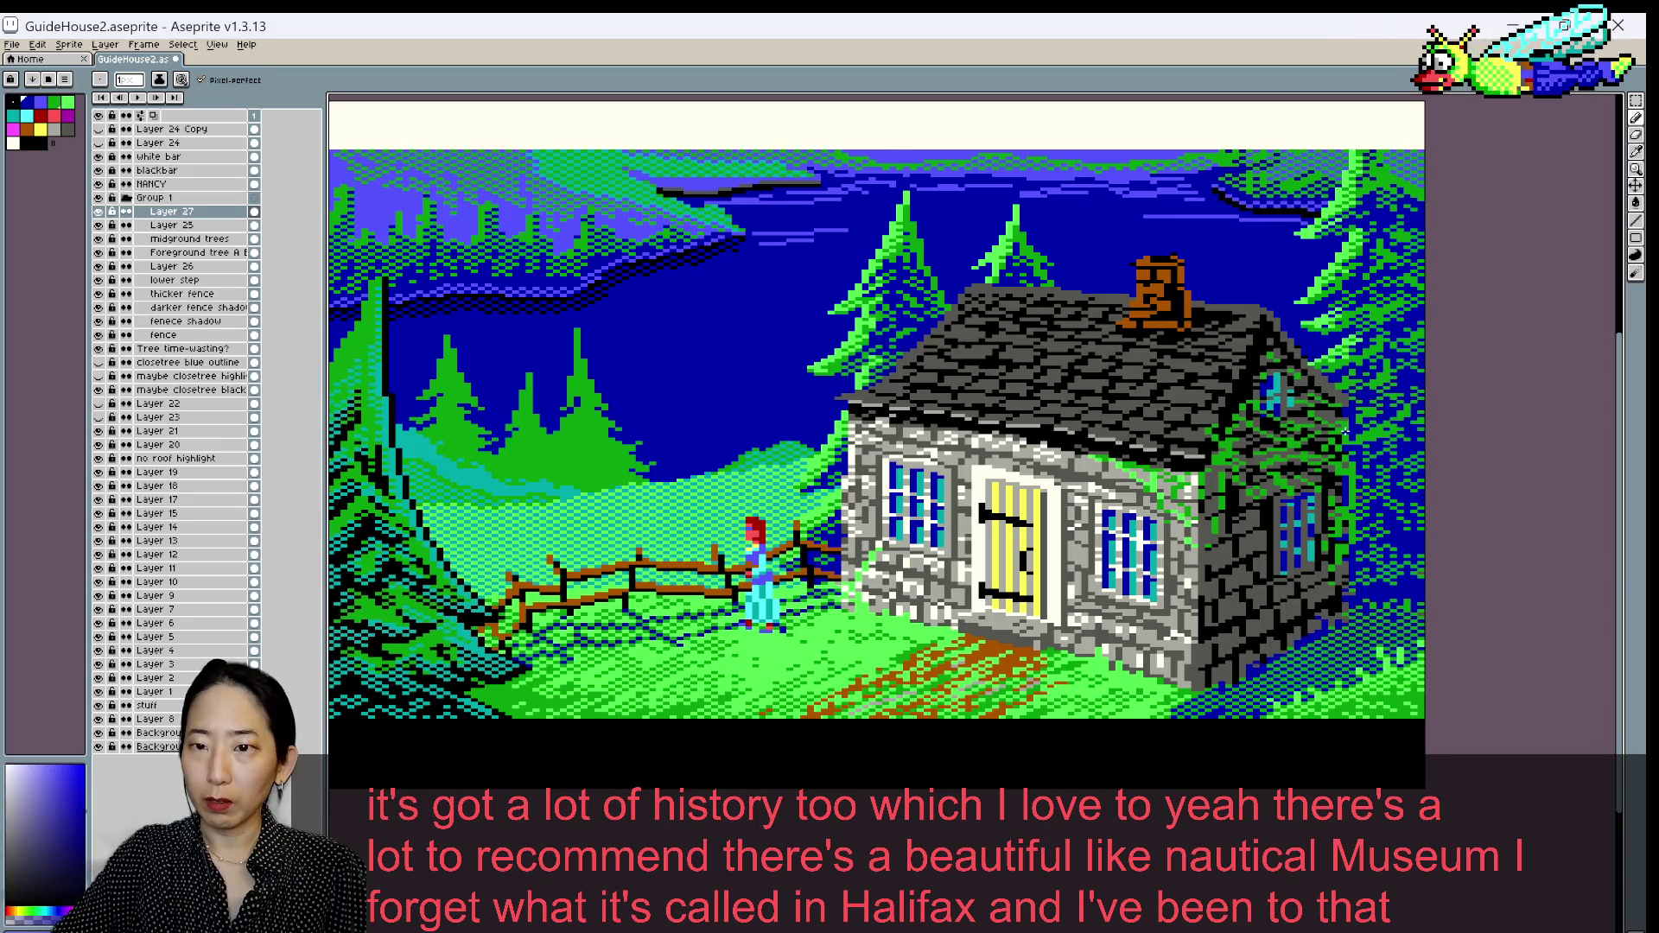
left_click(1353, 412, "alt")
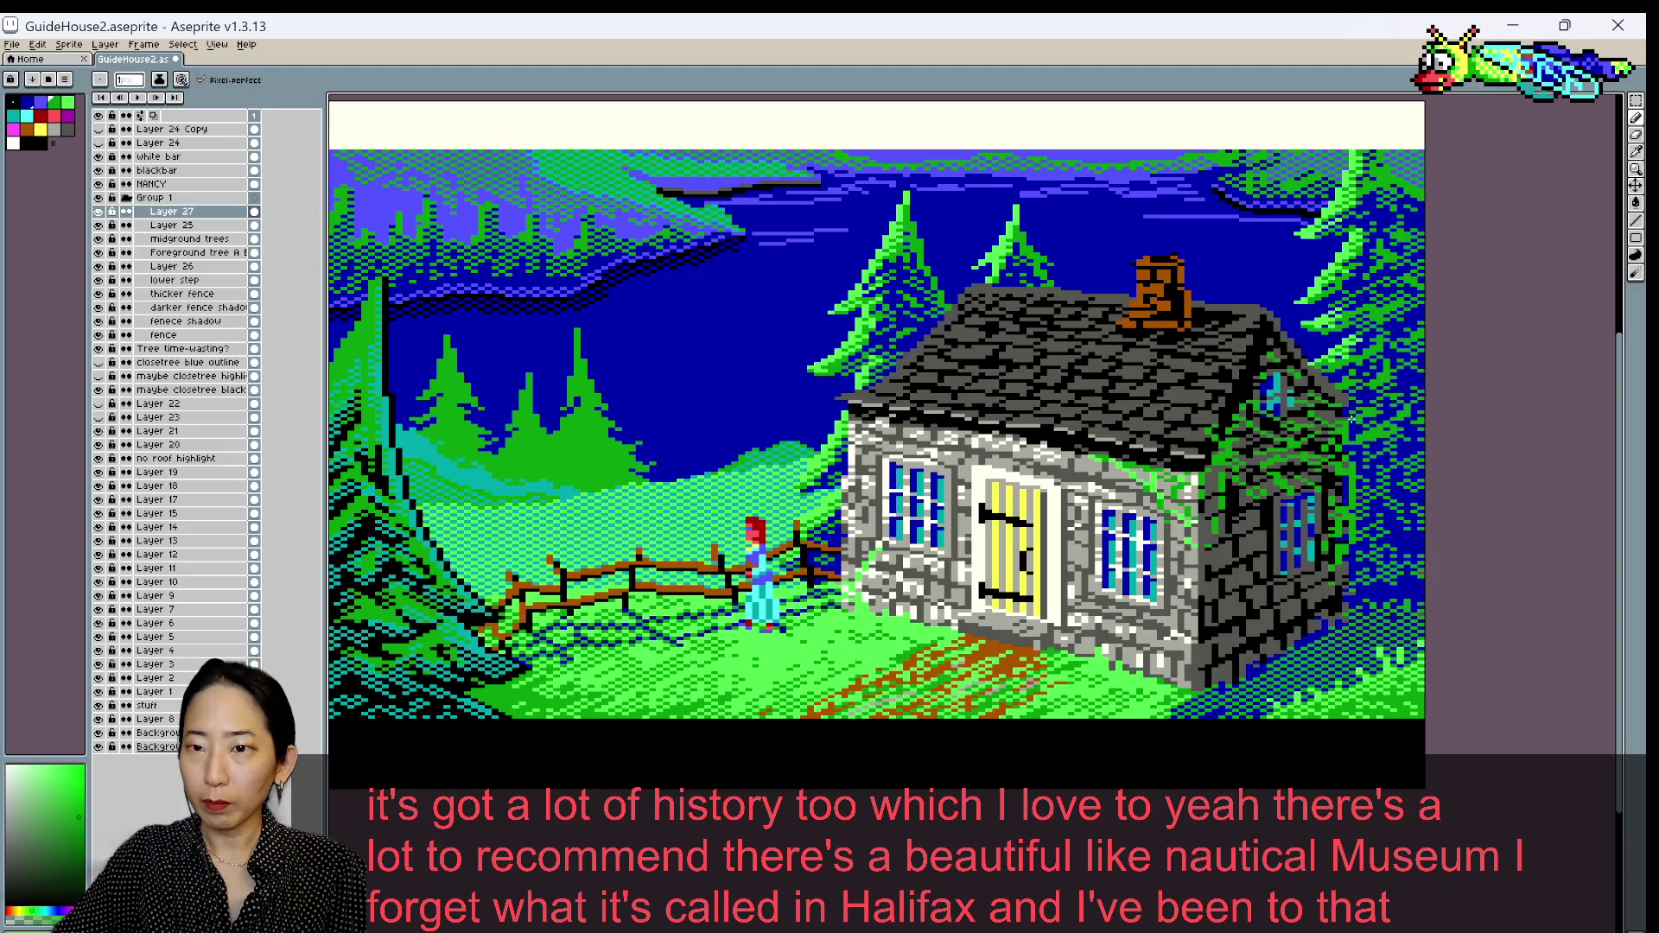
left_click(1358, 419, "alt")
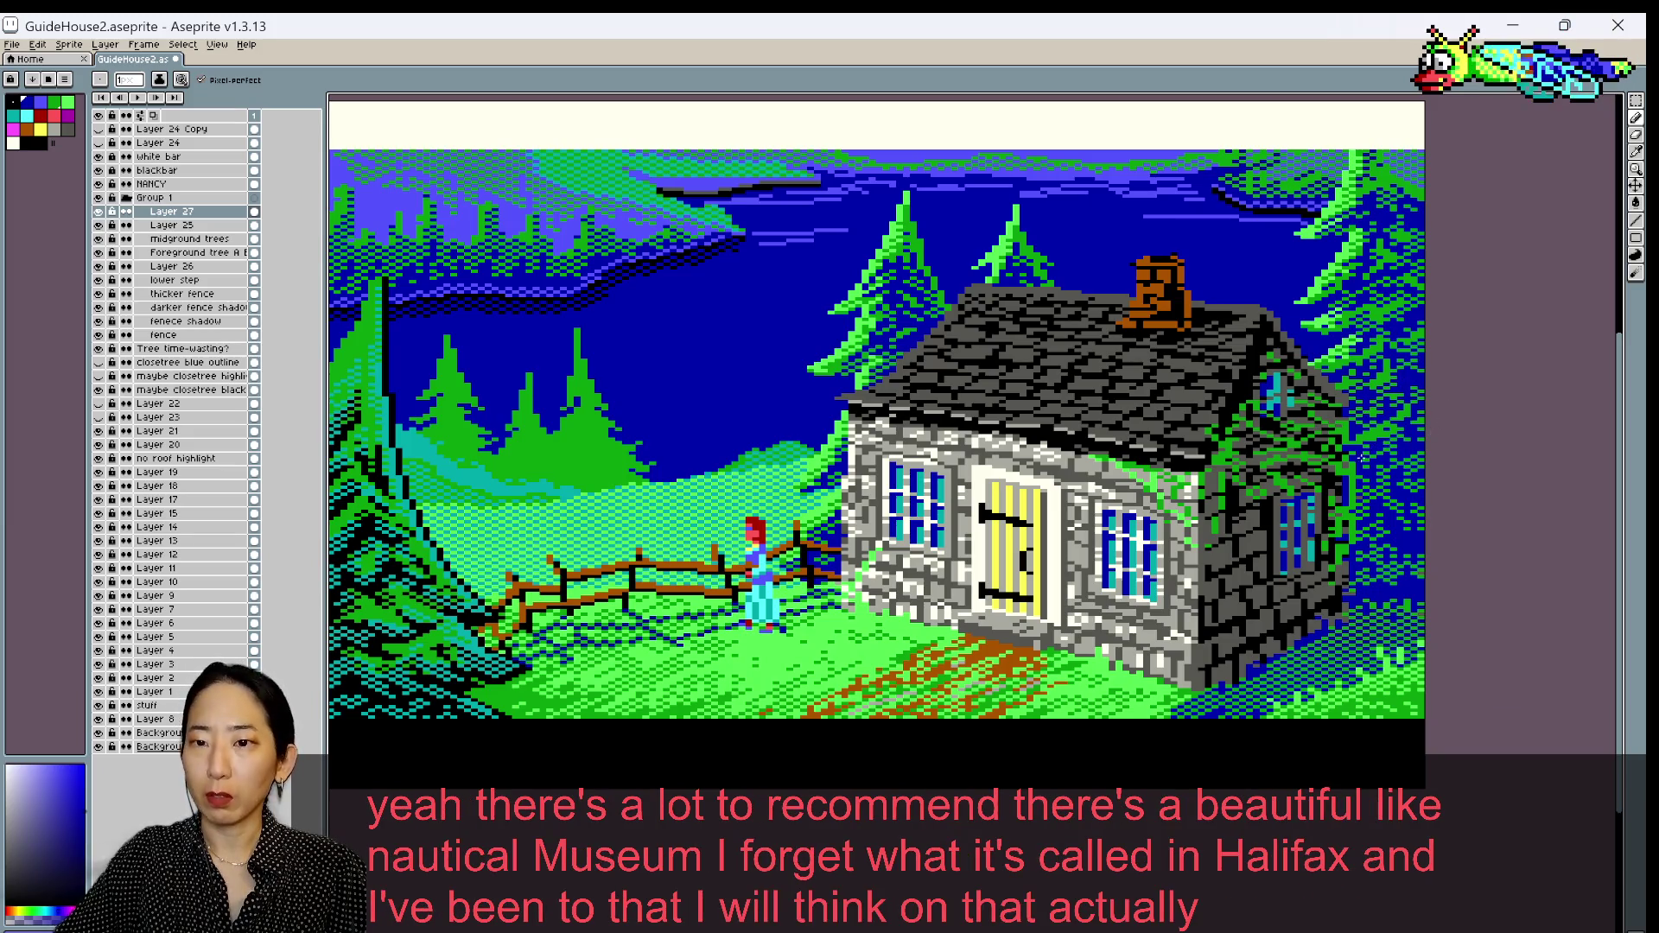
left_click(1345, 440, "alt")
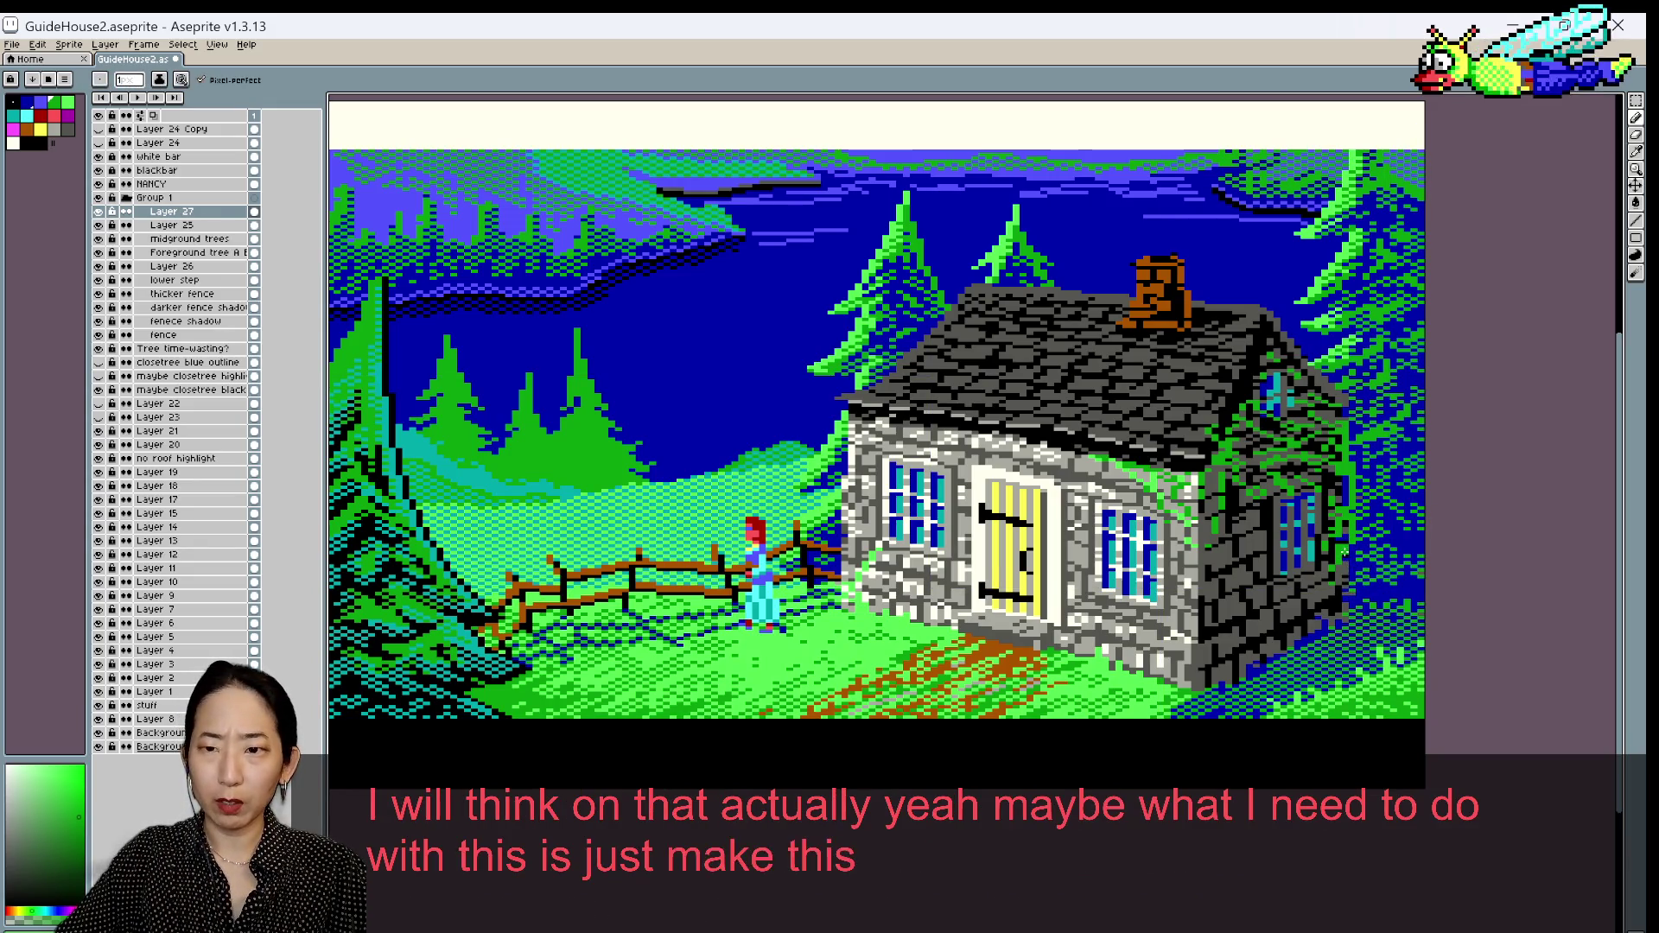
left_click(1350, 574, "alt")
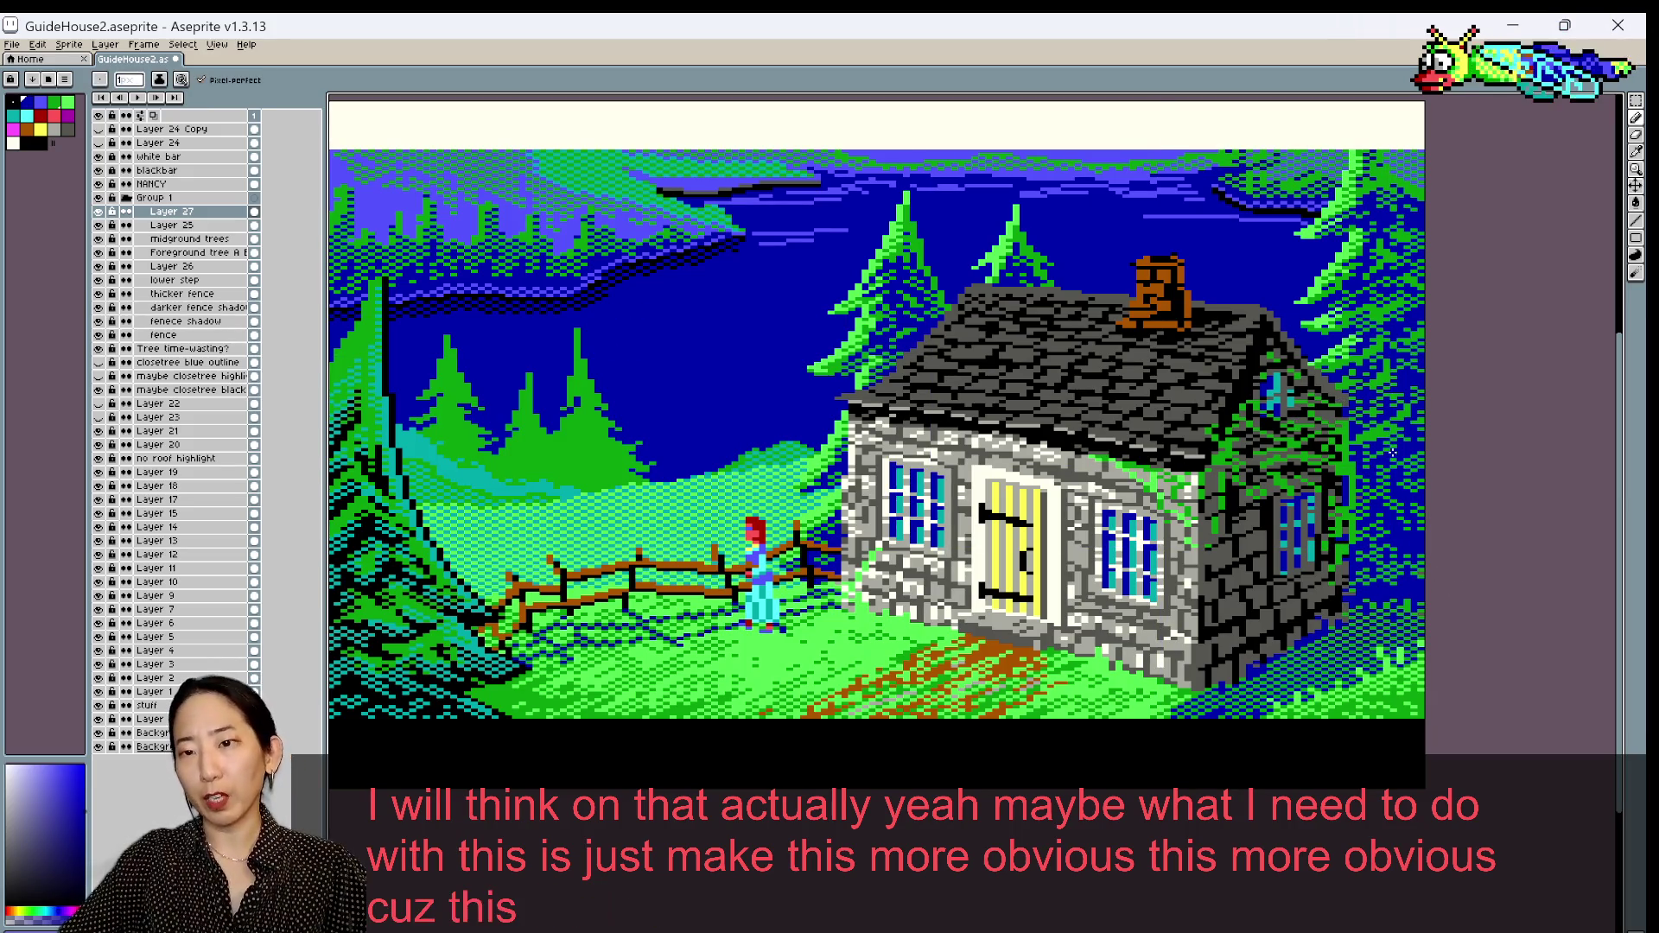
scroll(1357, 475, "down", 1)
Alternately sample the tree green and sky blue along the pine edge, then save.
scroll(1386, 463, "up", 1)
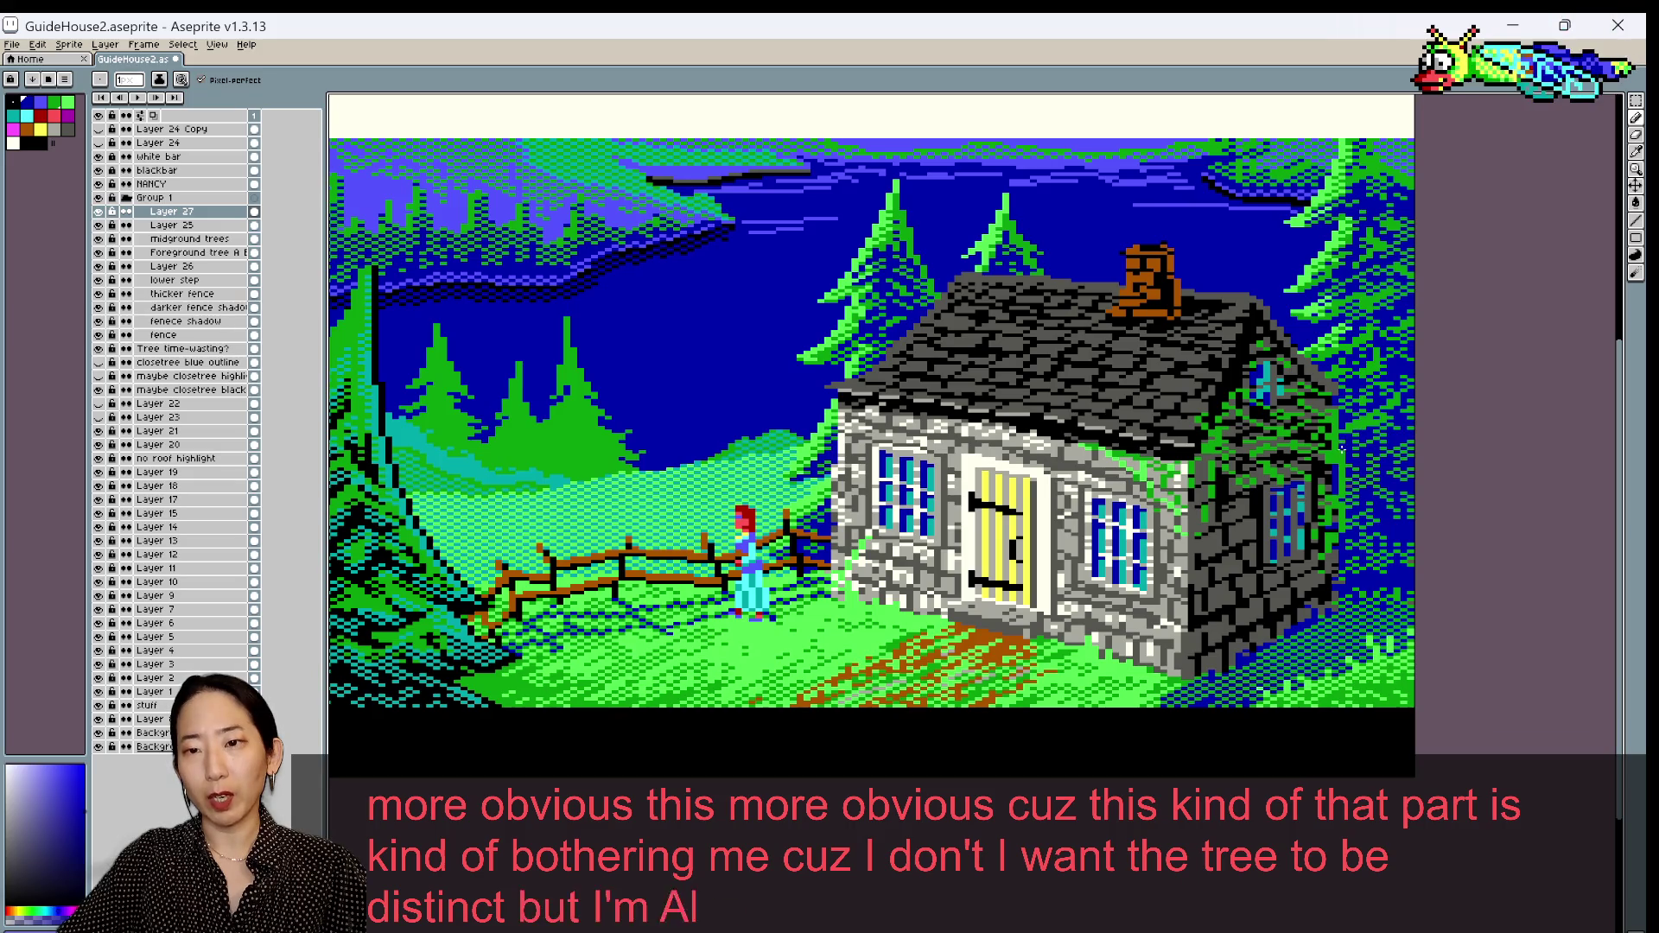
left_click(1357, 429, "alt")
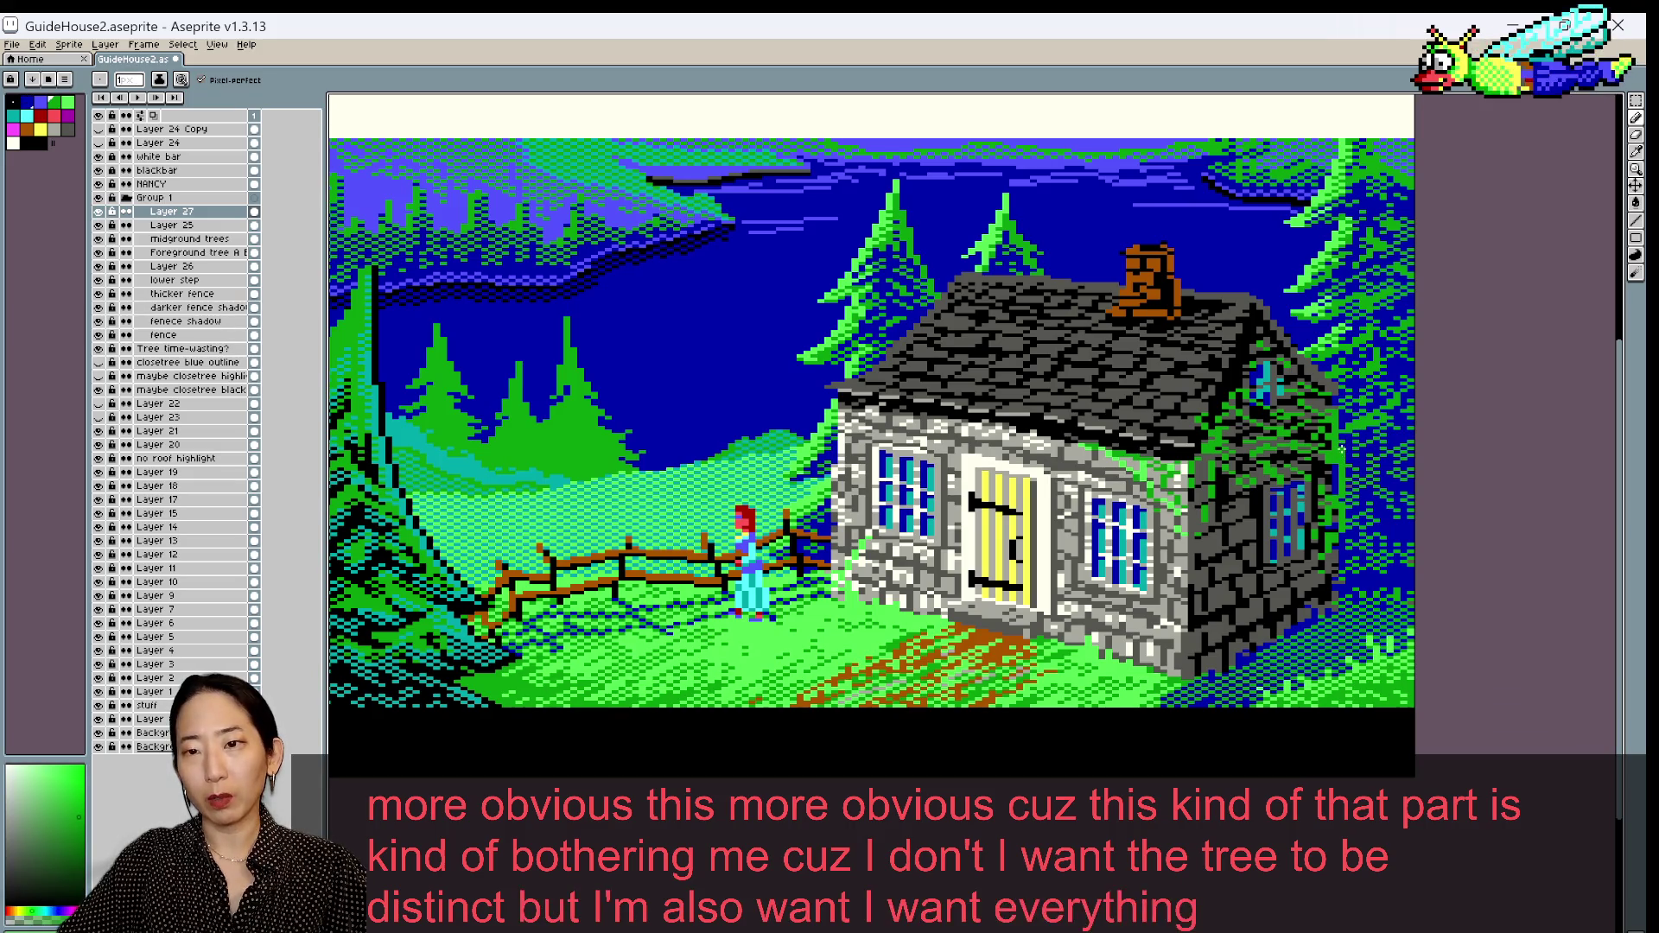
left_click(1343, 451, "alt")
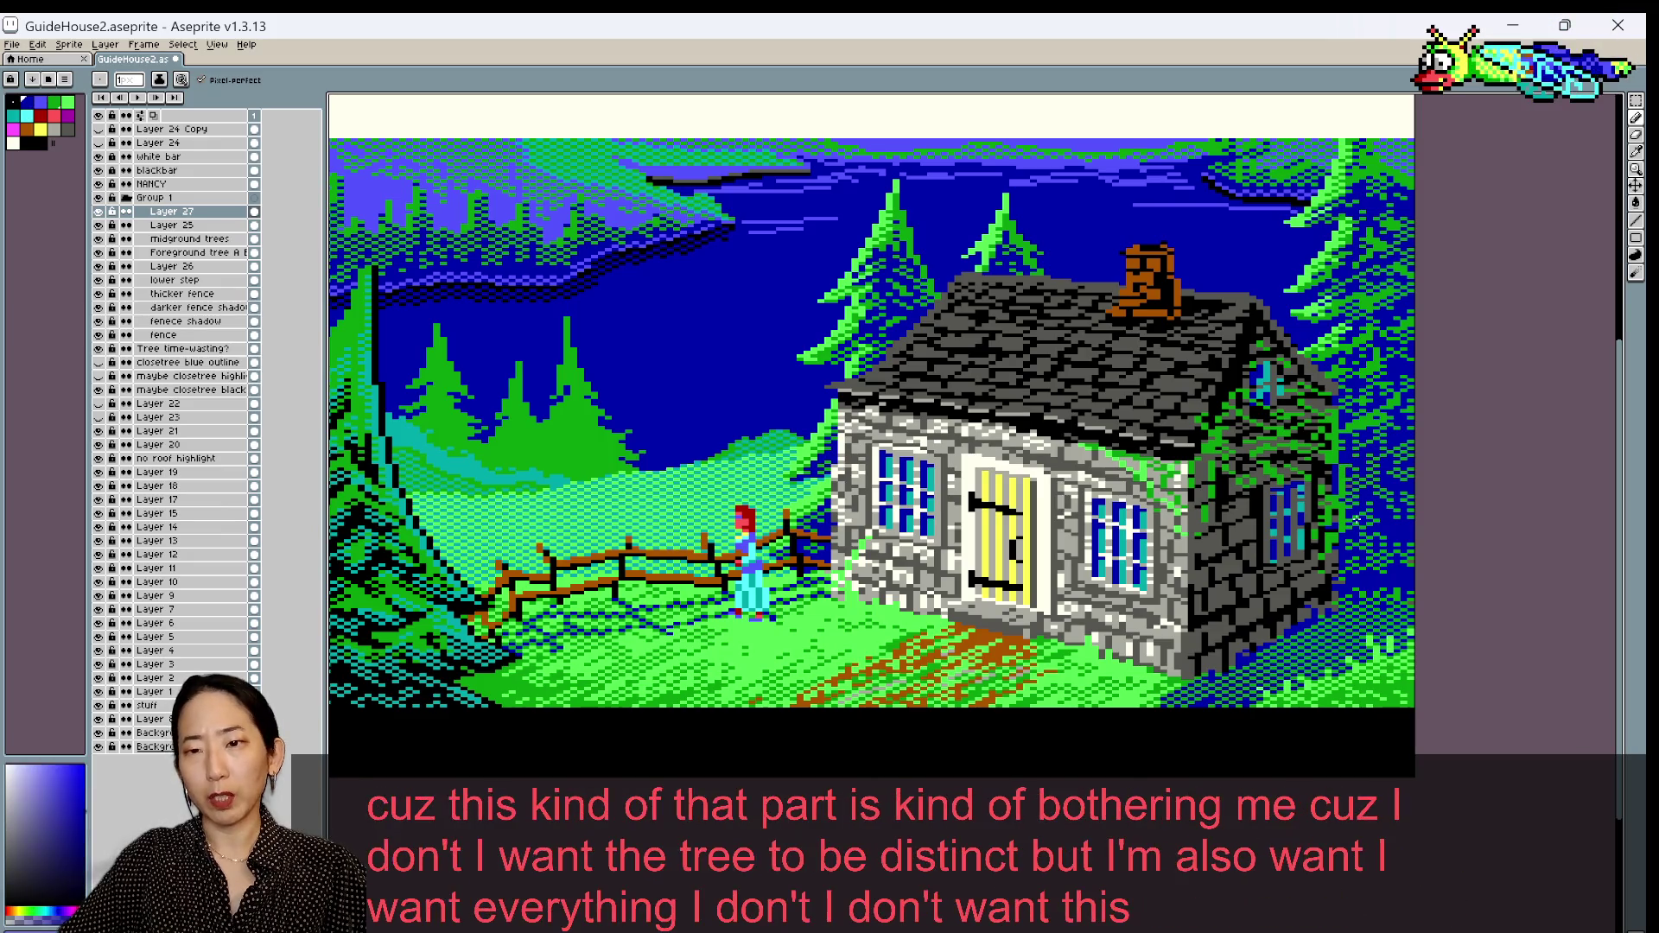
left_click(1338, 455, "alt")
left_click(1346, 466, "alt")
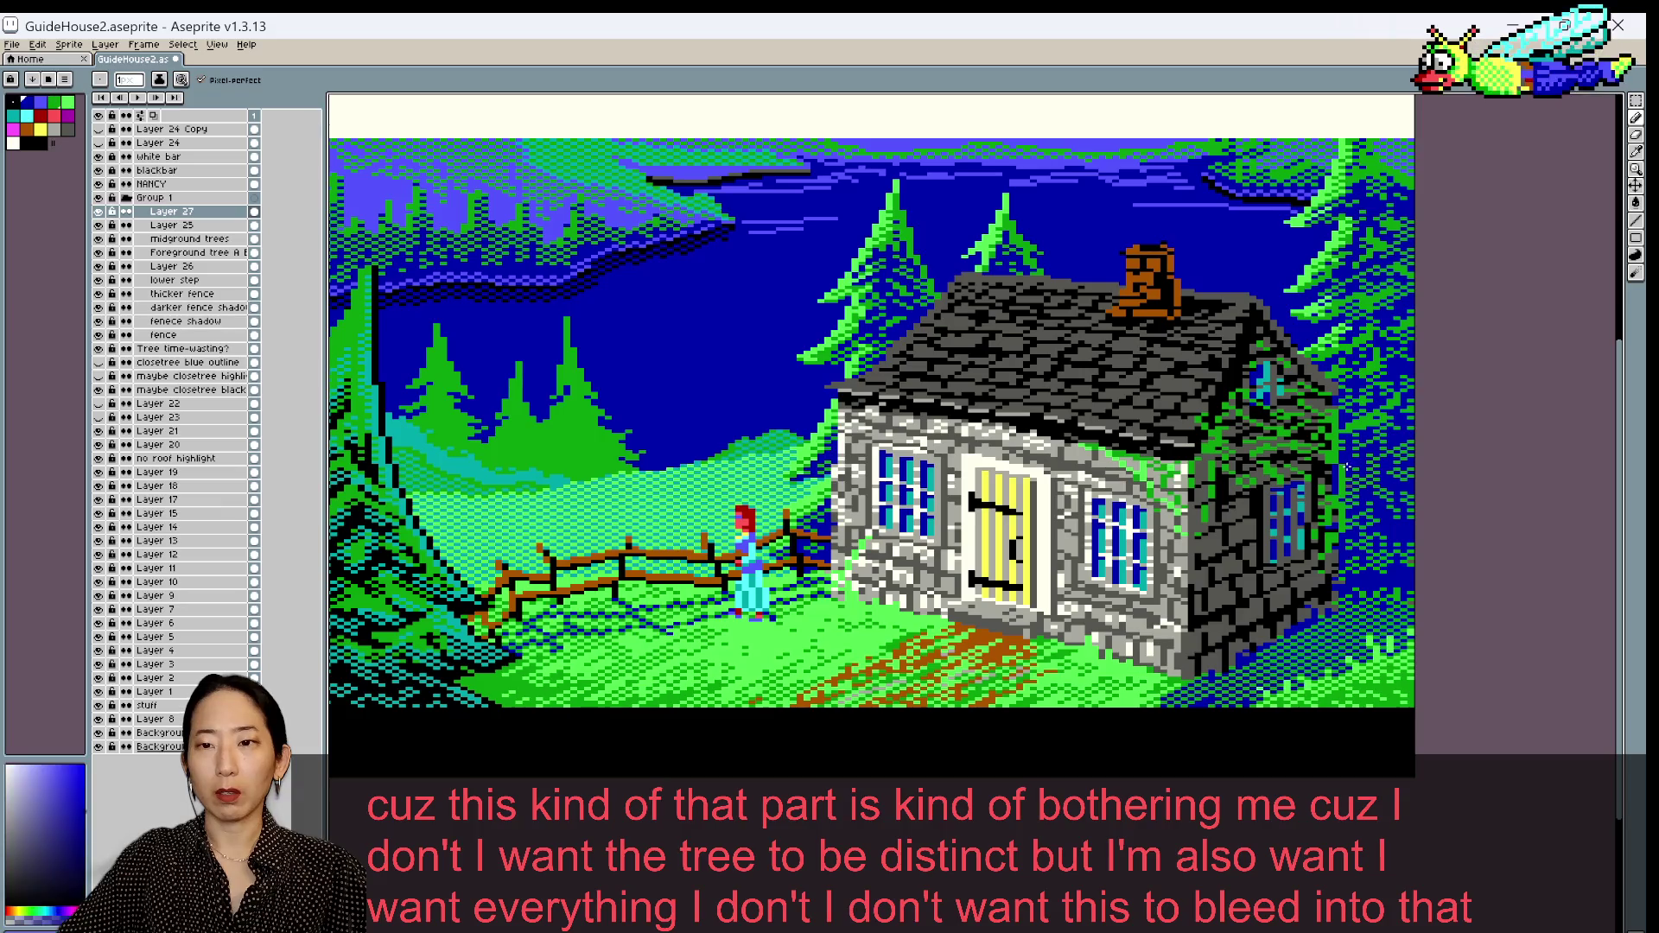
scroll(1365, 438, "down", 1)
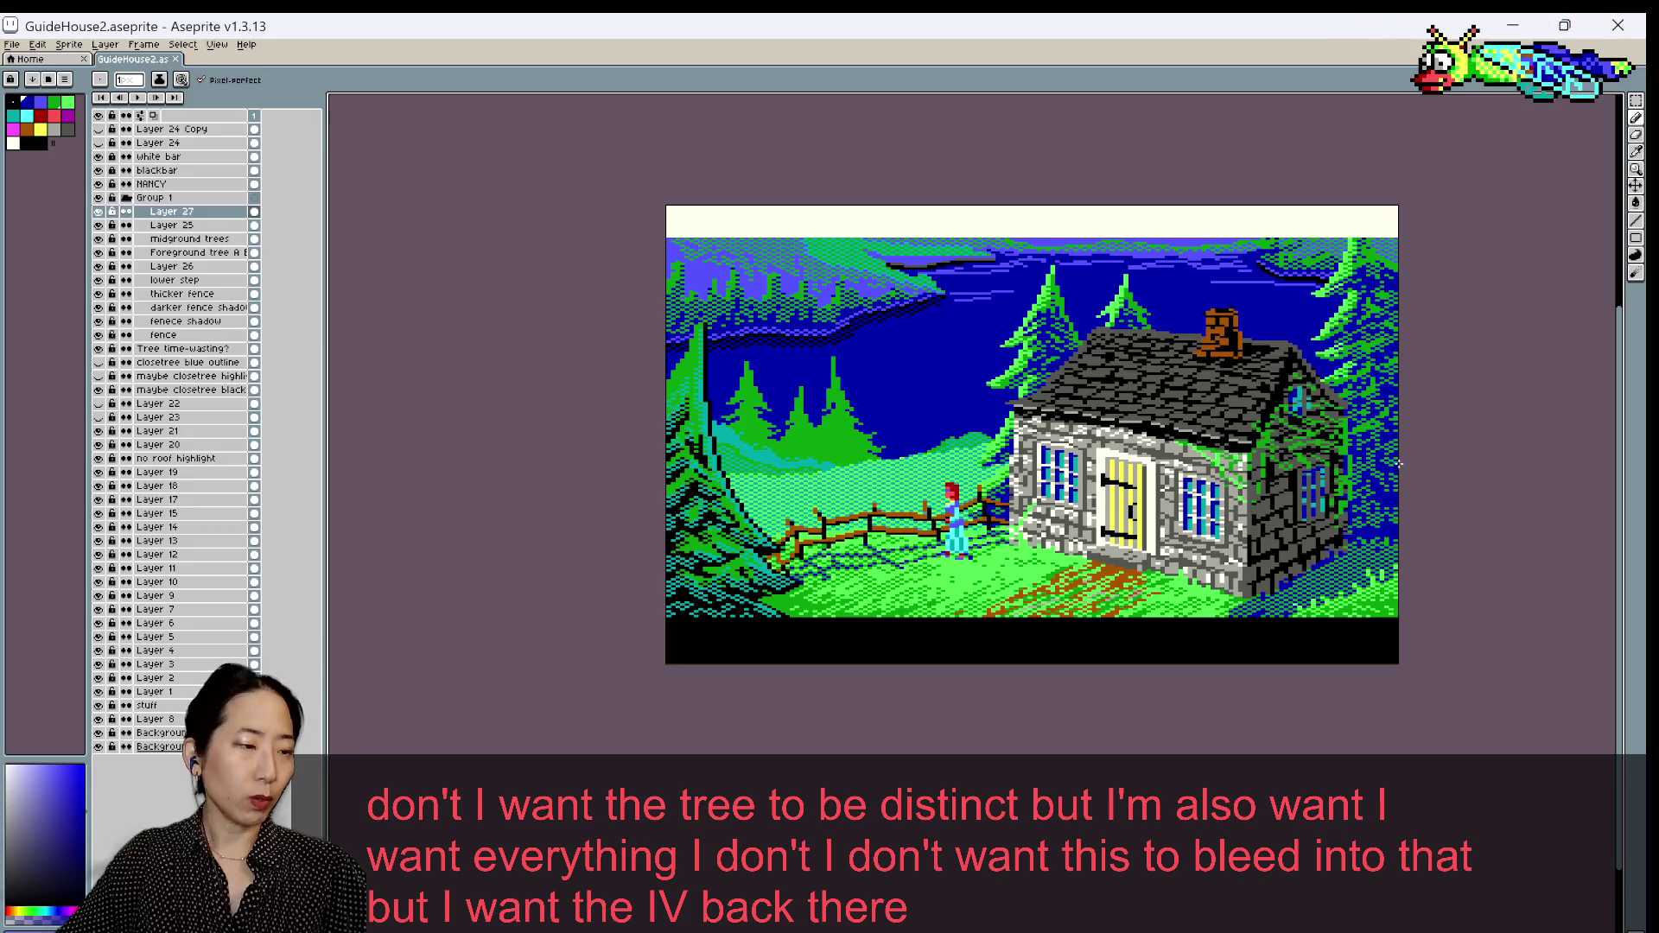
scroll(1420, 421, "up", 1)
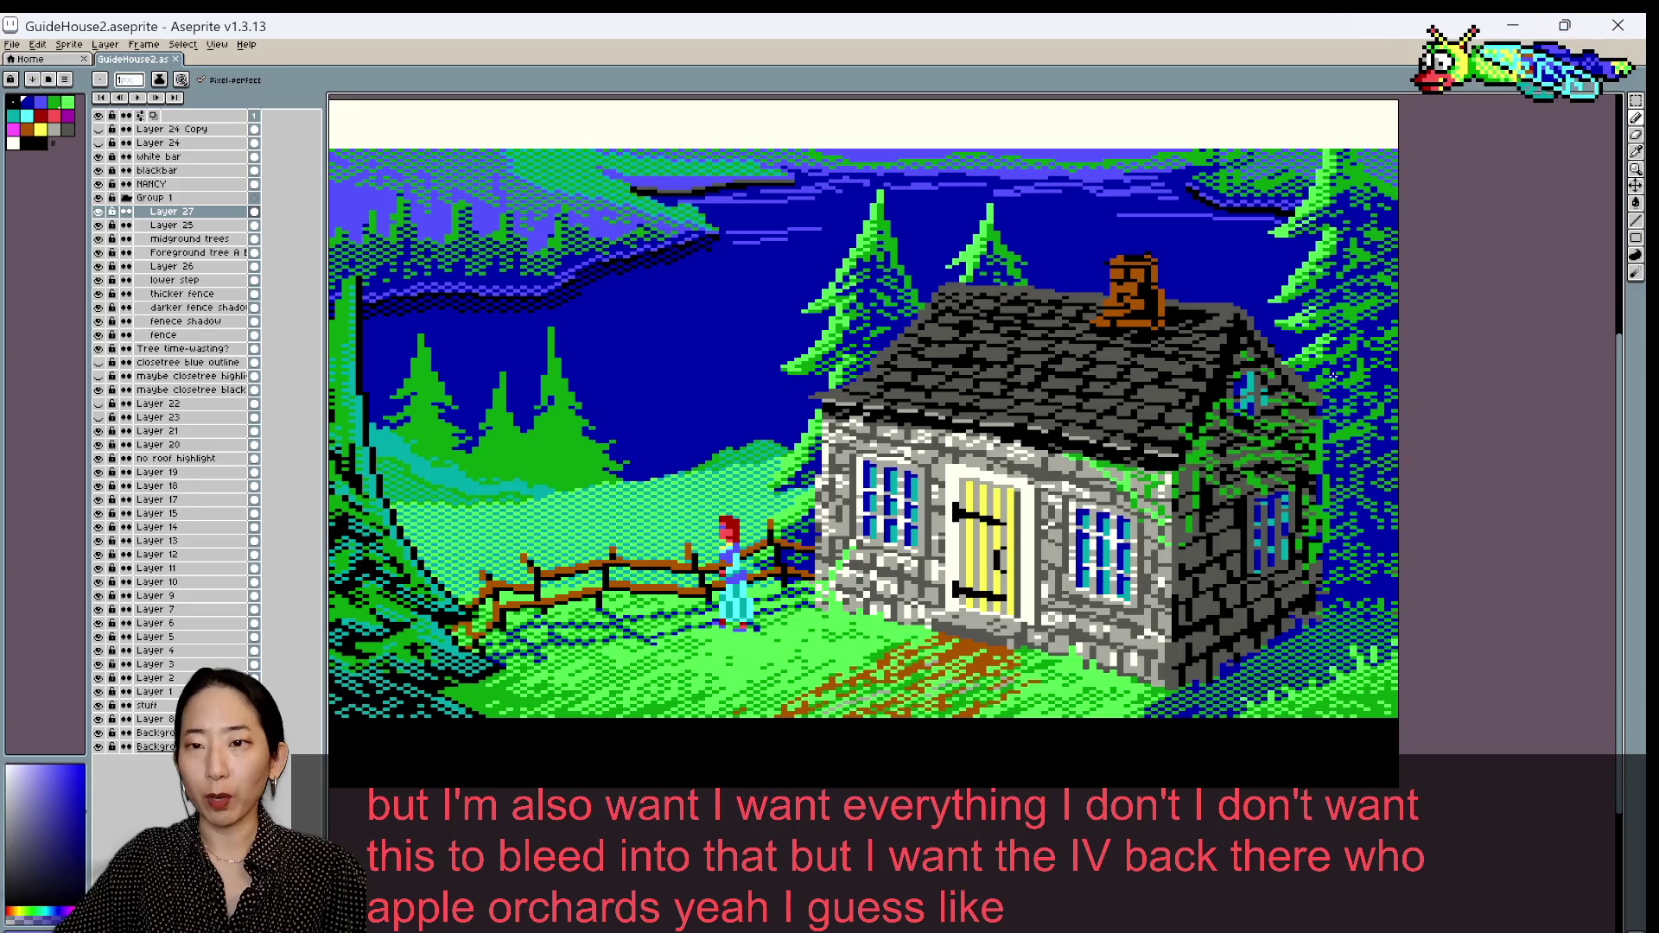
left_click(1330, 375, "alt")
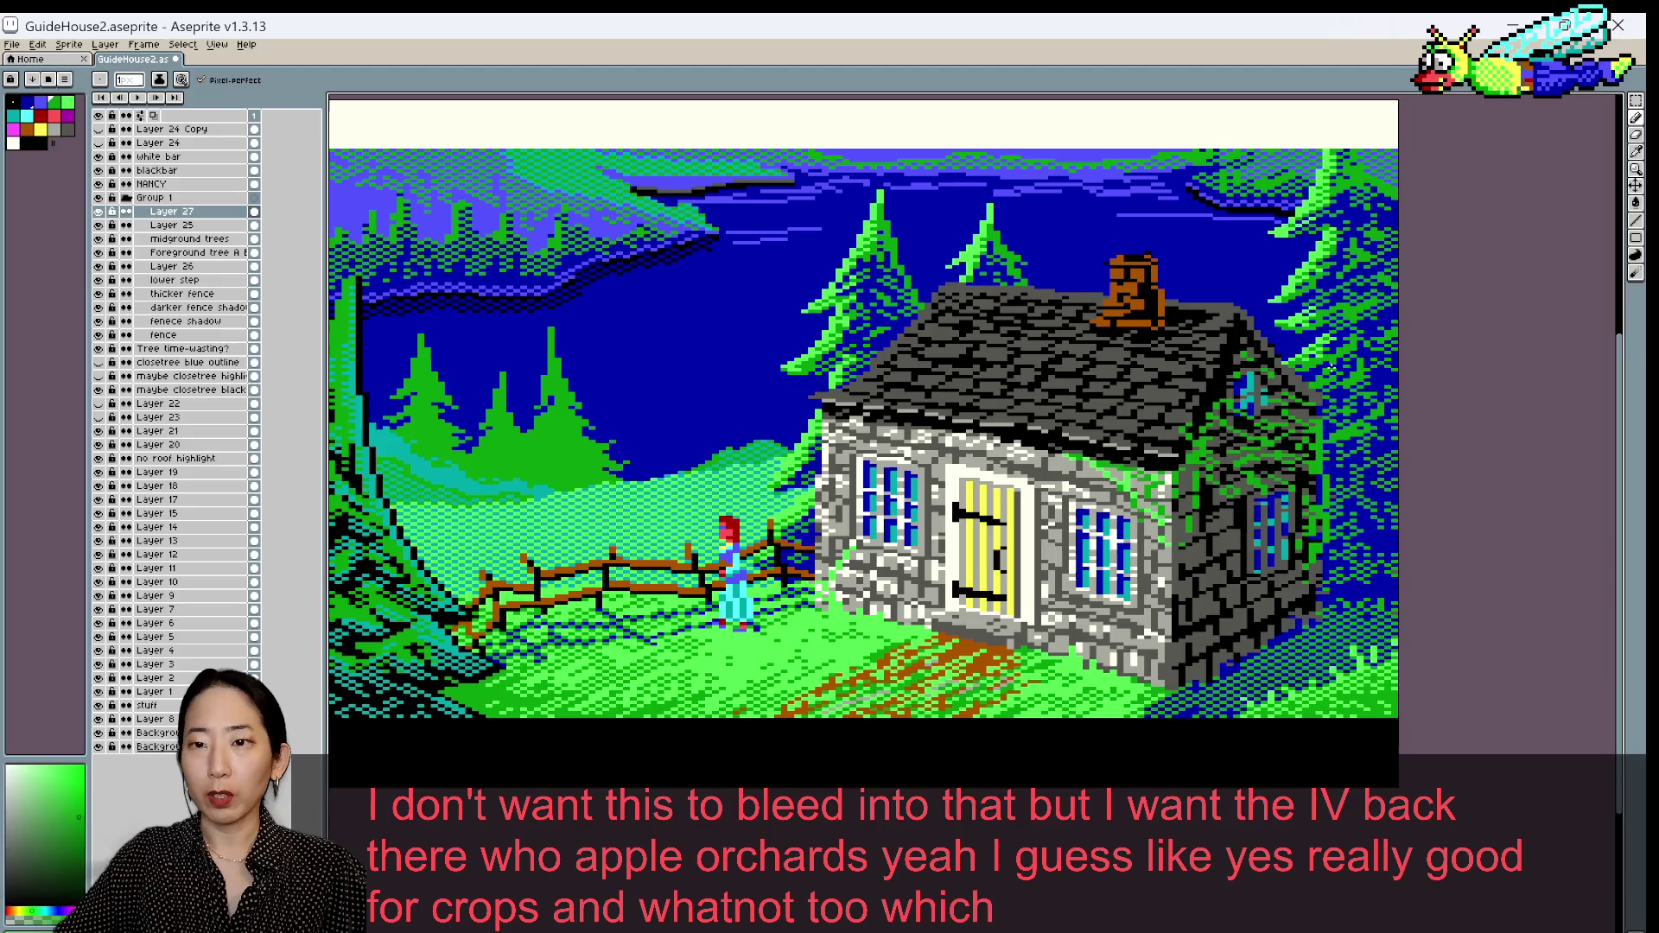
left_click(1311, 371, "alt")
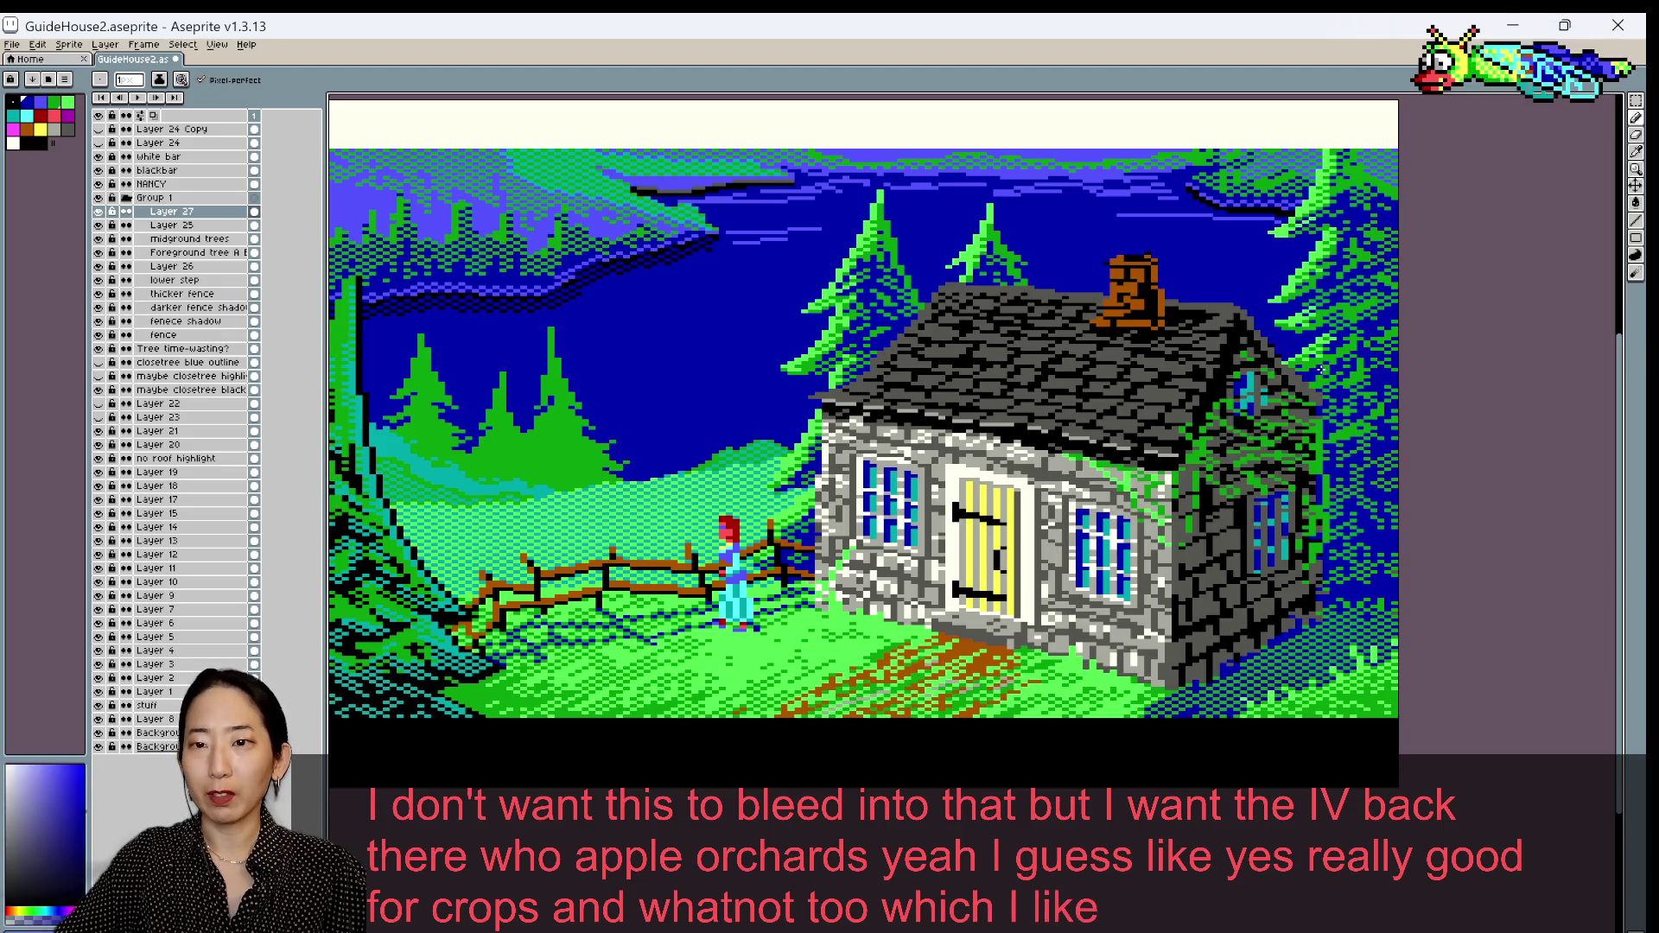
left_click(1318, 370, "alt")
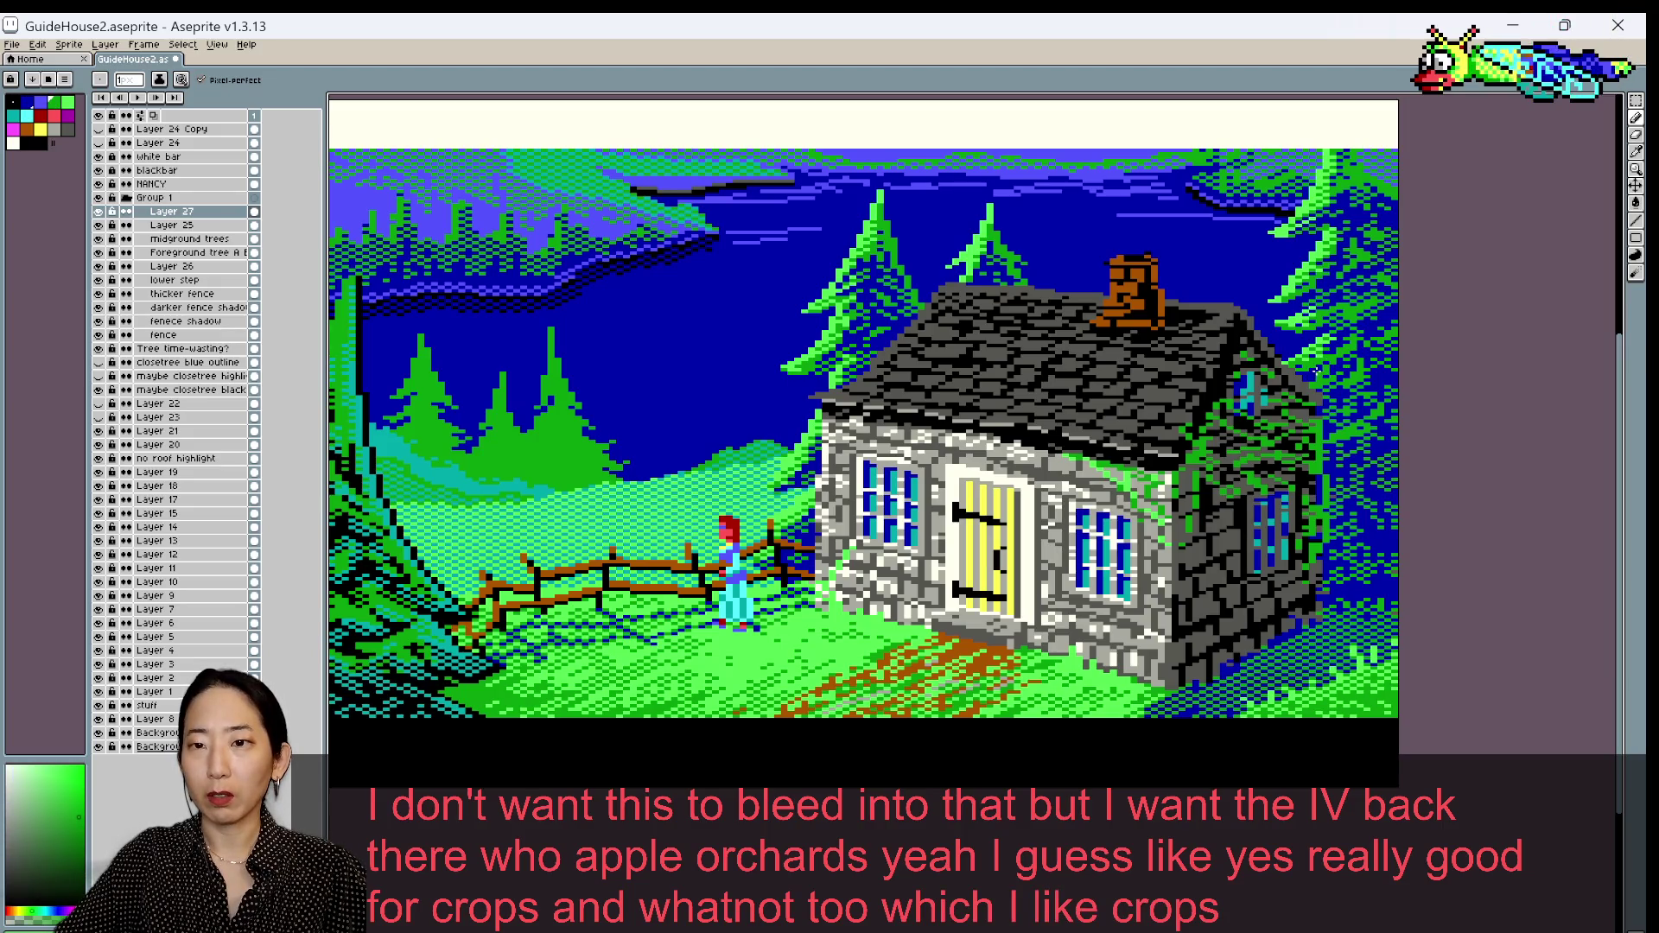
left_click(1326, 369, "alt")
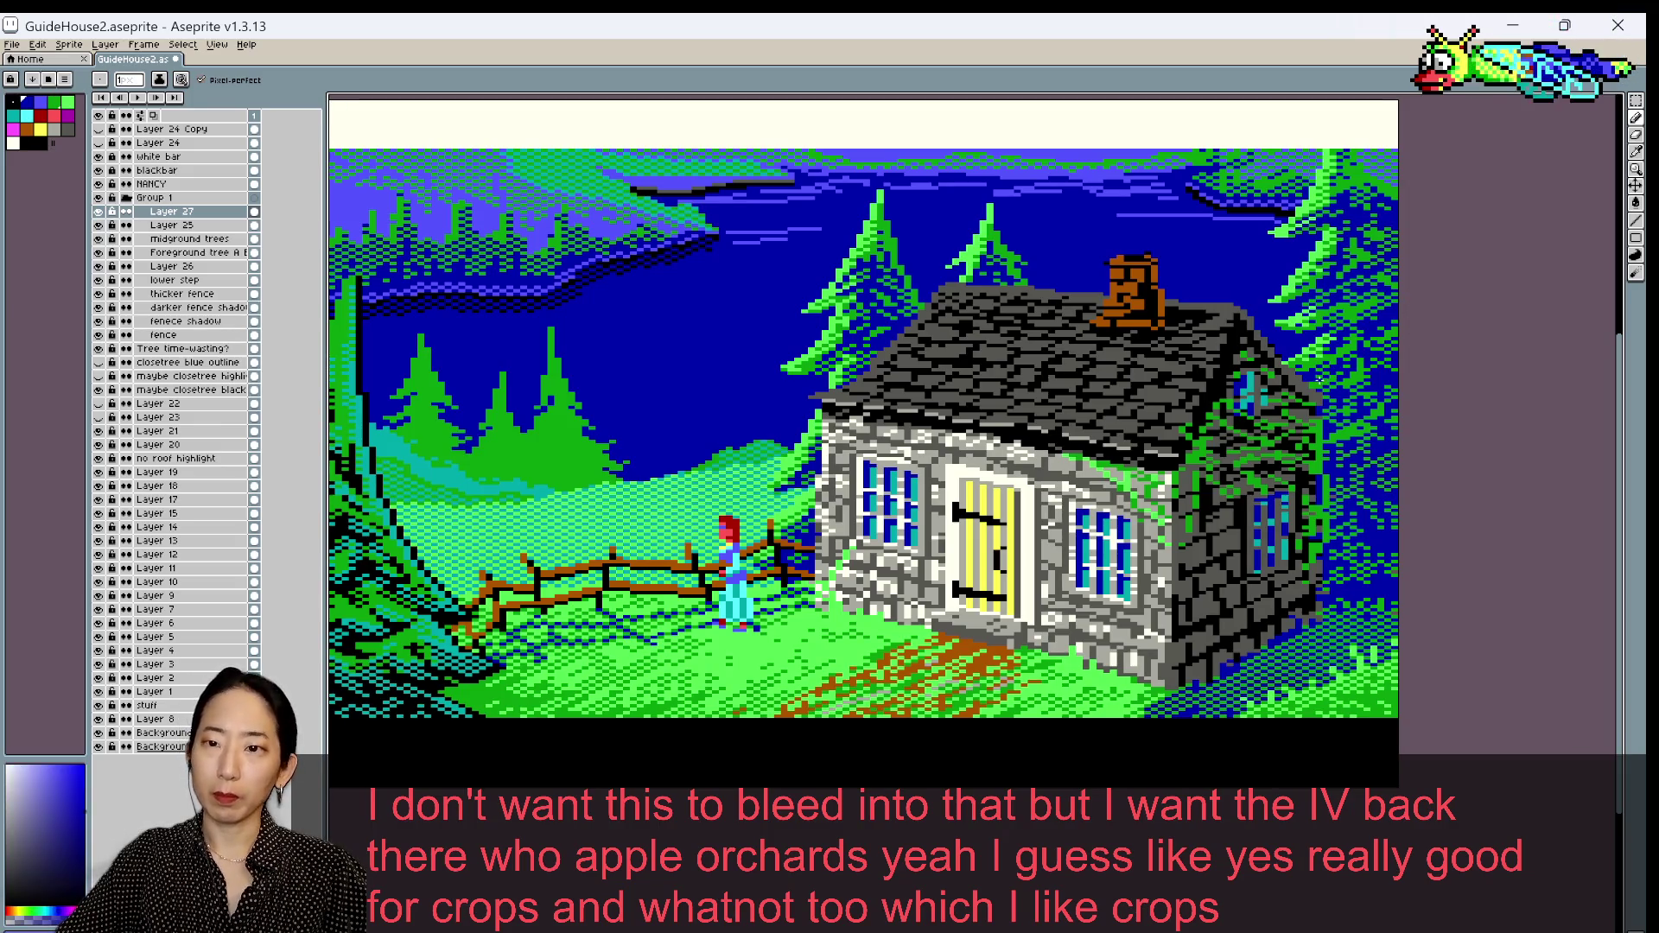
left_click(1306, 374, "alt")
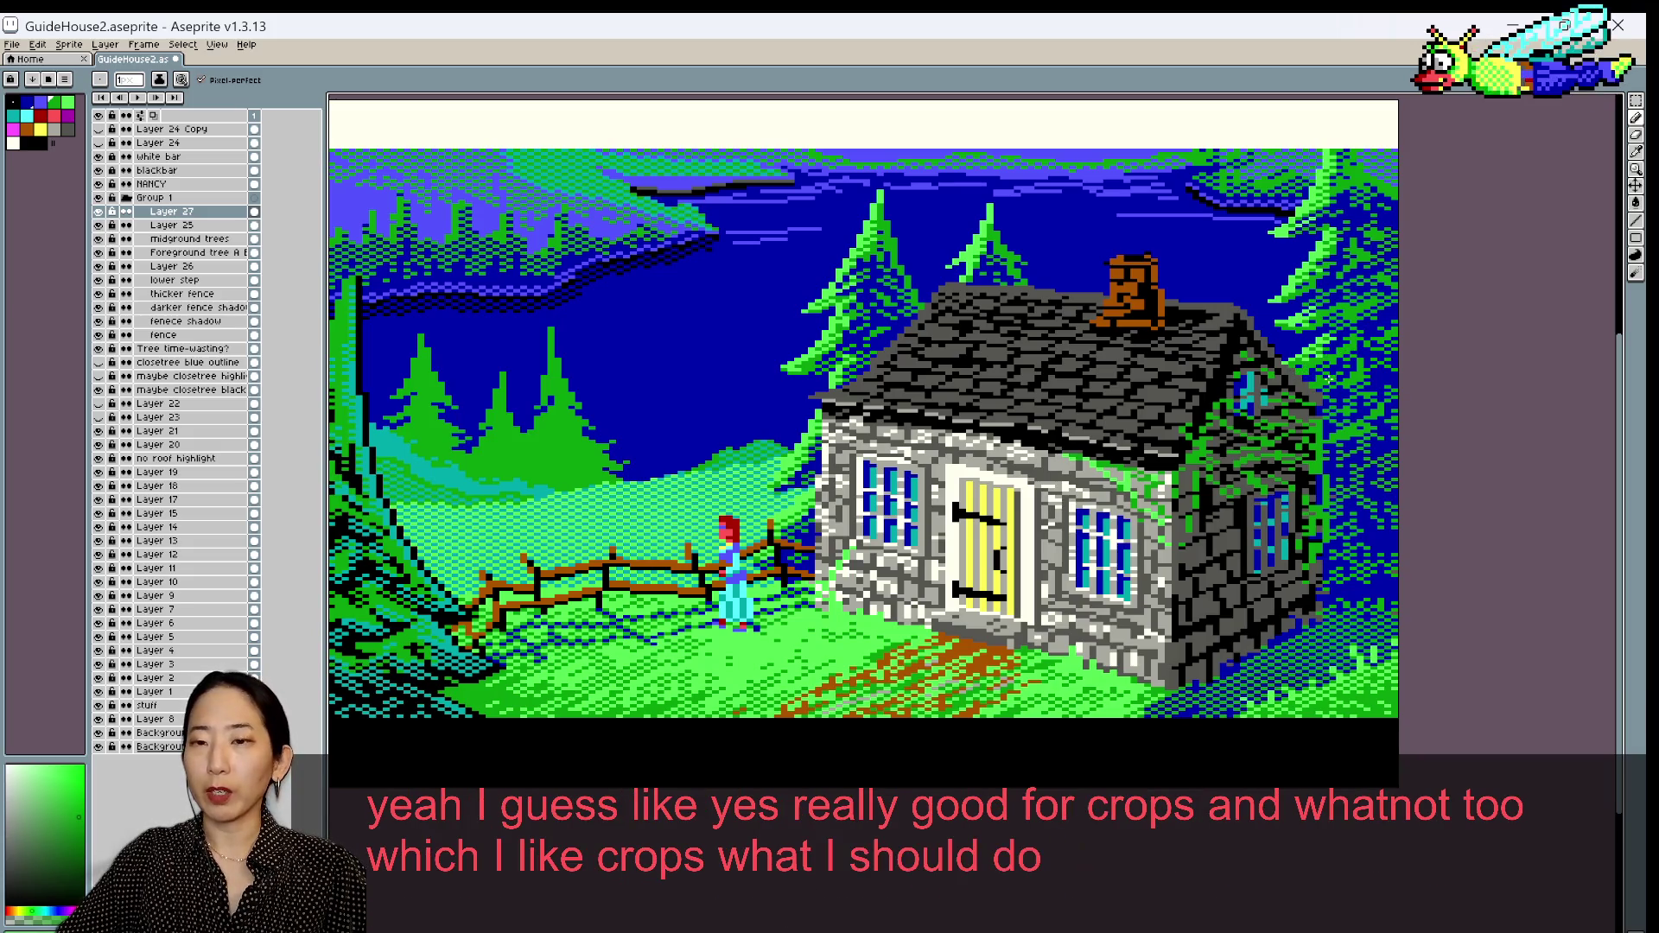
left_click(1312, 381, "alt")
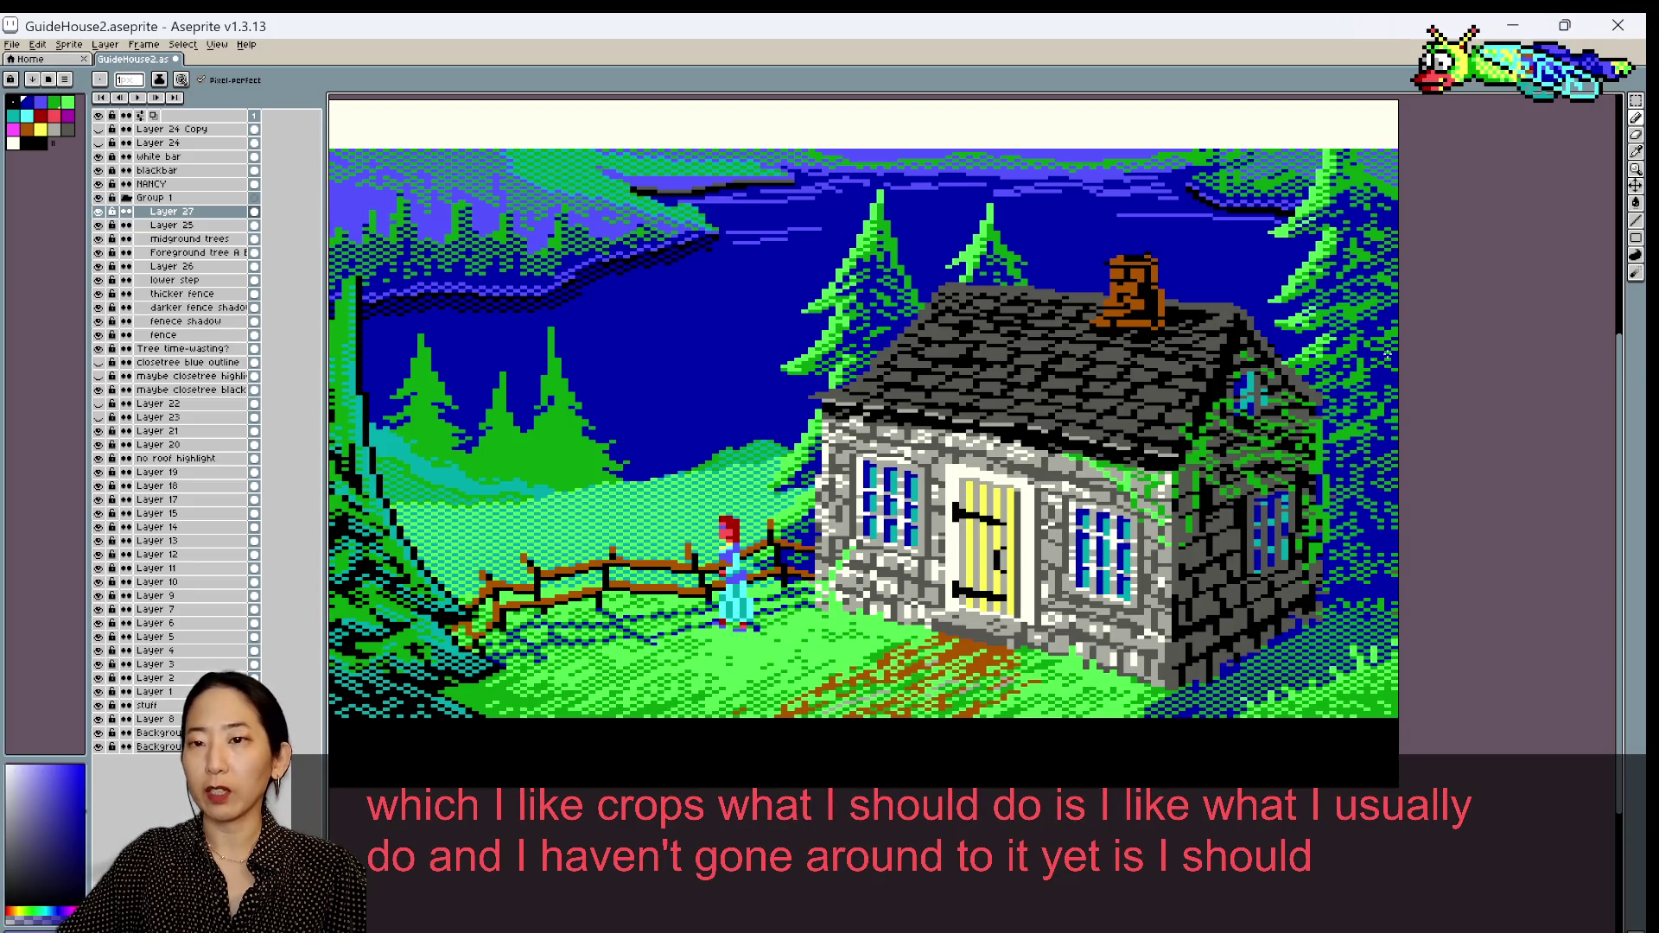
key("ctrl+s")
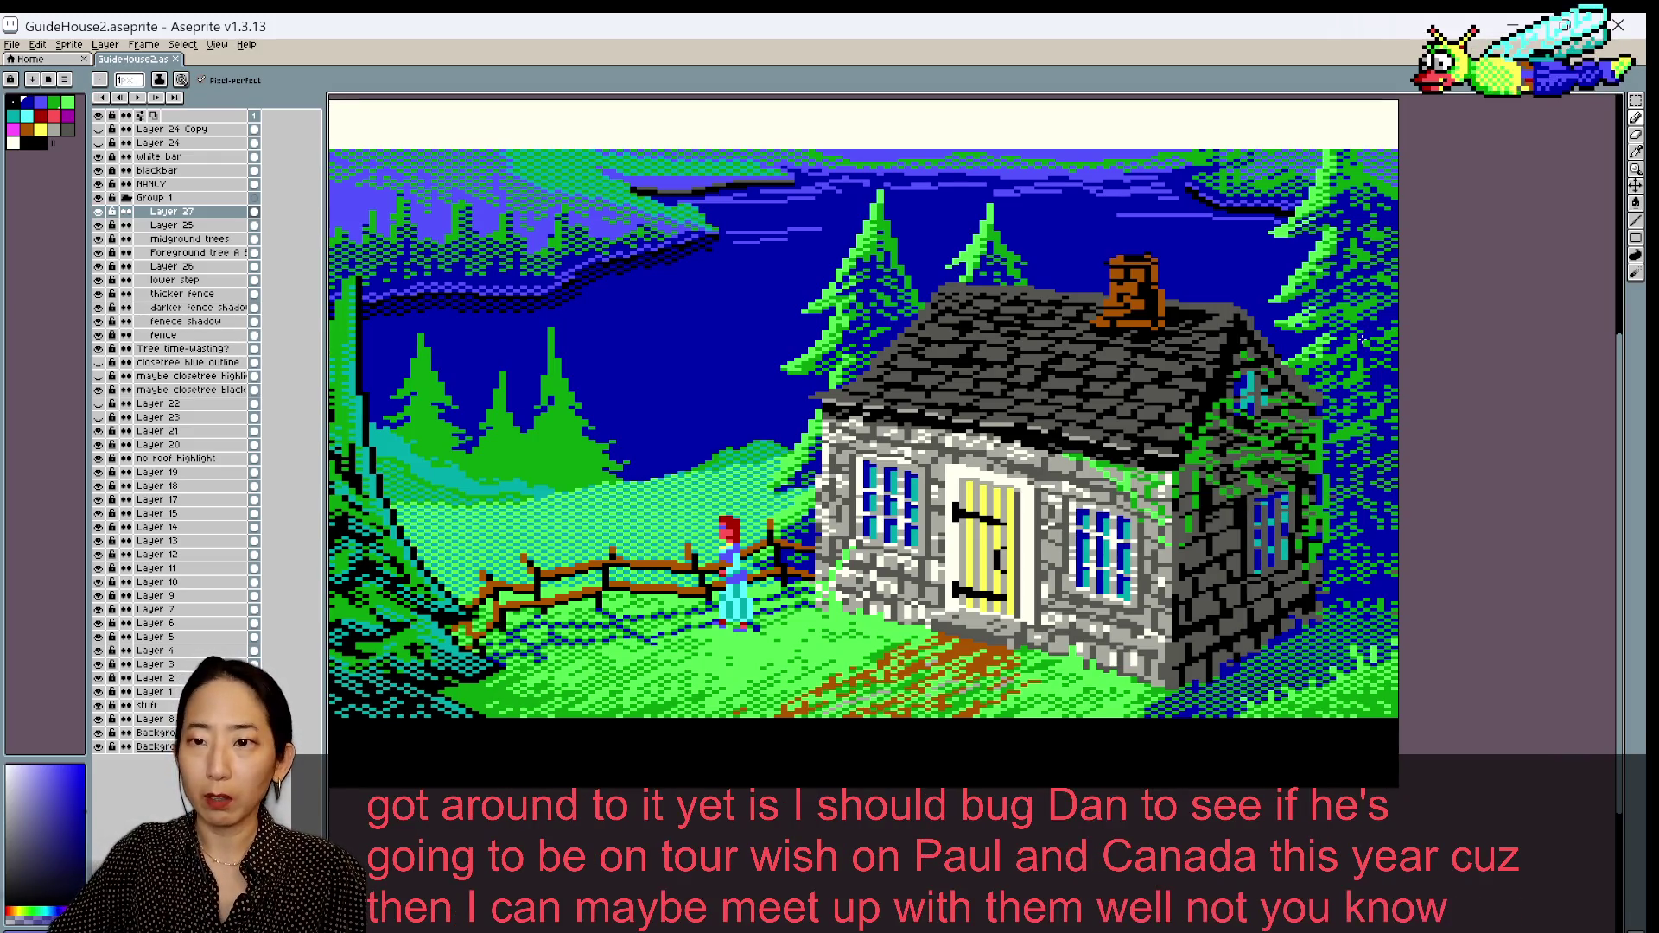
Paint a green pixel on the tree edge, sample the sky blue, and save.
left_click(1370, 322, "alt")
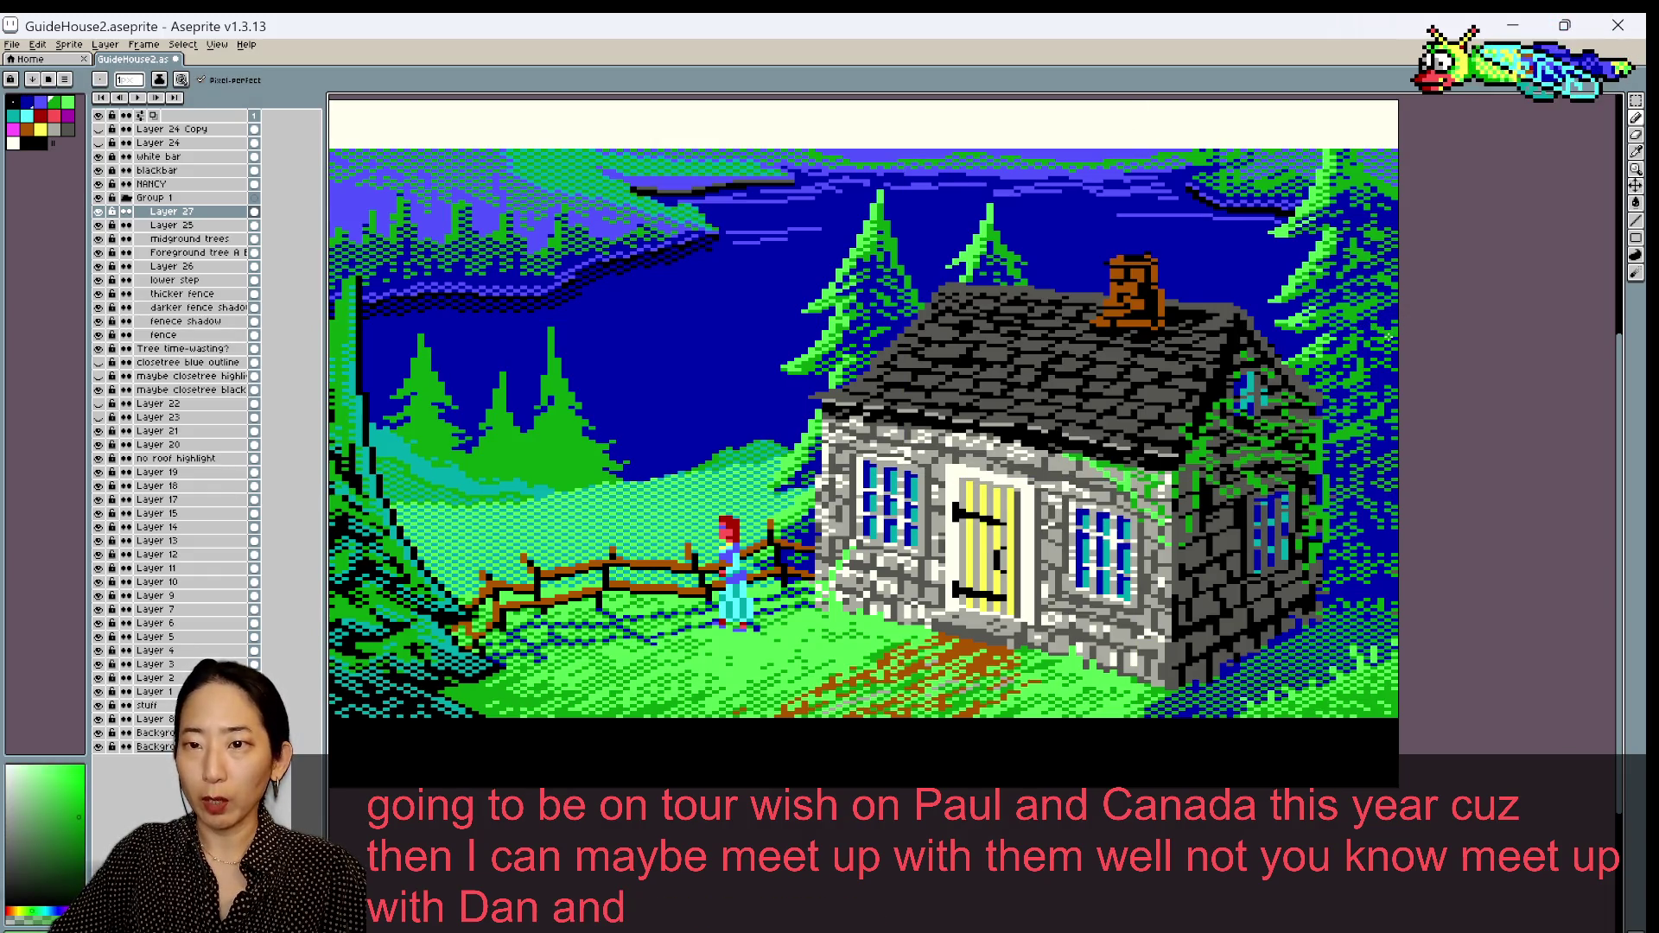
left_click(1383, 332)
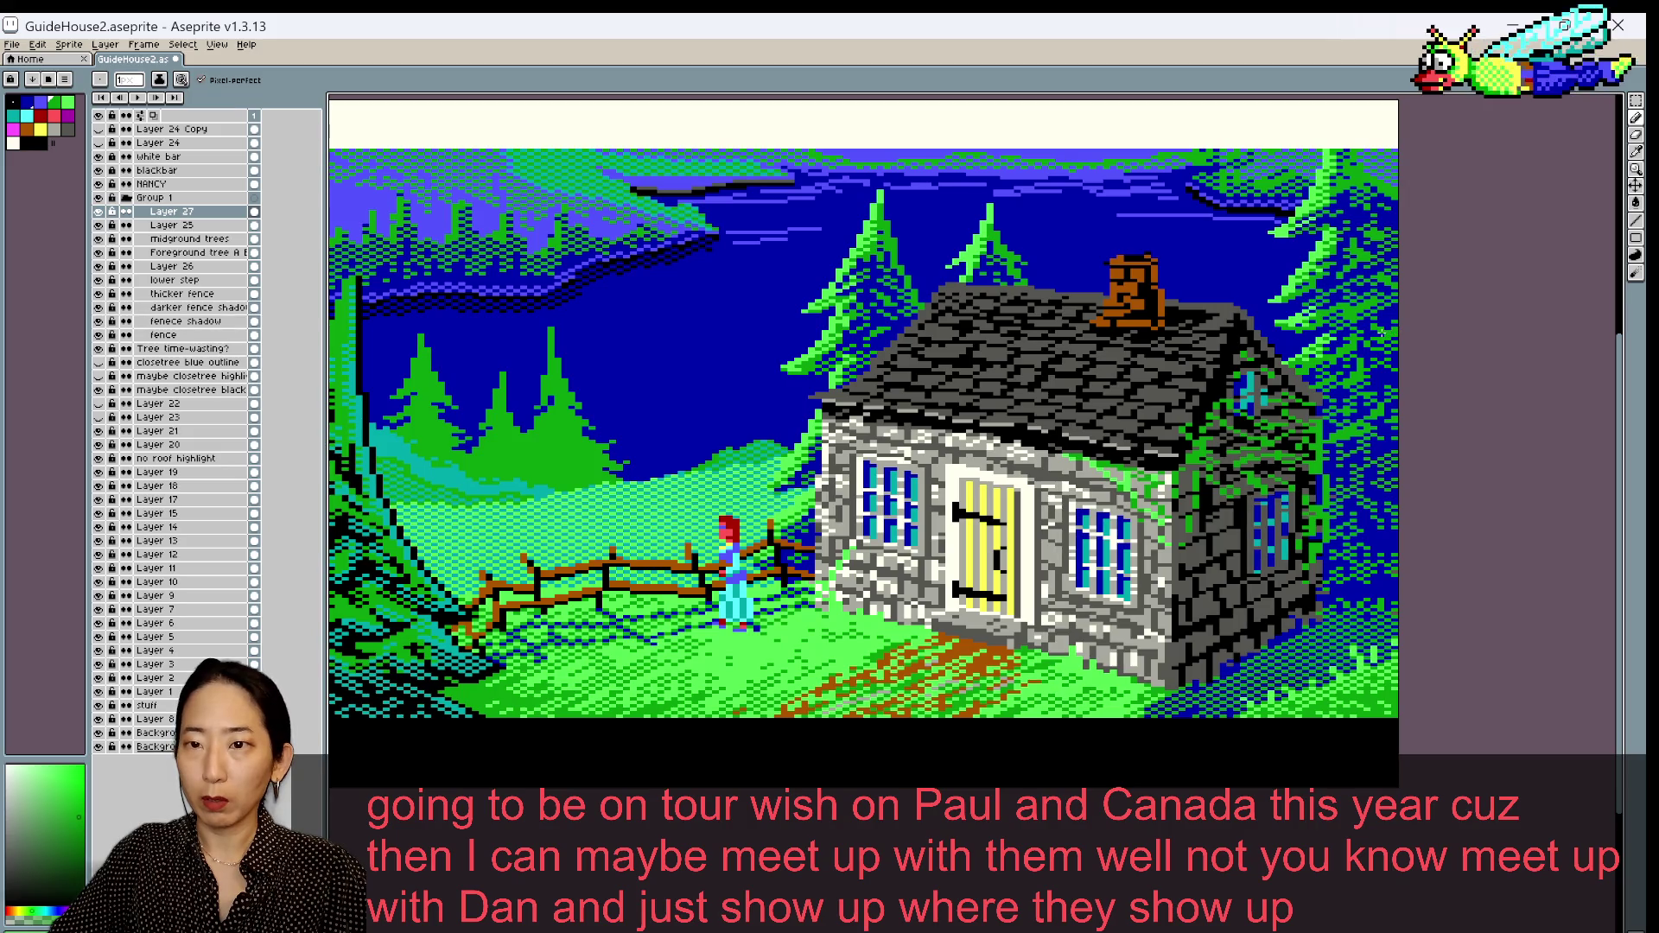
left_click(1371, 332, "alt")
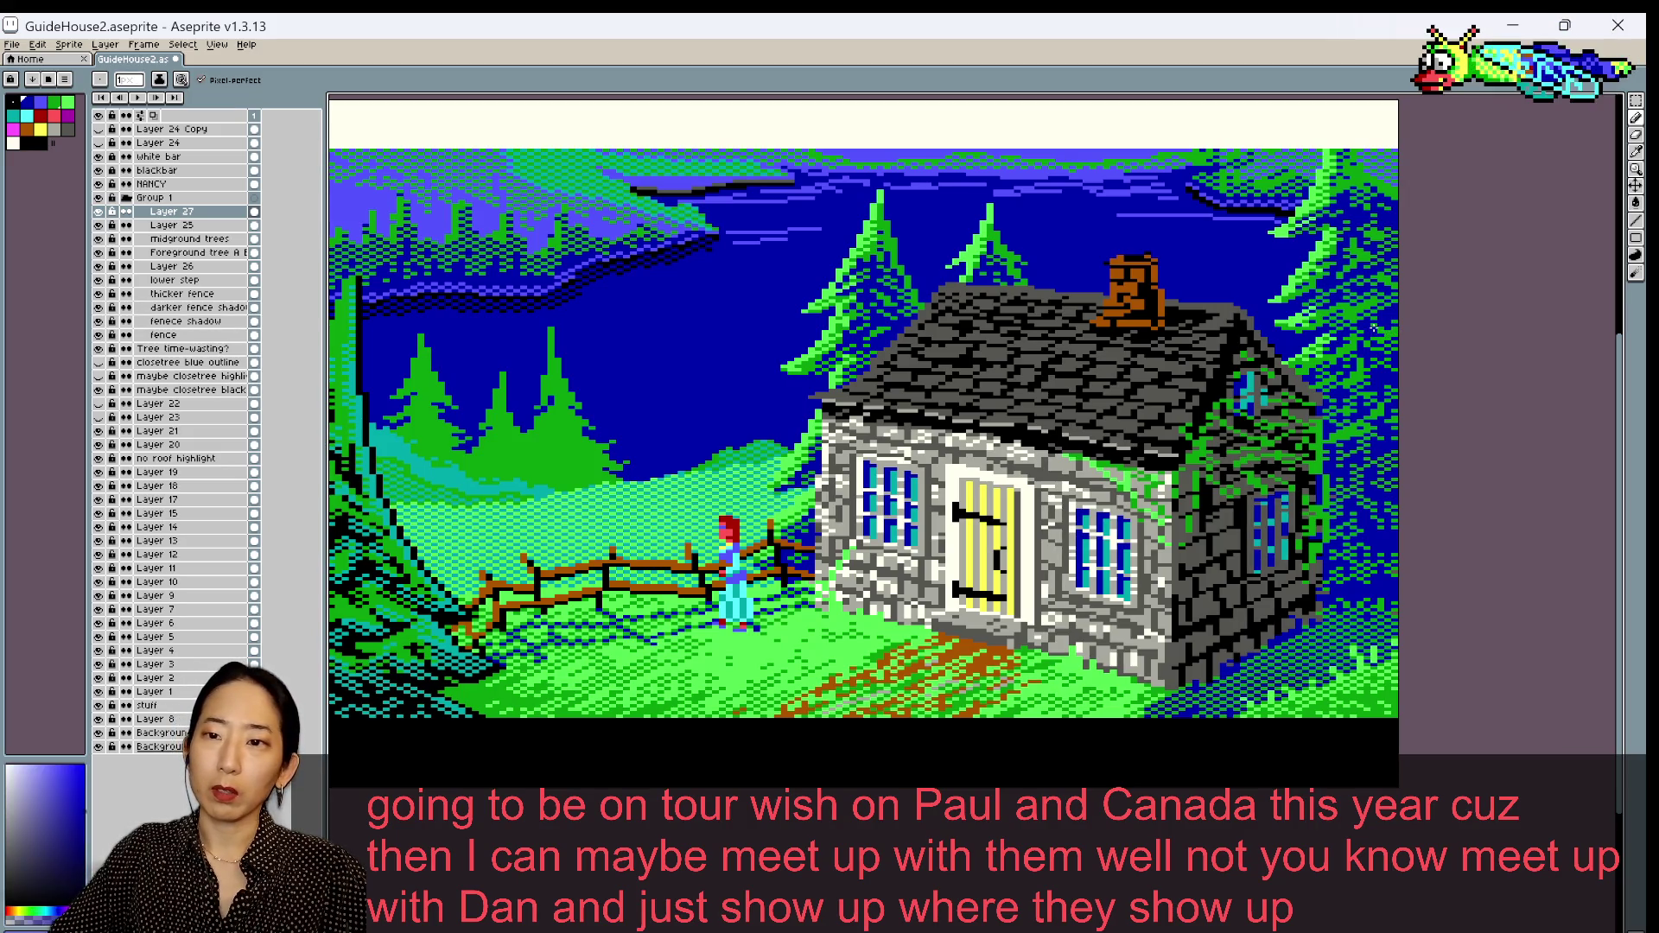
key("ctrl+s")
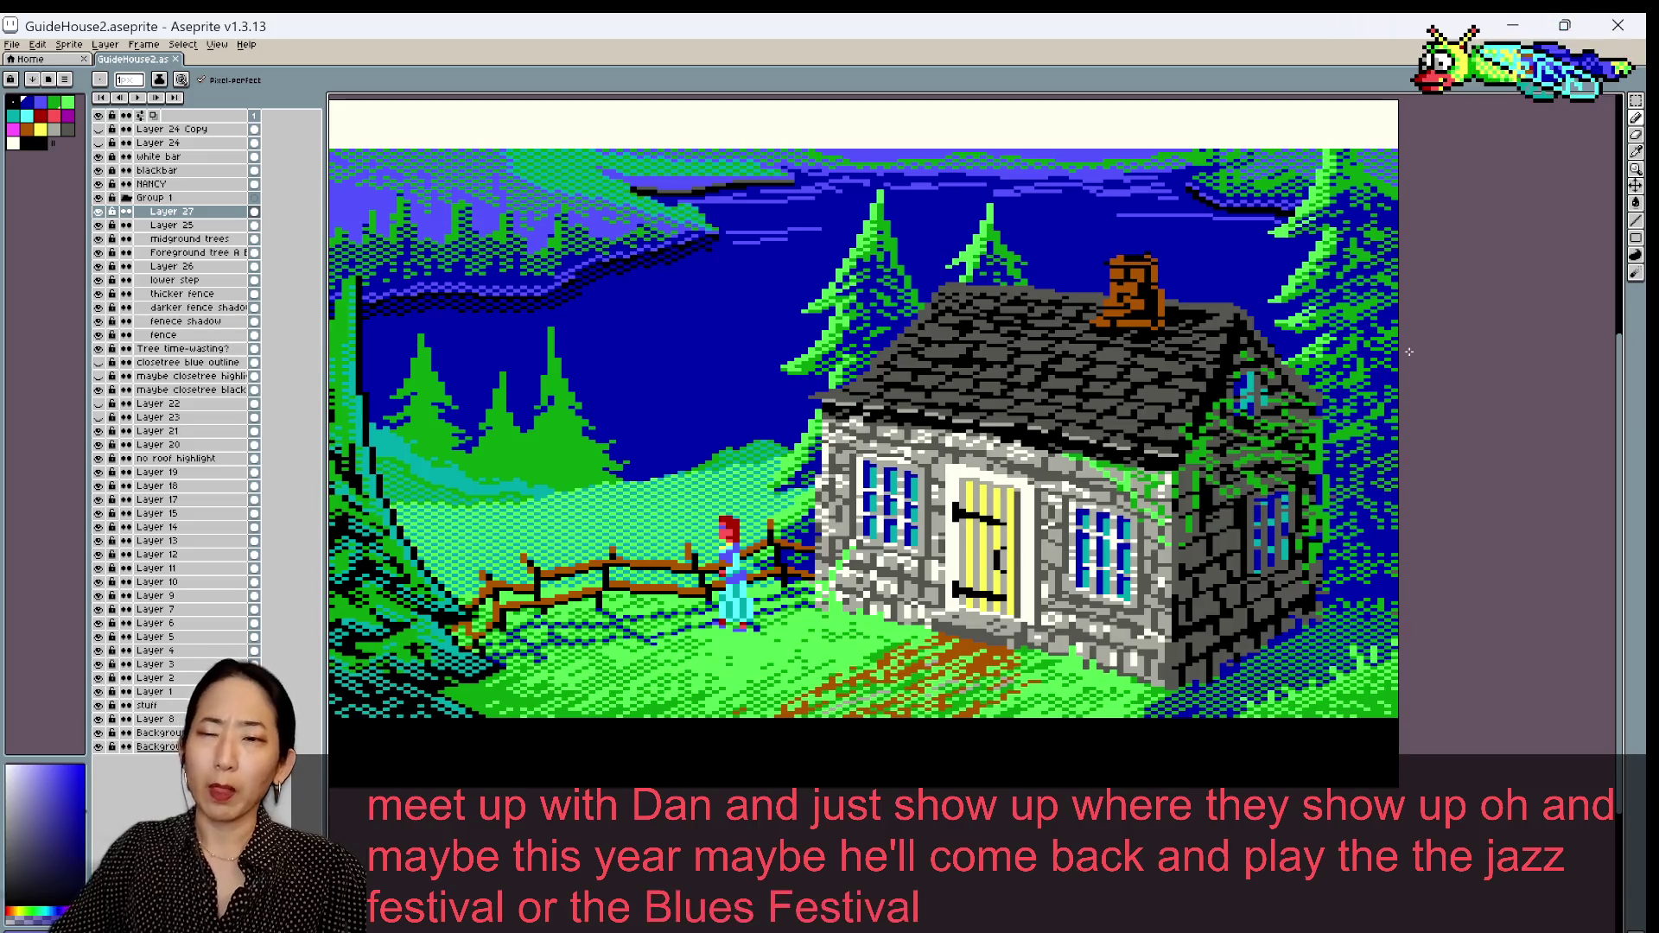
Finish with the pine-tree green as the current colour and save the file again.
scroll(1424, 354, "down", 1)
scroll(1399, 363, "up", 1)
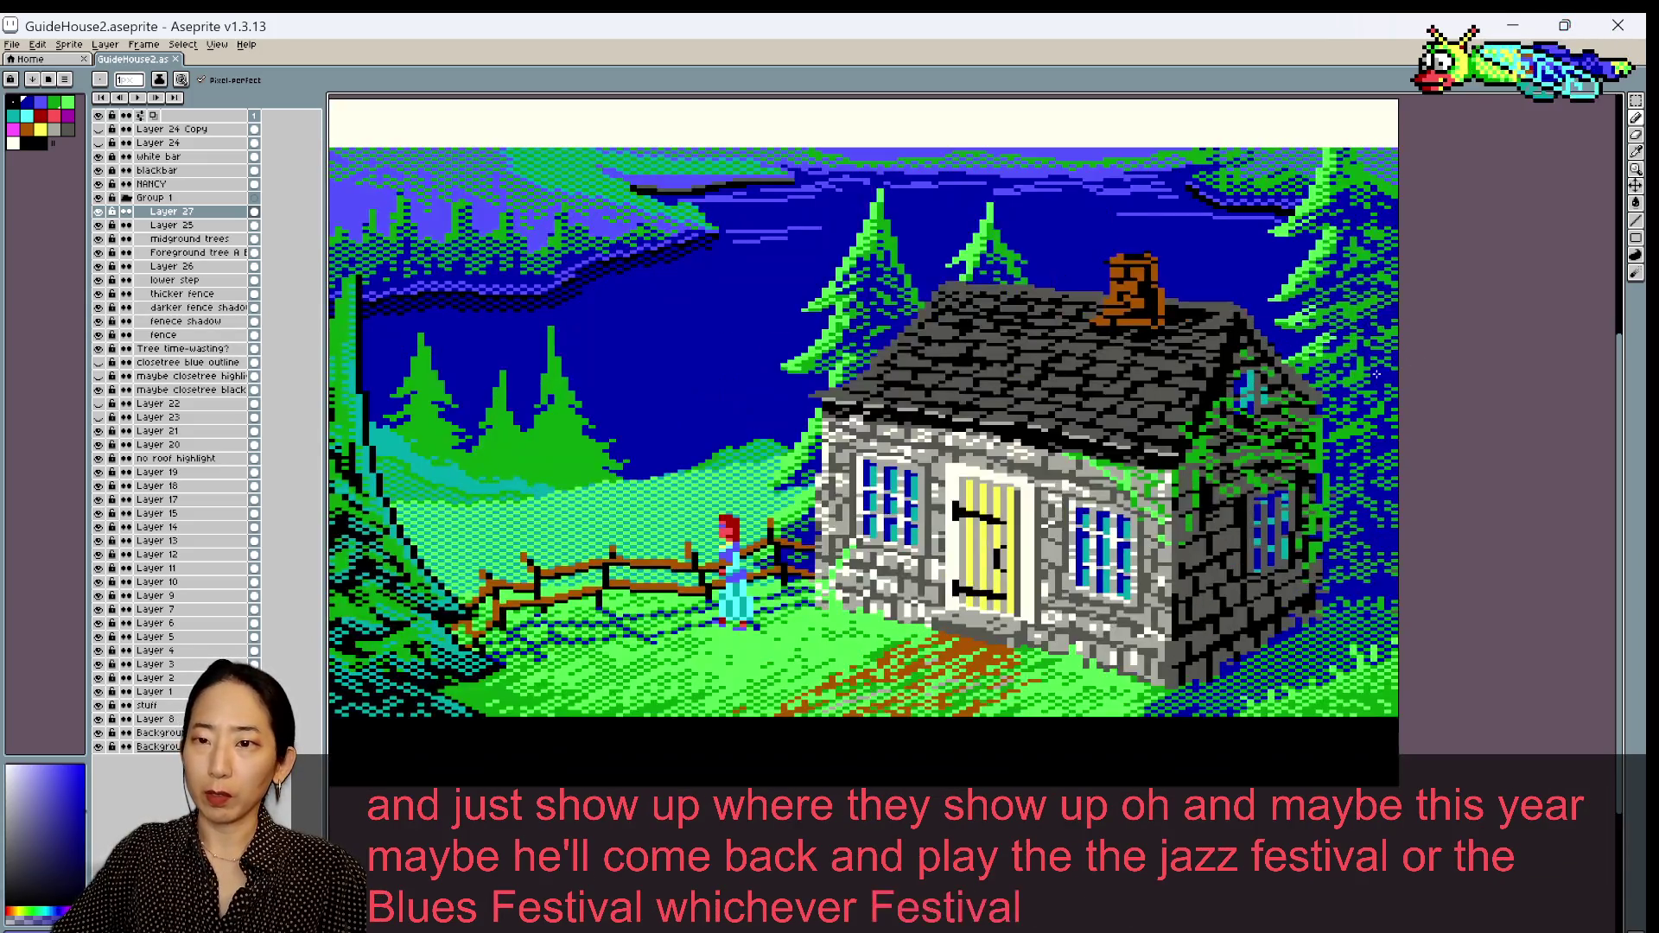
left_click(1335, 392, "alt")
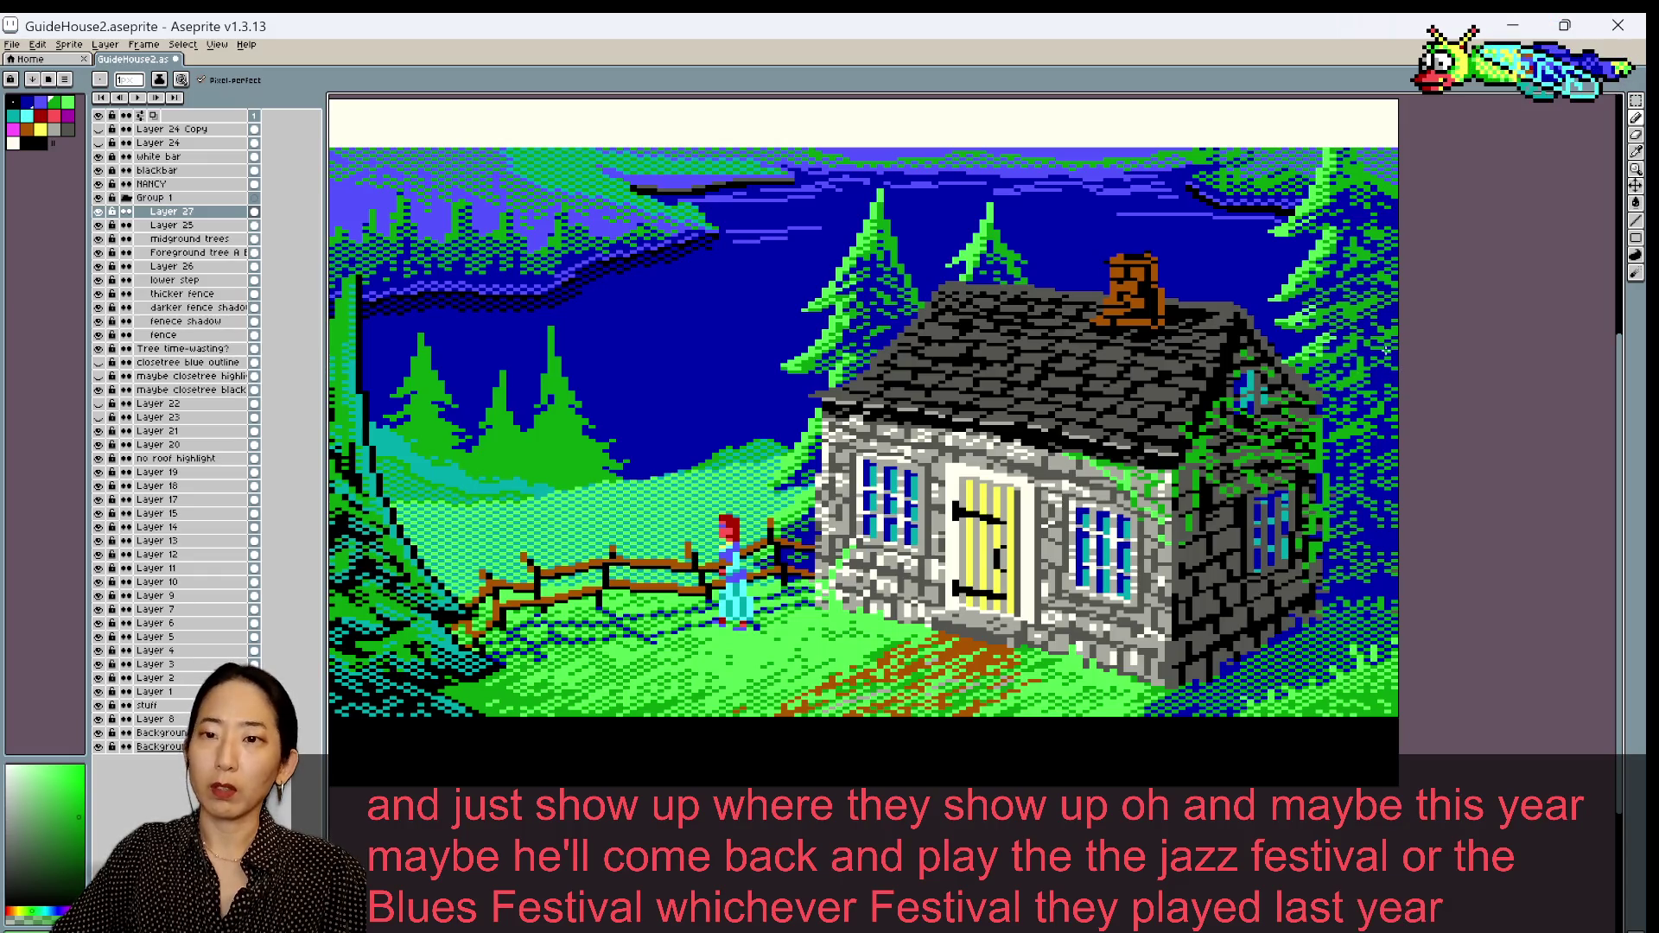
scroll(1383, 349, "down", 1)
scroll(1420, 320, "up", 1)
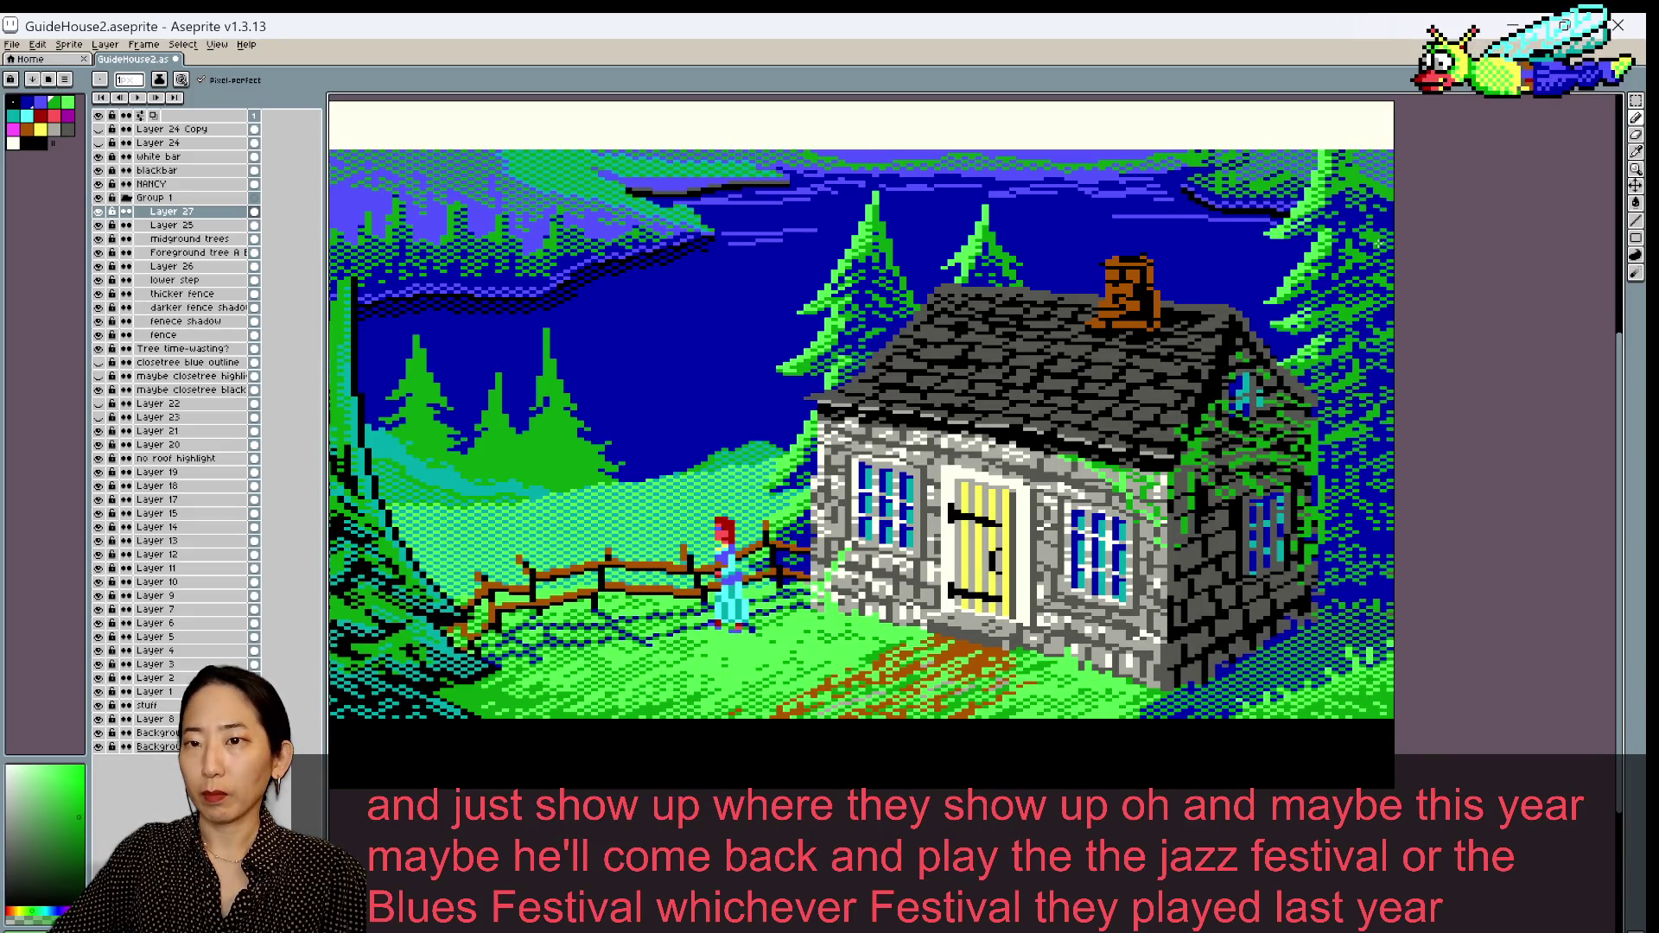
left_click(1377, 246, "alt")
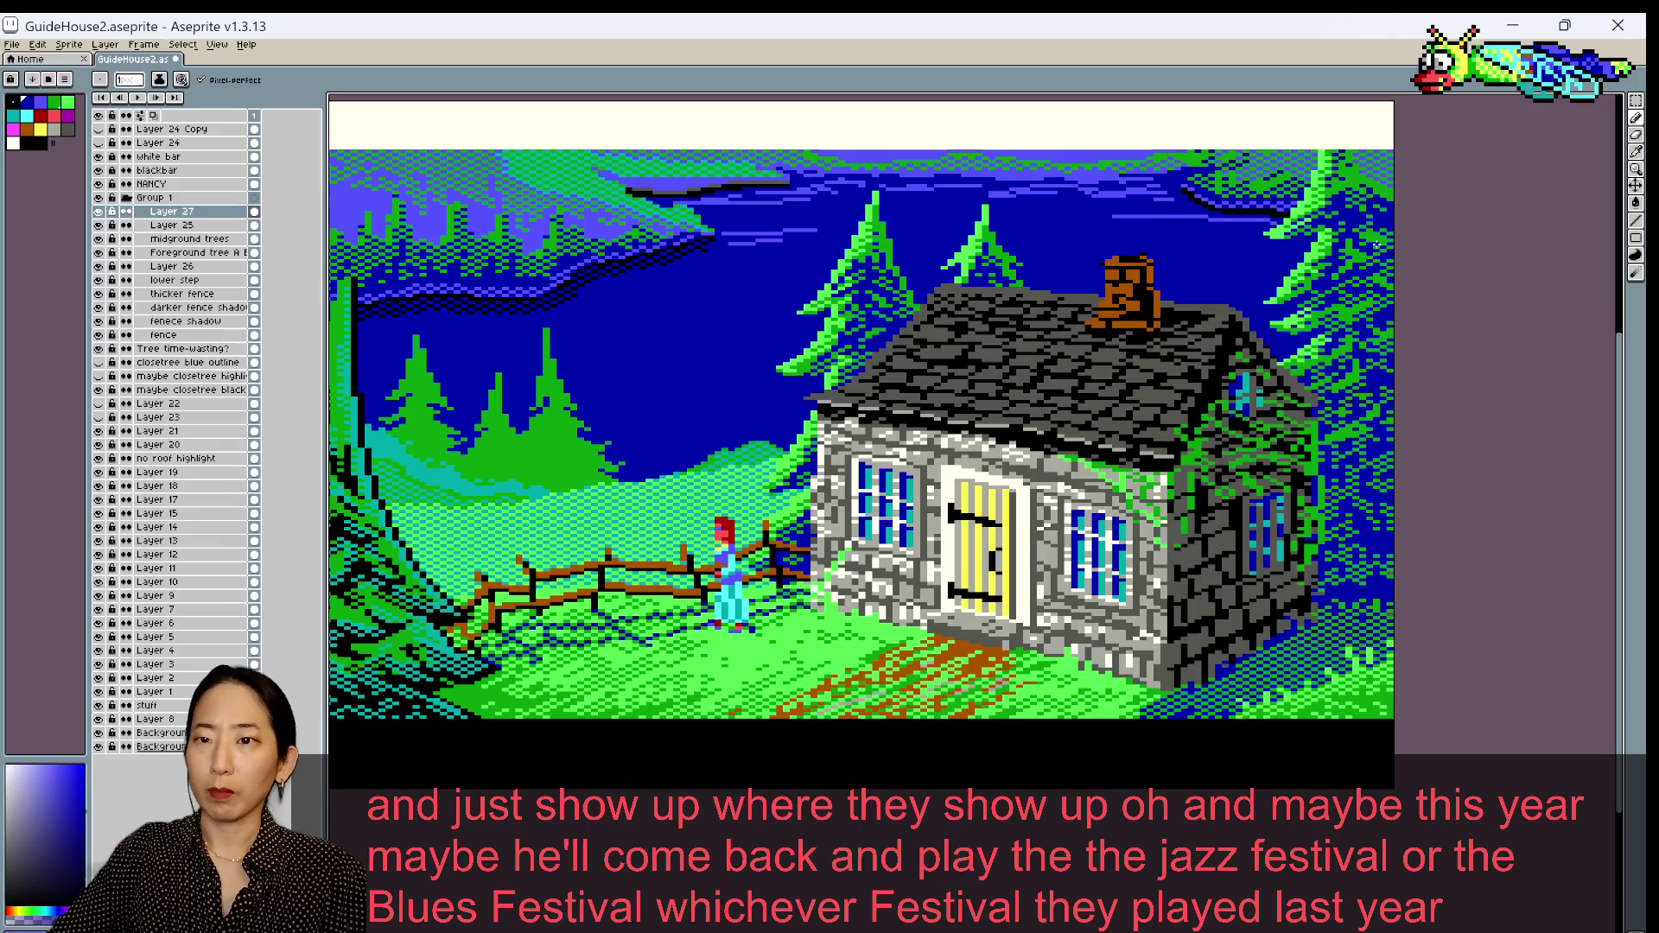
scroll(1382, 242, "down", 1)
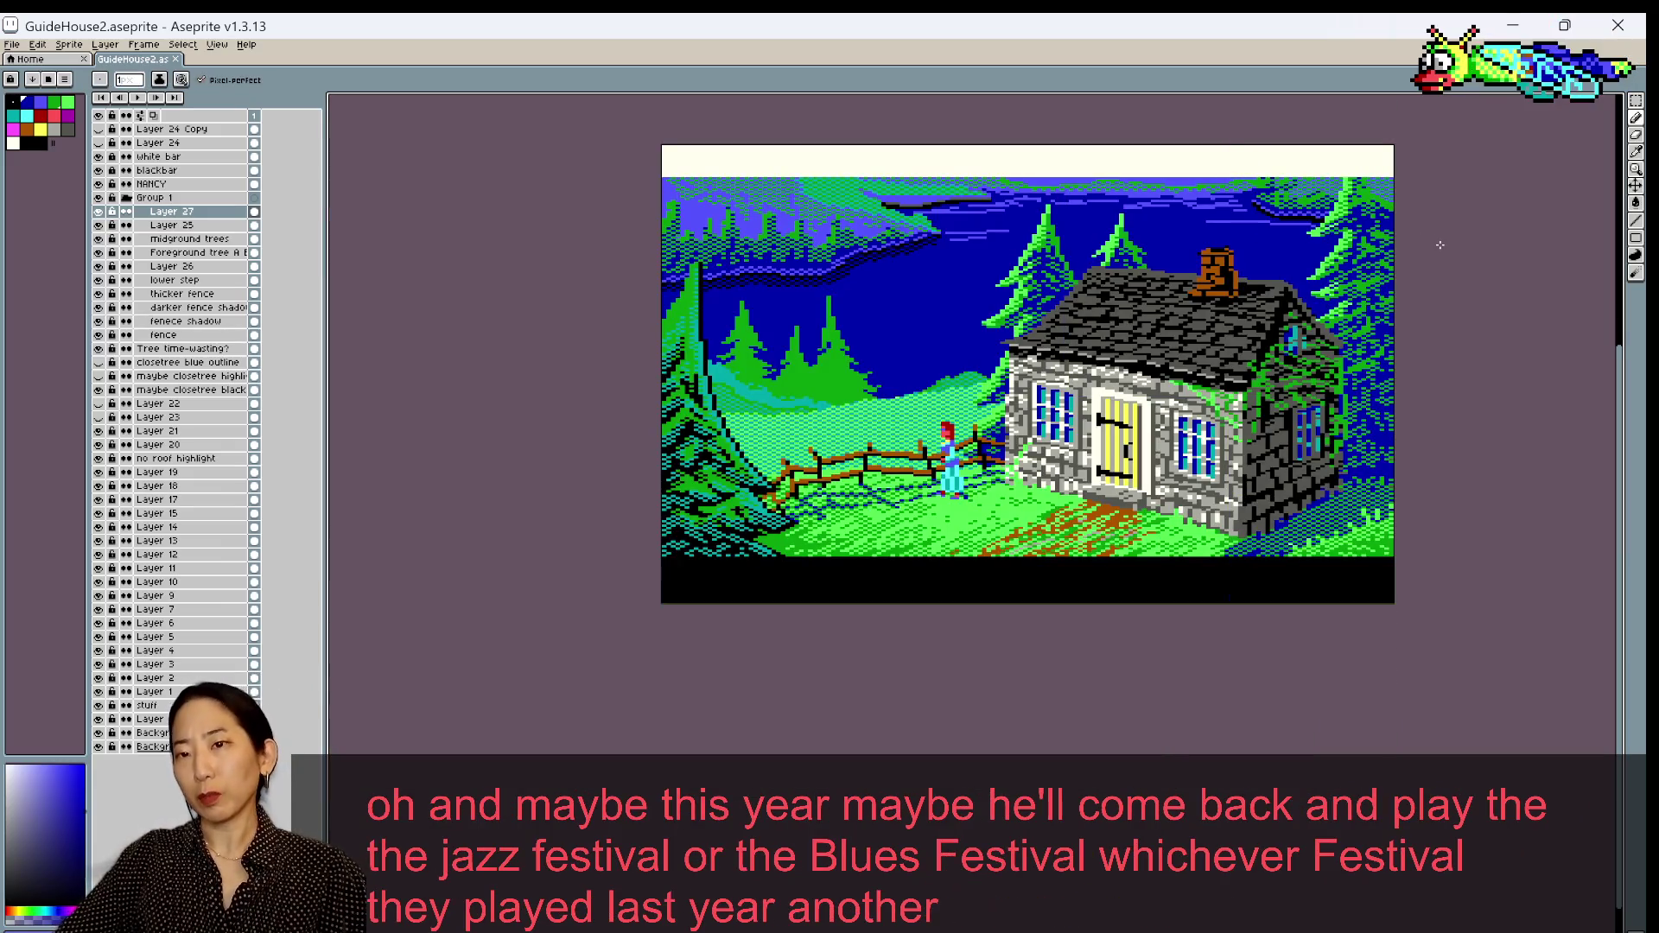
scroll(1423, 257, "up", 1)
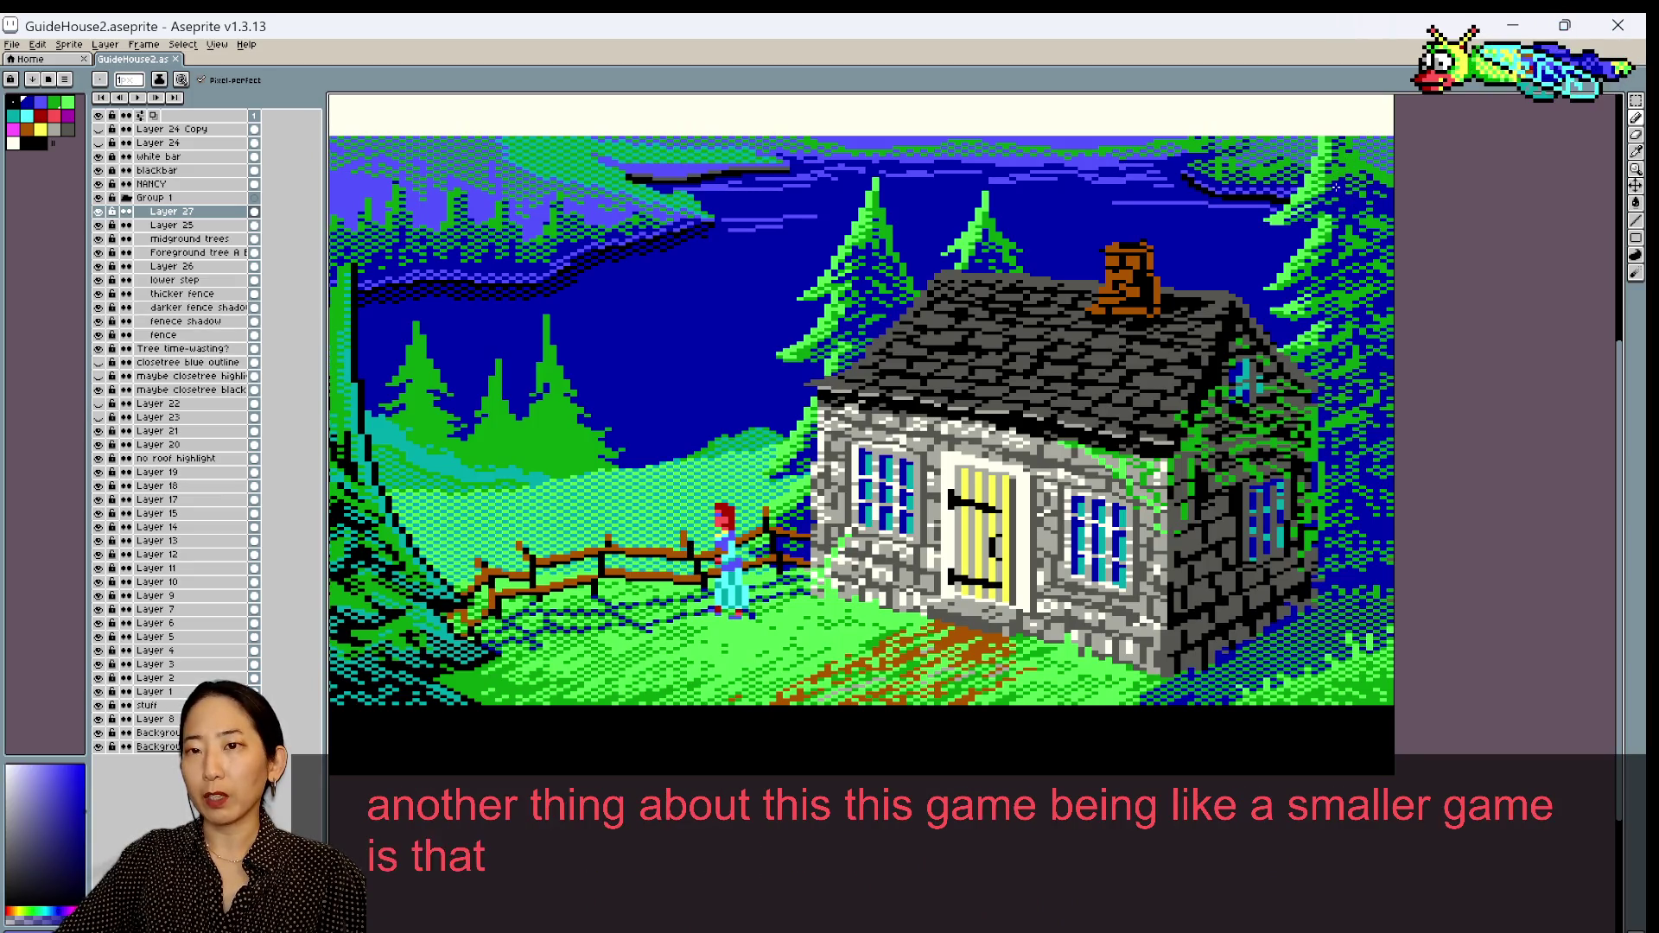
scroll(1341, 183, "up", 1)
left_click(1334, 180)
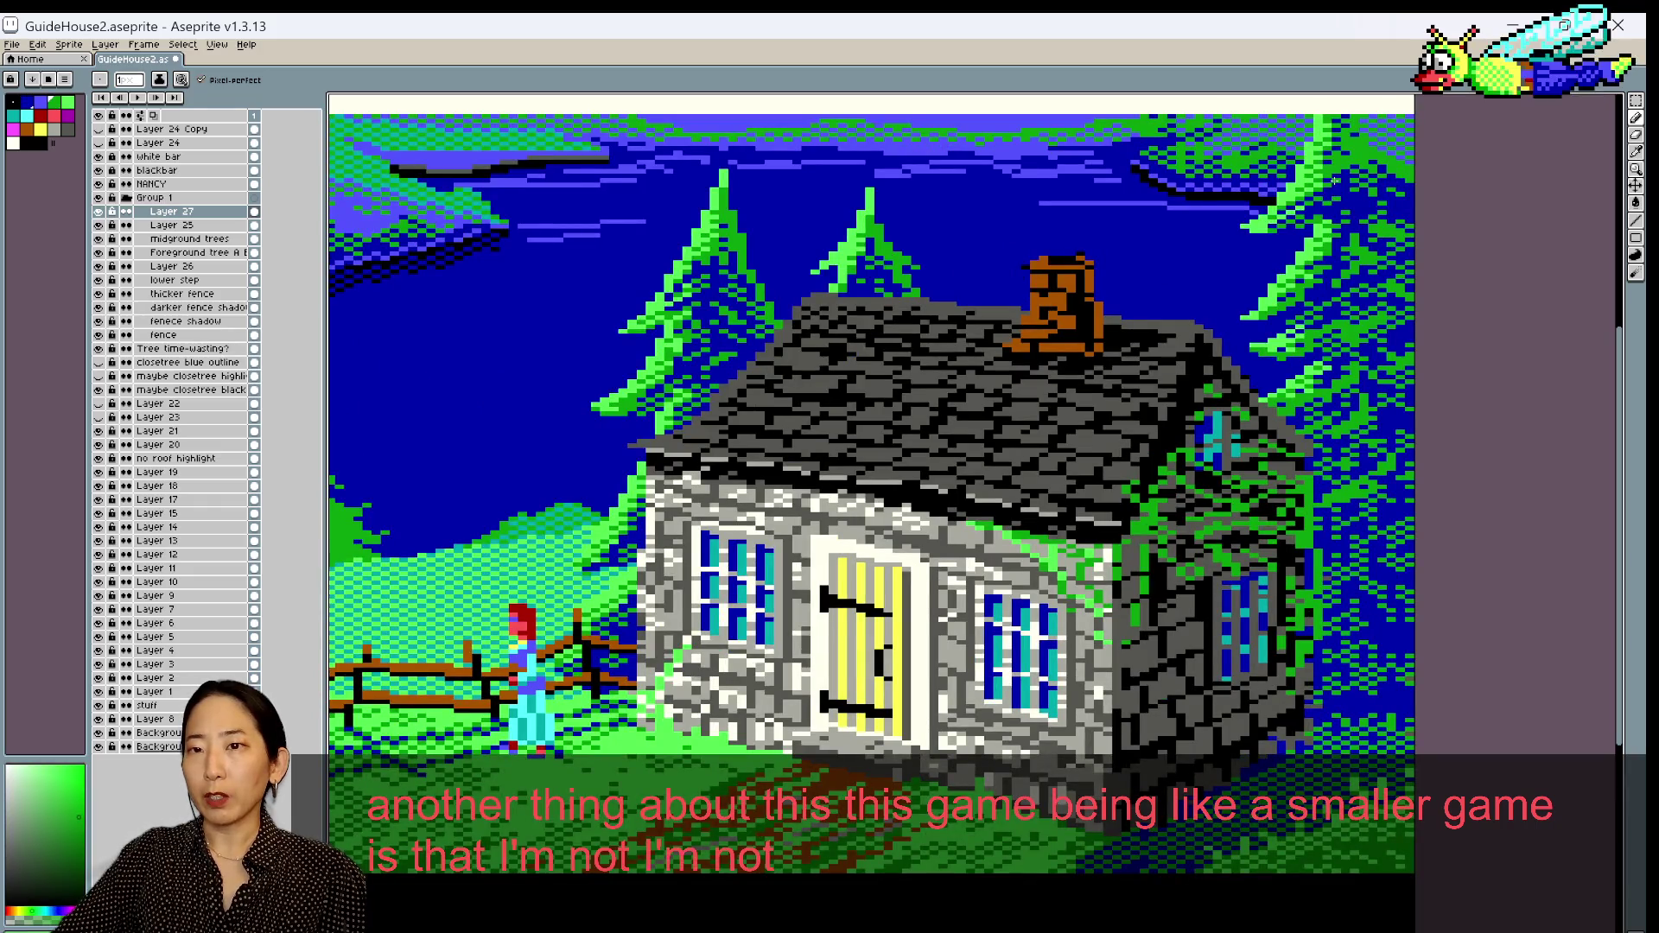
key("ctrl+s")
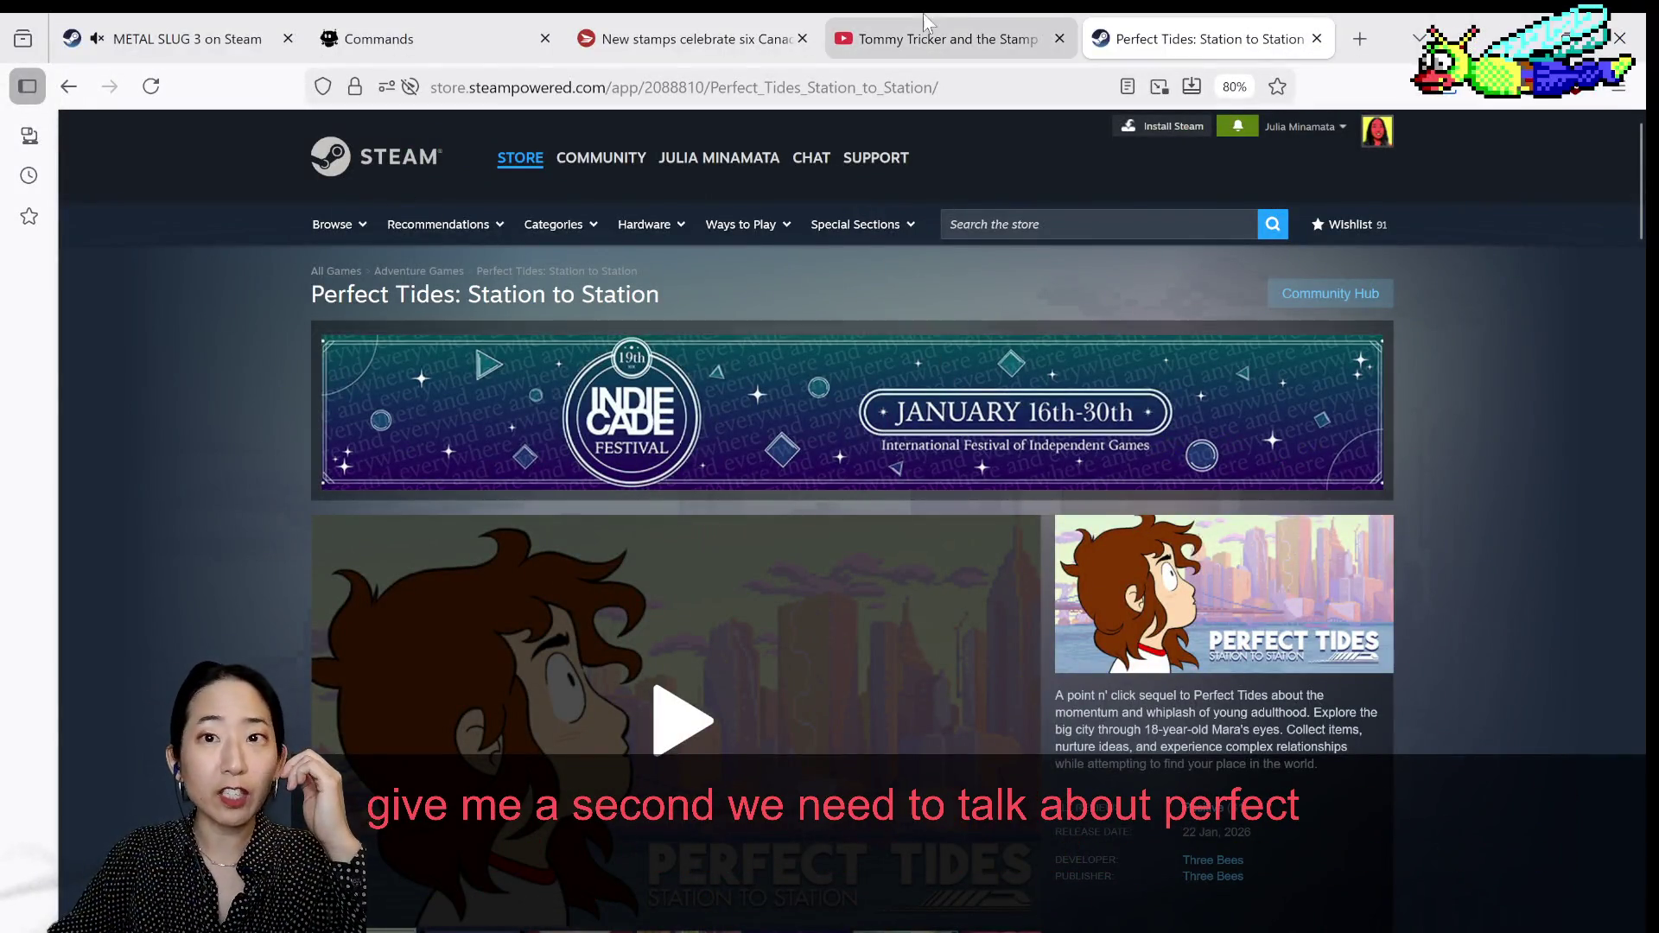
Mute the Perfect Tides tab and scroll down through its store page.
right_click(1146, 34)
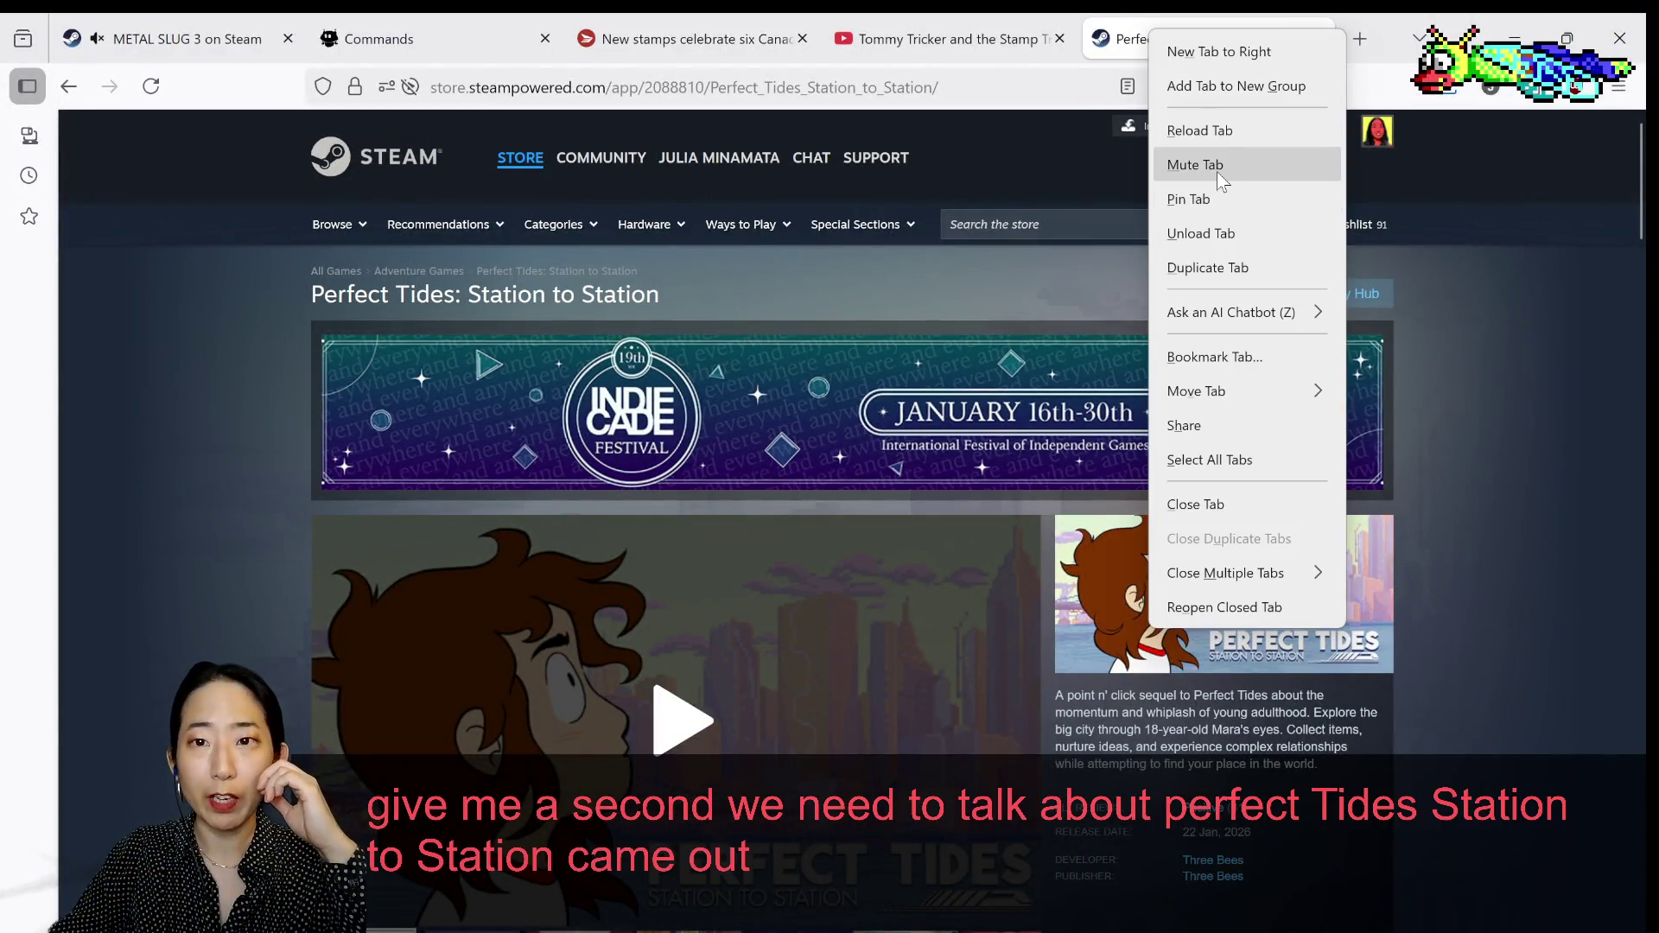
left_click(1217, 171)
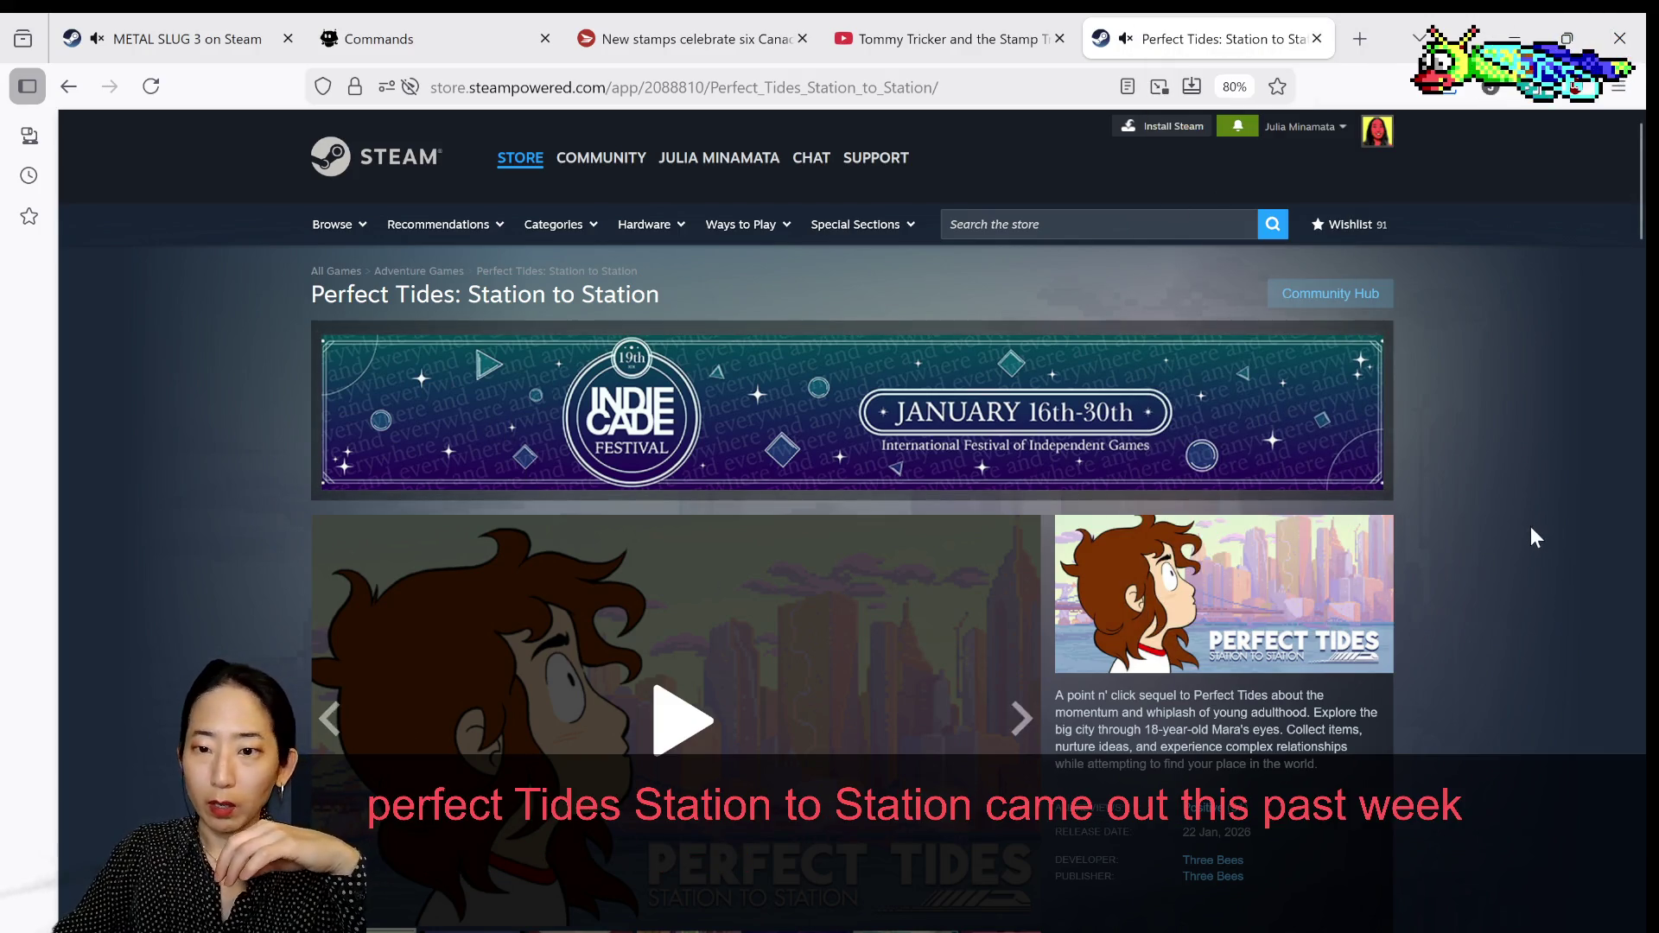
scroll(1522, 528, "down", 2)
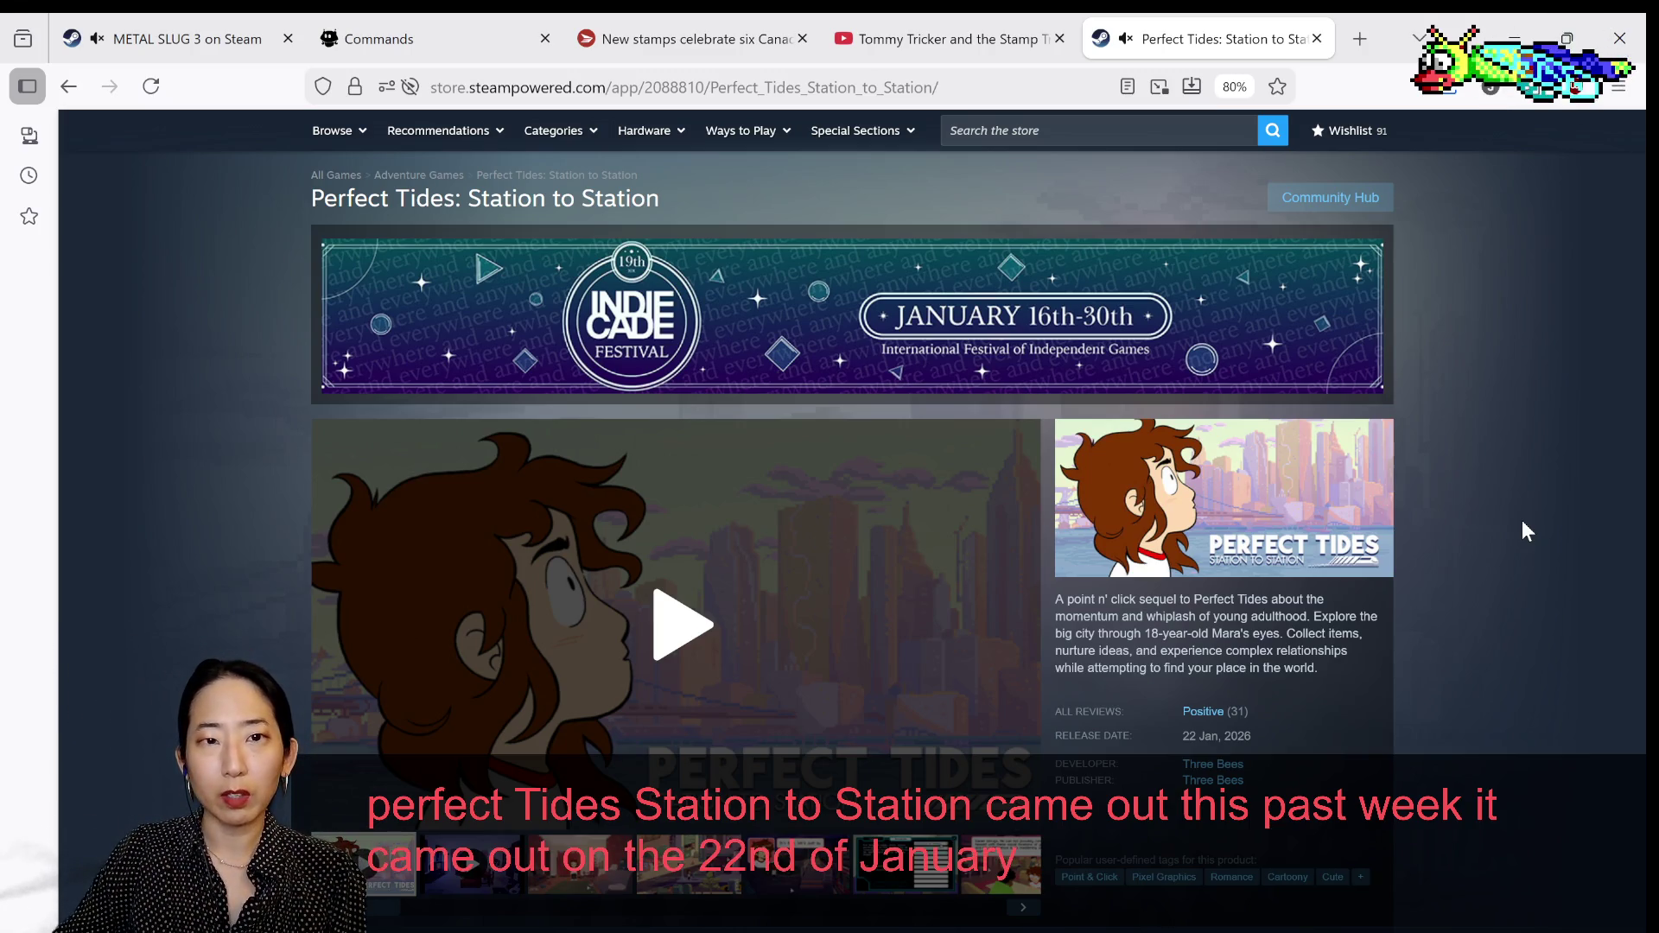
scroll(1520, 522, "down", 2)
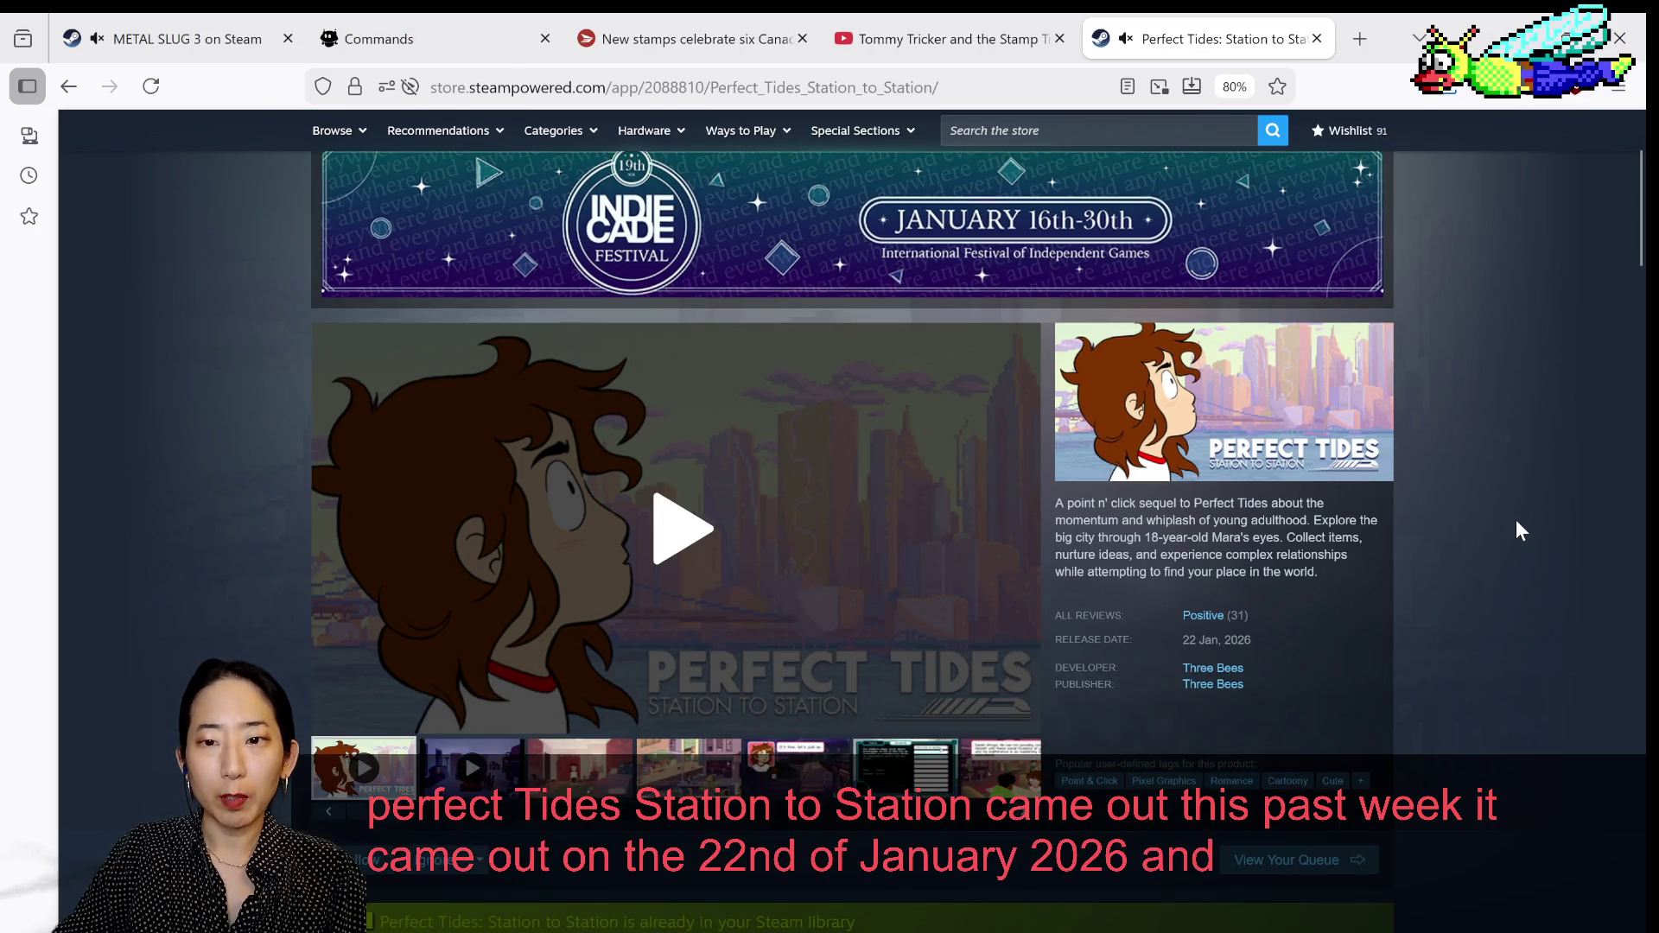
scroll(1517, 521, "down", 5)
scroll(1514, 495, "down", 10)
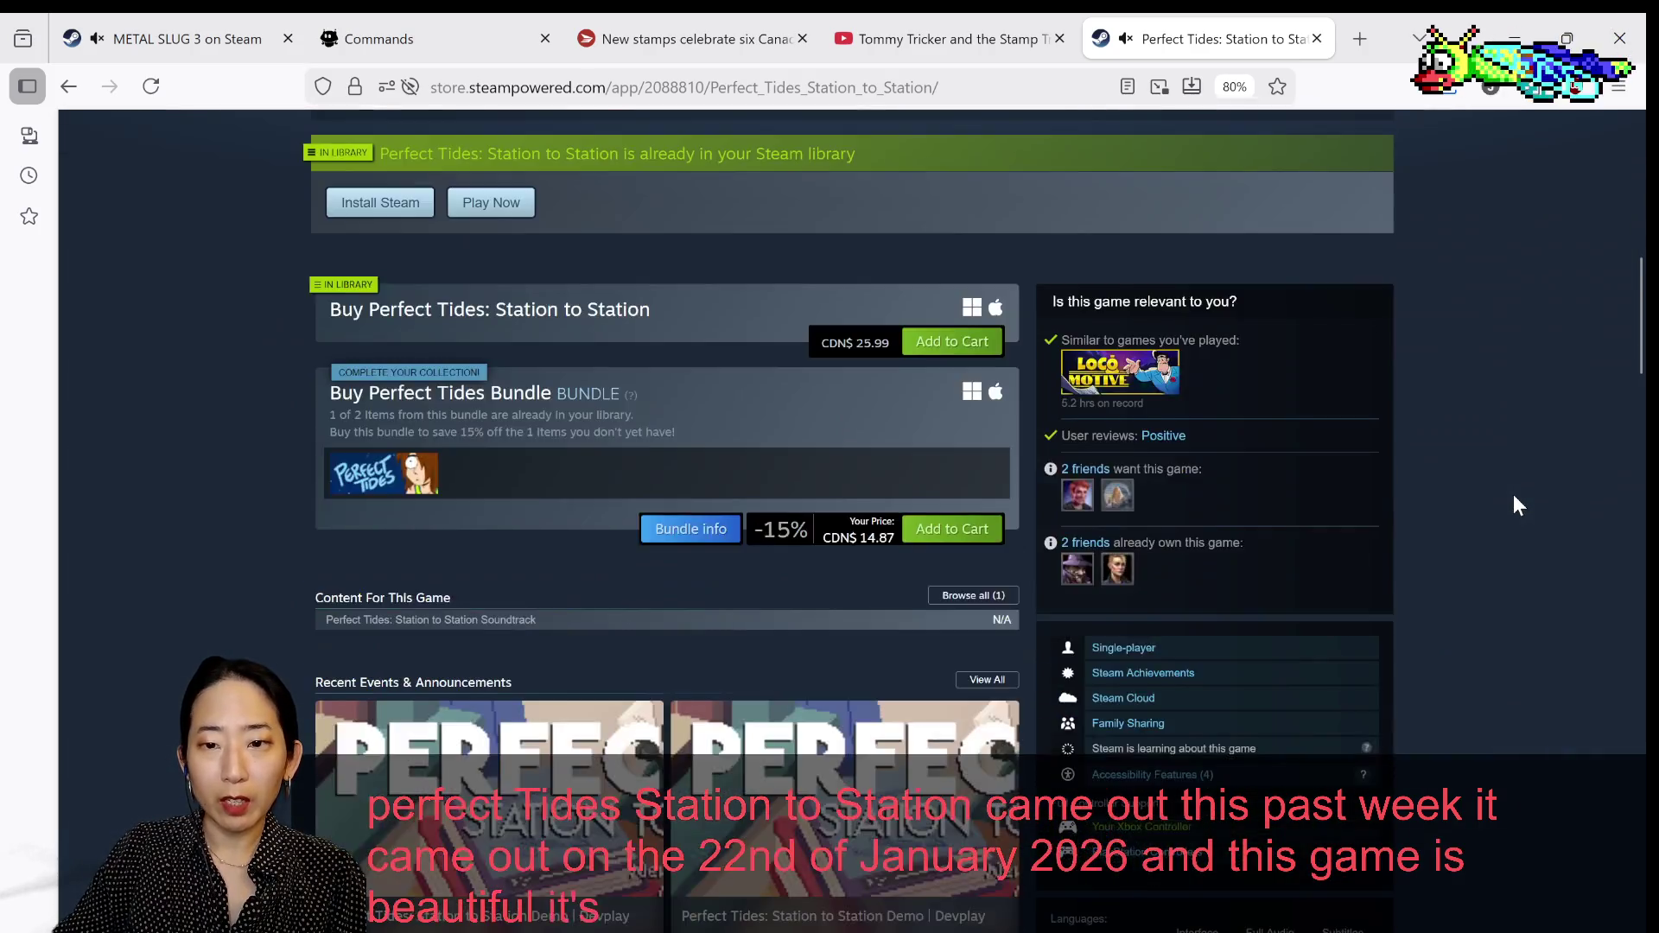
scroll(1513, 495, "down", 7)
scroll(1512, 495, "down", 8)
scroll(1512, 500, "down", 6)
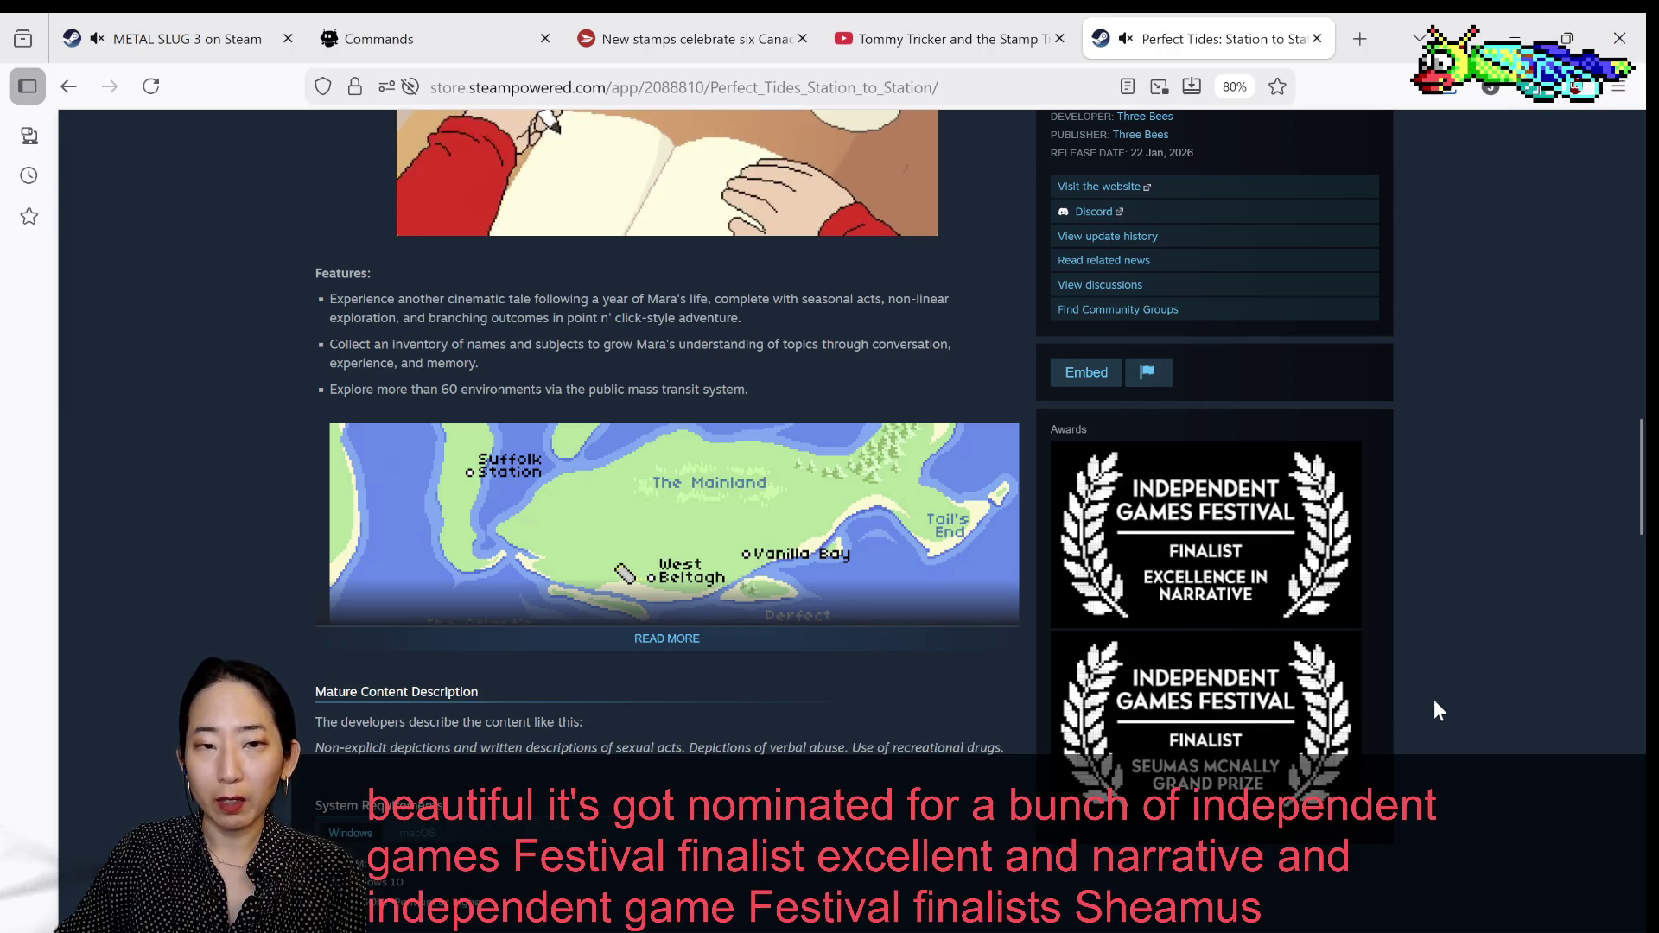
Scroll back up toward the top of the Perfect Tides store page.
scroll(1456, 691, "up", 5)
scroll(1461, 674, "up", 6)
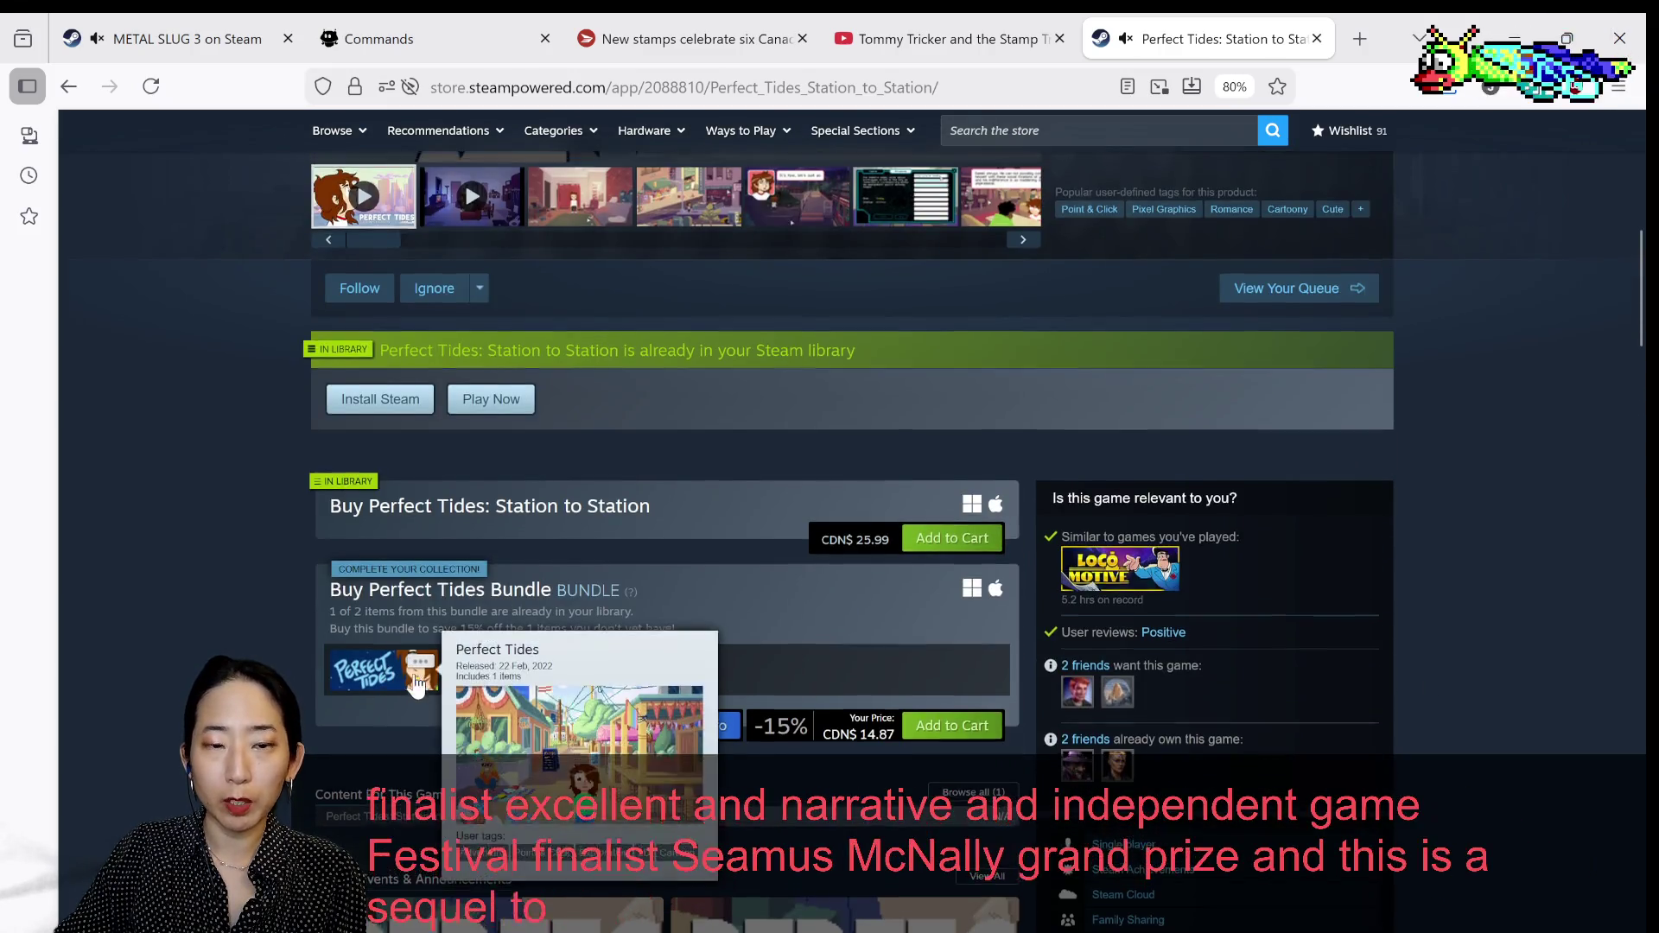
scroll(699, 673, "up", 3)
scroll(1371, 657, "up", 3)
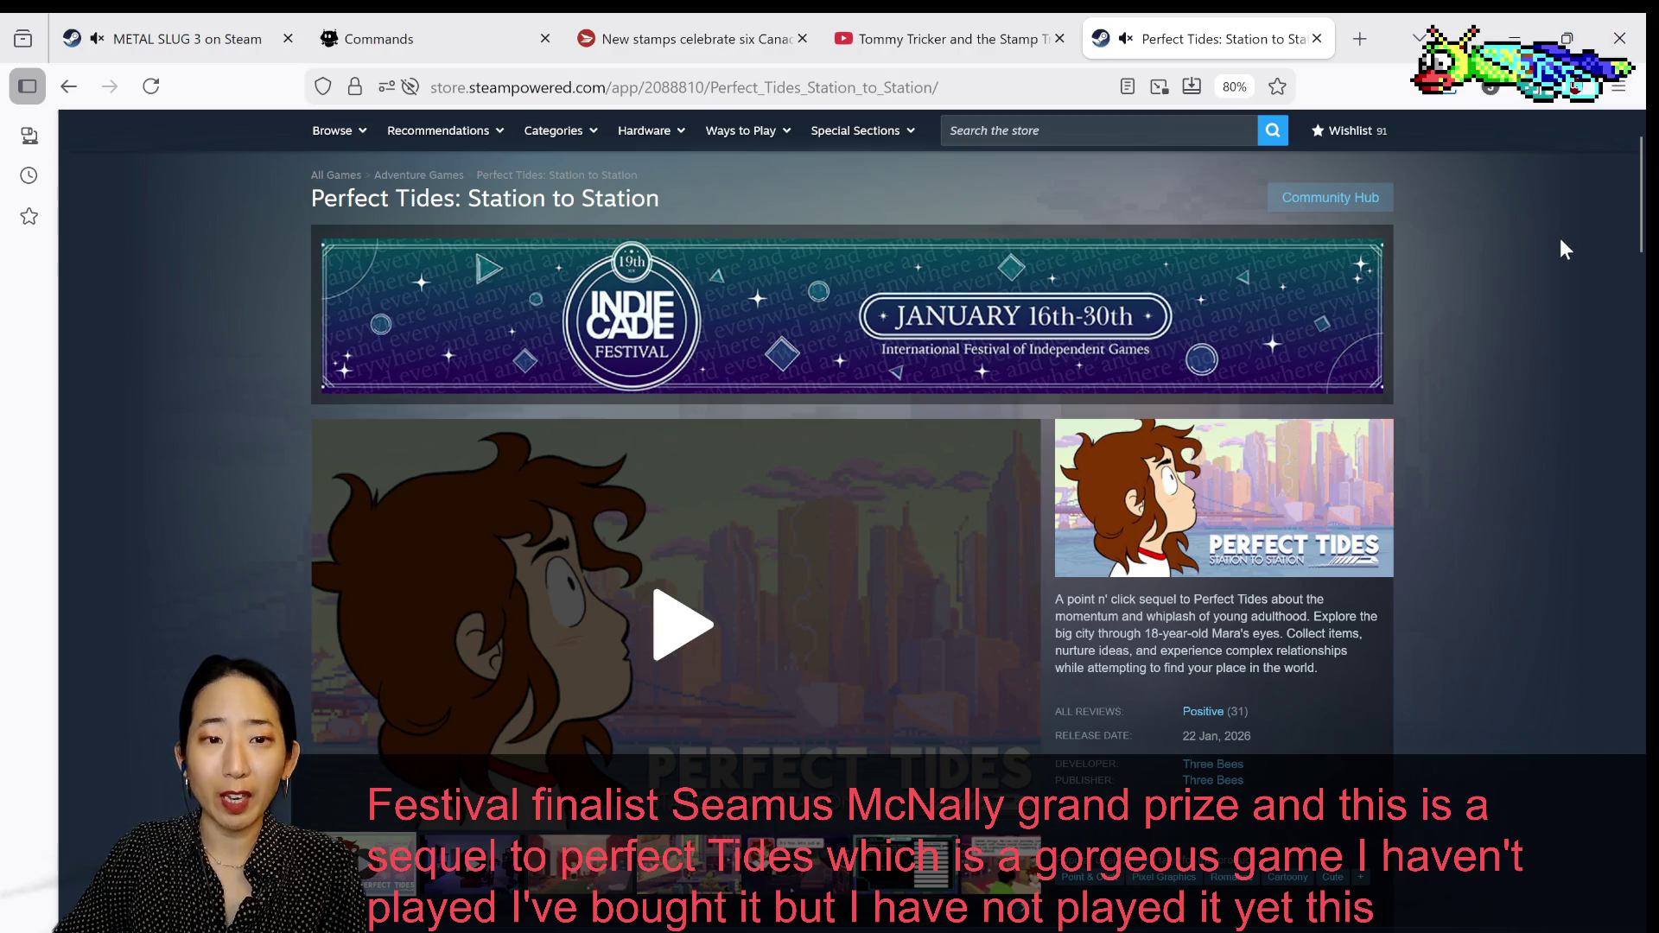
scroll(1557, 250, "down", 2)
Step through the gallery screenshots: street, dialogue, Projects menu, café, desktop and kitchen.
left_click(1020, 525)
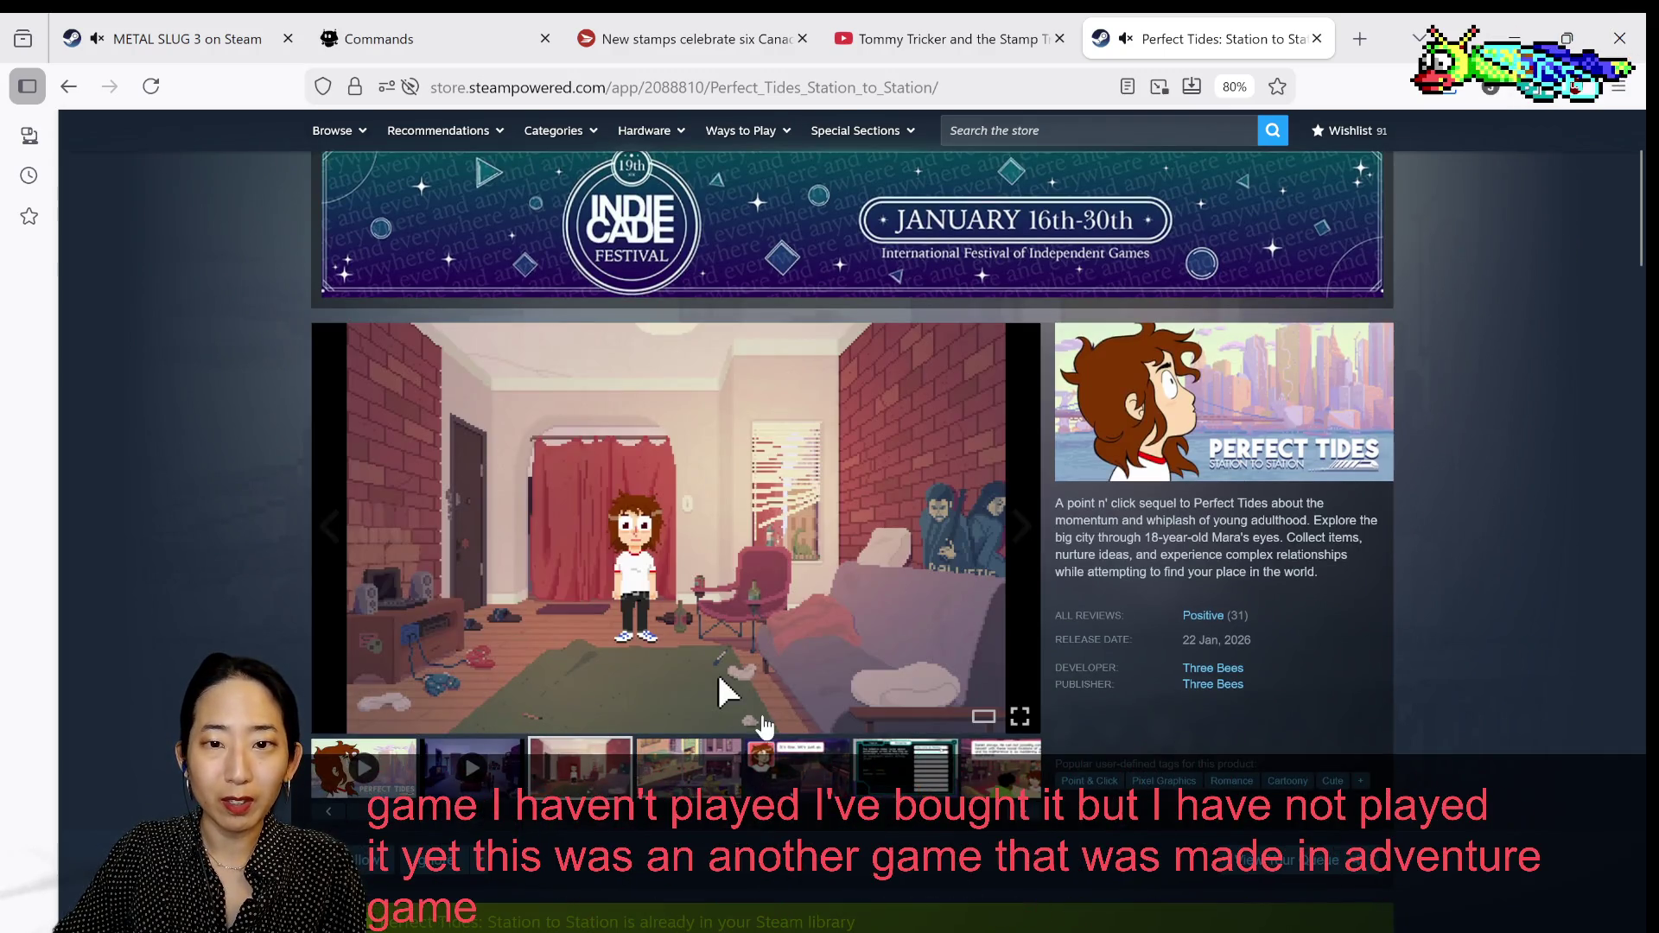
left_click(1020, 529)
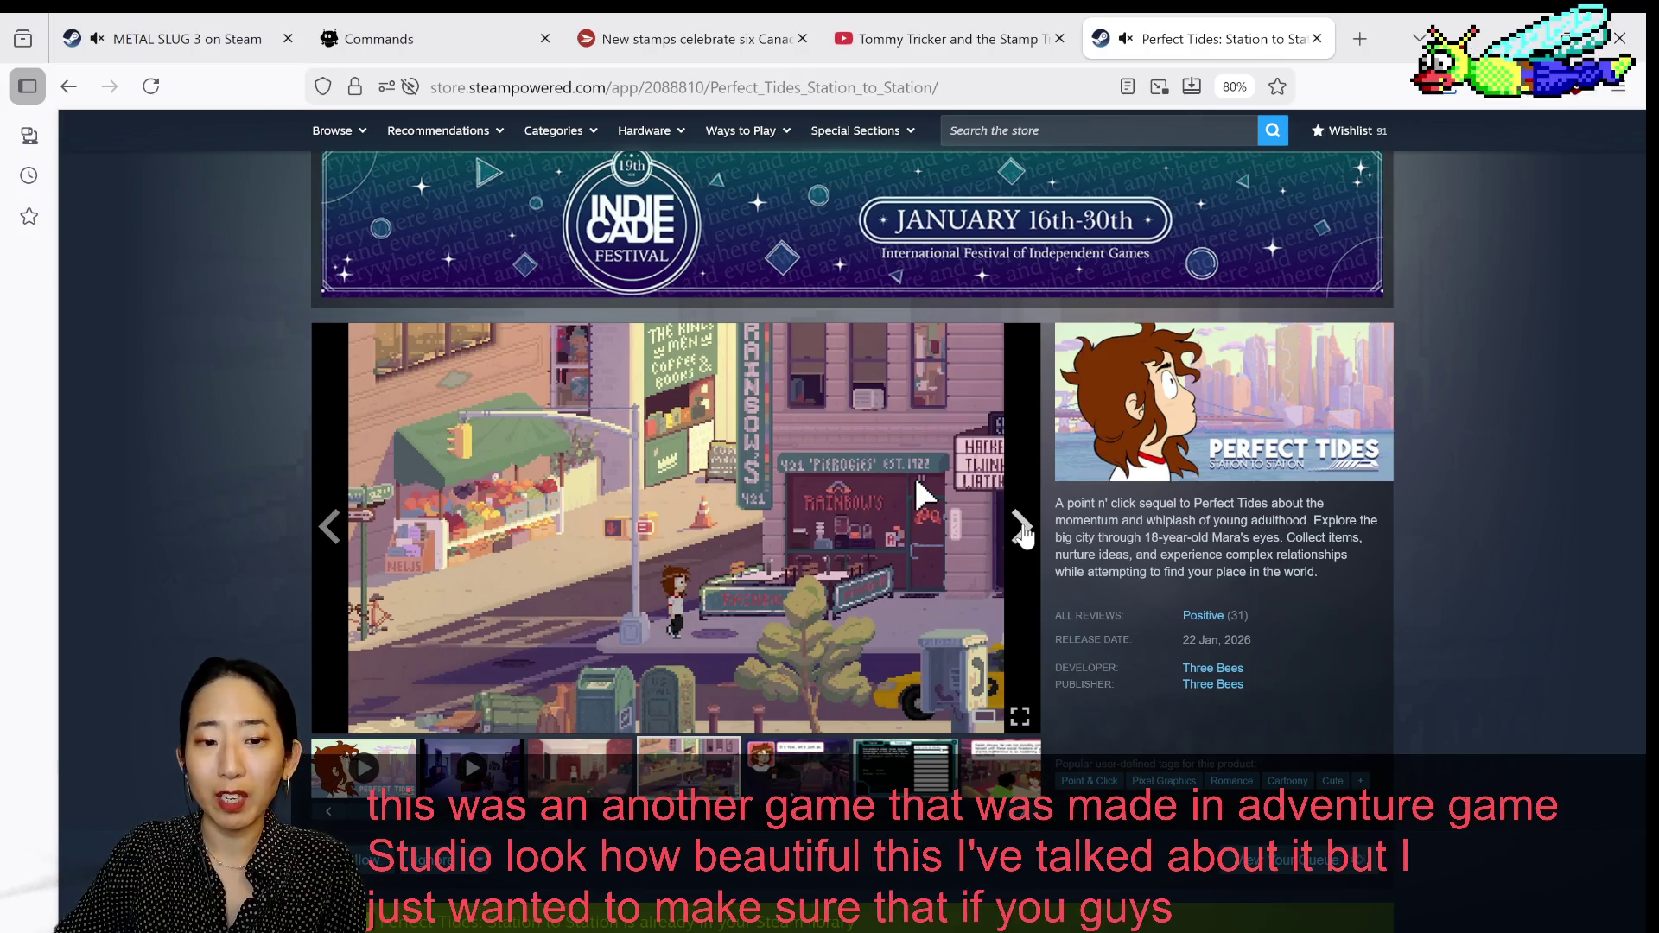
left_click(1021, 529)
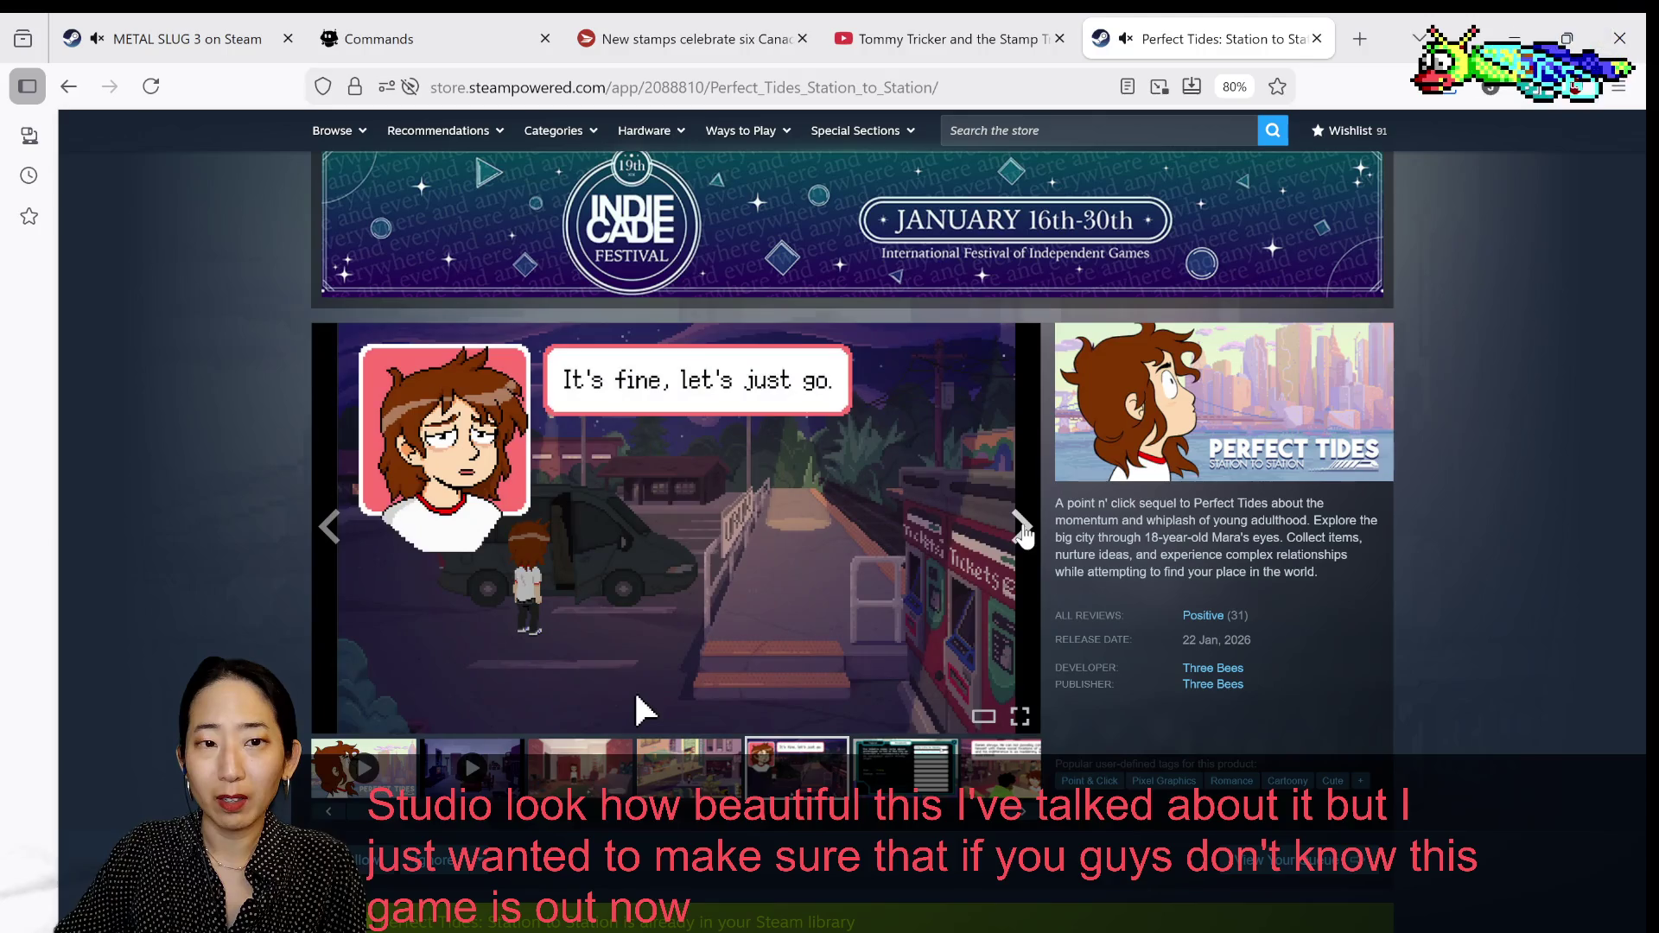
left_click(1021, 529)
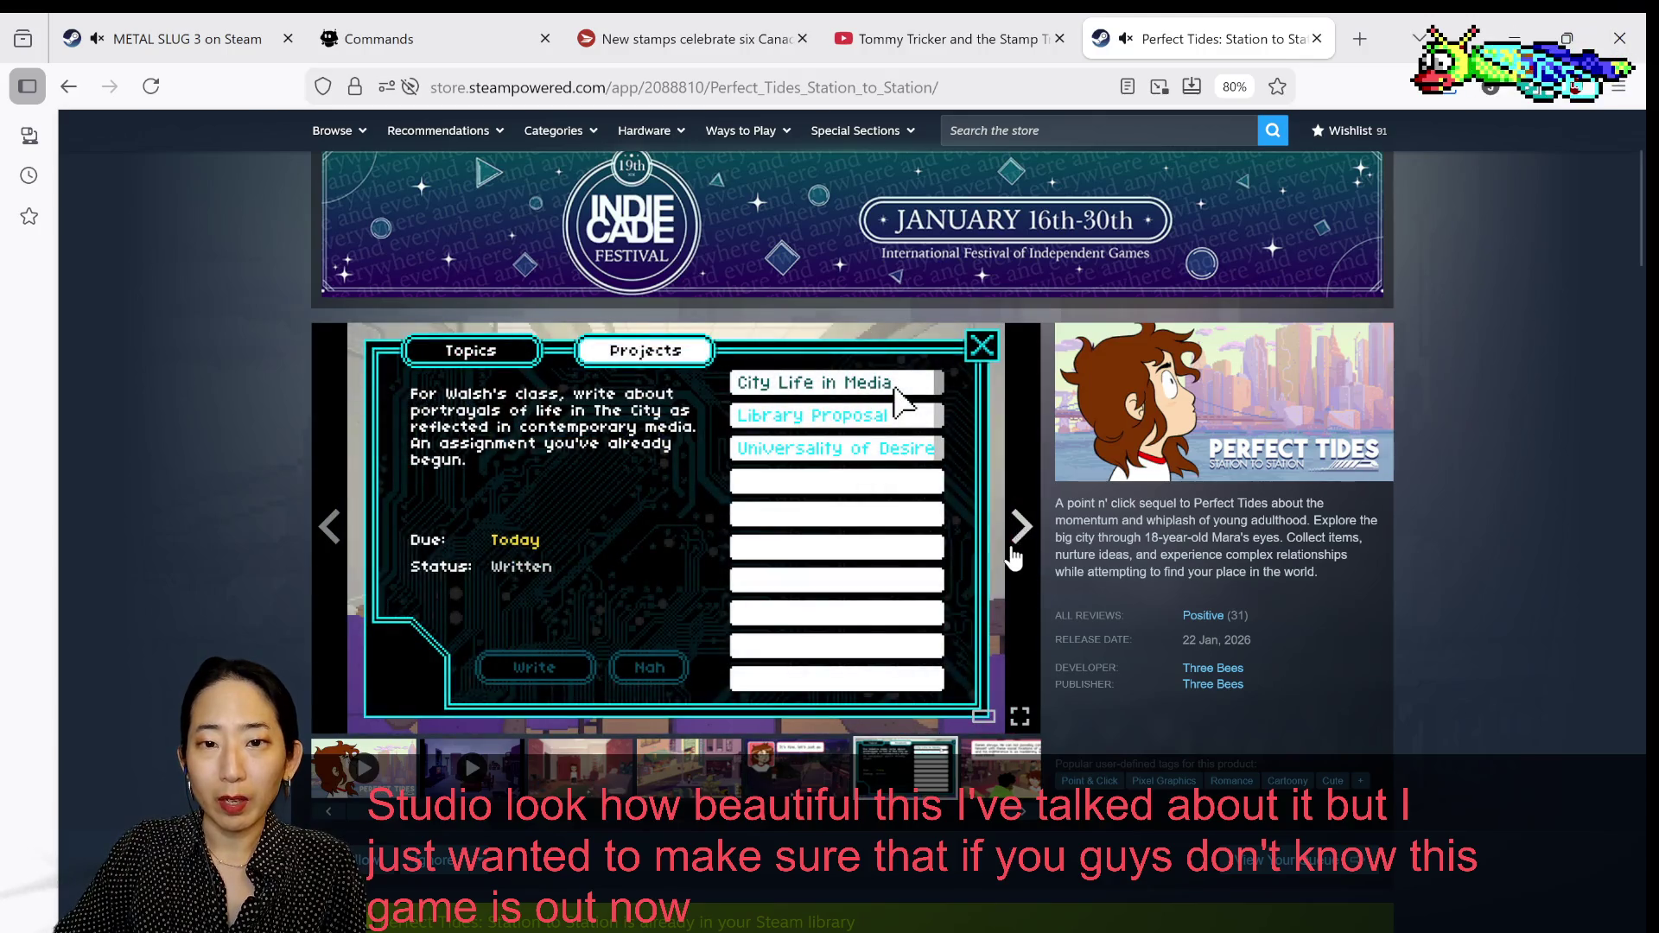
left_click(1022, 532)
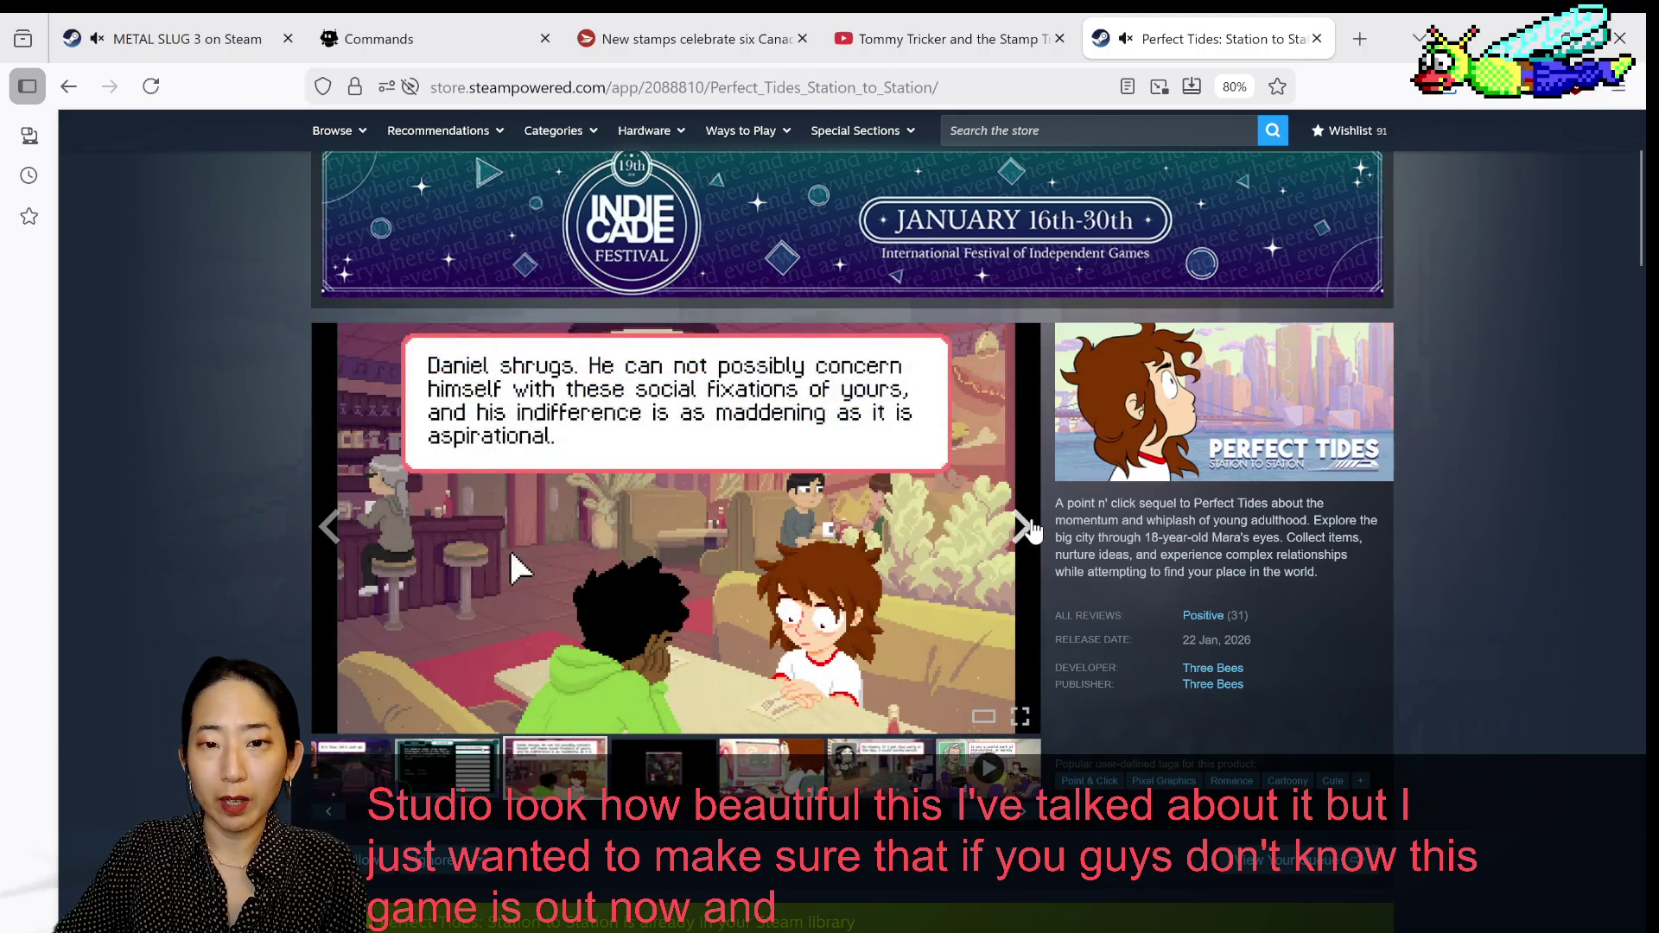
left_click(1024, 531)
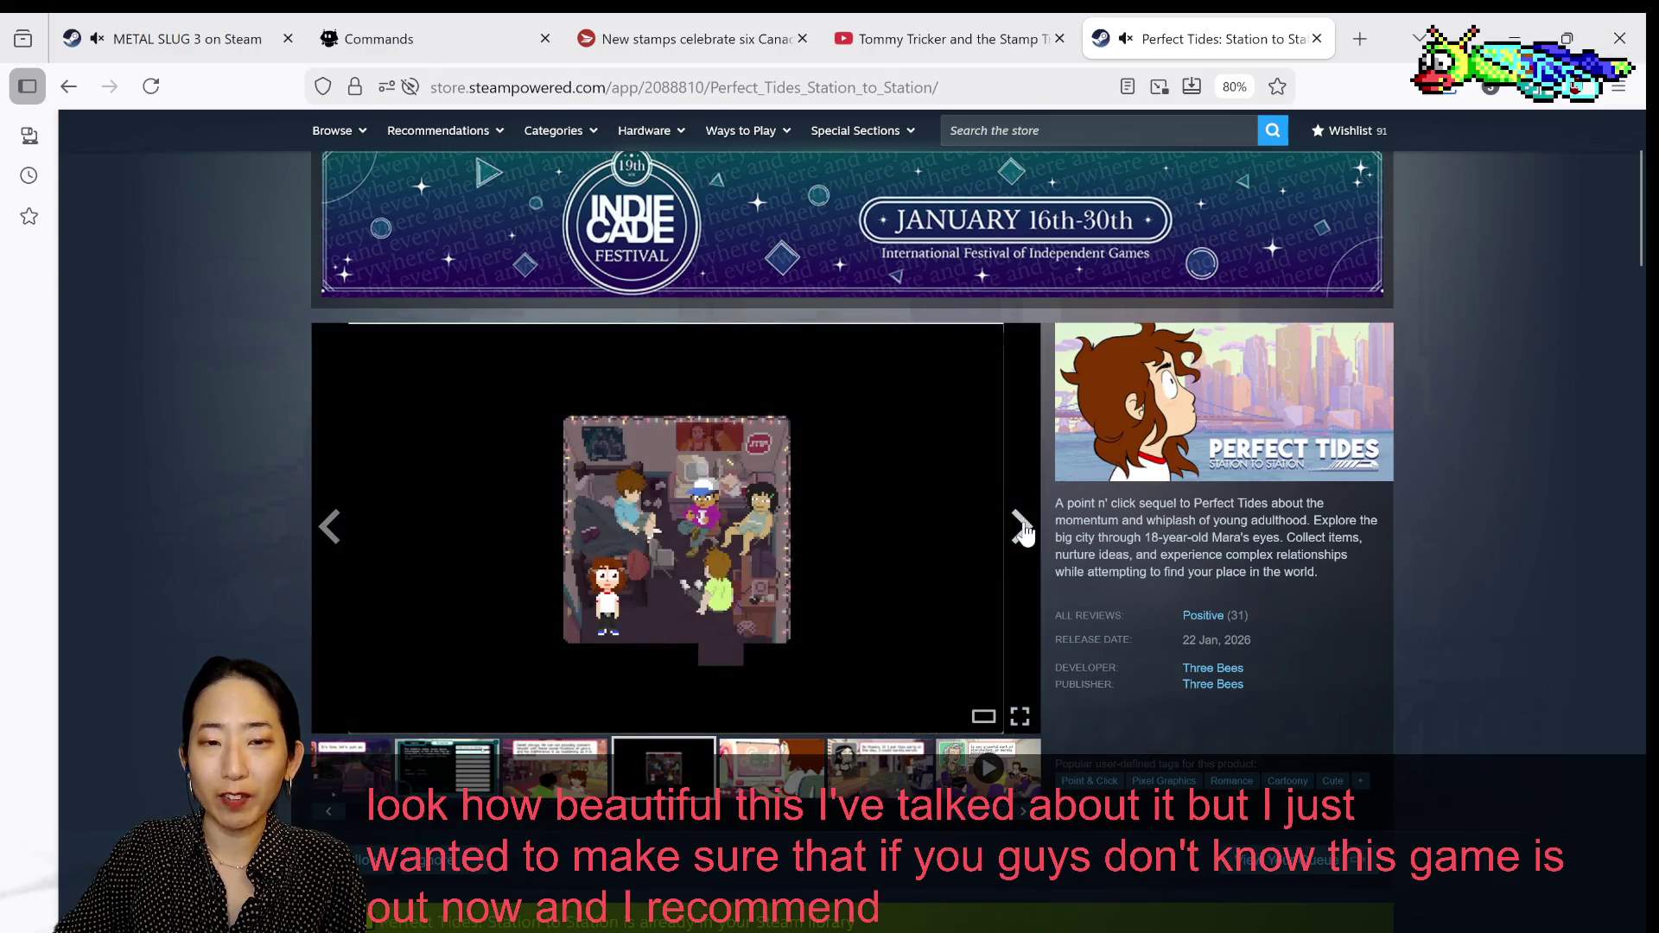
left_click(1024, 532)
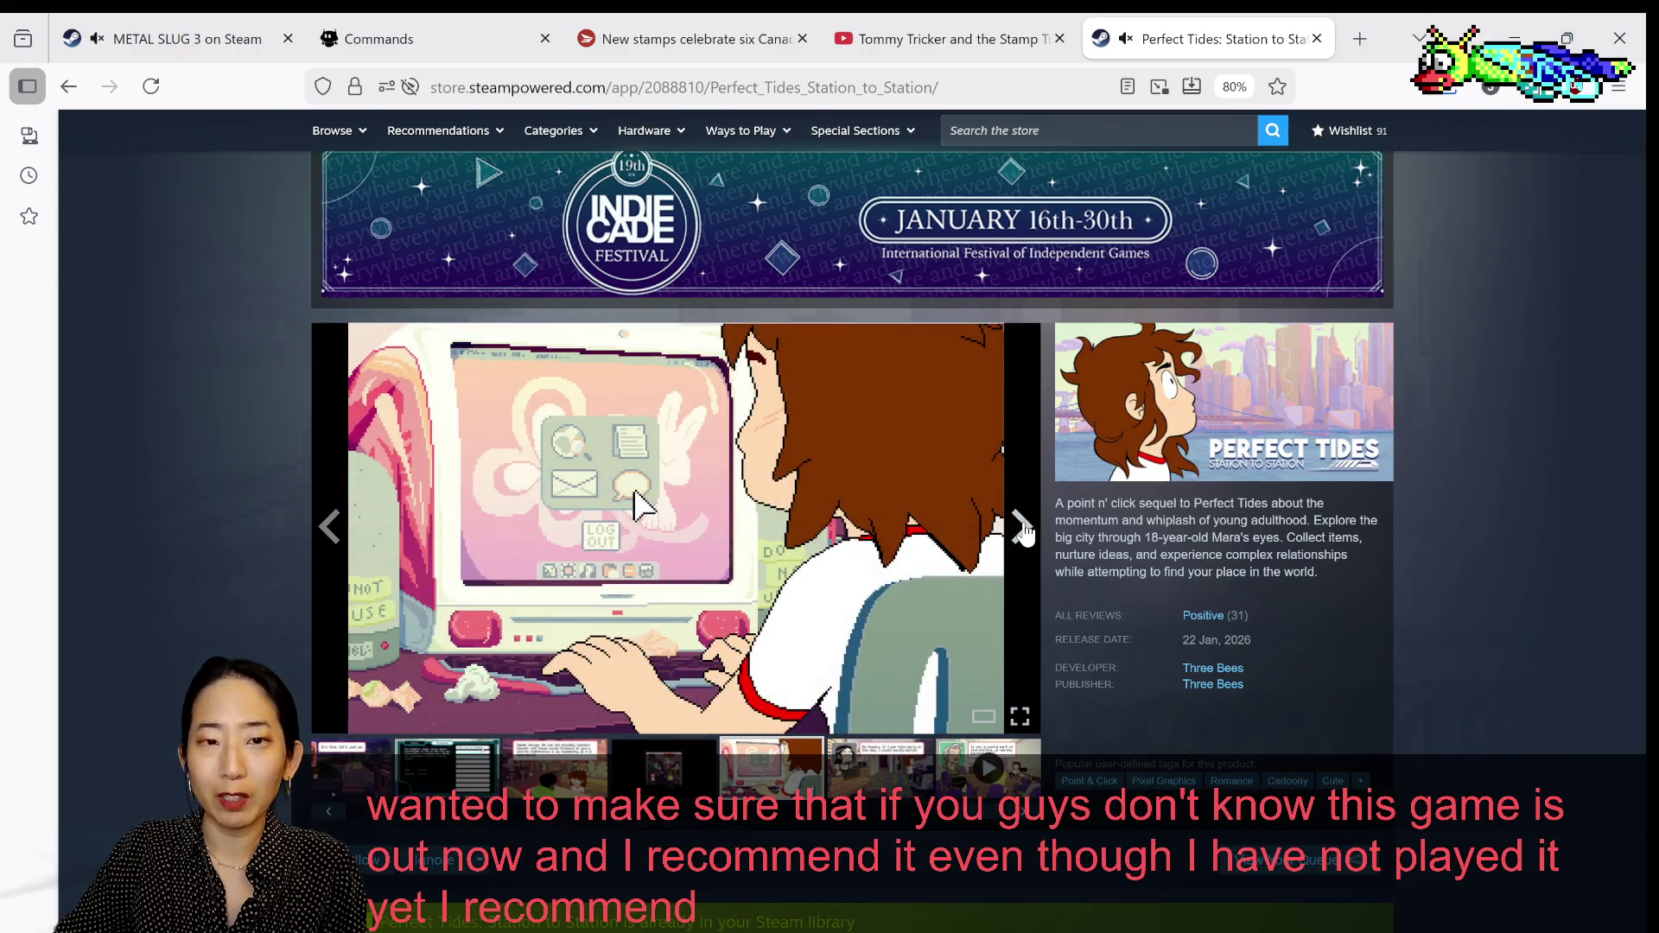
left_click(1024, 532)
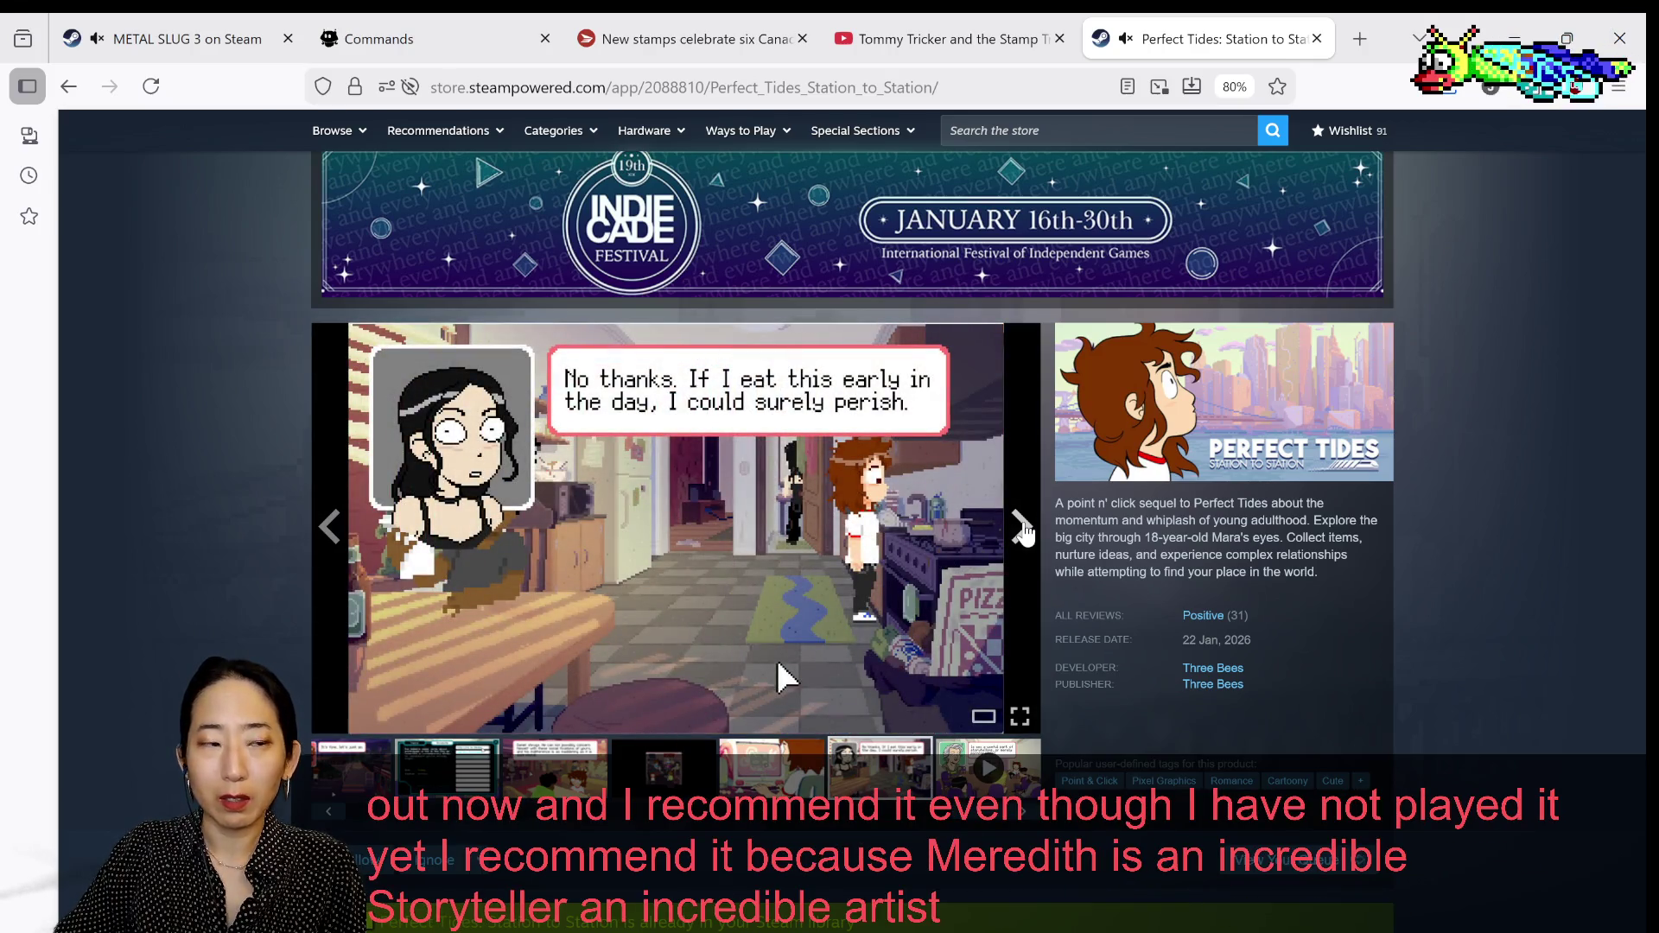
Play the second trailer and pause it at 0:03.
left_click(1024, 531)
left_click(1024, 532)
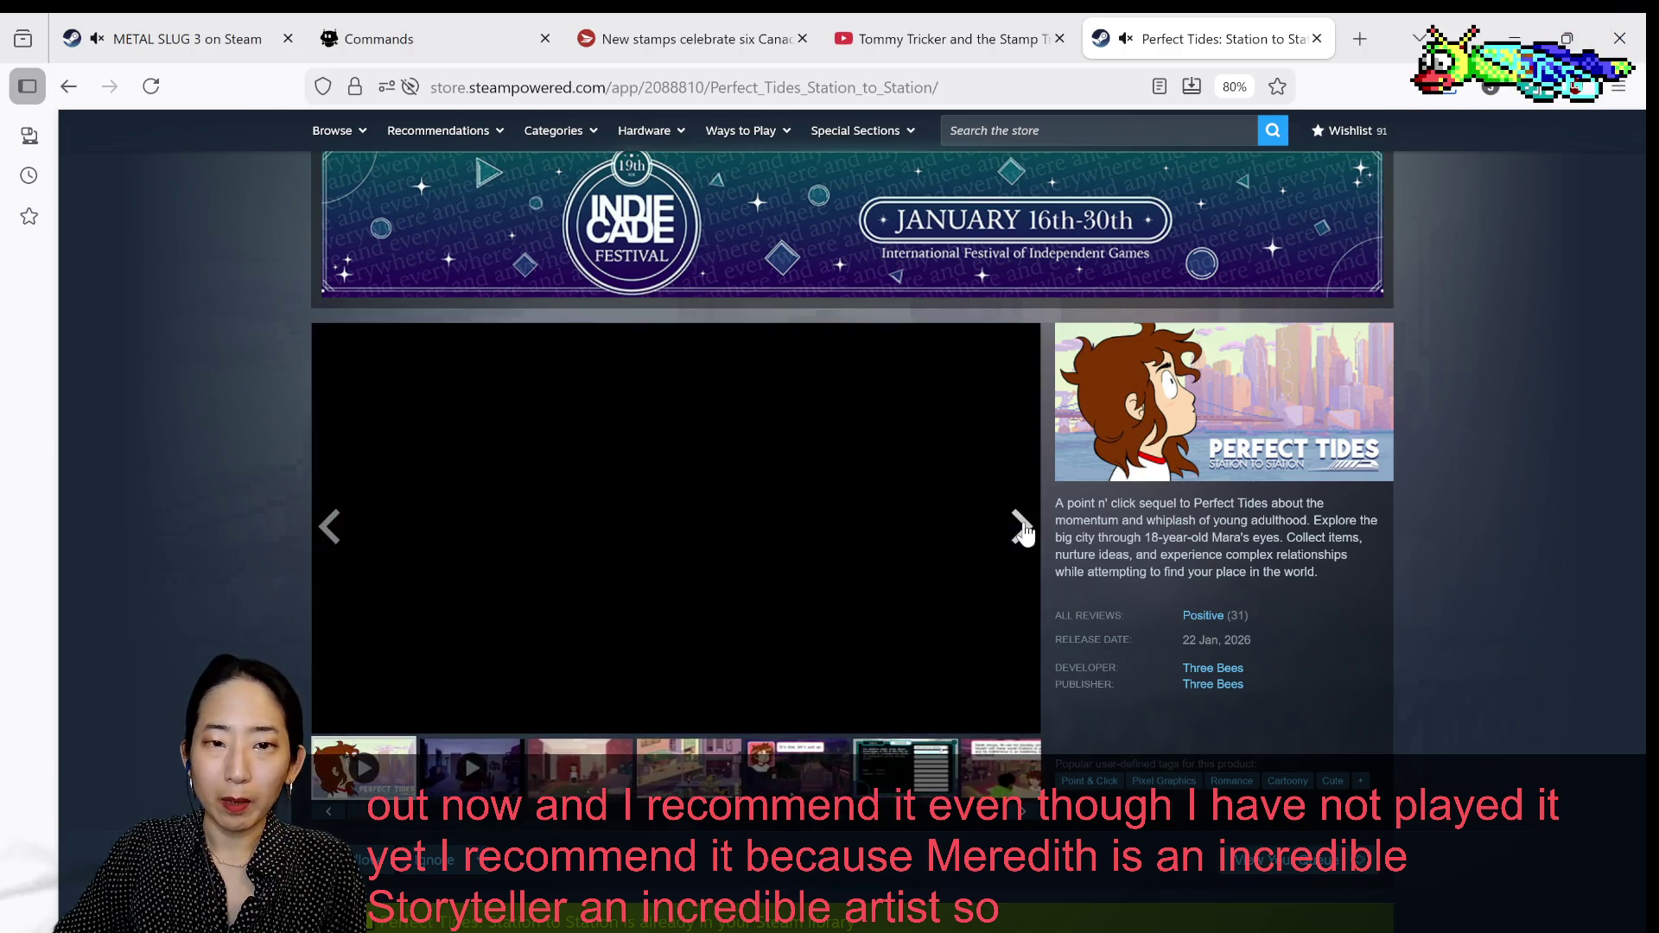
left_click(1024, 531)
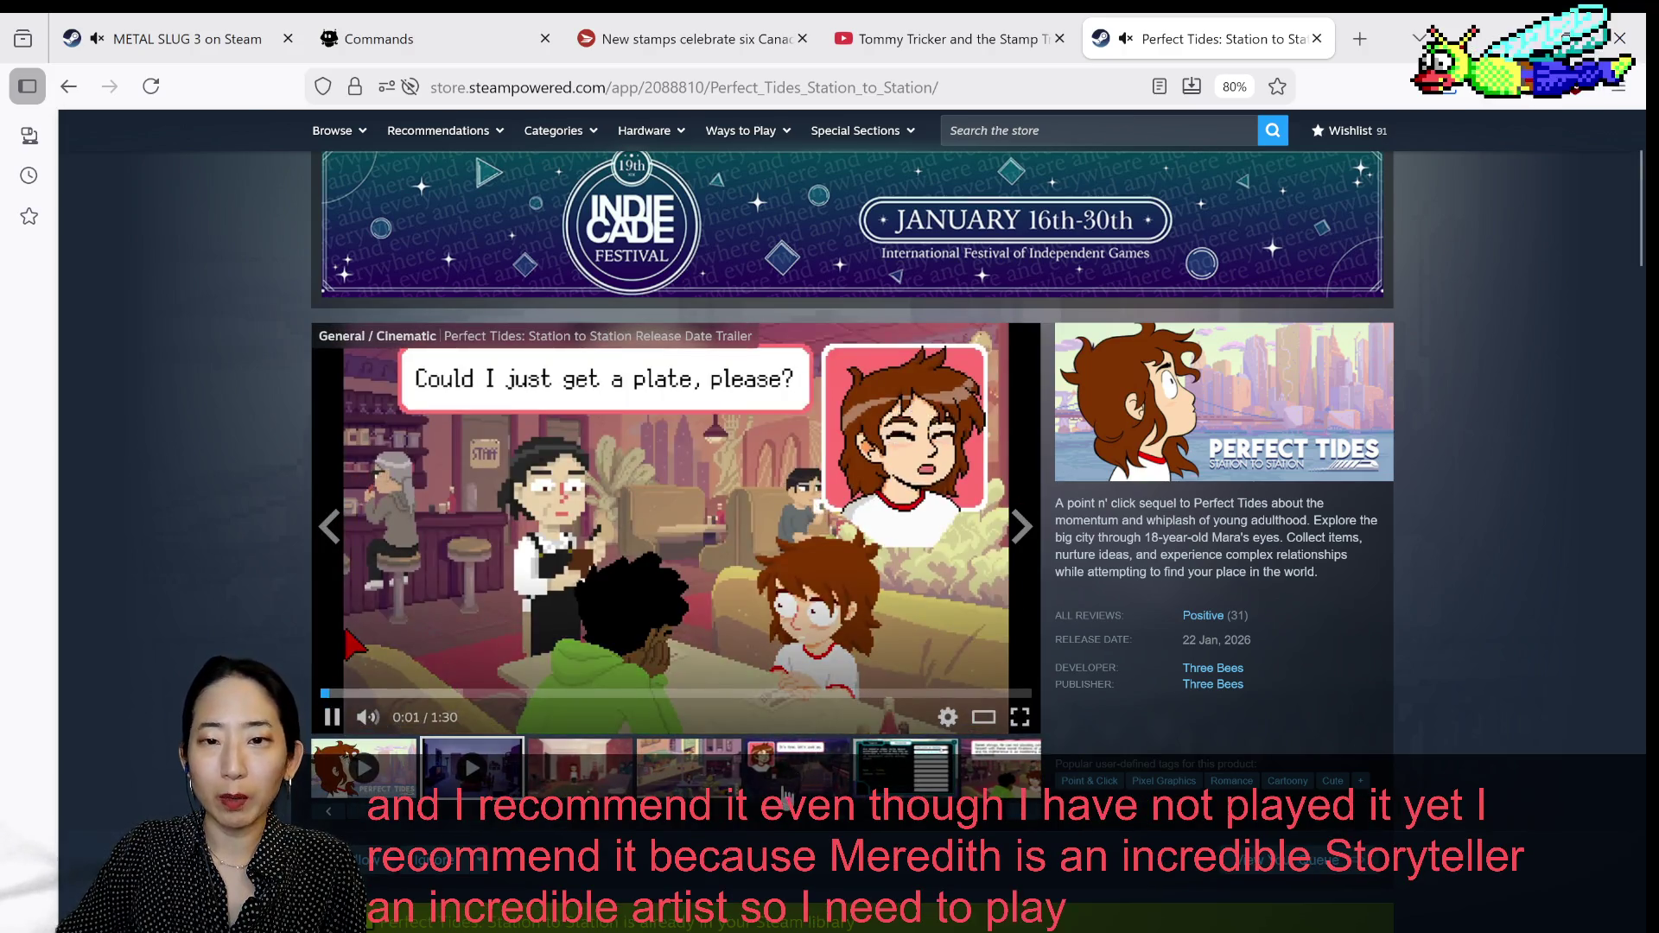
left_click(332, 718)
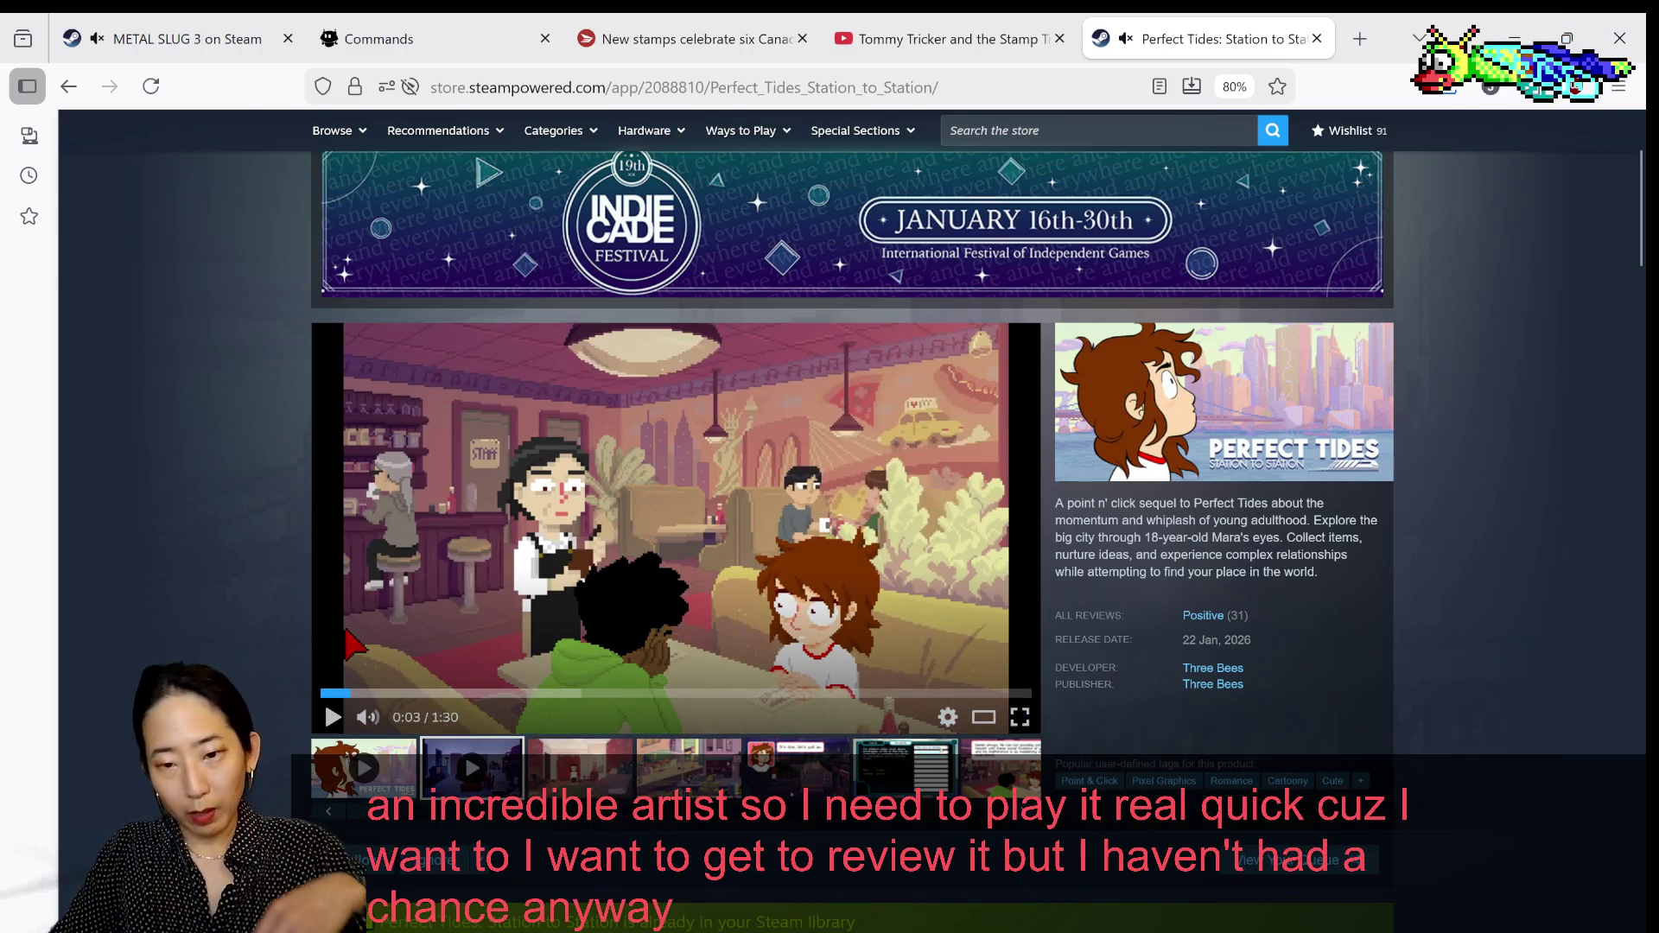
Return to the cottage scene in Aseprite, sample a blue from the artwork, and save.
key("alt+Tab")
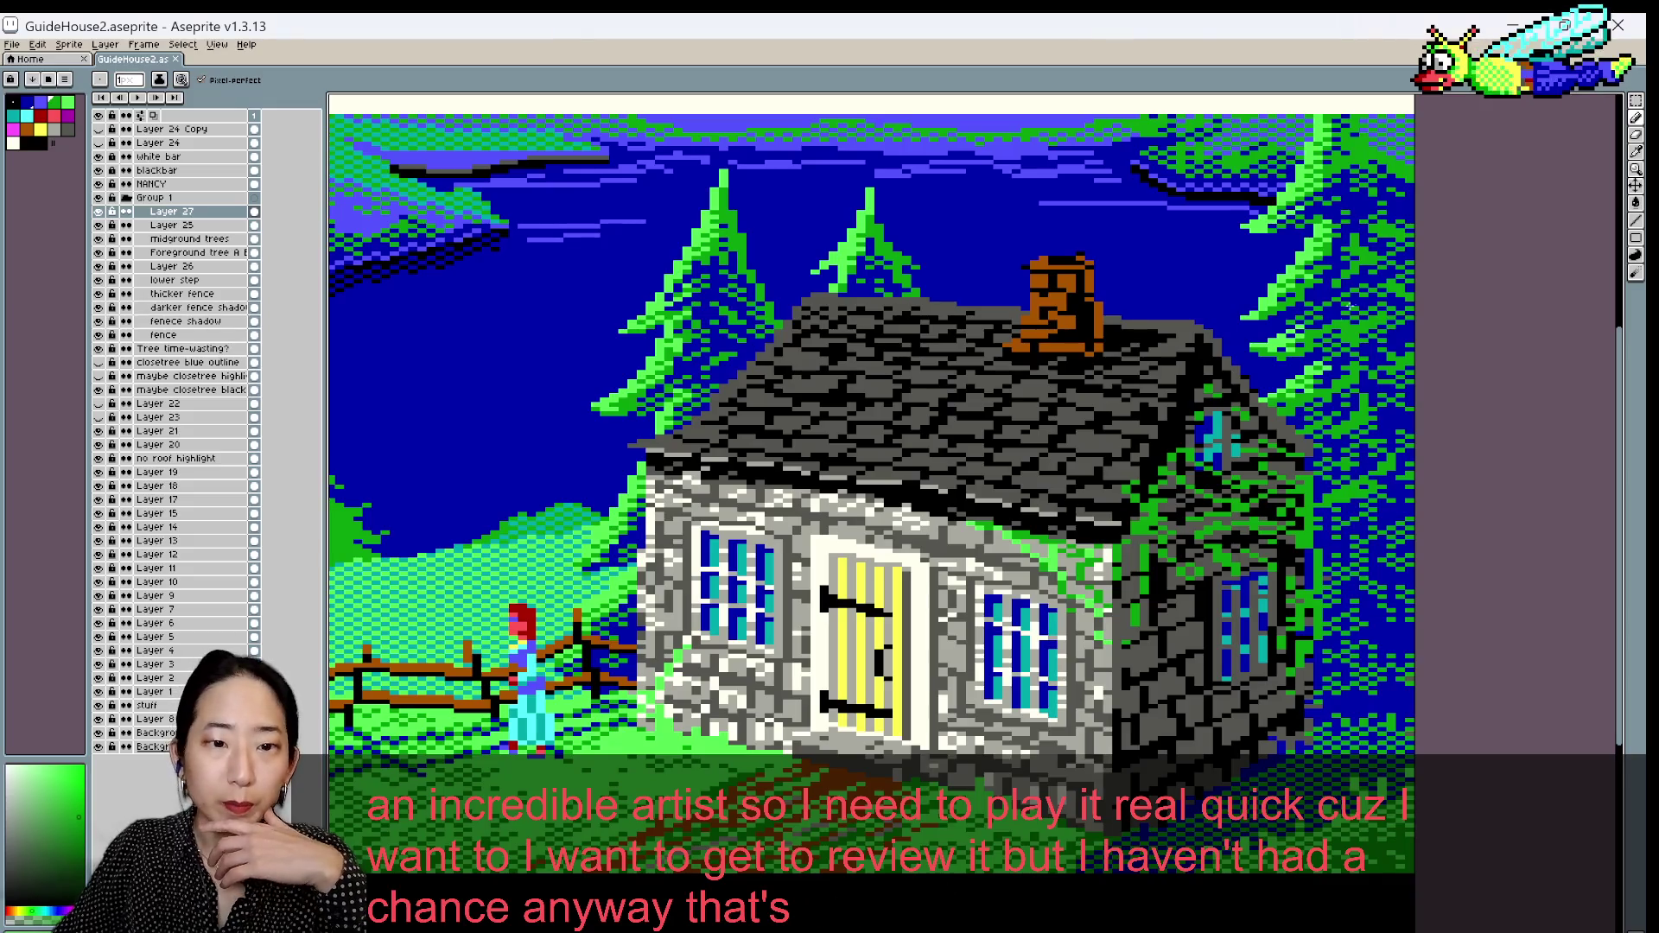
scroll(1372, 295, "down", 1)
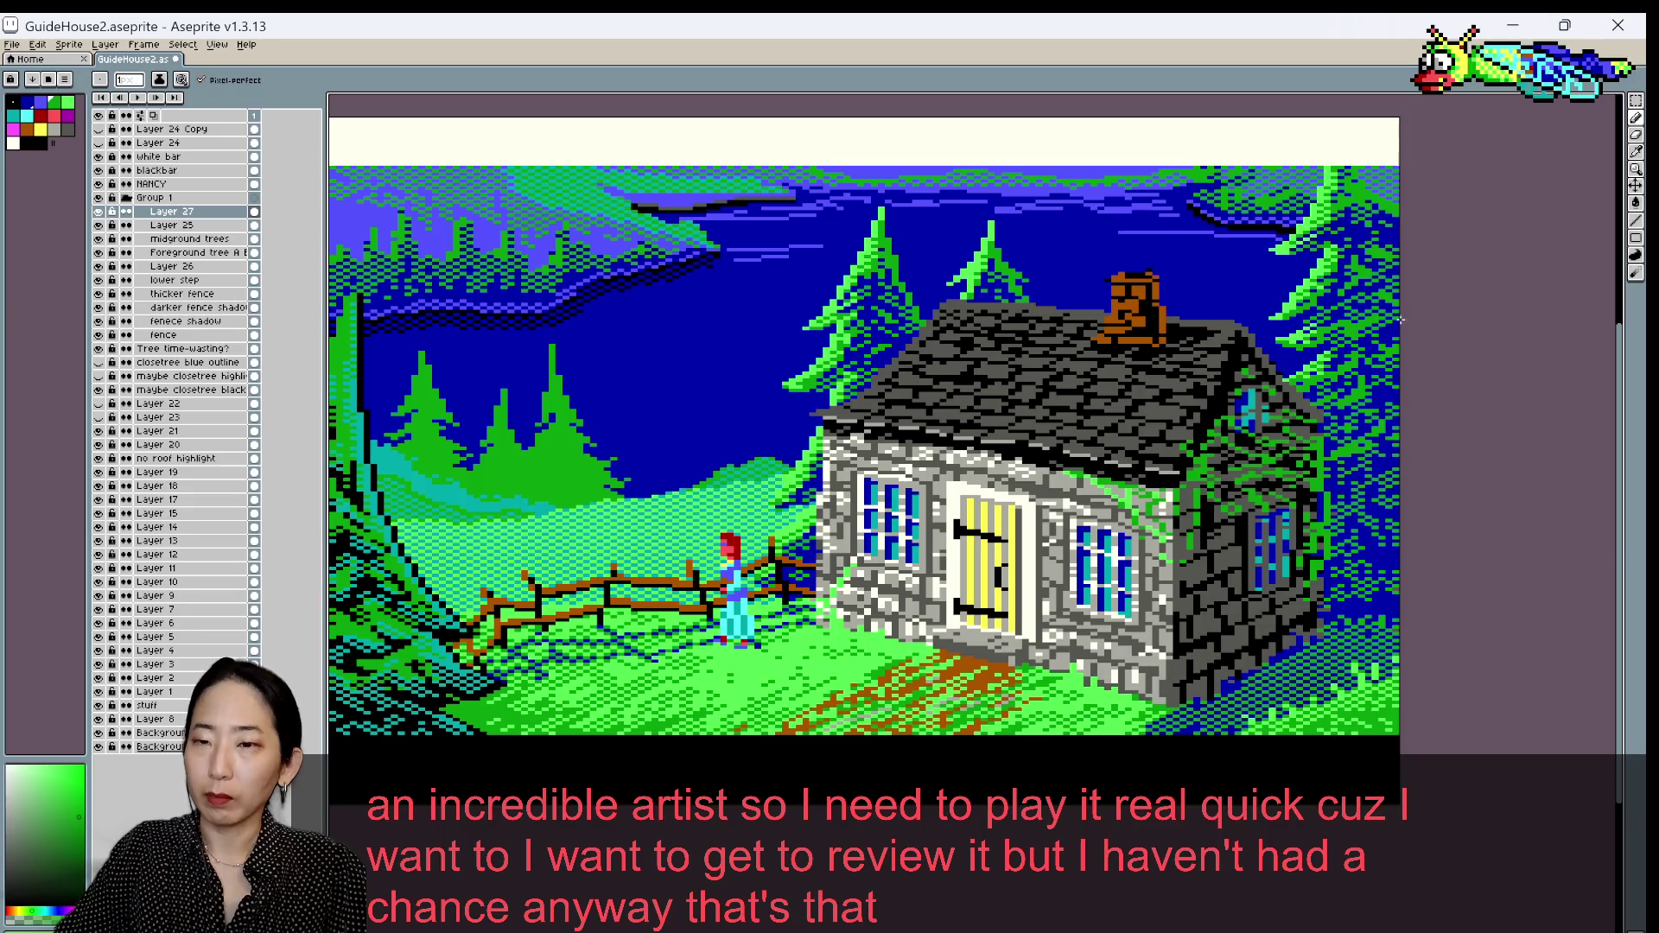
scroll(1377, 370, "down", 1)
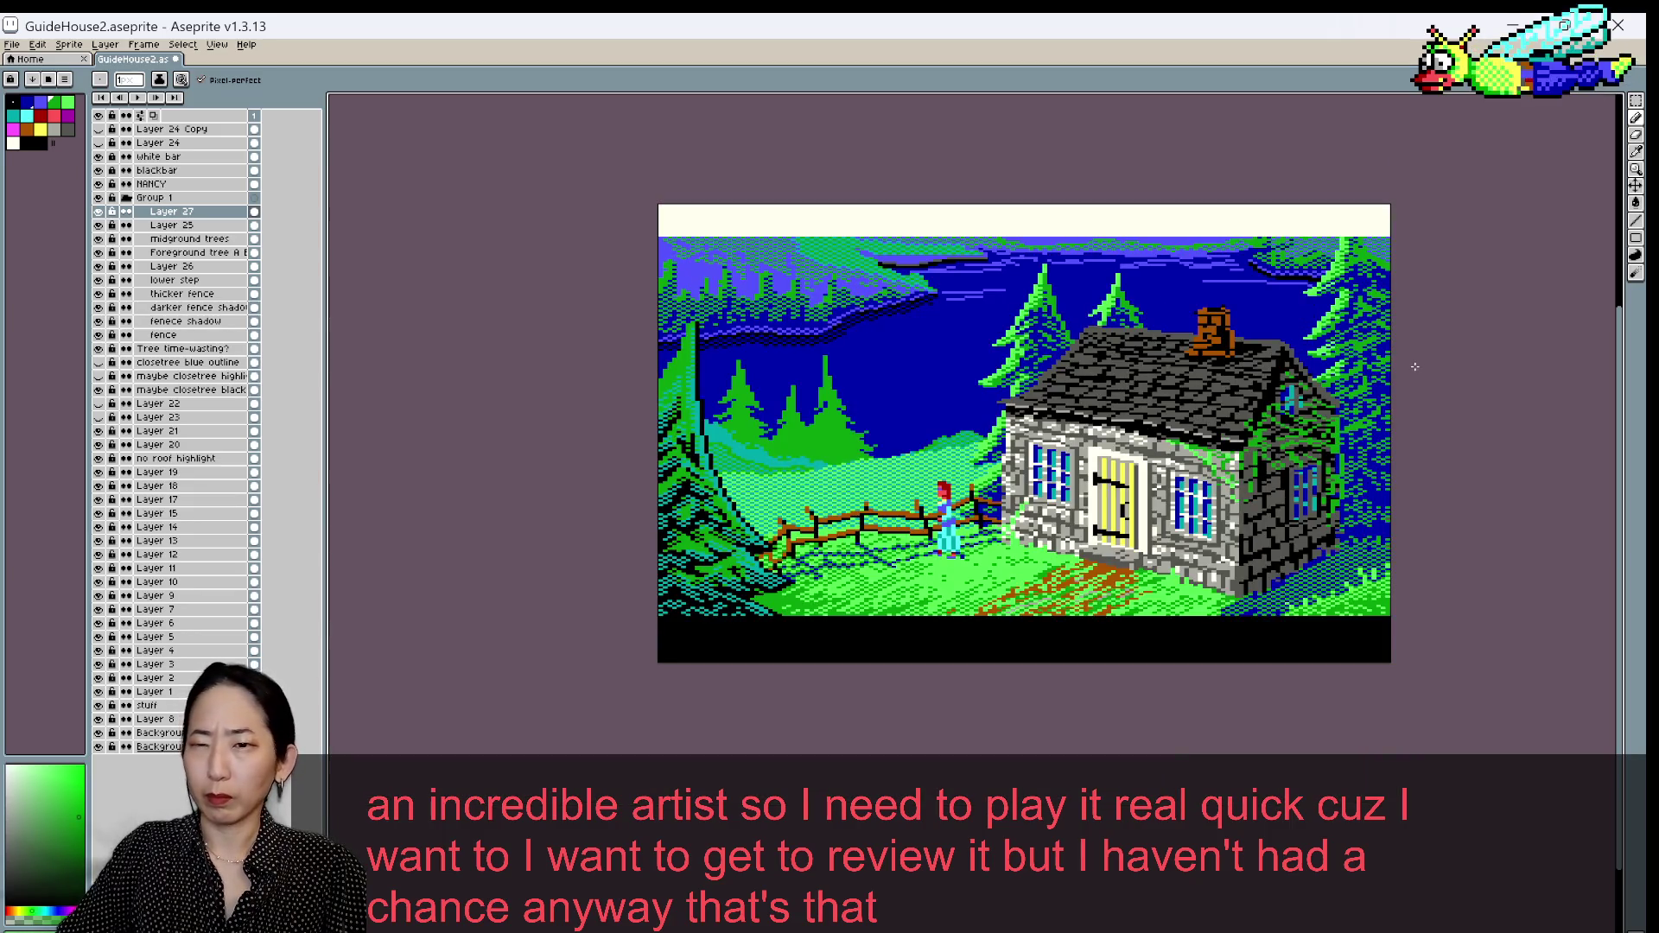
scroll(1338, 387, "up", 1)
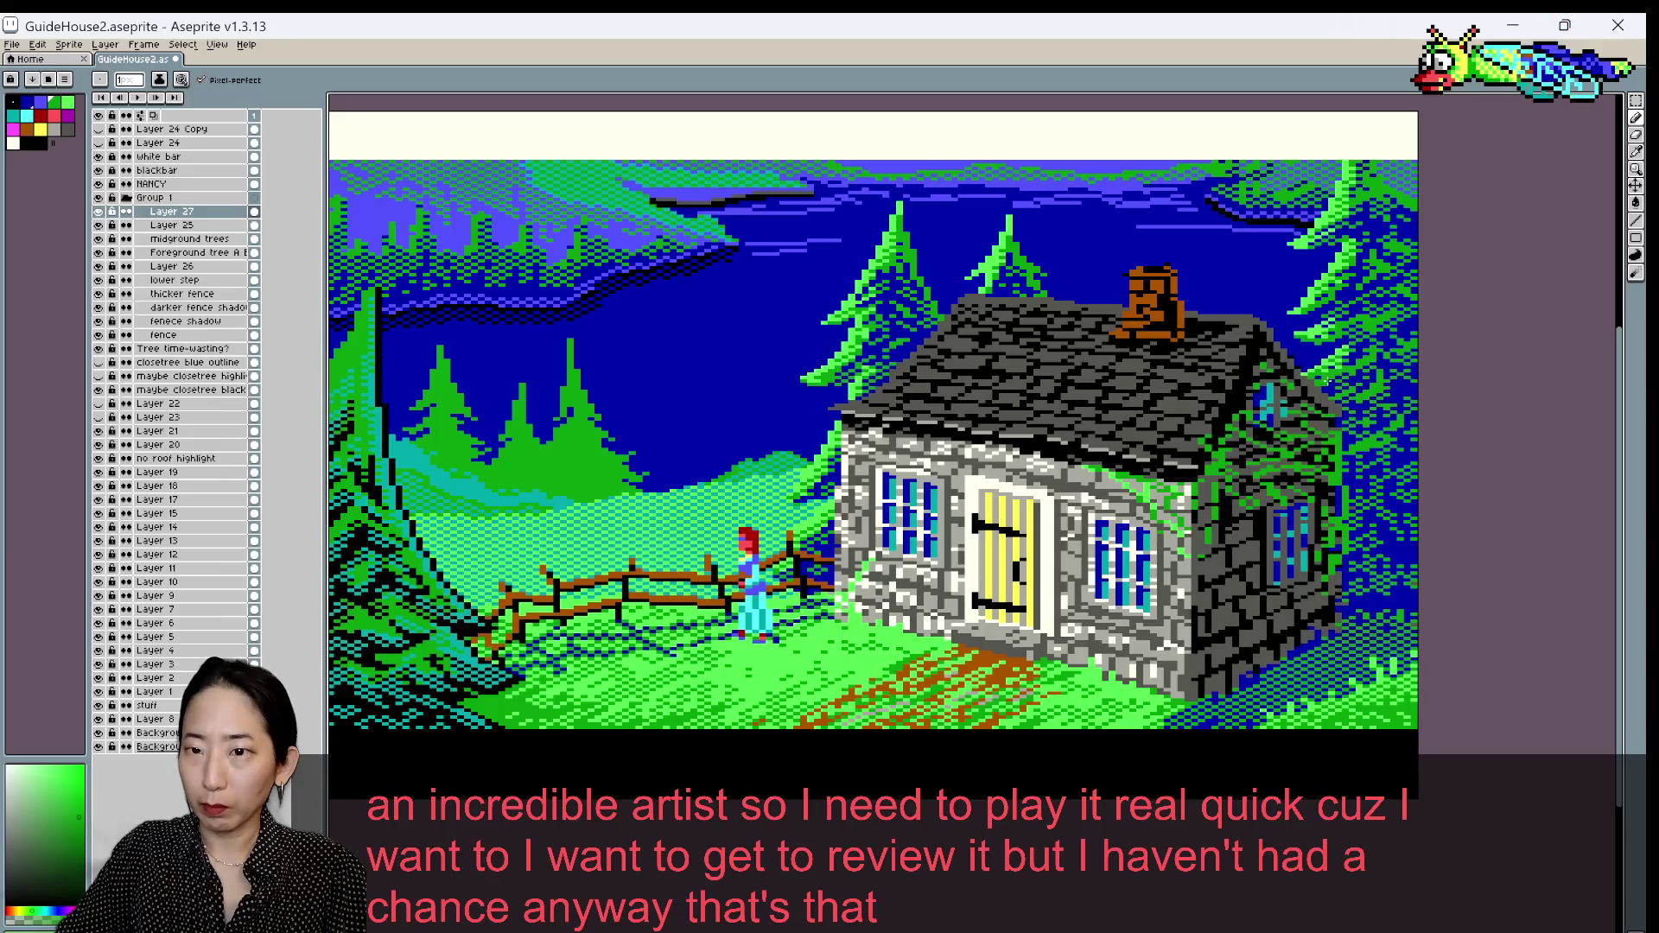
left_click(1328, 381, "alt")
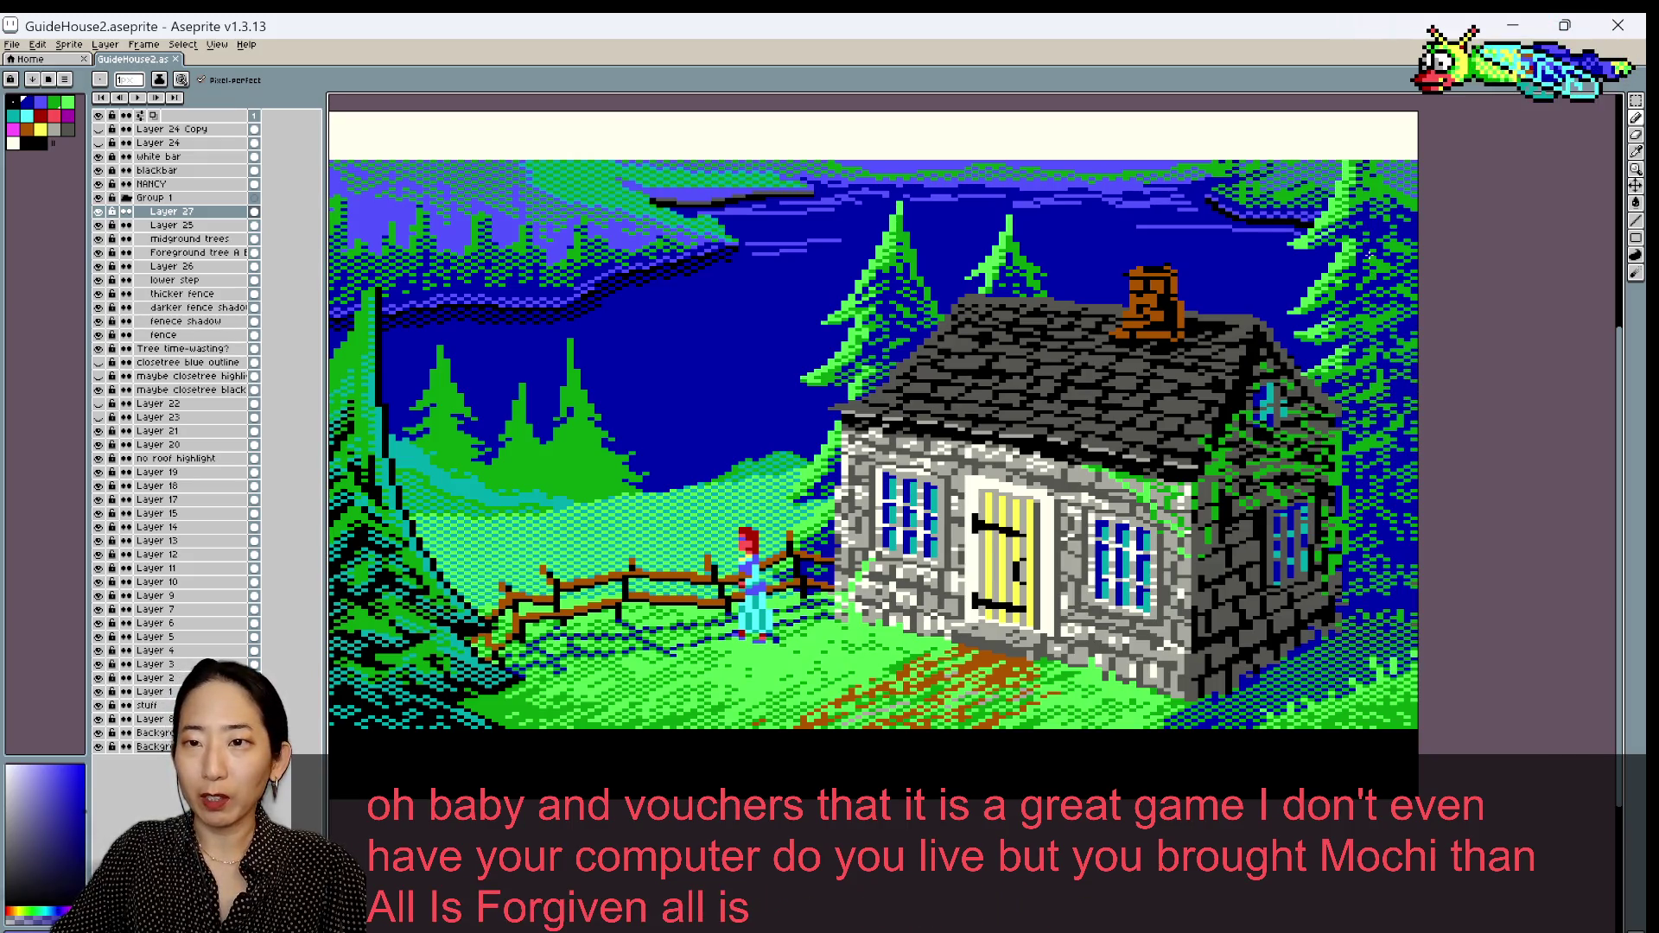
scroll(1387, 222, "down", 1)
key("ctrl+s")
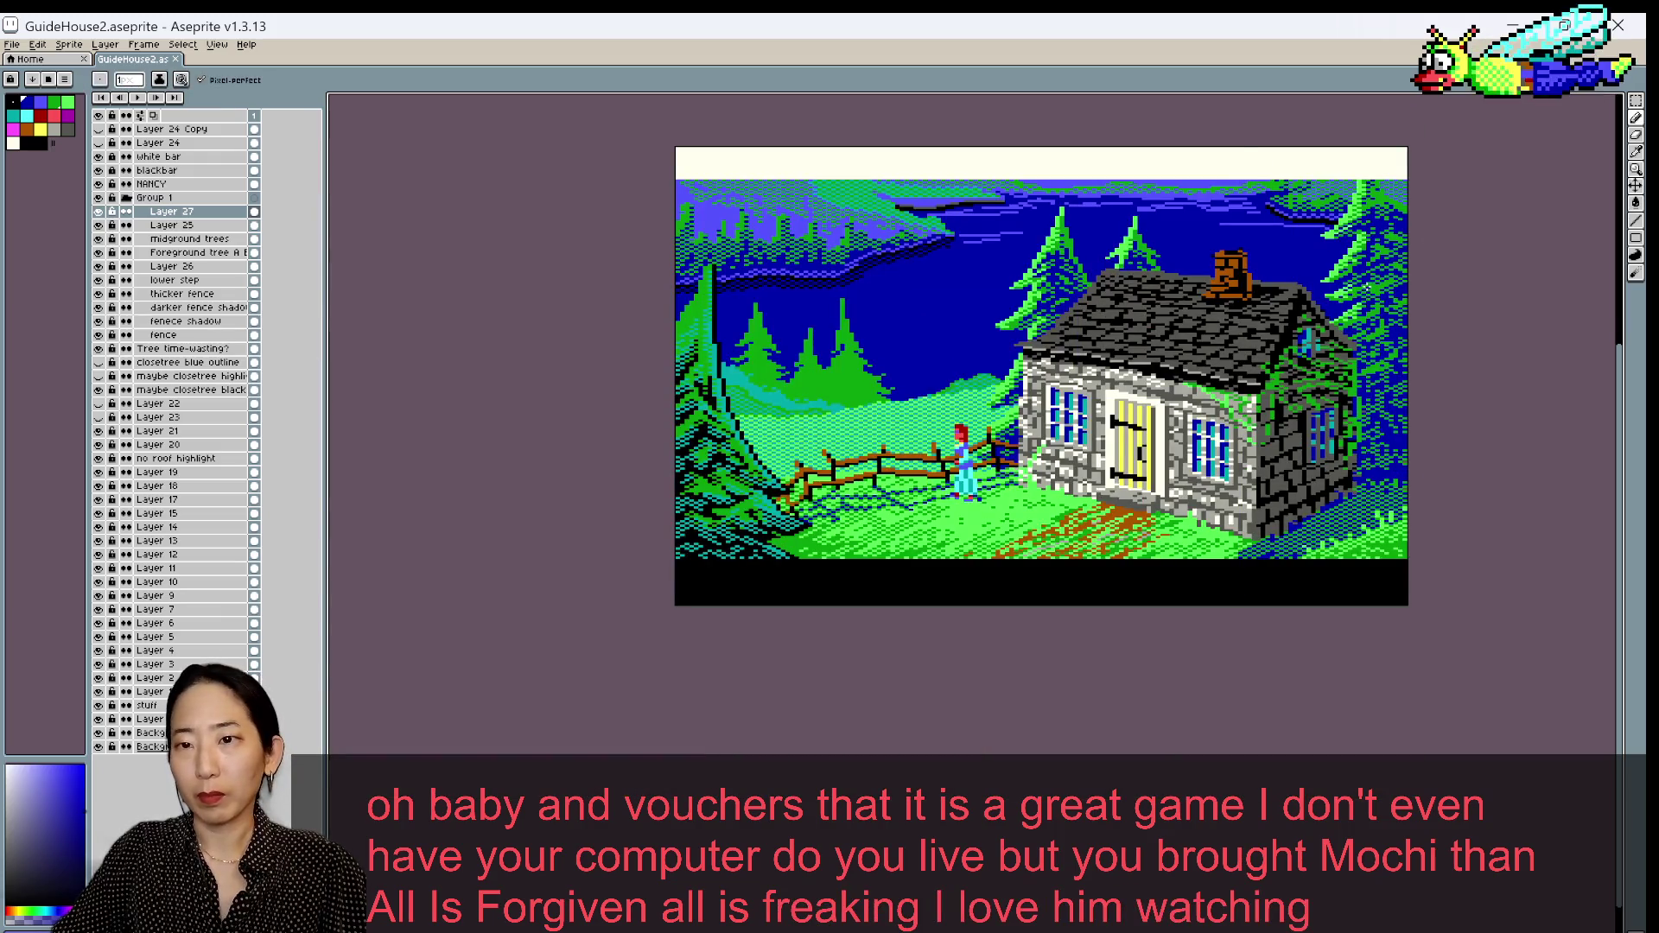
Paint a small pixel touch-up on the house, re-sample green and sky blue, and save.
scroll(1363, 297, "up", 1)
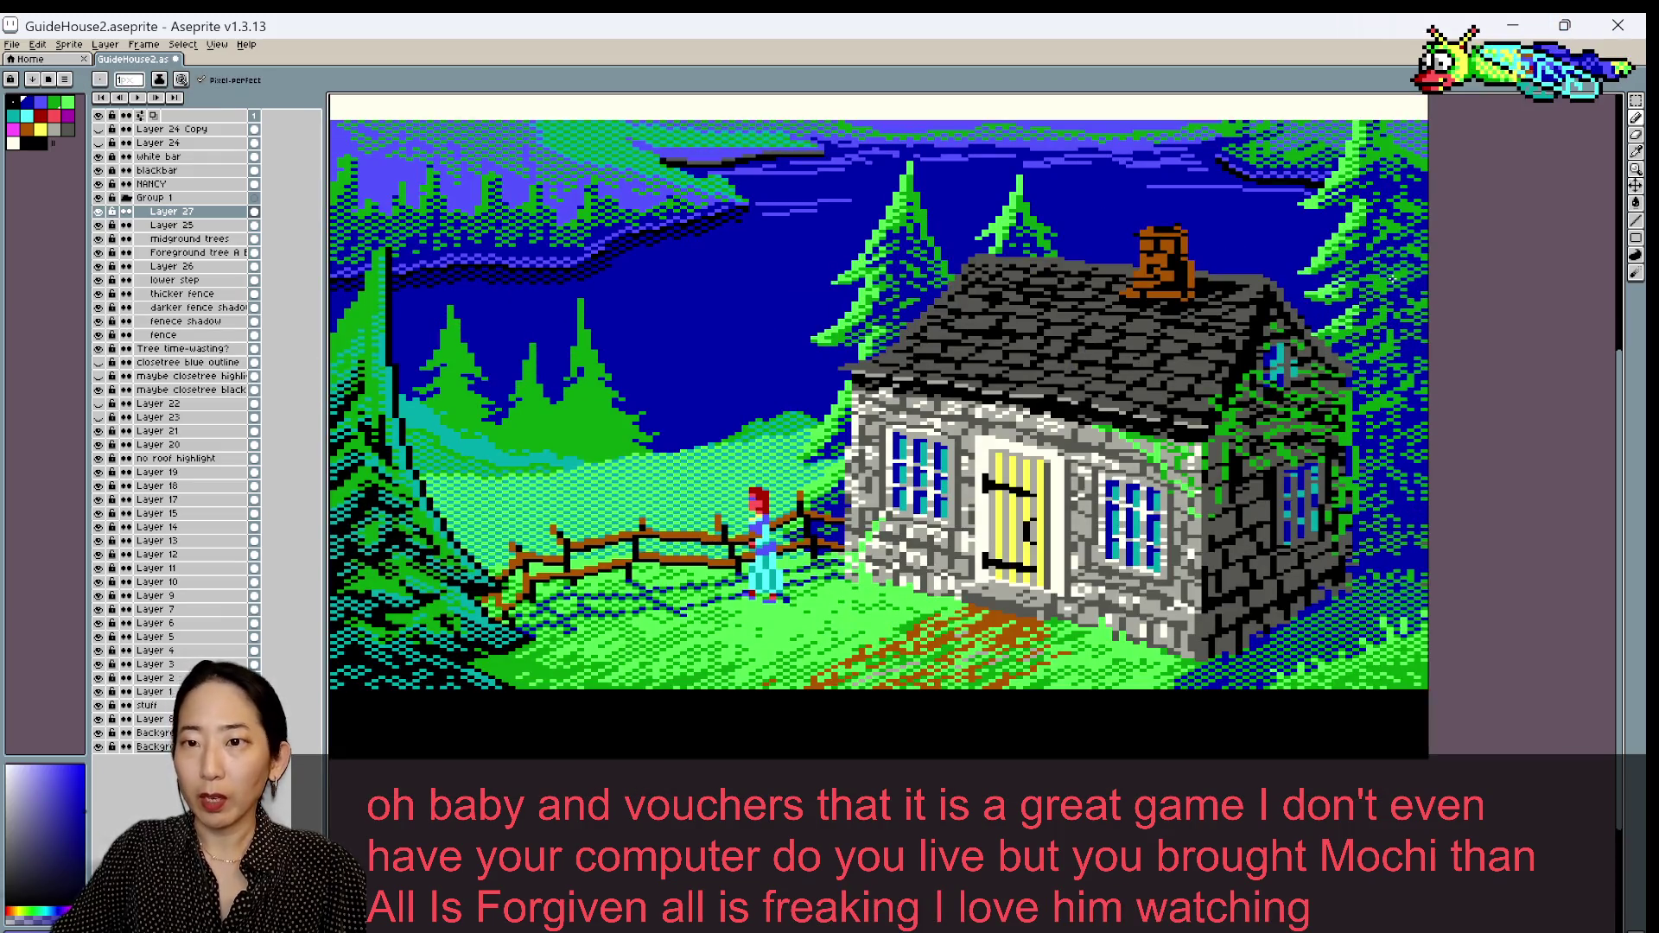
left_click(1350, 300)
key("ctrl+s")
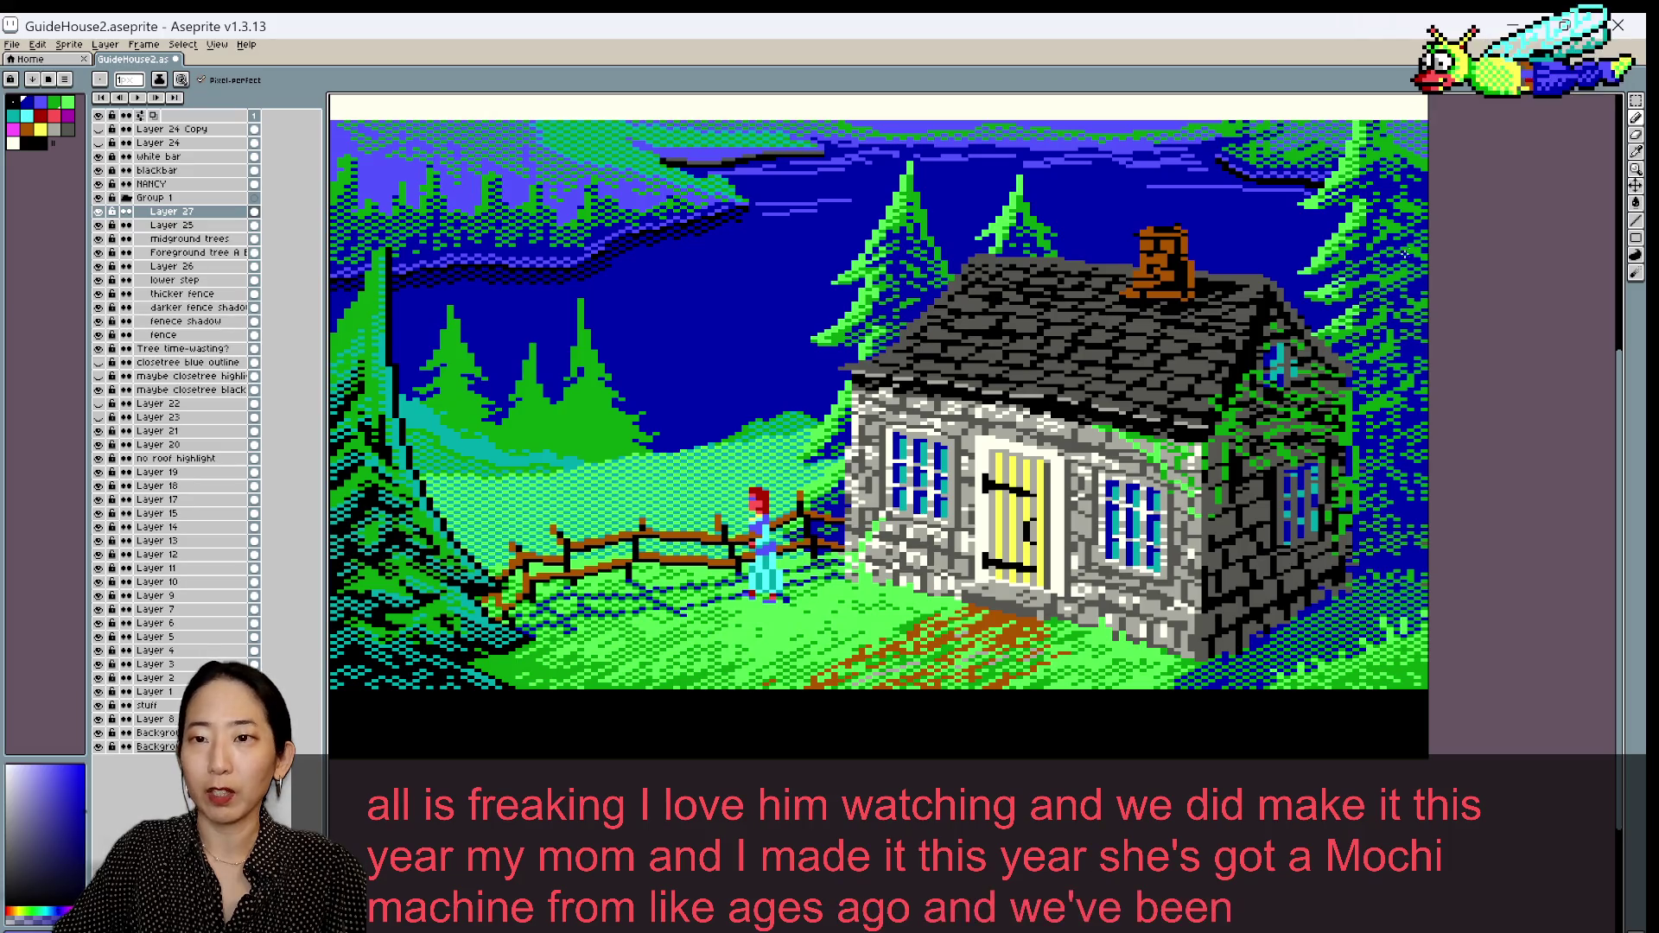
left_click(1376, 283, "alt")
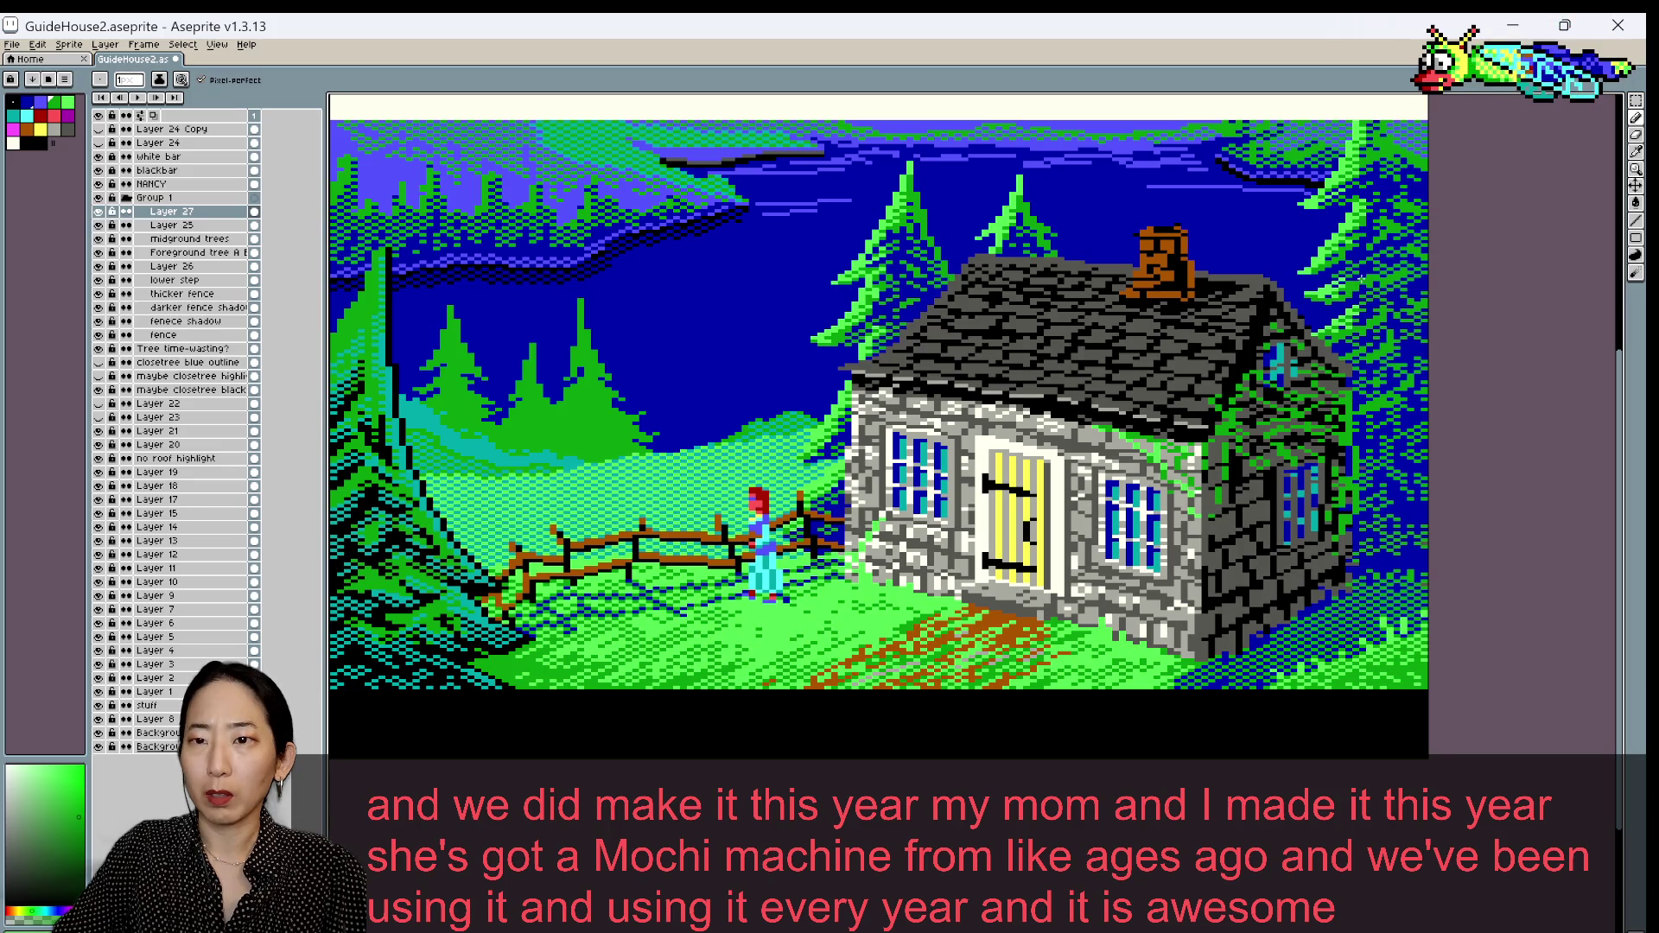
left_click(1369, 283, "alt")
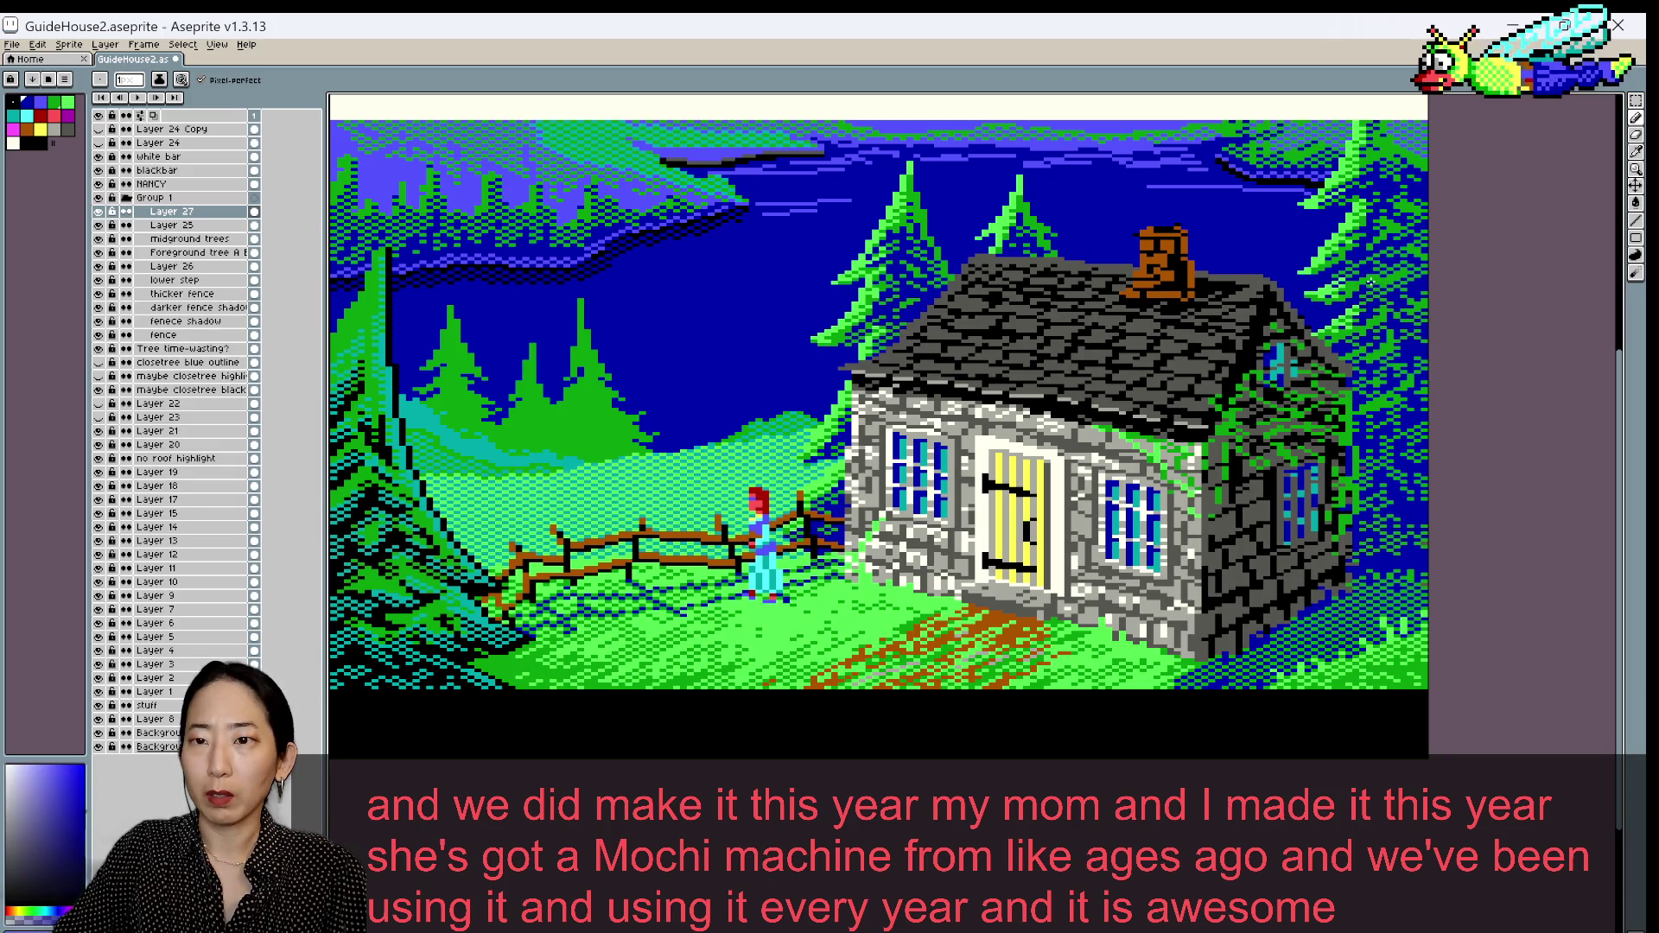
key("ctrl+s")
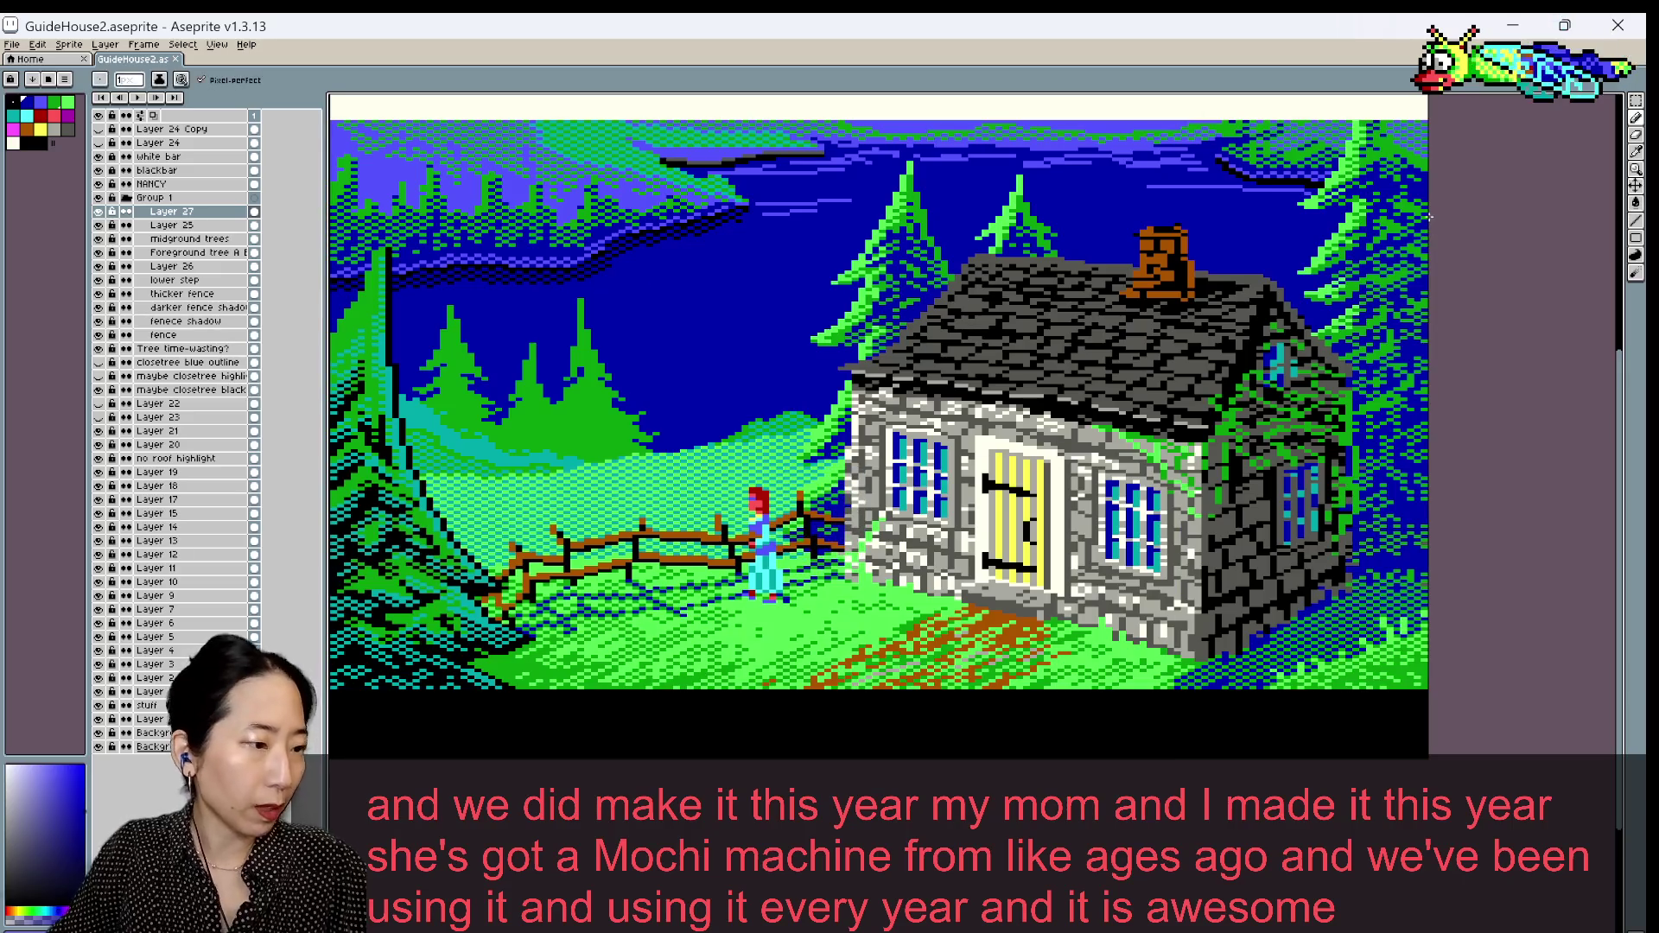
Zoom in and out on the scene and save the artwork once more.
scroll(1452, 222, "down", 1)
scroll(1475, 271, "up", 1)
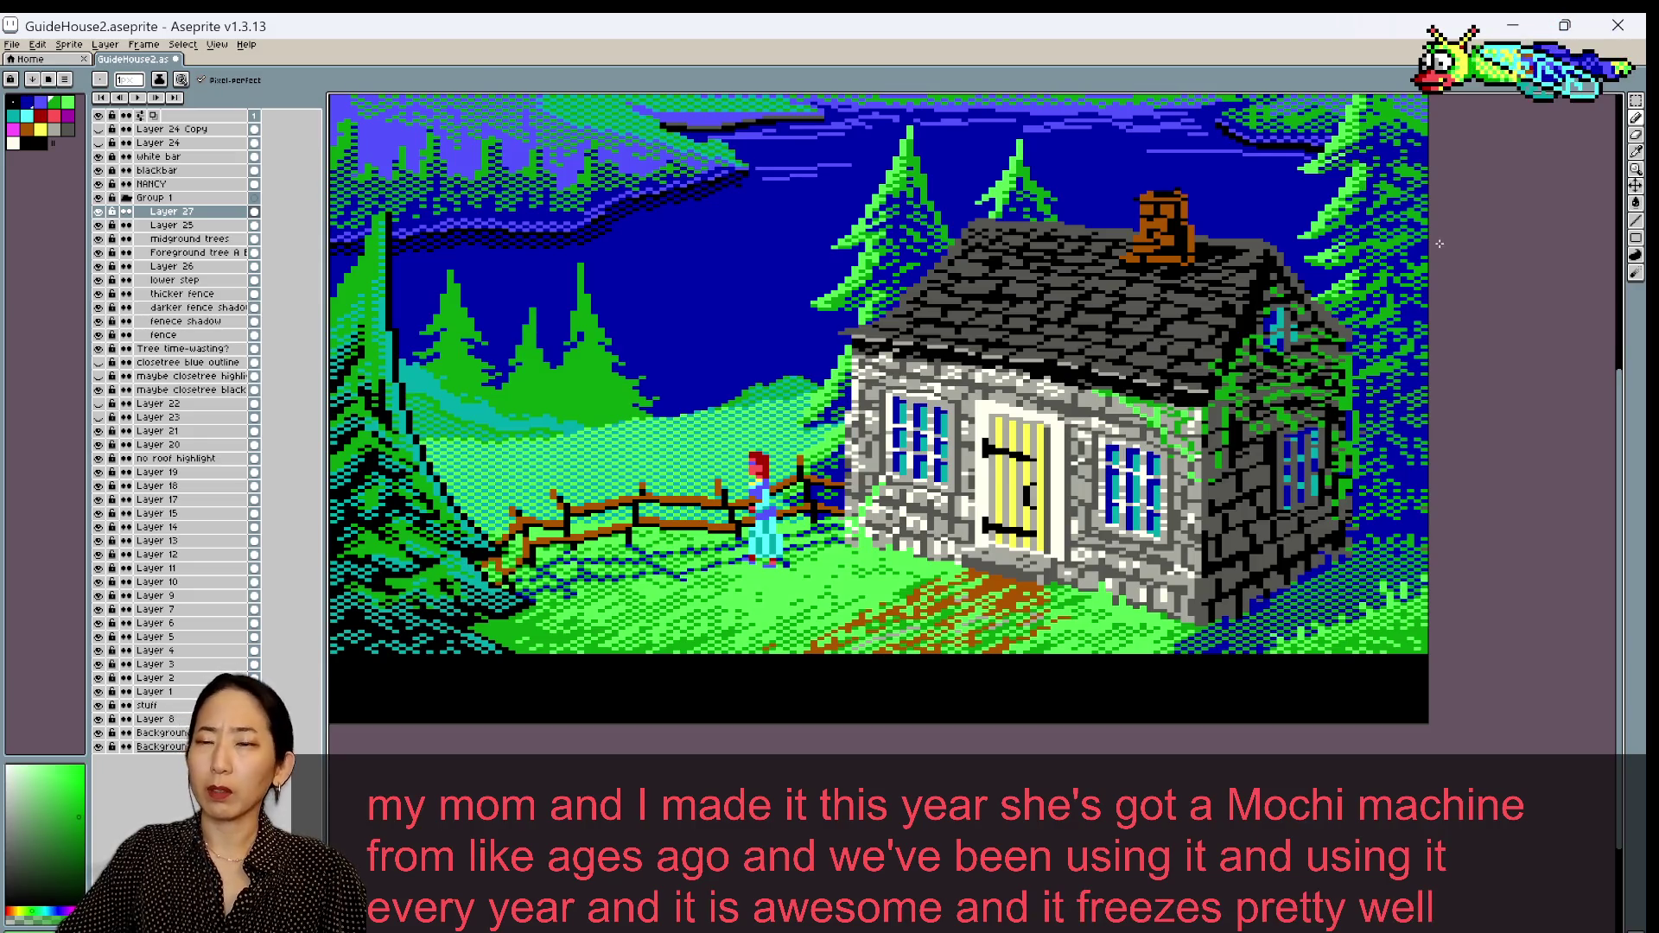
scroll(1439, 244, "down", 1)
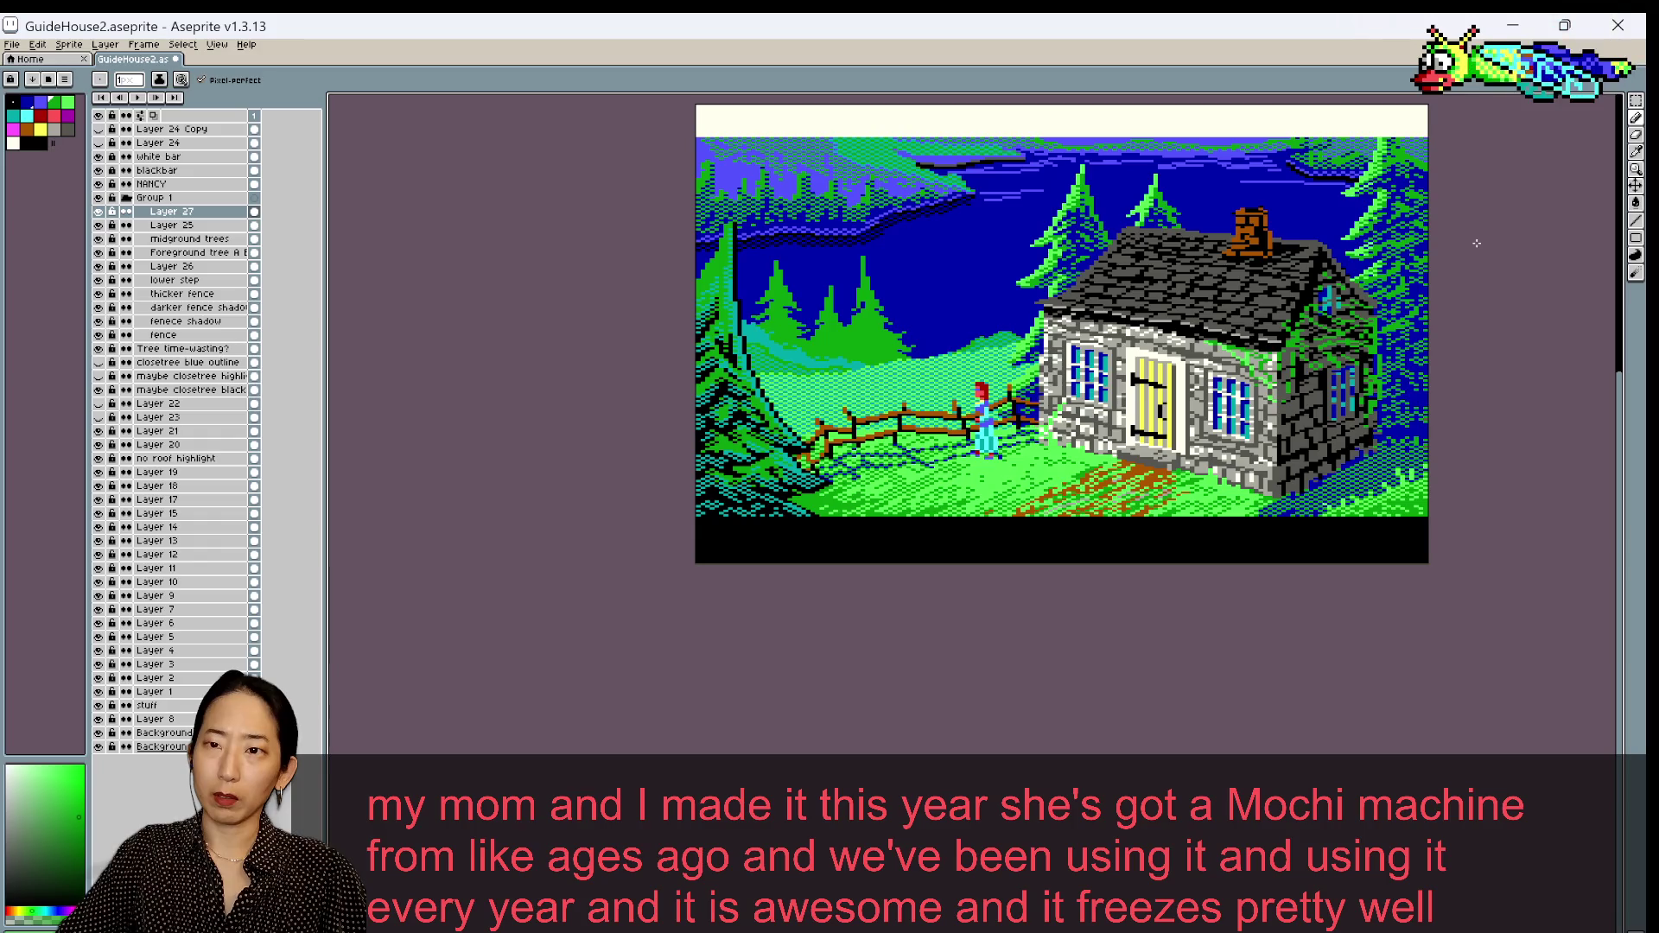
scroll(1476, 244, "up", 1)
scroll(1476, 244, "down", 1)
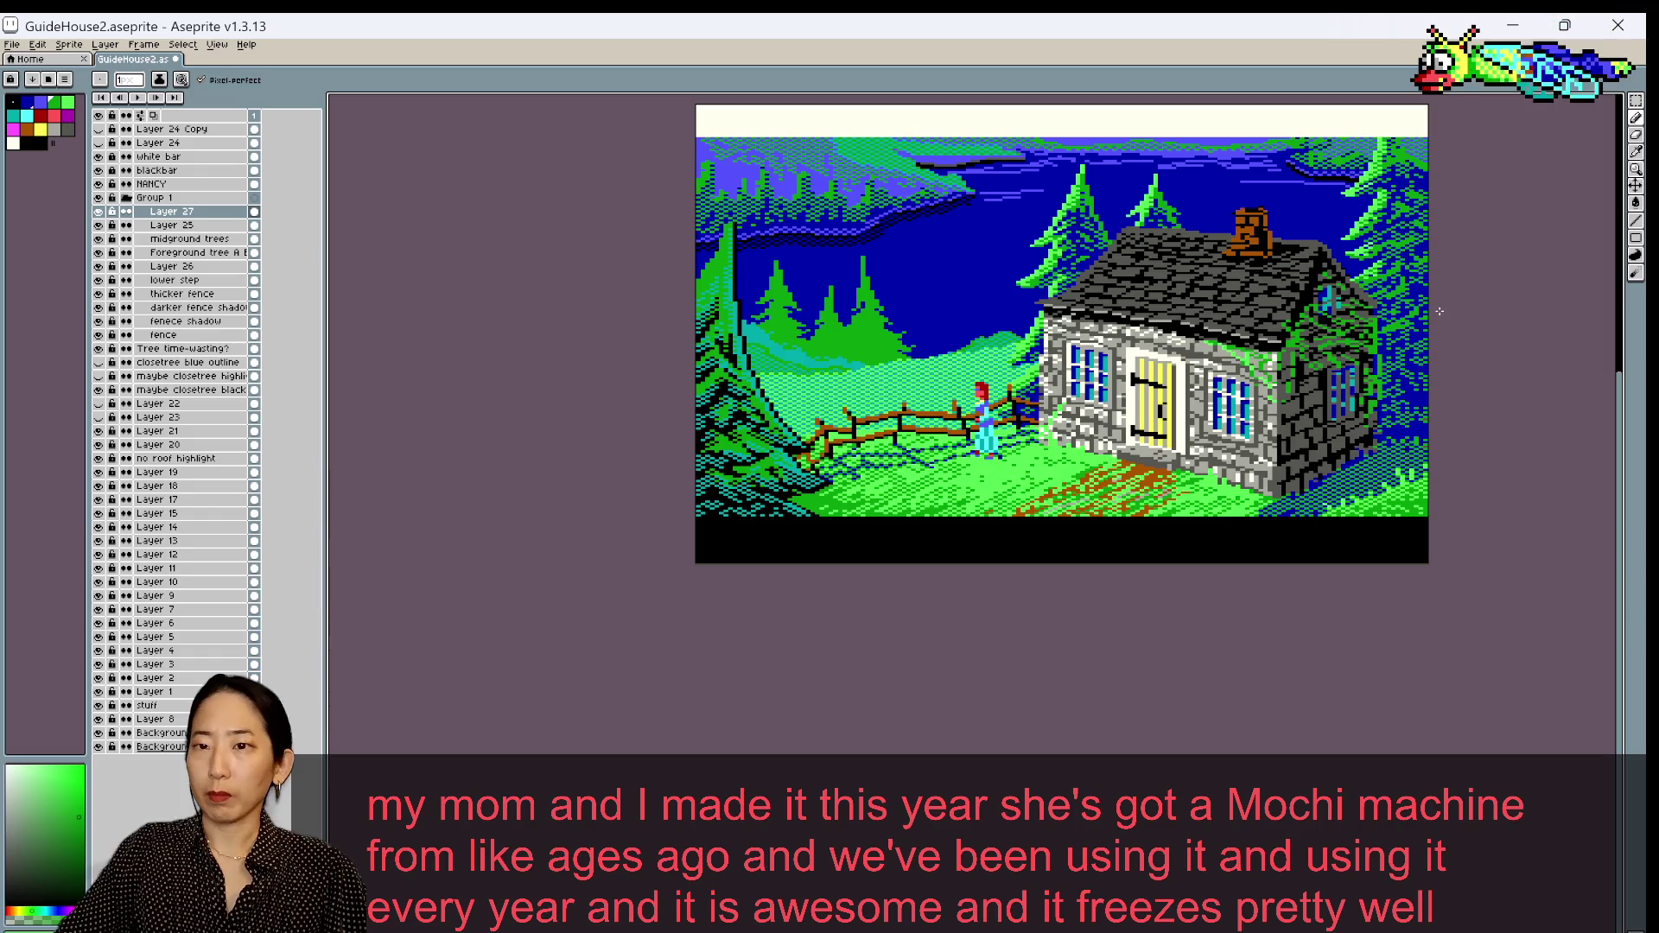
key("ctrl+s")
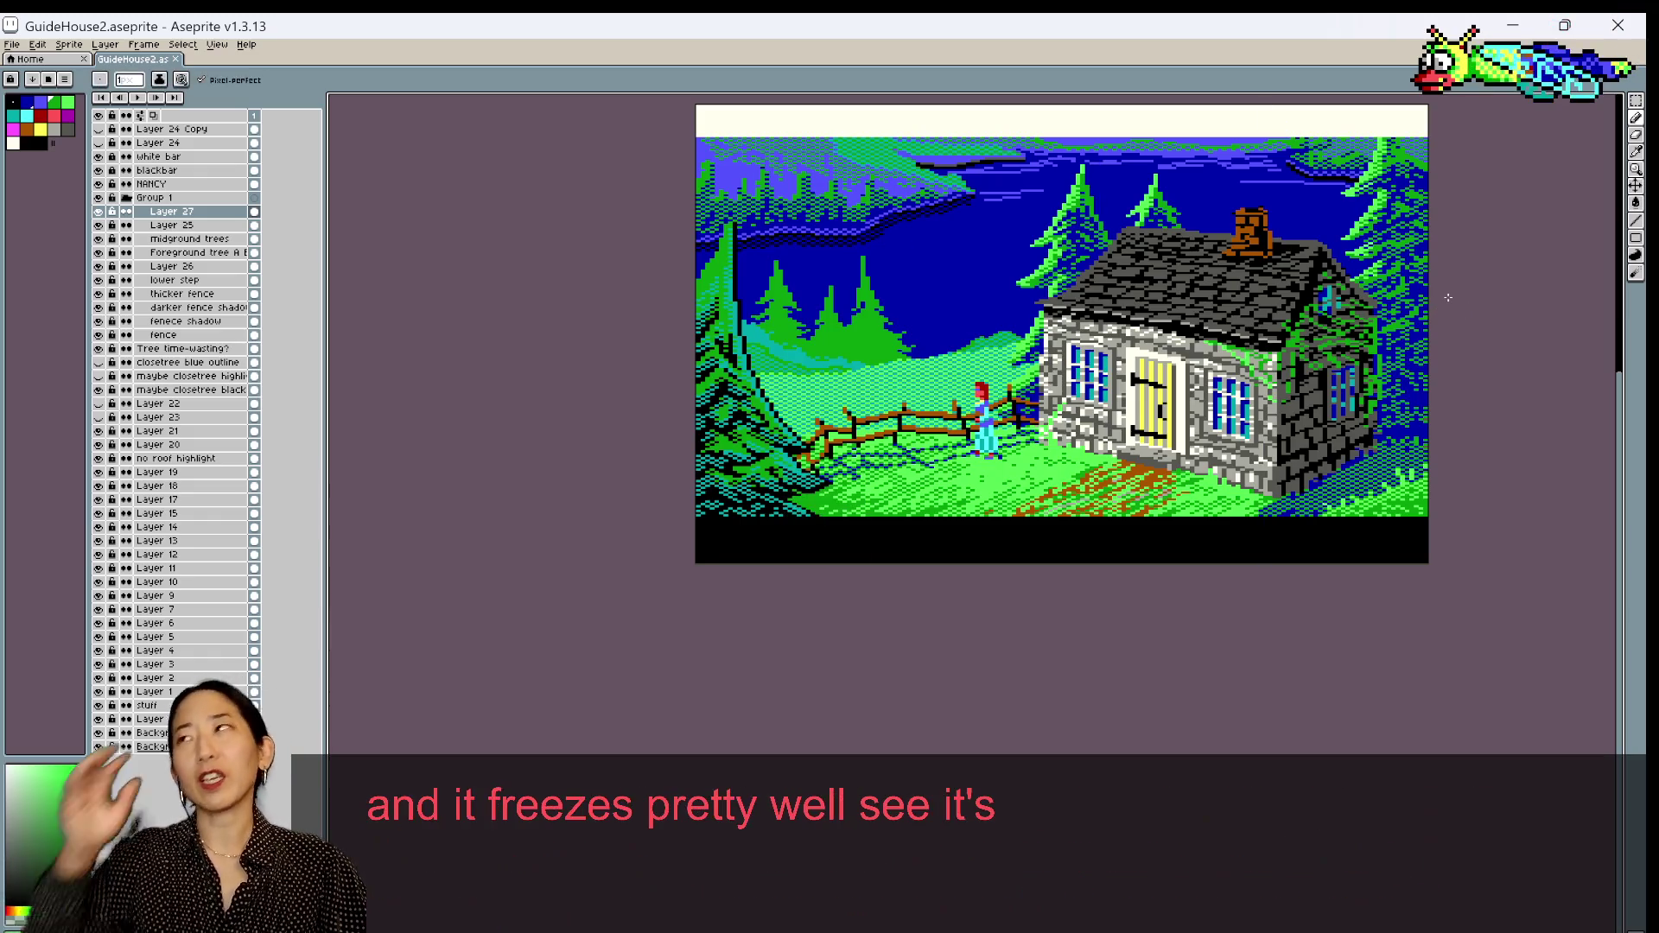
Paint a short vertical run of sampled night-sky blue into the tree dithering, then sample pine green.
left_click_drag(1449, 297, 1354, 376)
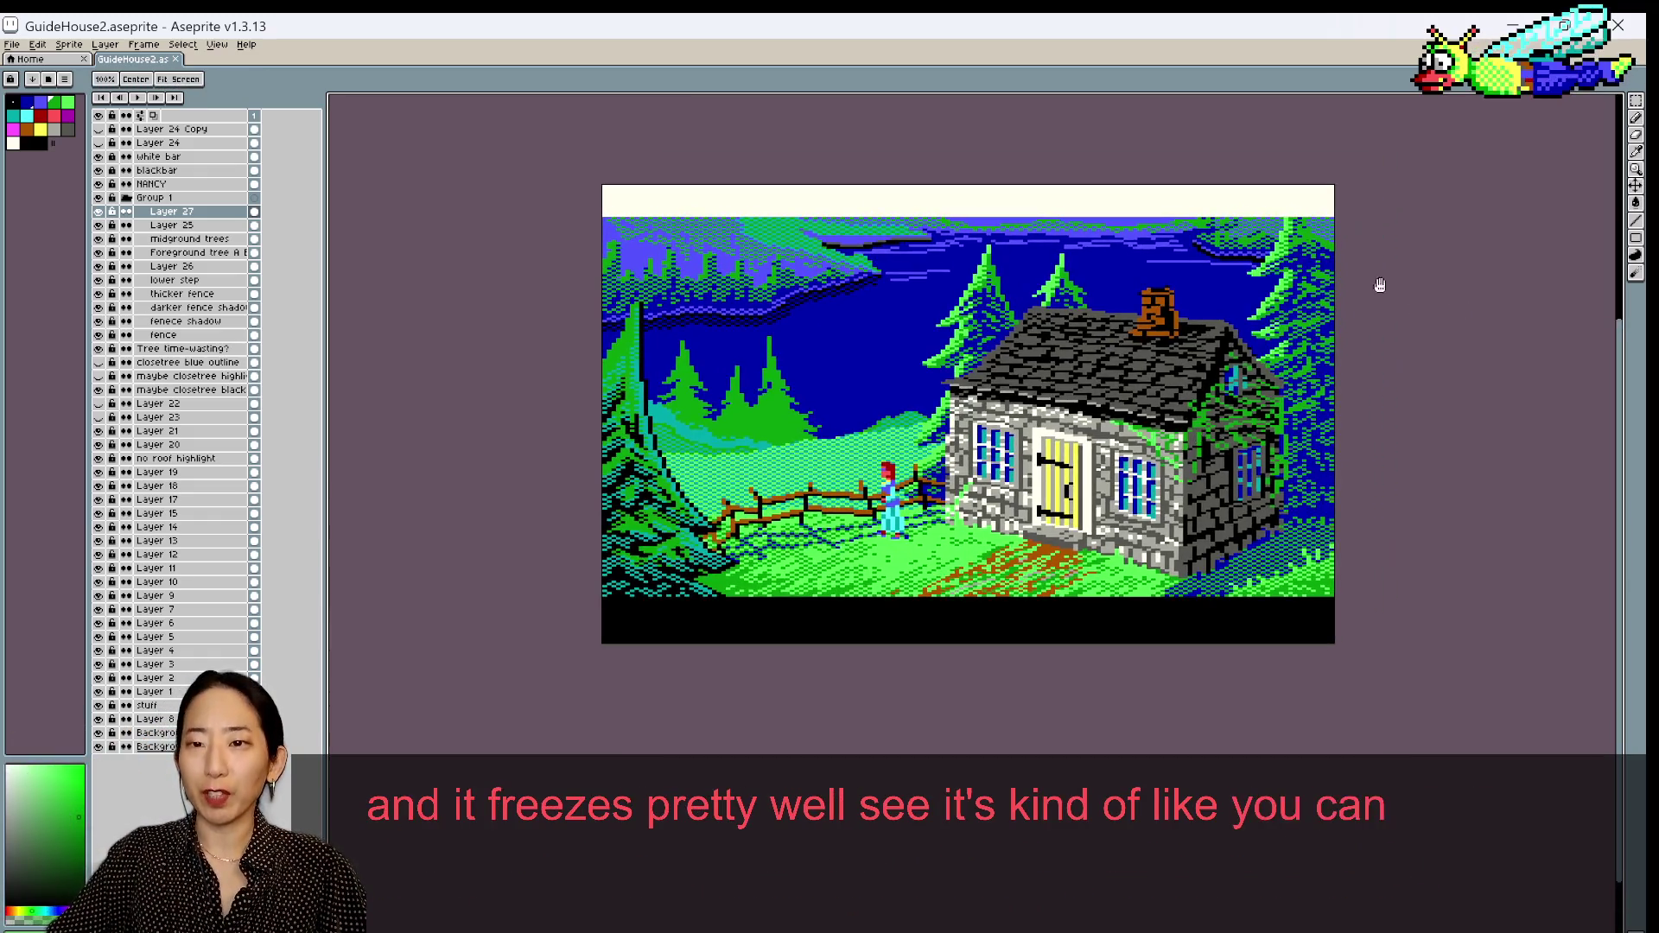
scroll(1292, 263, "up", 1)
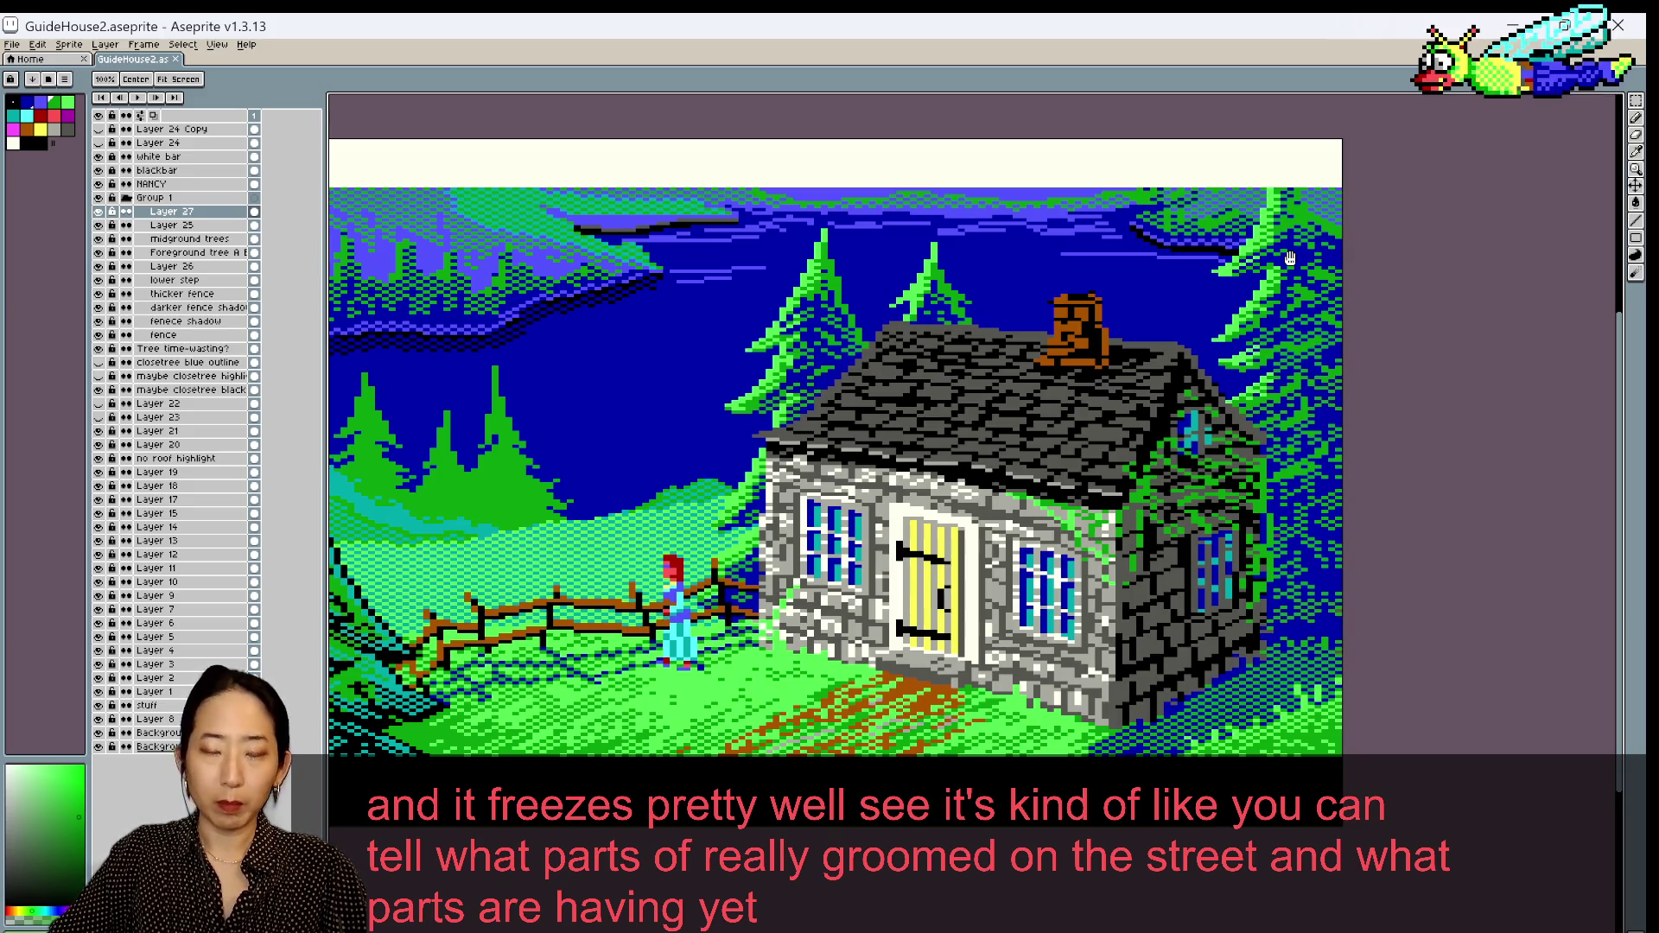
key("space")
left_click_drag(1273, 266, 1309, 256)
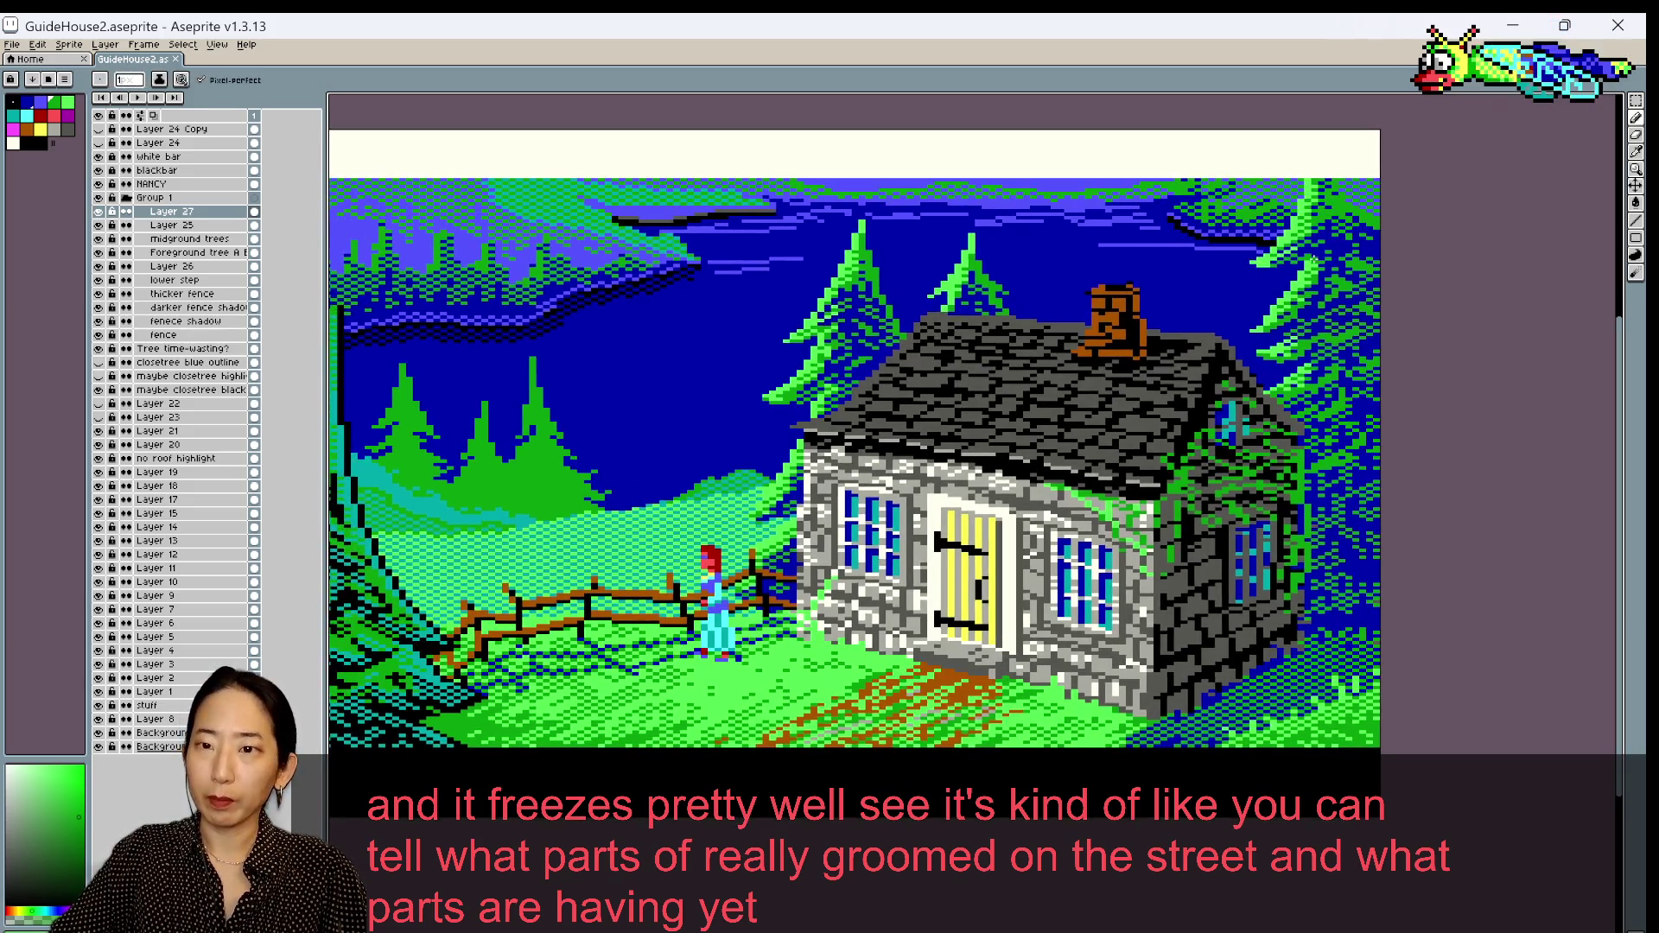
left_click(1312, 259, "alt")
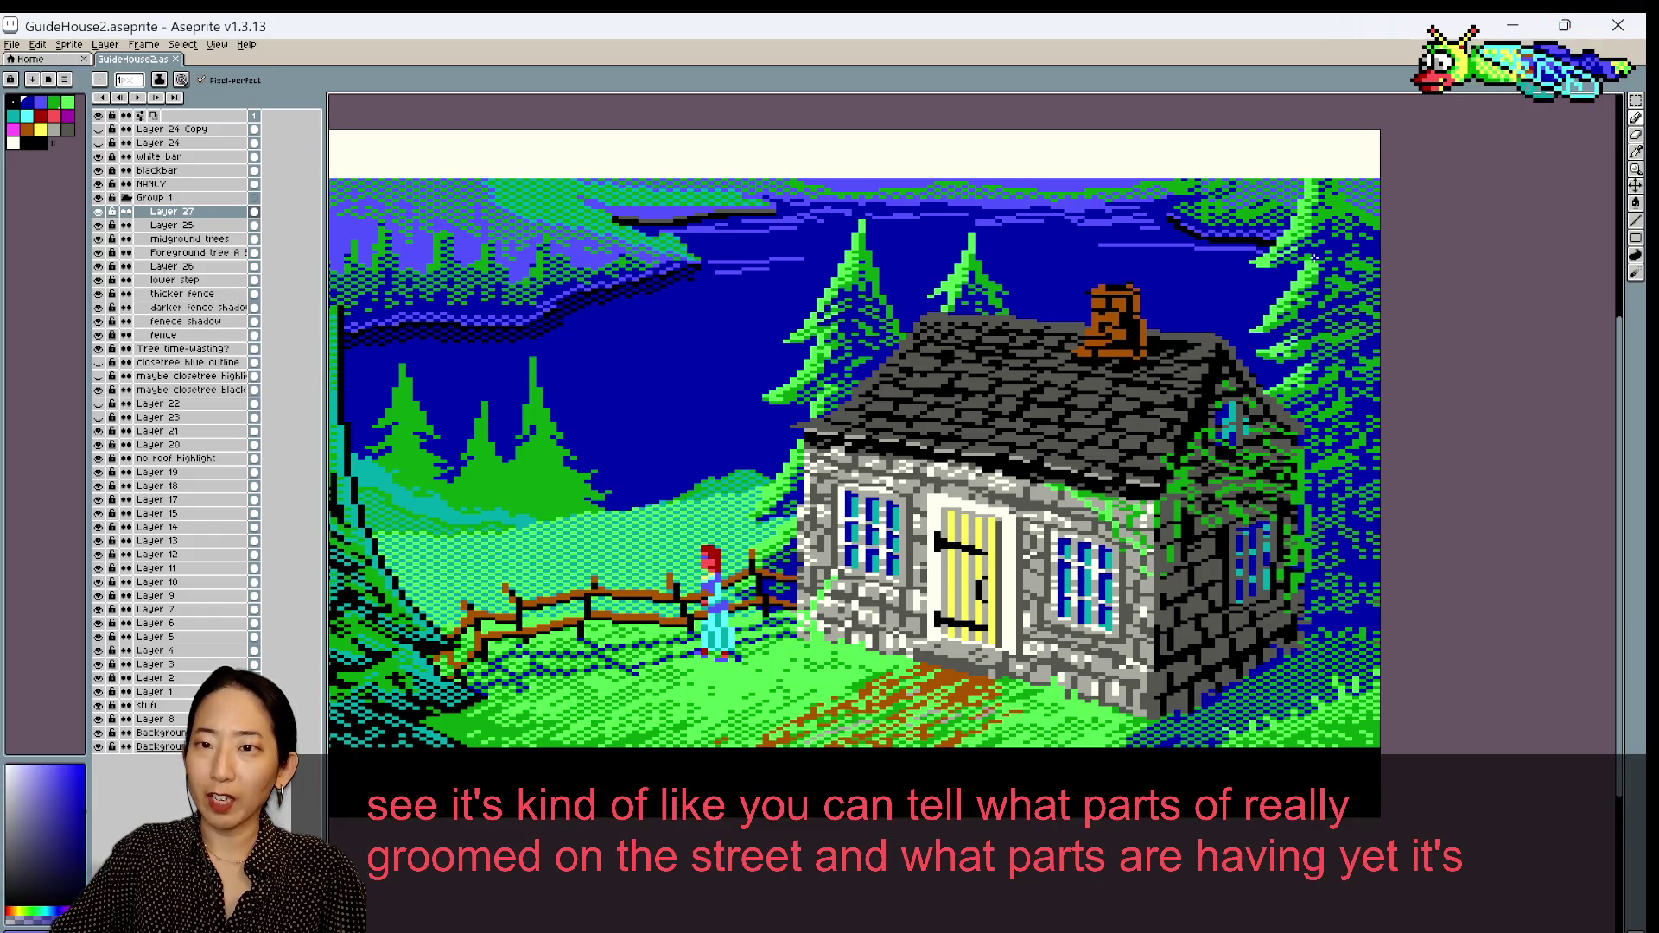
left_click_drag(1314, 257, 1314, 273)
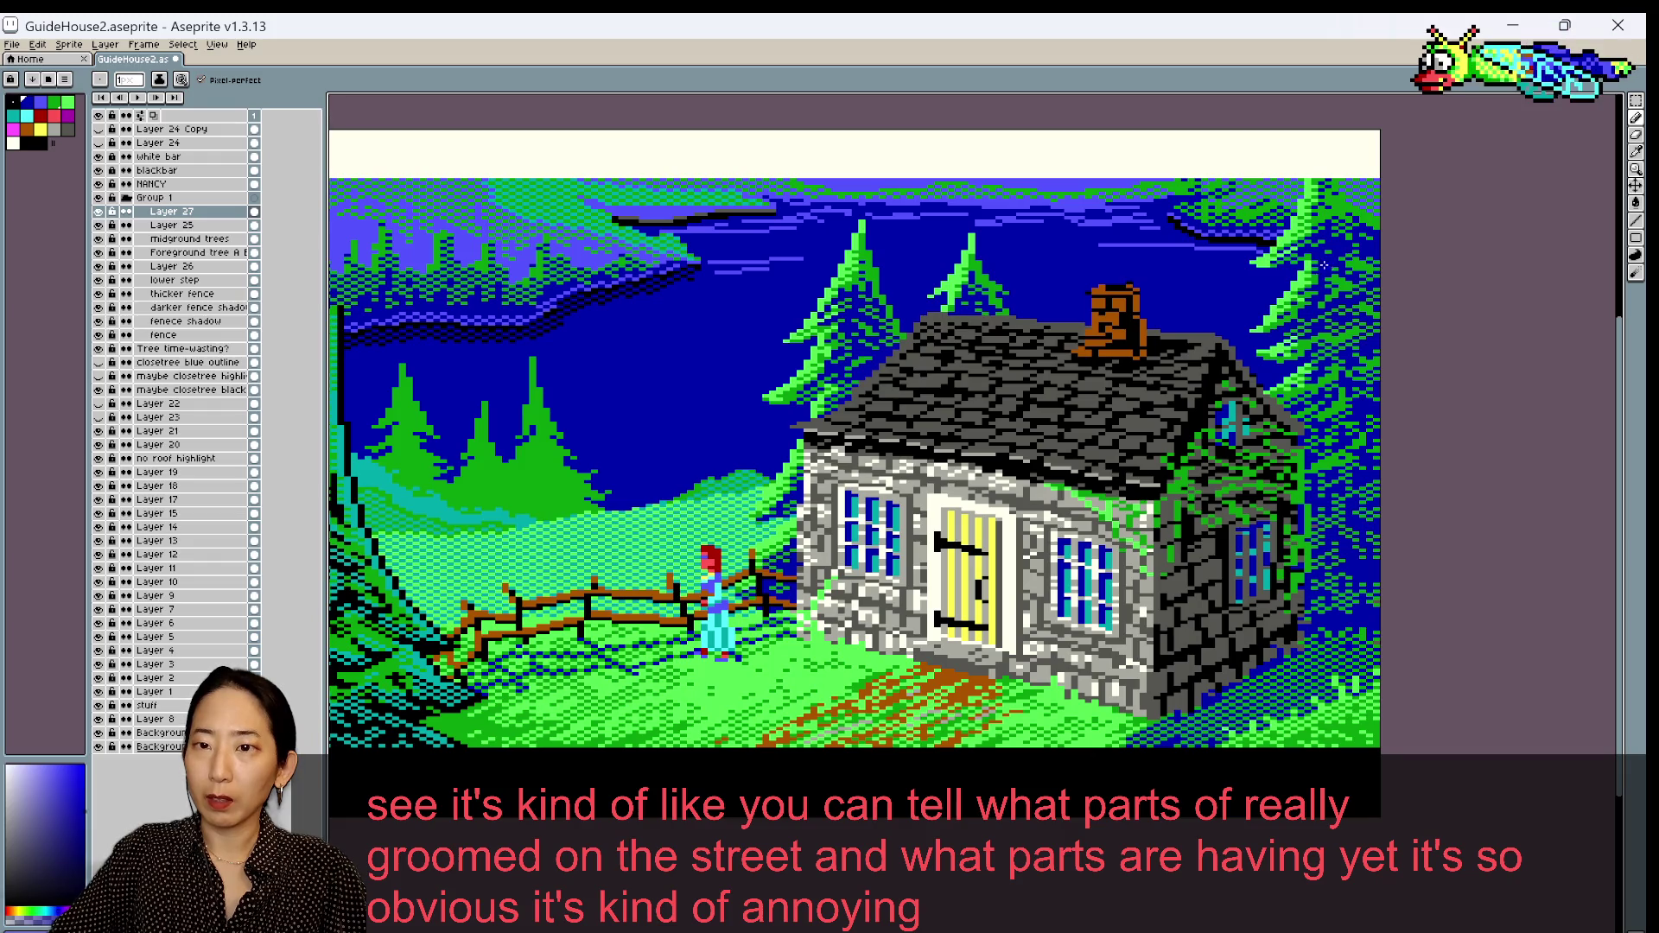
left_click(1317, 256, "alt")
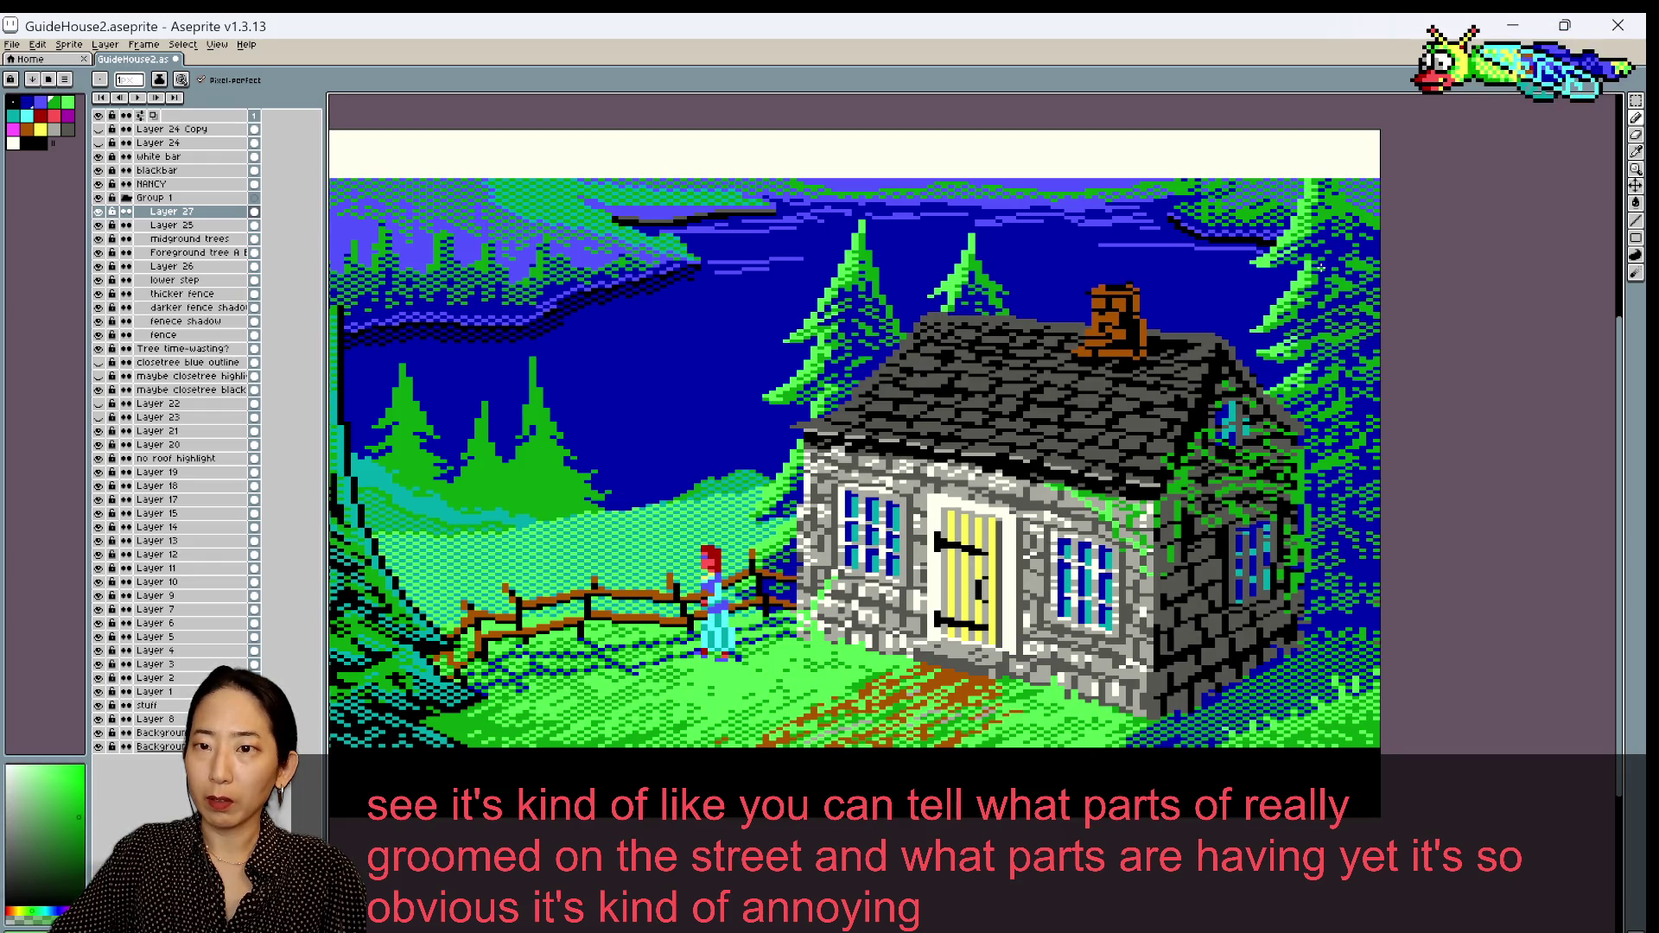
Save, paint one more pixel fix, re-sample sky blue and tree green, and save again.
key("ctrl+s")
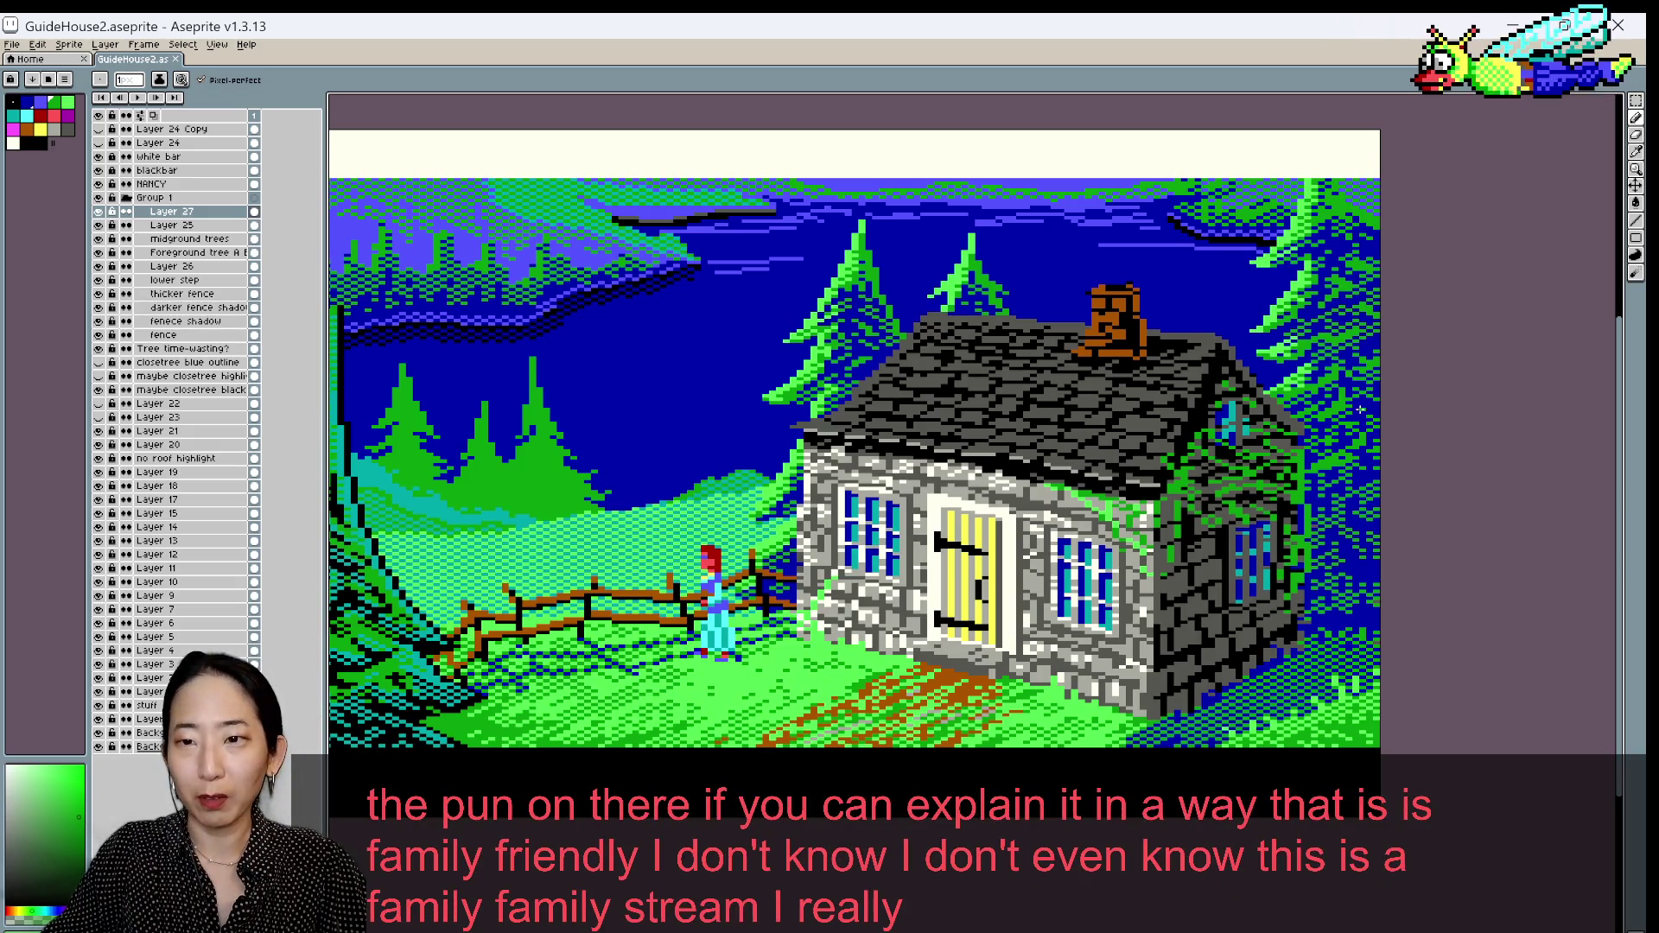
scroll(1355, 400, "down", 1)
scroll(1368, 427, "up", 1)
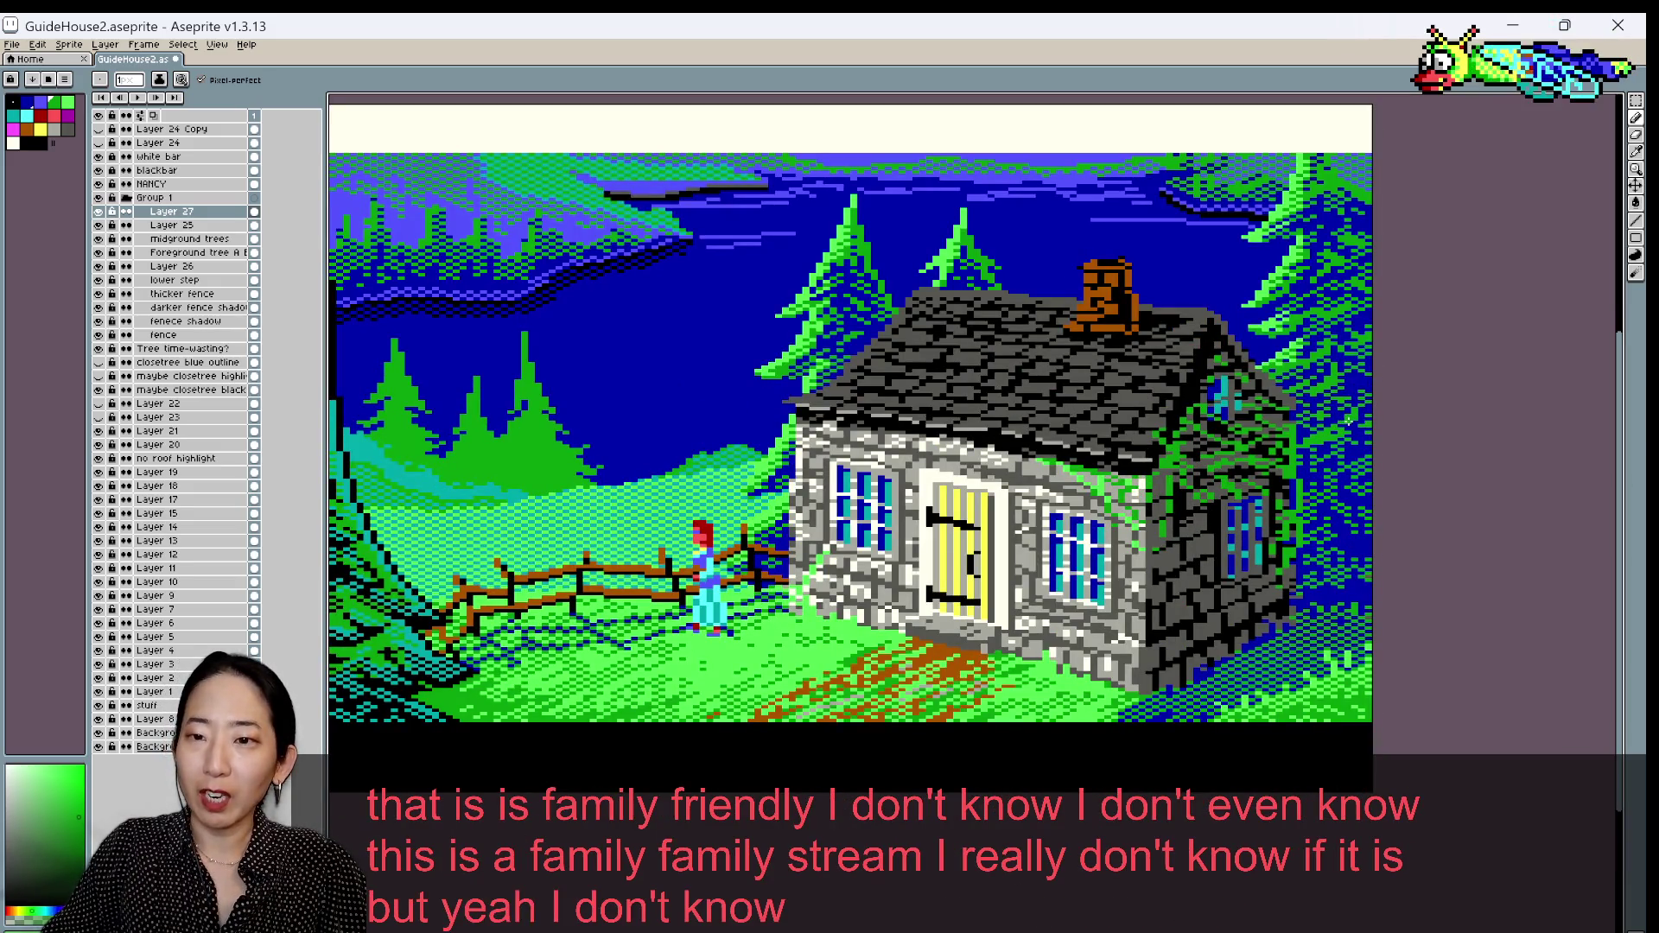
left_click(1358, 418)
left_click(1353, 416, "alt")
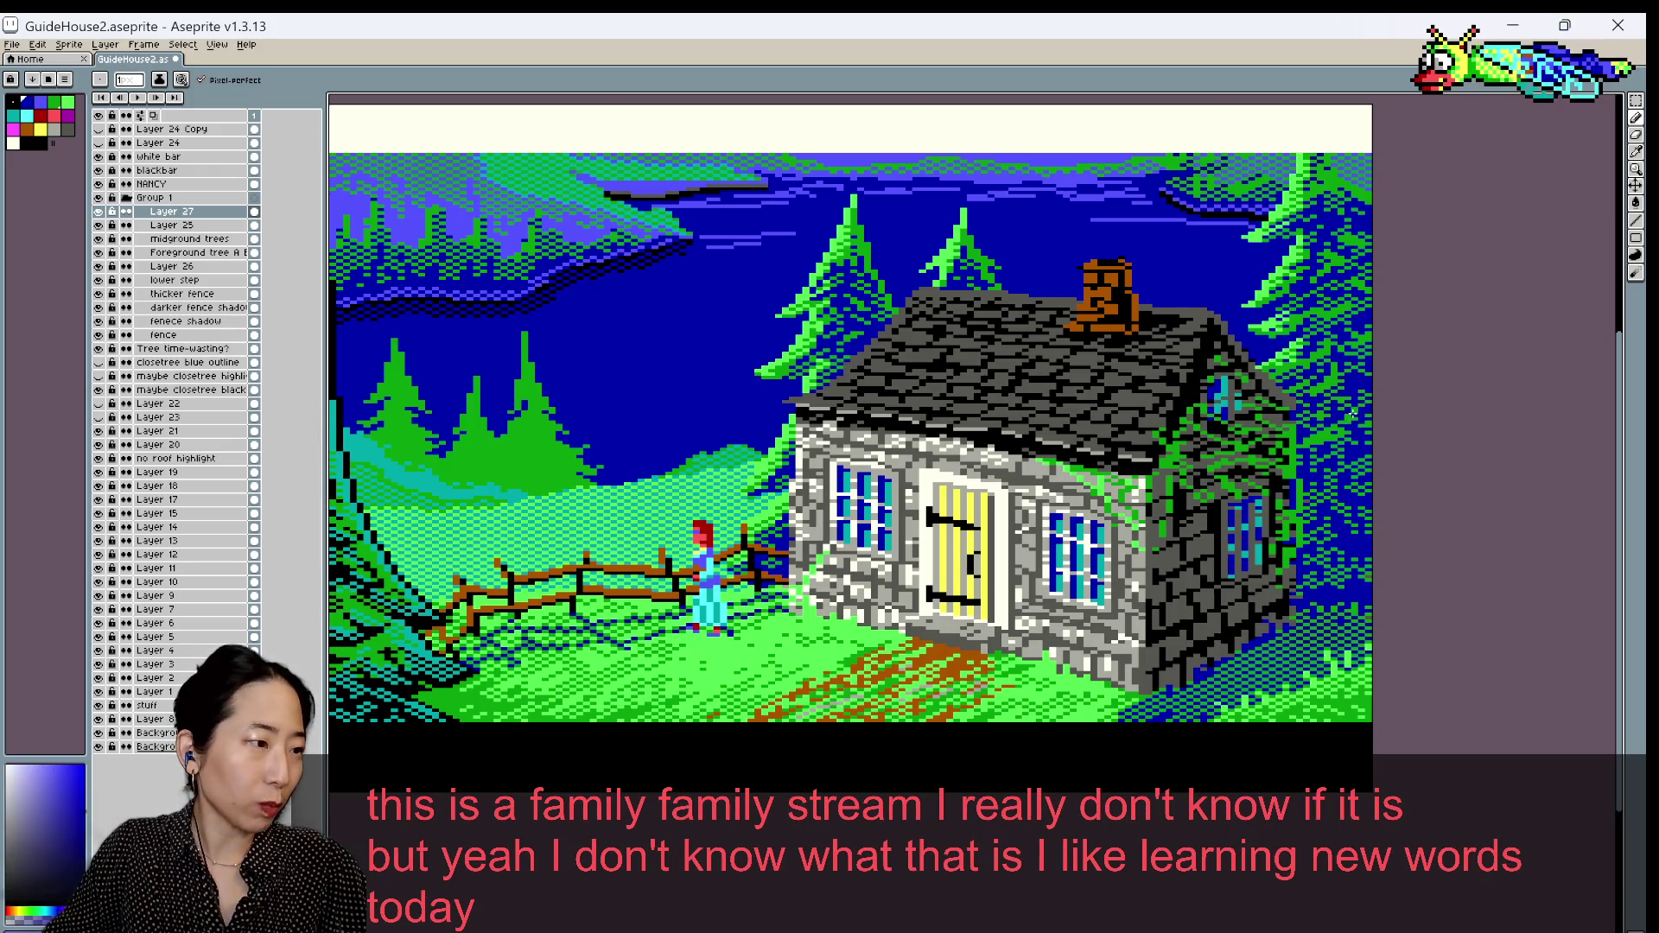
key("ctrl+s")
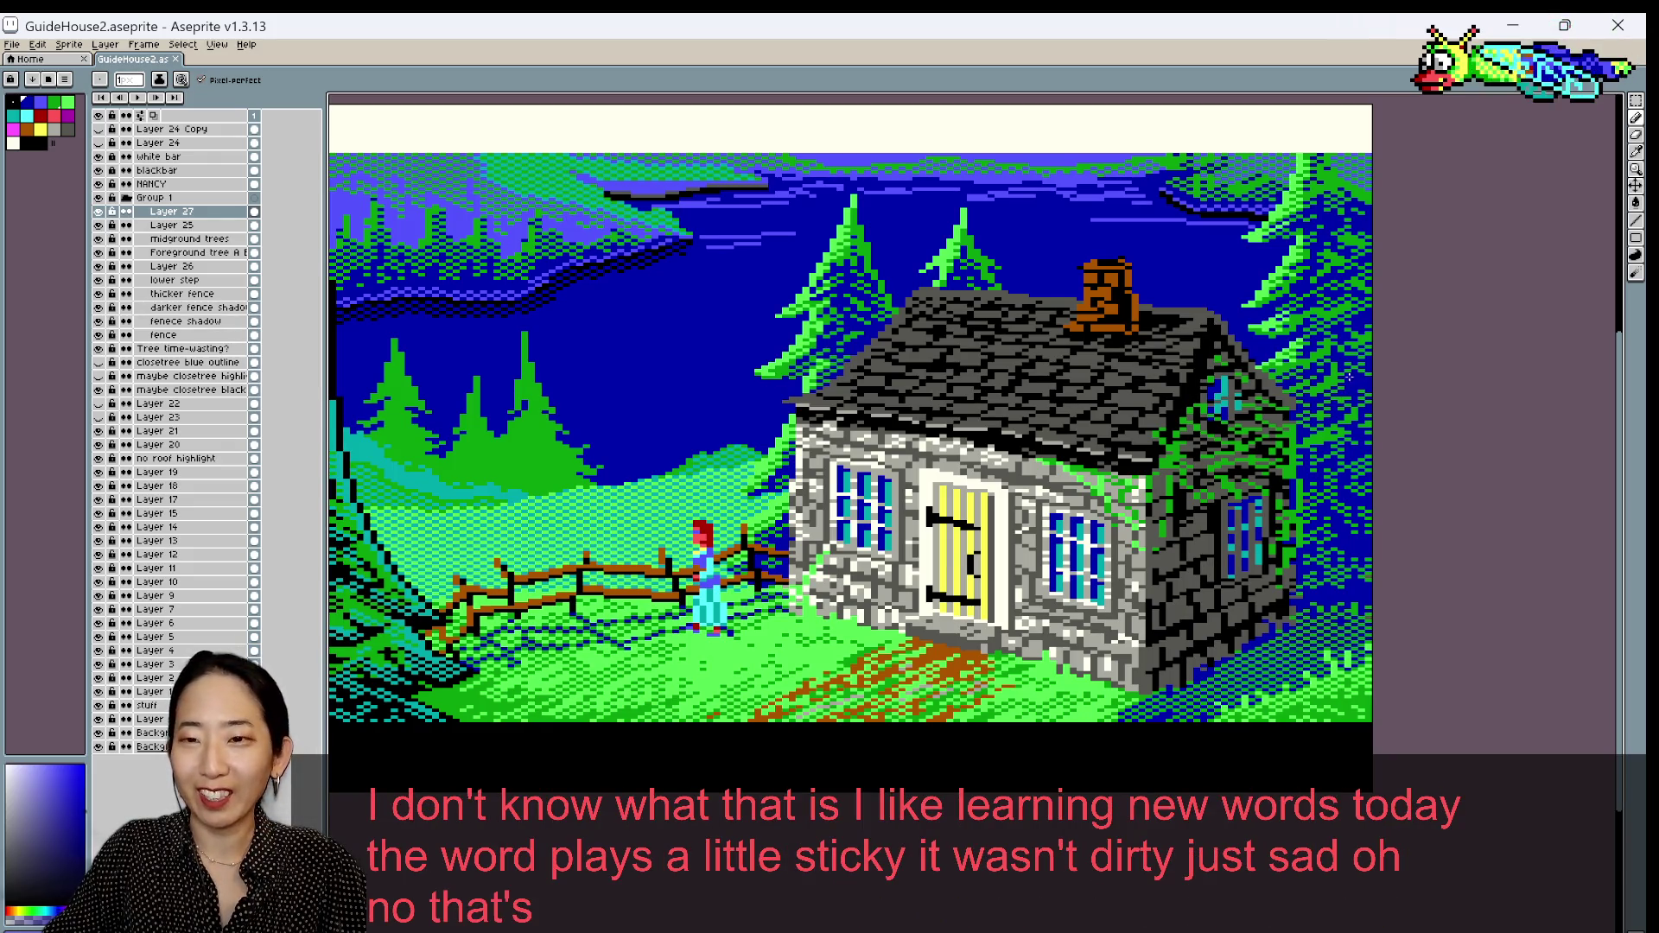
left_click(1344, 347, "alt")
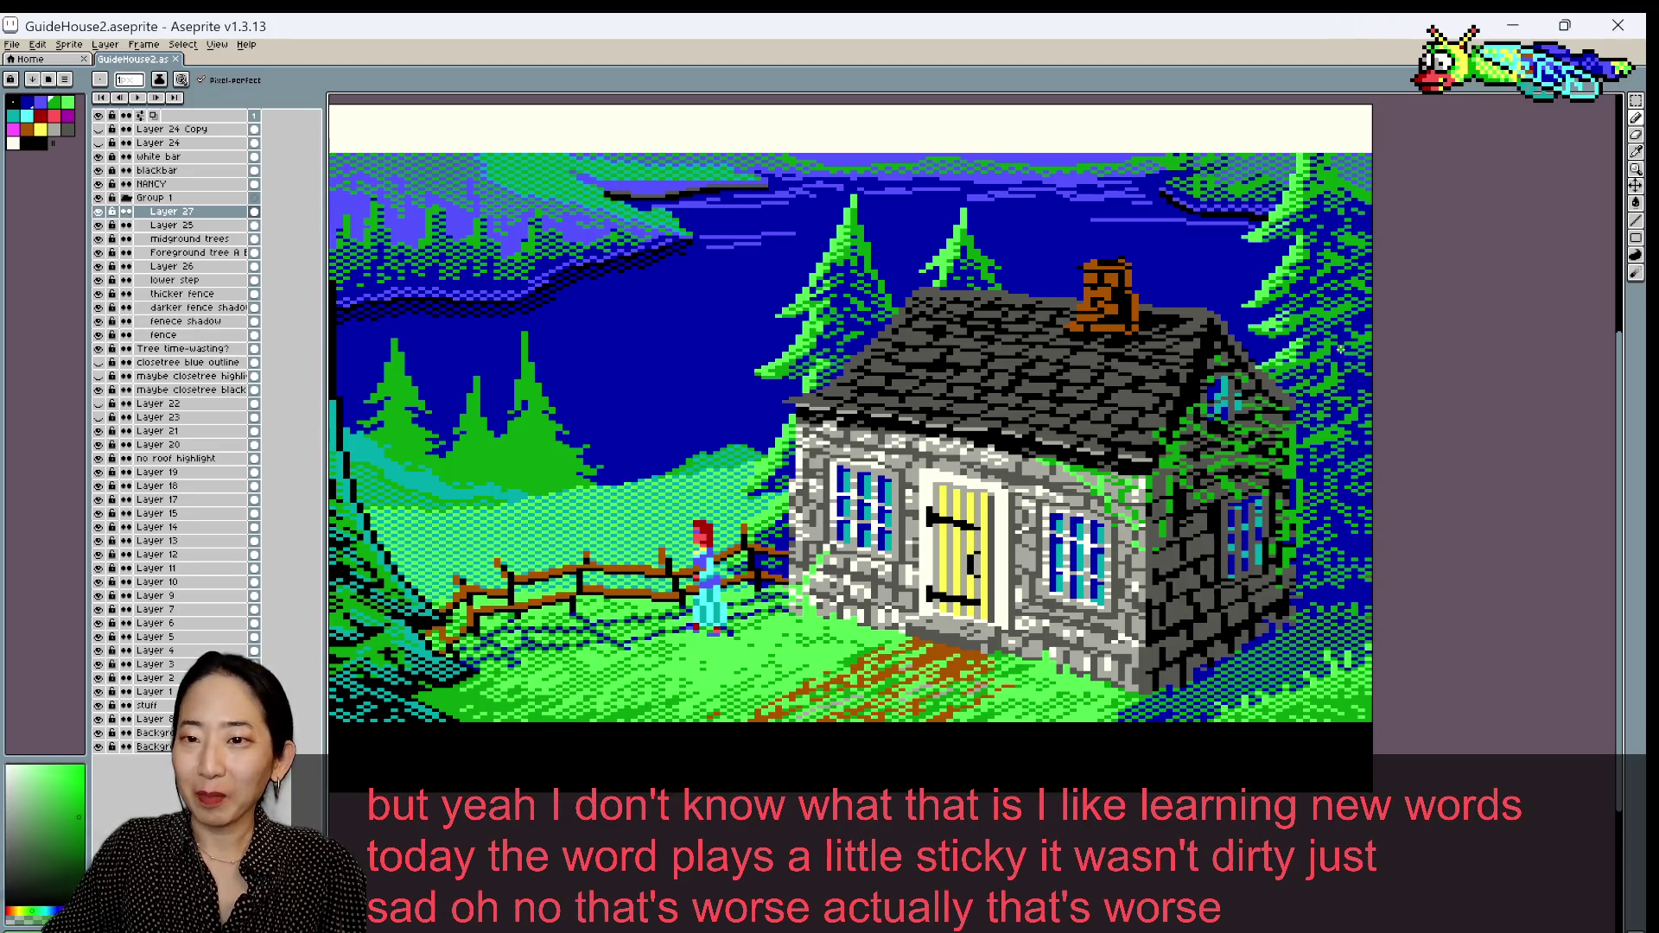
left_click(1344, 352, "alt")
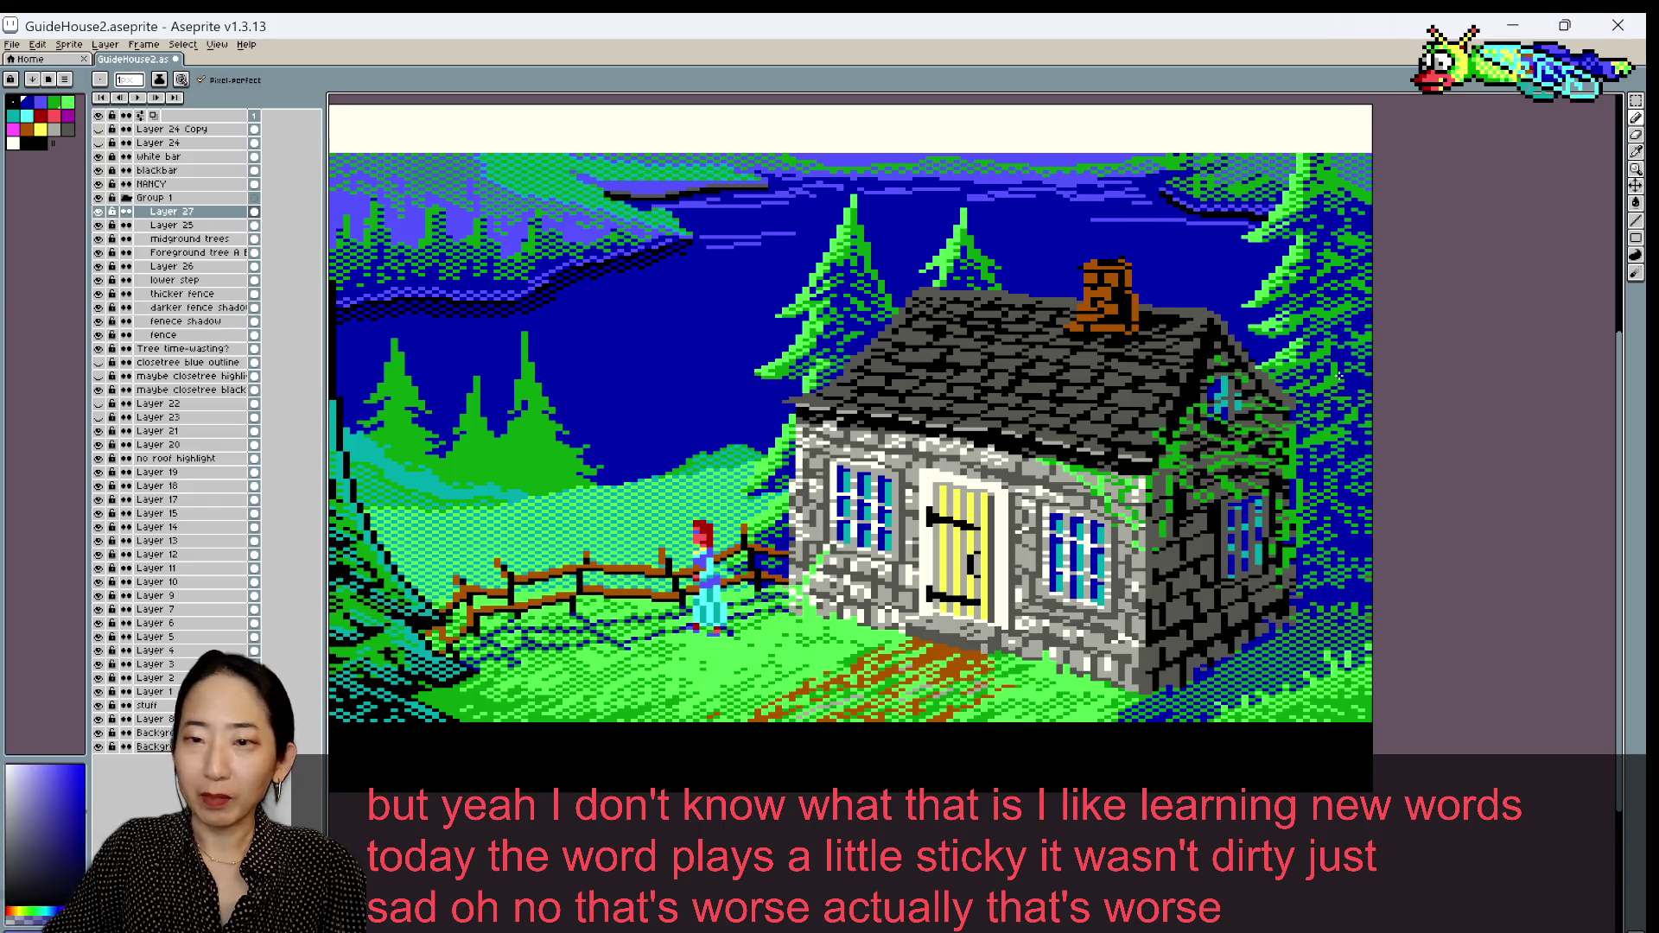
key("ctrl+s")
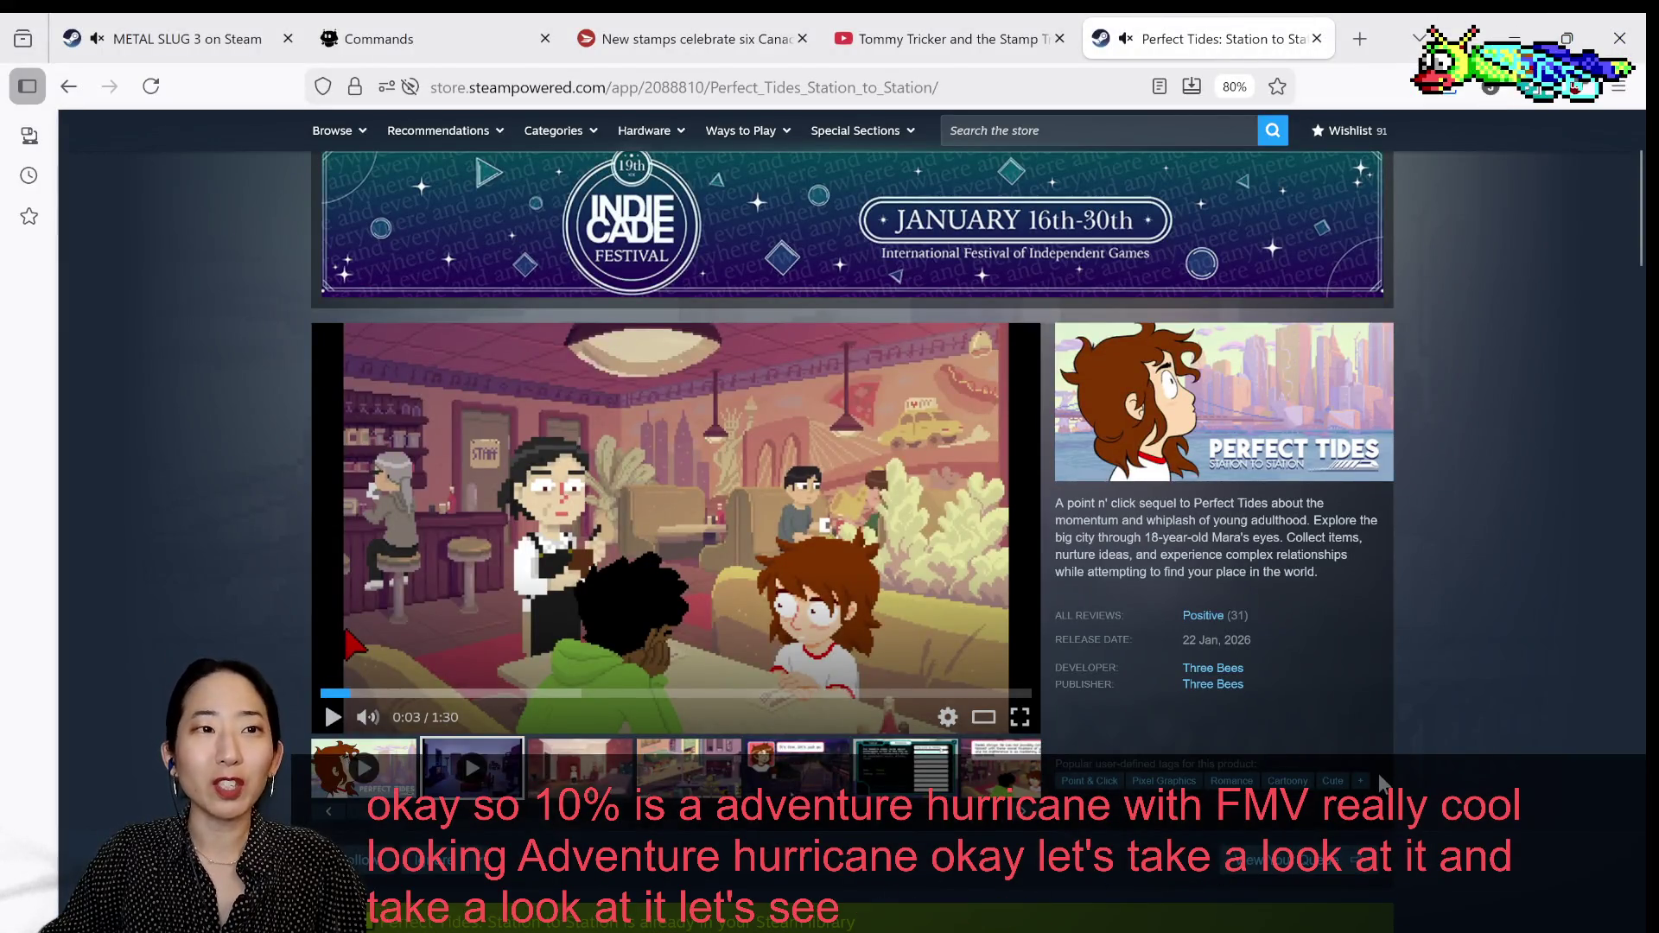
Search the store for 'tenebri' and open the Tenebris Somnia page.
left_click(1080, 128)
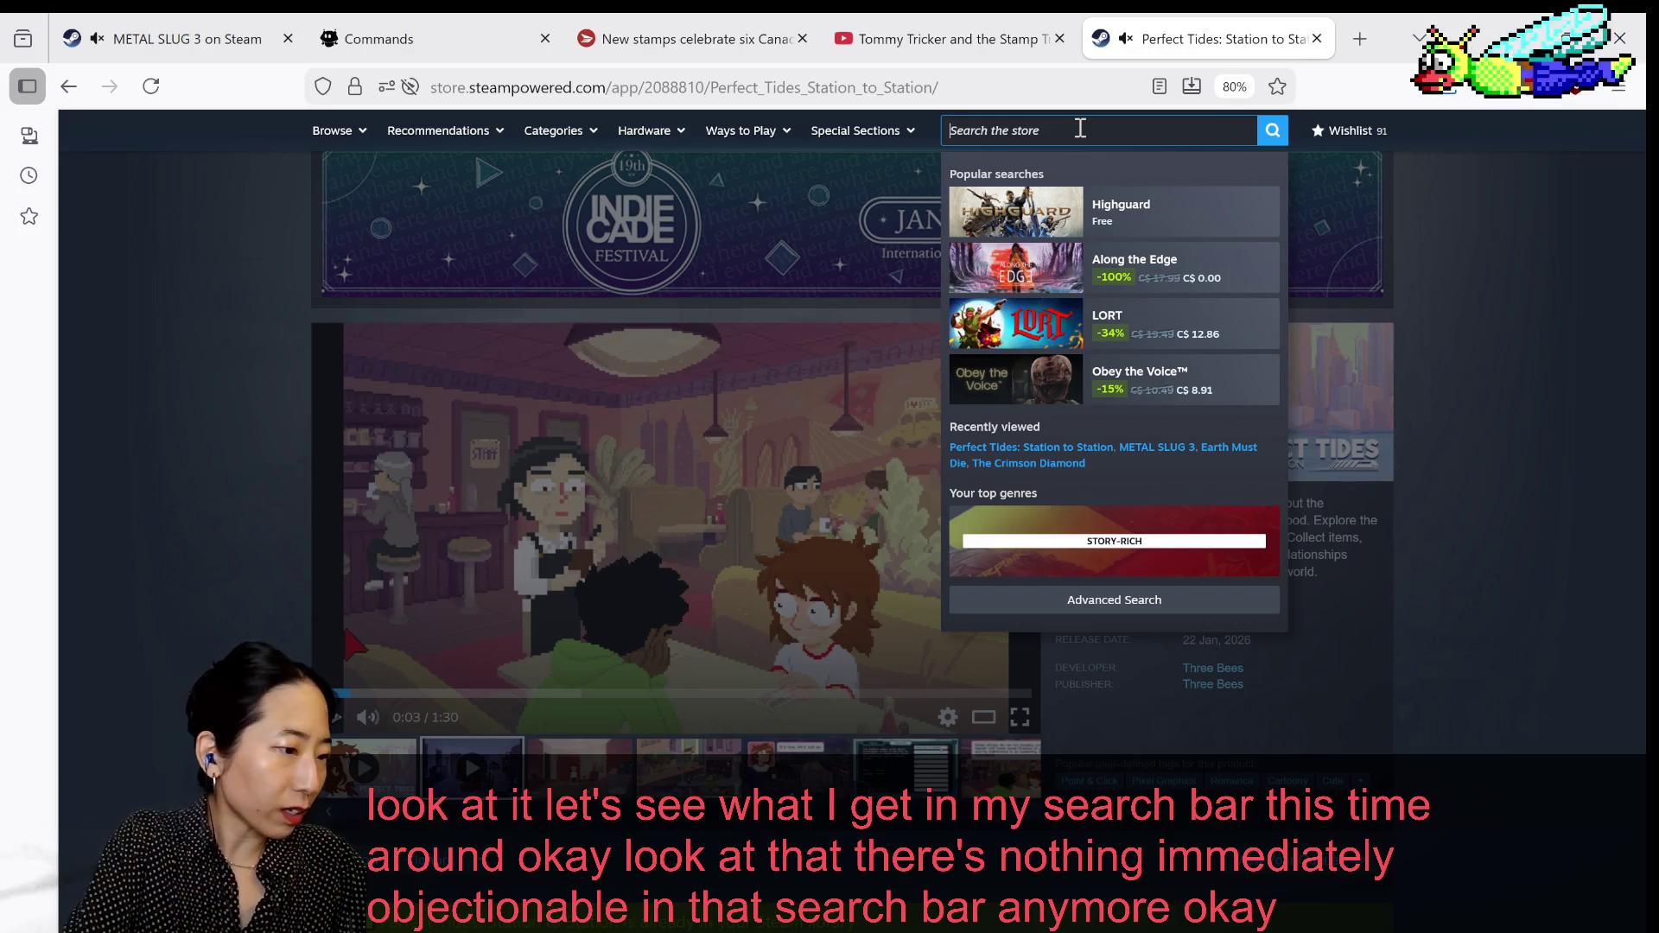
type("tene")
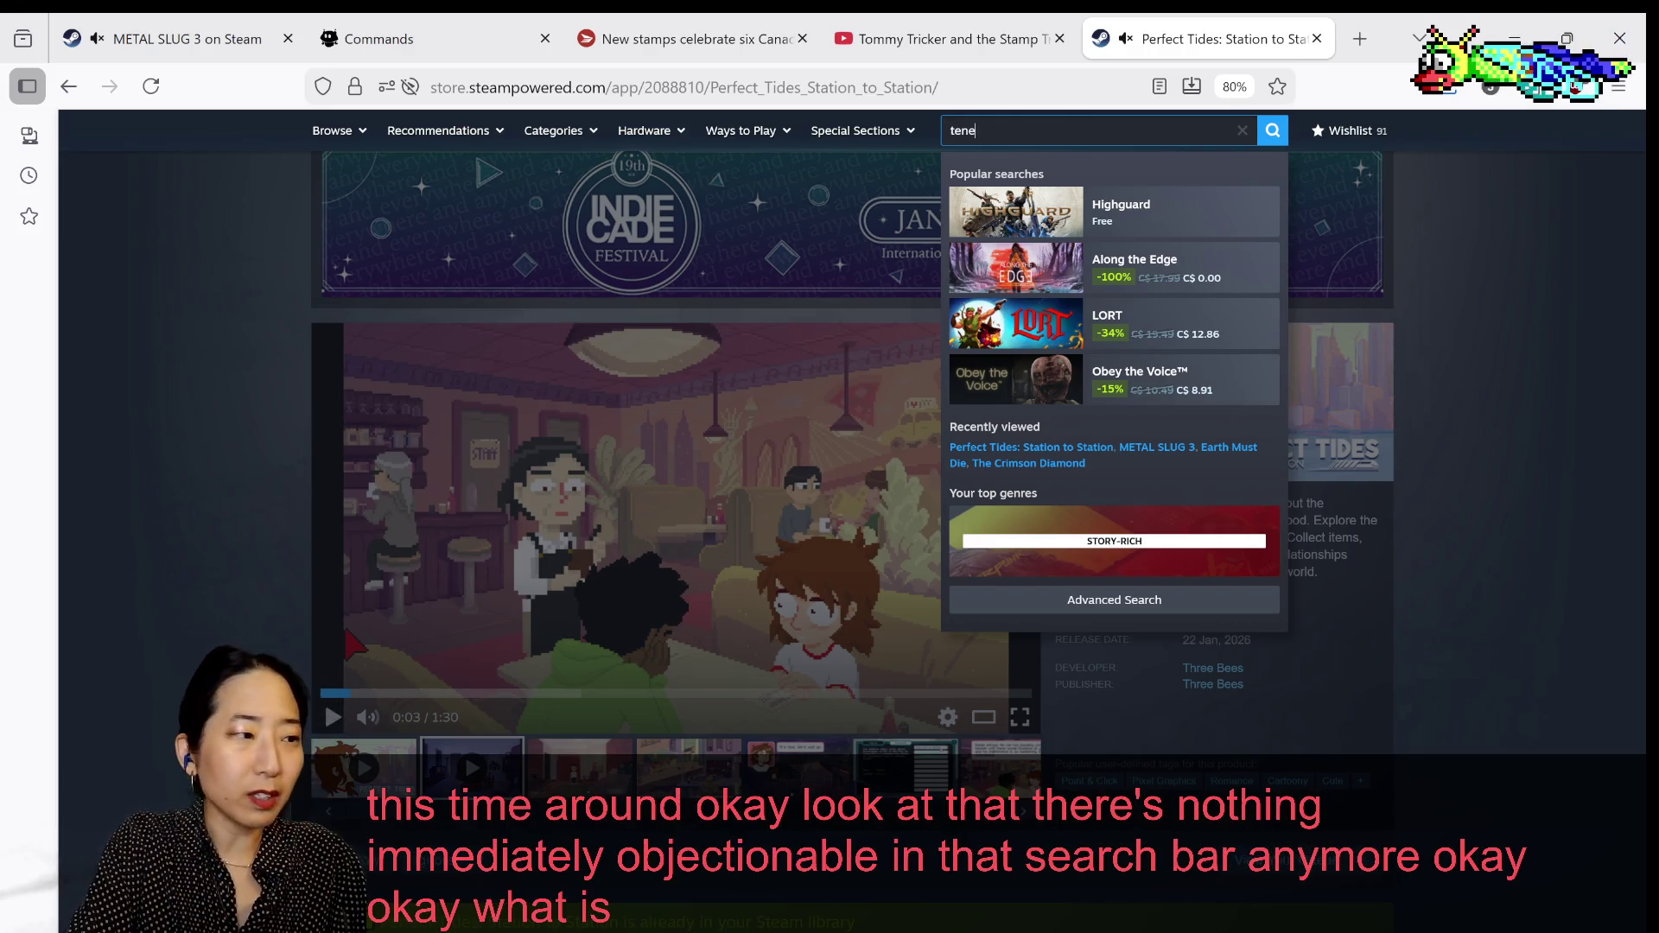
type("bri")
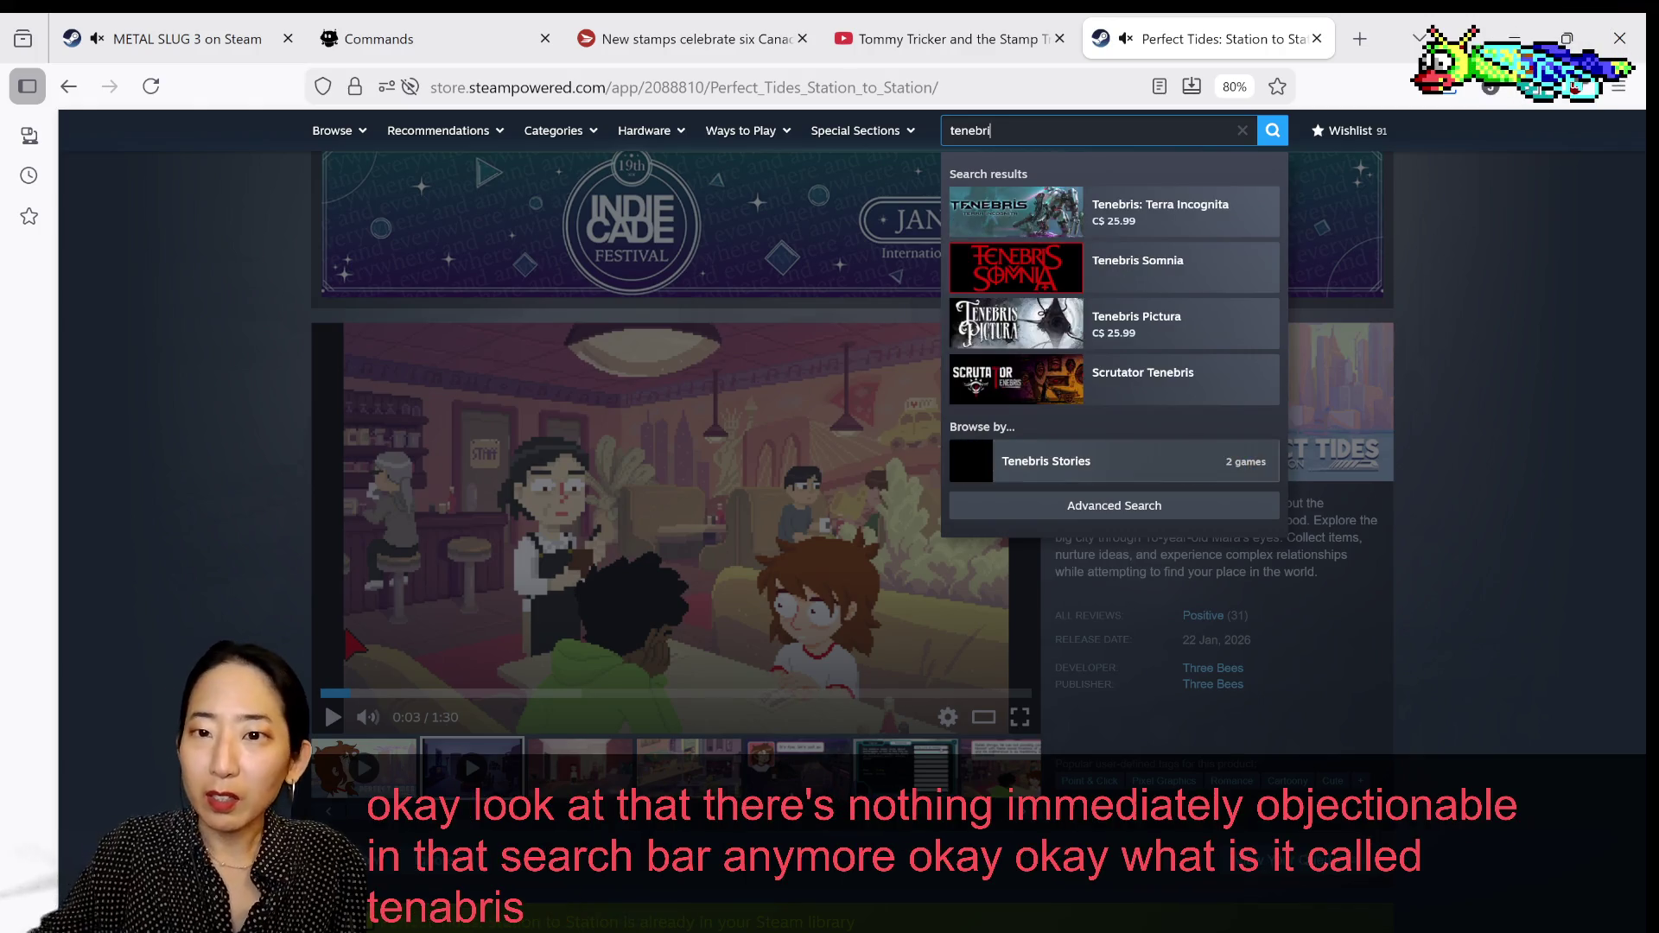
left_click(1213, 266)
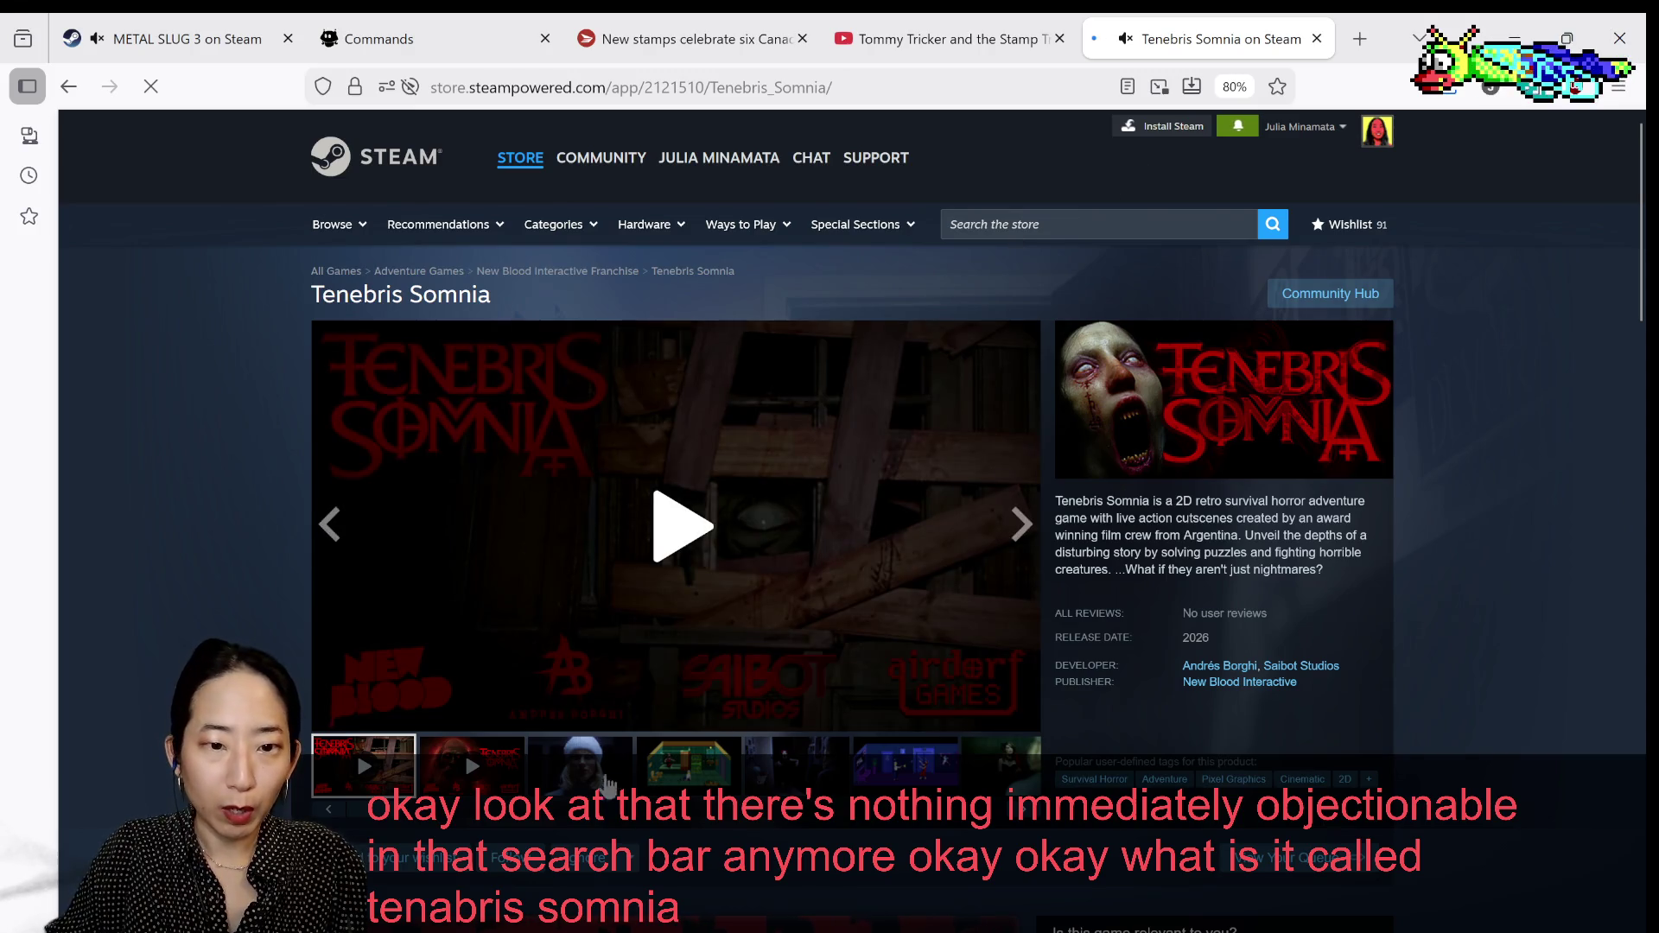
Browse the Tenebris Somnia screenshots, from pixel-art bathroom and bedroom to live-action shots.
left_click(610, 769)
left_click(665, 777)
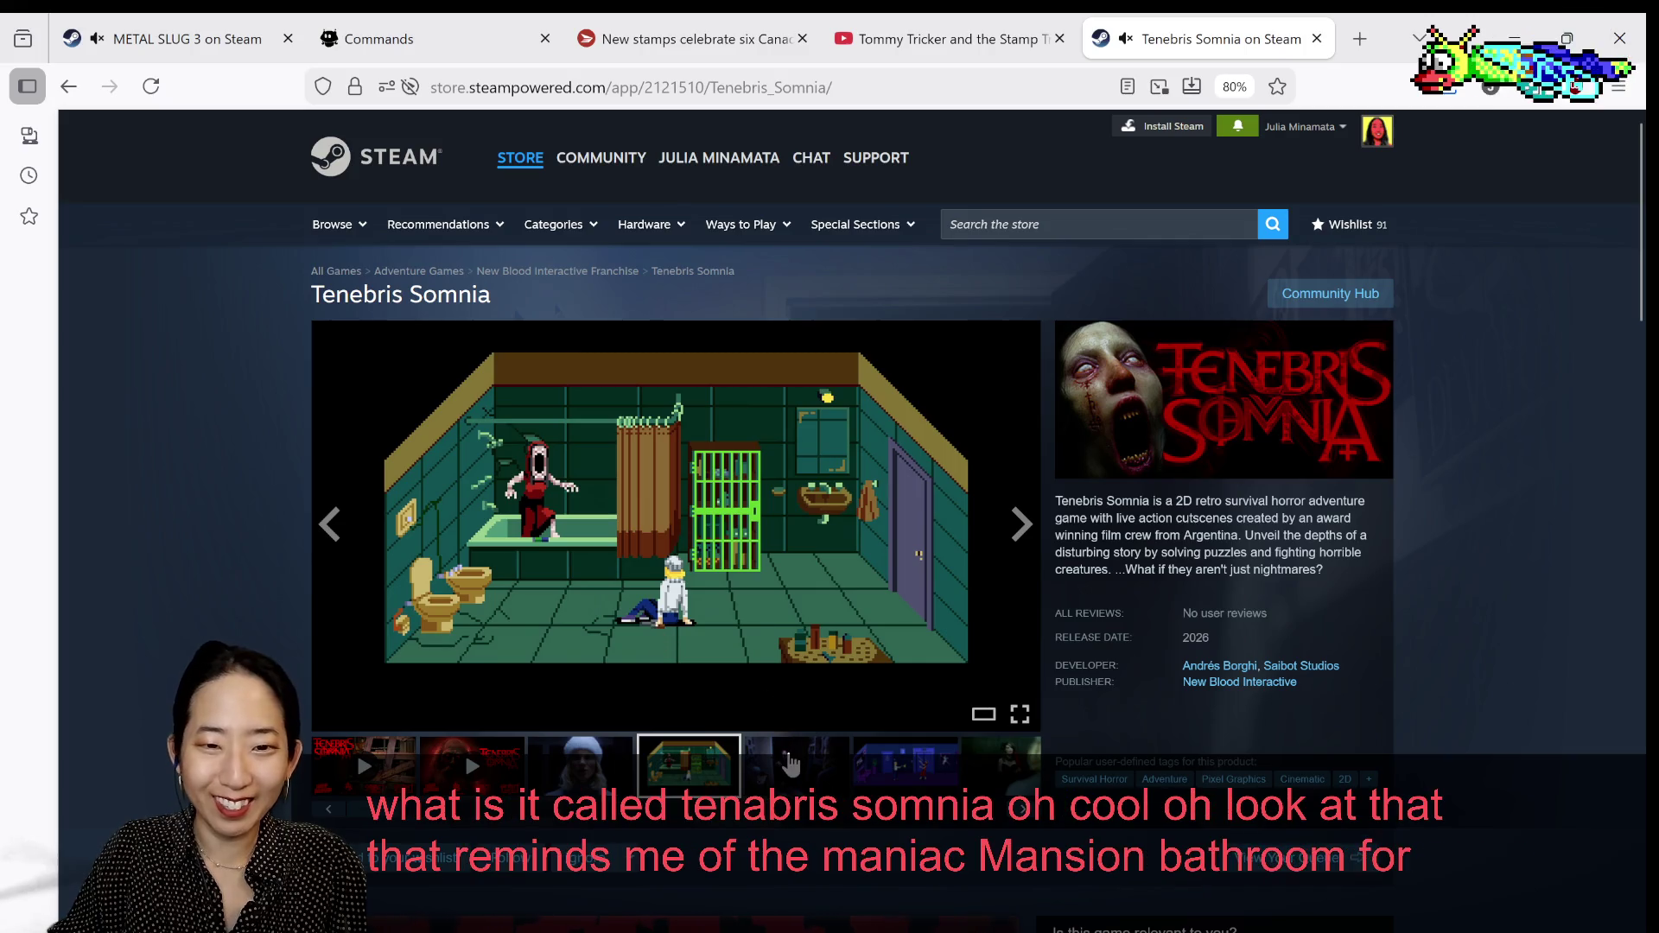
left_click(799, 760)
left_click(877, 765)
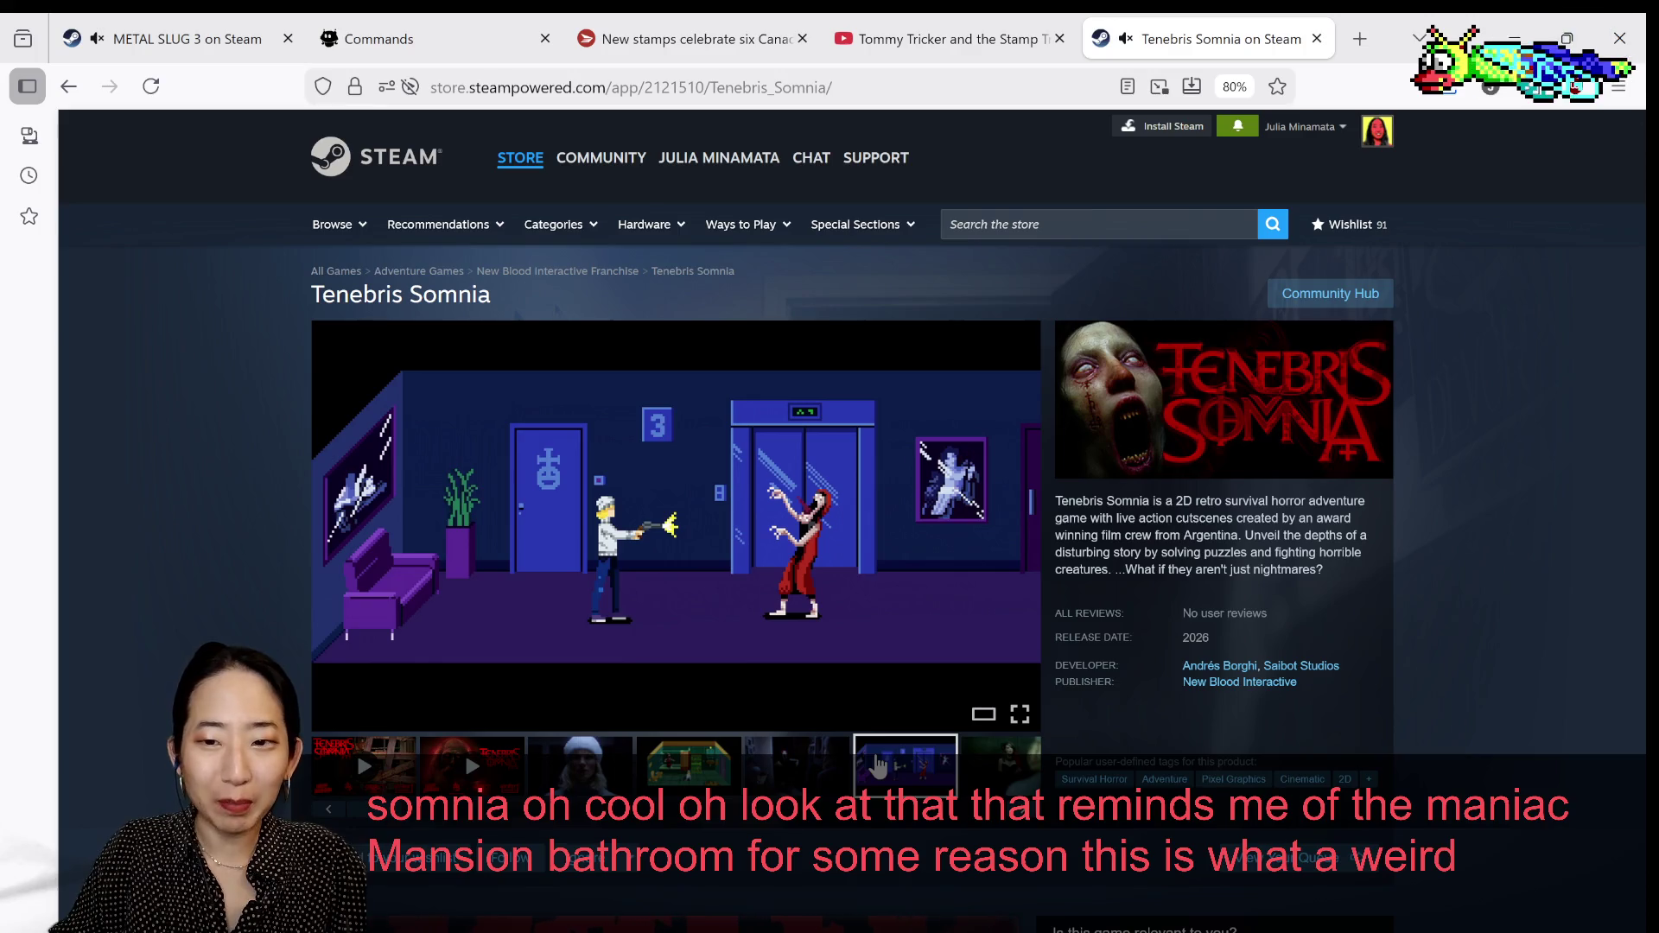
left_click(976, 767)
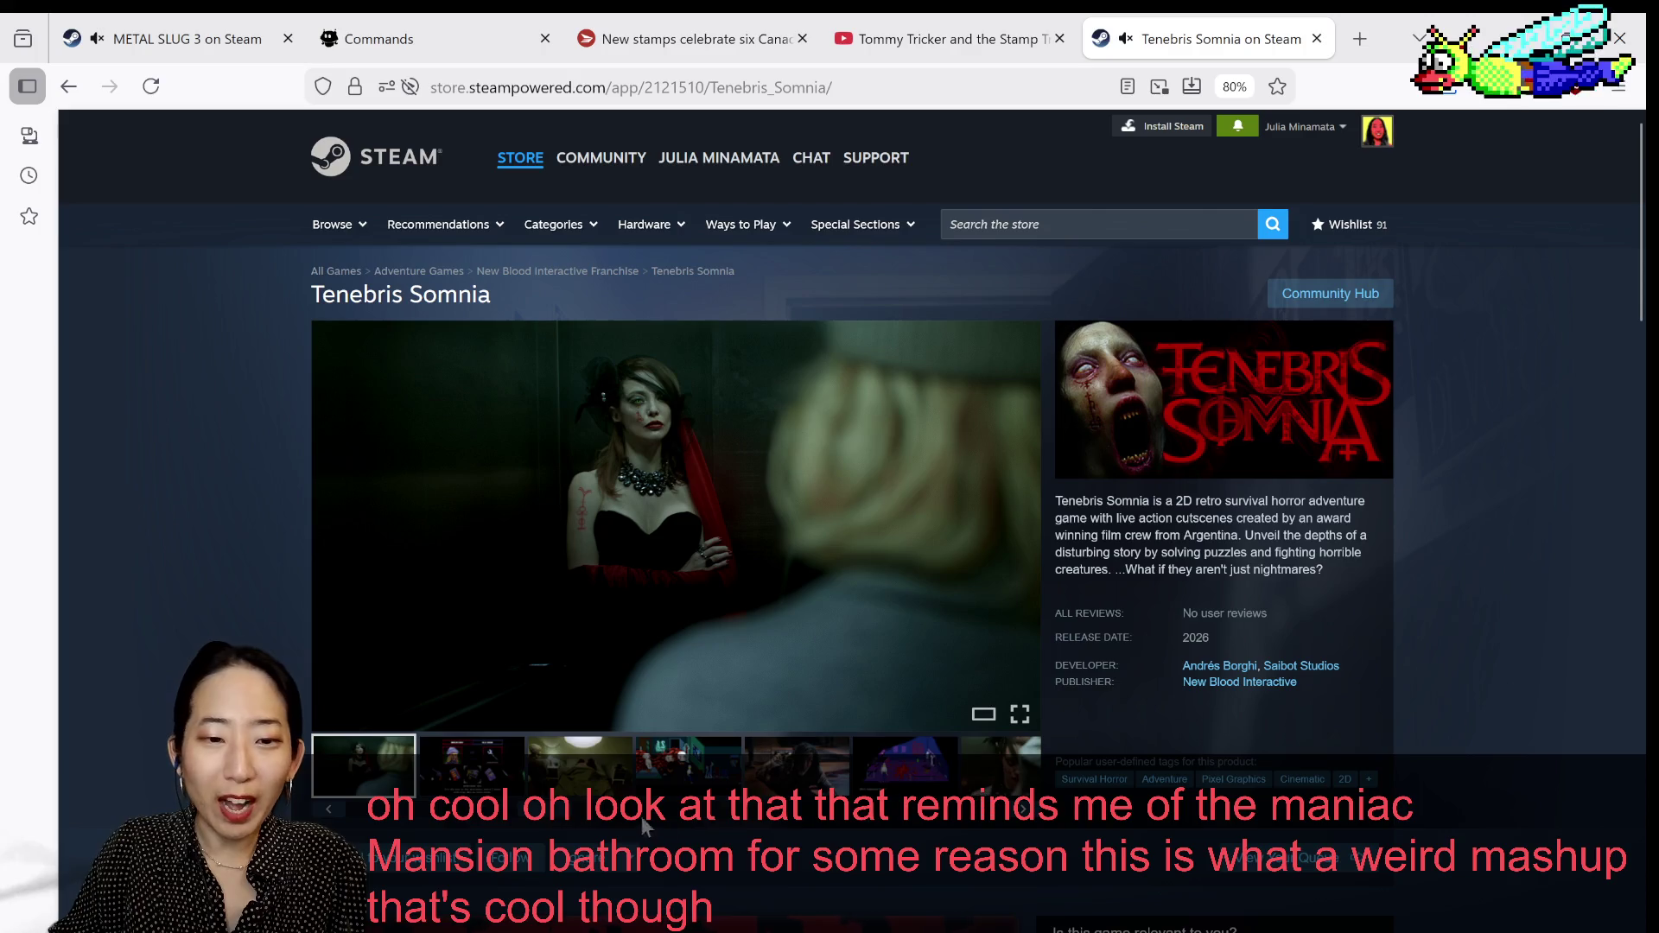
left_click_drag(583, 811, 729, 816)
left_click(726, 791)
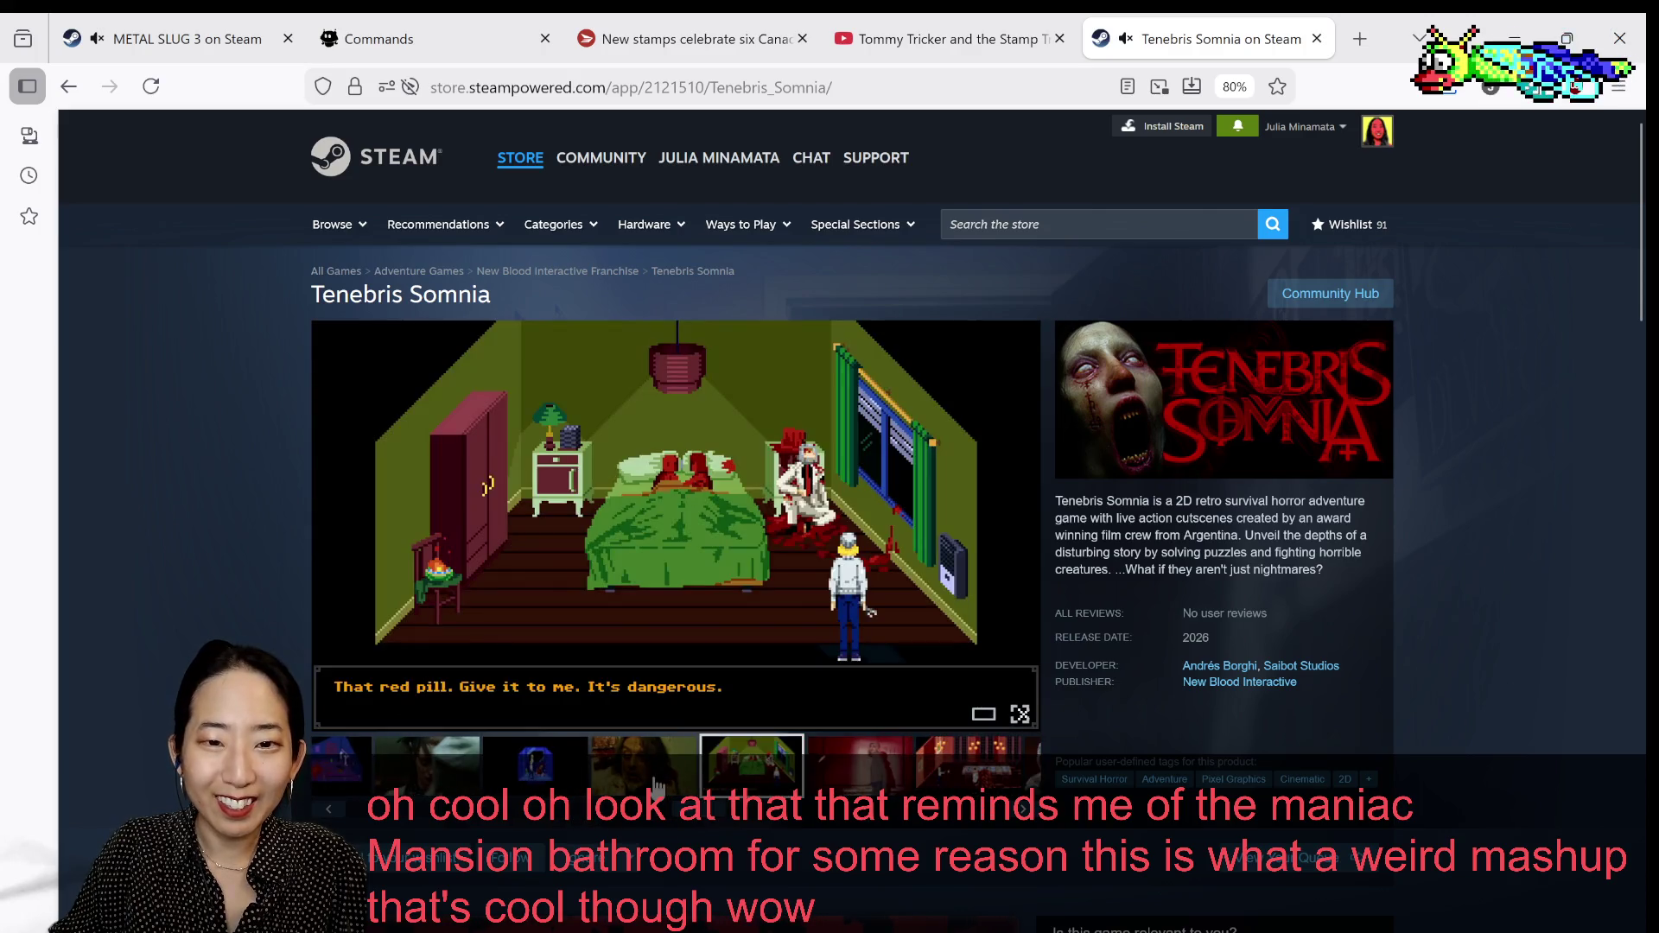
left_click(659, 787)
left_click(730, 781)
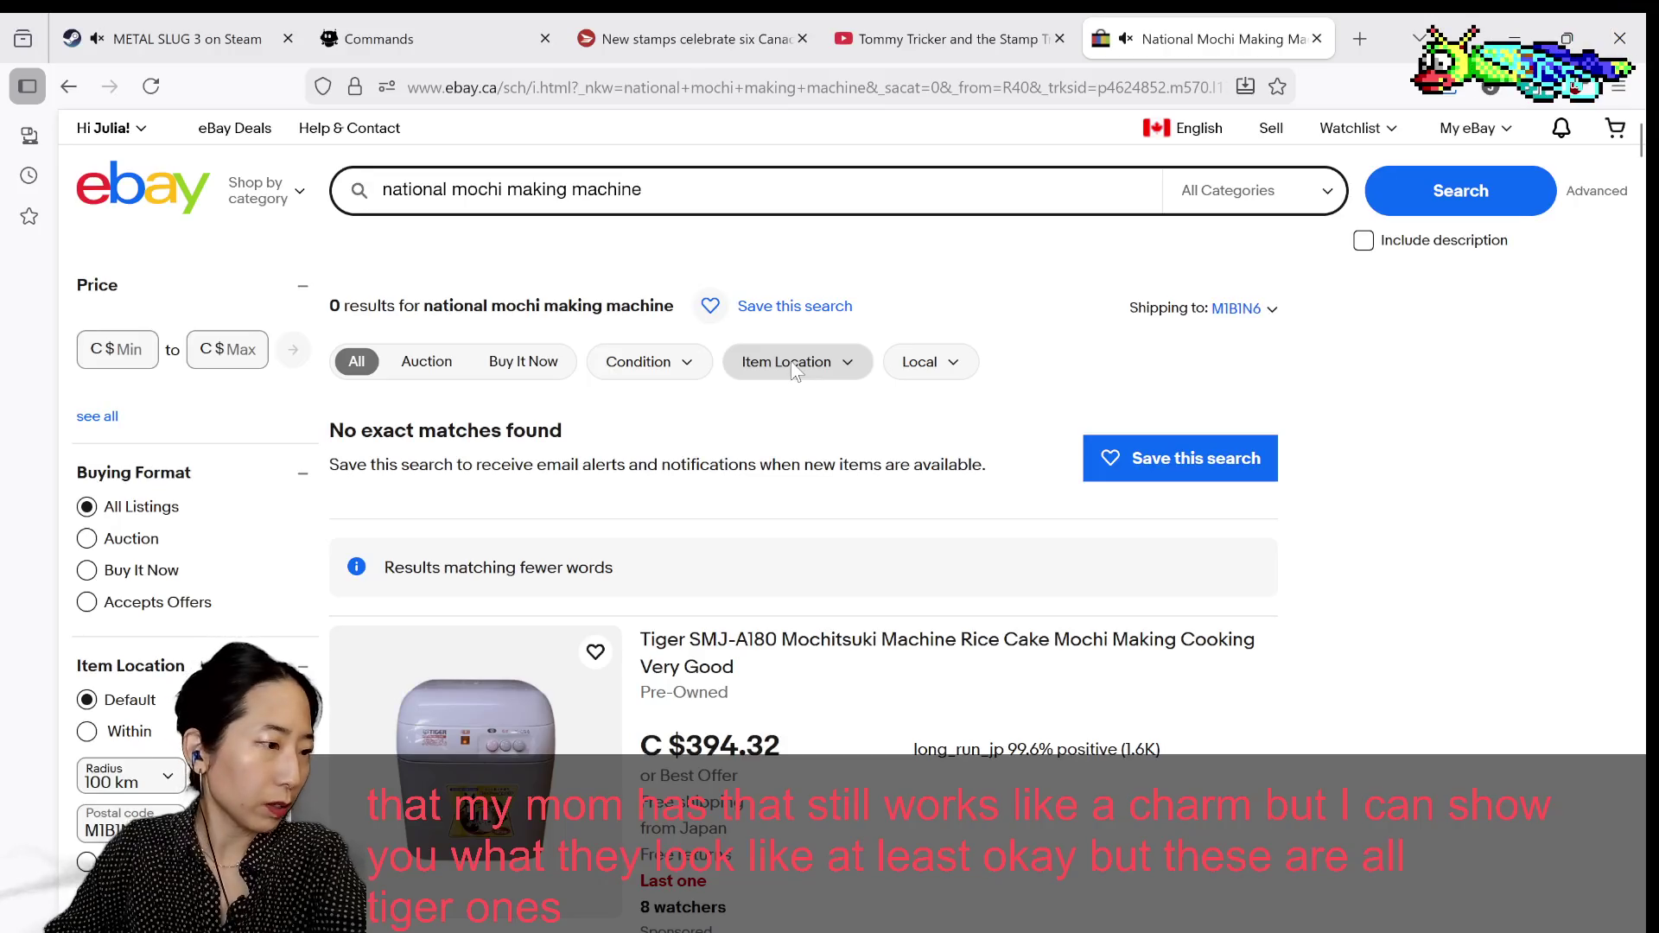
Scroll down the mochi machine results past the Tiger and MK Seiko listings.
scroll(975, 510, "down", 3)
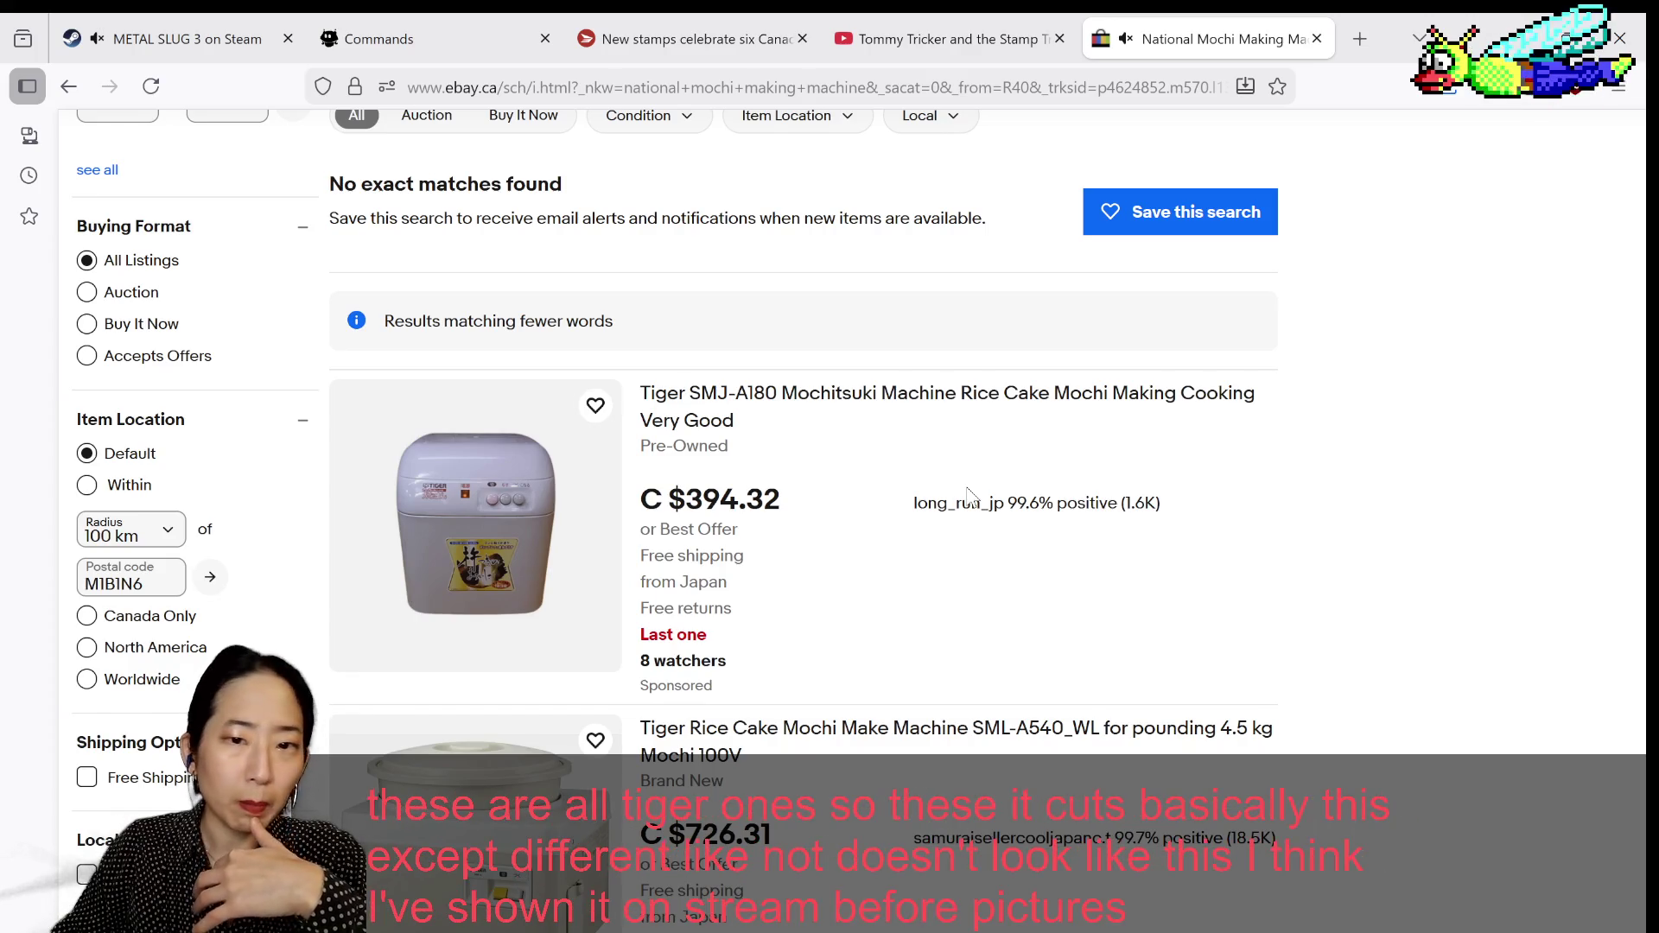
scroll(968, 495, "down", 1)
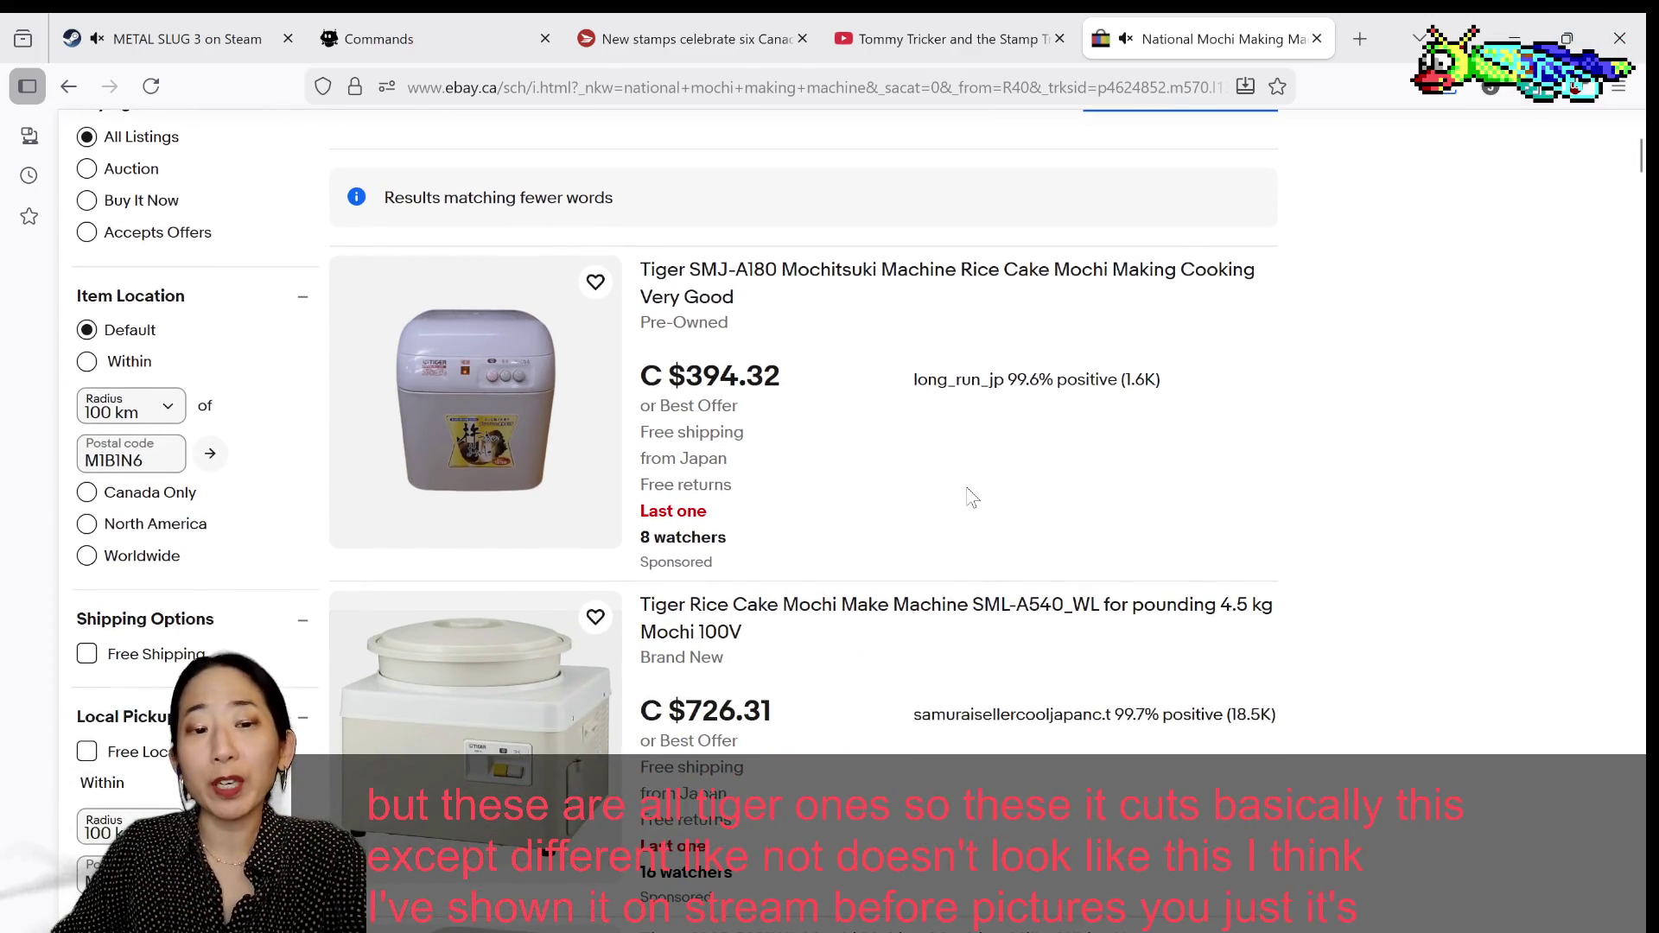
scroll(971, 494, "down", 2)
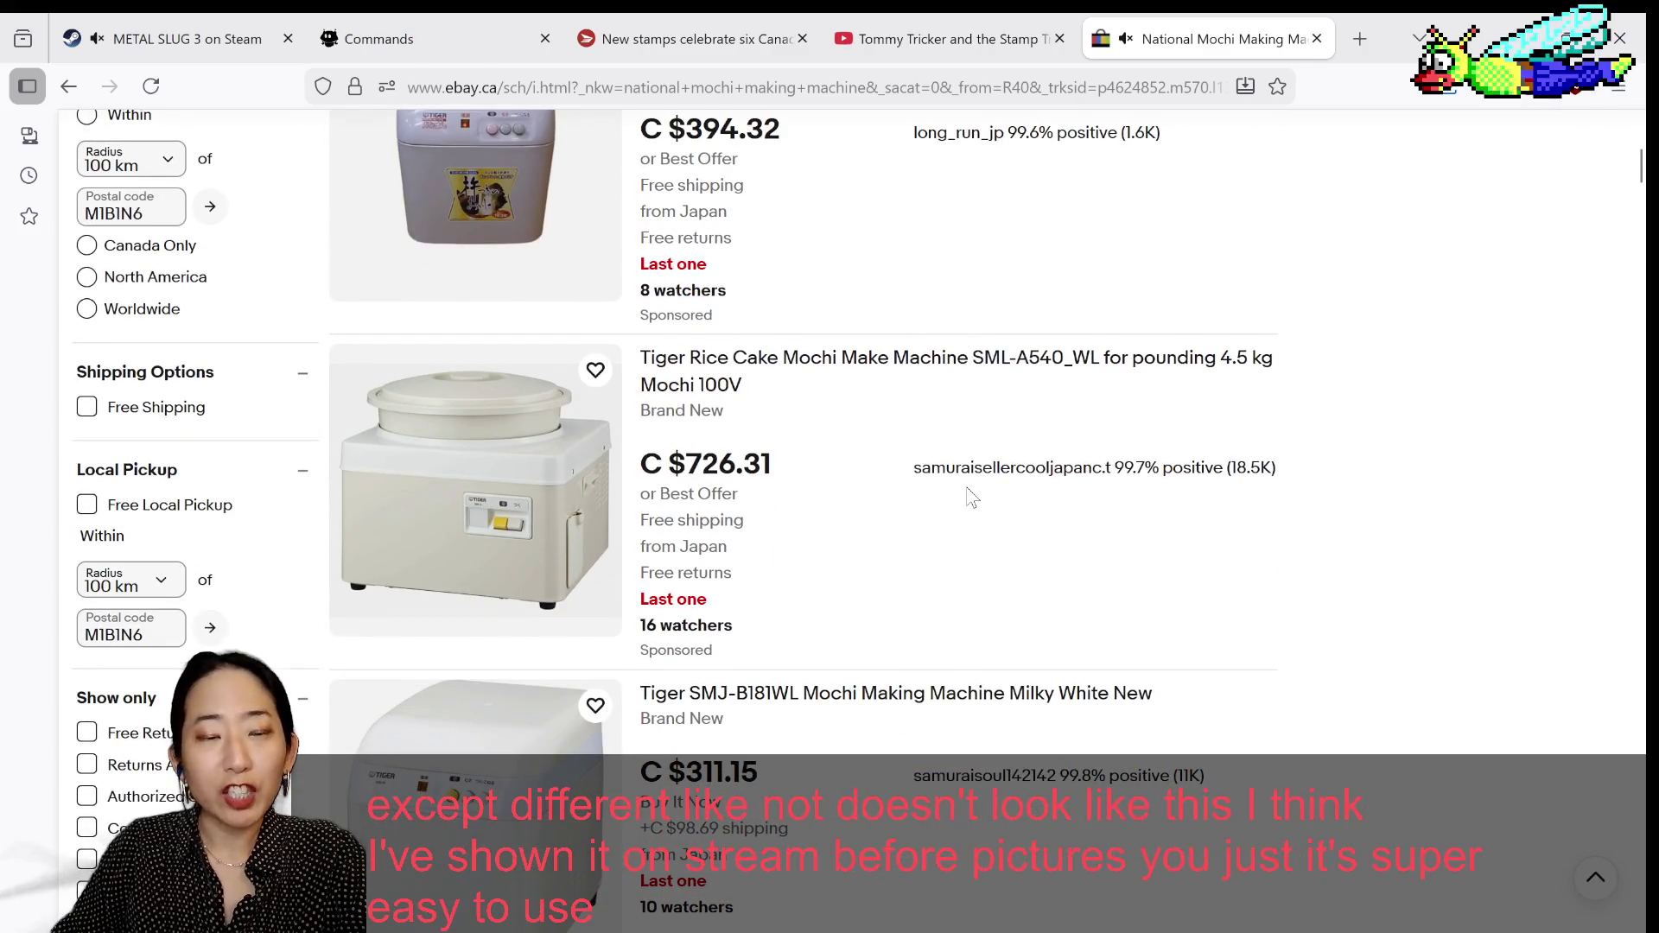
scroll(973, 497, "down", 1)
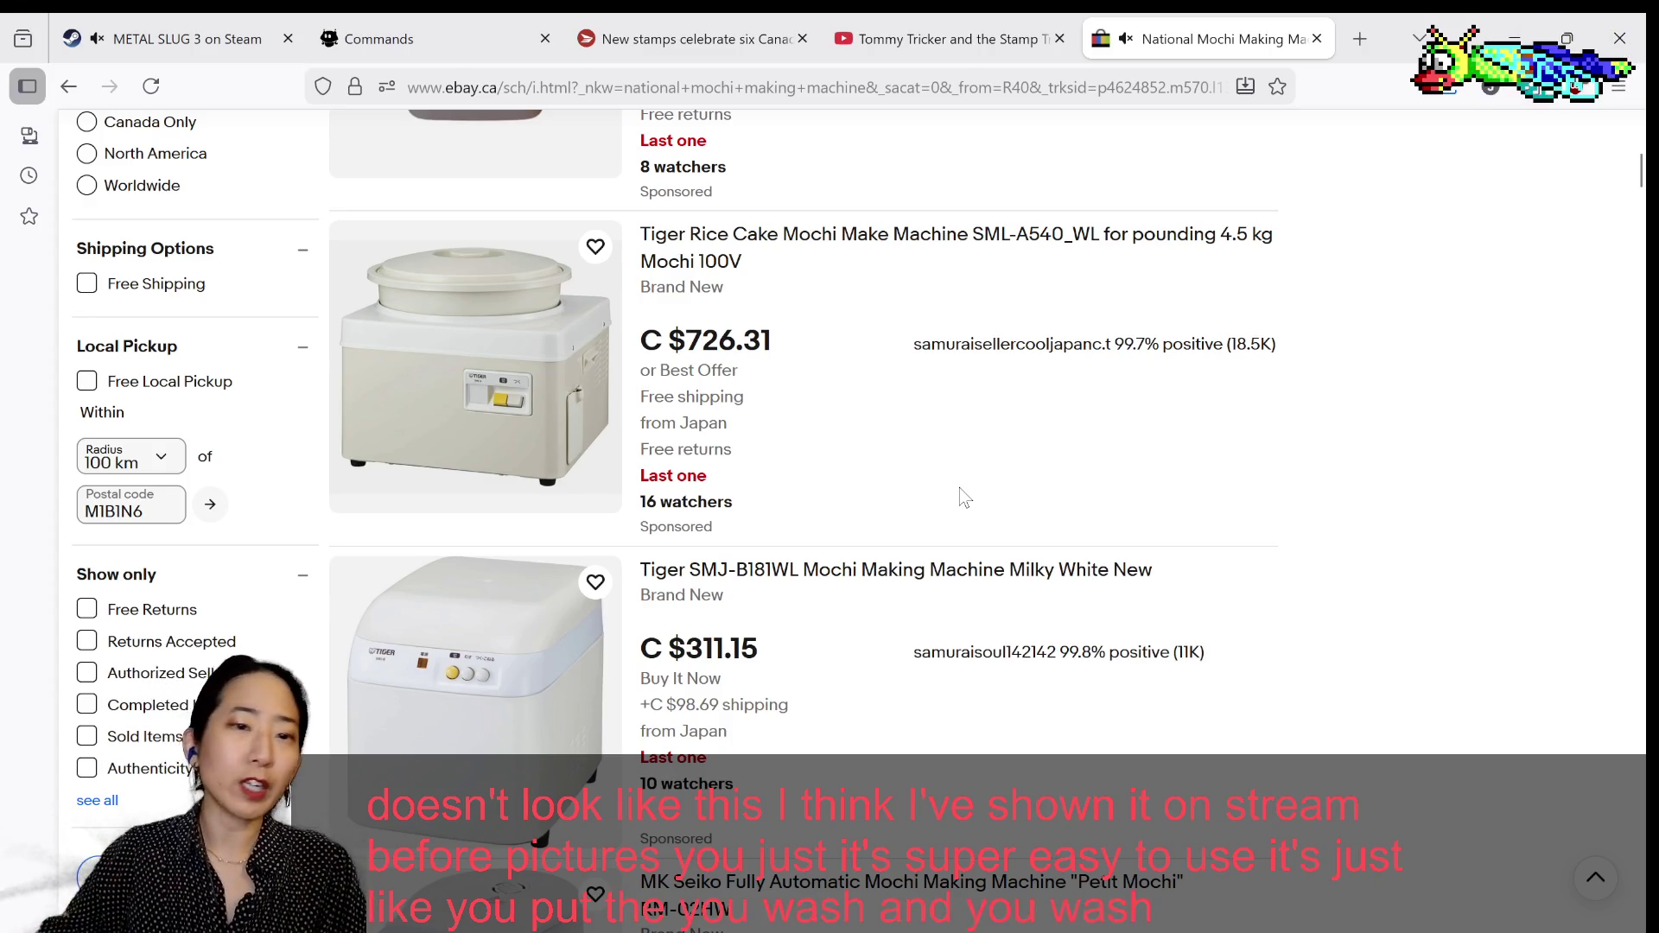
scroll(964, 495, "down", 2)
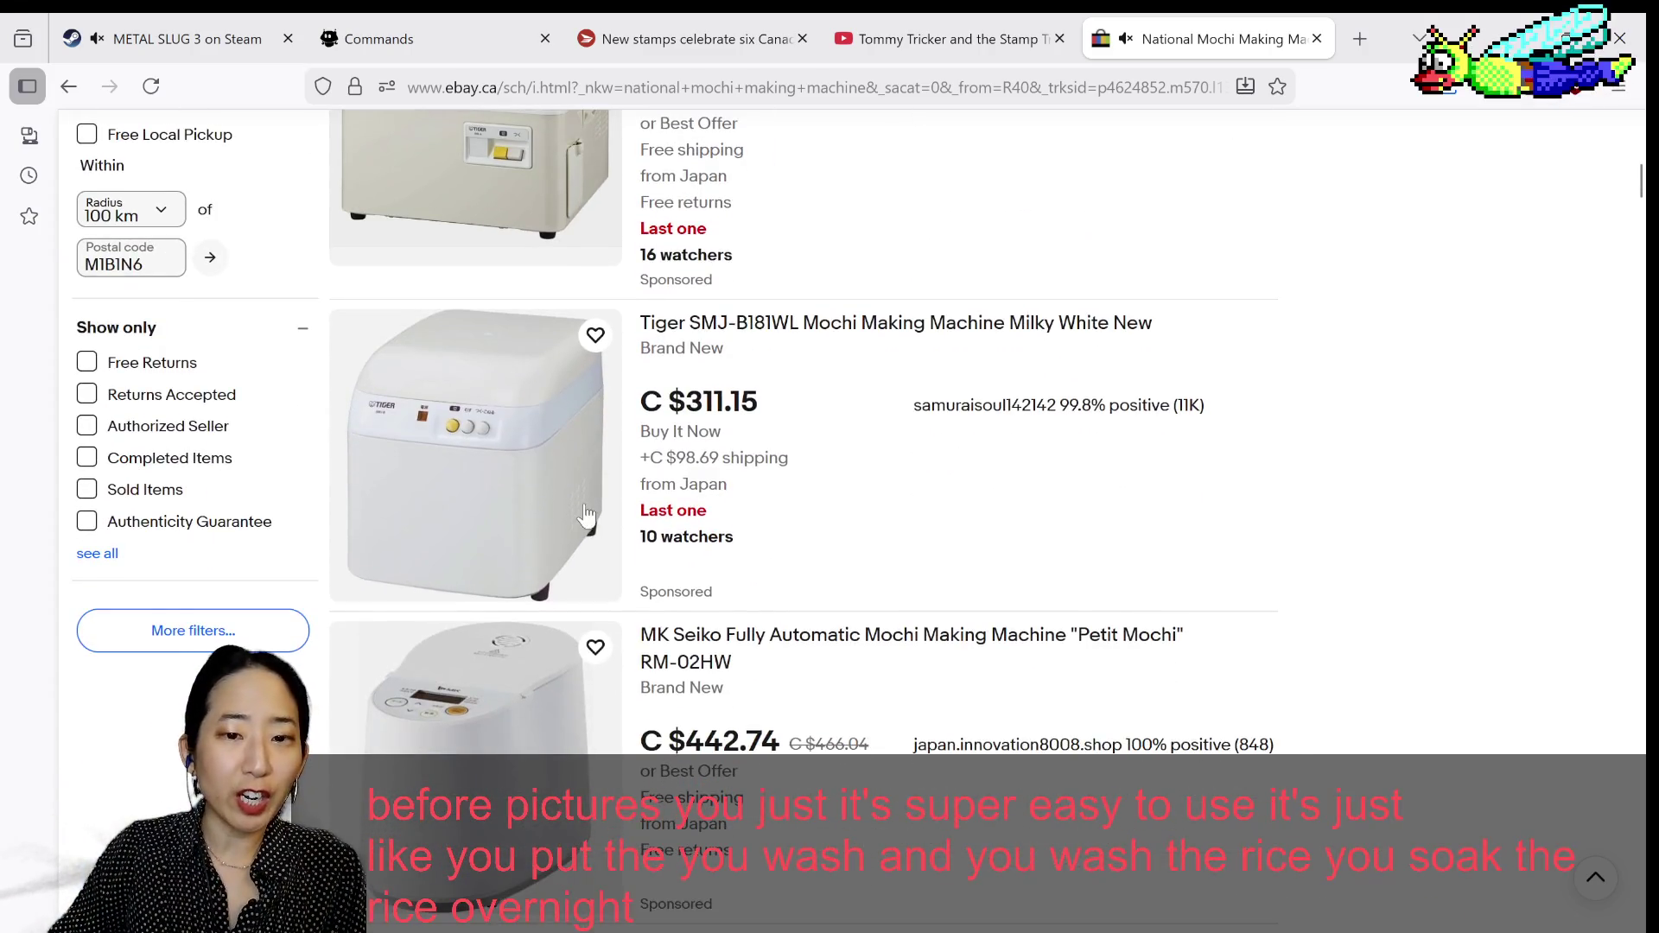
scroll(586, 516, "down", 2)
scroll(982, 484, "down", 3)
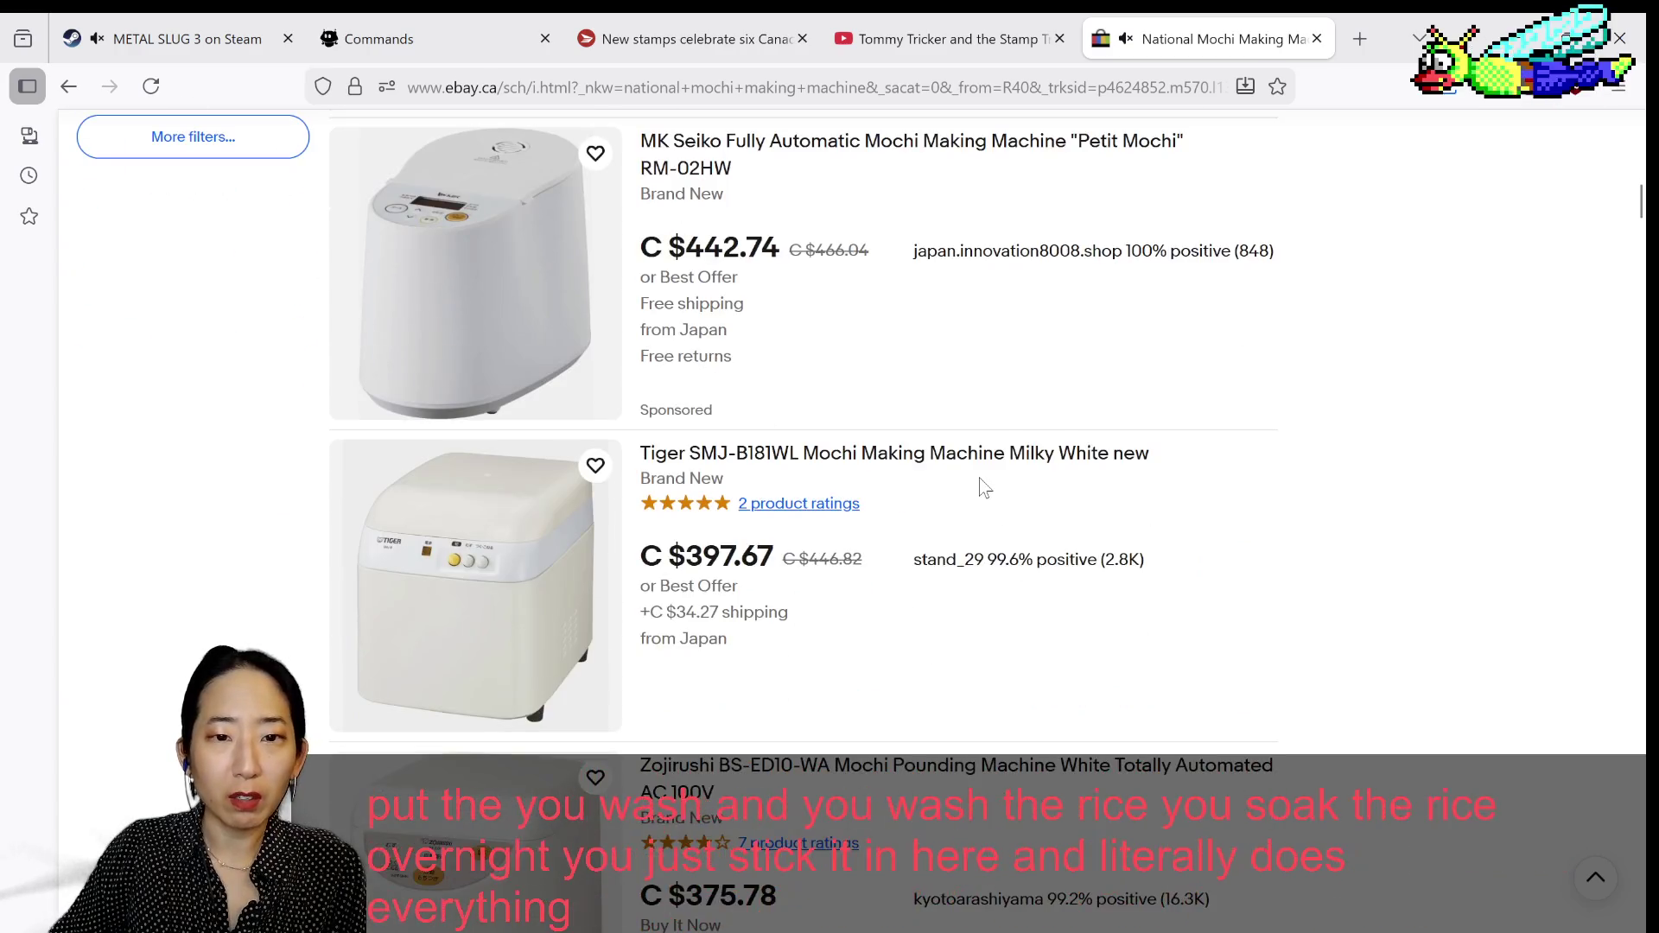
scroll(982, 493, "down", 3)
scroll(983, 499, "down", 2)
scroll(983, 500, "up", 1)
scroll(981, 500, "down", 3)
scroll(982, 502, "down", 3)
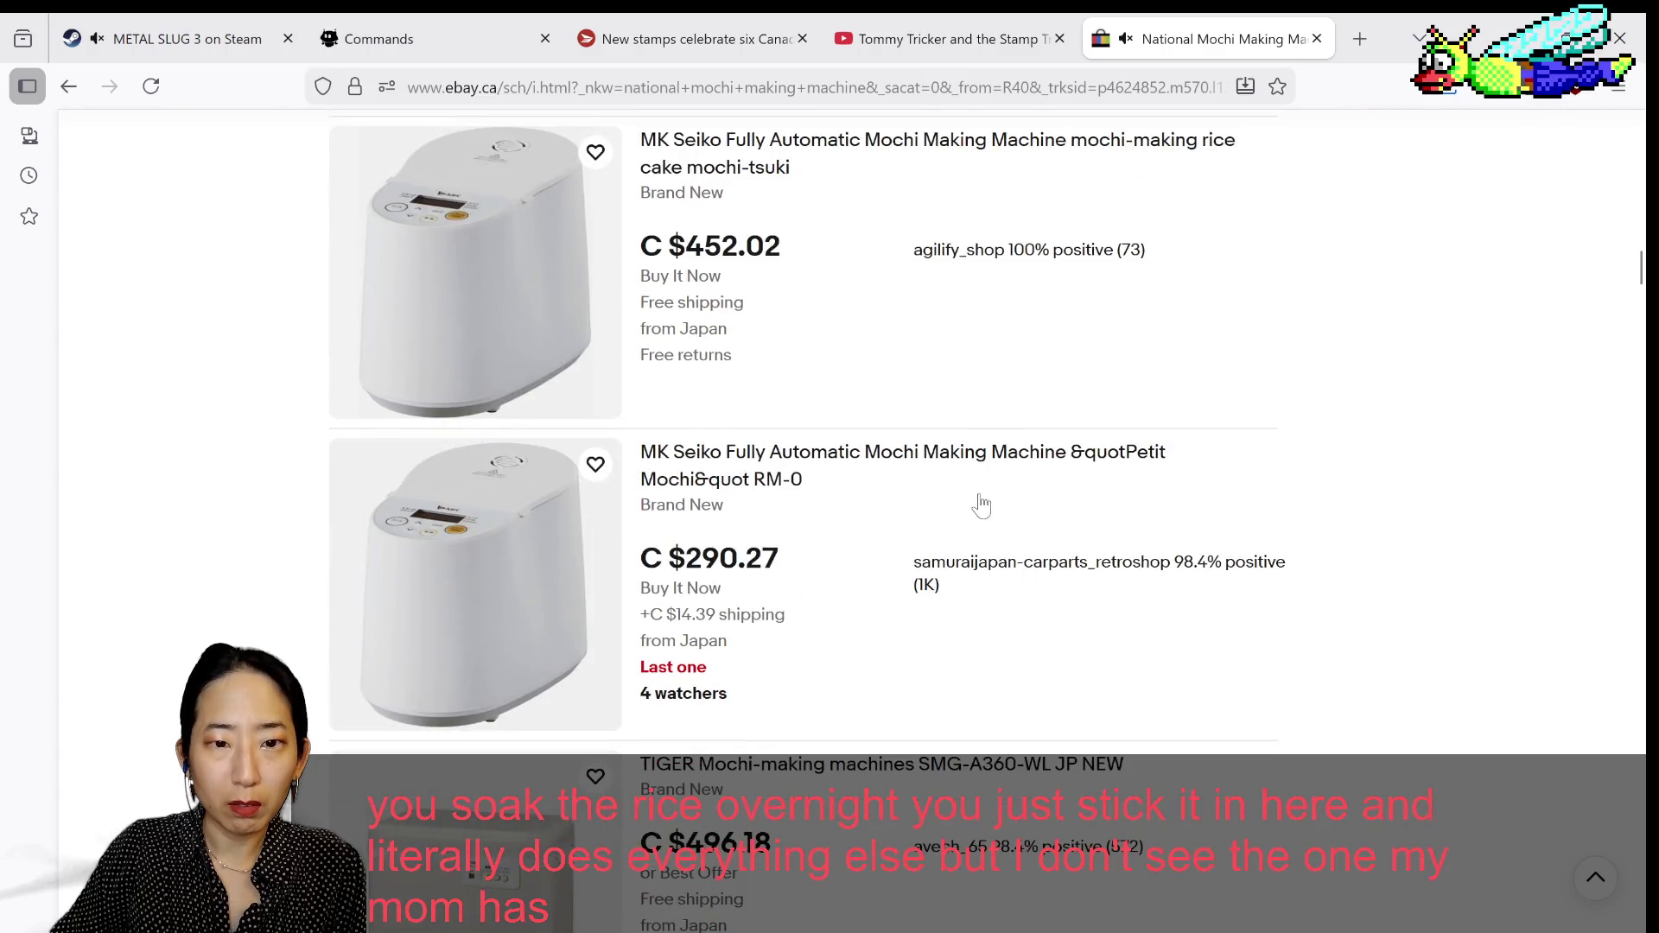
scroll(980, 500, "down", 4)
scroll(978, 496, "down", 1)
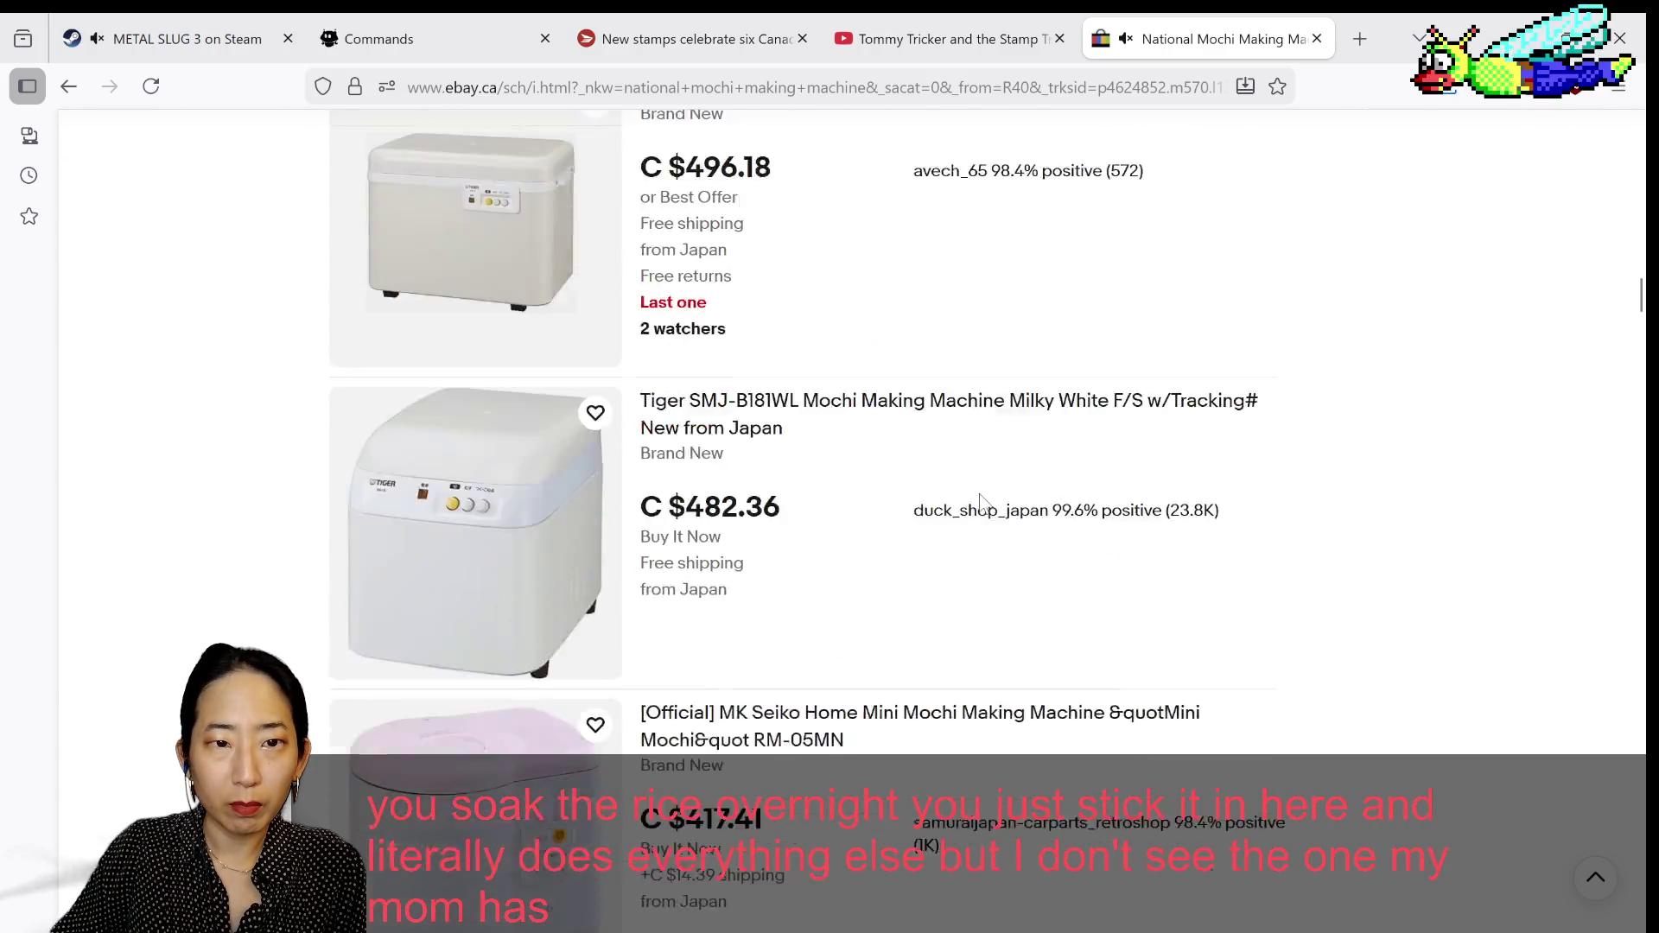
scroll(978, 496, "up", 1)
scroll(448, 299, "up", 1)
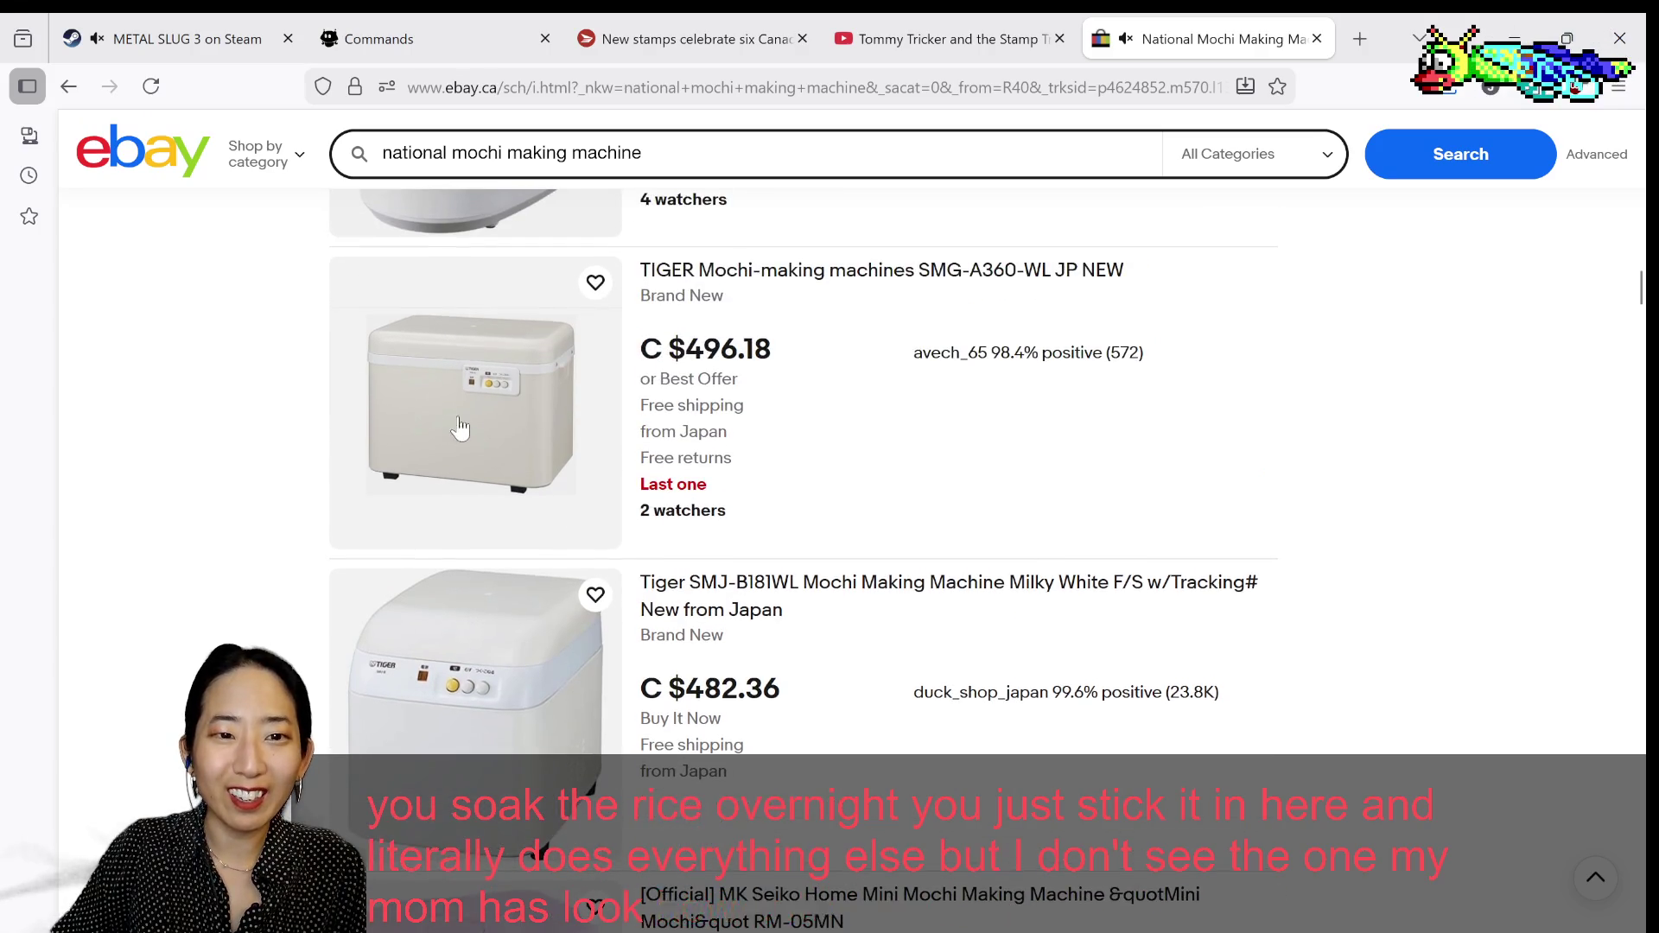
left_click(518, 418)
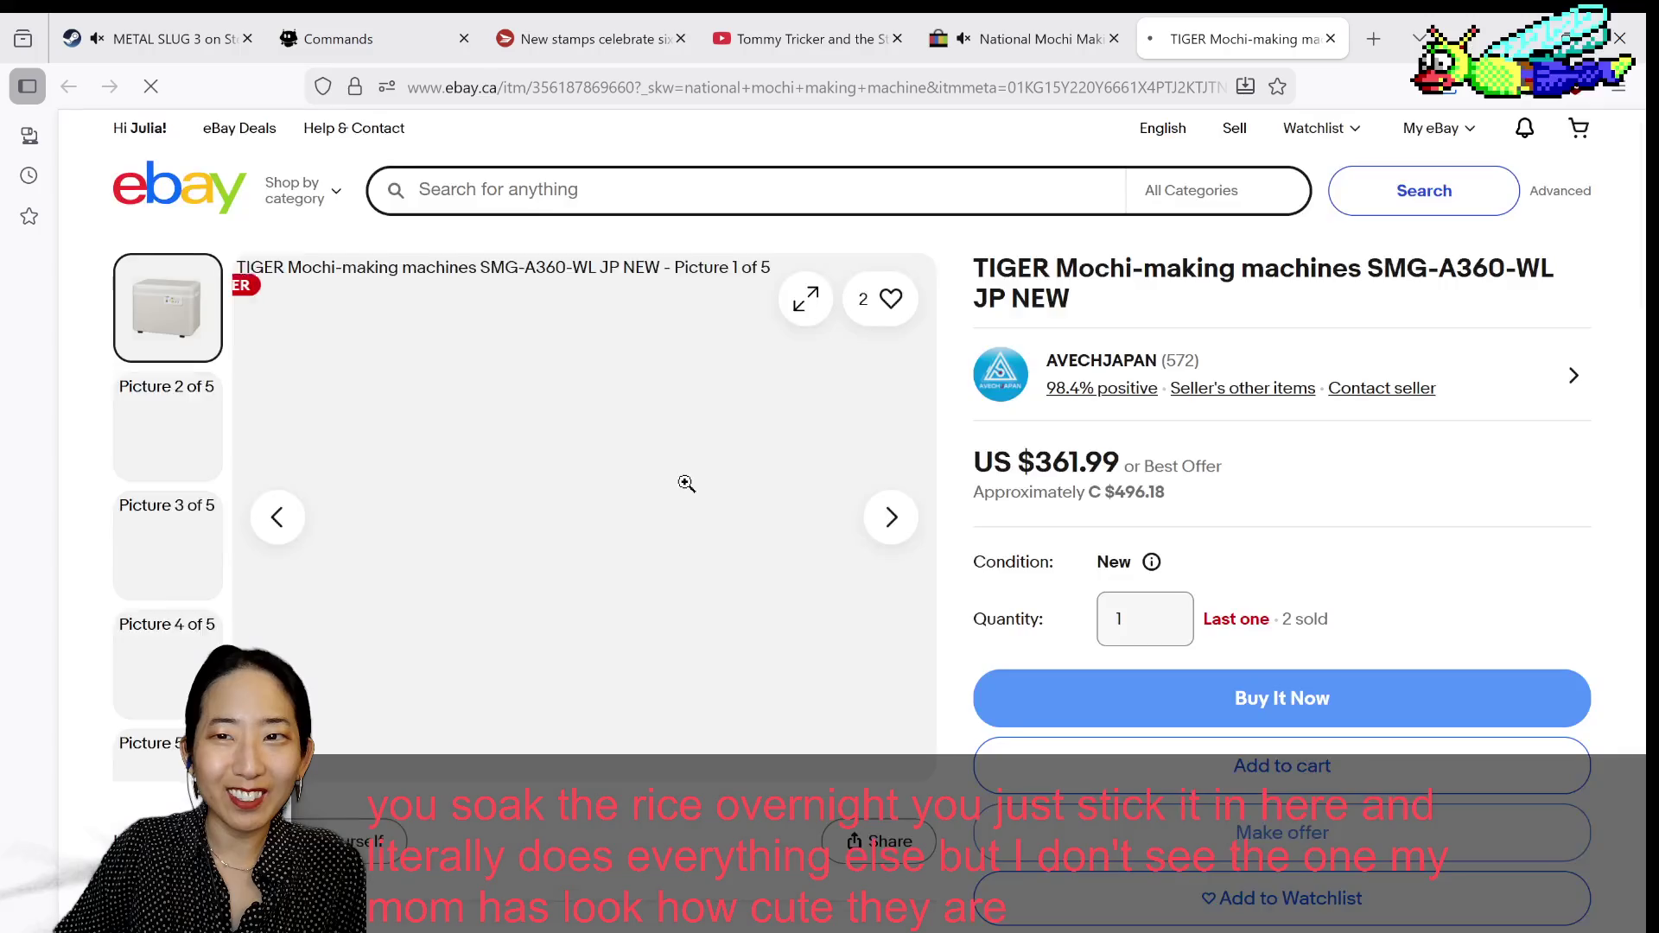
left_click(632, 510)
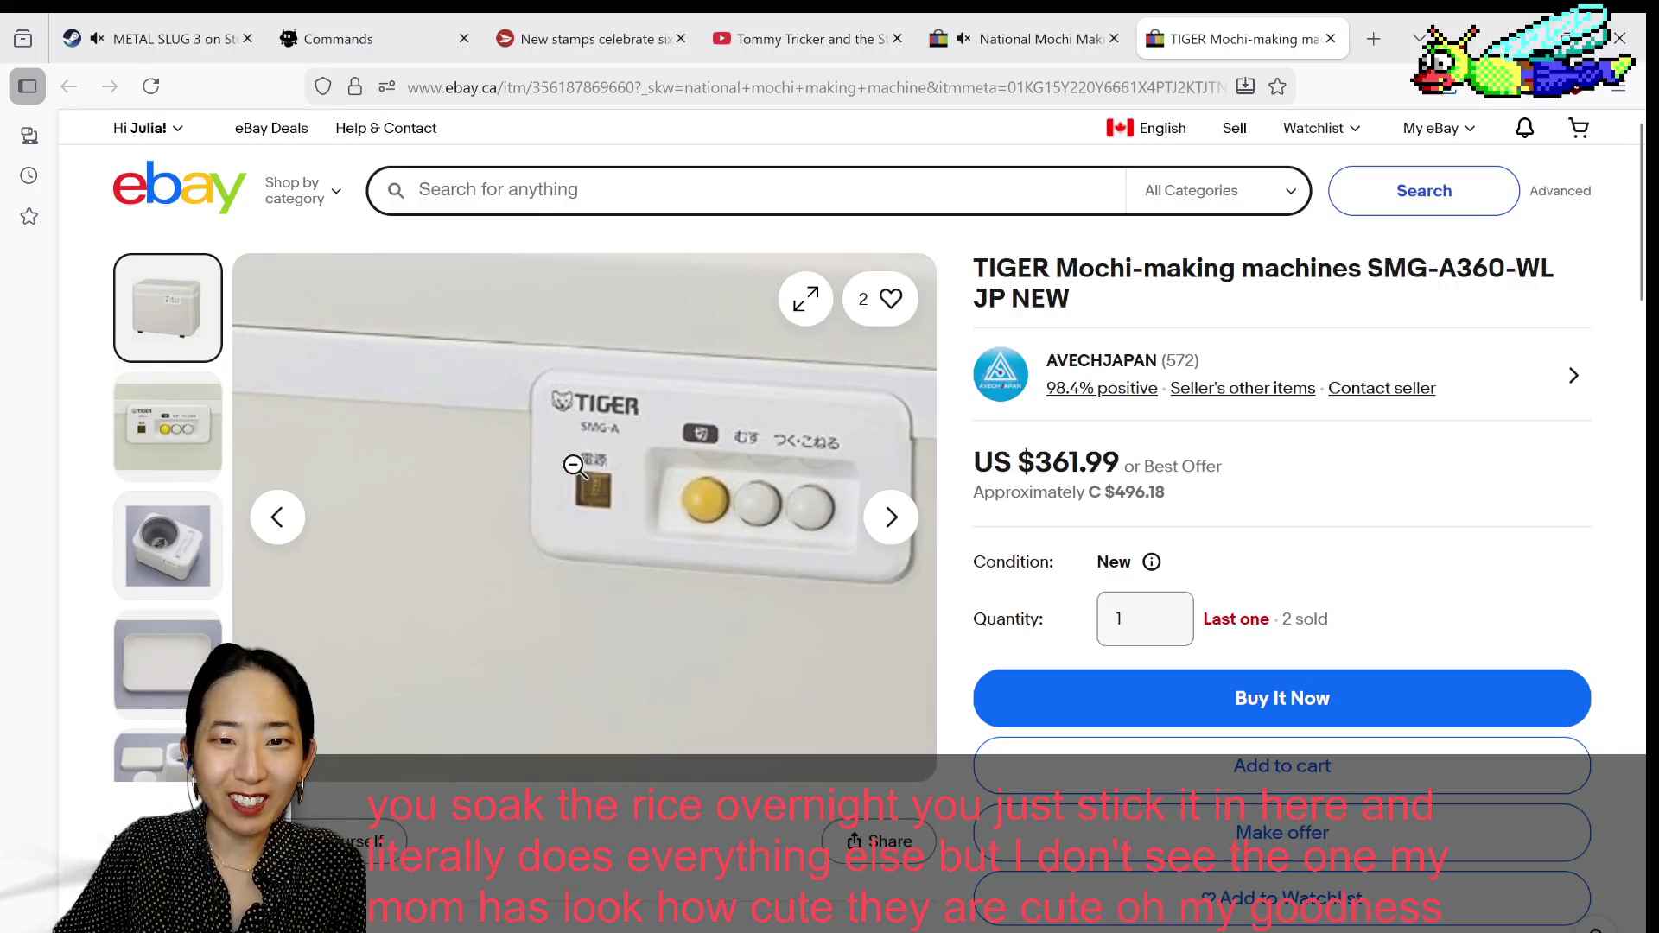
left_click(149, 543)
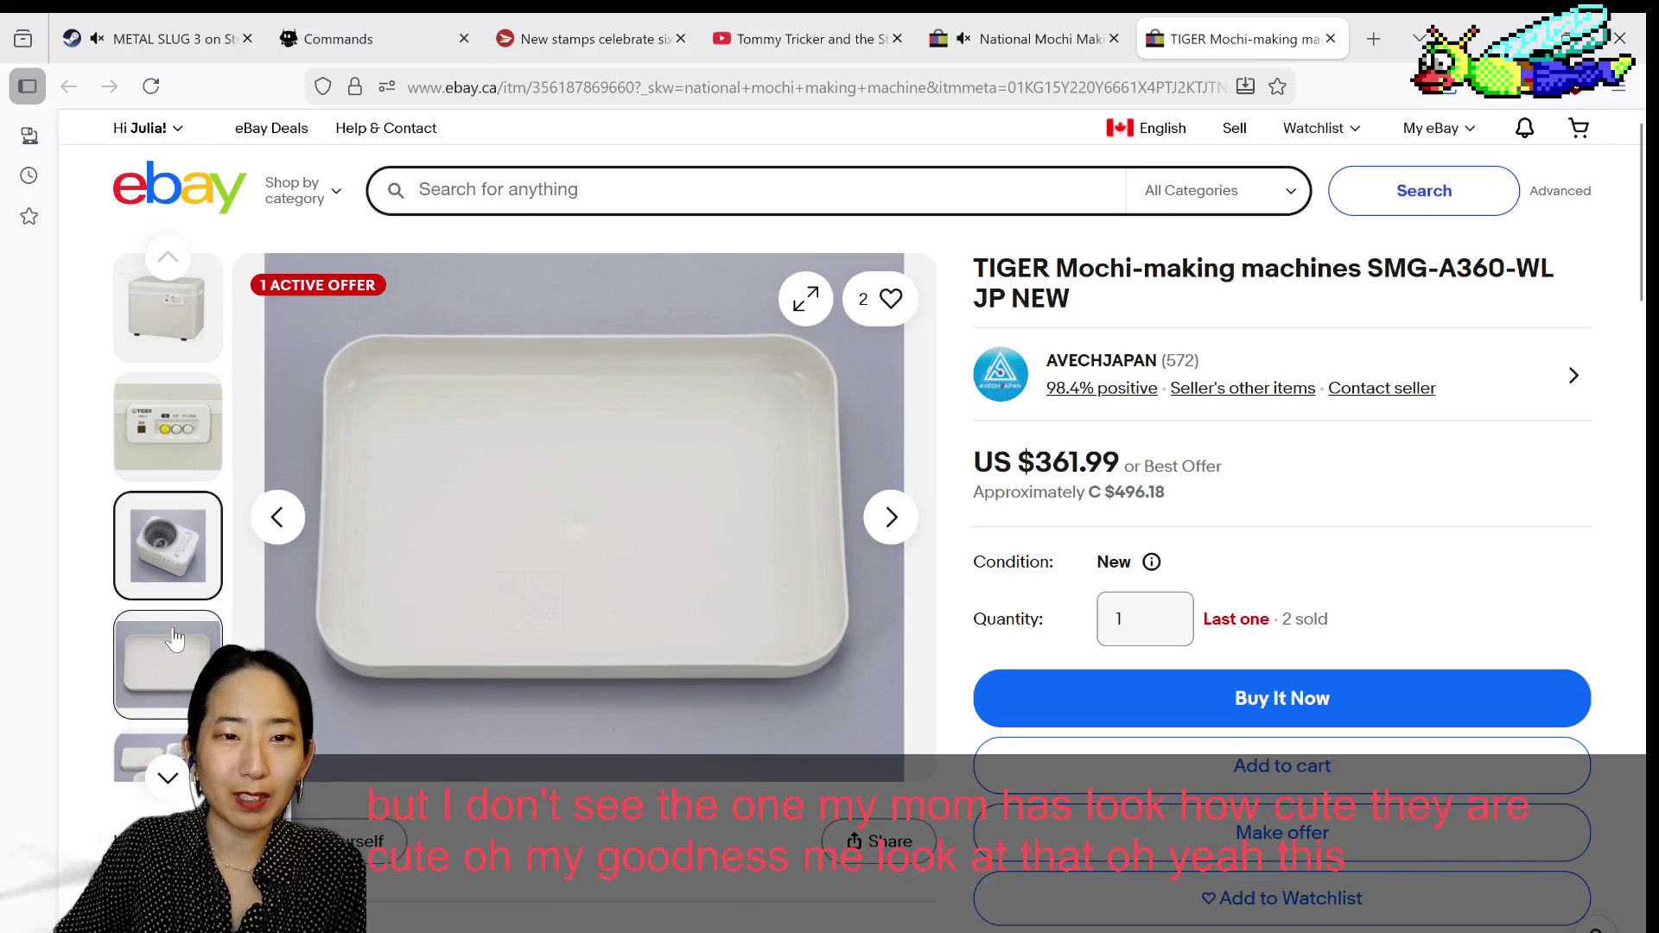
left_click(1330, 38)
scroll(1344, 418, "down", 3)
scroll(1374, 422, "down", 4)
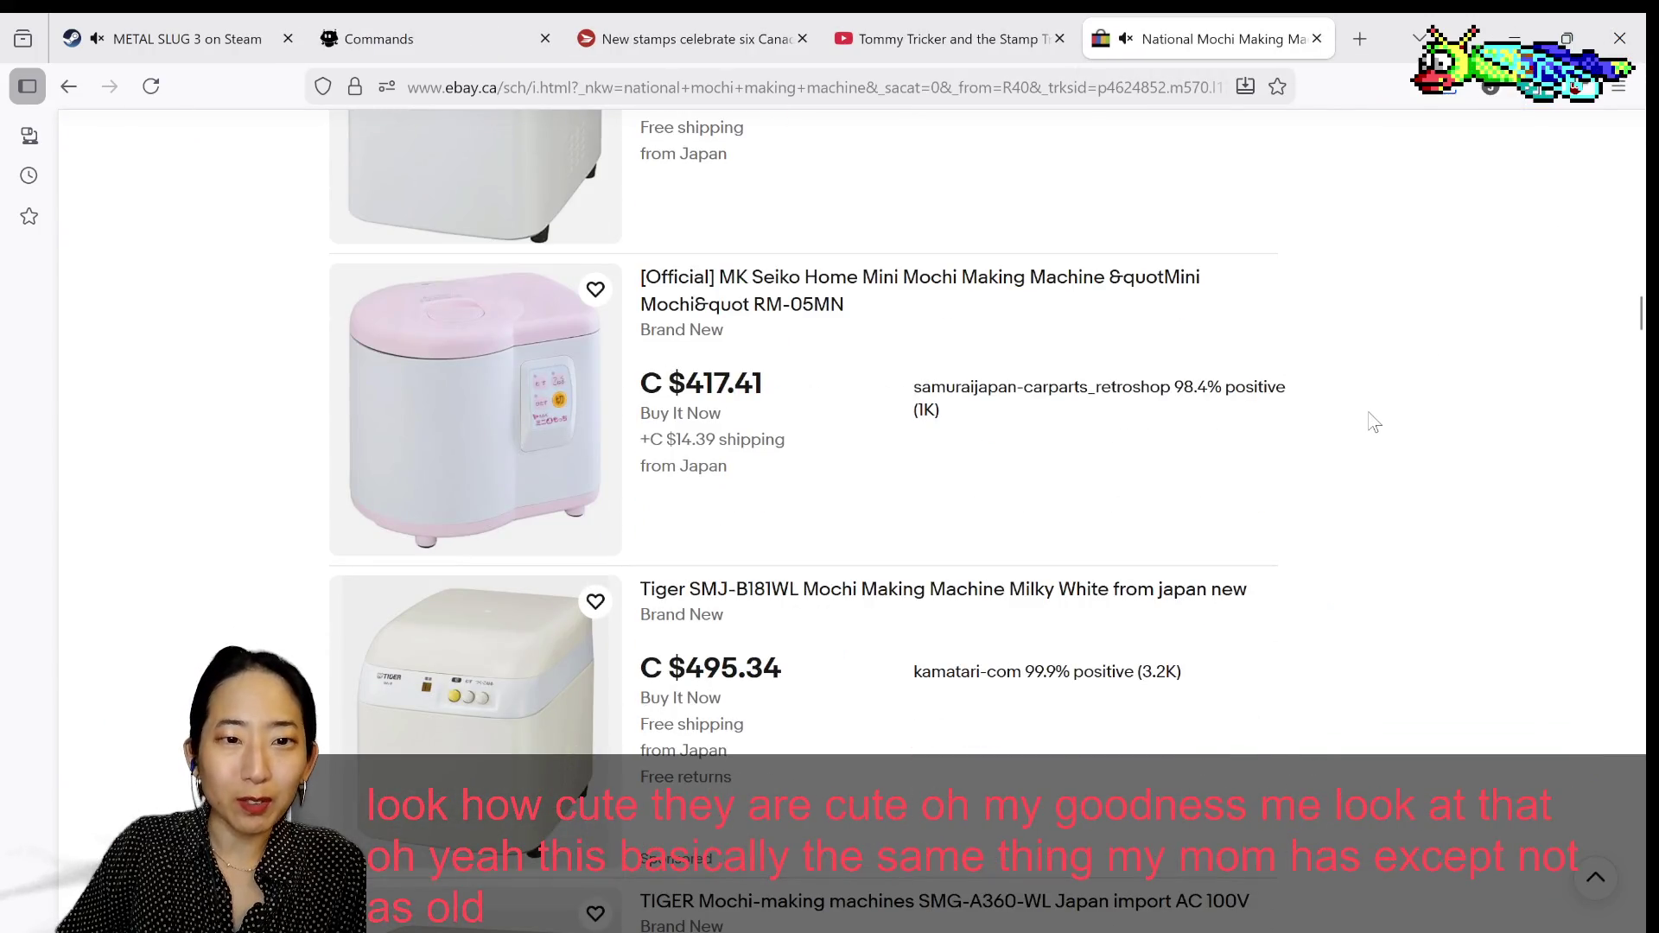
scroll(1374, 422, "down", 3)
scroll(1374, 422, "down", 5)
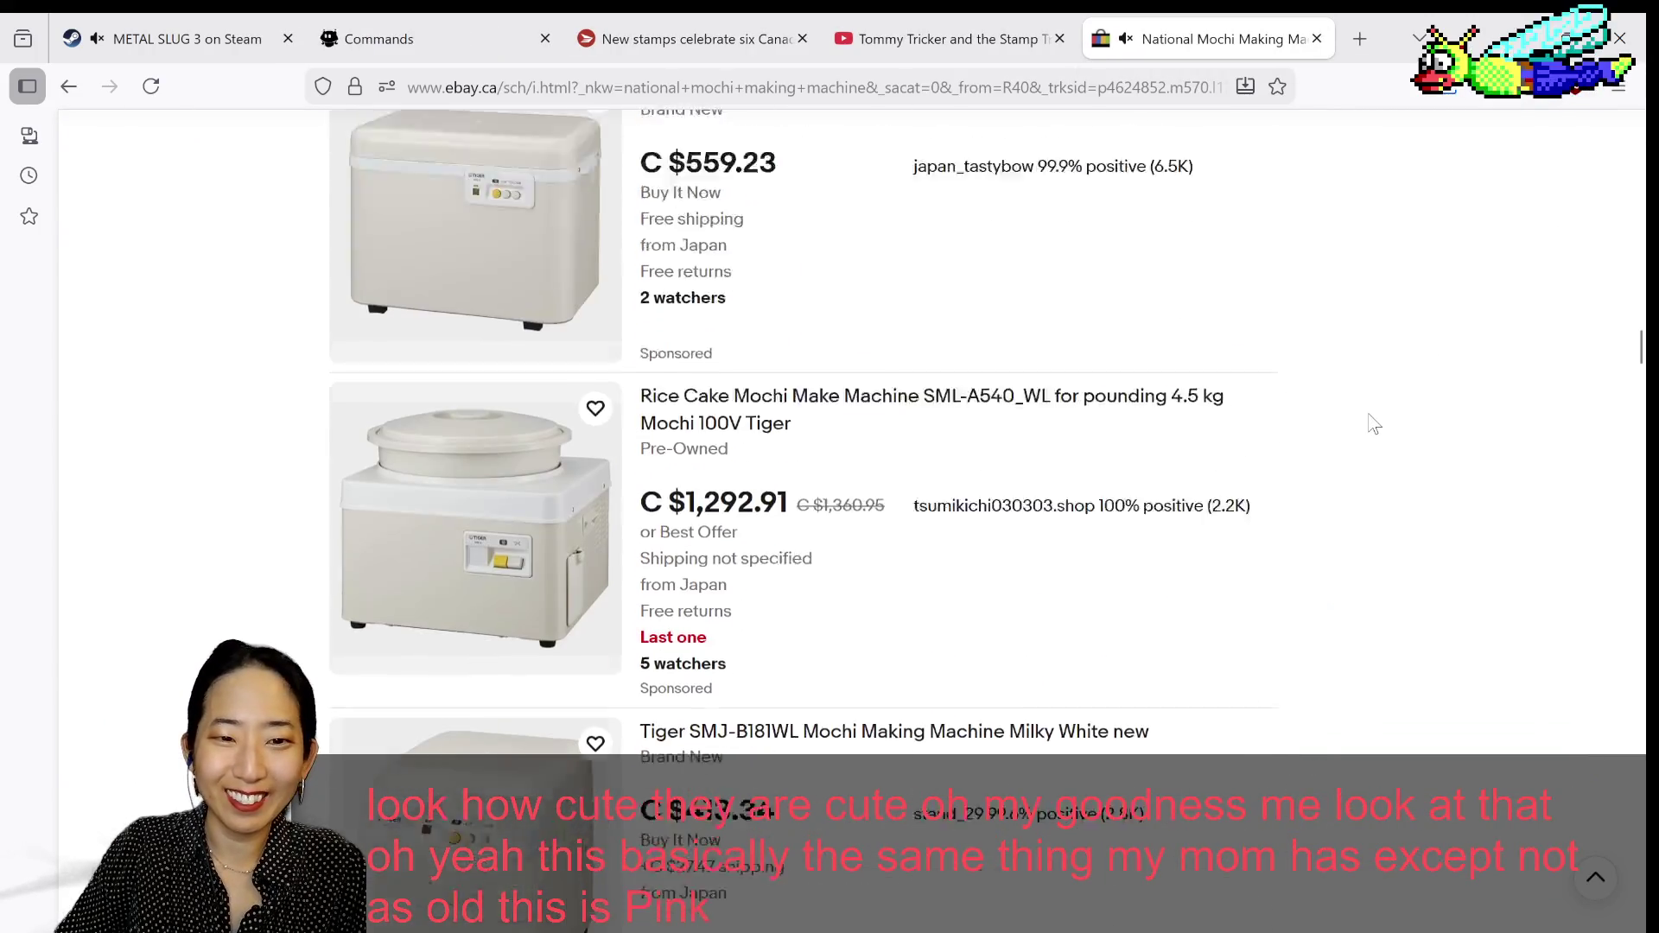
scroll(1374, 424, "down", 3)
scroll(1373, 424, "down", 5)
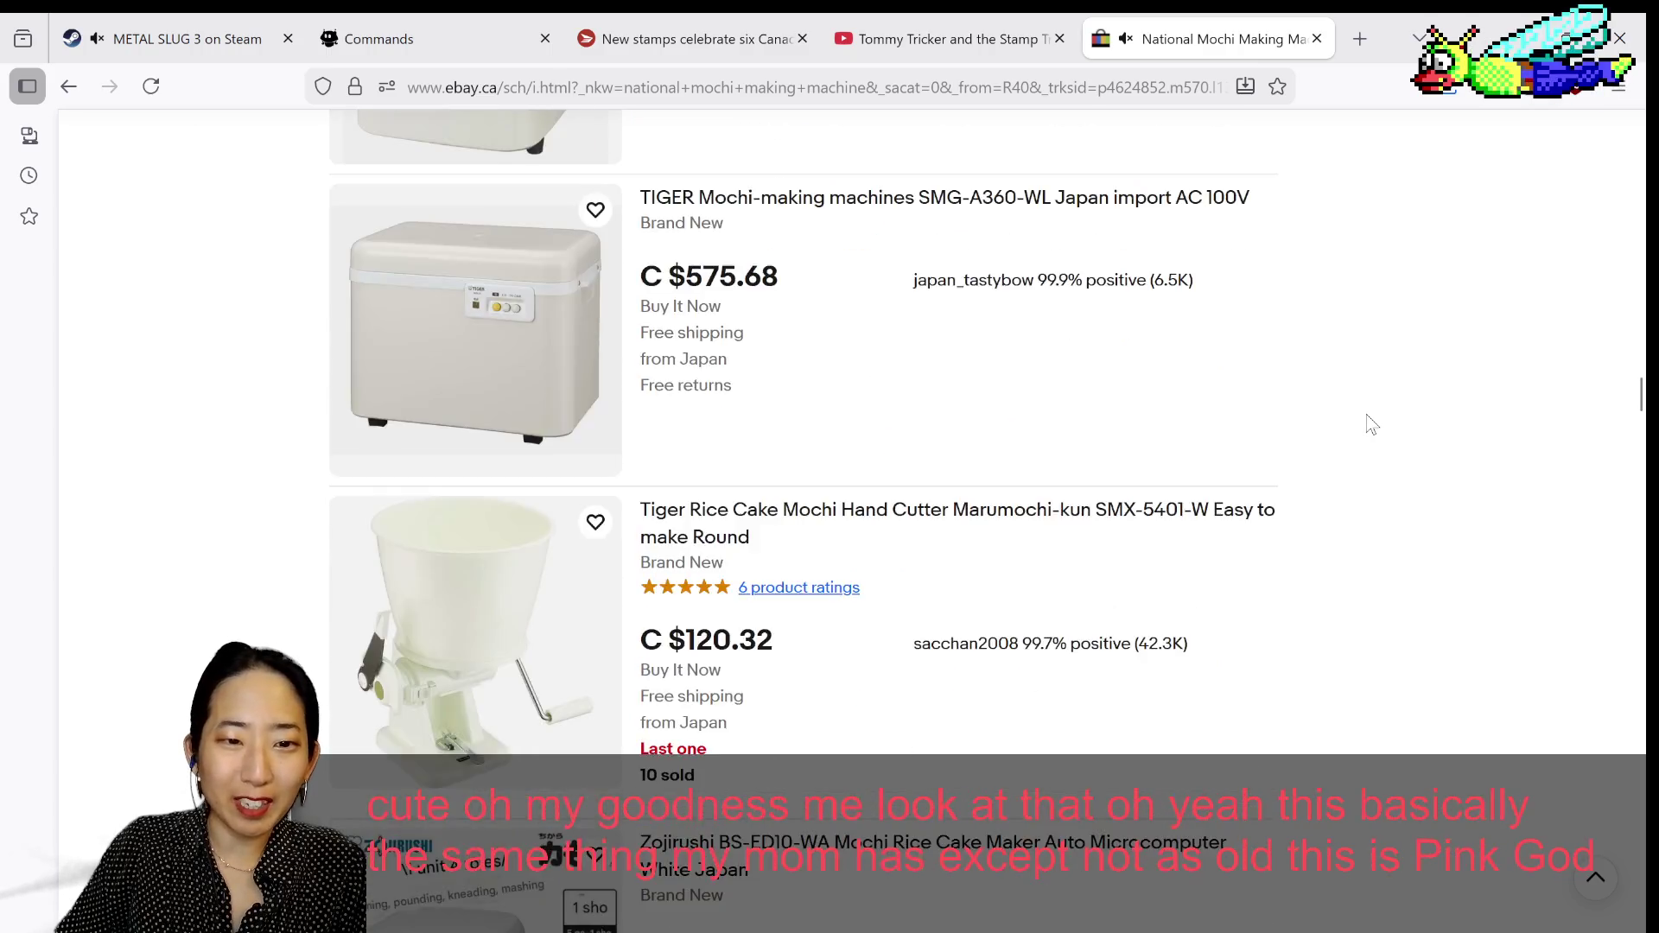
scroll(1373, 423, "down", 4)
scroll(1372, 425, "down", 5)
scroll(1372, 424, "down", 5)
scroll(1372, 424, "down", 5)
scroll(1372, 424, "down", 4)
scroll(1372, 425, "down", 4)
scroll(1372, 424, "down", 3)
scroll(1372, 424, "down", 3)
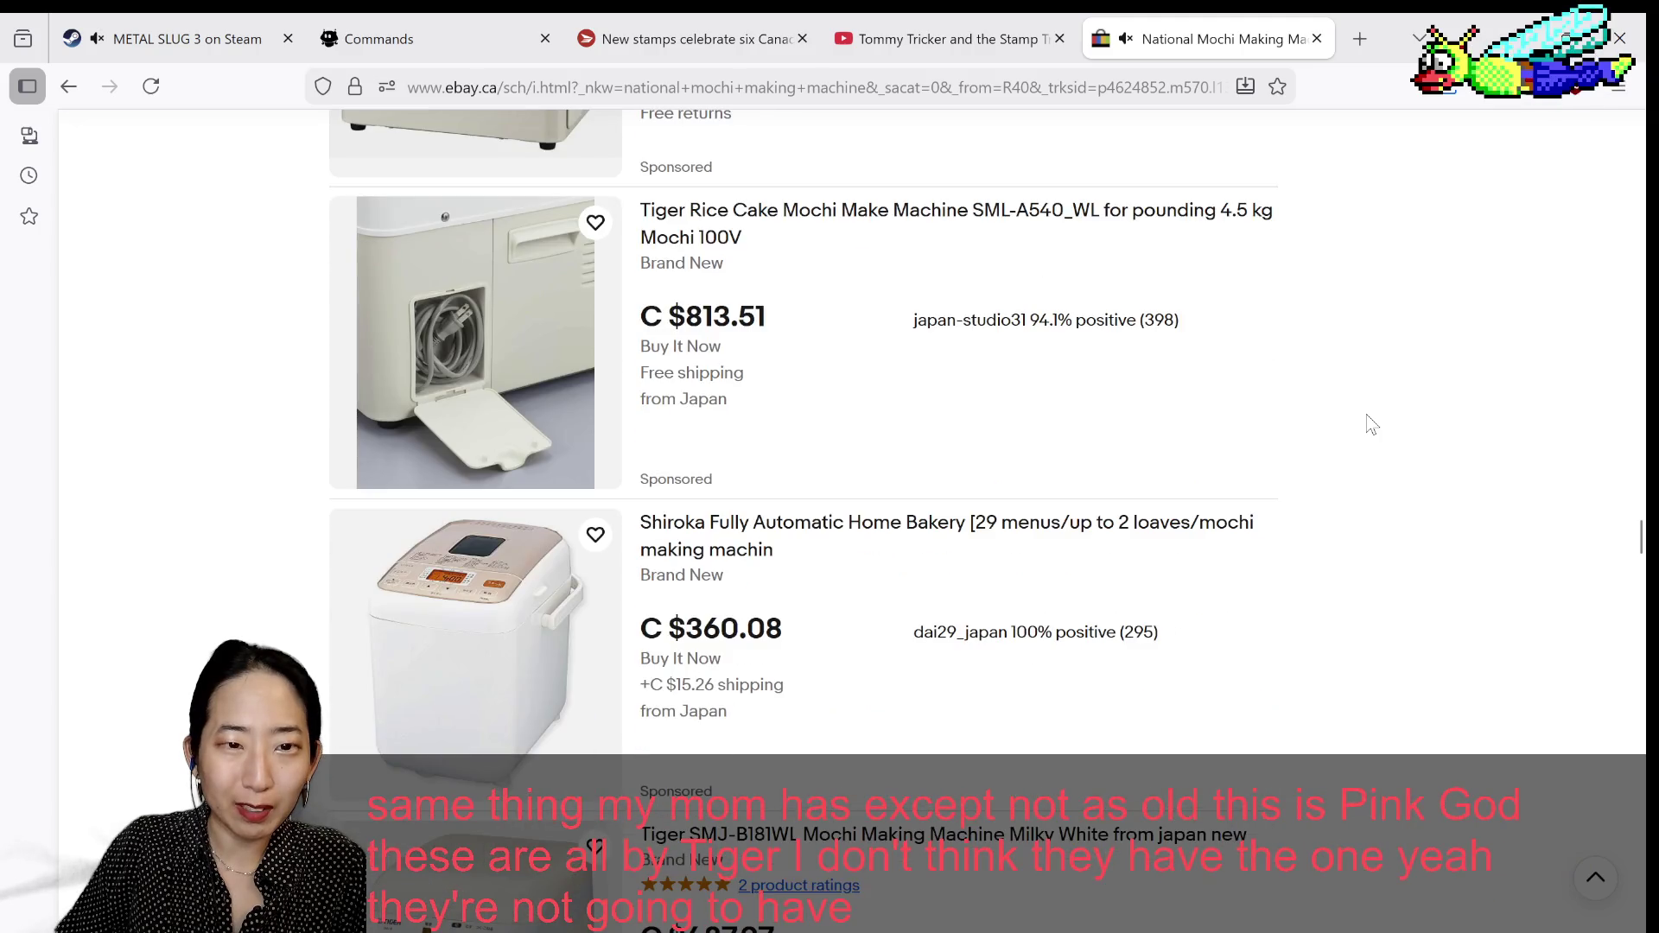
scroll(1372, 424, "down", 5)
scroll(1372, 424, "down", 5)
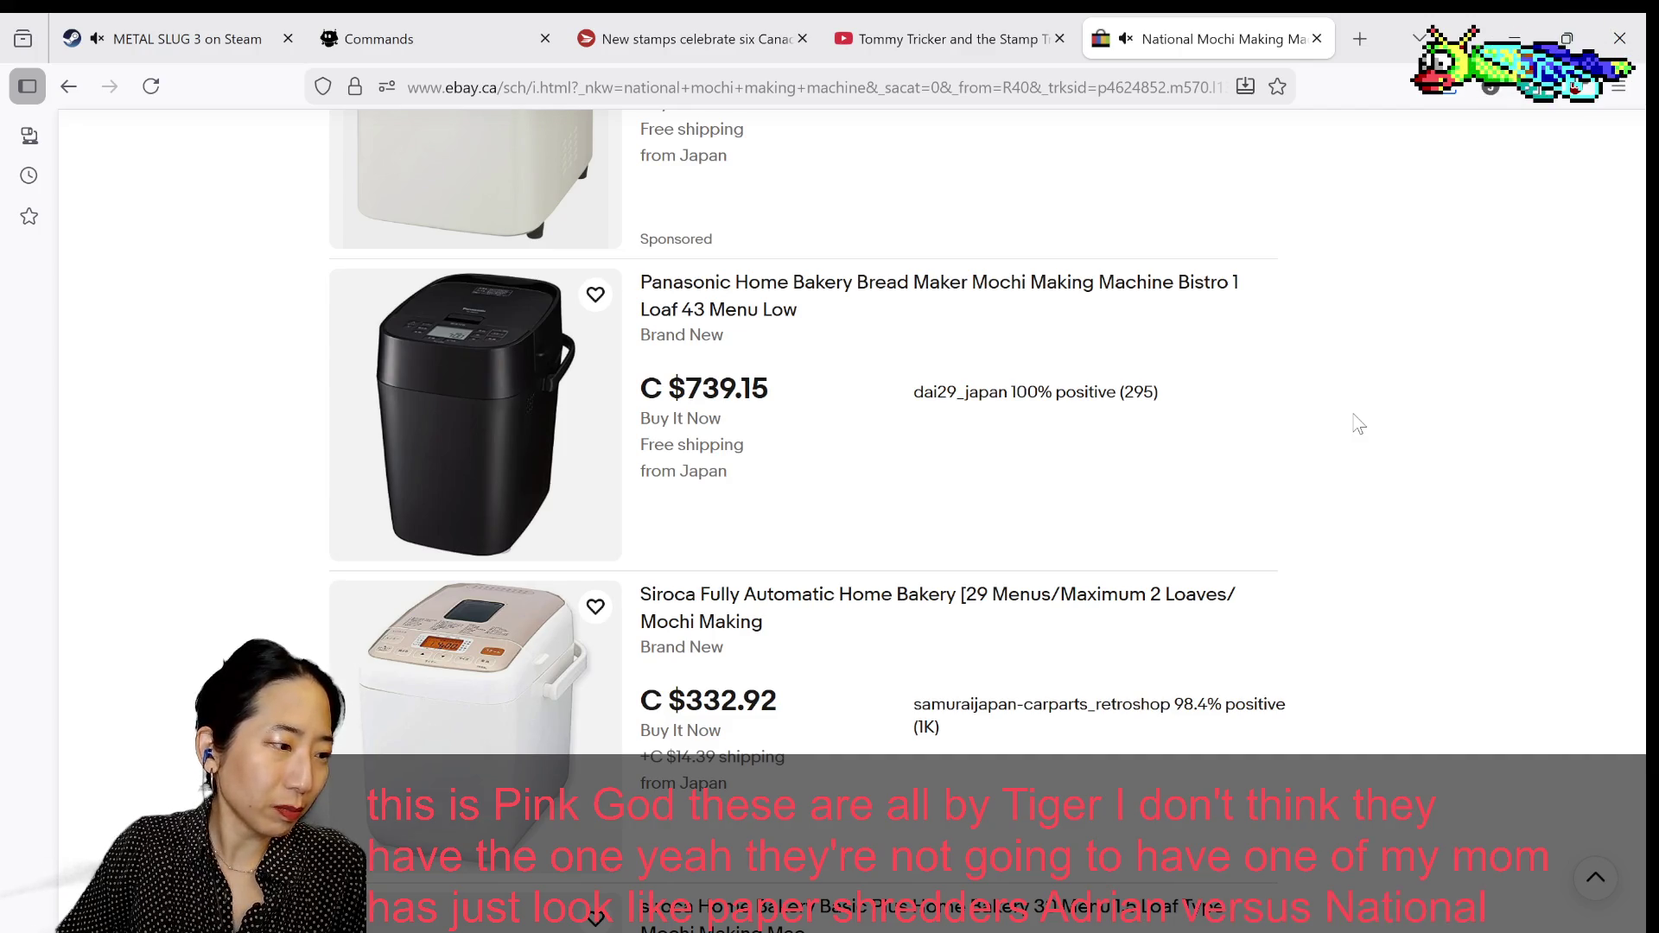
scroll(1358, 424, "down", 3)
scroll(1358, 424, "down", 1)
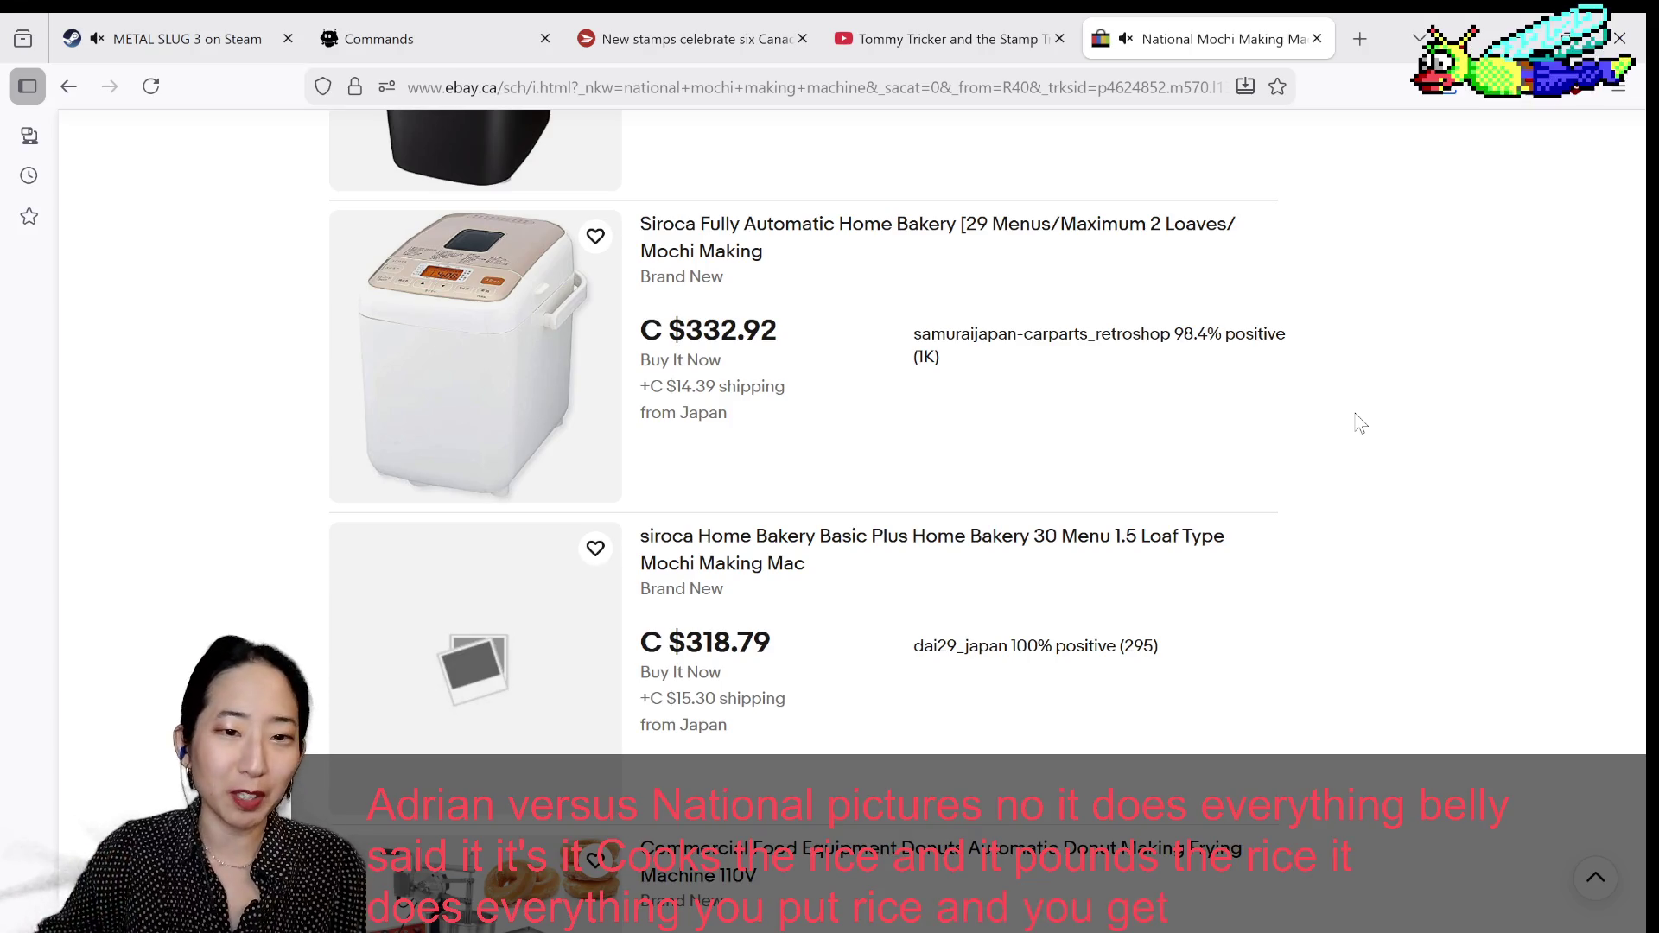
scroll(1165, 522, "down", 2)
scroll(1158, 535, "down", 2)
scroll(1115, 561, "down", 4)
scroll(1115, 562, "down", 4)
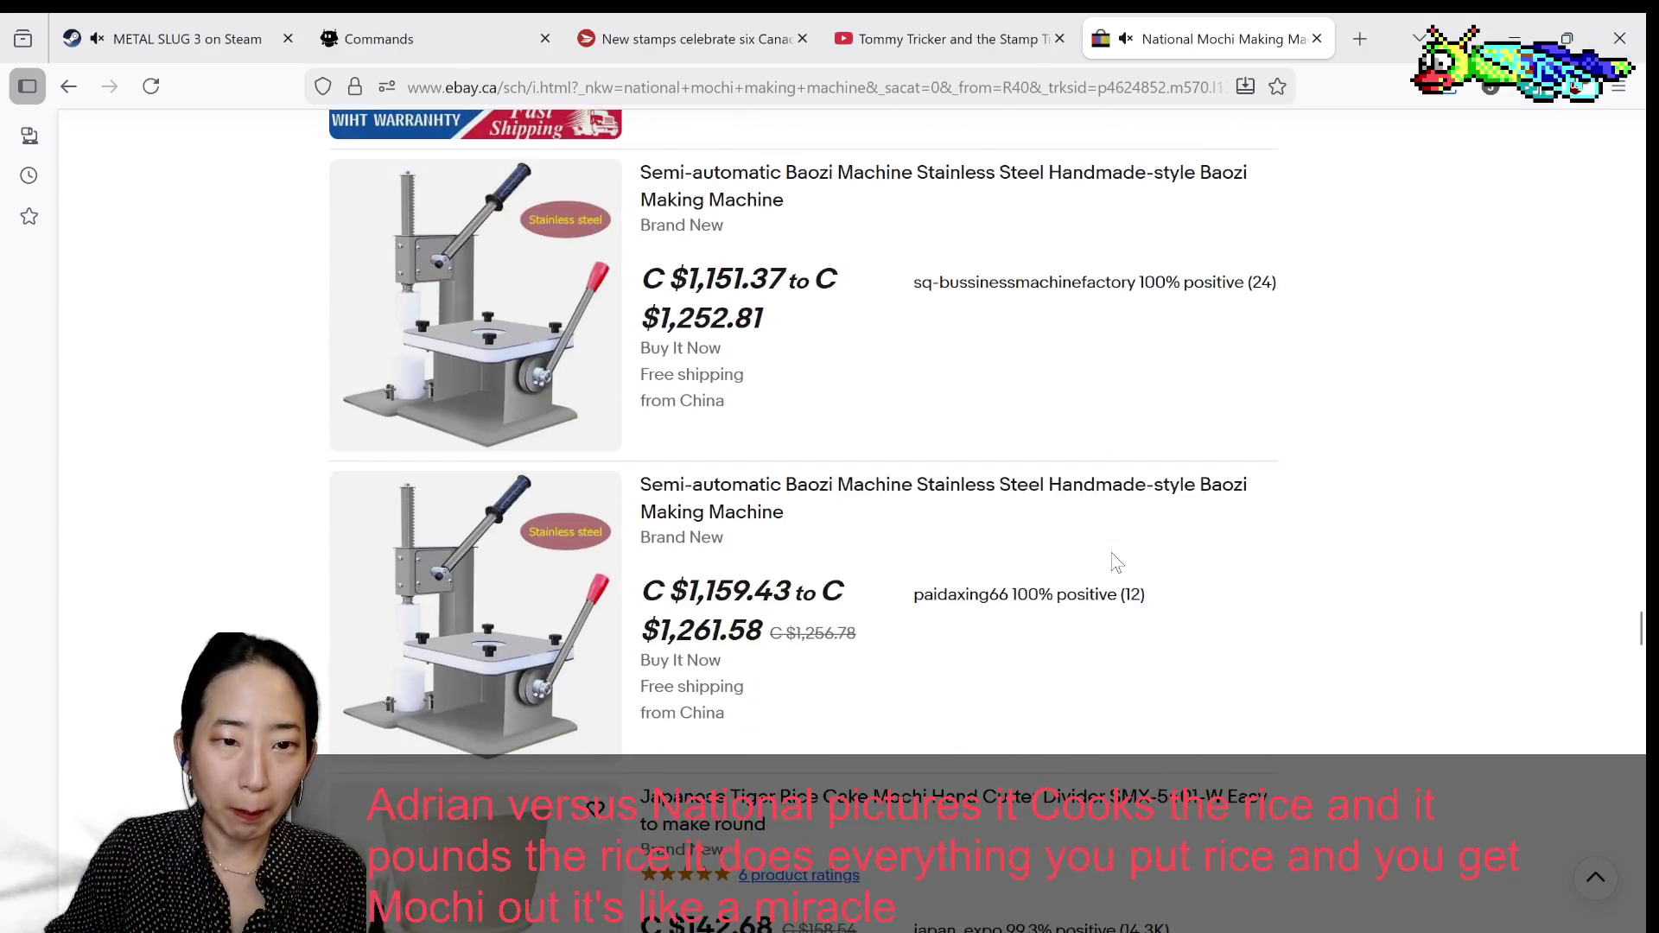
scroll(1115, 562, "down", 5)
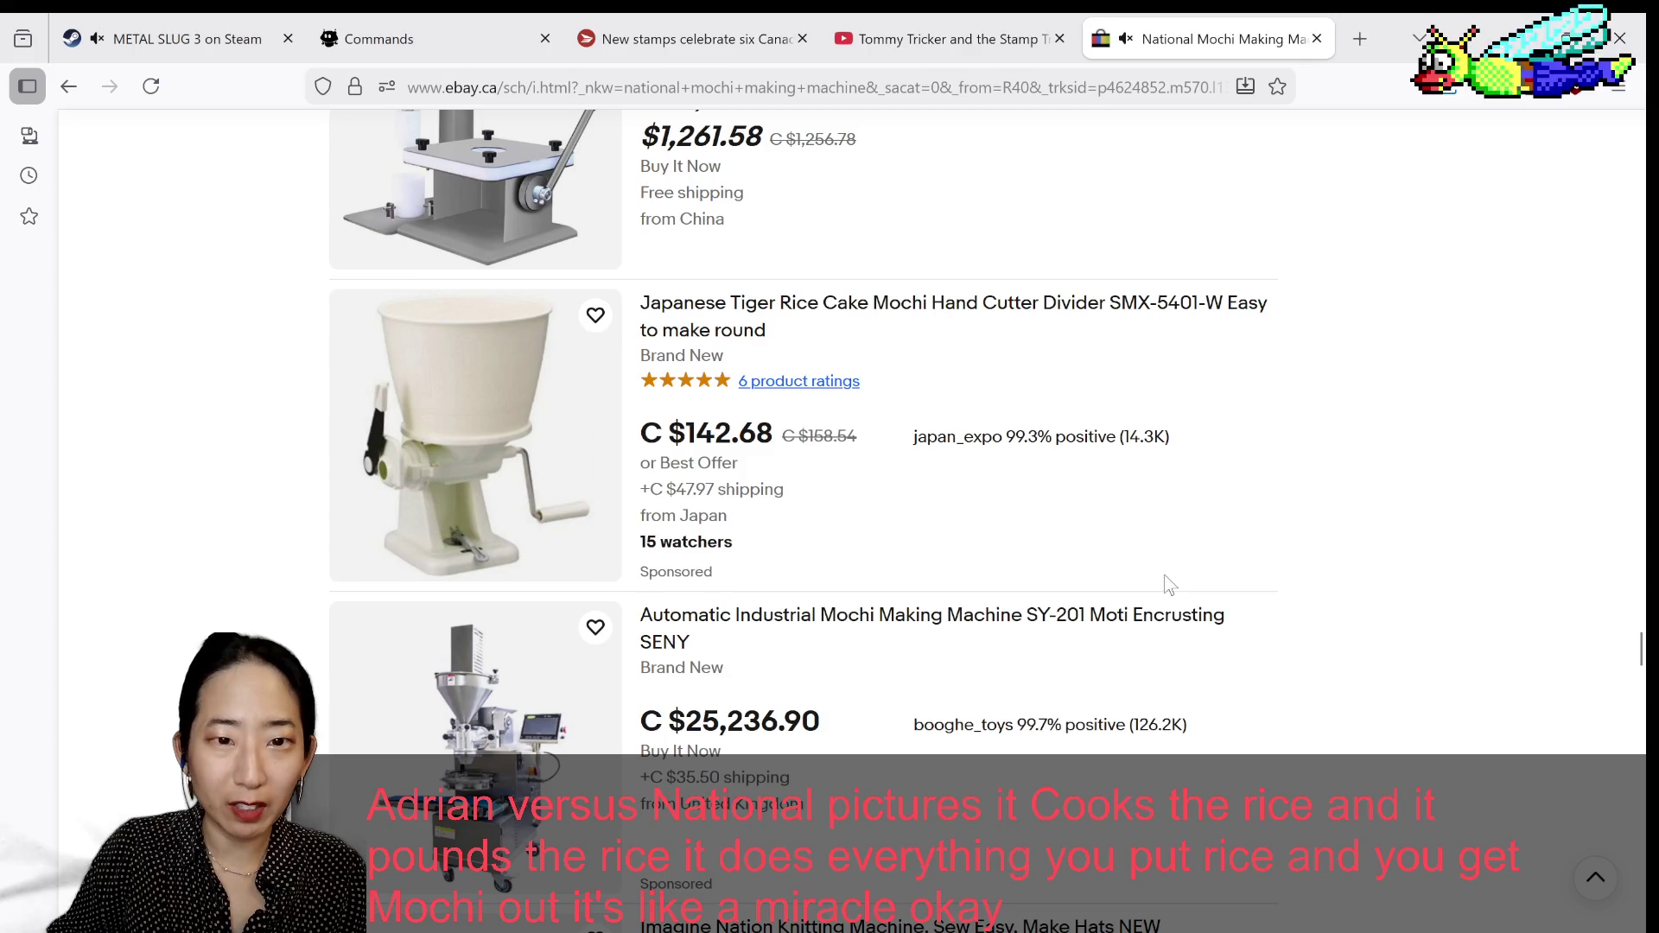
scroll(1168, 584, "down", 6)
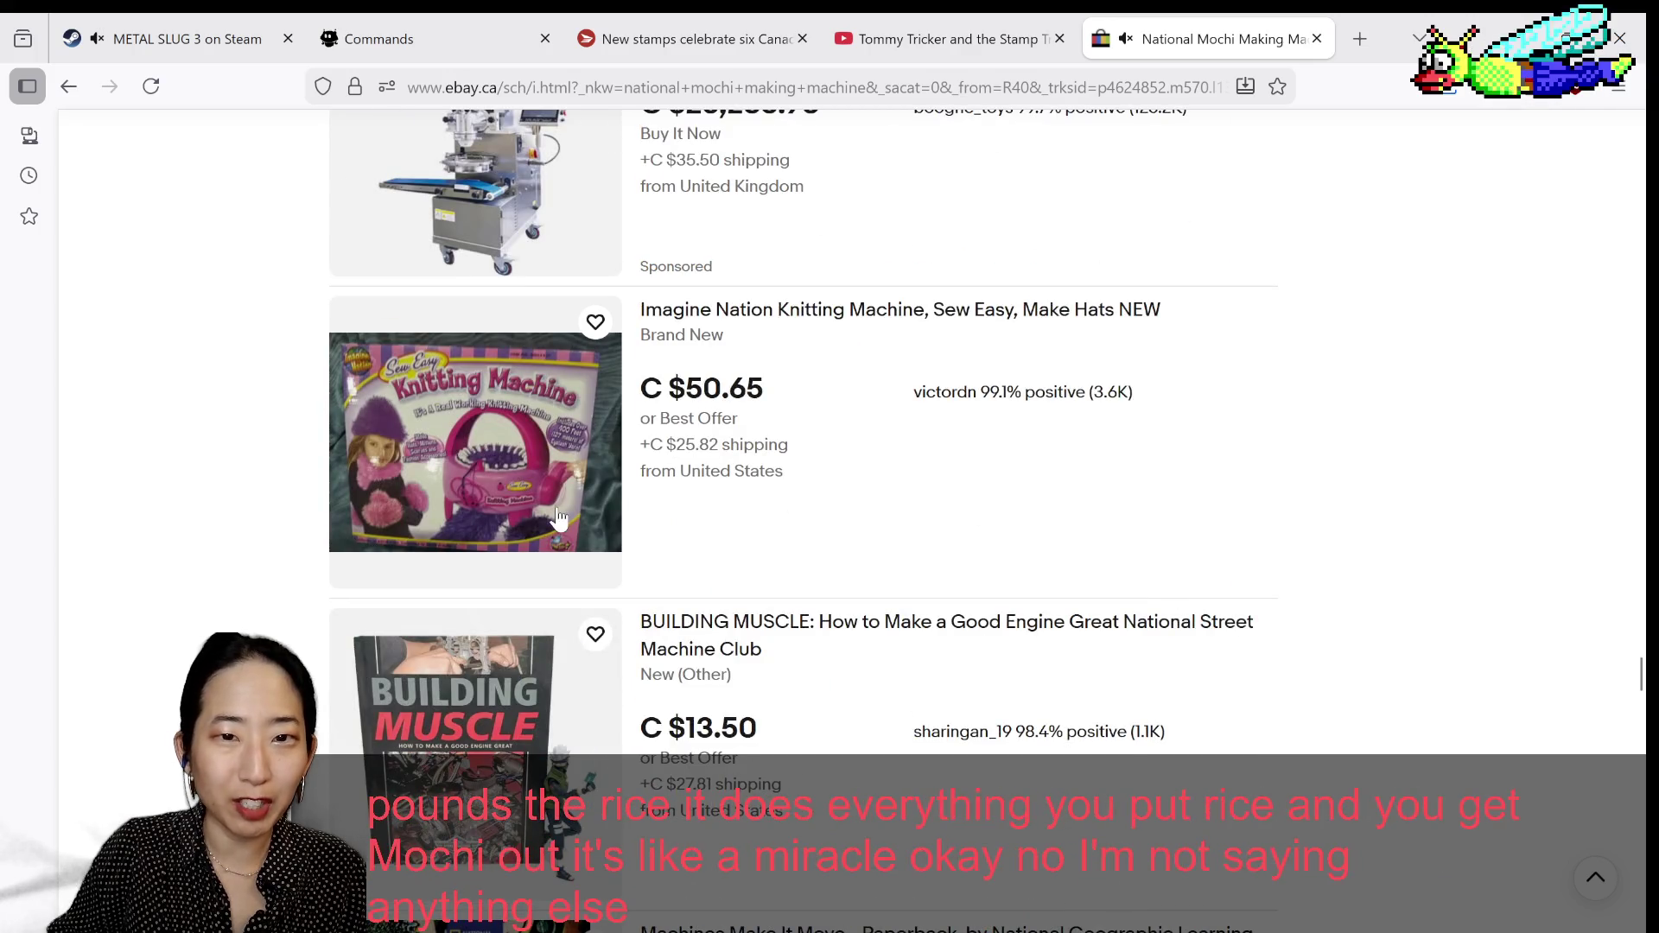
scroll(1080, 514, "down", 5)
scroll(1426, 570, "up", 12)
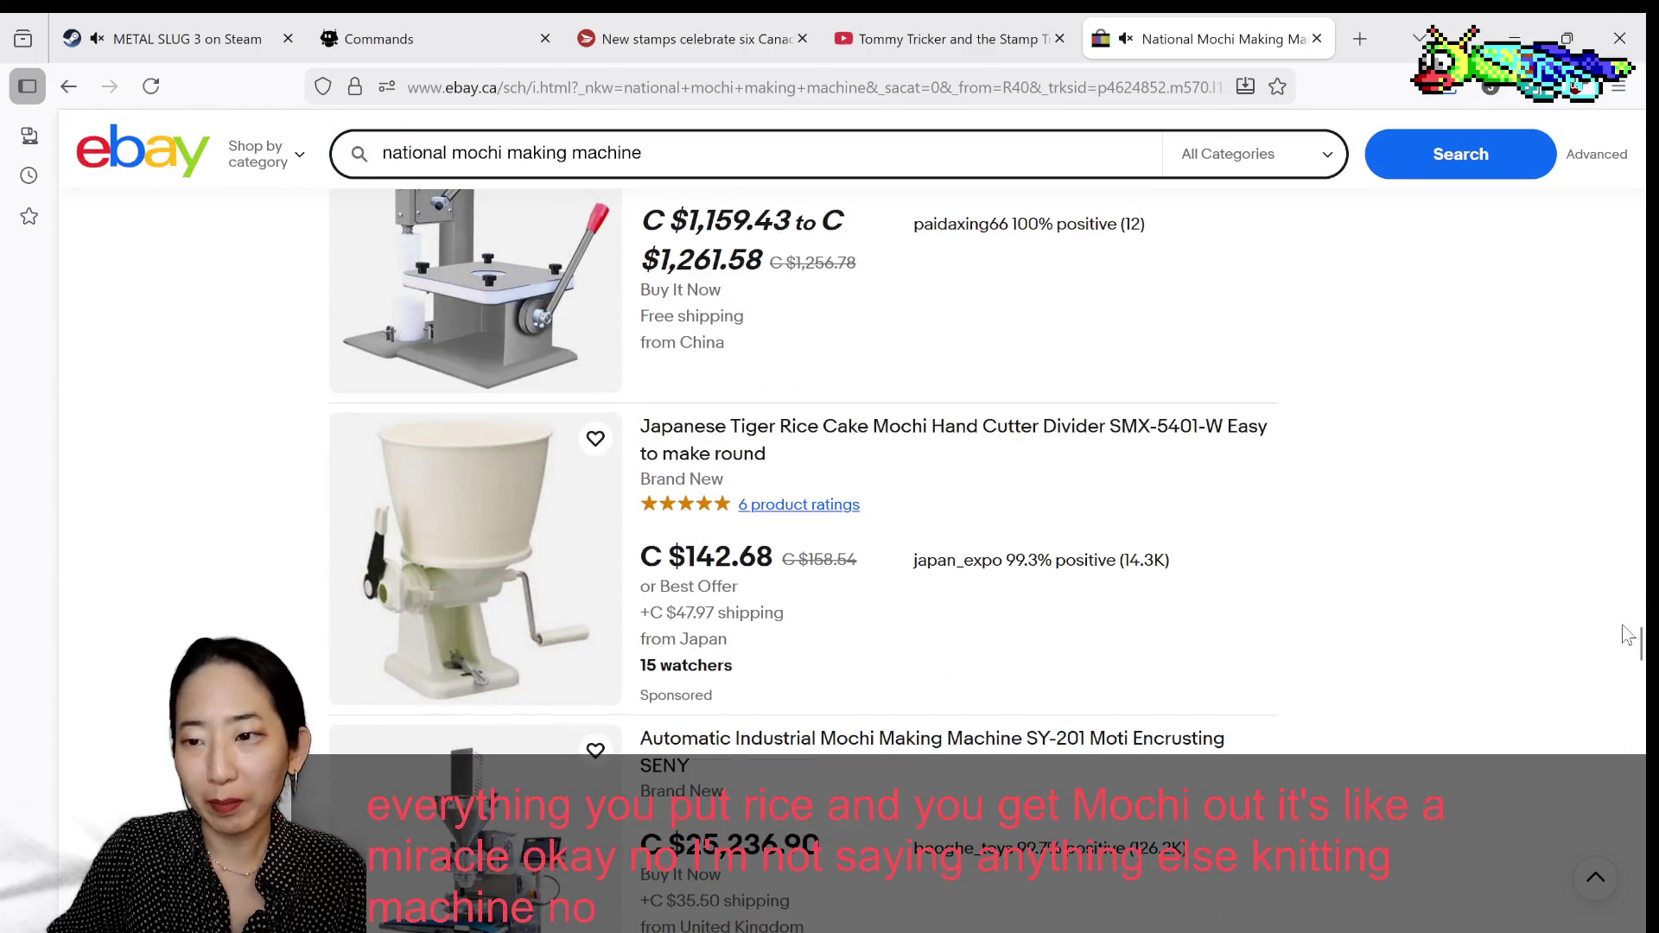
left_click_drag(1639, 644, 1598, 173)
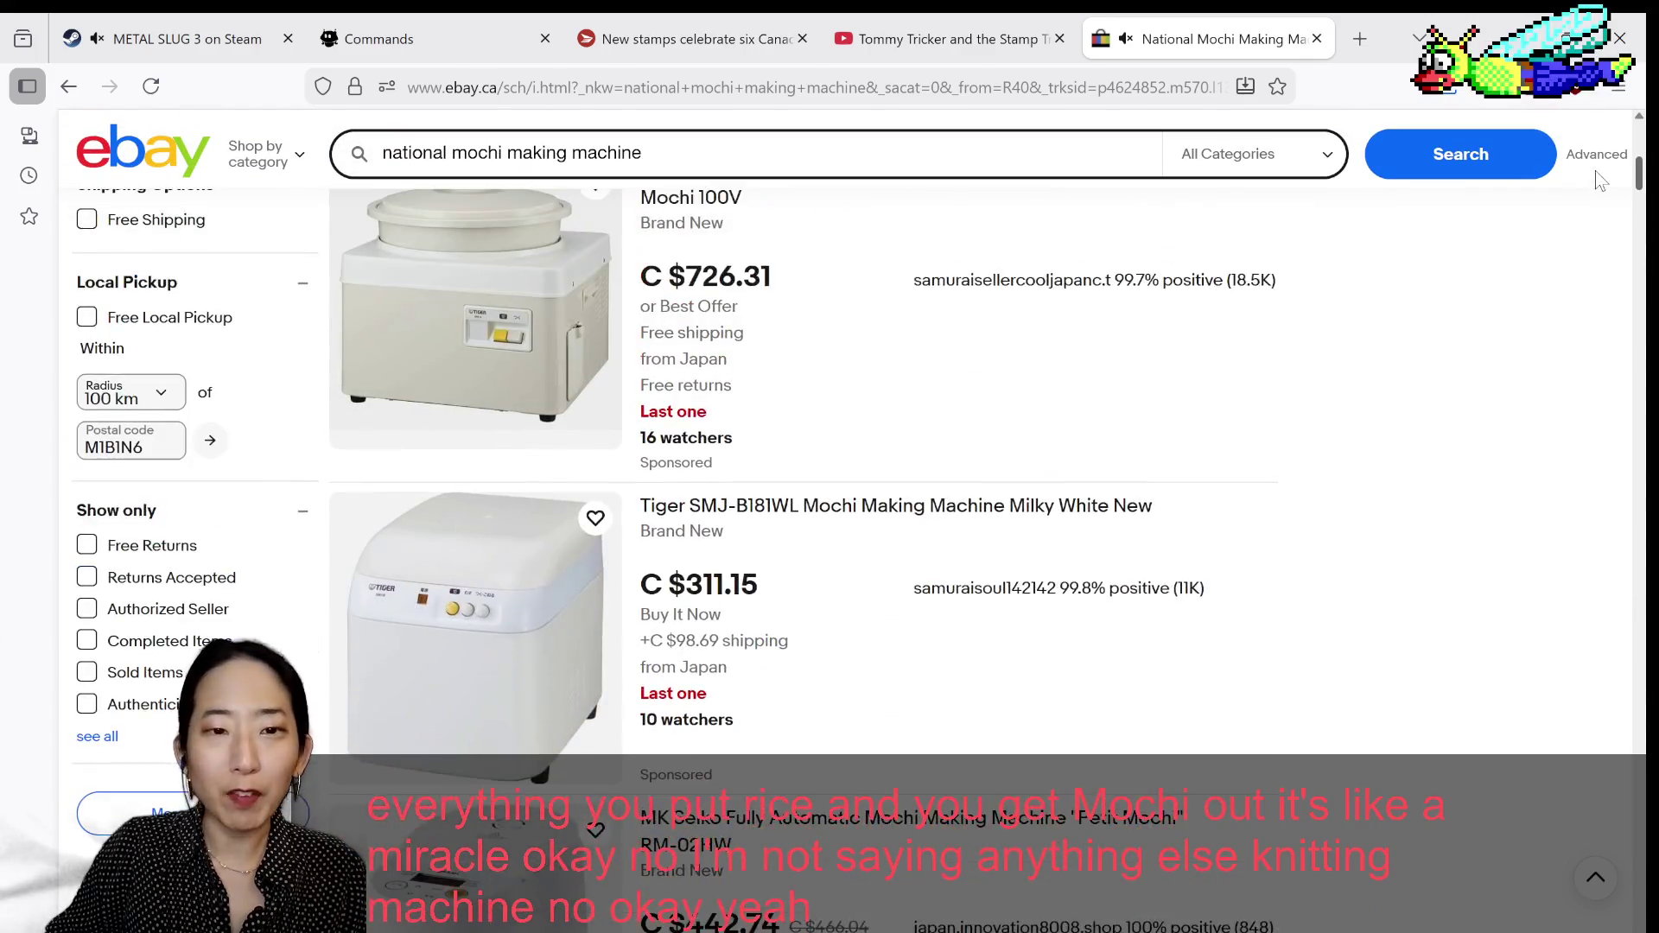
scroll(1598, 180, "up", 6)
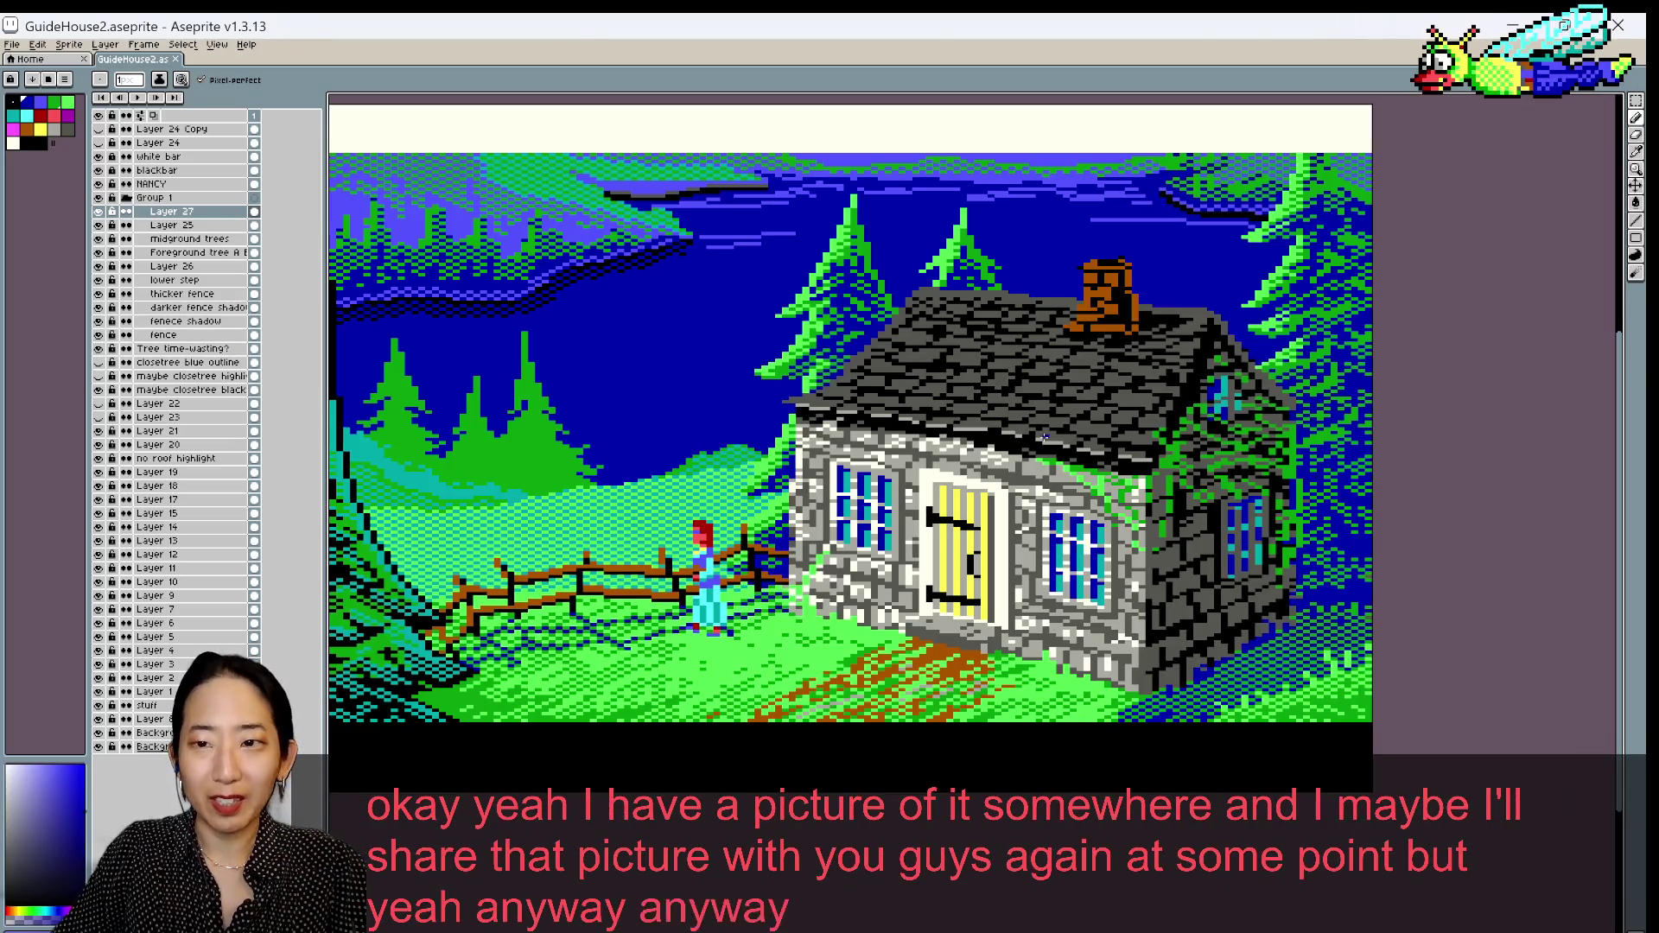
Save, then sample pine green and sky blue along the tree's edge and save again.
scroll(1370, 441, "down", 1)
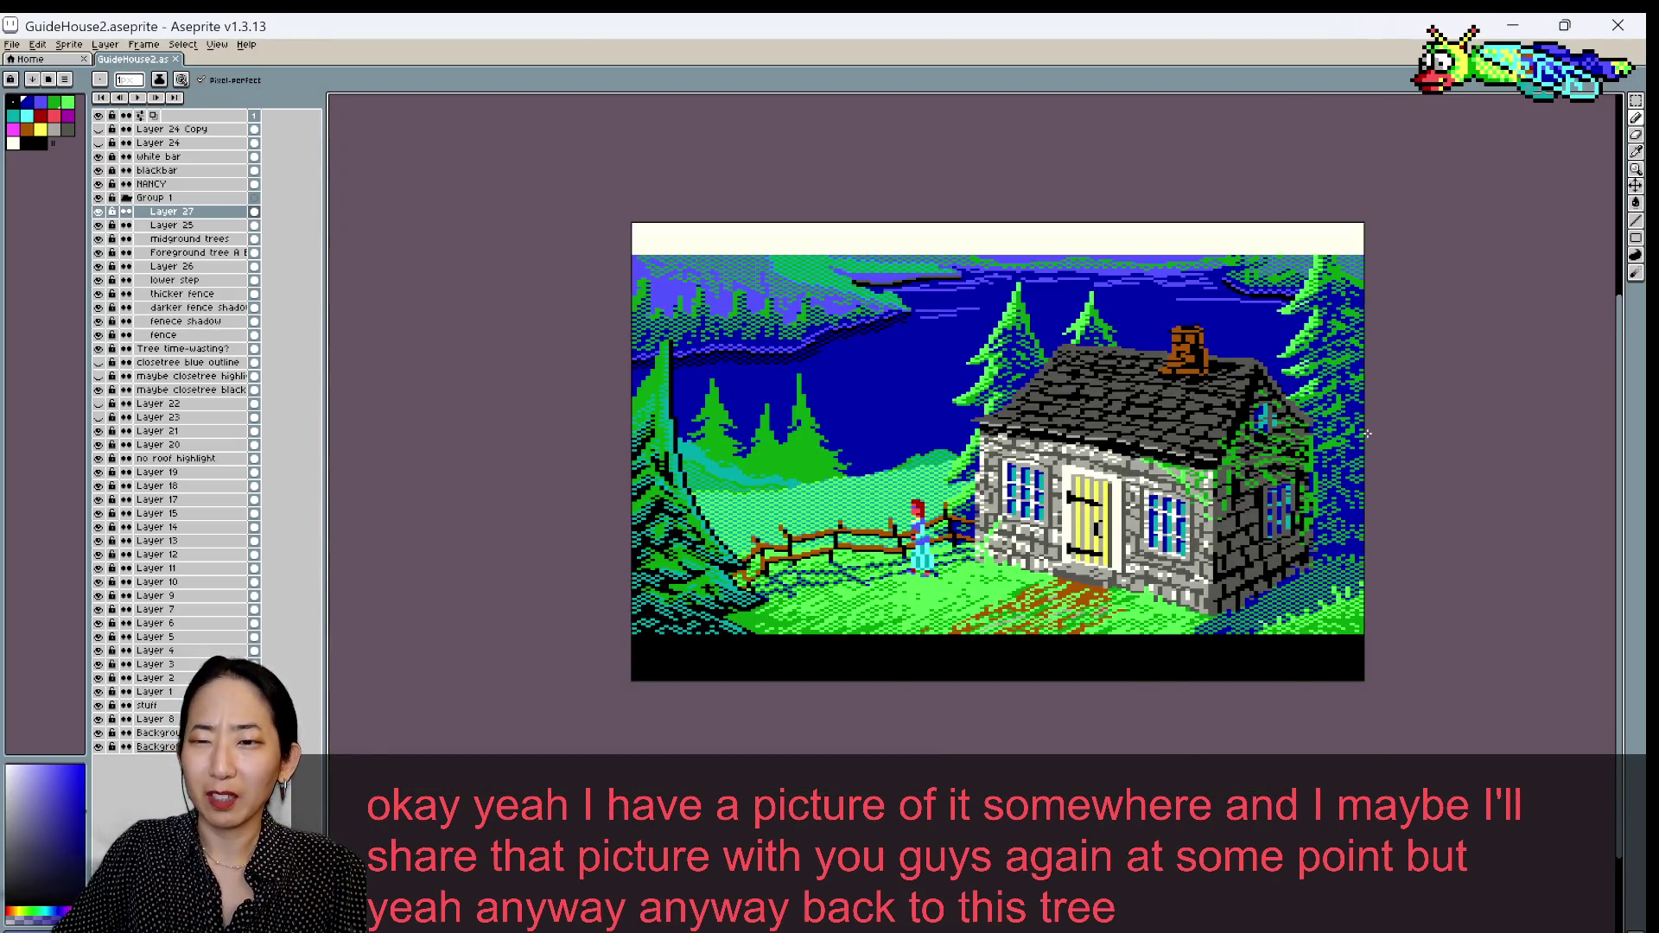
scroll(1369, 442, "up", 1)
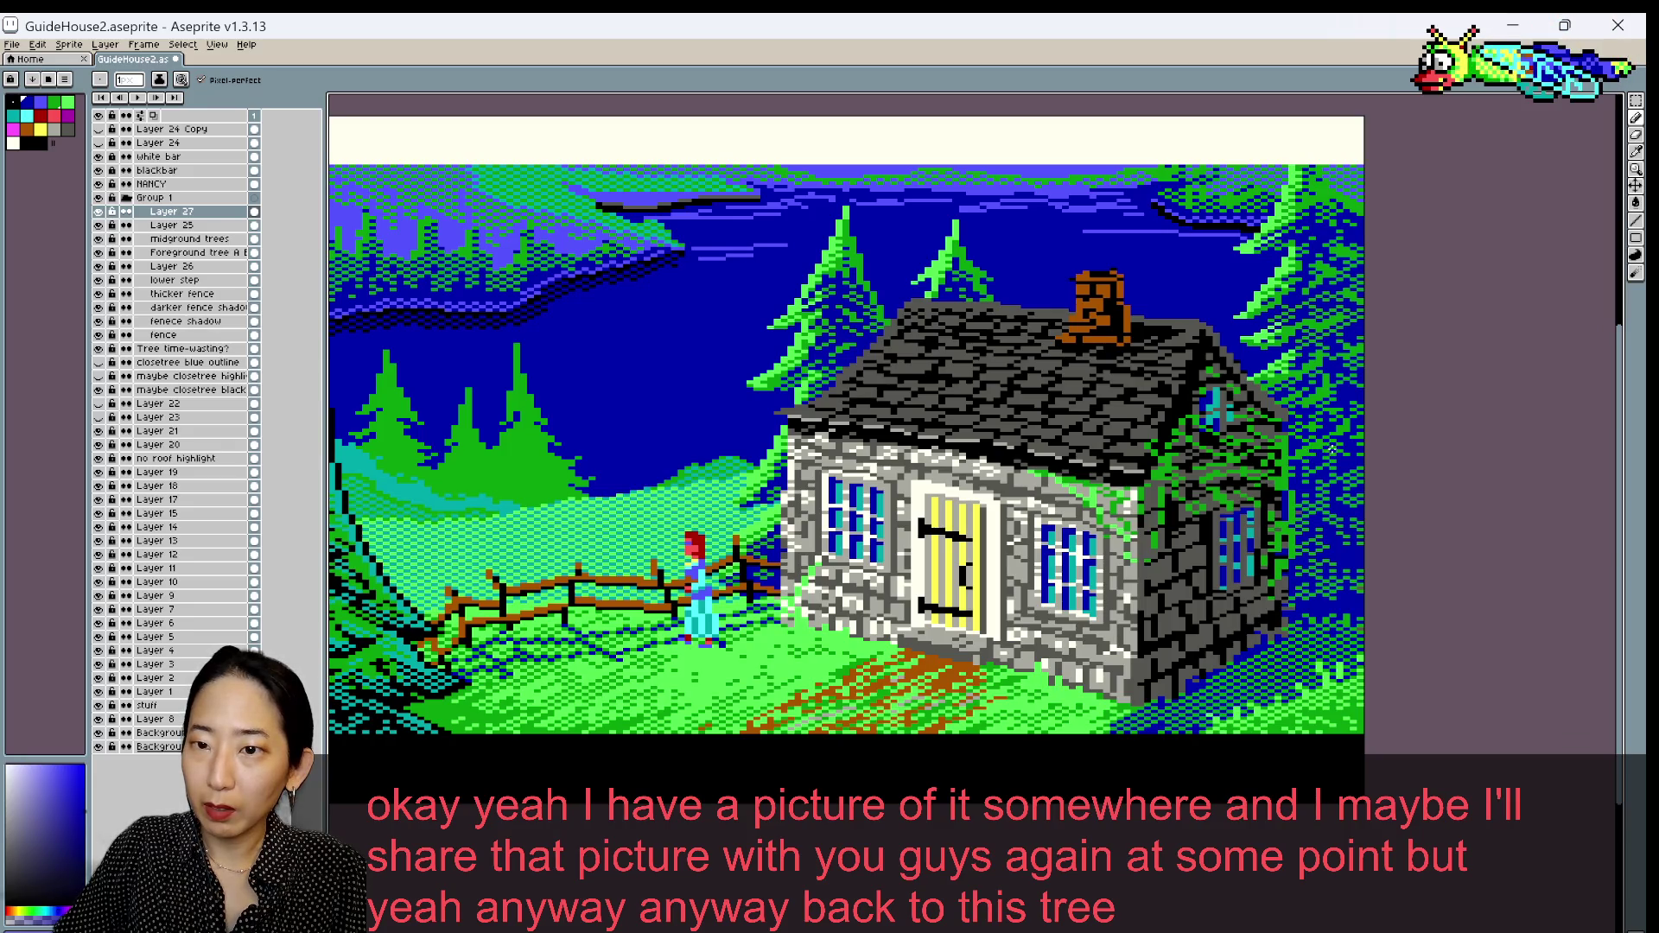
key("ctrl+s")
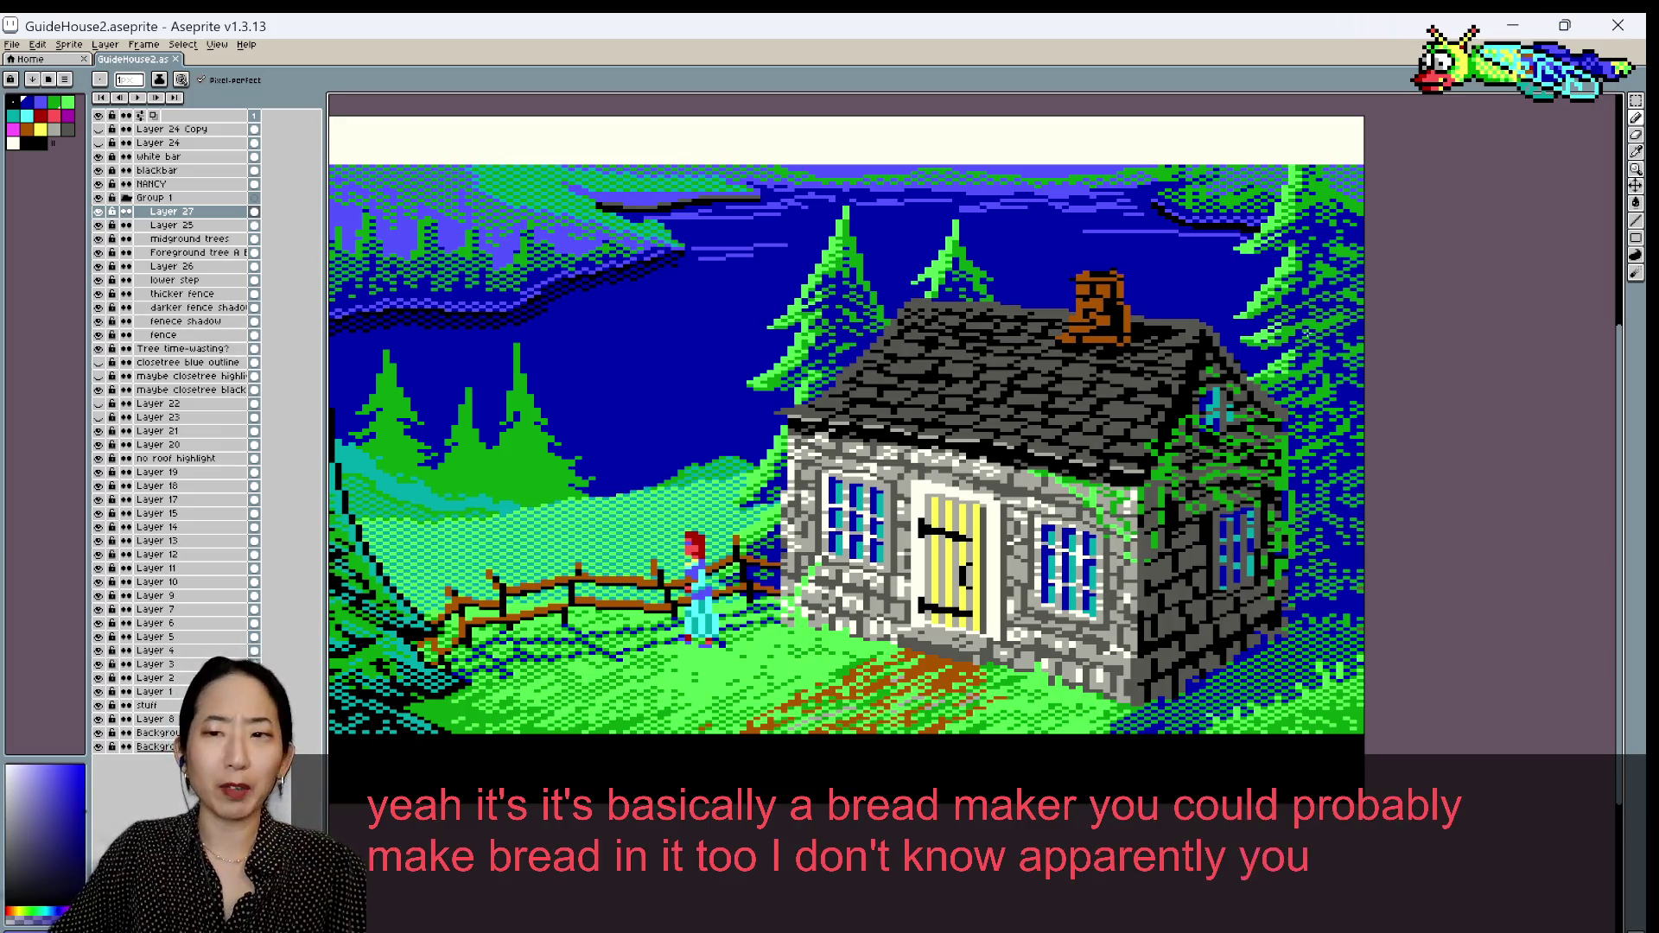
left_click(1322, 376, "alt")
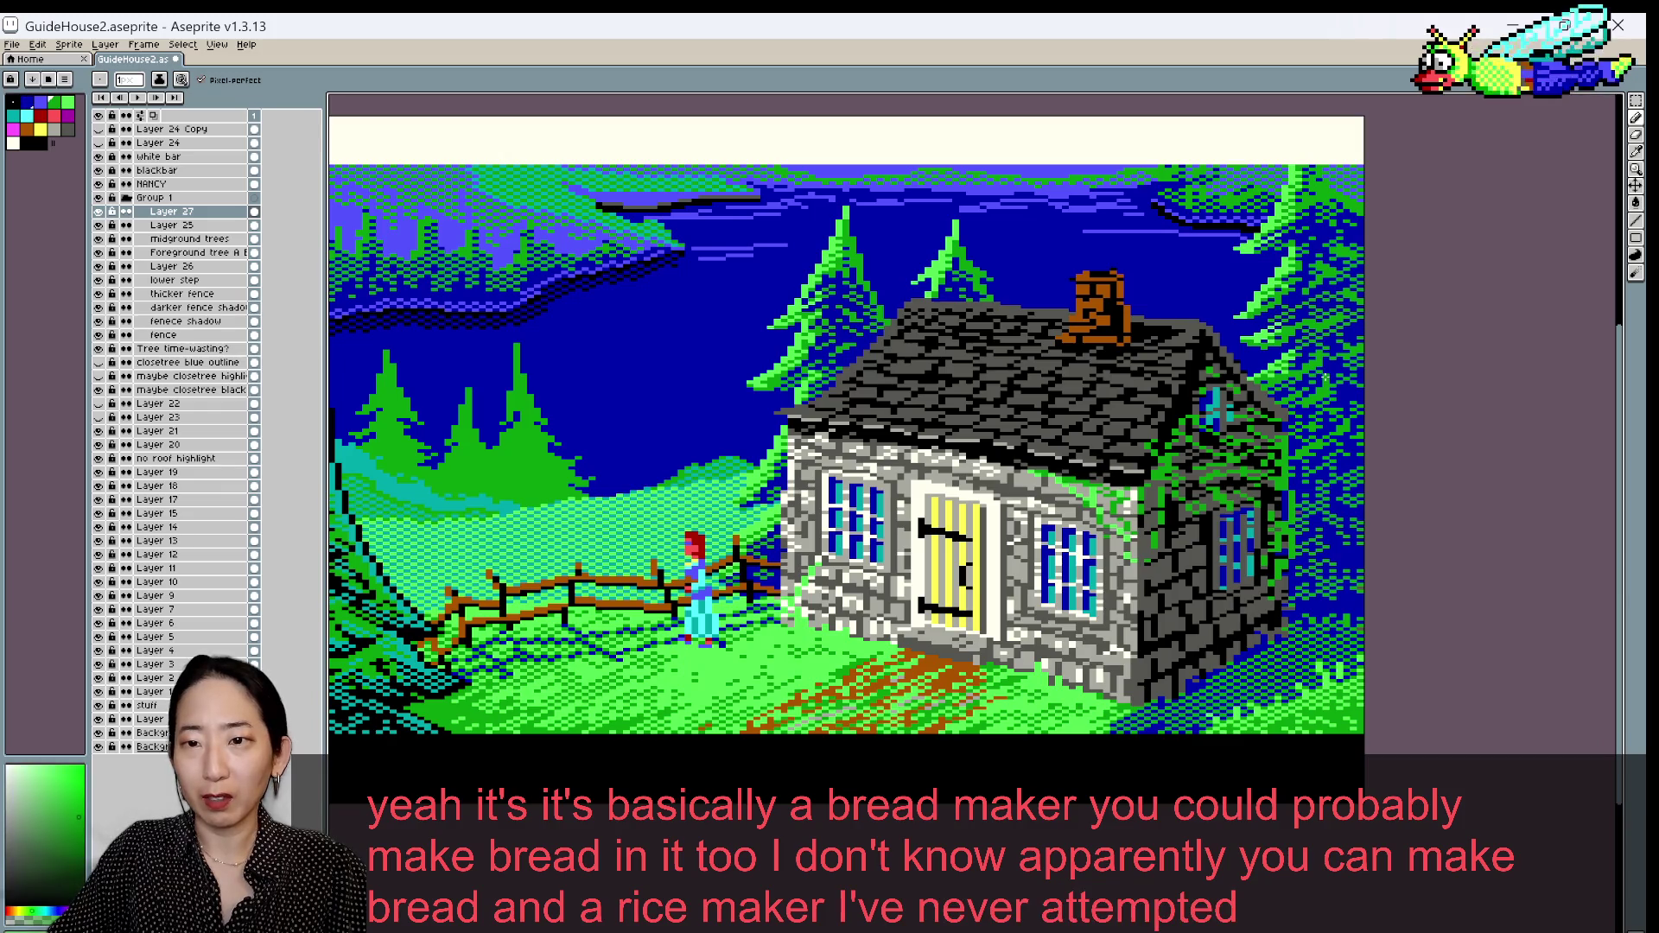
left_click(1327, 378, "alt")
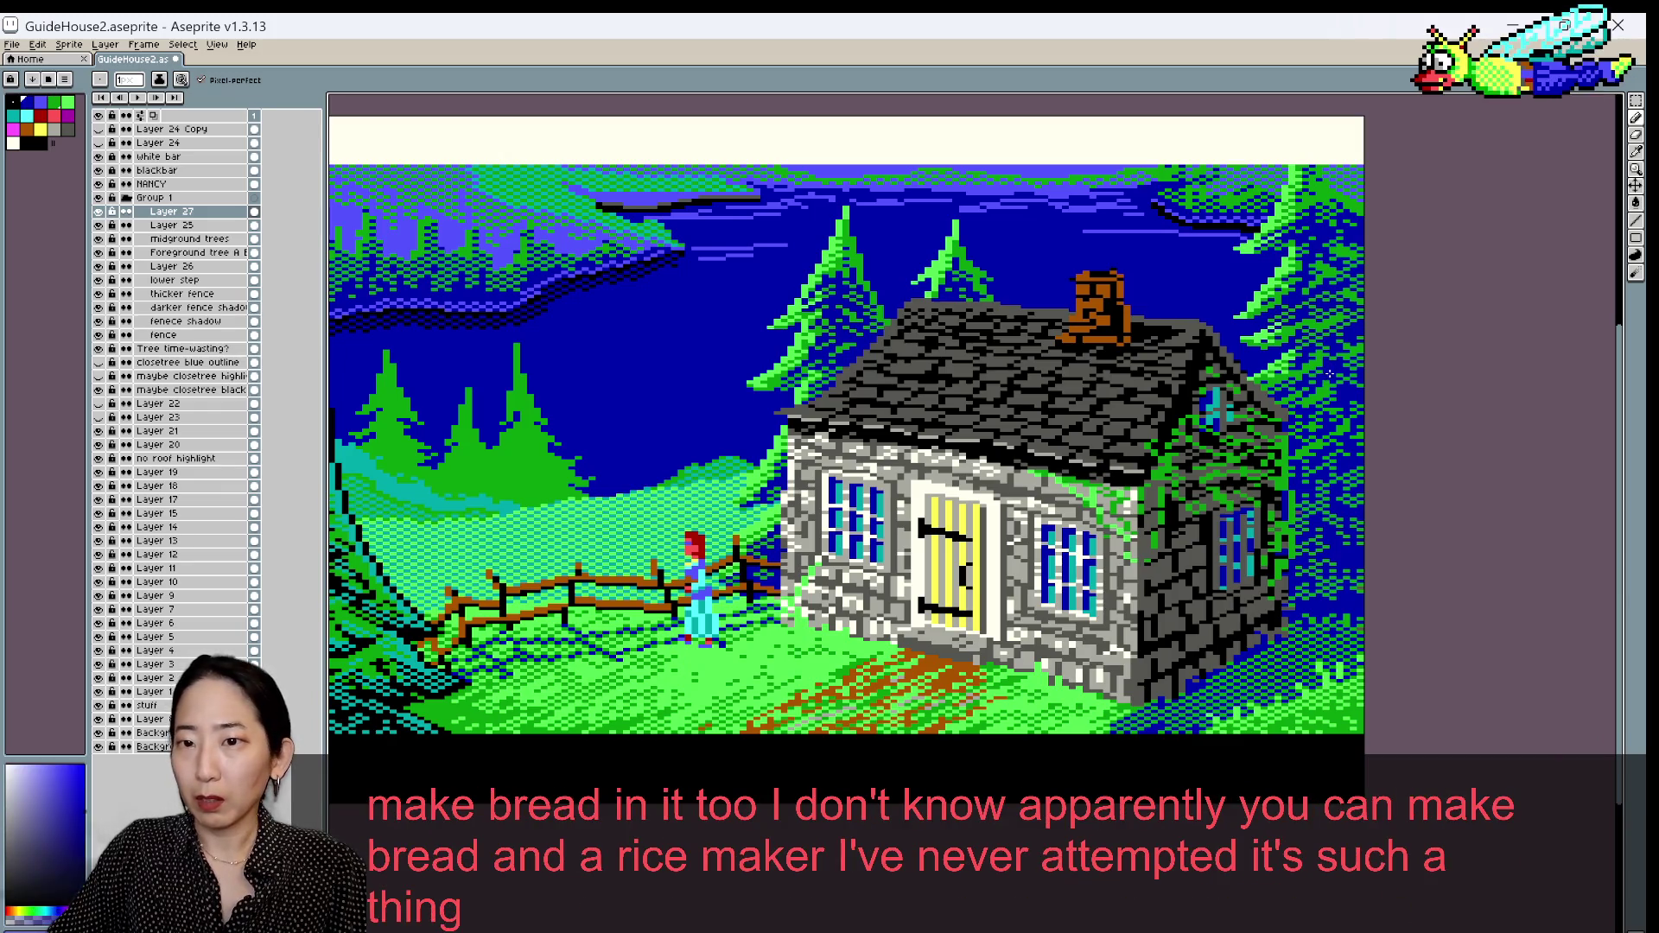
left_click(1332, 377, "alt")
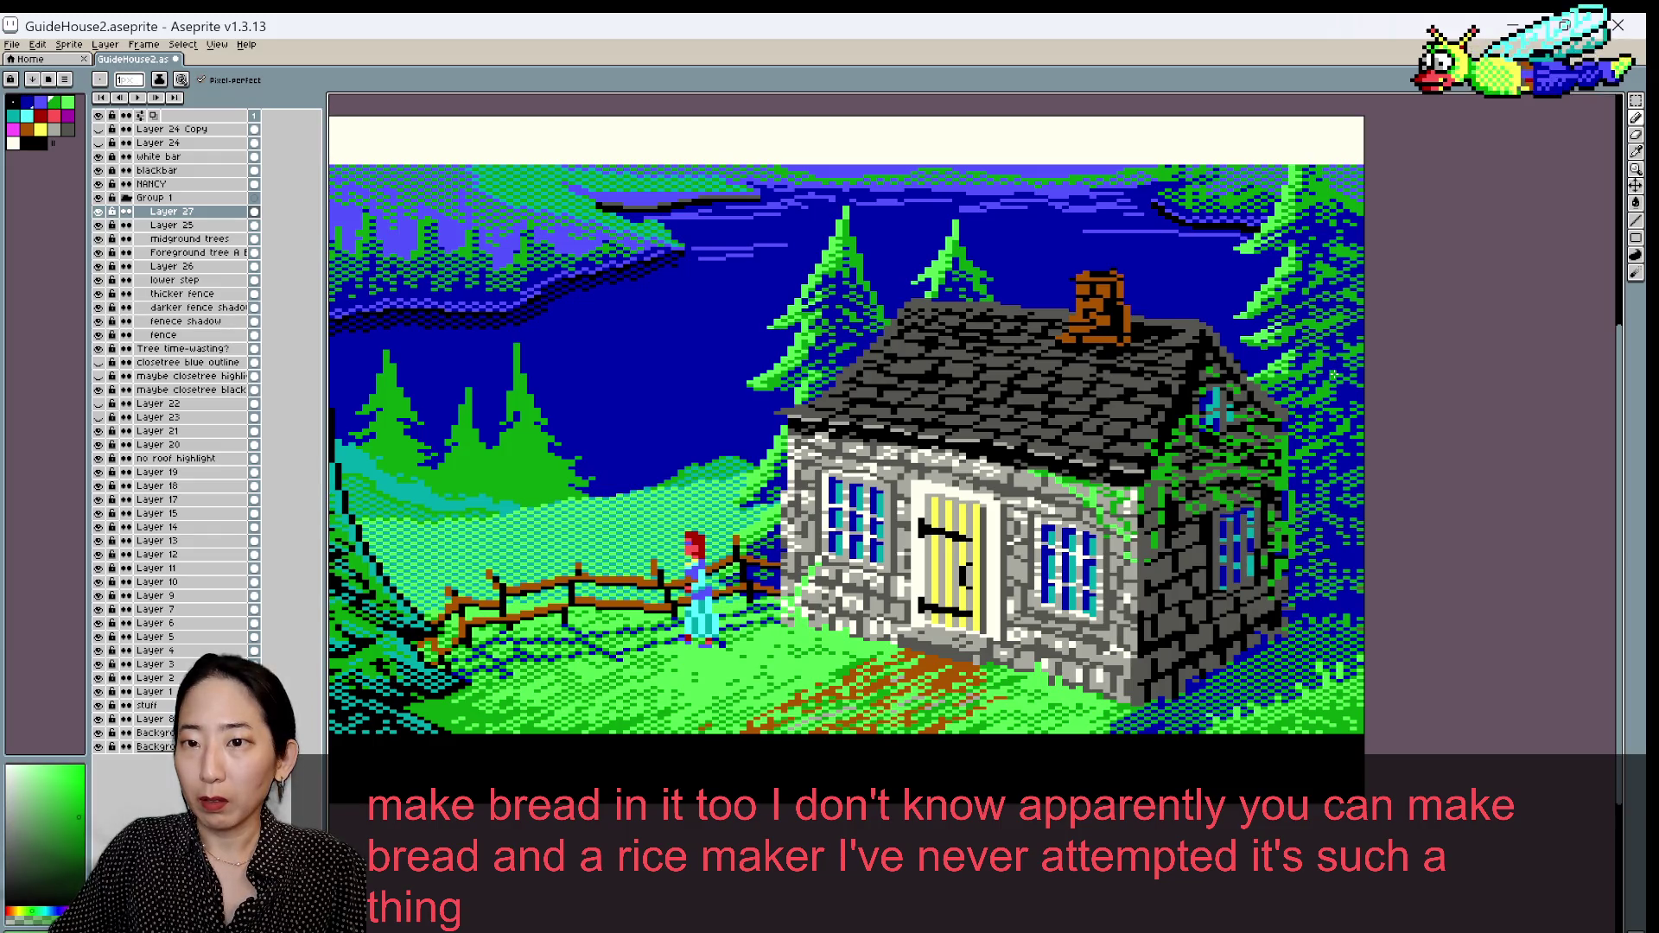
key("ctrl+s")
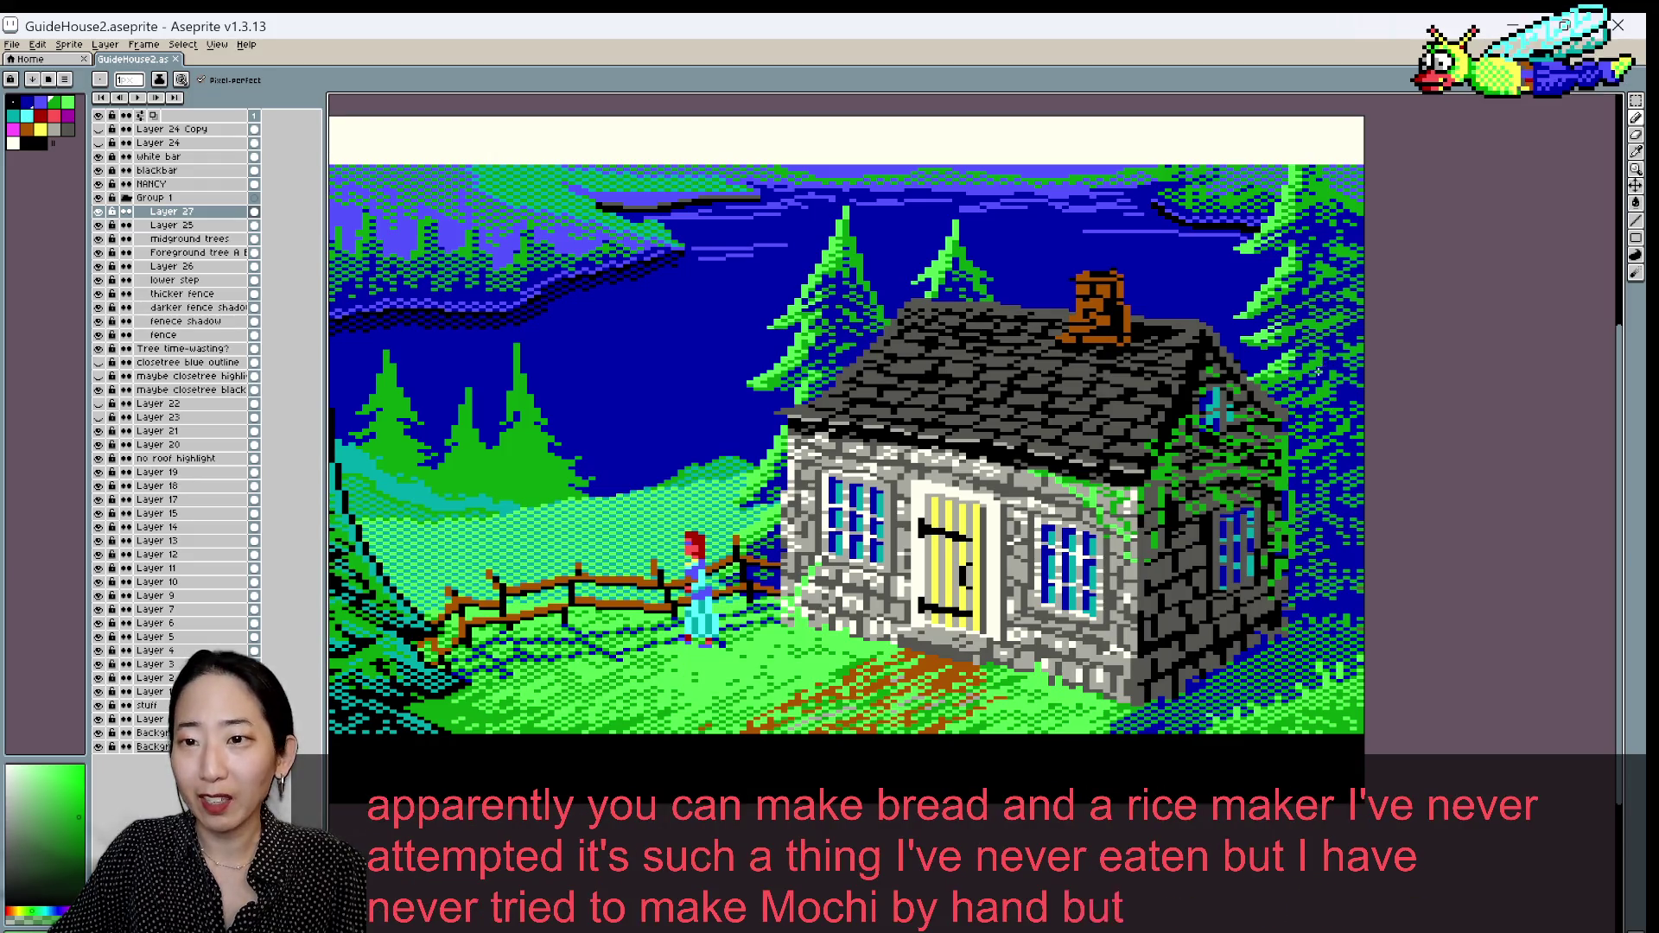
Alternate sky blue and pine green, placing a blue pixel on the tree's edge.
left_click(1330, 329, "alt")
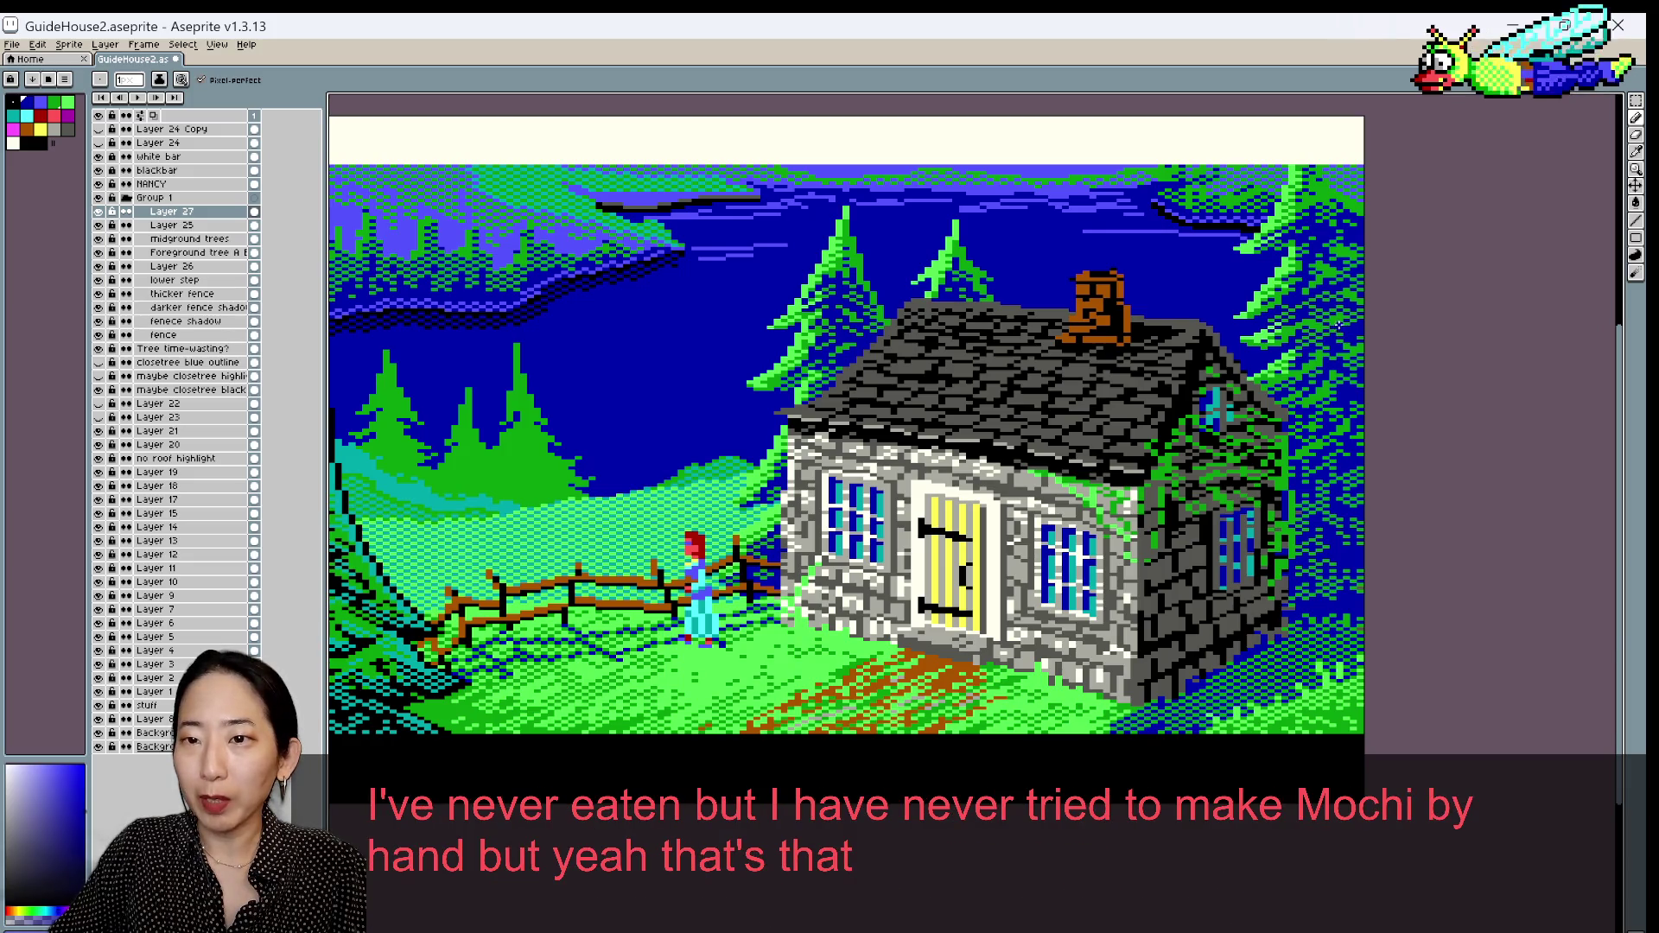
left_click(1361, 282, "alt")
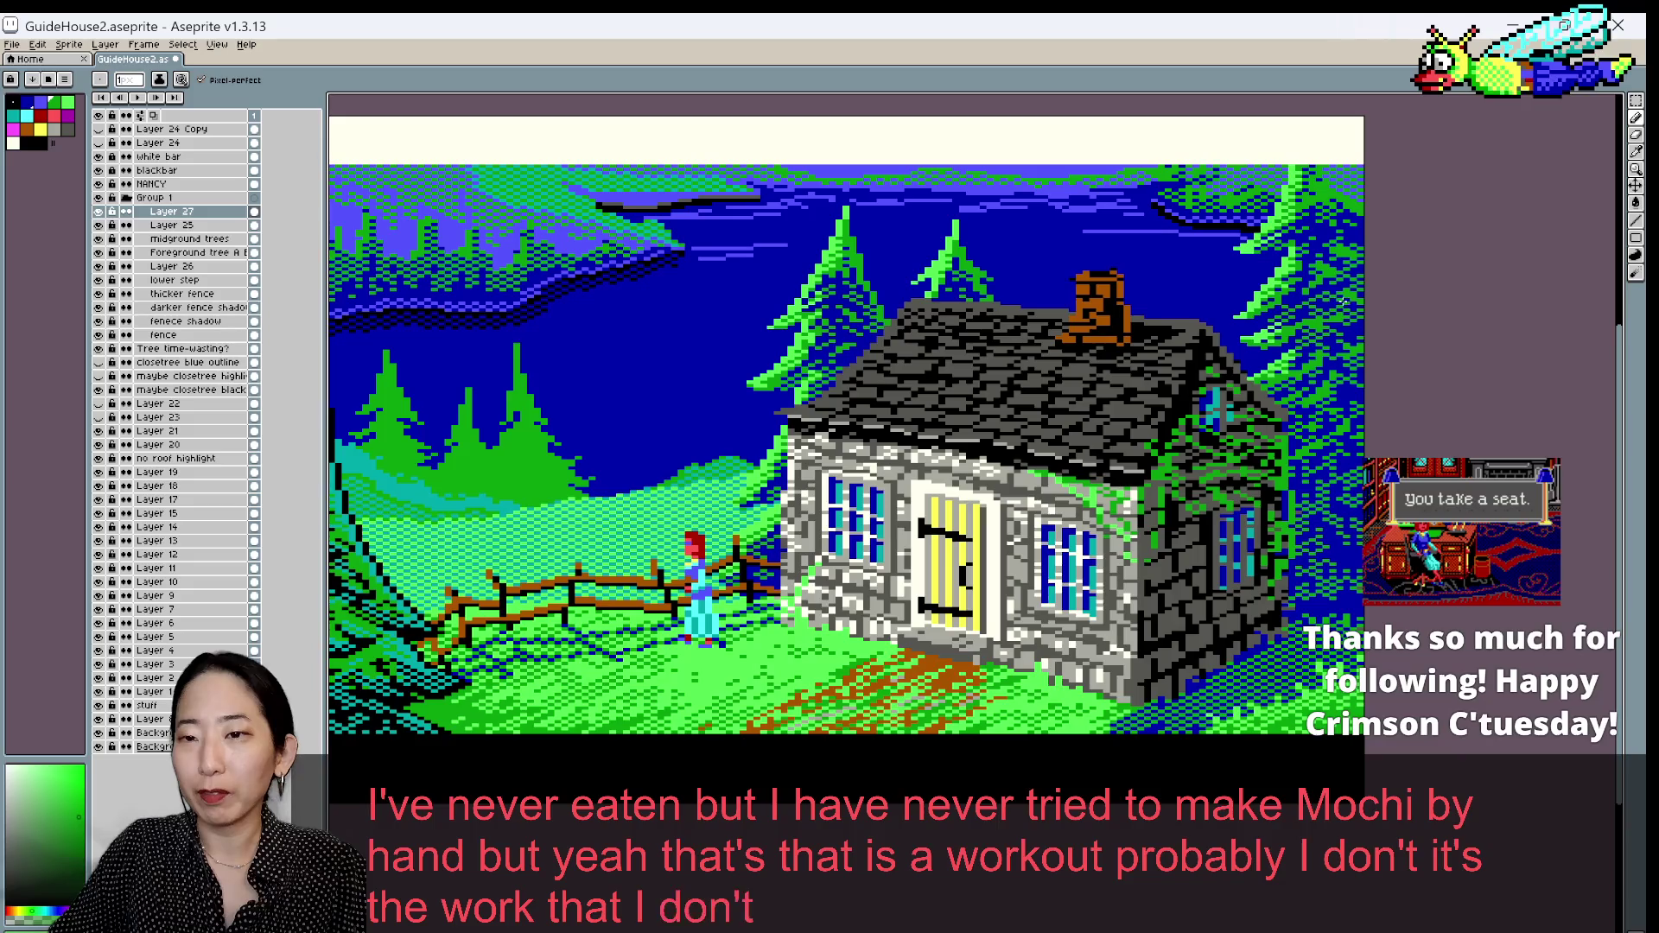
key("ctrl+s")
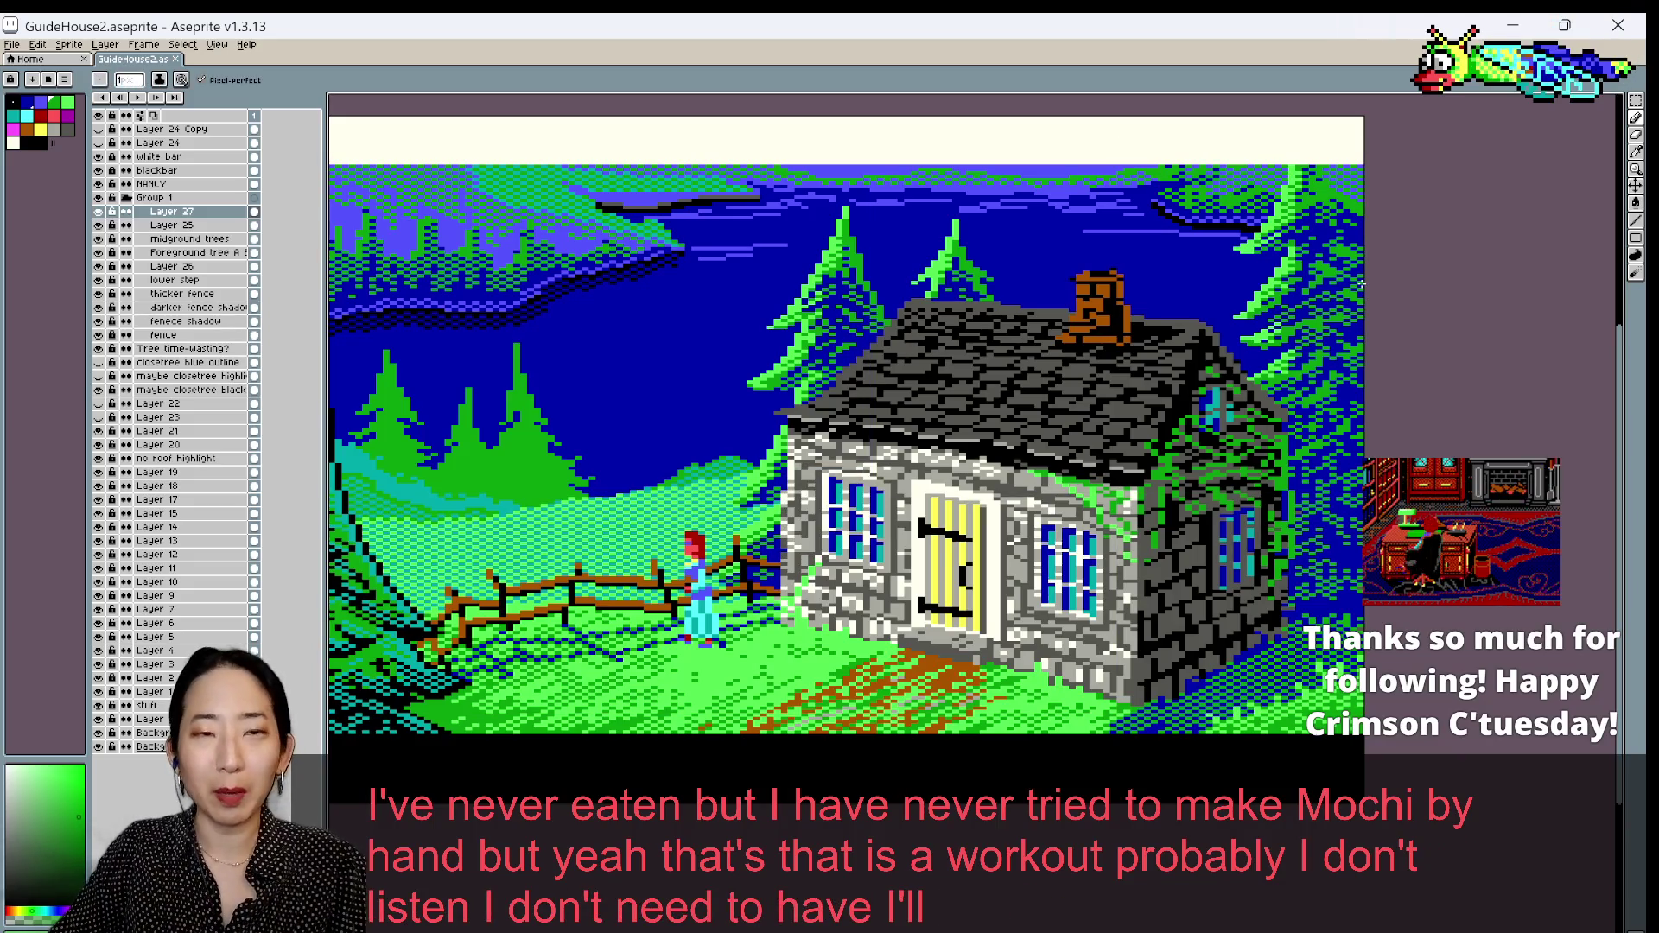
left_click(1333, 434, "alt")
left_click(1332, 427)
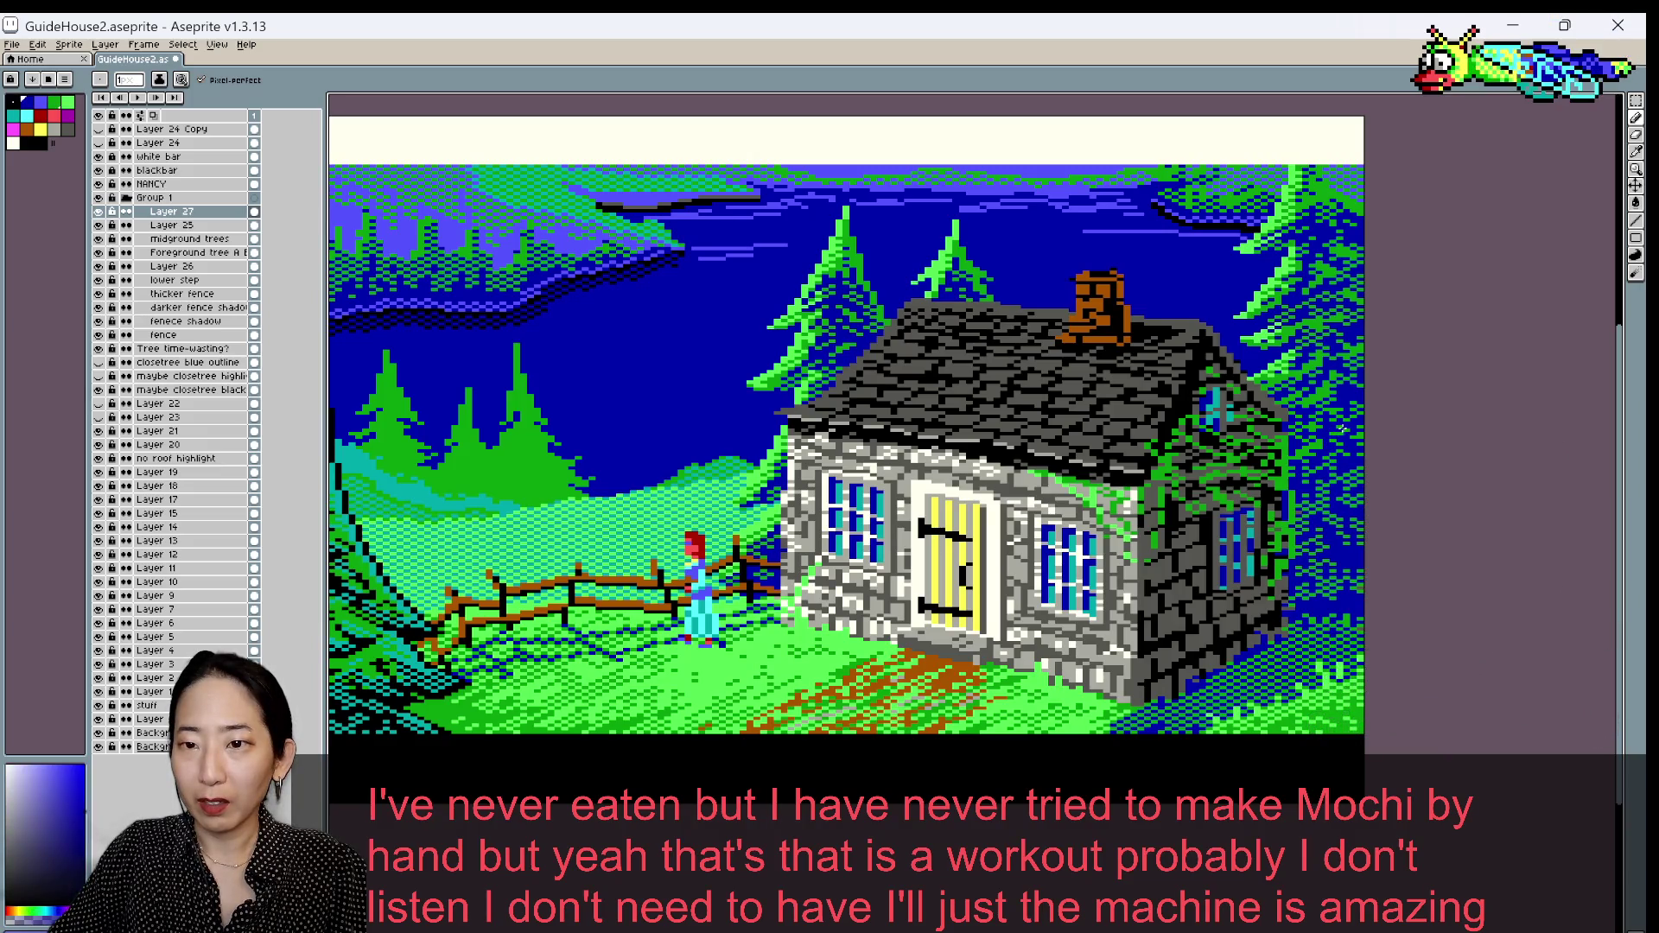
left_click(1346, 423, "alt")
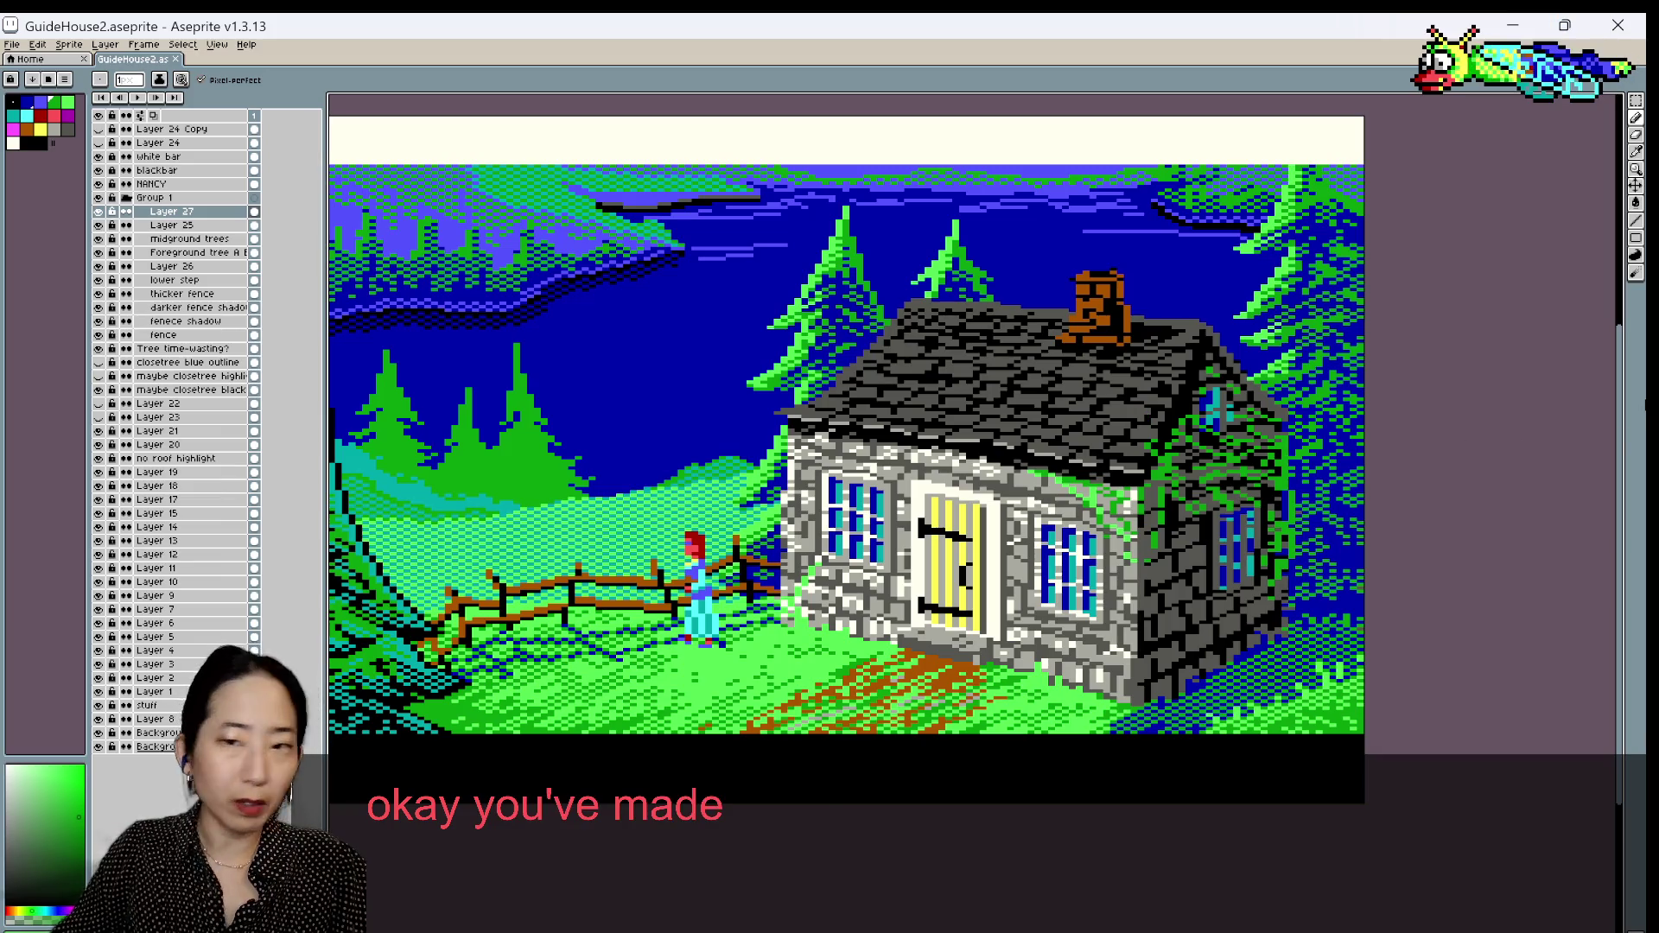
Touch up pixels along the lower tree edge in sky blue and pine green, then save.
left_click(1324, 445, "alt")
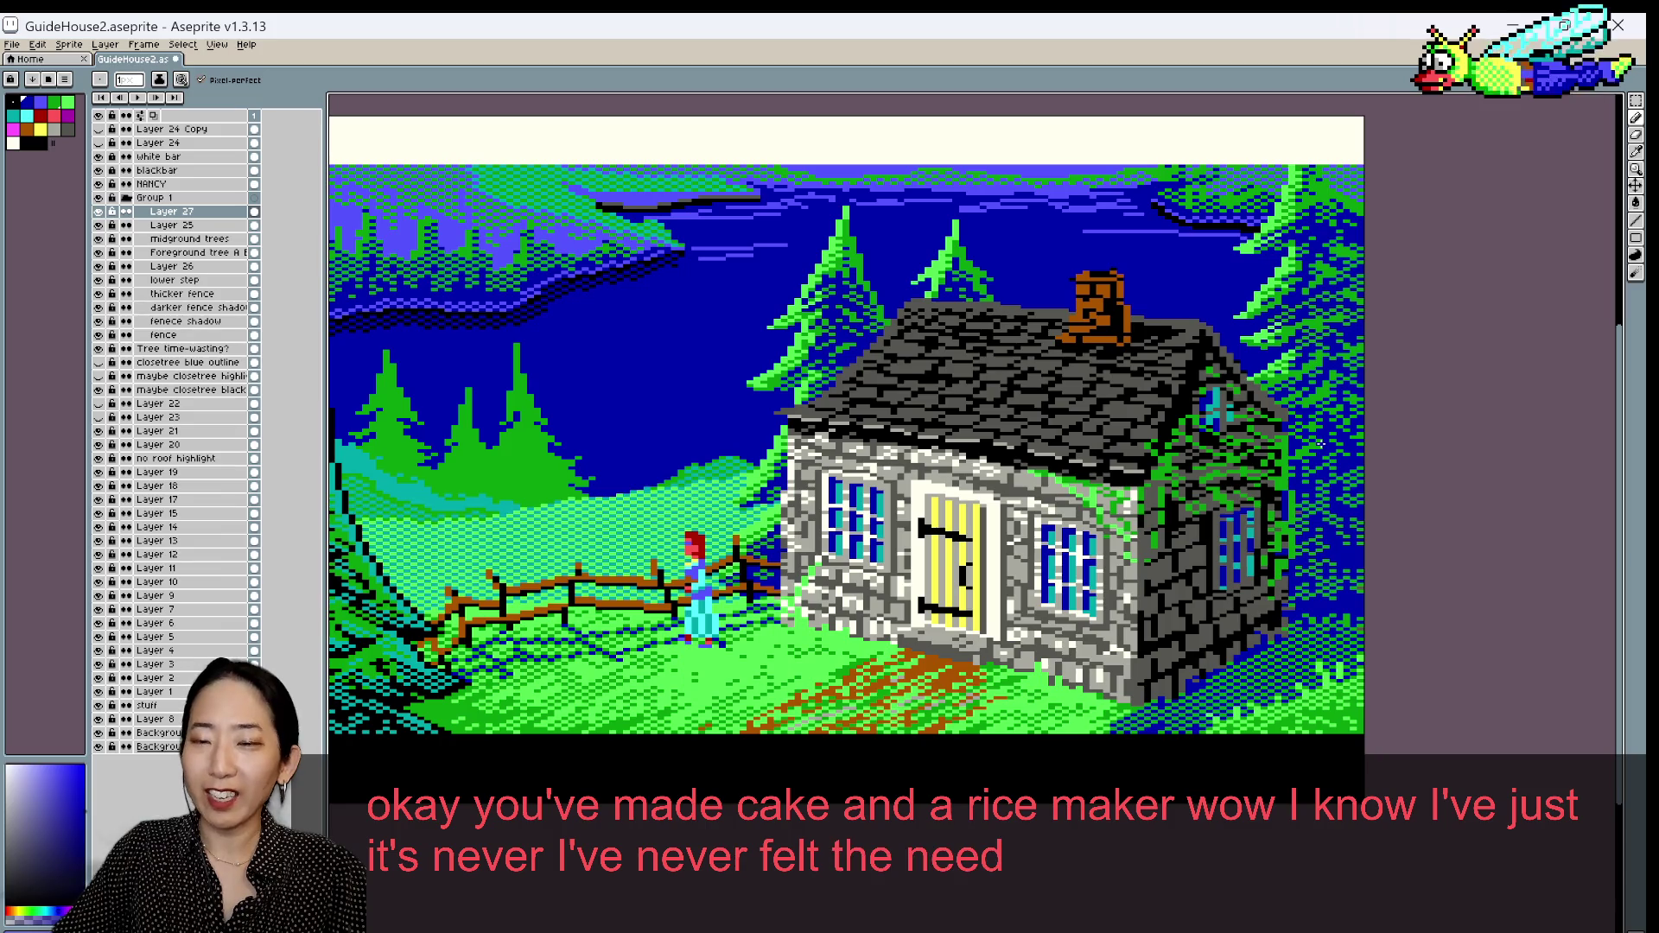
left_click(1315, 448)
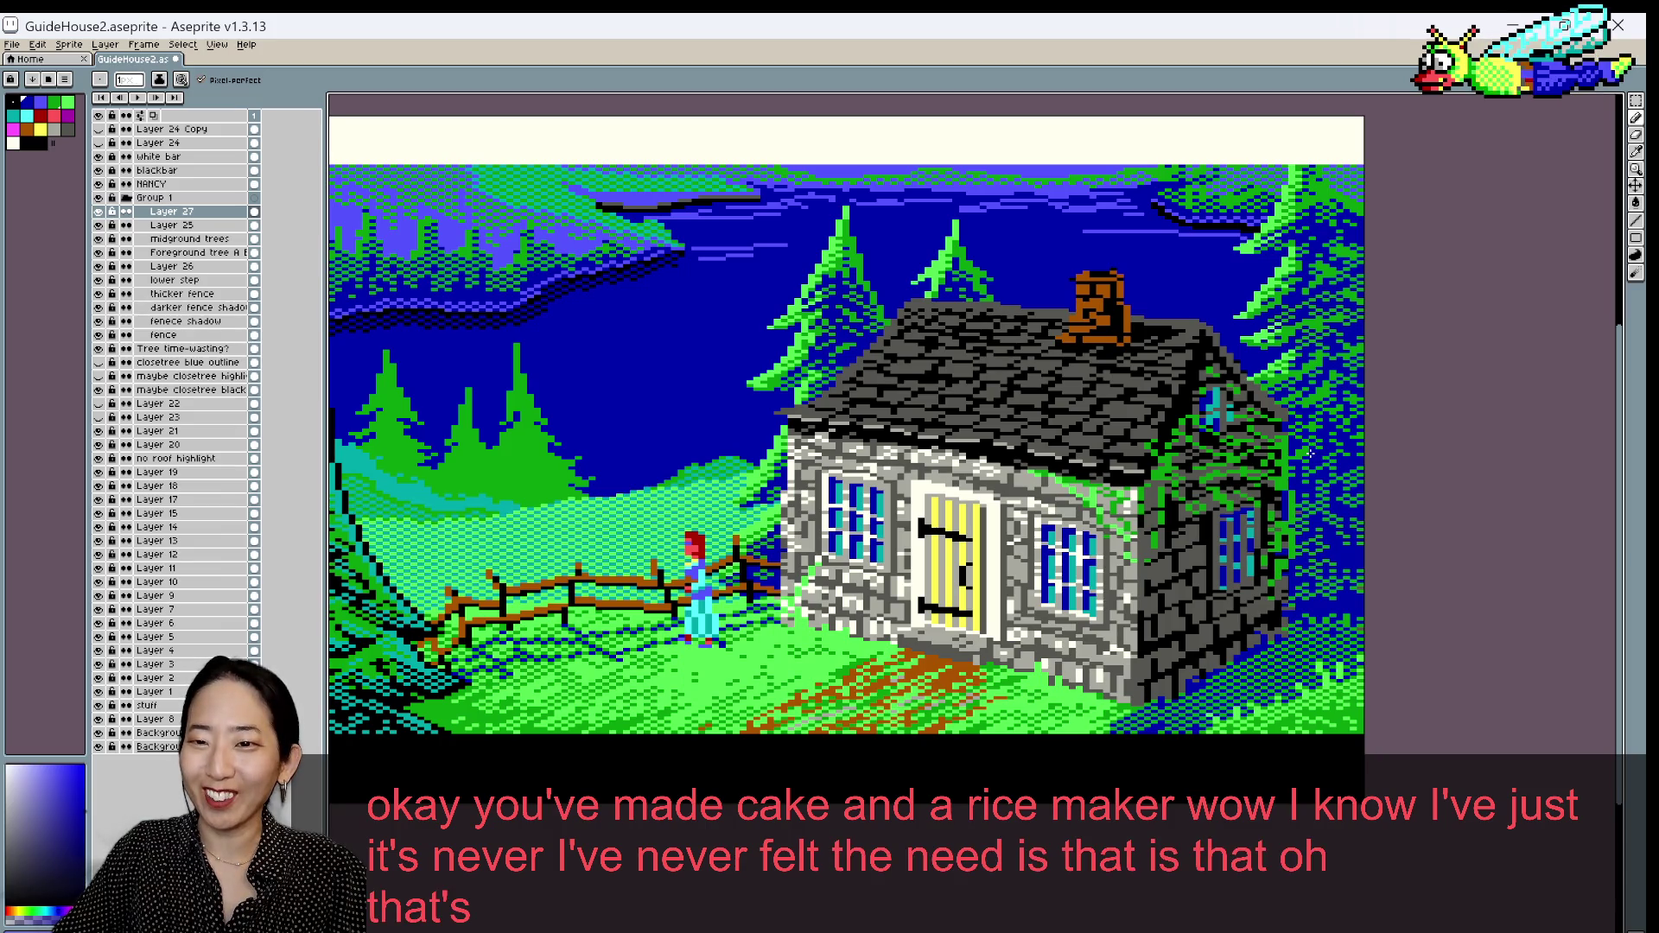
left_click(1312, 451, "alt")
left_click(1298, 451, "alt")
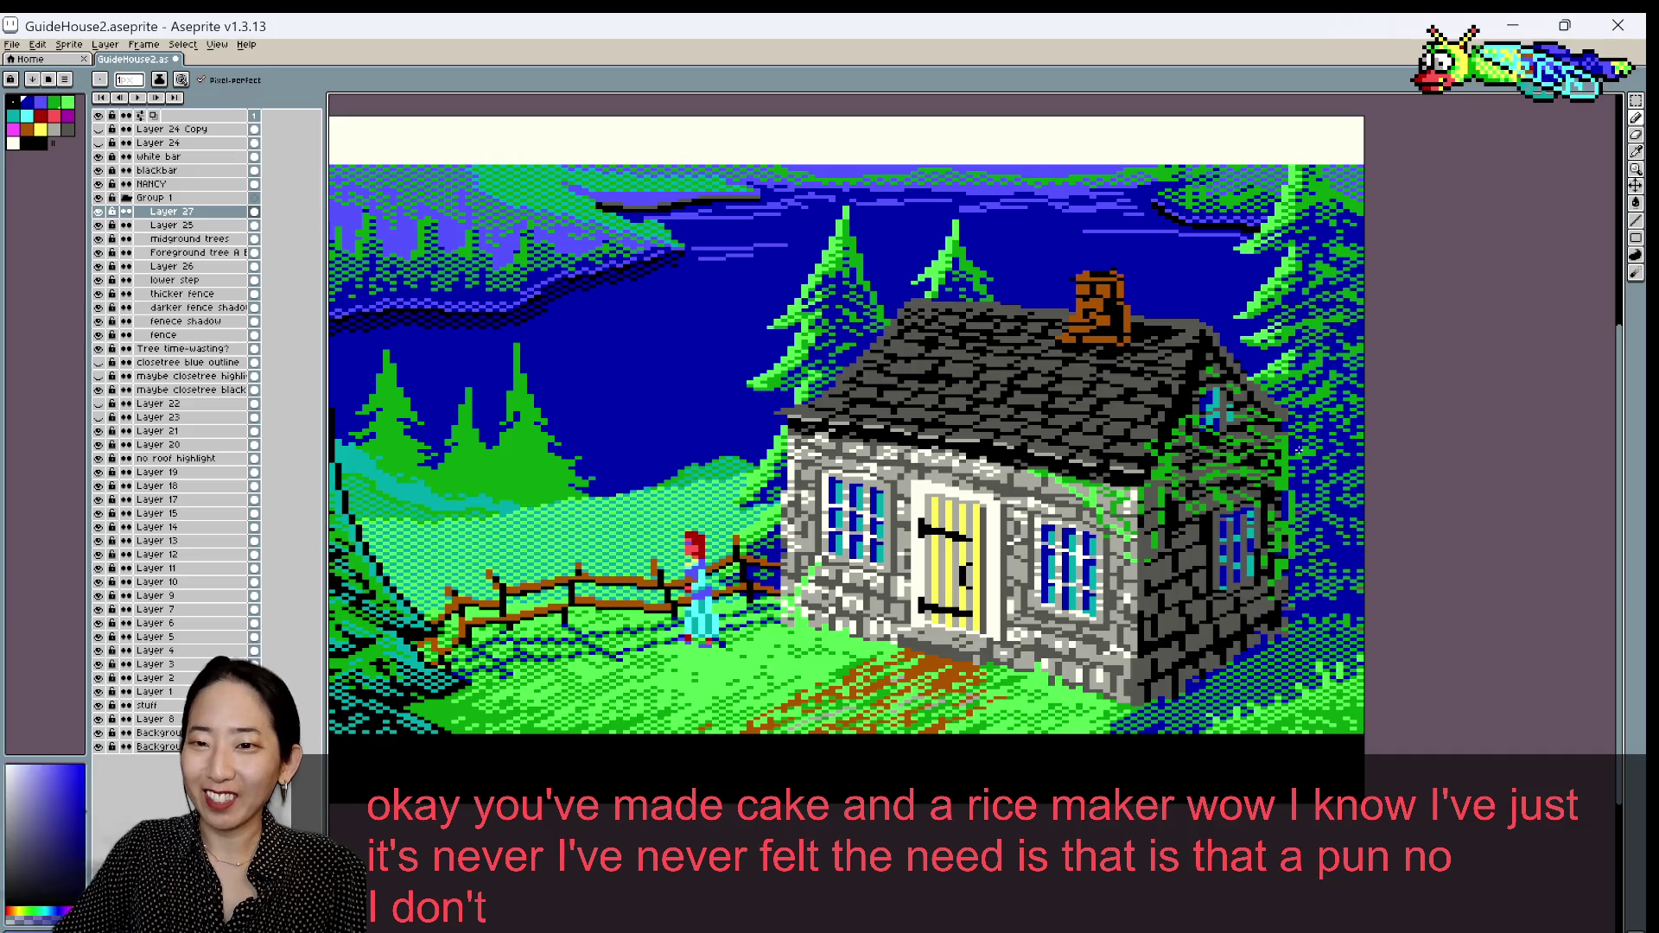
left_click(1298, 456, "alt")
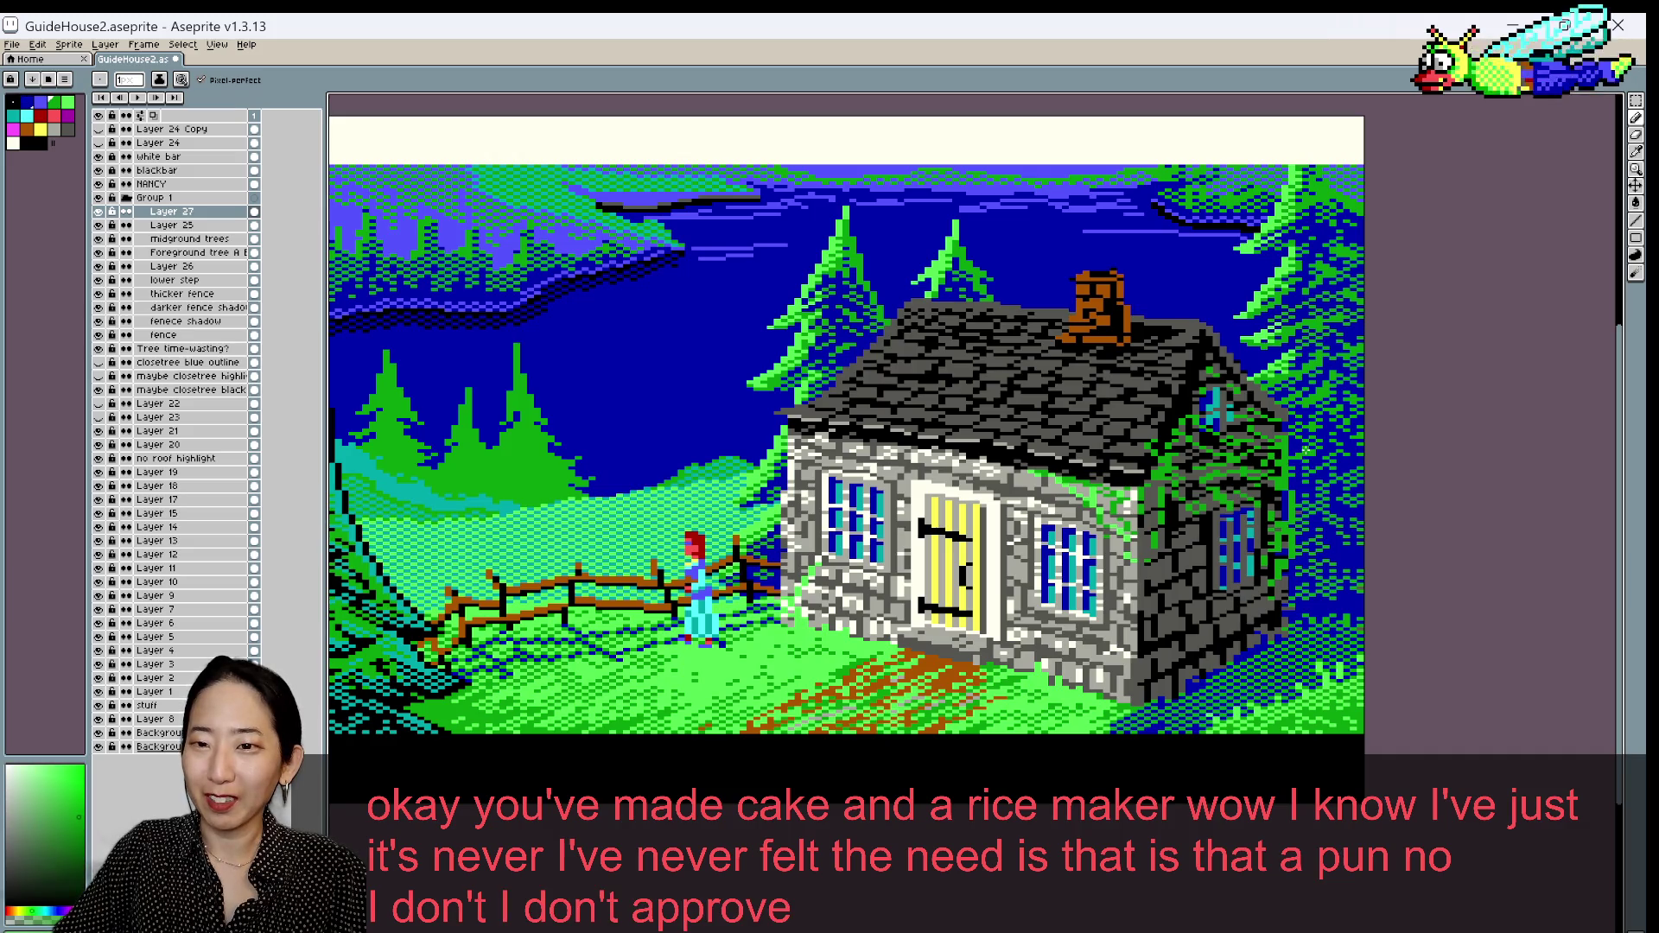
left_click(1306, 450, "alt")
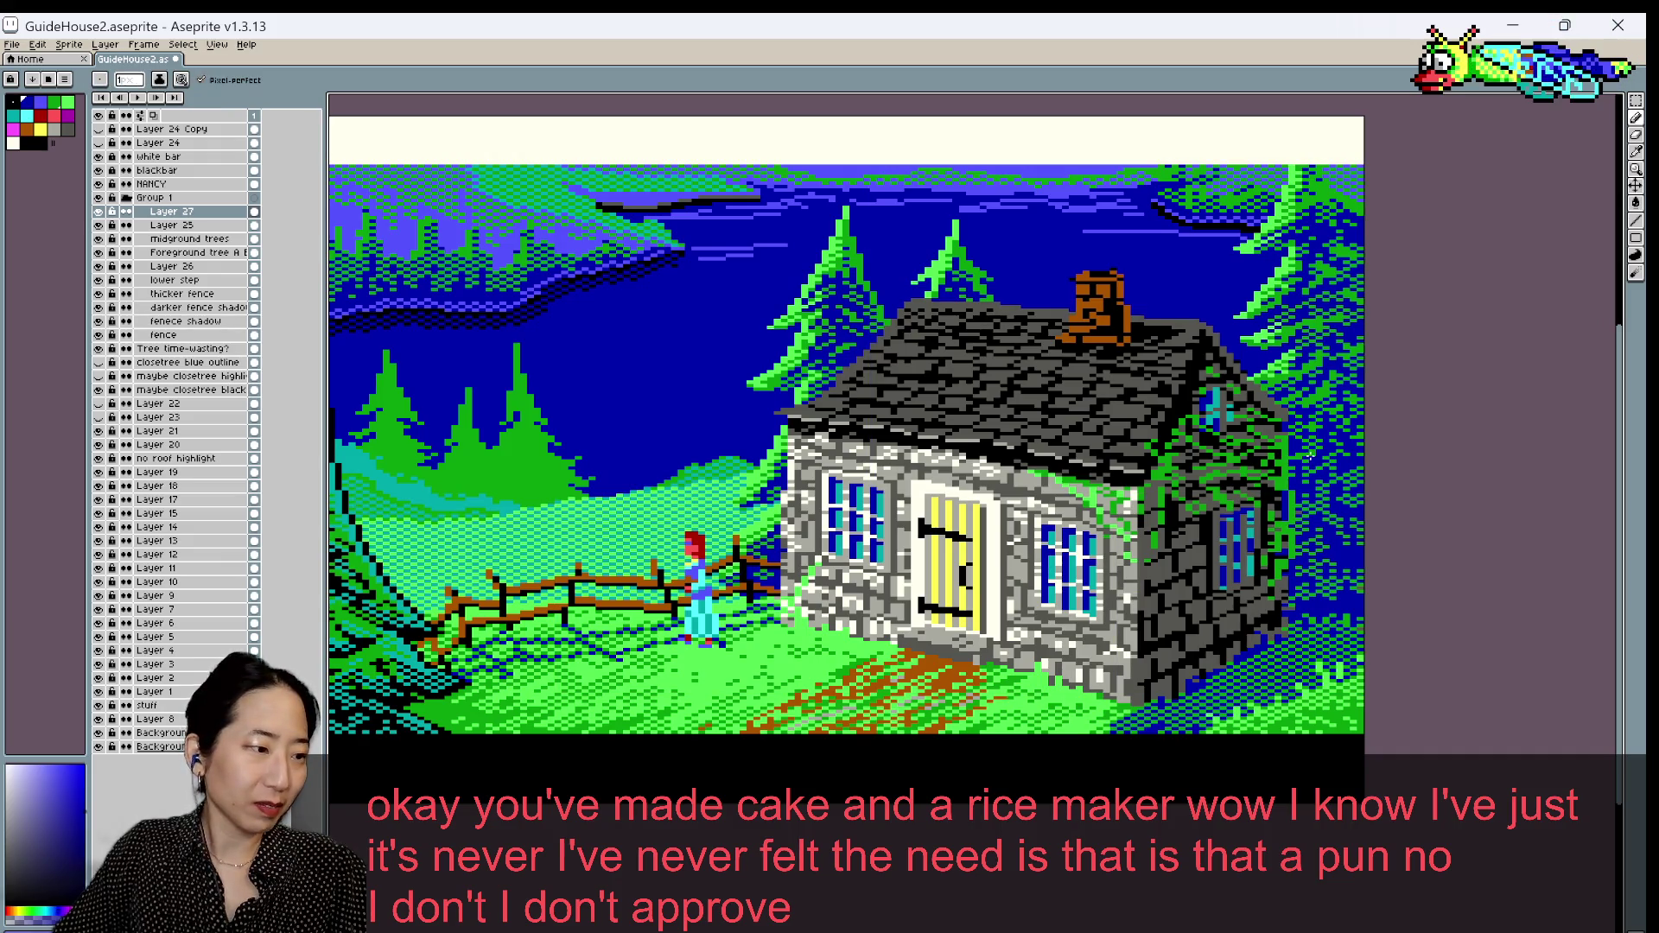
key("ctrl+s")
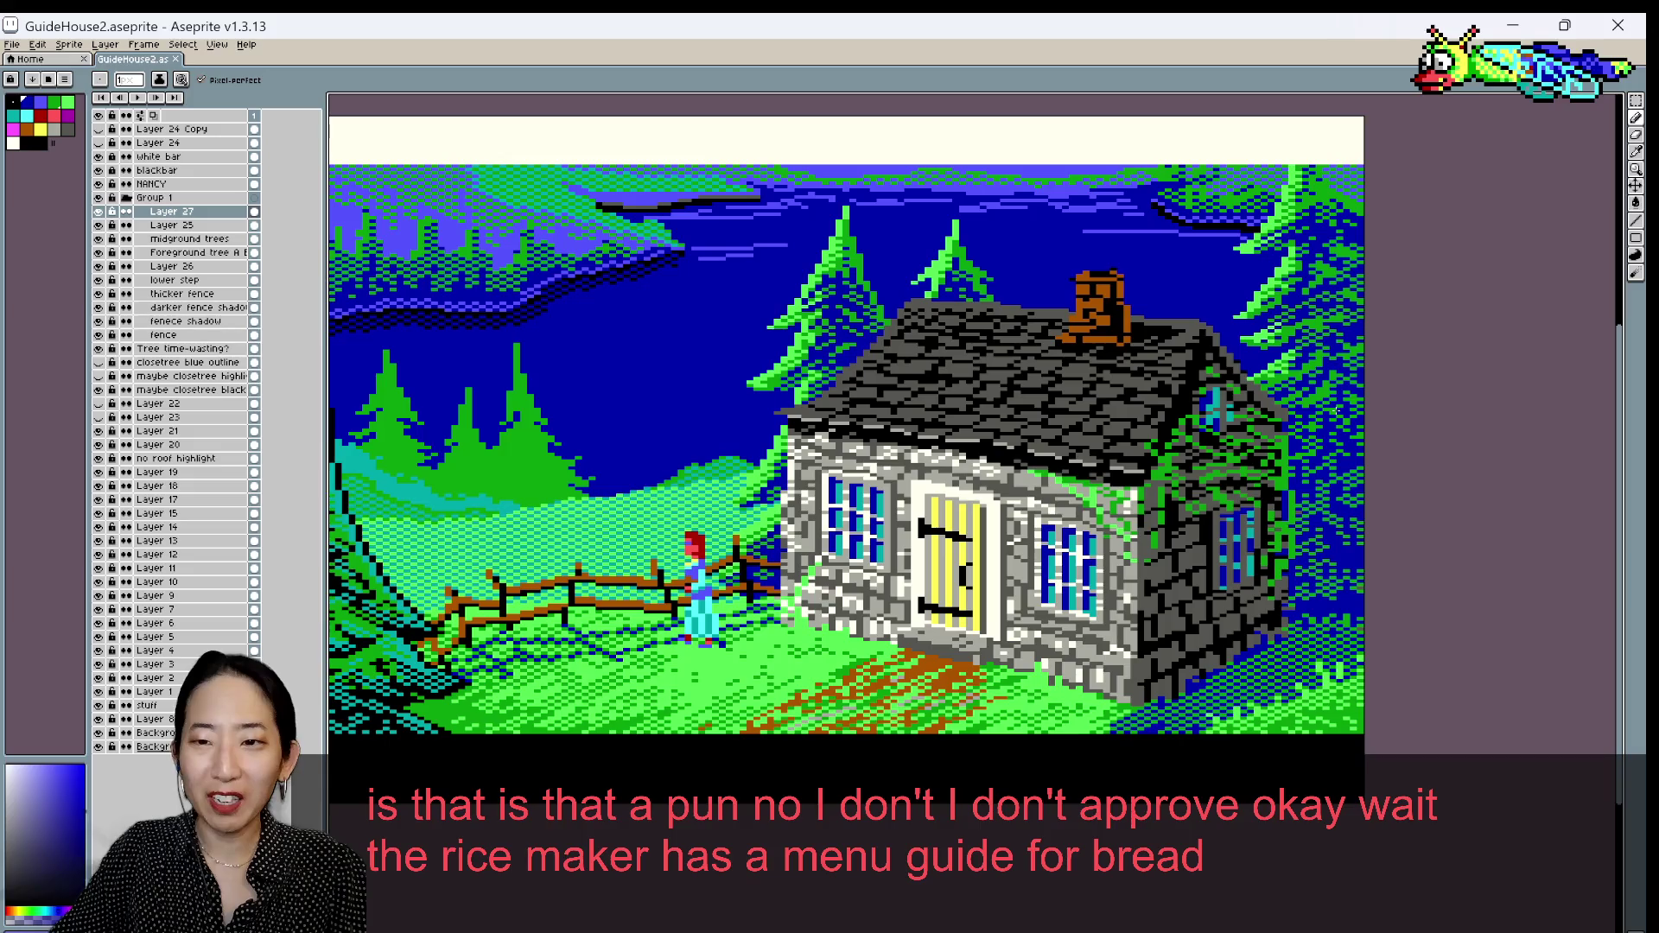
Refine the same tree-edge spot by alternating pine green and sky blue.
left_click(1297, 449, "alt")
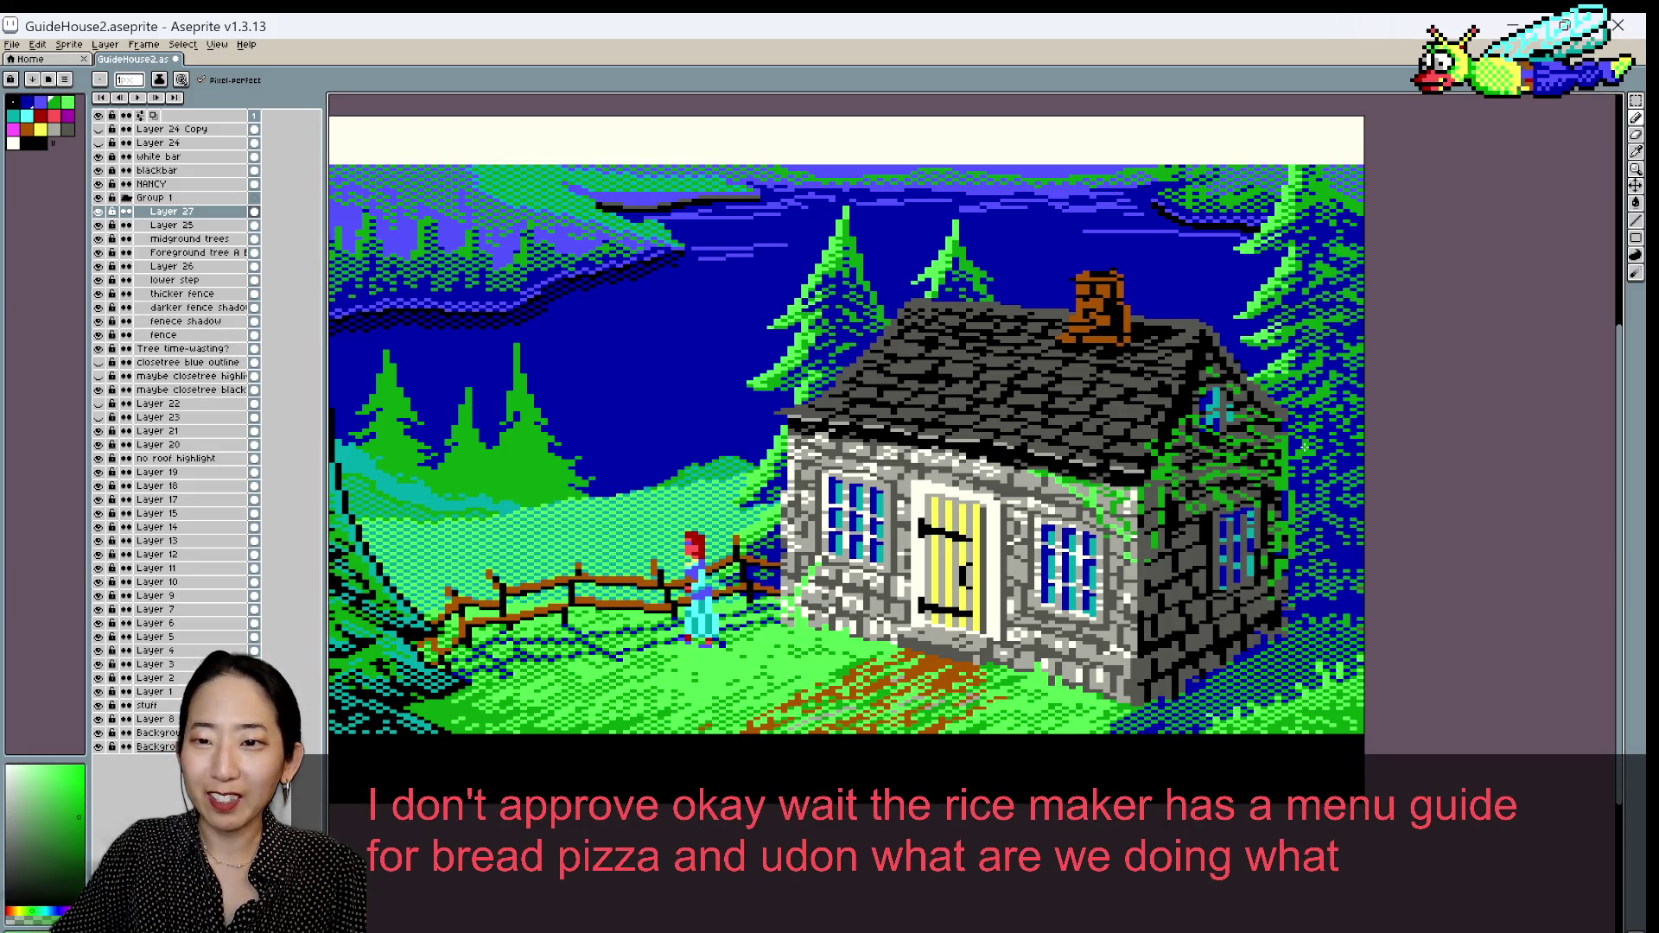
left_click(1298, 451, "alt")
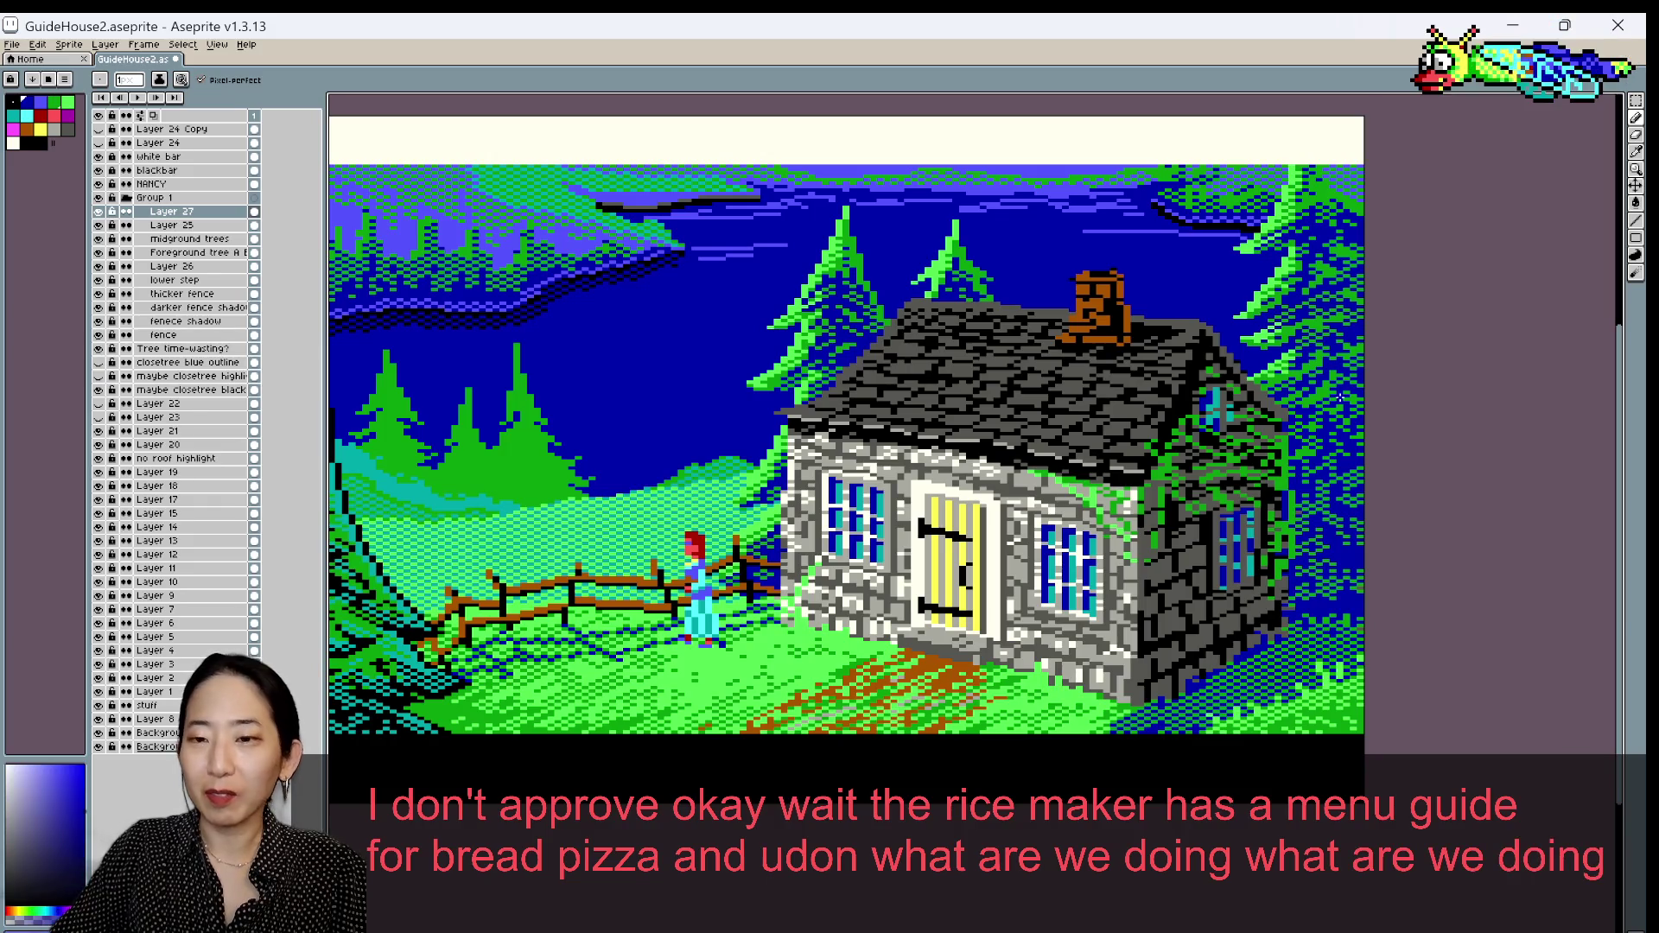
left_click(1298, 449, "alt")
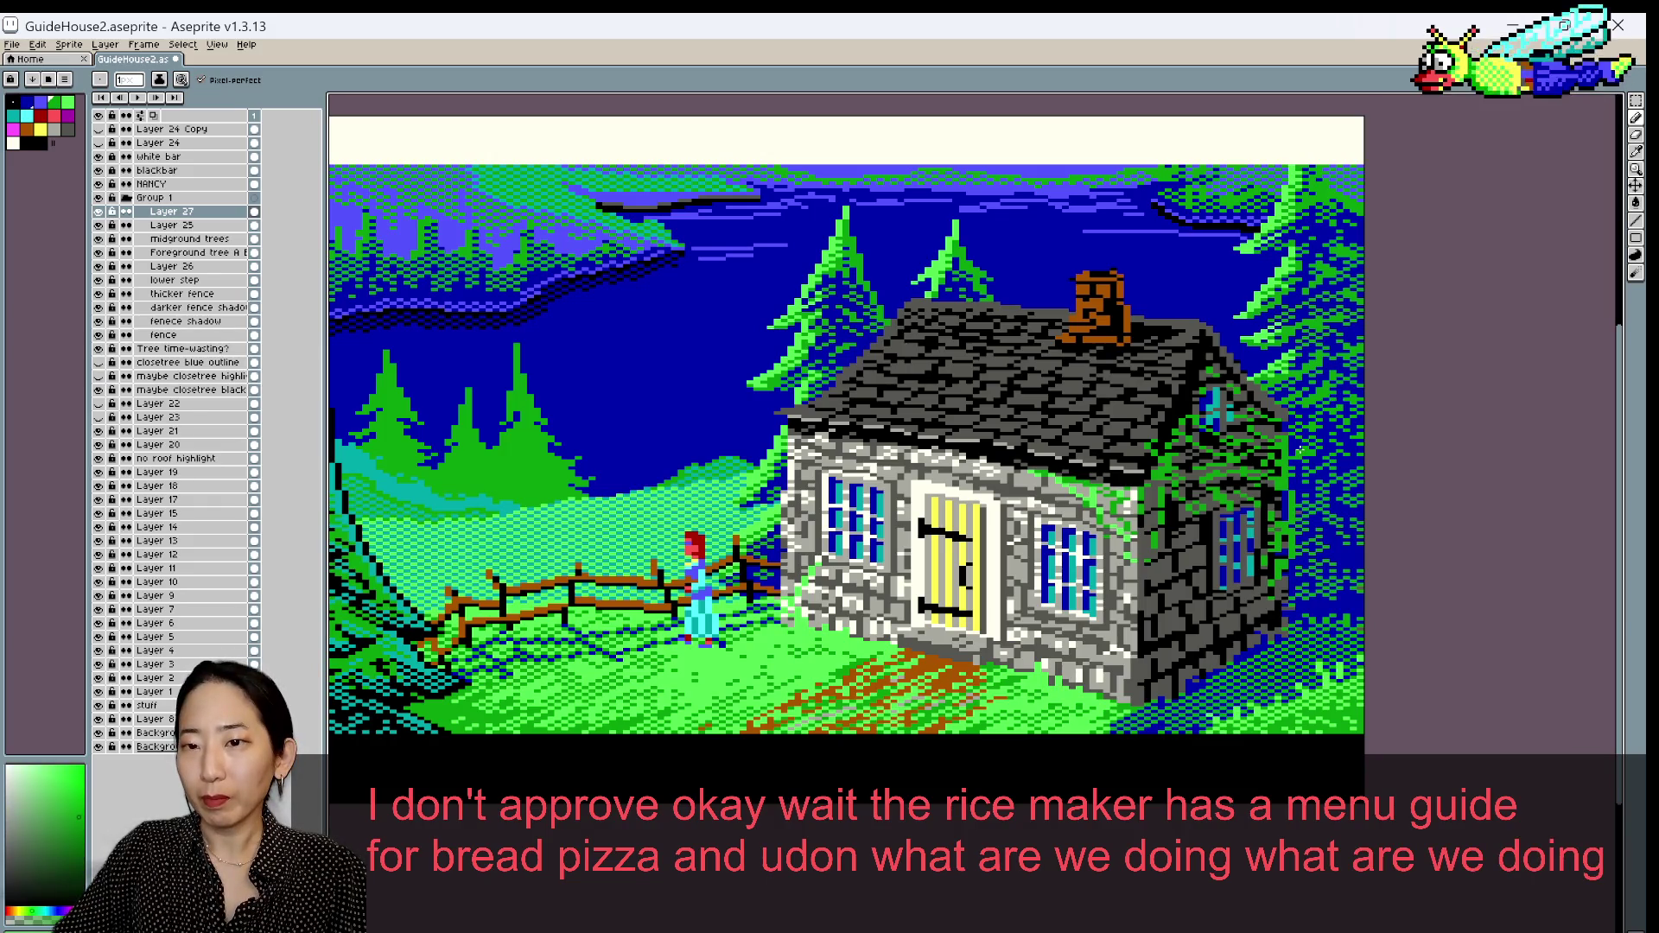
left_click(1304, 451, "alt")
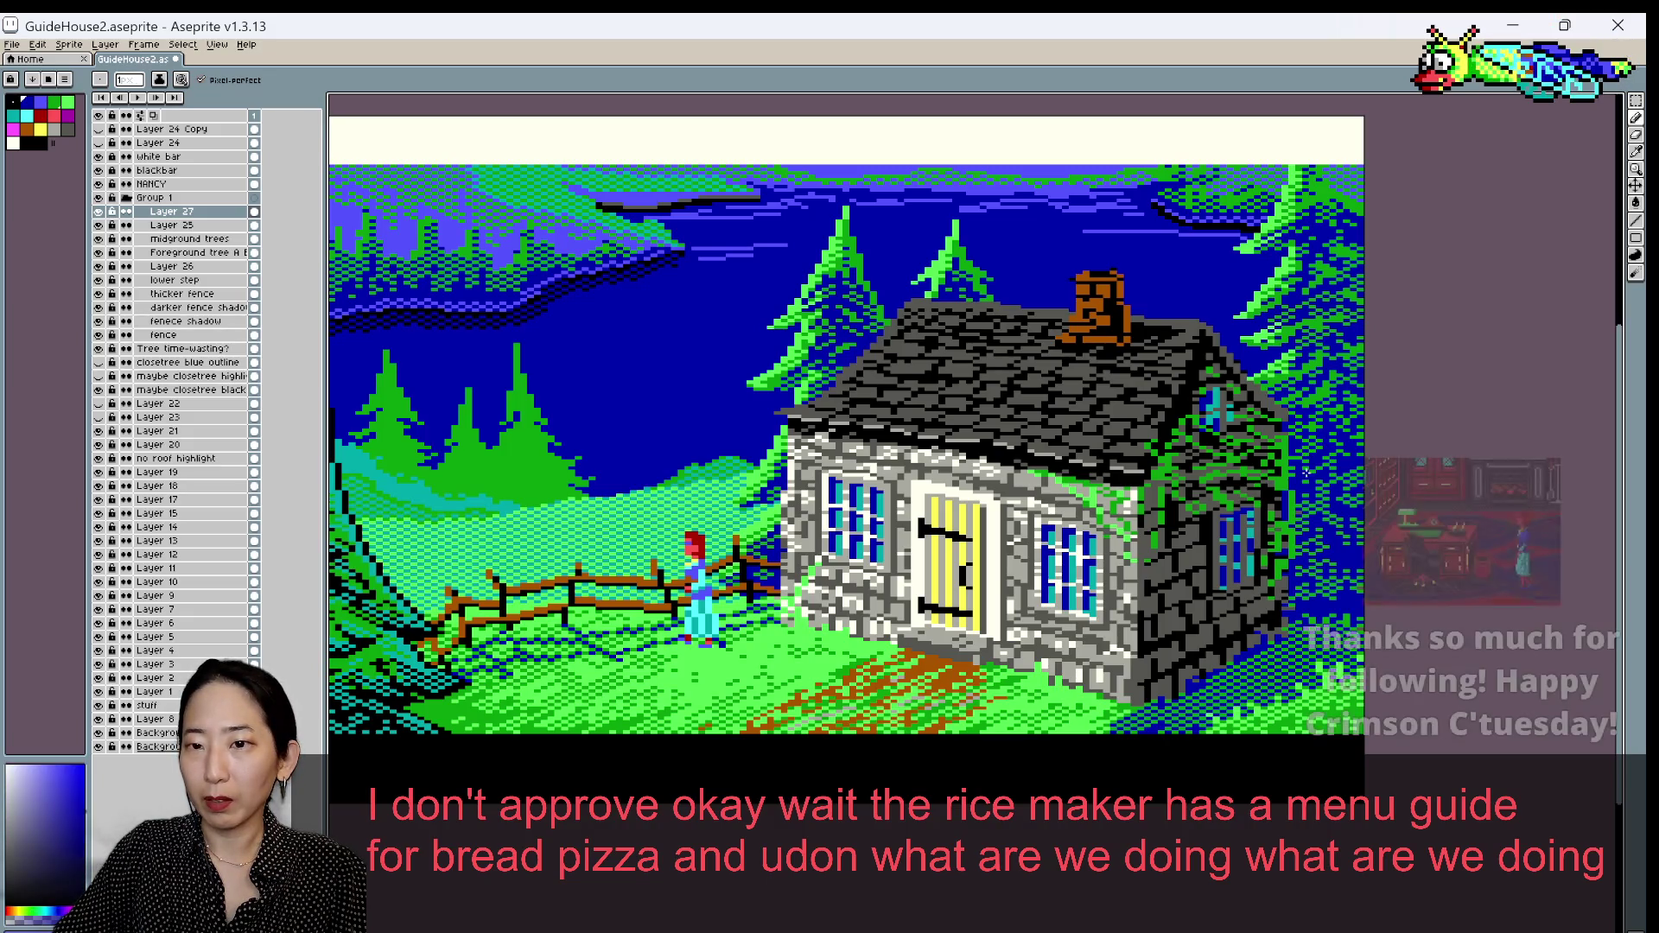
scroll(1311, 456, "down", 1)
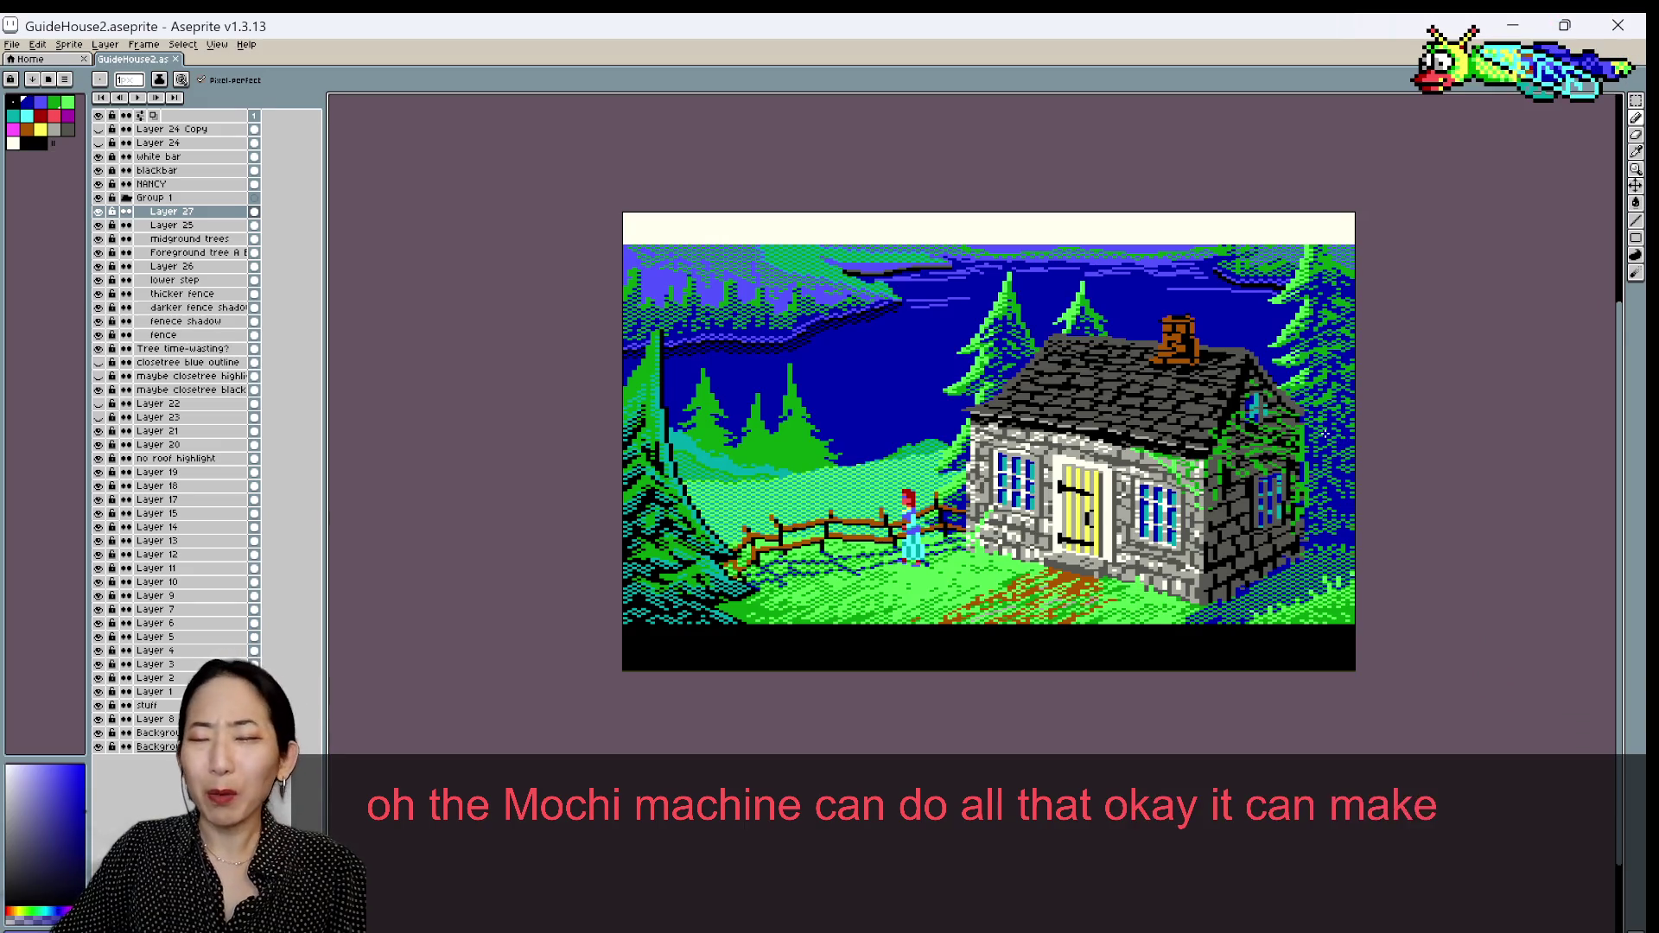
Sample pine green and sky blue at the tree edge once more and save.
scroll(1326, 432, "up", 1)
left_click(1335, 414, "alt")
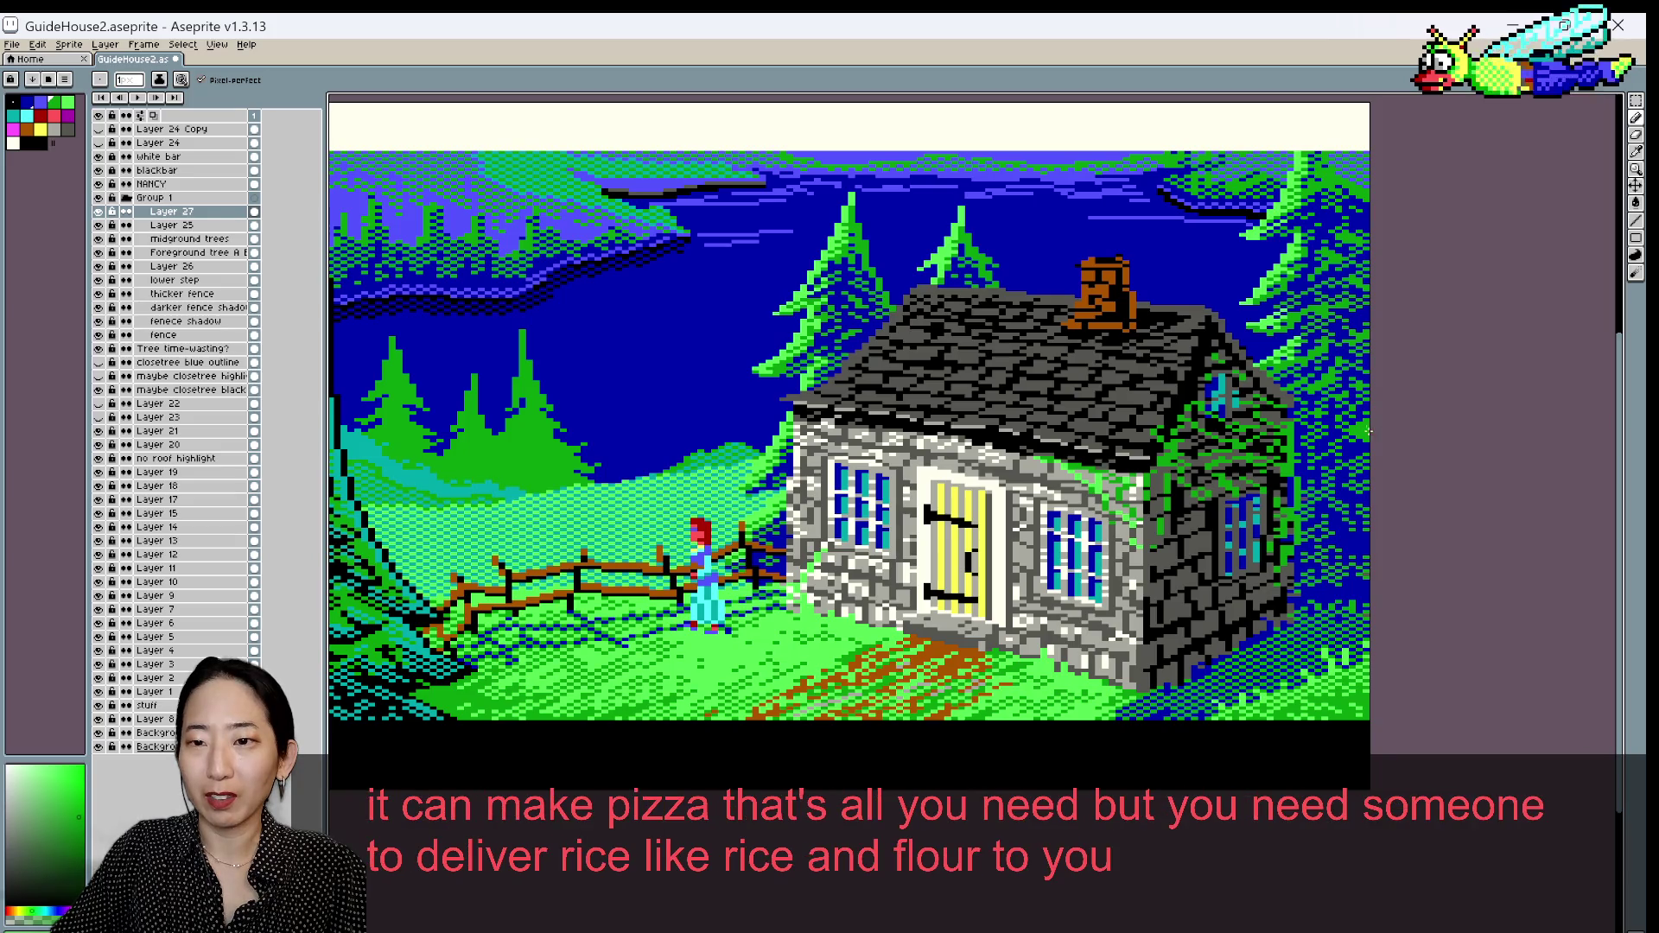
left_click(1366, 422, "alt")
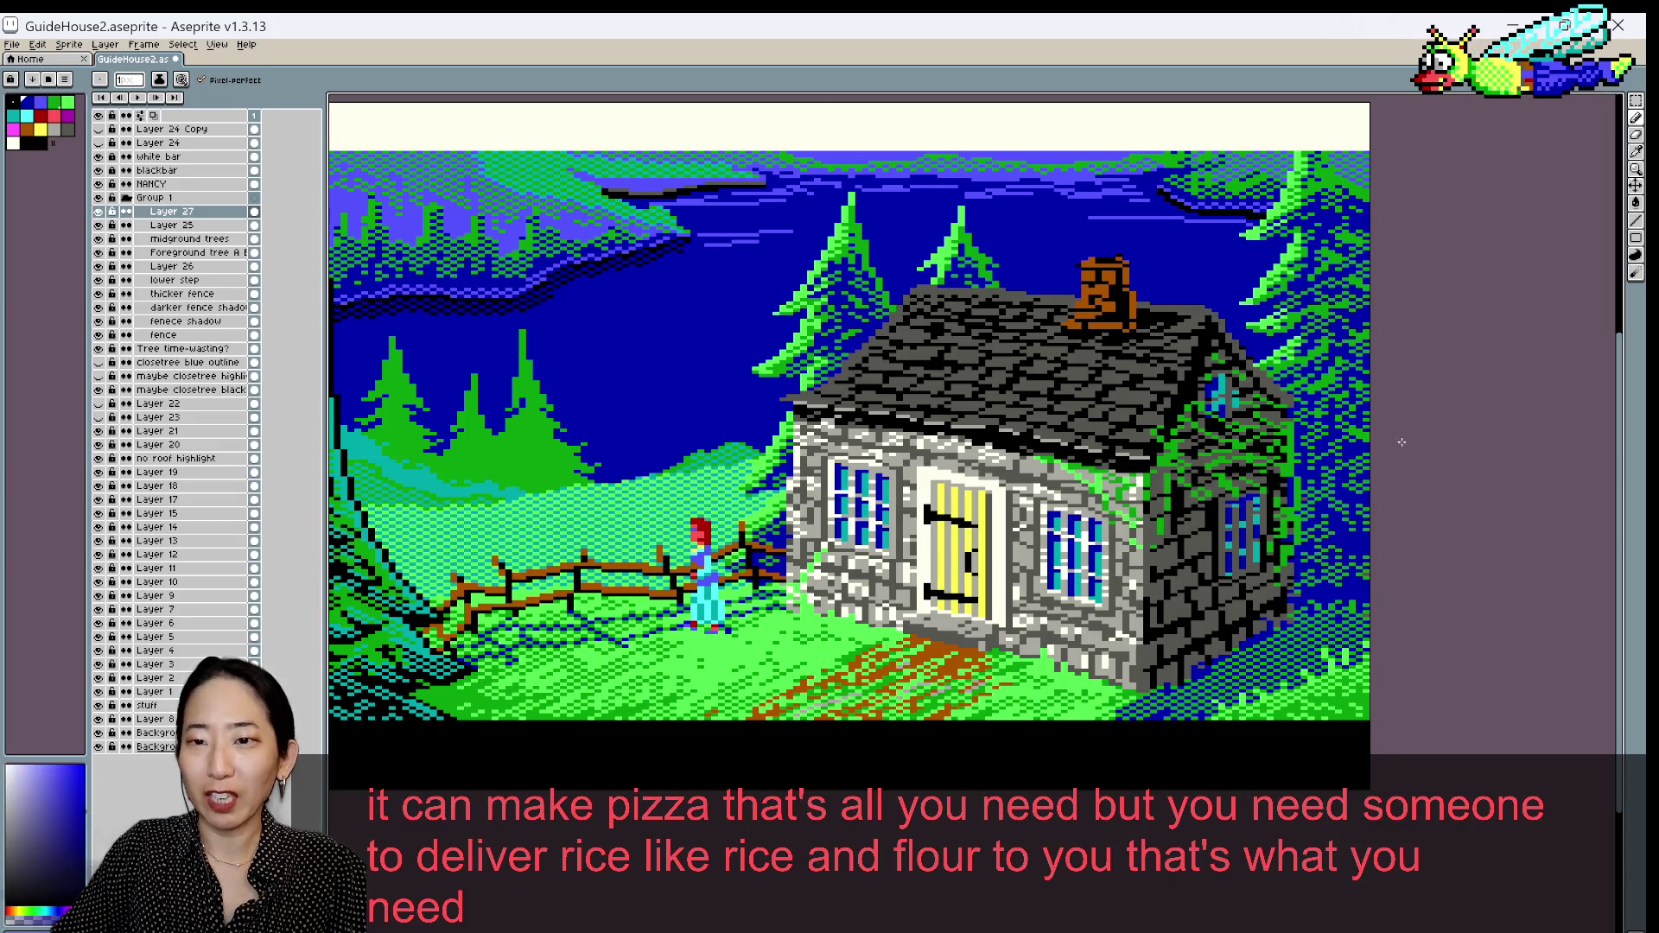
left_click(1358, 422, "alt")
key("ctrl+s")
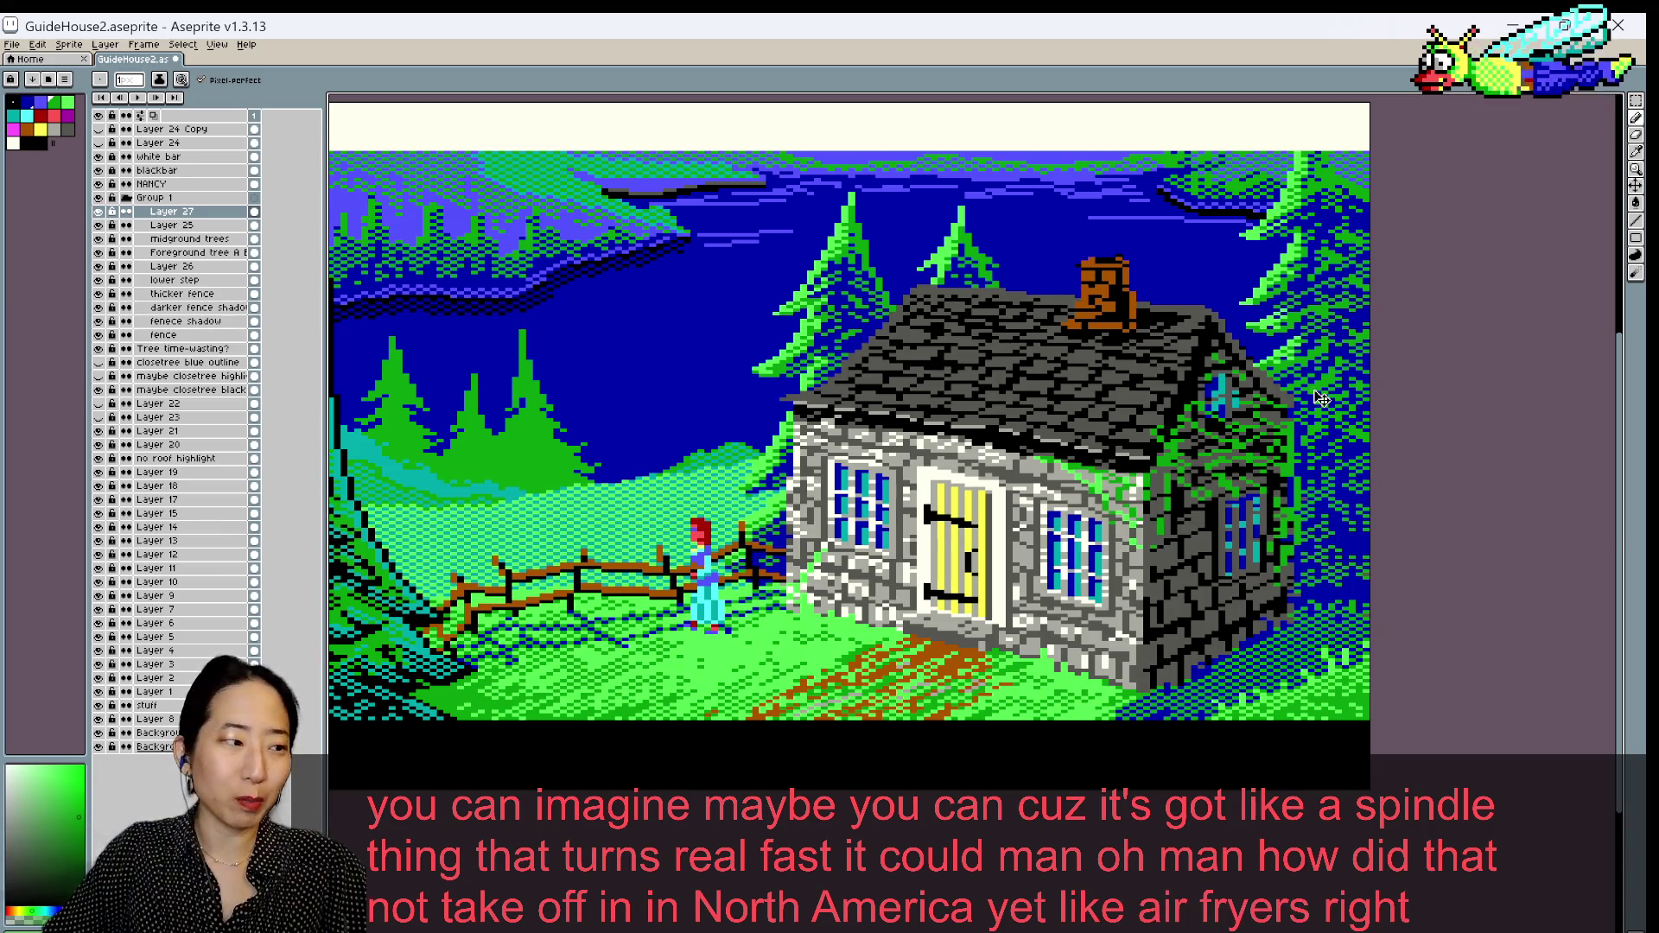
Zoom out to the whole scene and pick the pine-tree green as drawing colour.
scroll(1322, 395, "down", 1)
scroll(1338, 437, "up", 1)
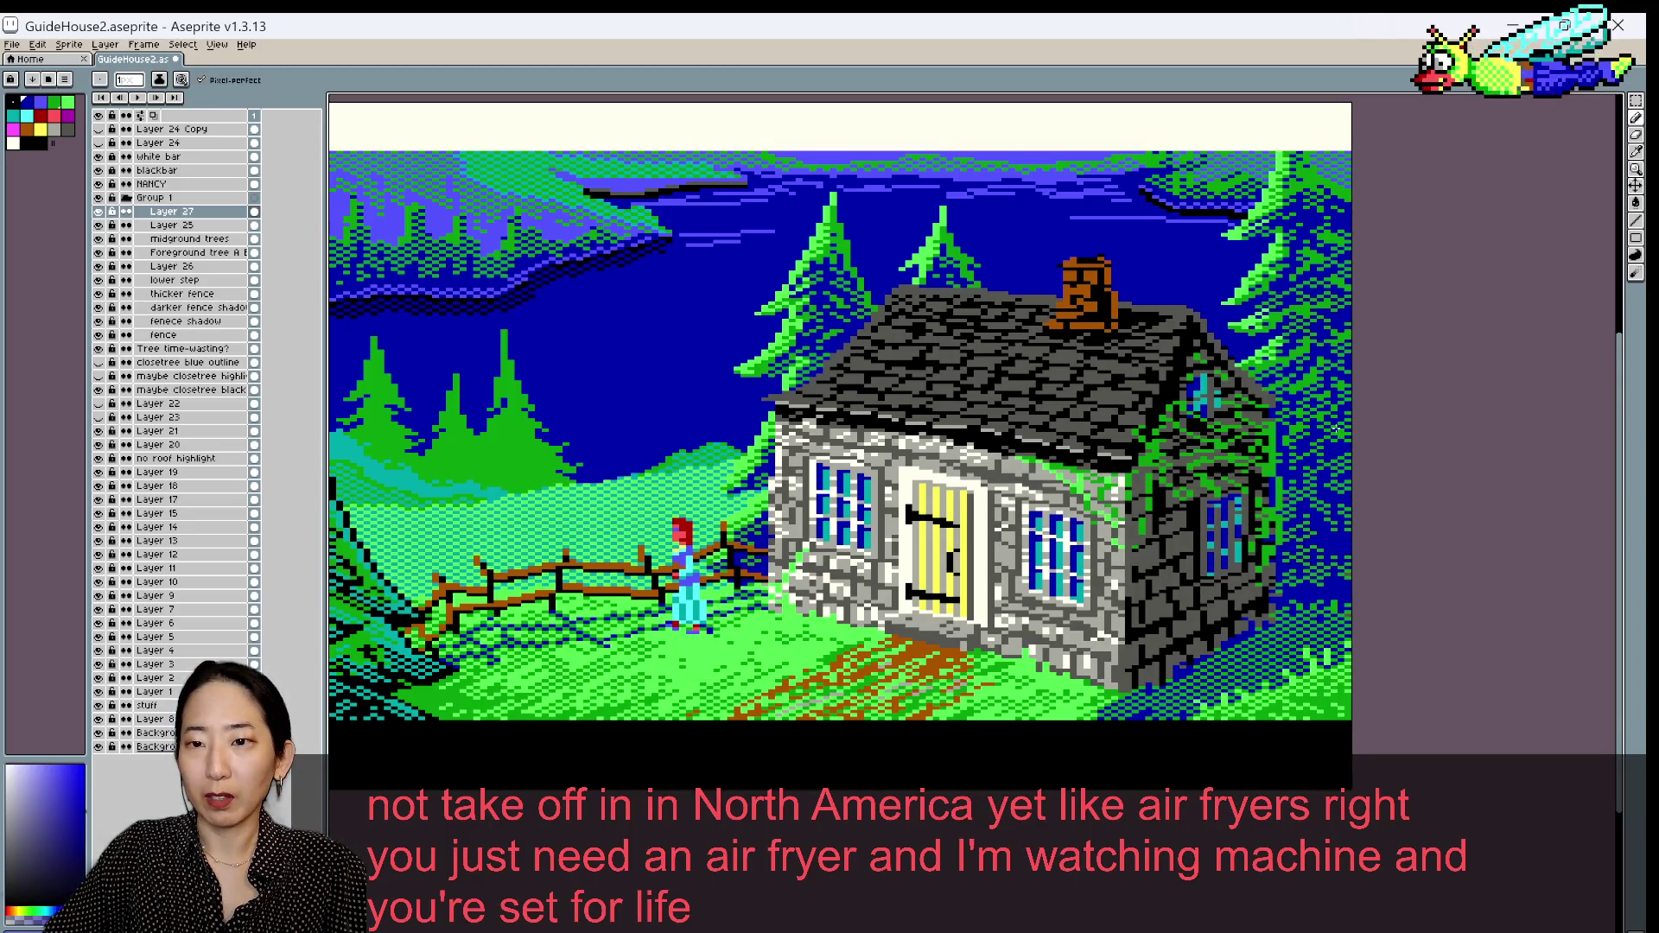
scroll(1379, 444, "up", 1)
scroll(1359, 375, "down", 1)
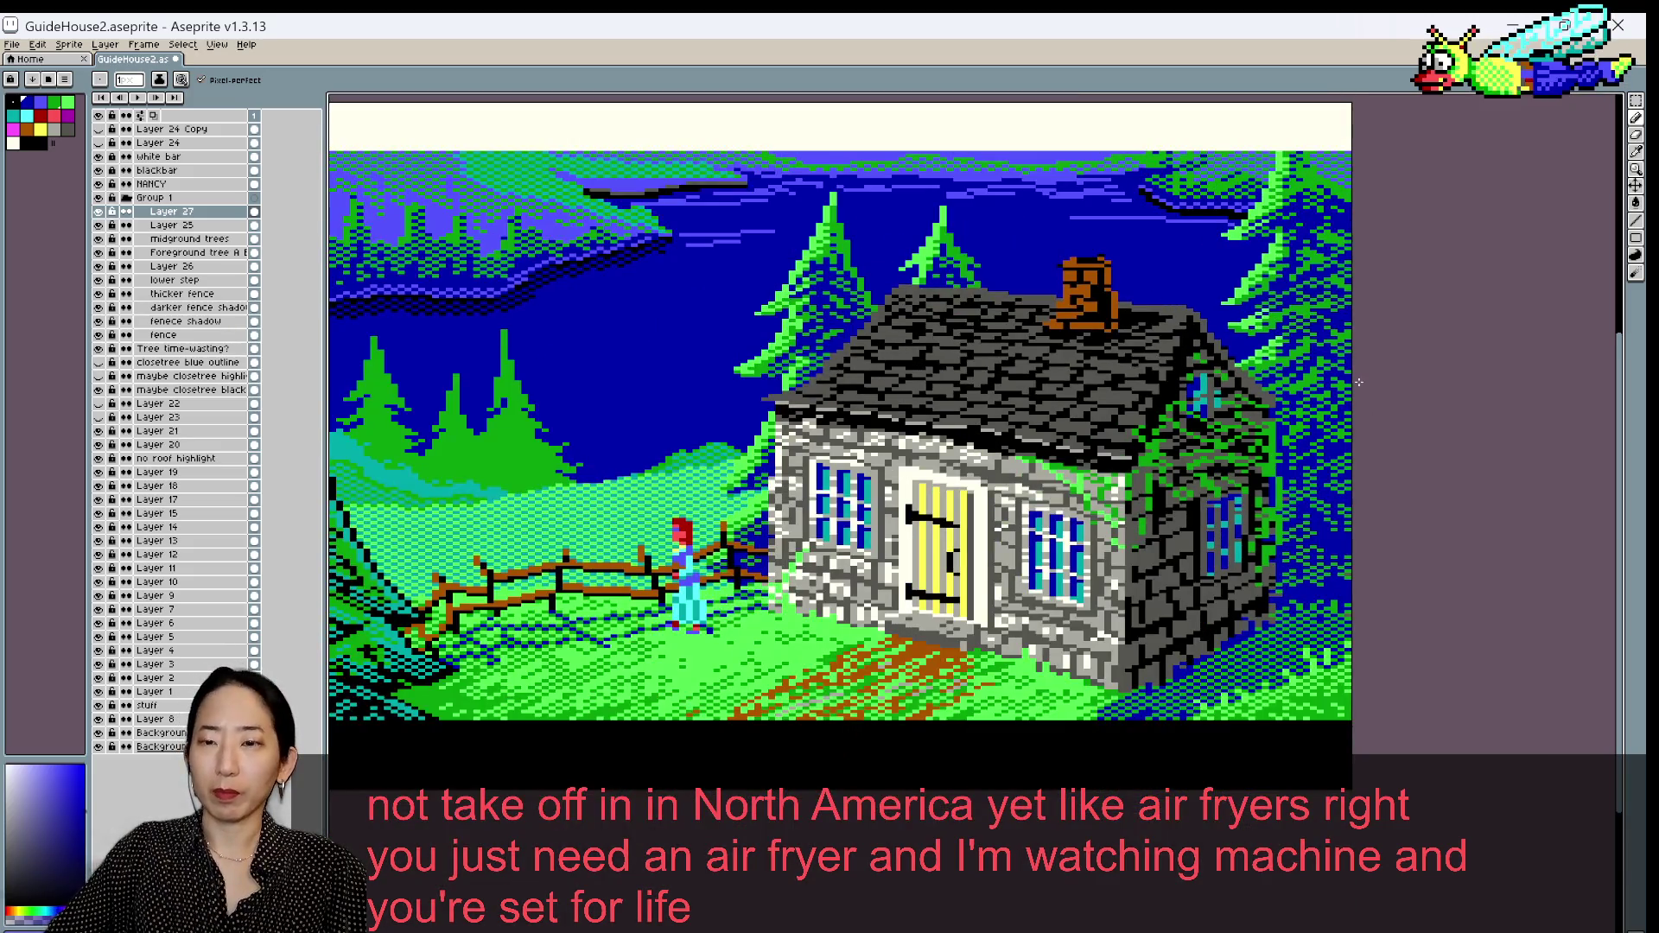
scroll(1358, 382, "down", 1)
left_click(1334, 335, "alt")
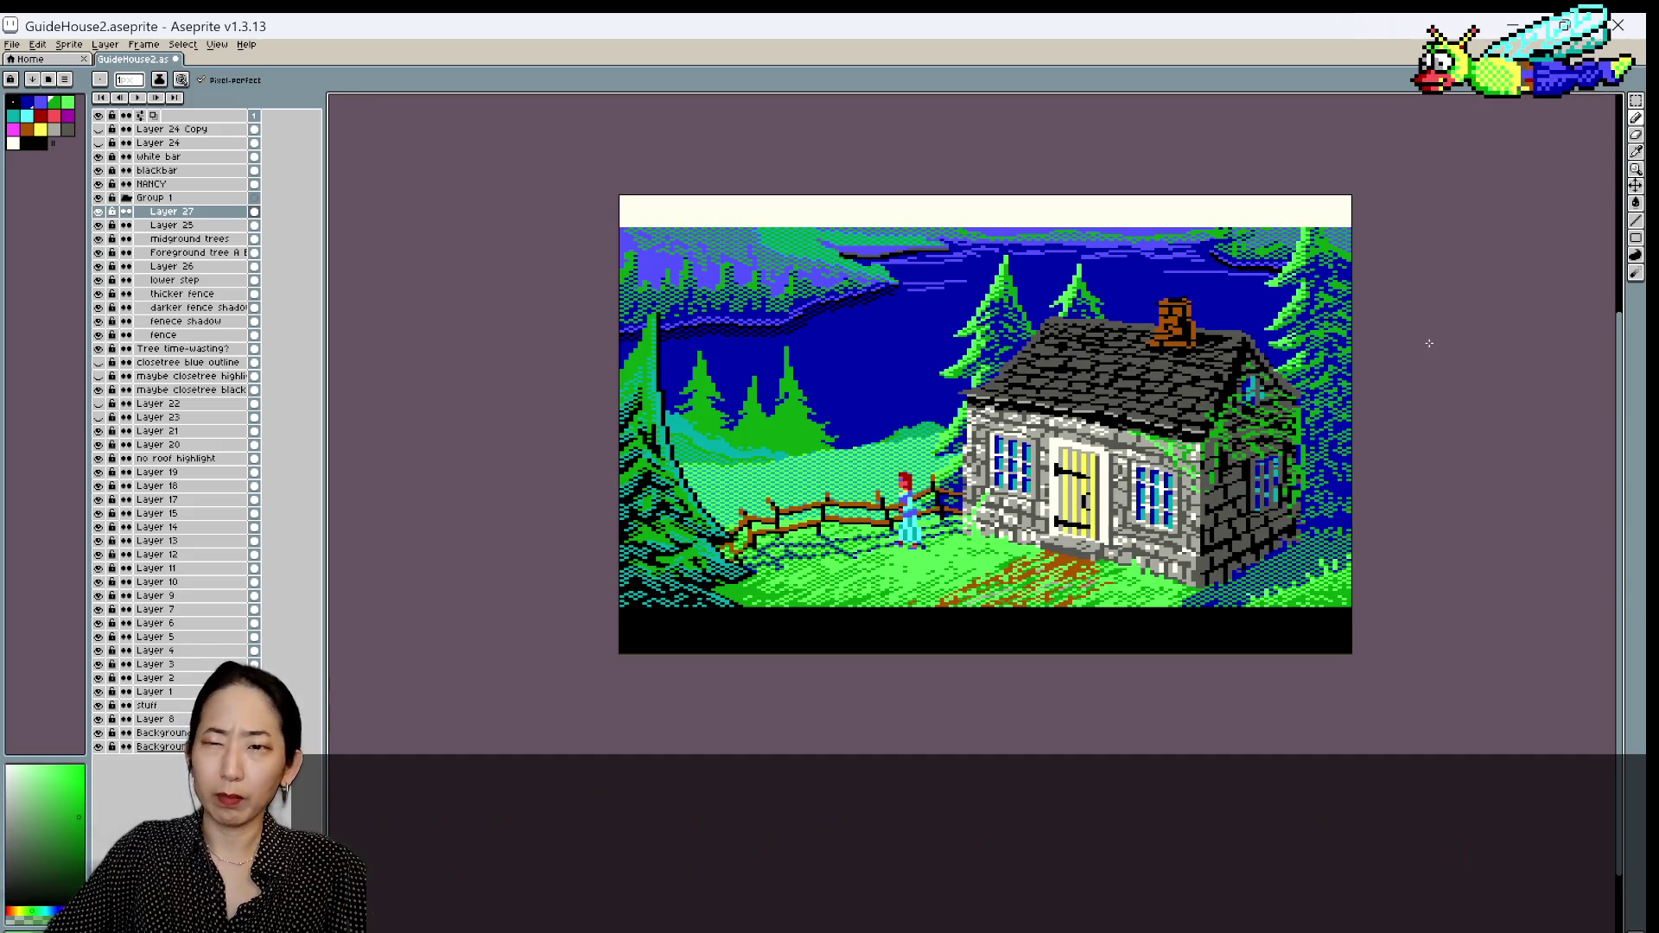
Save GuideHouse2.aseprite and bring OBS Studio to the front.
key("ctrl+s")
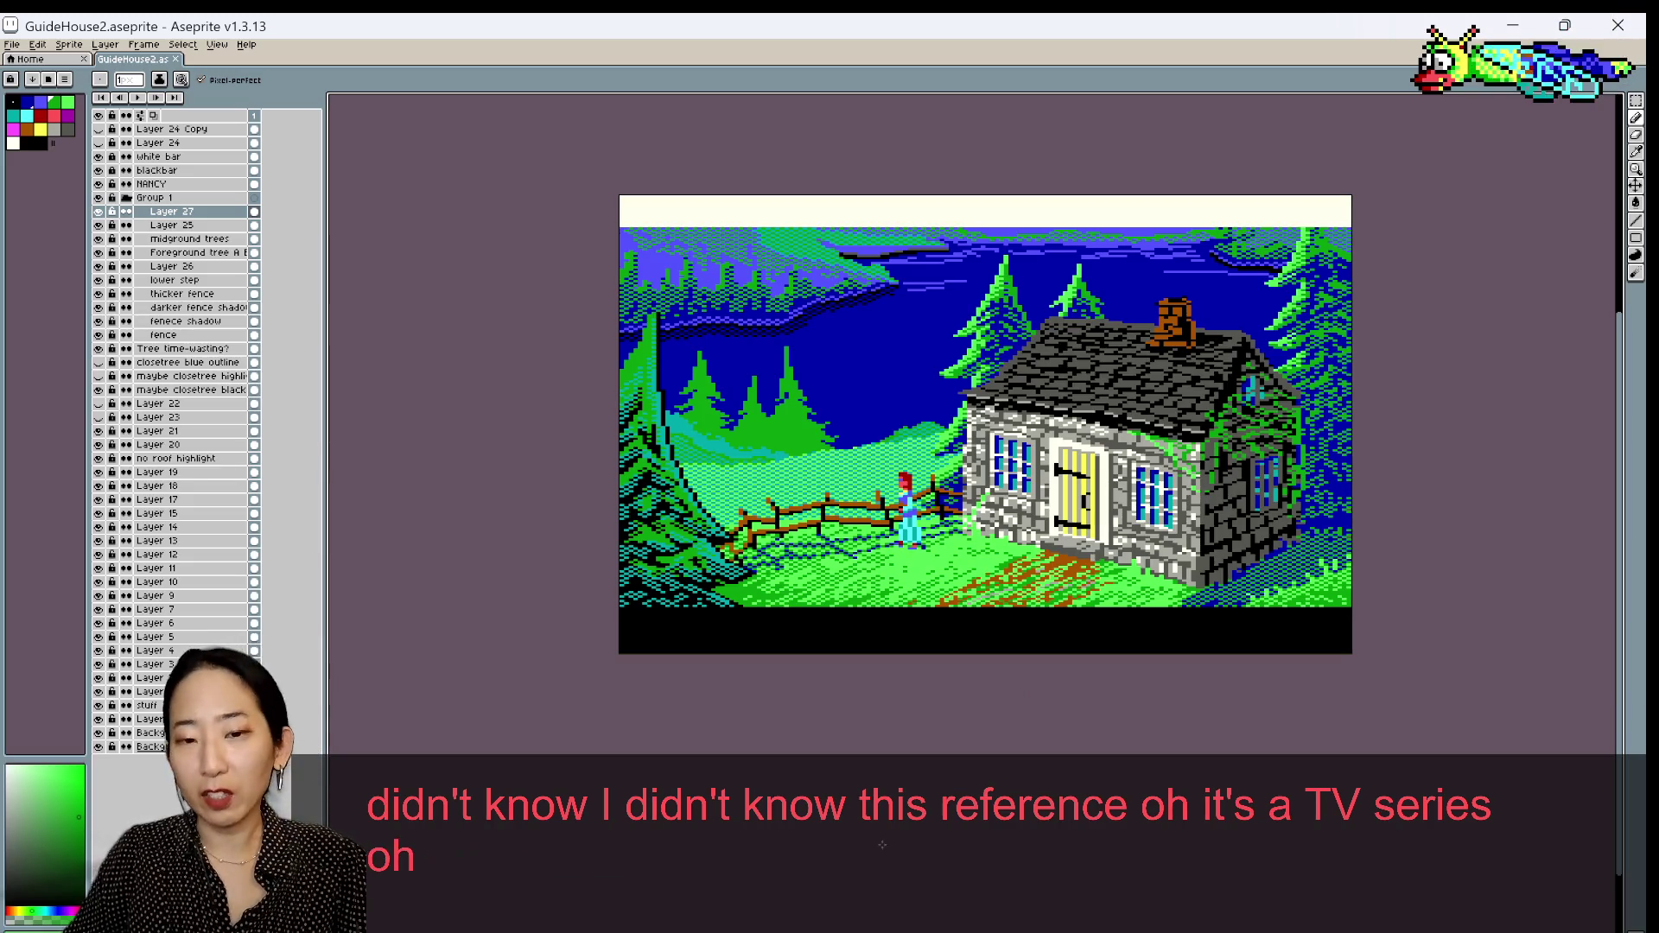
key("alt+Tab")
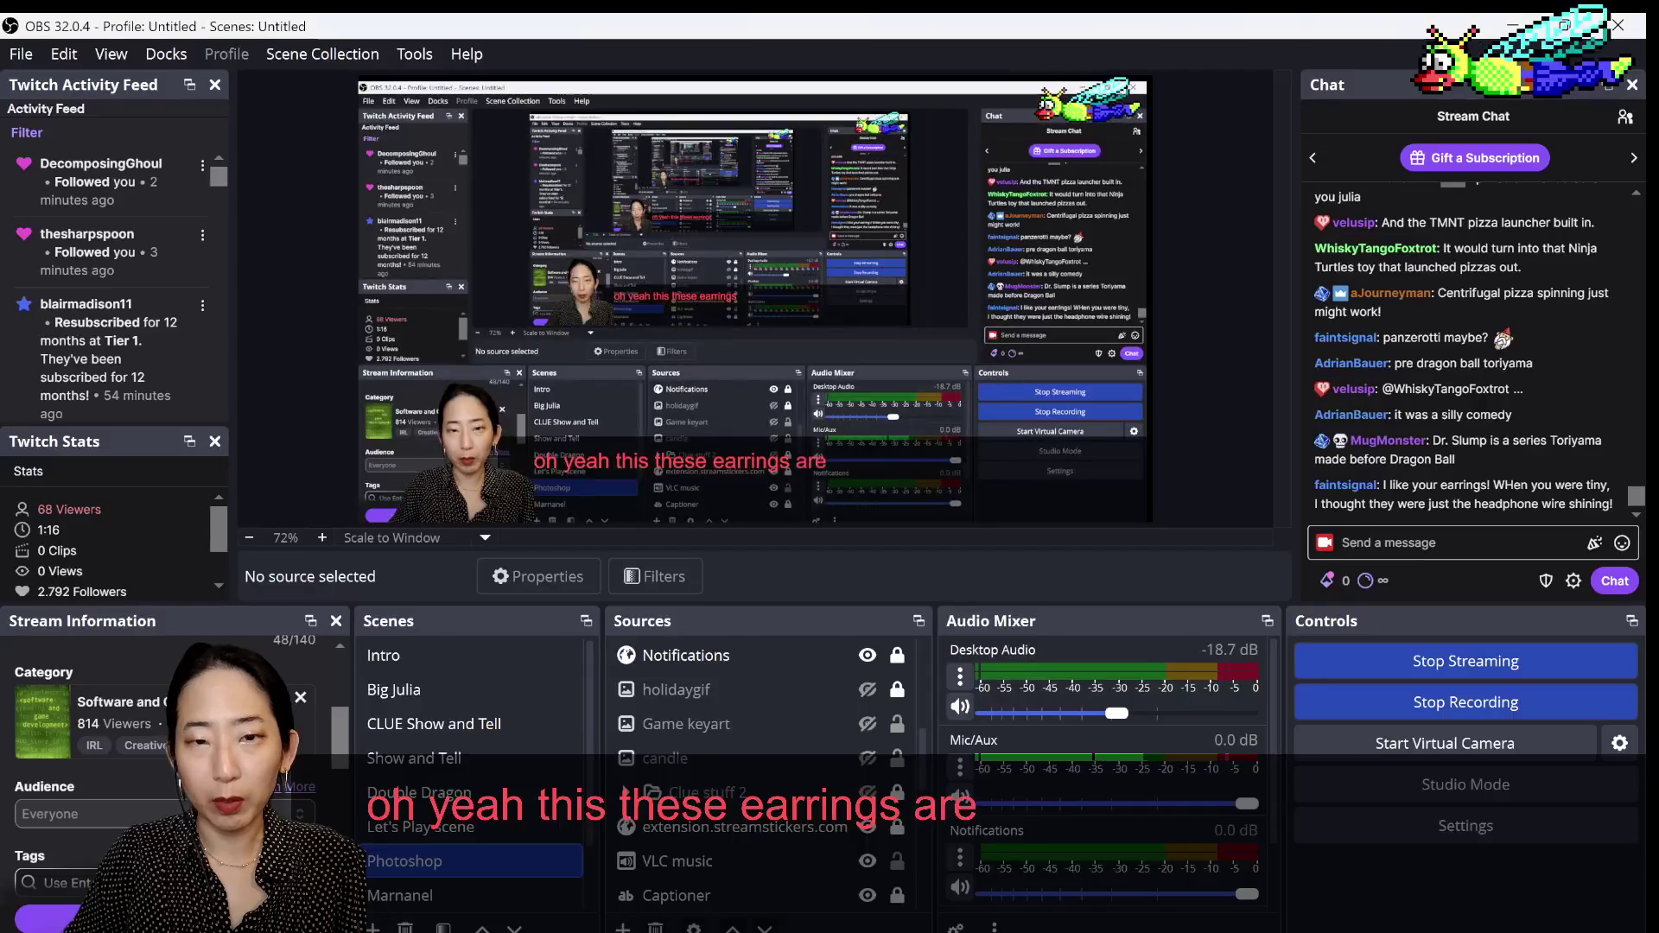
Select the Intro scene in OBS Studio's Scenes dock for the live stream.
left_click(483, 649)
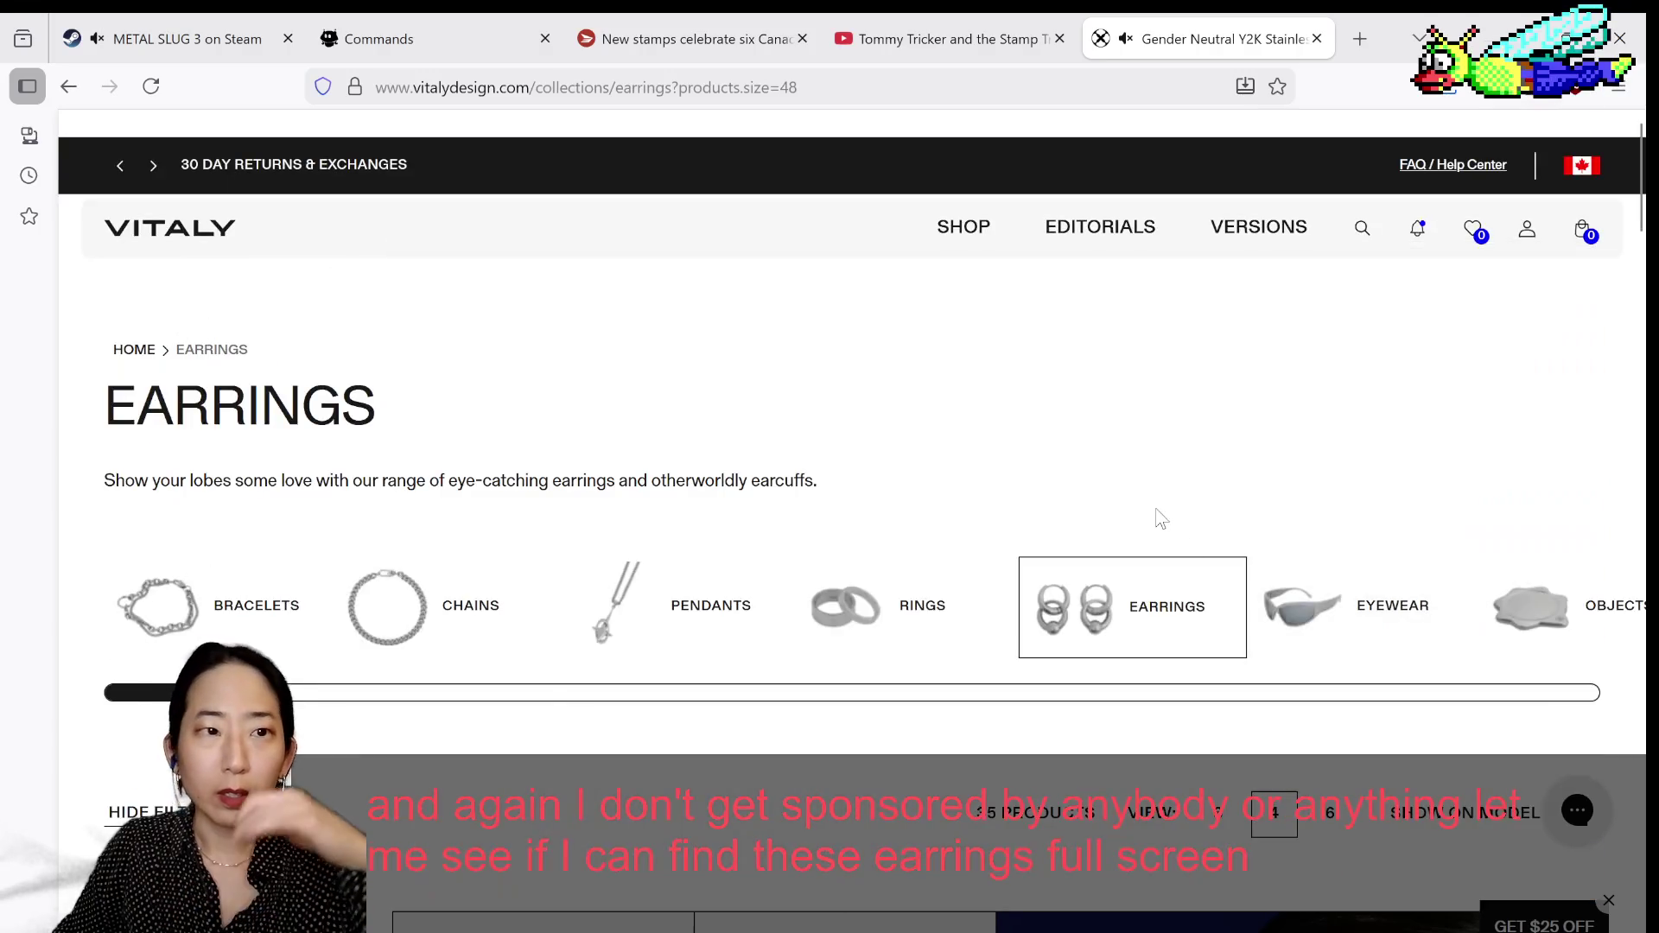
Scroll down the Earrings collection grid and open the FACTION earrings product page.
scroll(1156, 518, "down", 4)
scroll(1156, 518, "down", 5)
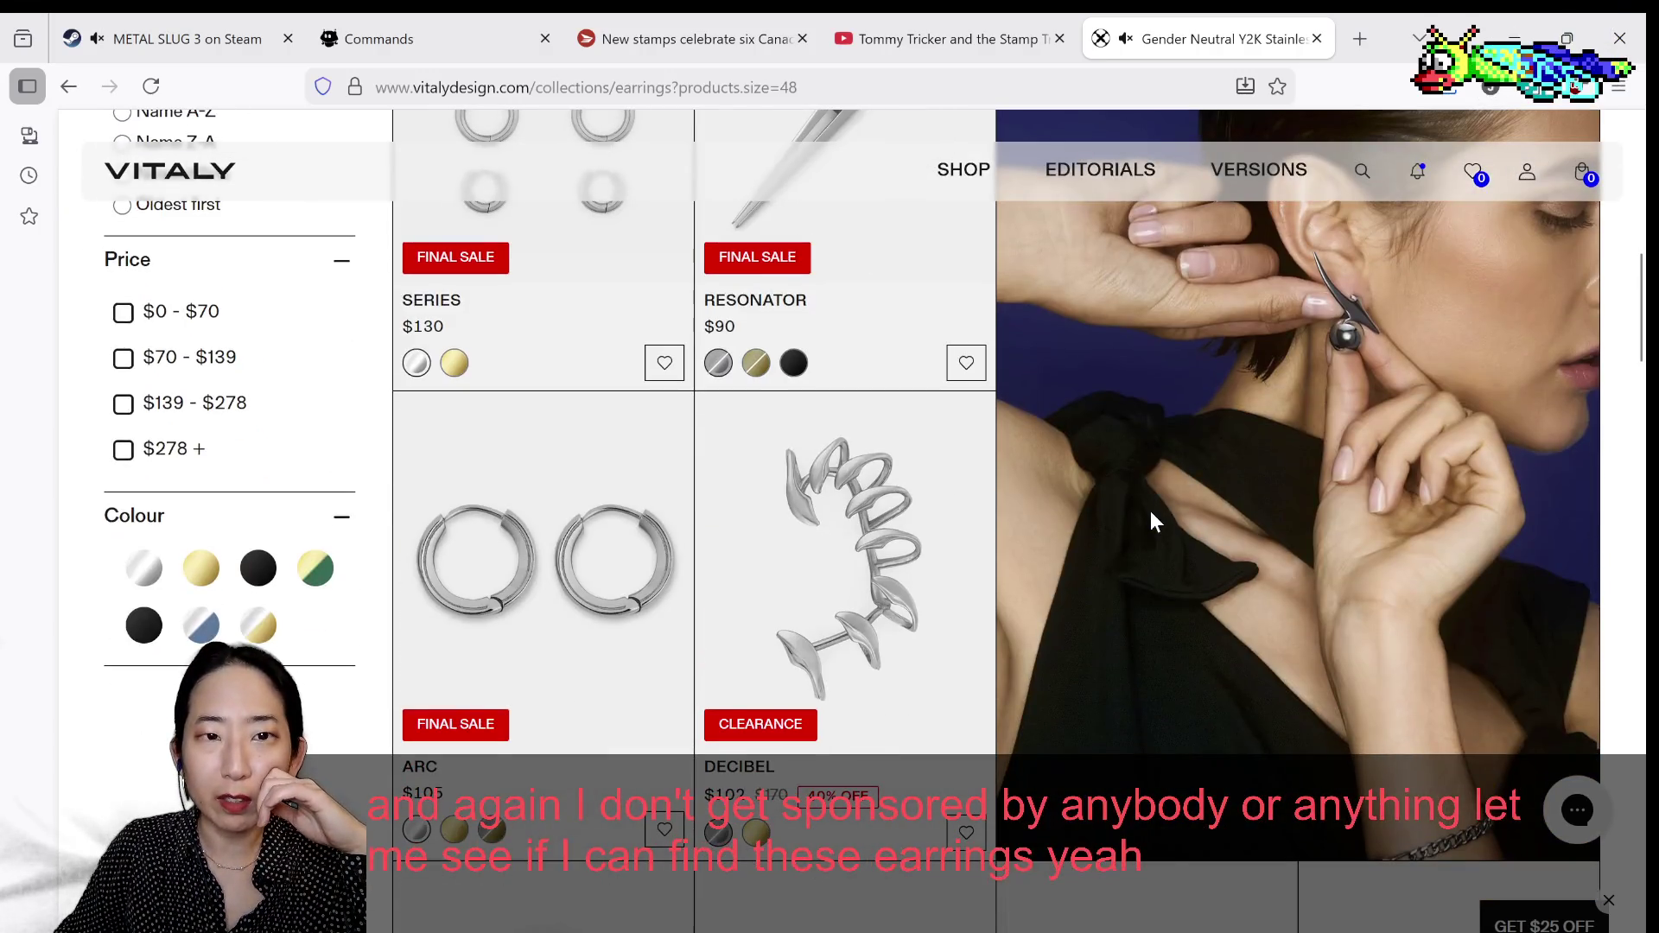
scroll(1153, 518, "down", 5)
scroll(1153, 519, "down", 3)
scroll(1154, 518, "down", 4)
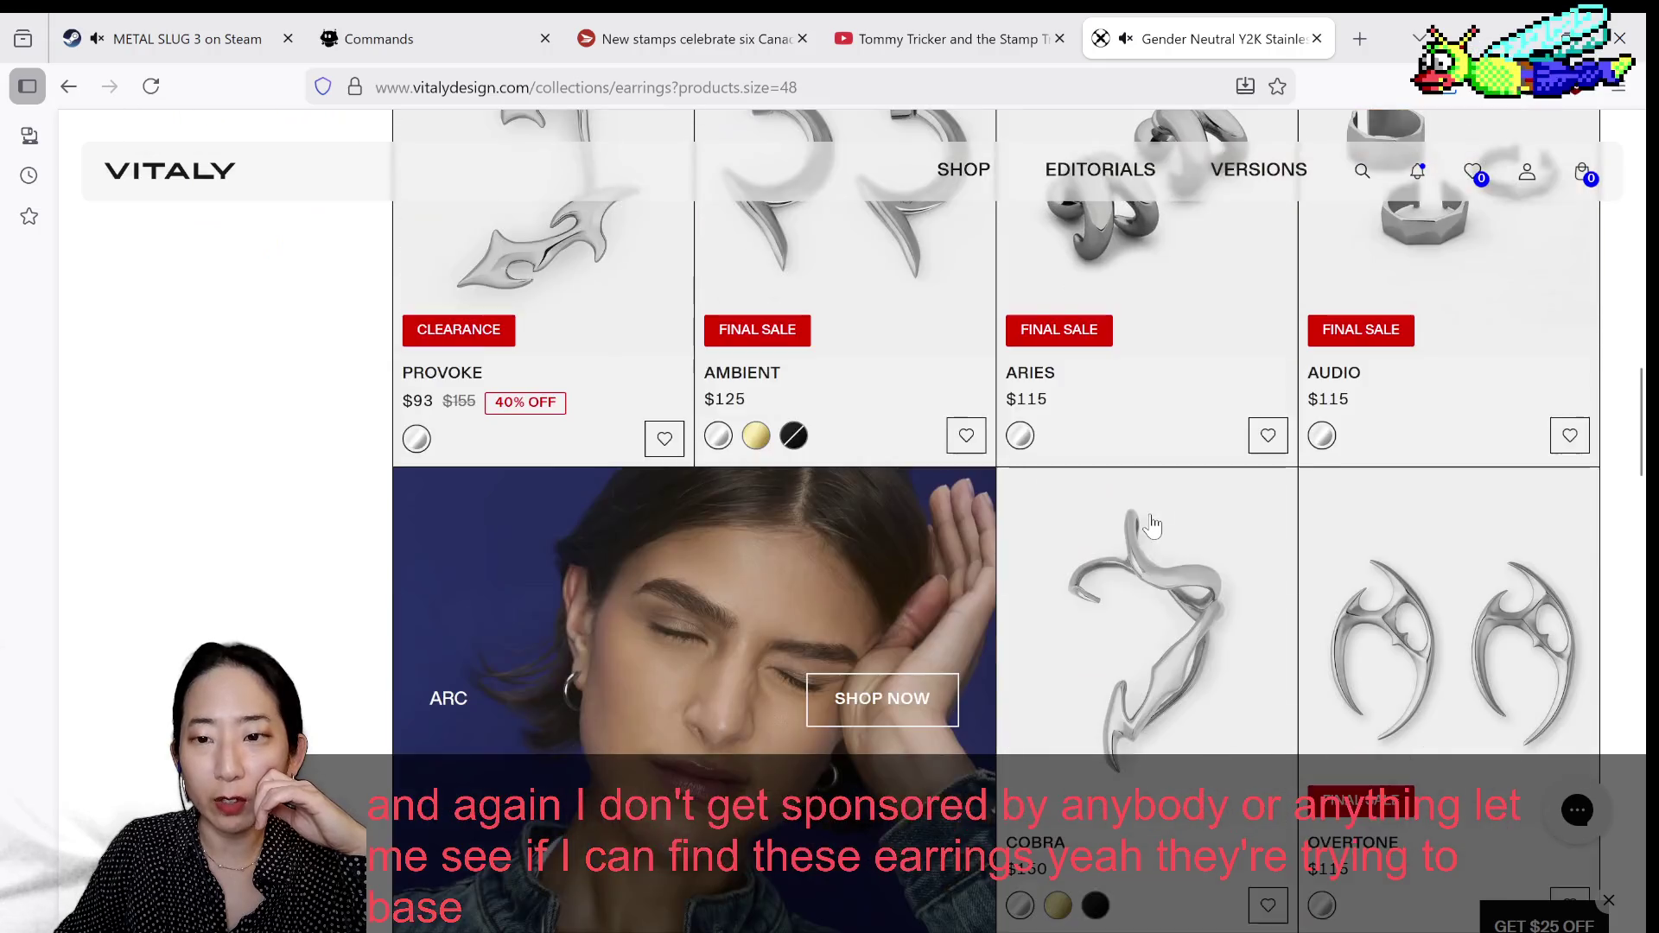
scroll(1151, 526, "down", 3)
scroll(1152, 525, "down", 4)
scroll(1152, 525, "down", 3)
scroll(1152, 526, "down", 4)
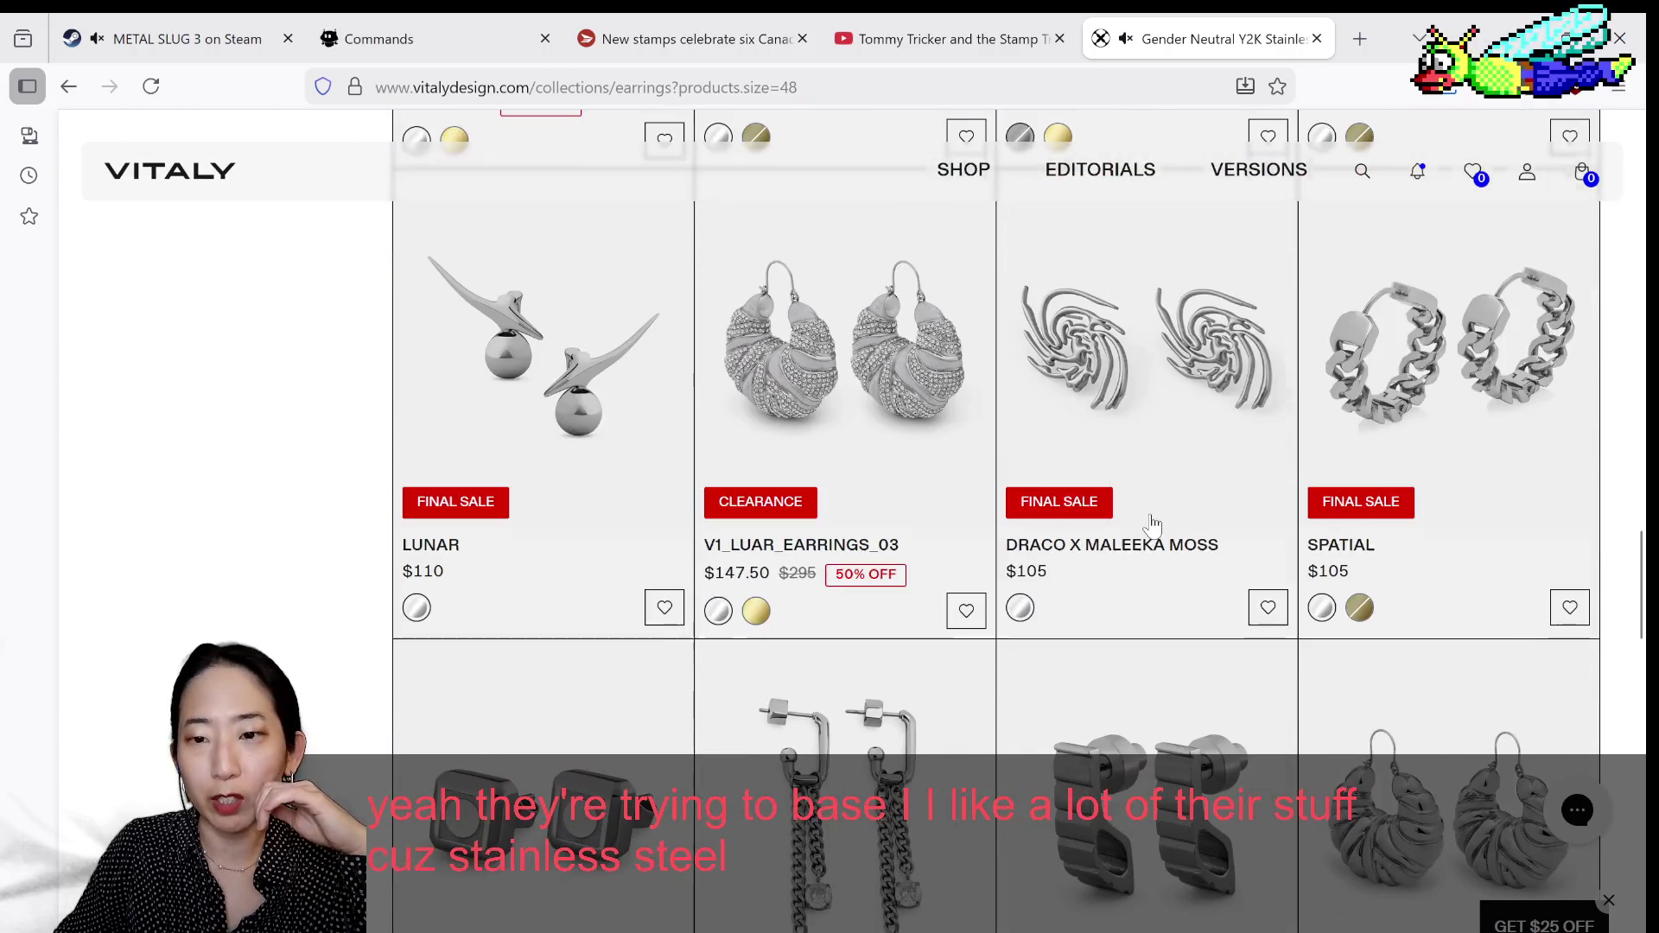
scroll(1152, 524, "down", 4)
scroll(1152, 523, "down", 5)
scroll(1152, 525, "down", 5)
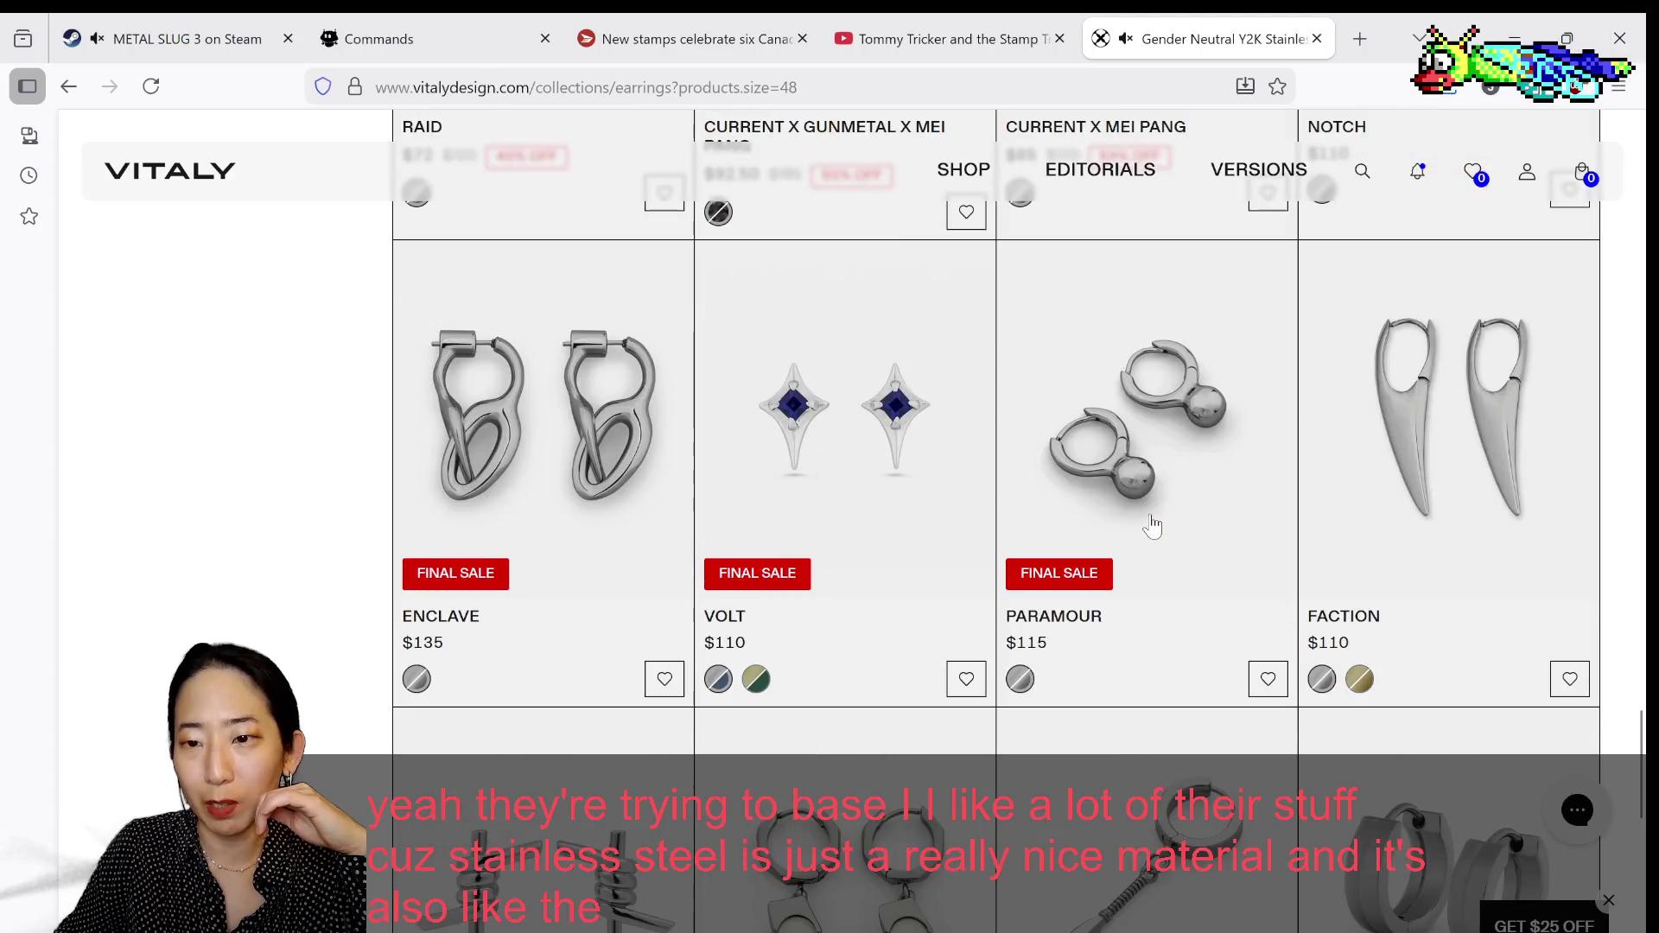
left_click(1402, 533)
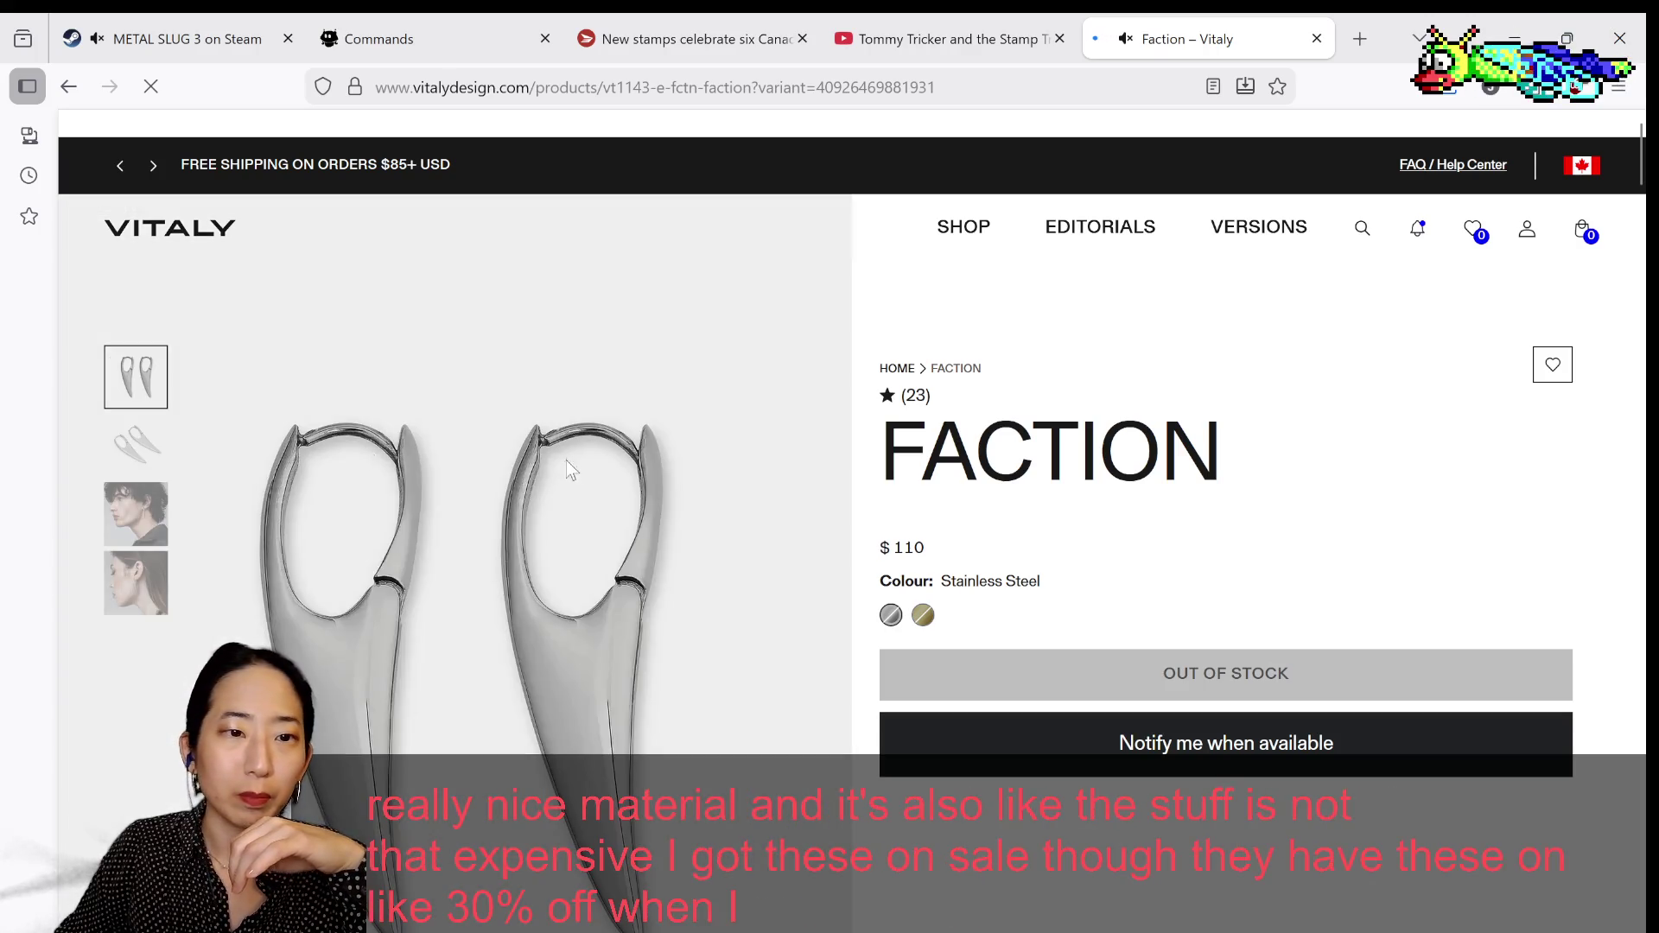
Browse the FACTION gallery photos, ending on the male model wearing the earring.
scroll(826, 546, "down", 1)
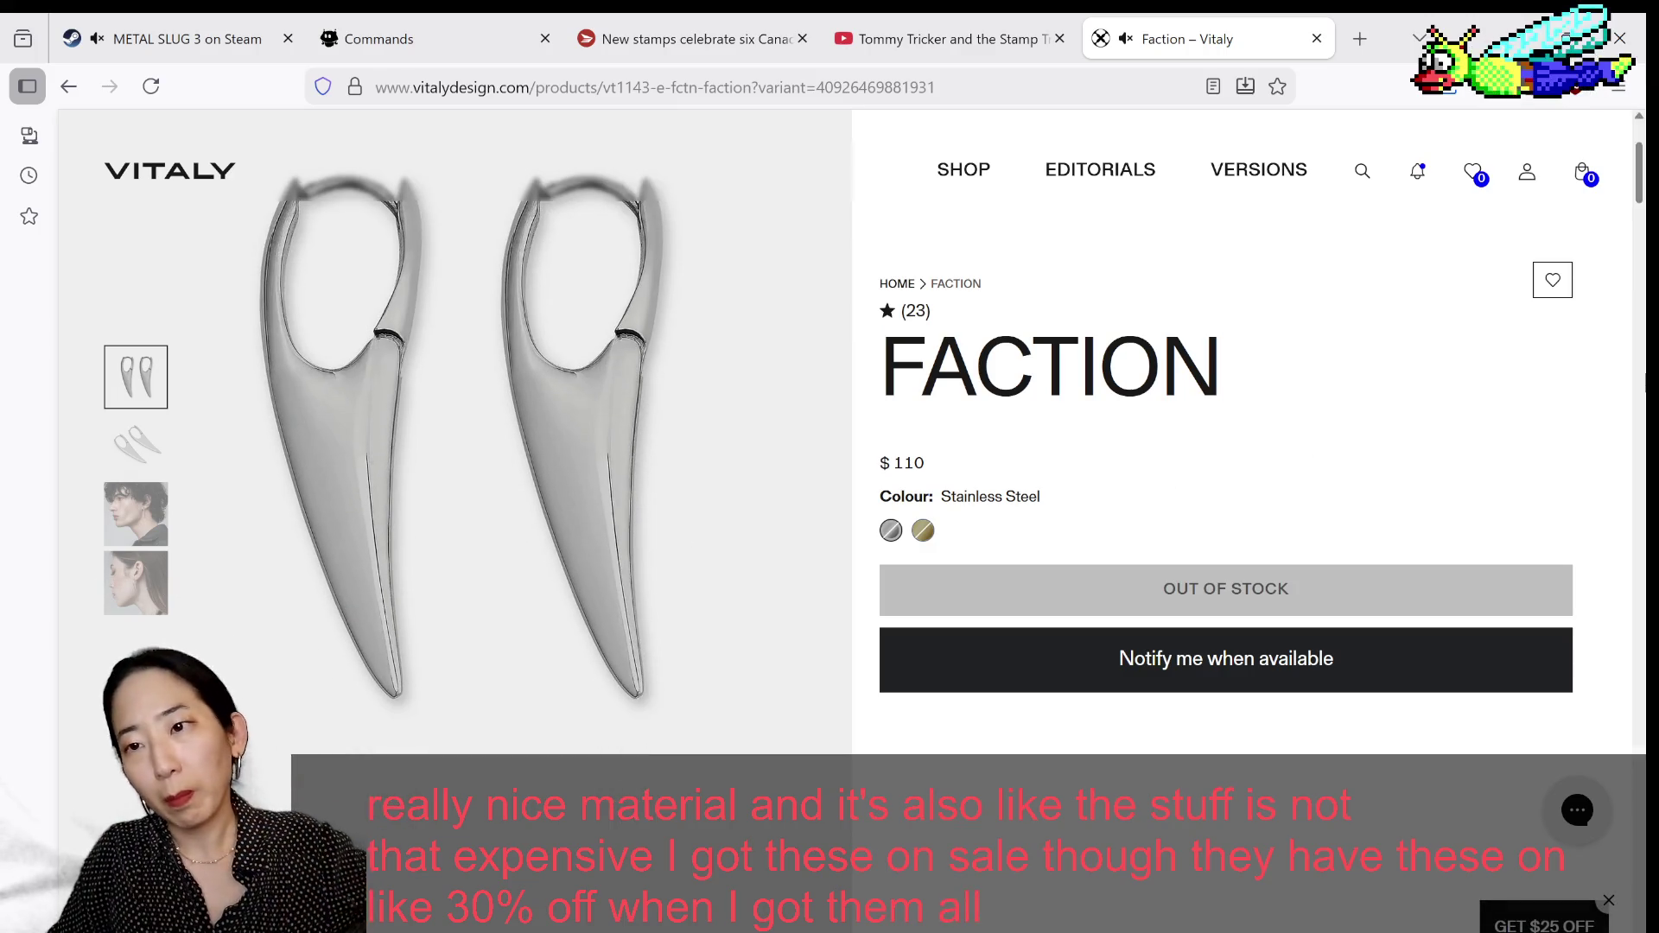
left_click_drag(1639, 197, 1640, 199)
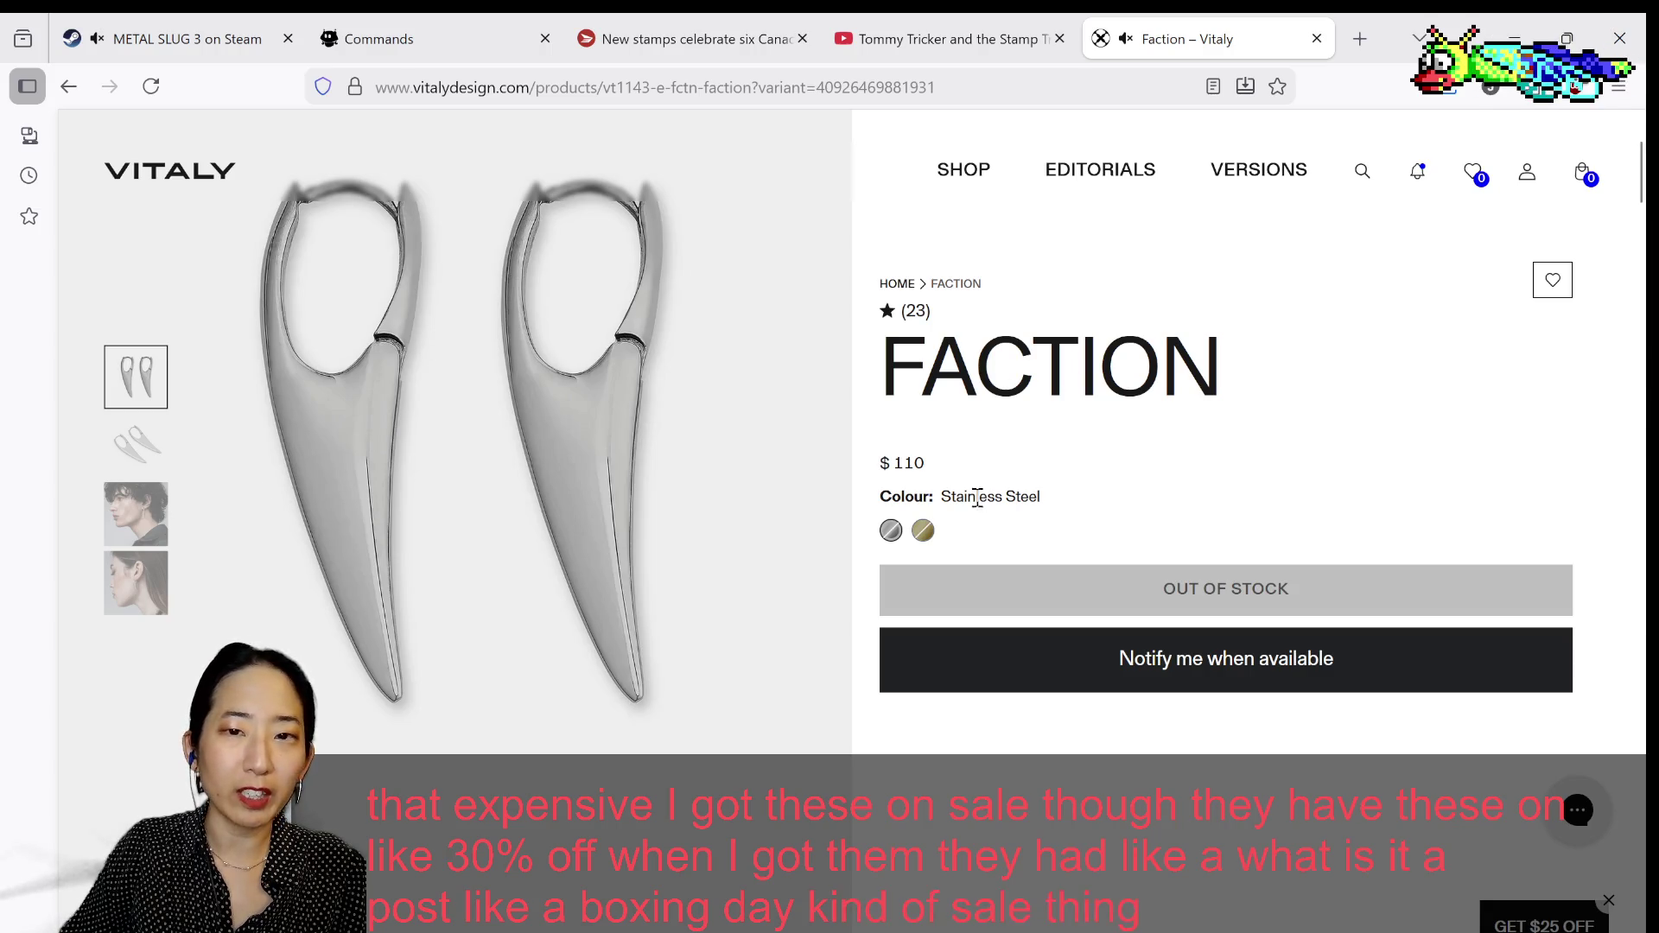
left_click_drag(844, 470, 862, 474)
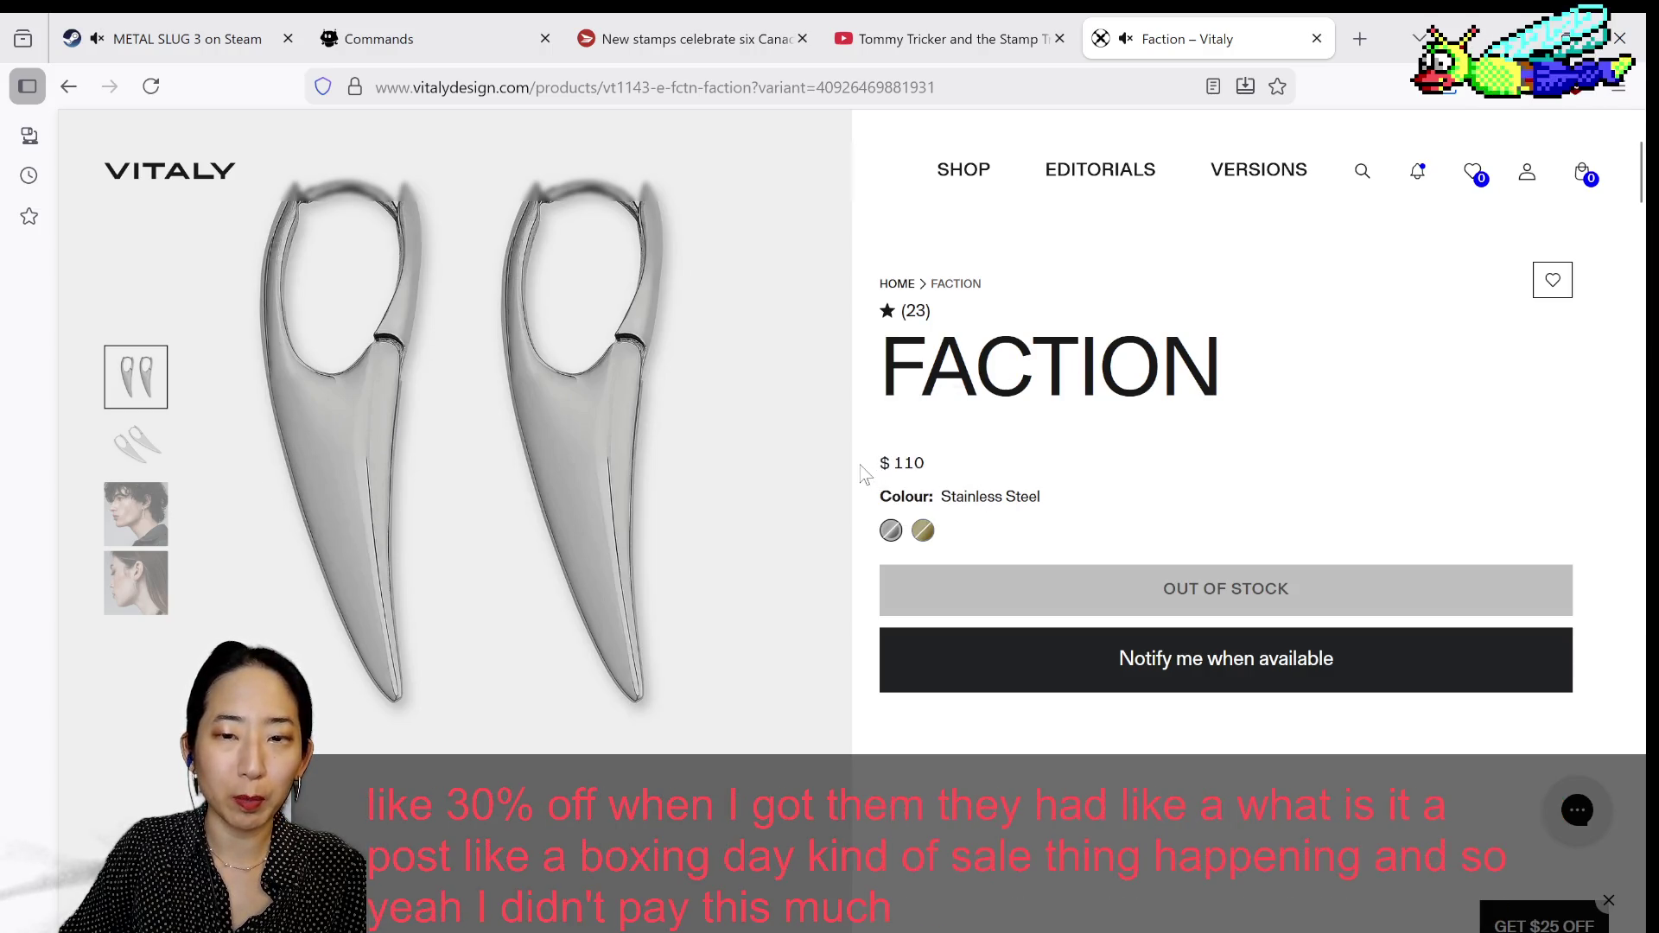
left_click(137, 510)
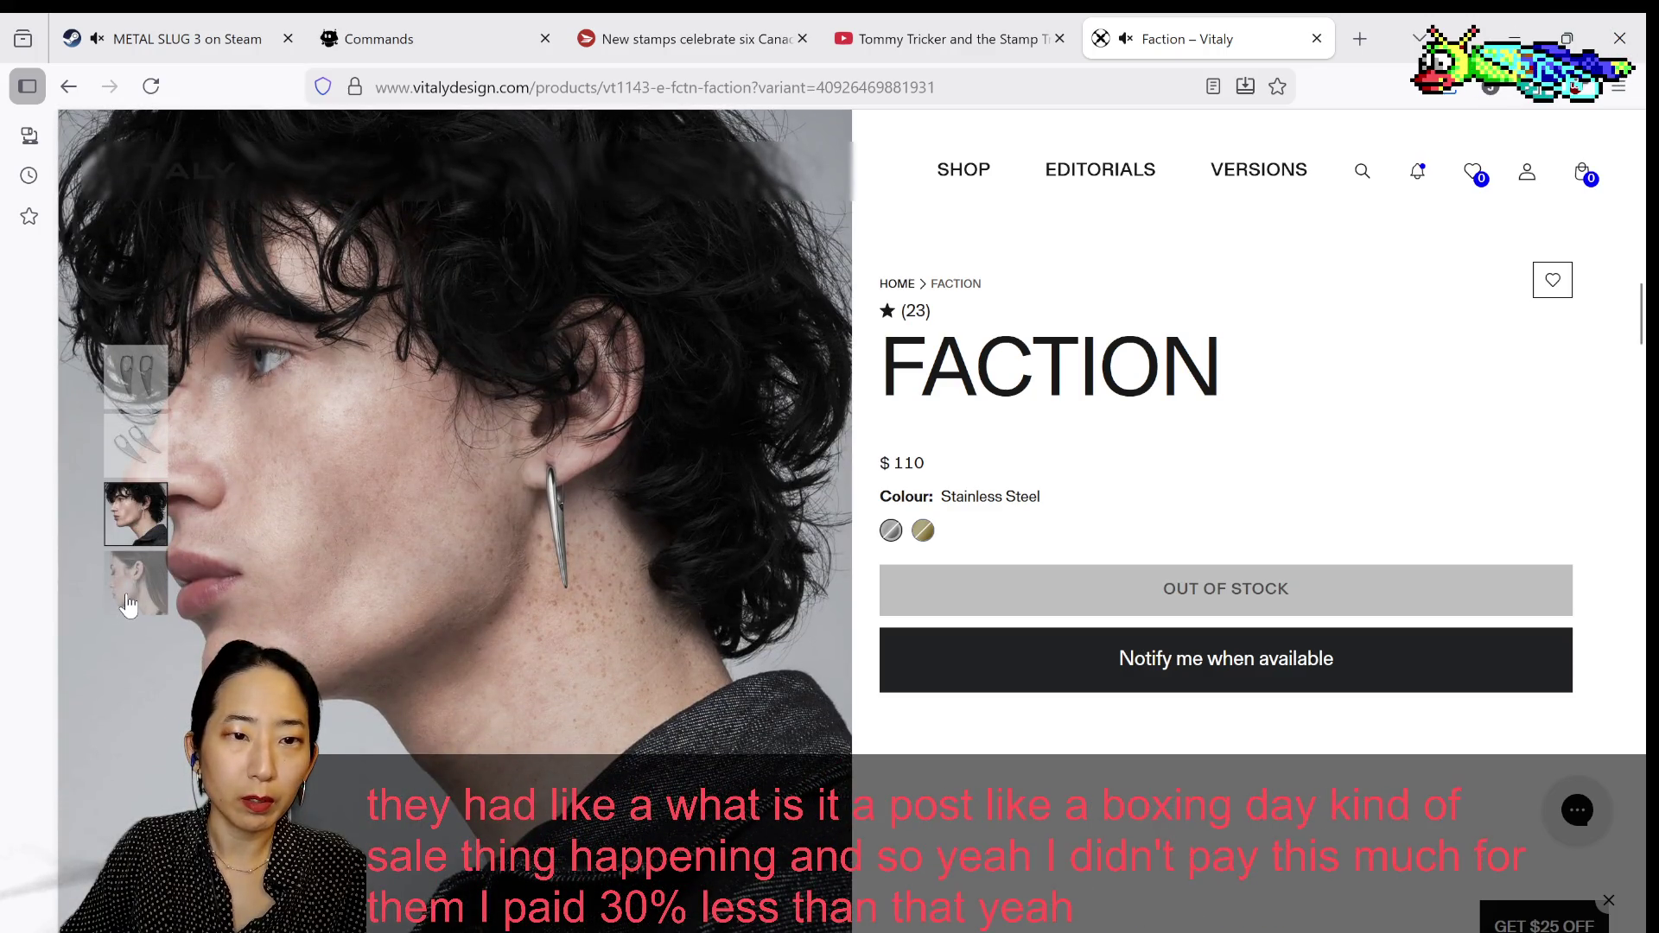
left_click(129, 605)
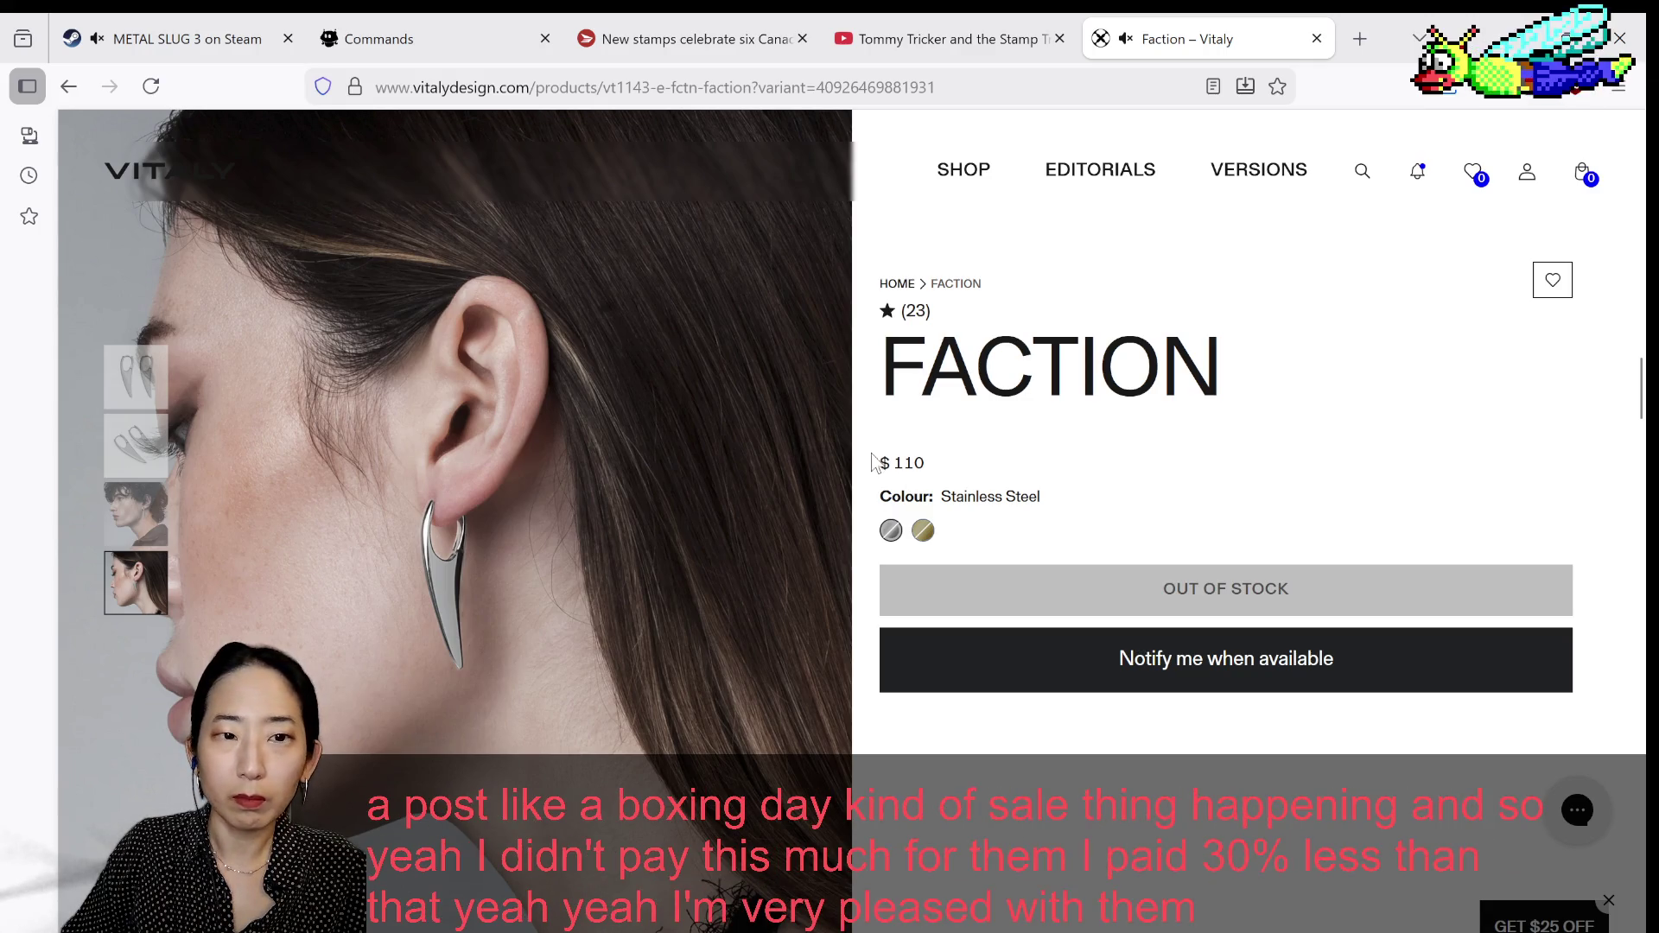
left_click(123, 500)
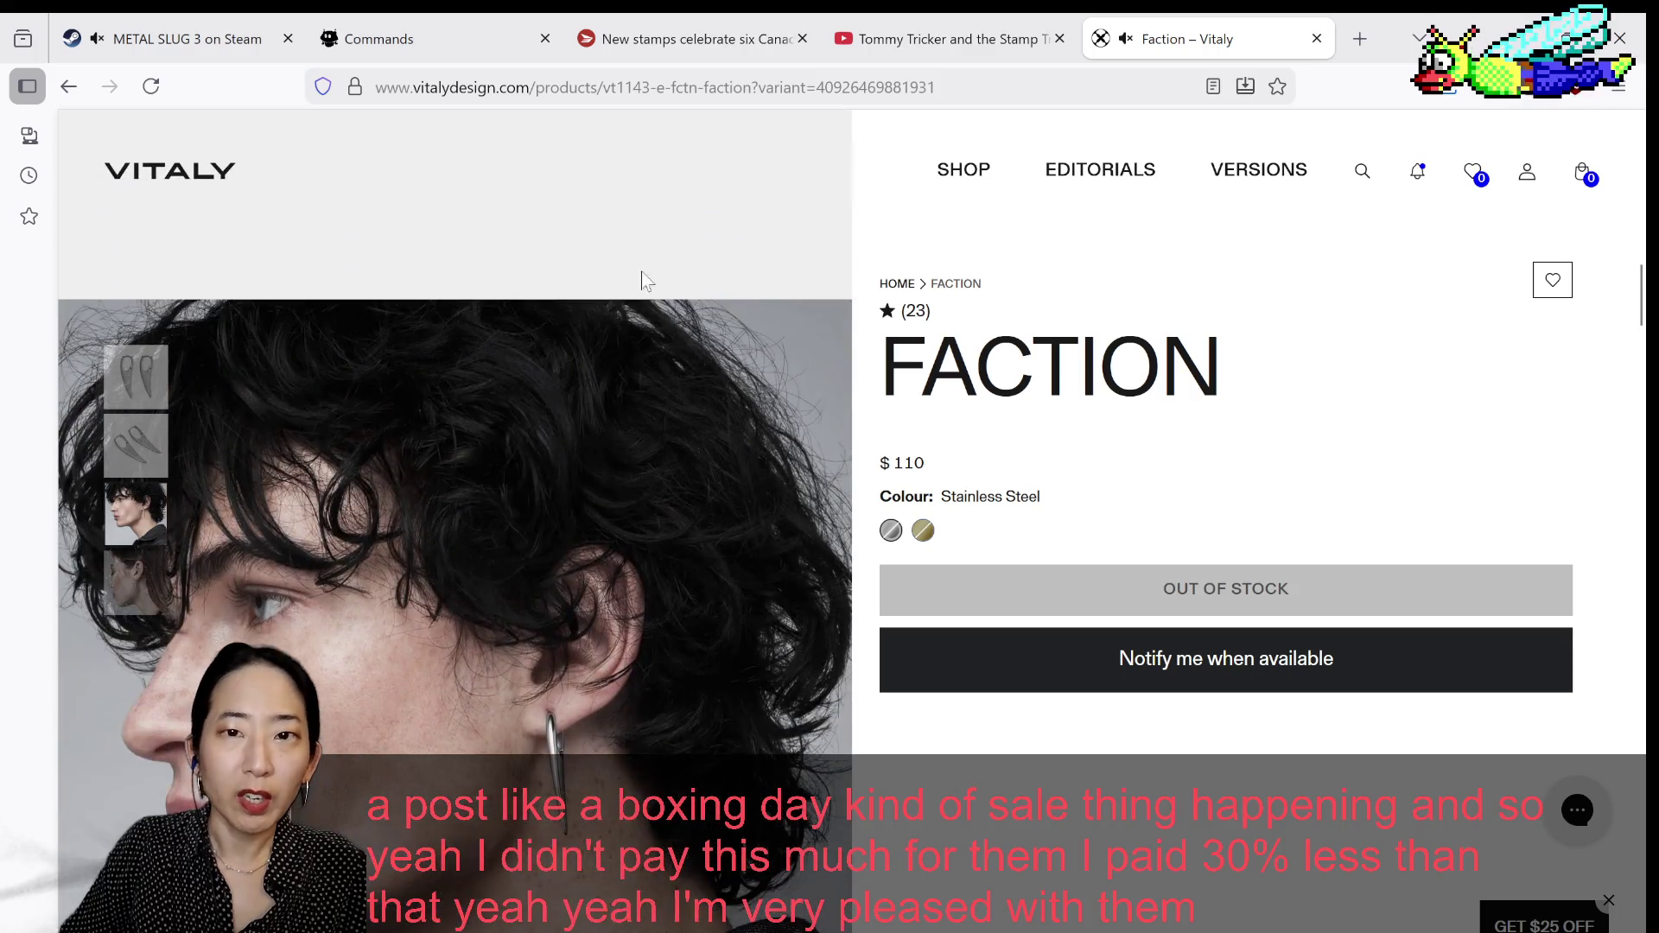
Go back to the New Arrivals collection page.
mouse_move(942, 169)
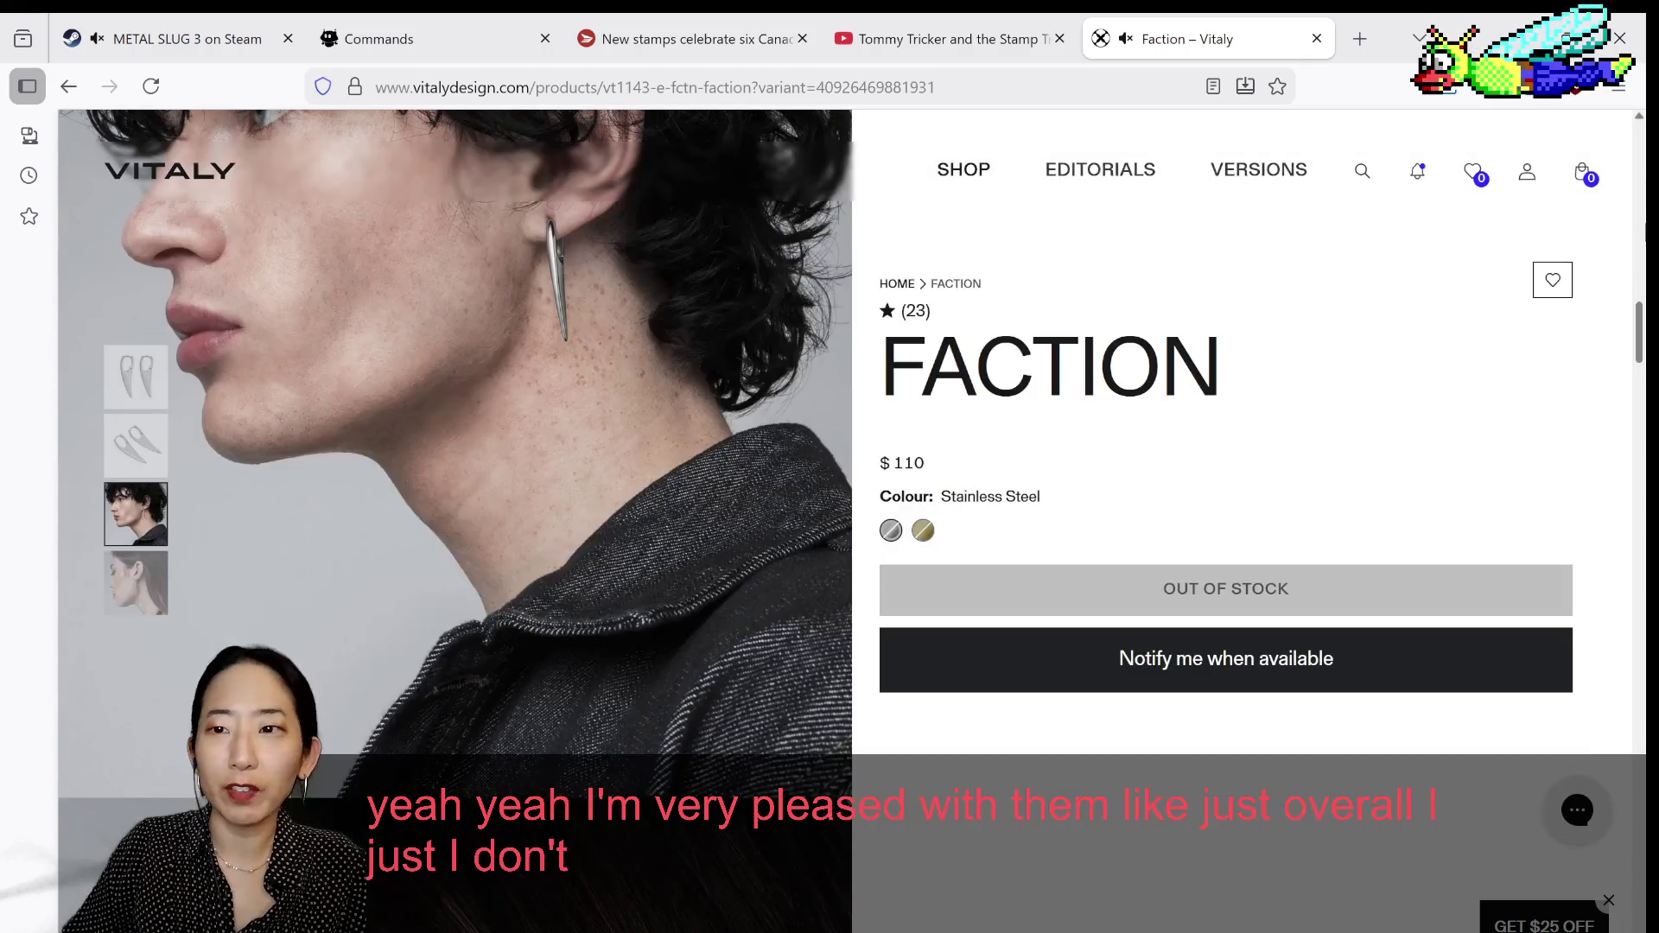
key("alt+Left")
scroll(1029, 407, "down", 2)
Browse New Arrivals and switch to the Earrings collection.
scroll(1028, 406, "down", 2)
scroll(1029, 406, "down", 1)
scroll(1029, 406, "down", 3)
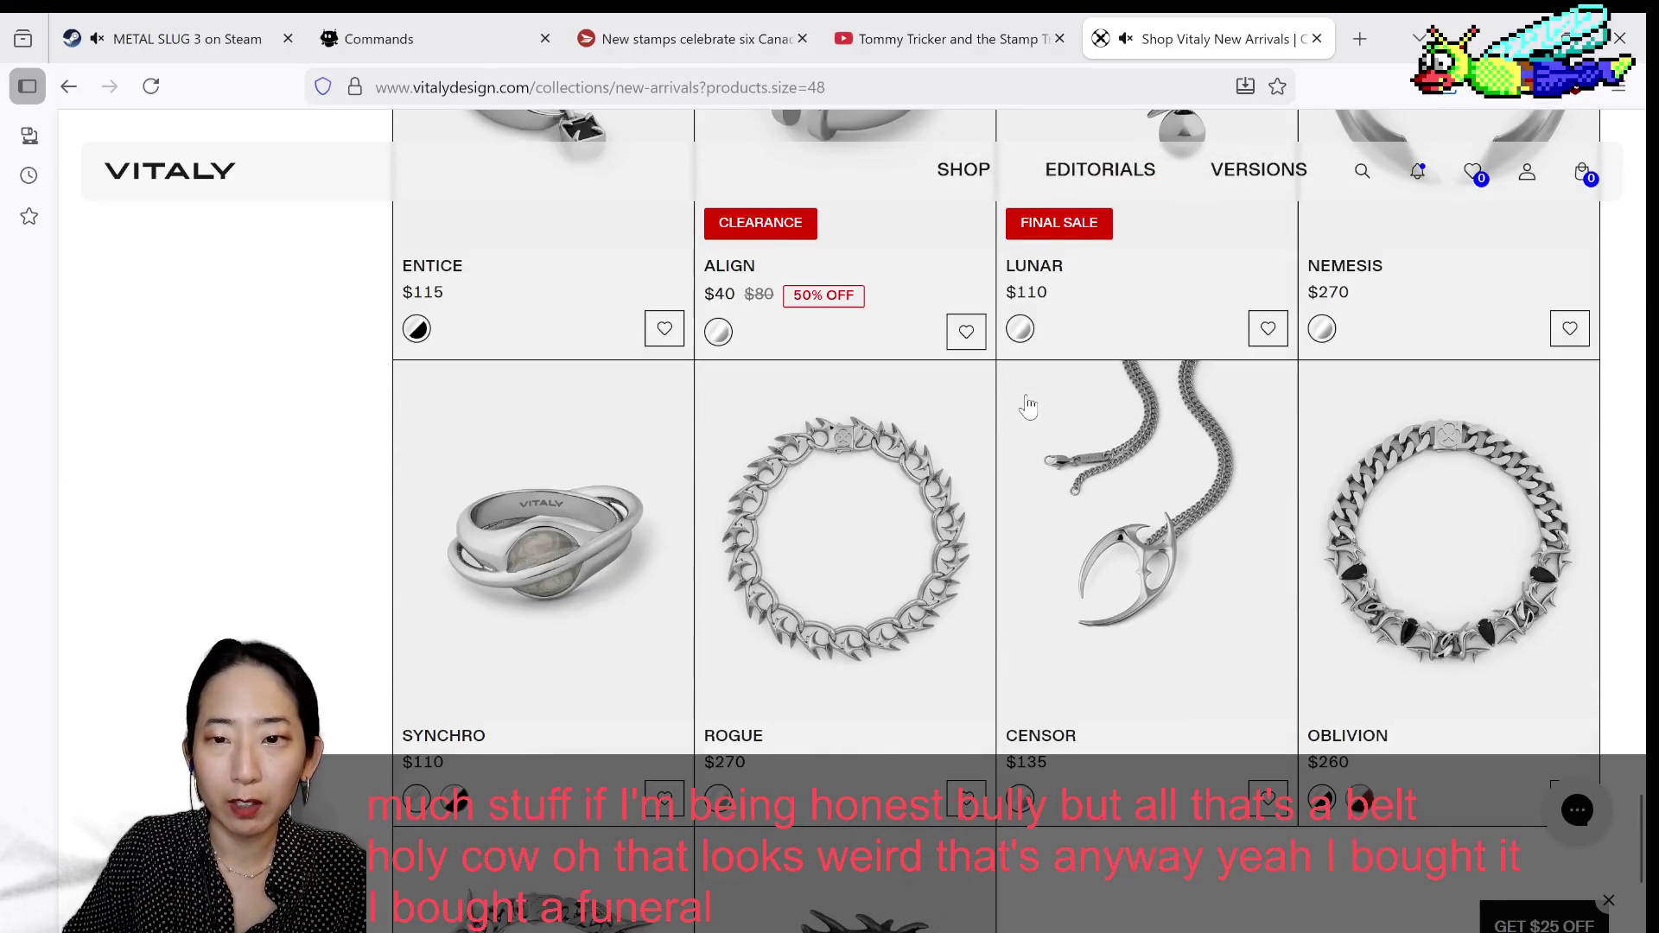
scroll(1024, 393, "down", 4)
scroll(1111, 418, "up", 5)
scroll(1115, 417, "up", 5)
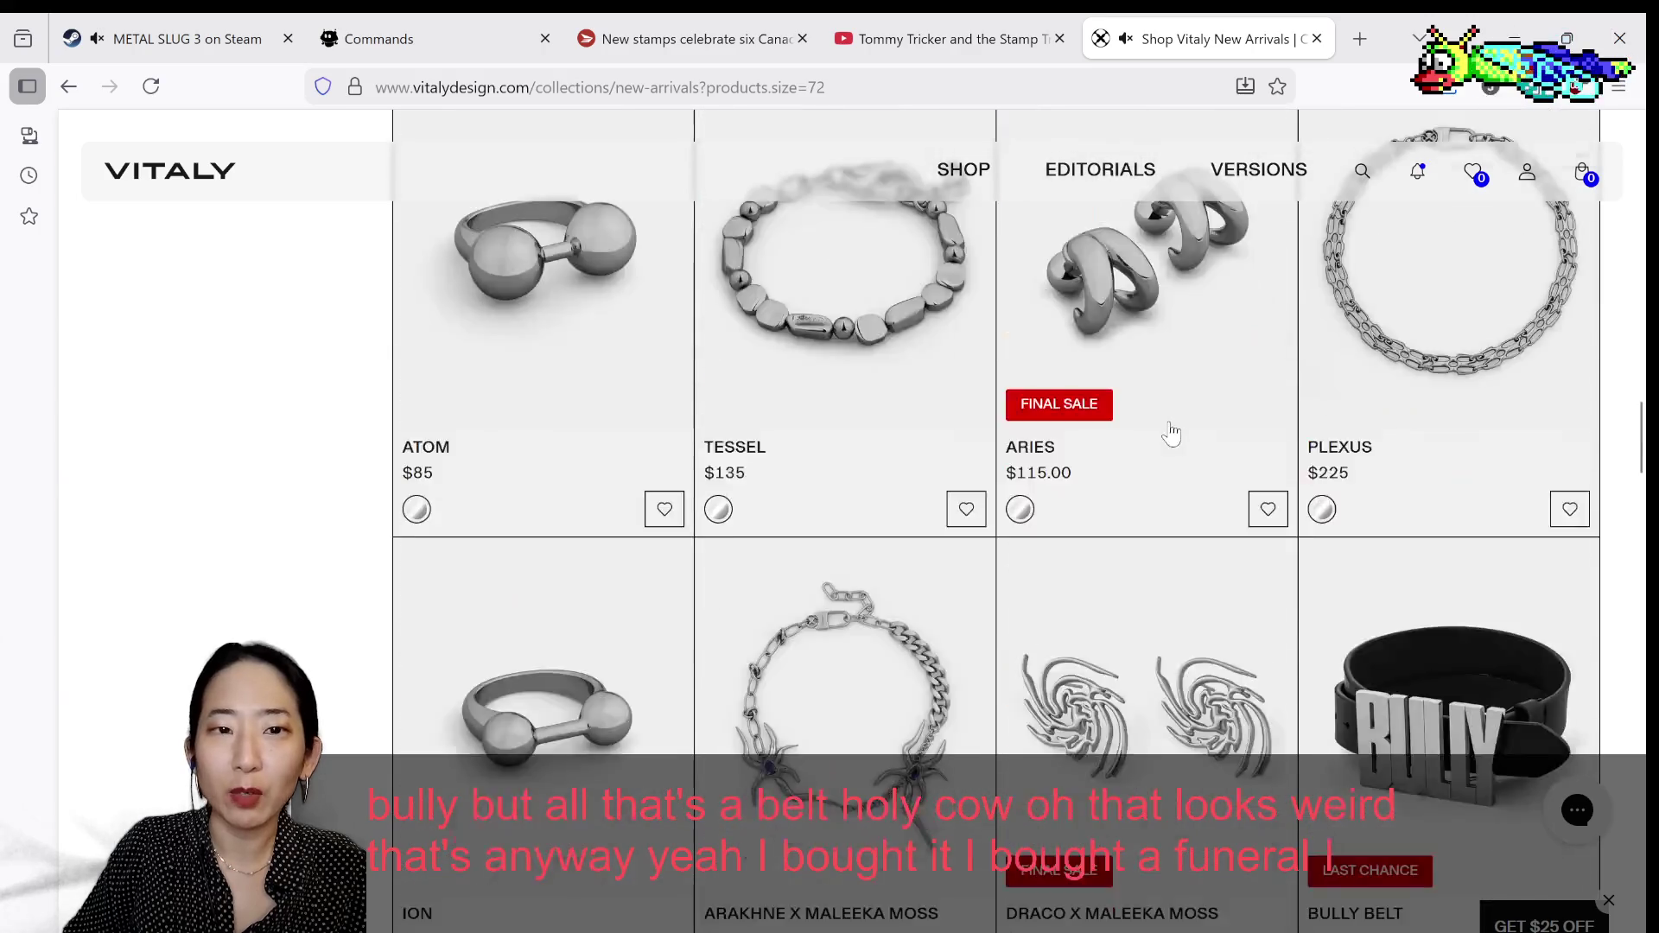
scroll(1123, 414, "up", 5)
scroll(1136, 412, "up", 5)
scroll(1132, 401, "up", 5)
scroll(1029, 455, "down", 5)
scroll(605, 397, "up", 3)
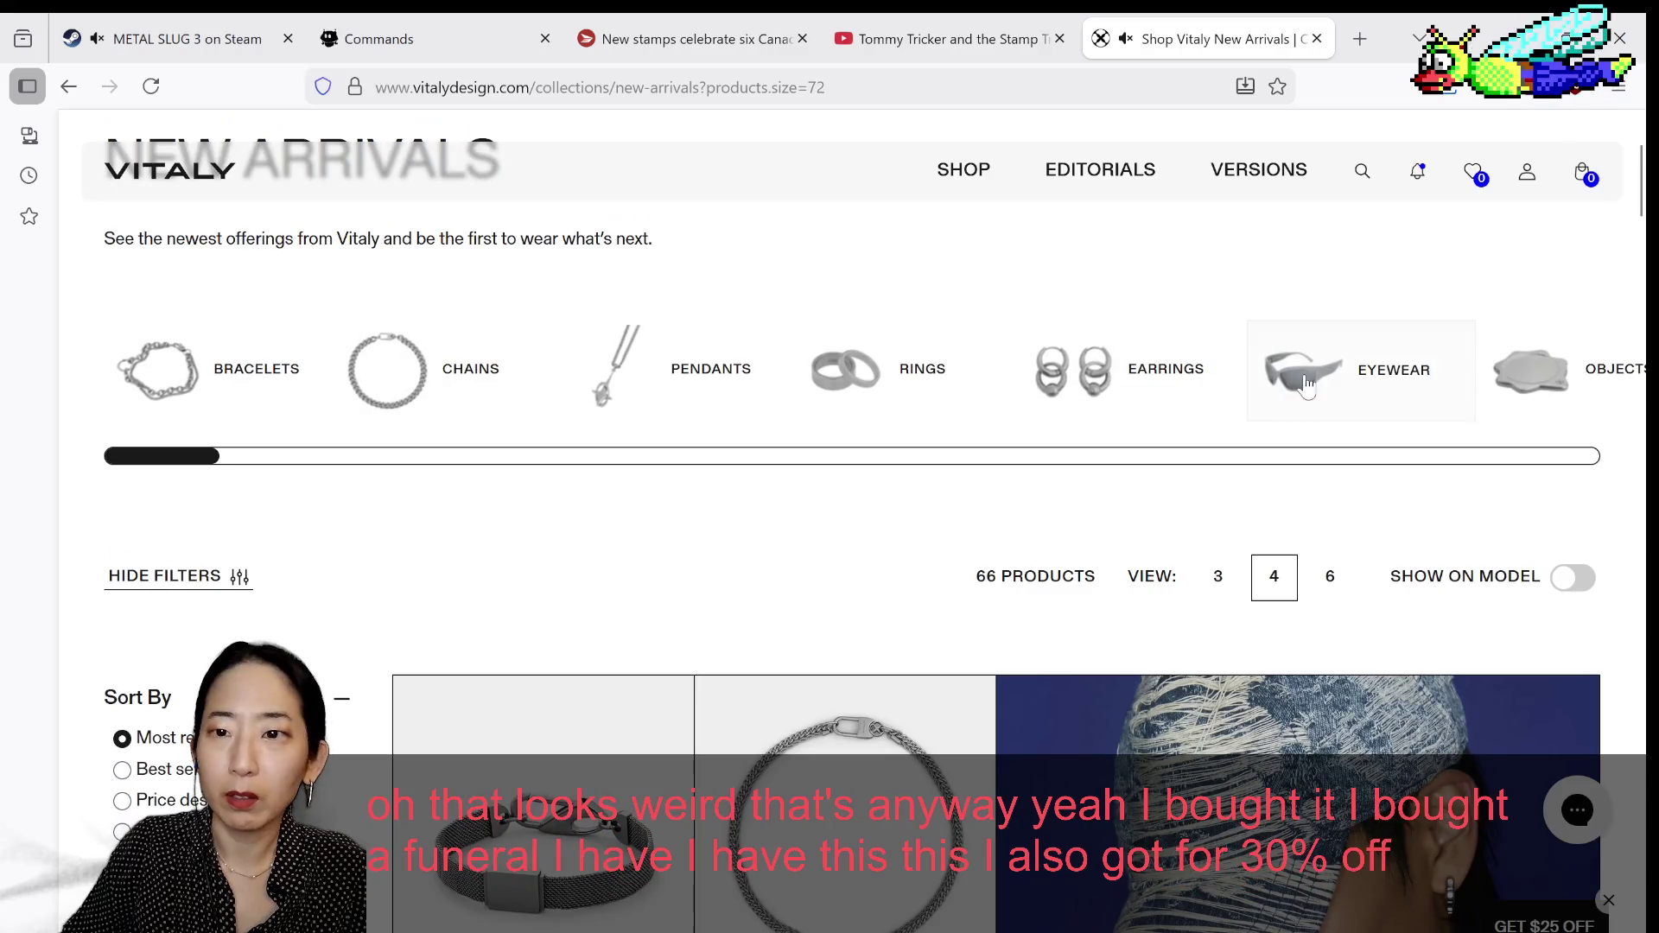
left_click(1210, 380)
Open the SERIES hoop earrings product page.
scroll(1118, 415, "down", 4)
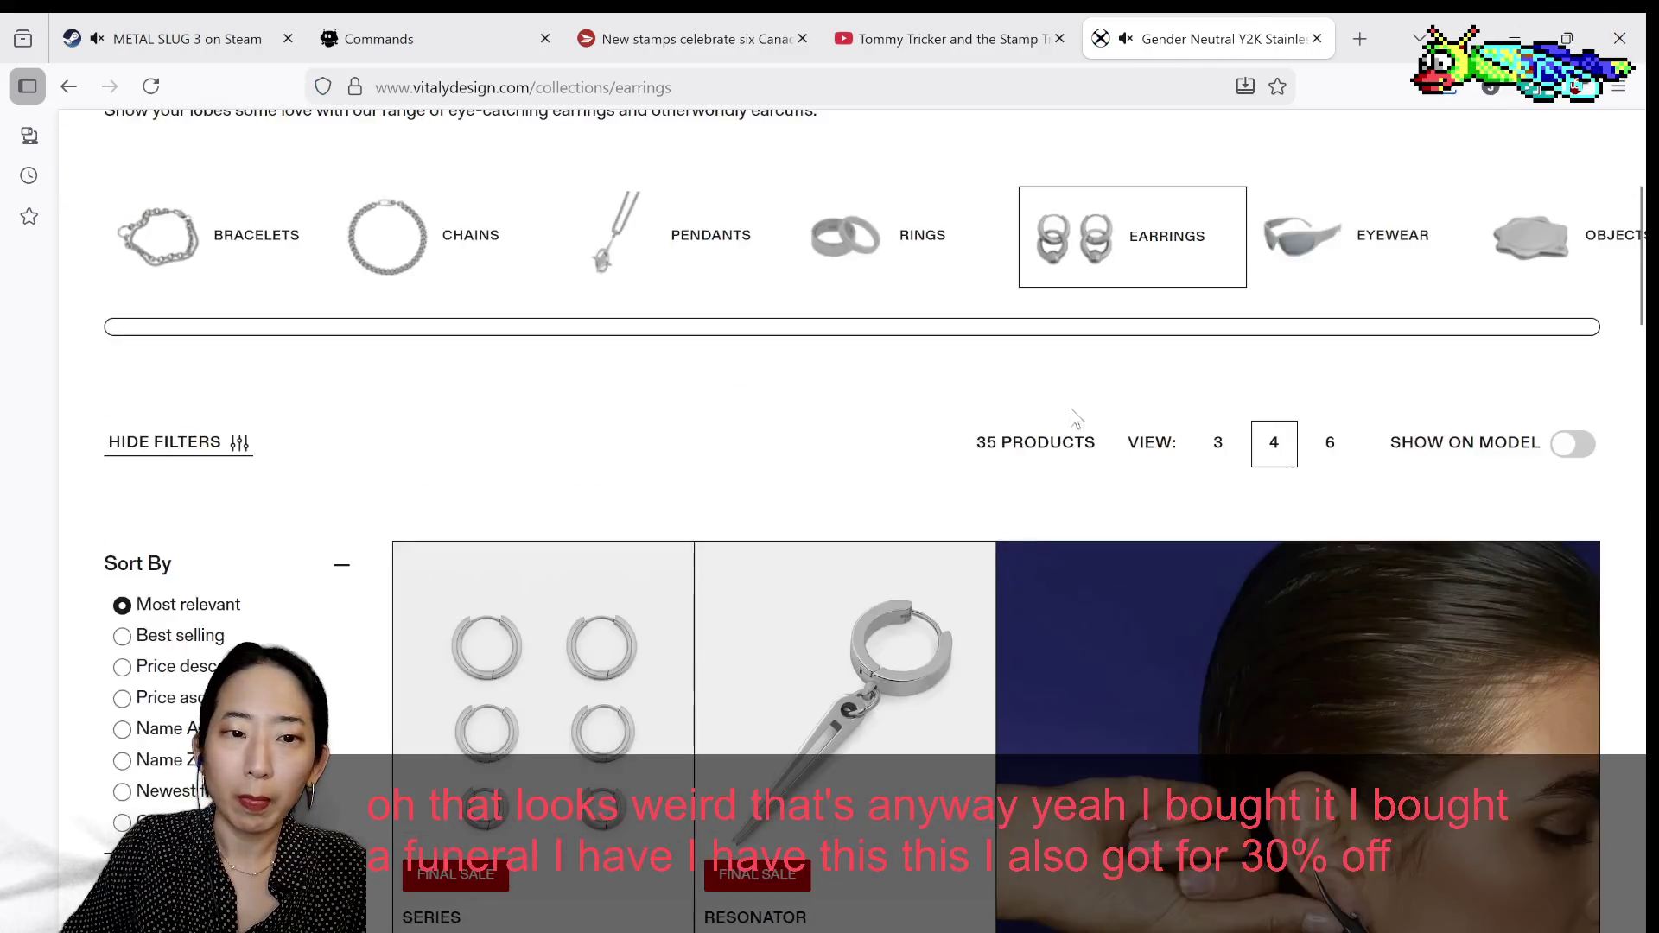
scroll(1083, 415, "down", 3)
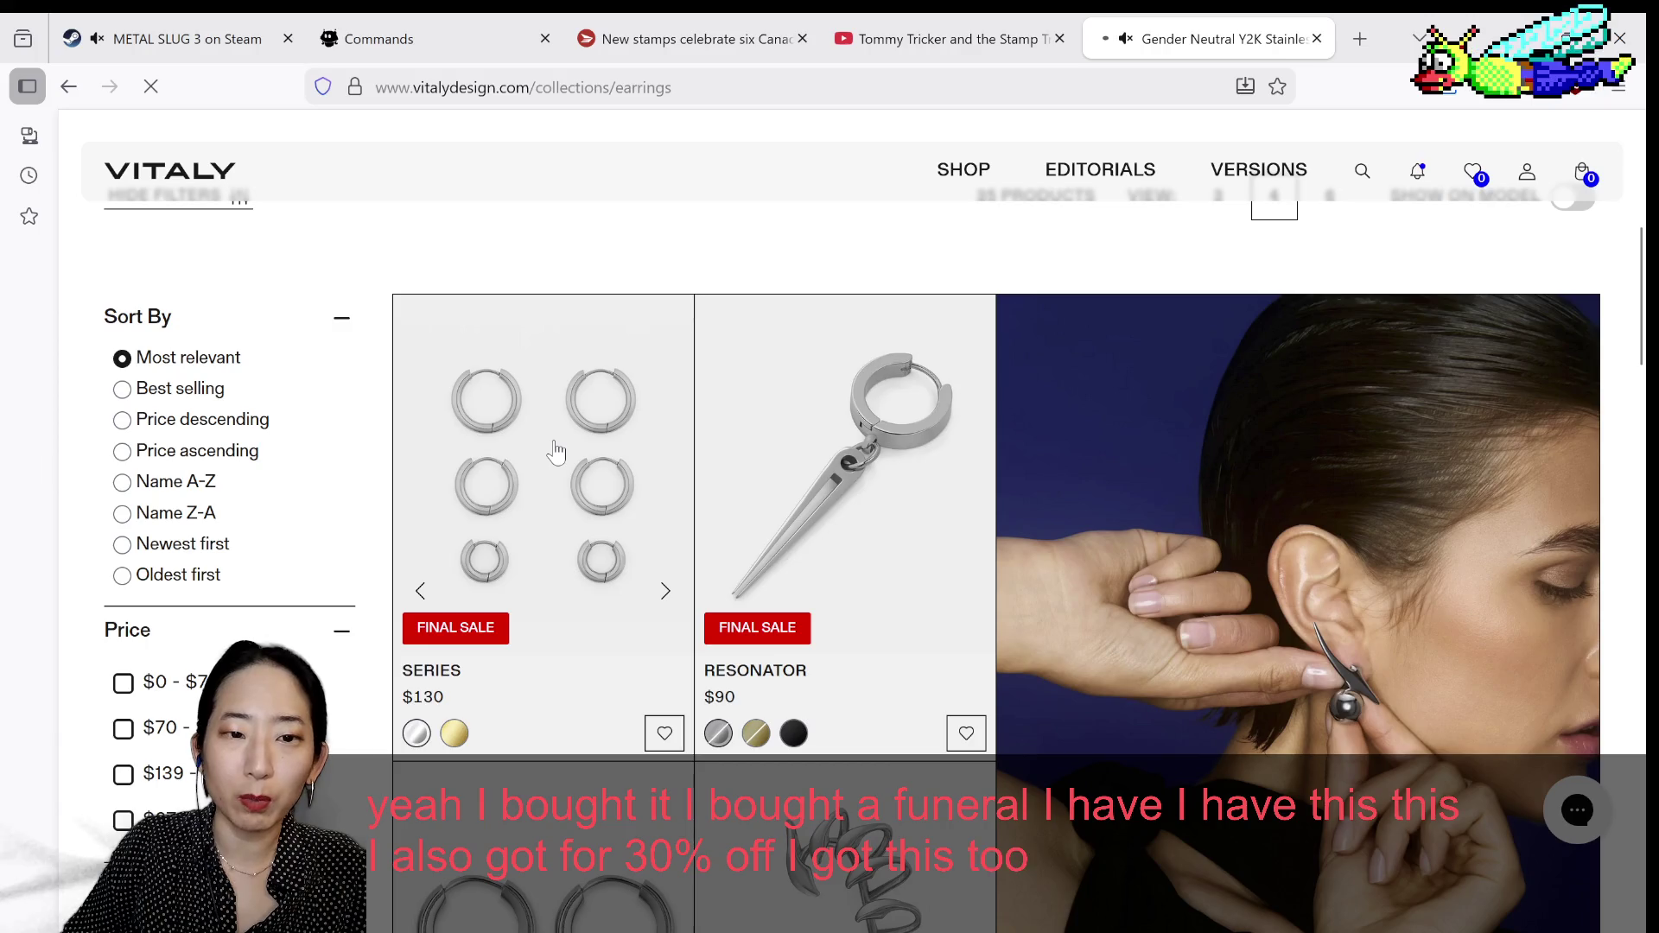
left_click(555, 451)
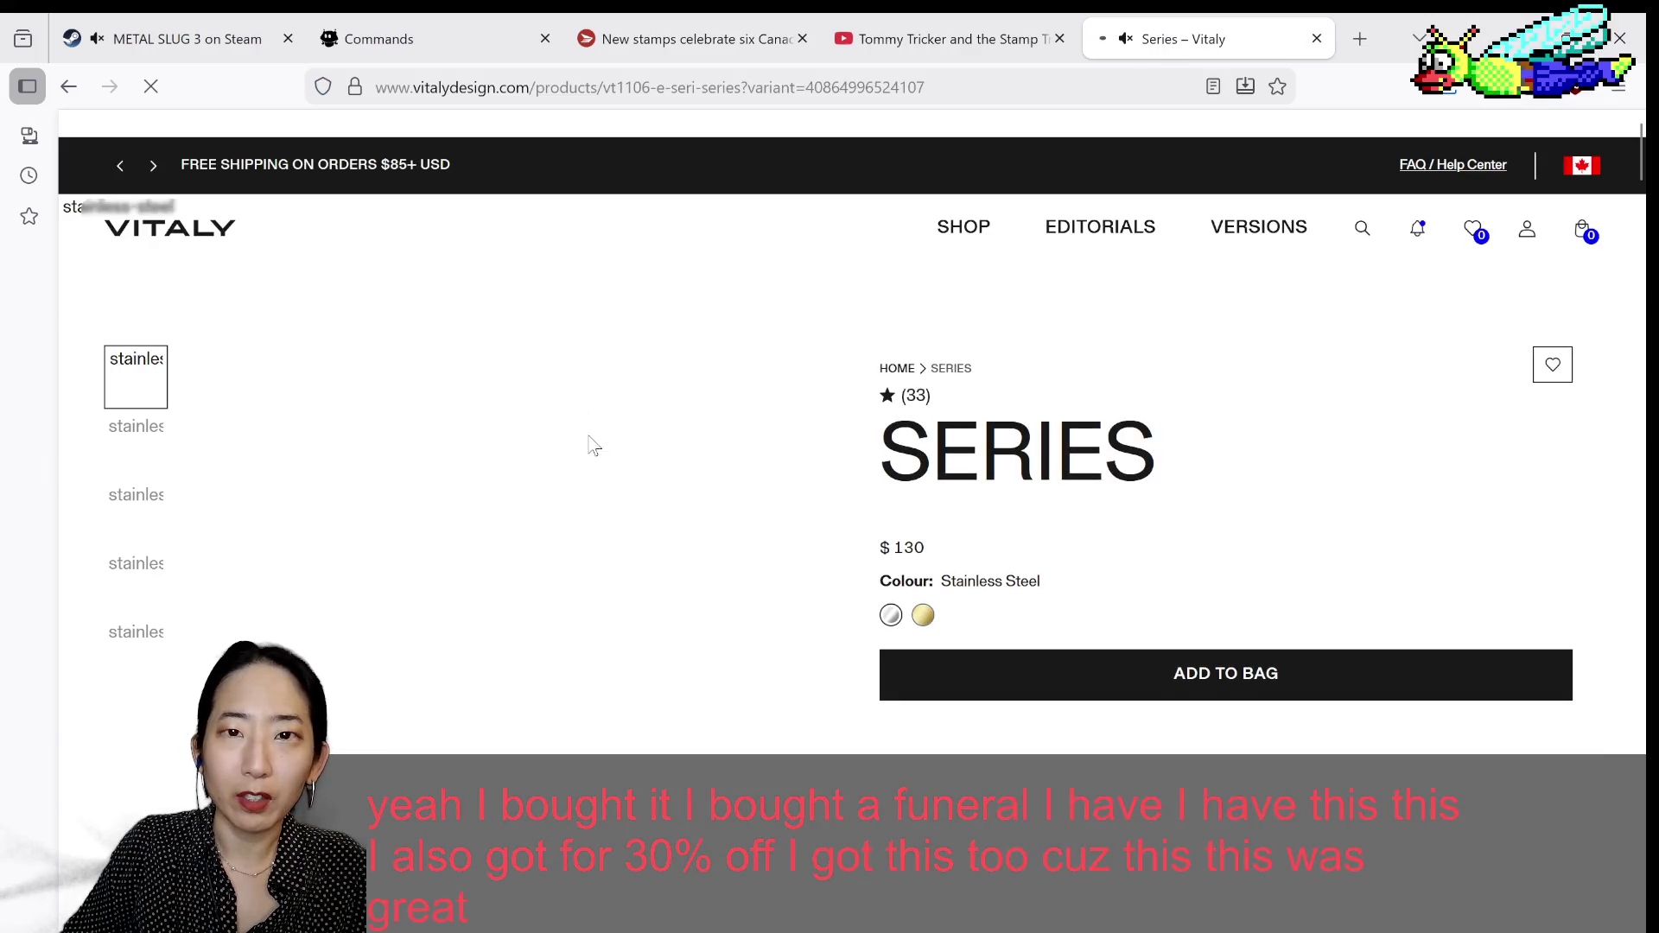
Browse the Series photos: close-up, profile, frontal portrait, then back to the plain hoops.
scroll(600, 446, "down", 1)
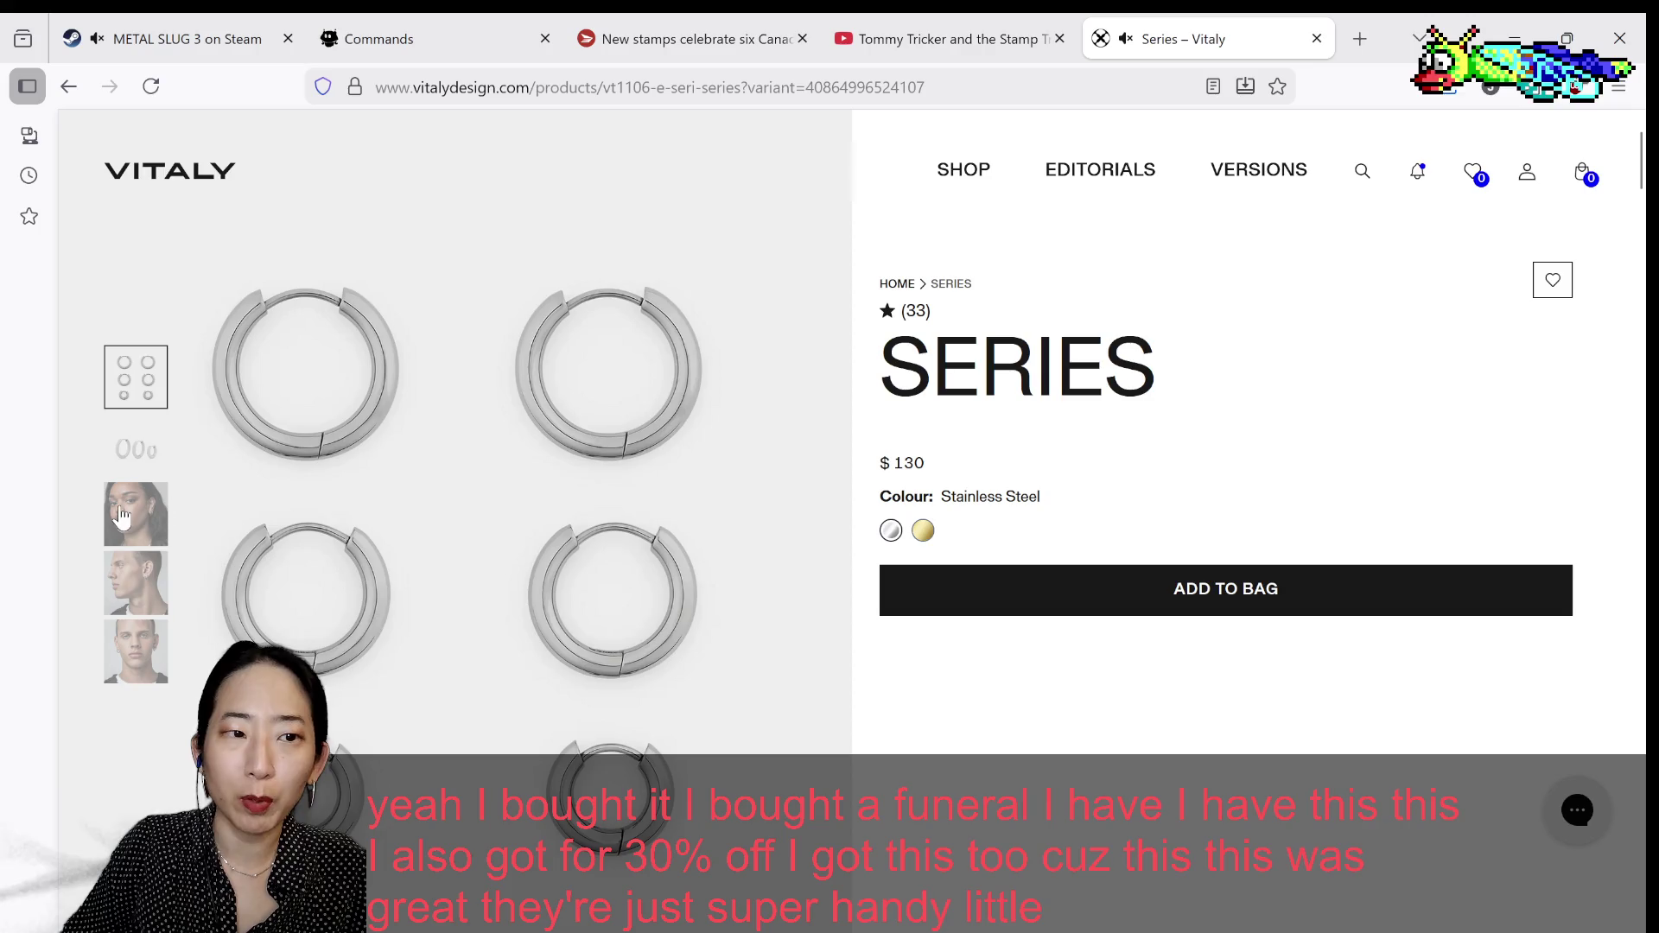
left_click(121, 516)
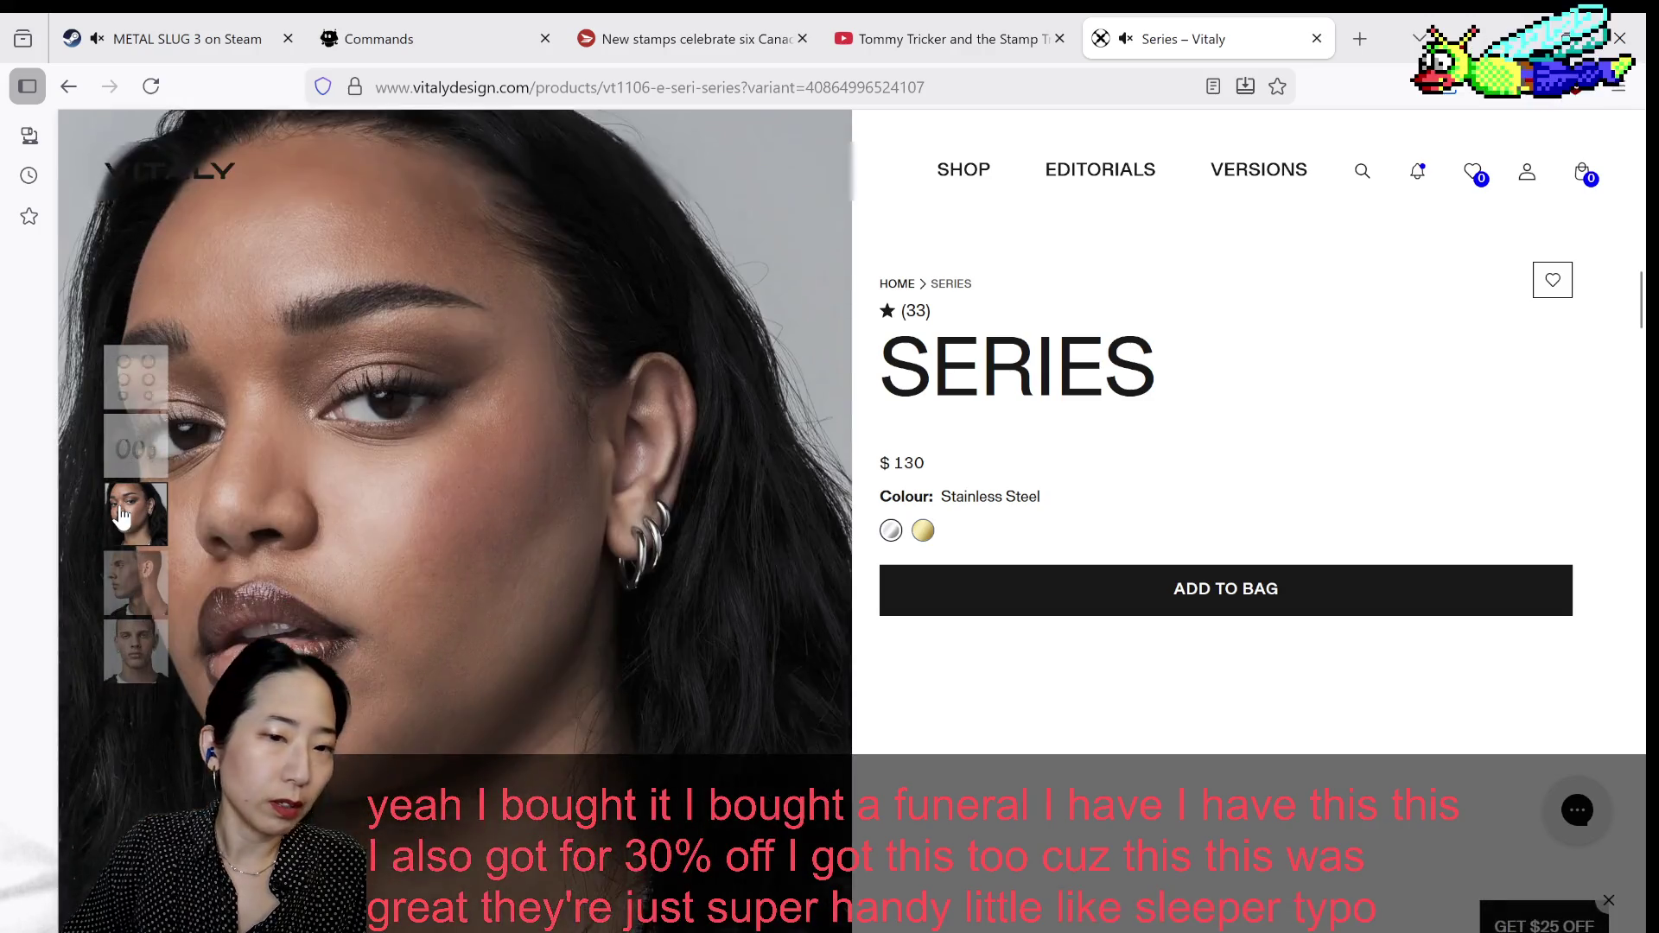
left_click(126, 595)
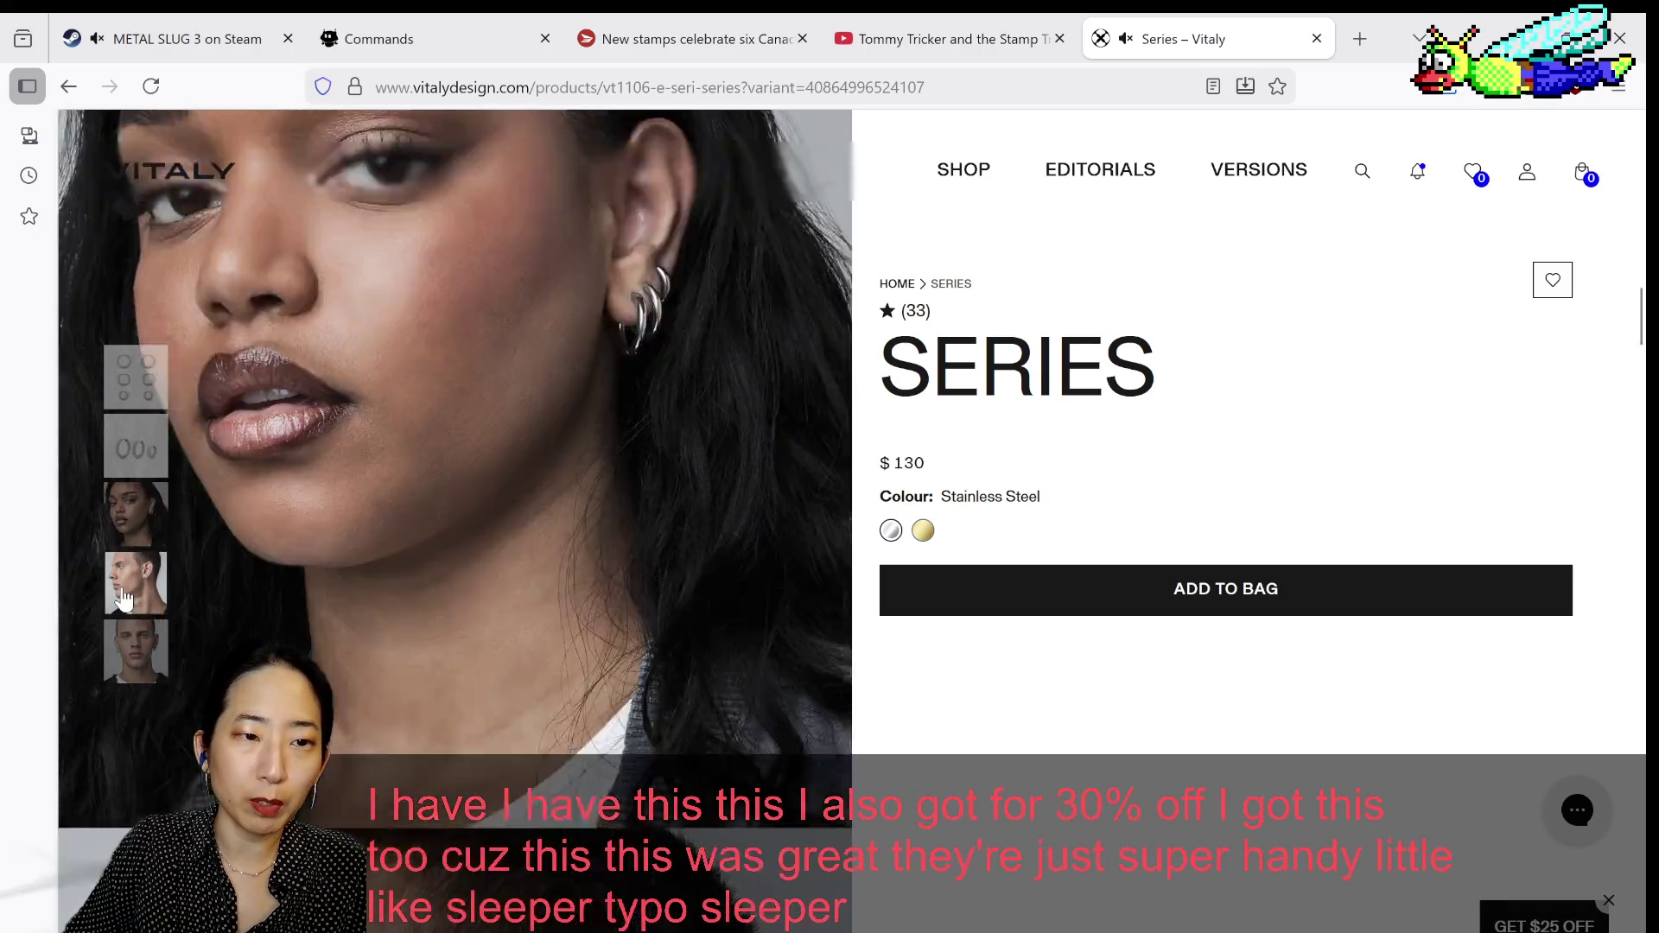
left_click(131, 641)
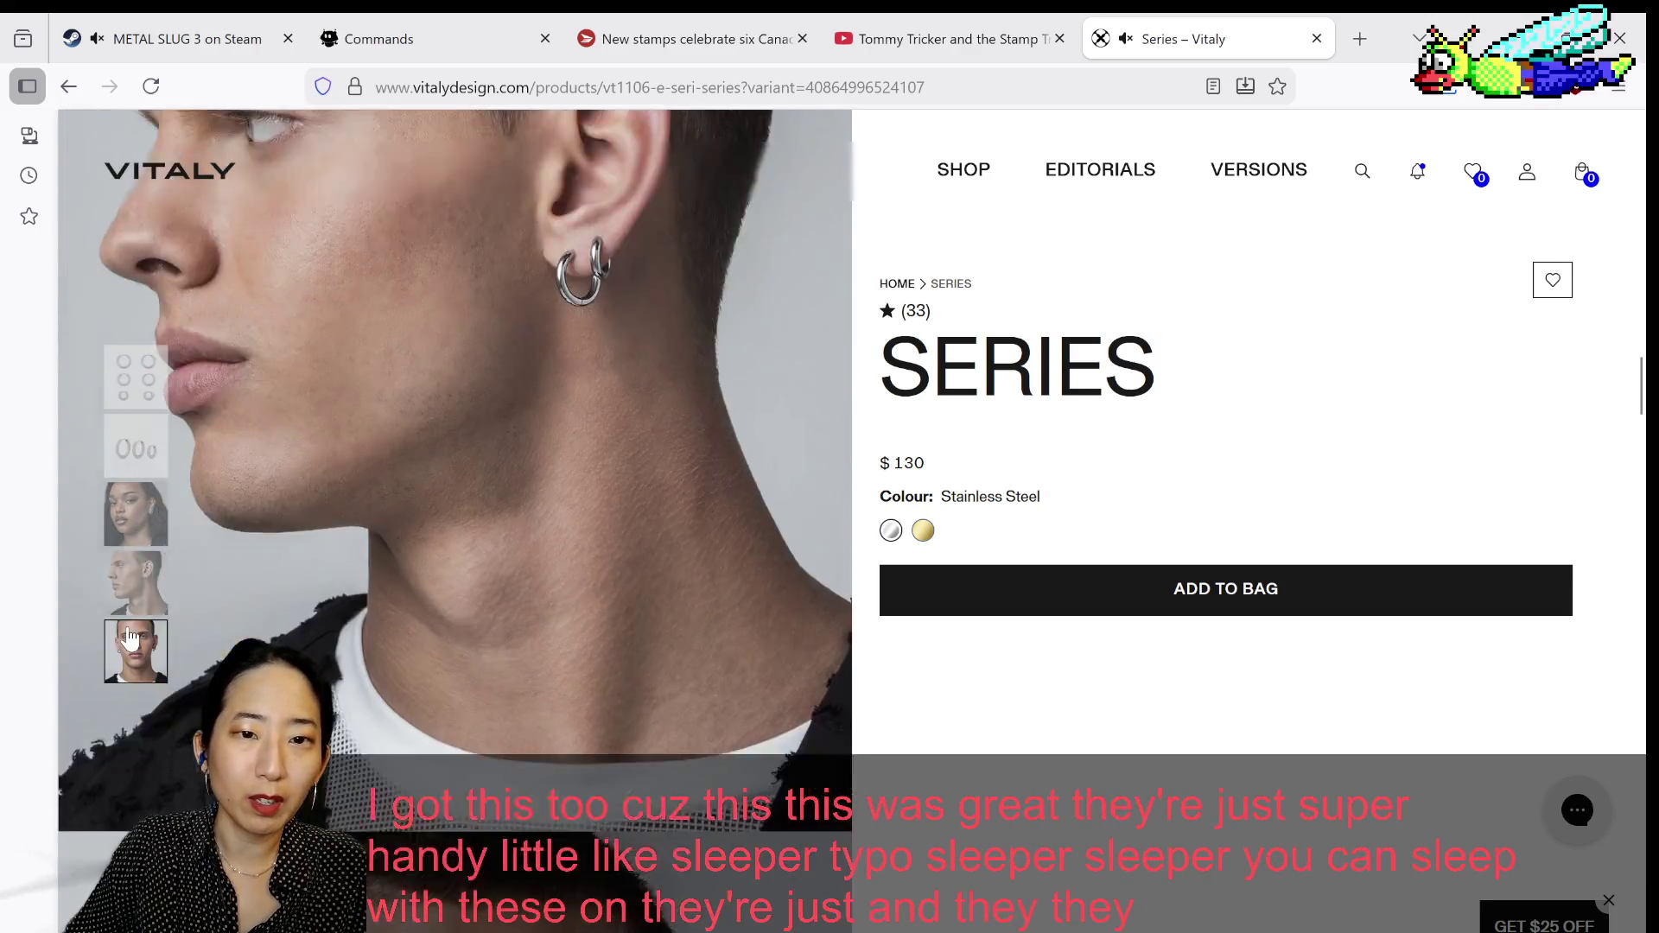
left_click(143, 398)
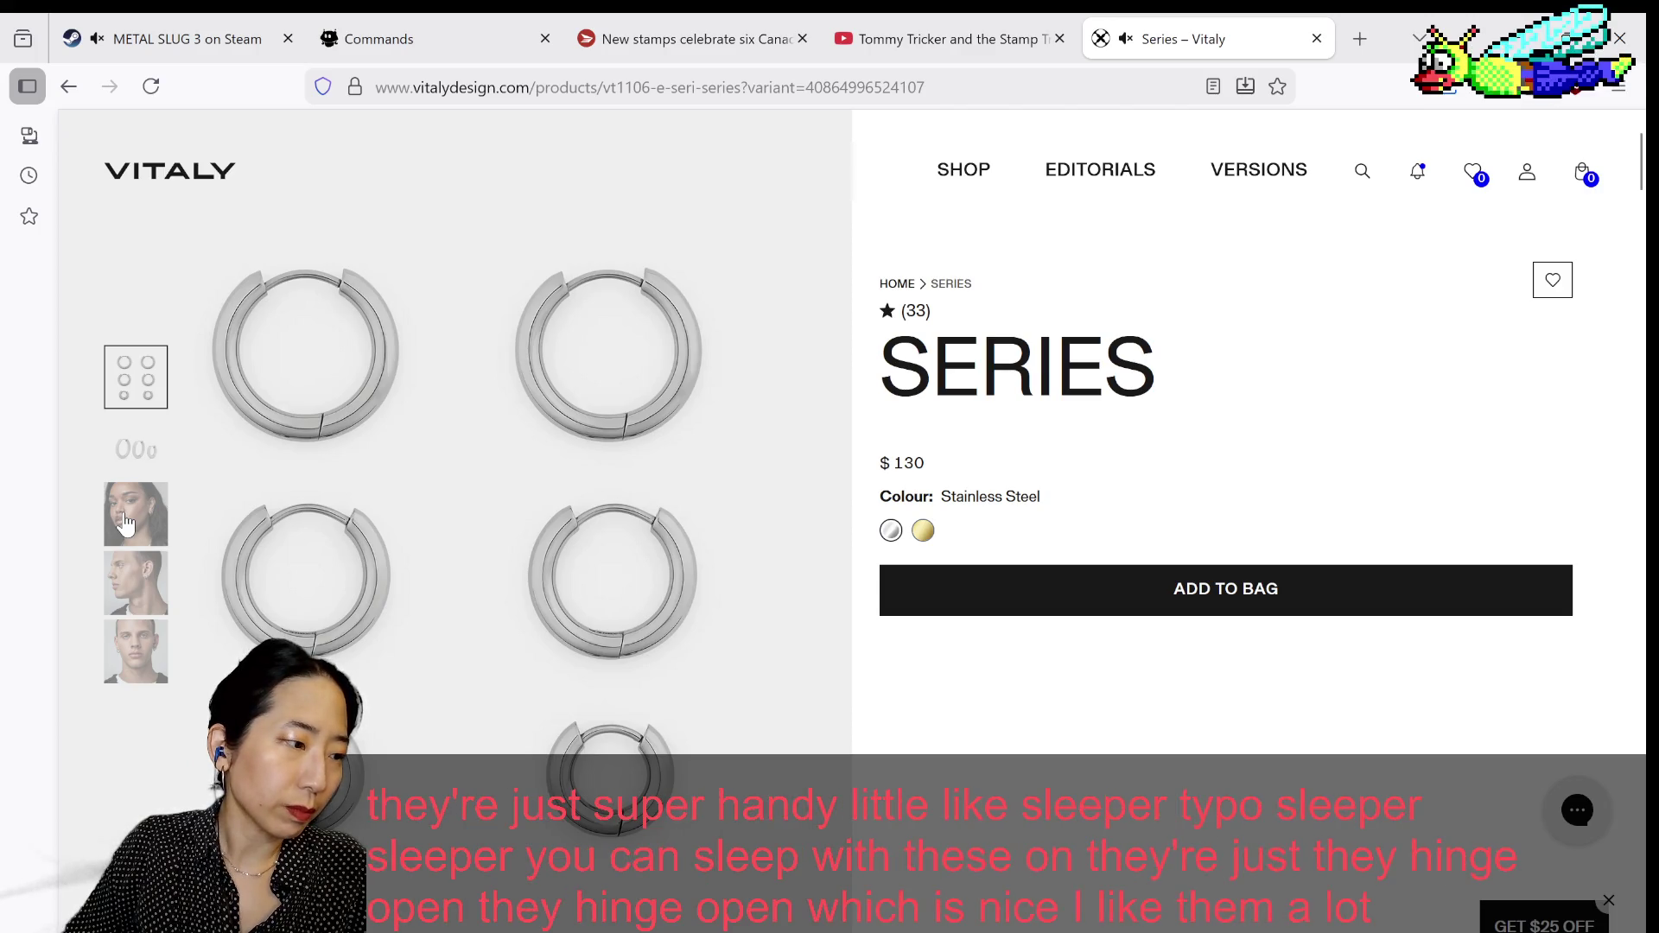
Open the Jewelry Sale collection from the SHOP mega-menu.
scroll(777, 275, "up", 2)
mouse_move(963, 208)
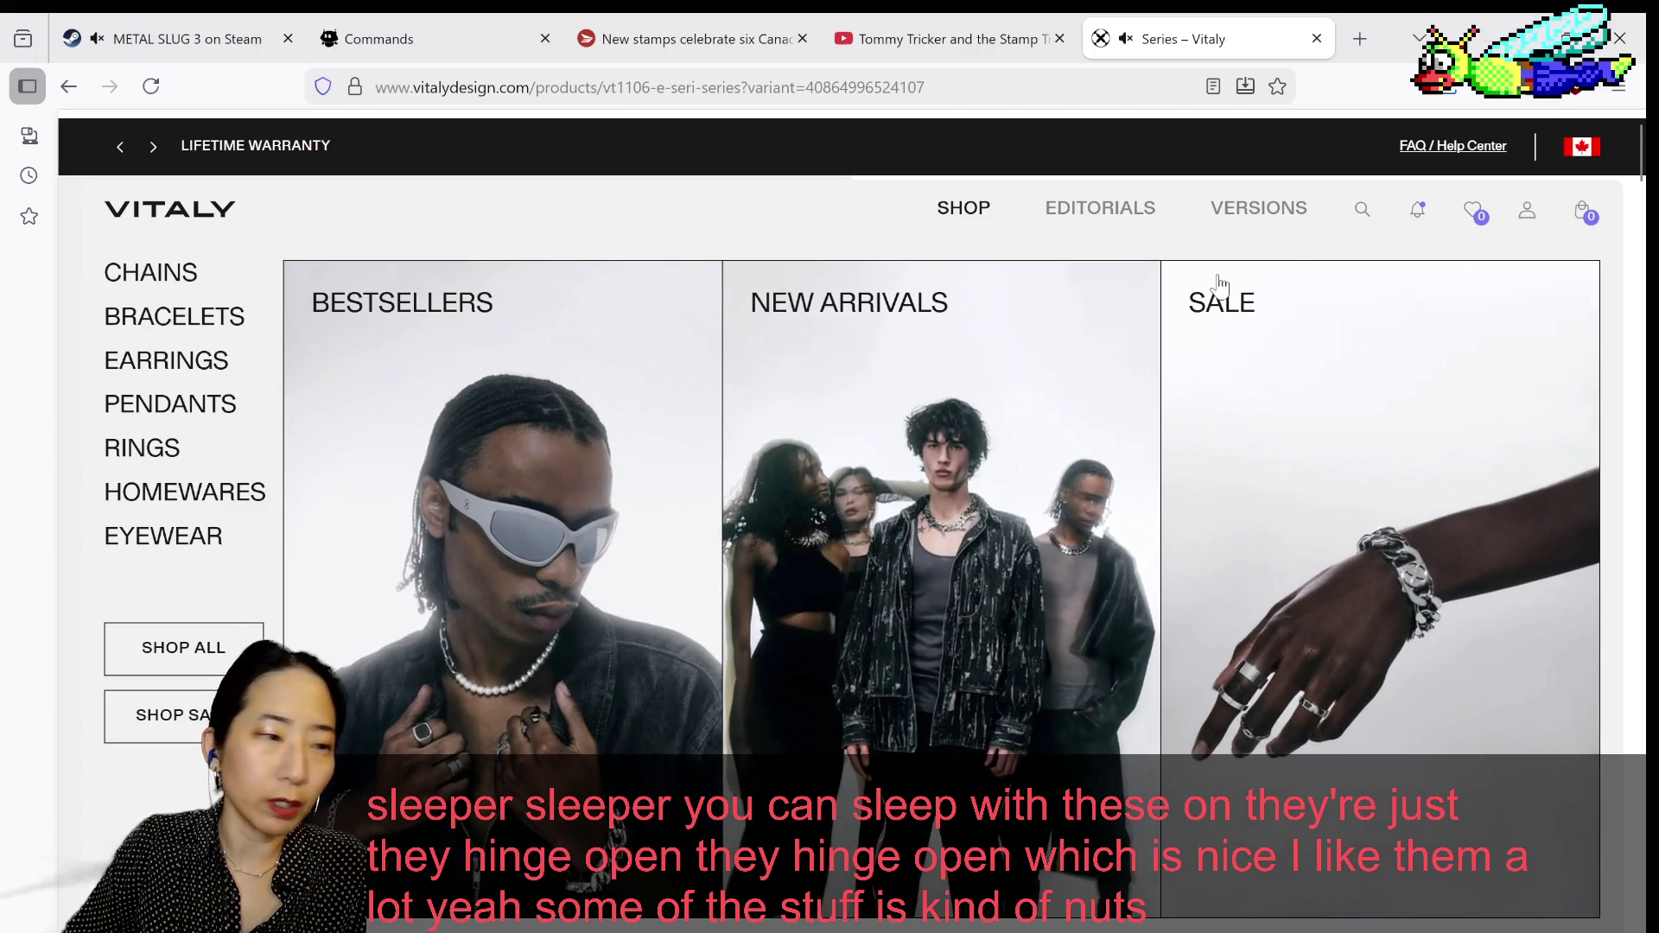
left_click(1196, 329)
Open the HAVOC bracelet and view its wrist and worn photos.
scroll(1201, 371, "down", 3)
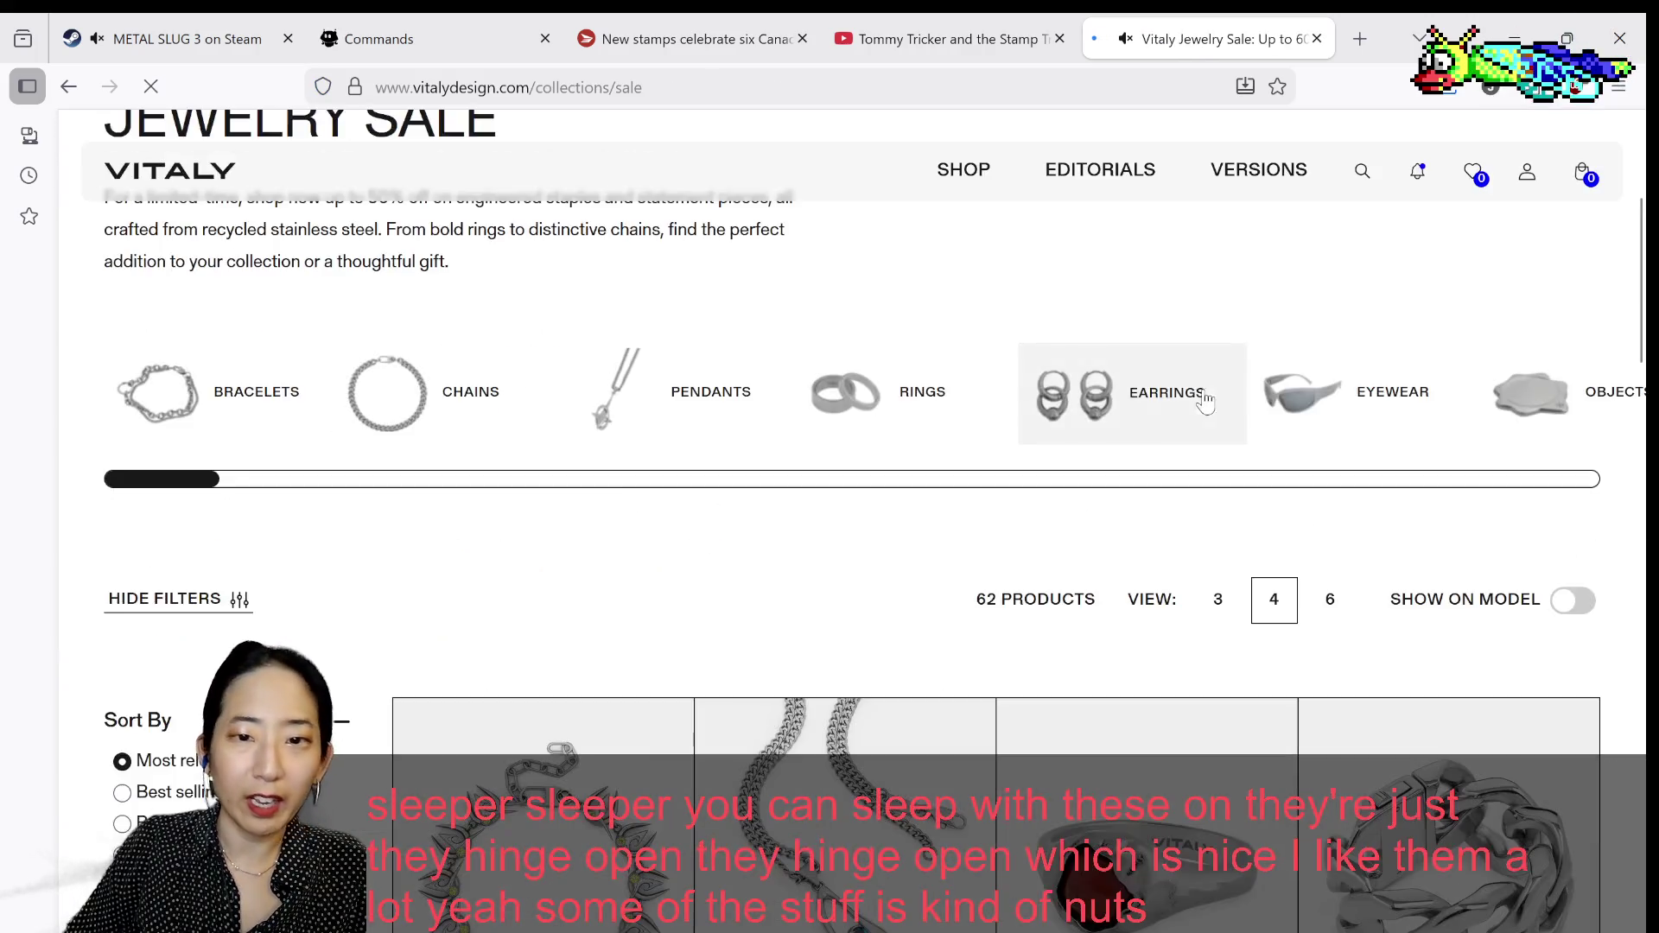
scroll(1204, 400, "down", 4)
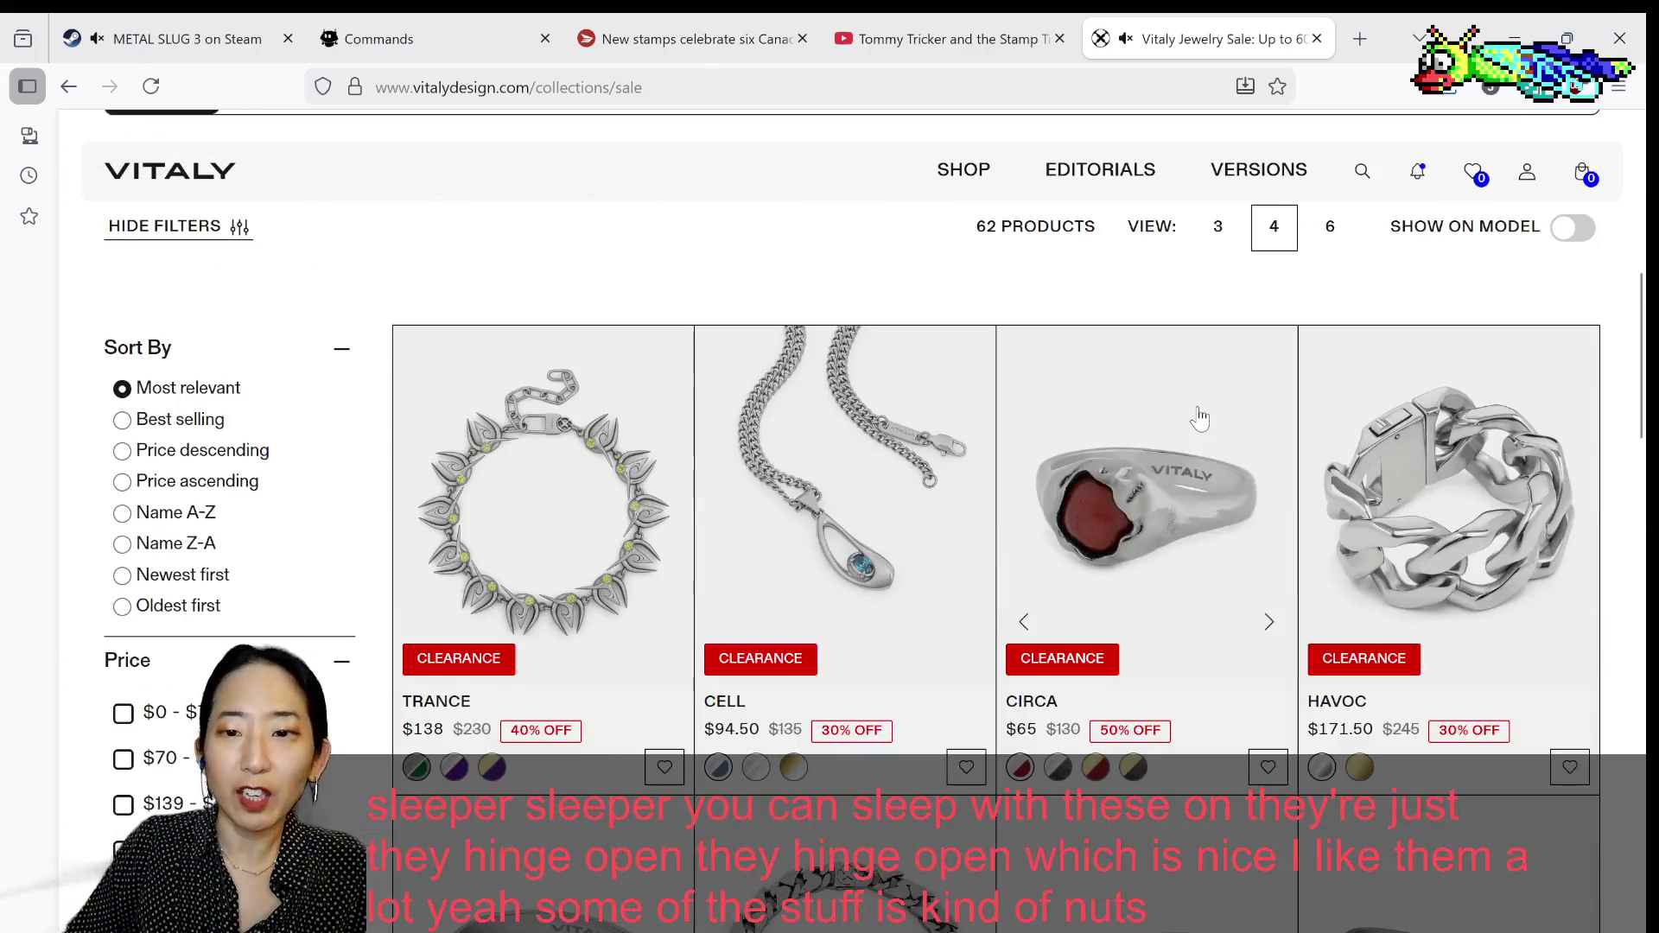
left_click(1414, 490)
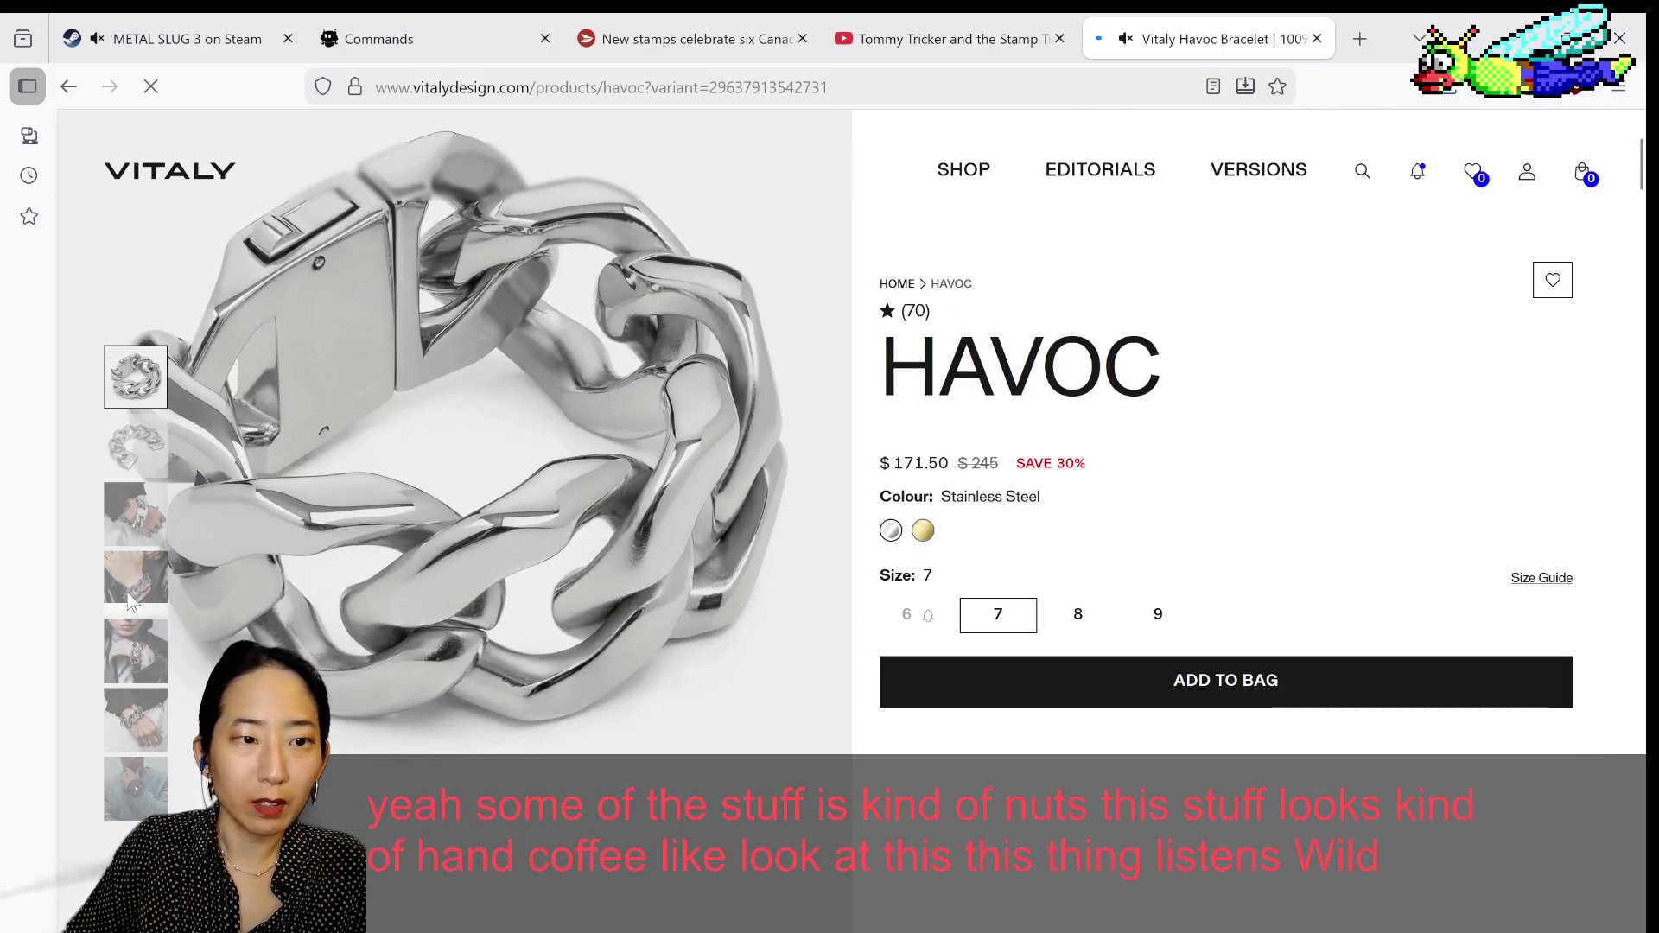
left_click(128, 532)
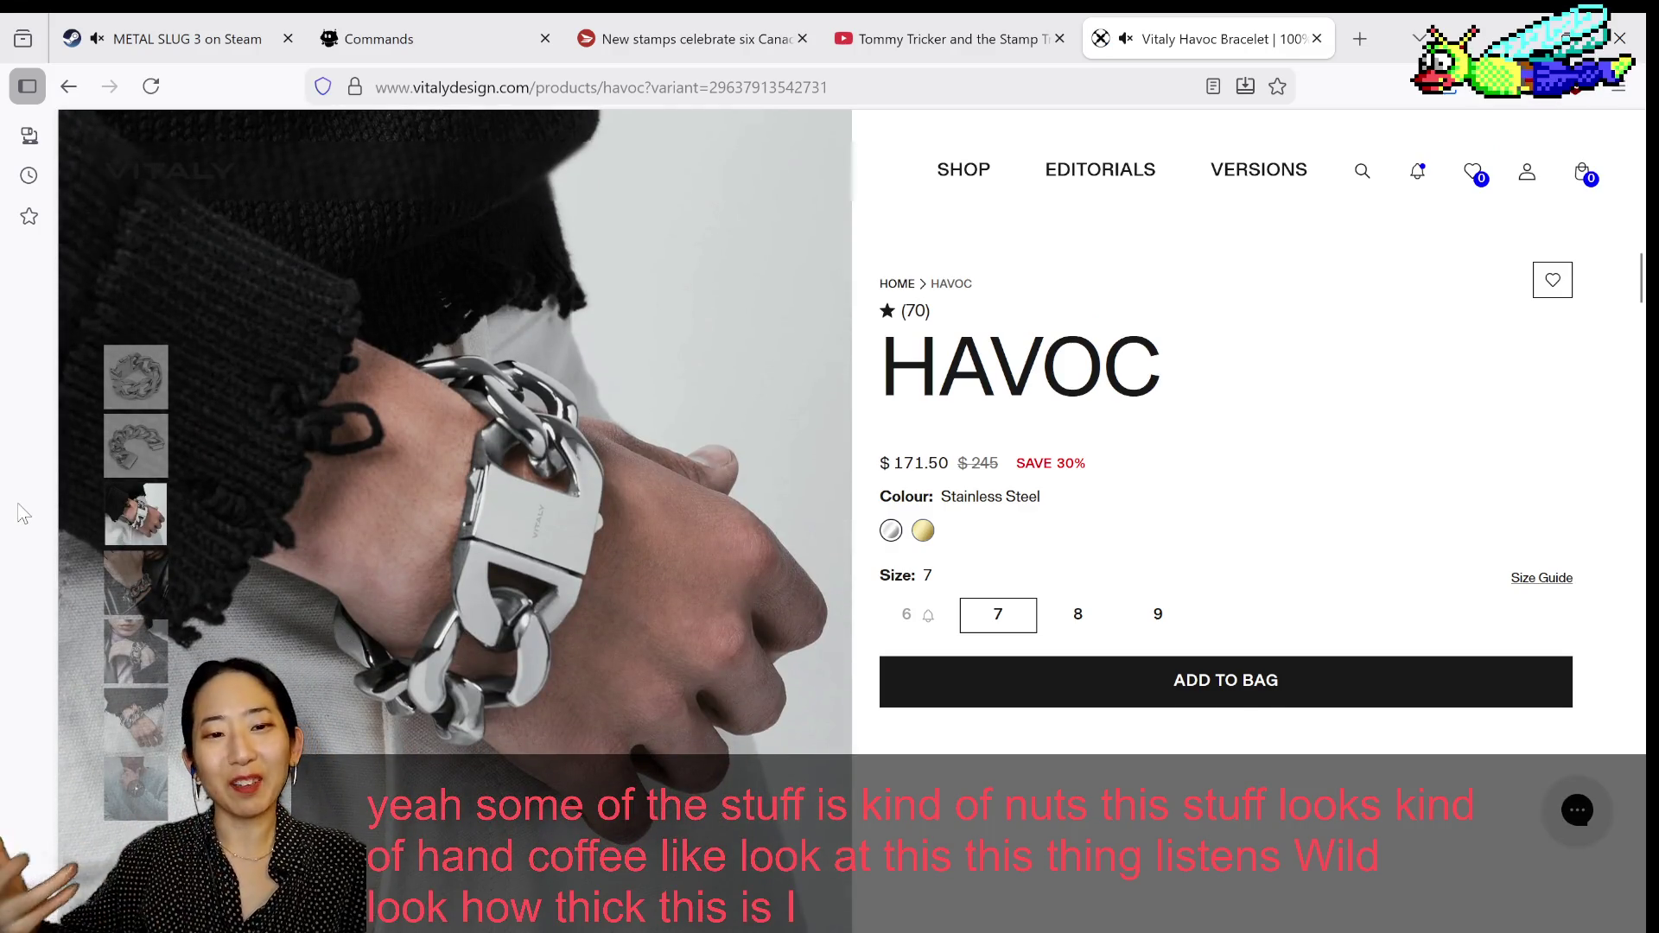
left_click(123, 627)
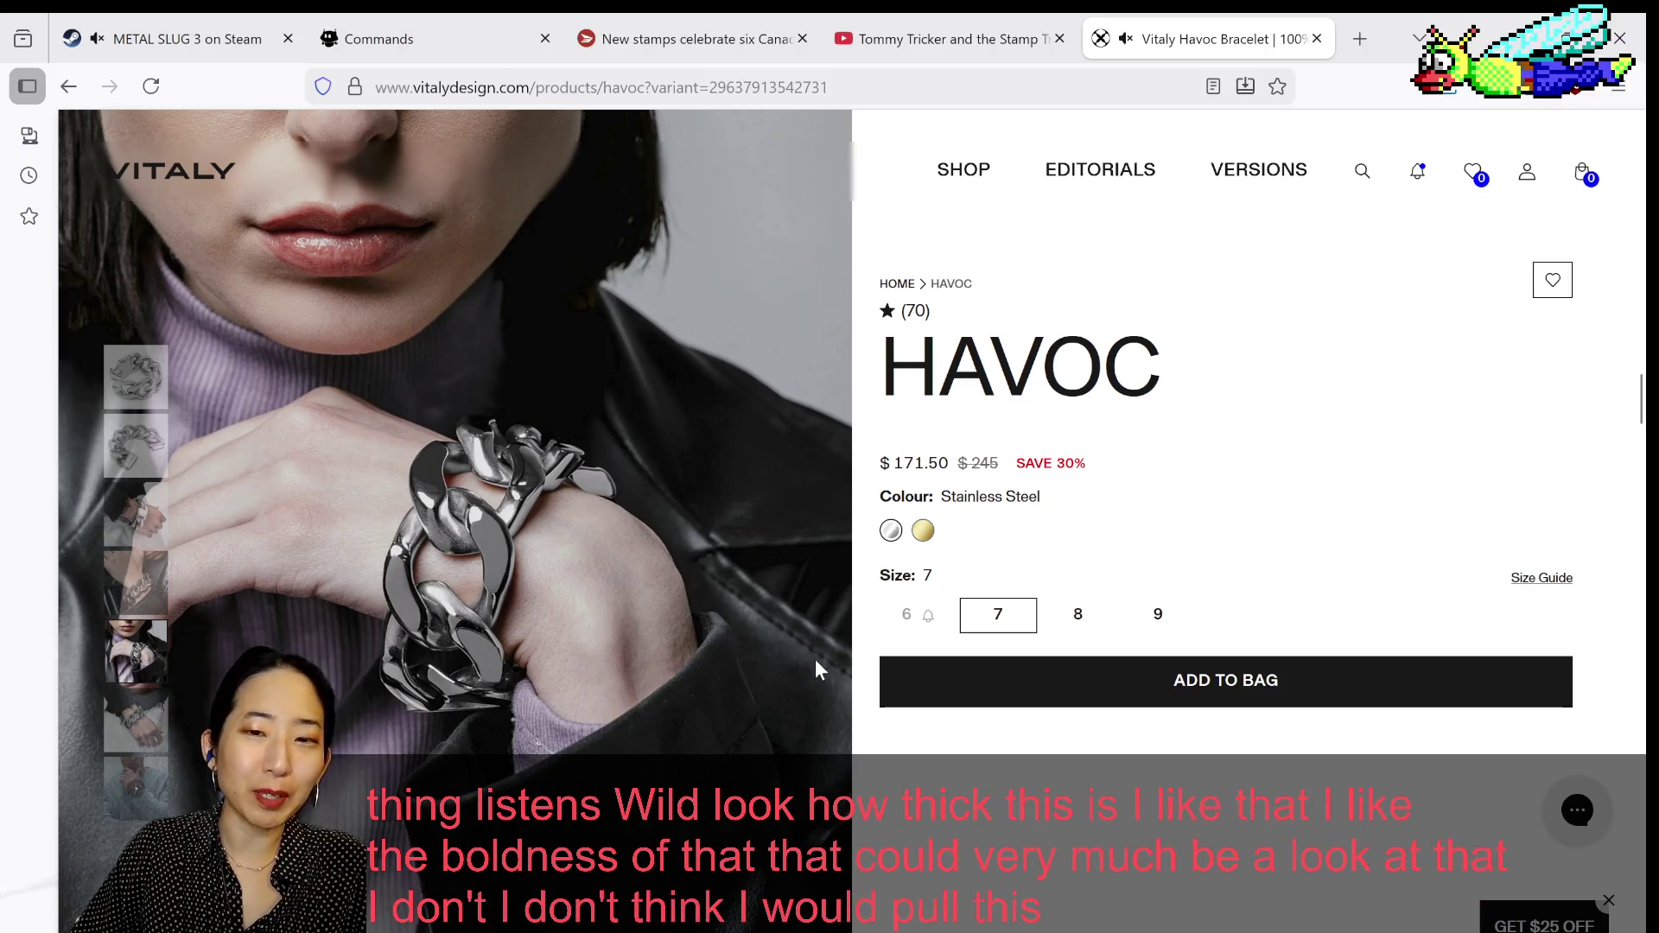
Return to the sale listing, scroll down and open the DECIBEL ear cuff.
key("alt+Left")
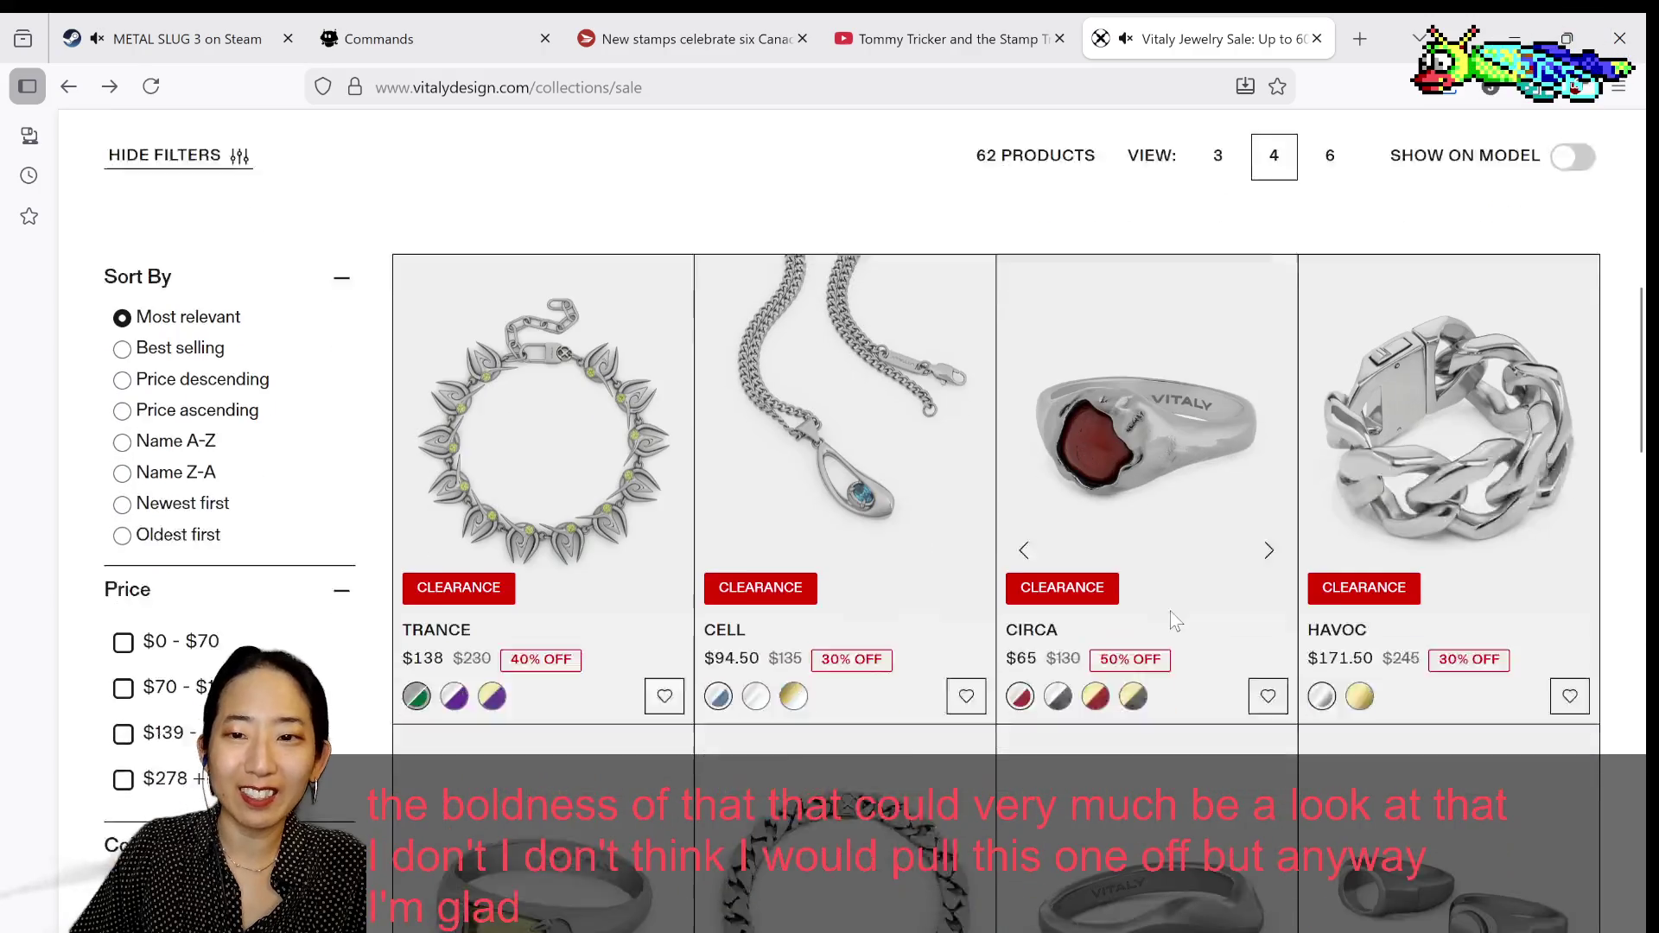
scroll(1170, 611, "down", 5)
scroll(1171, 618, "down", 5)
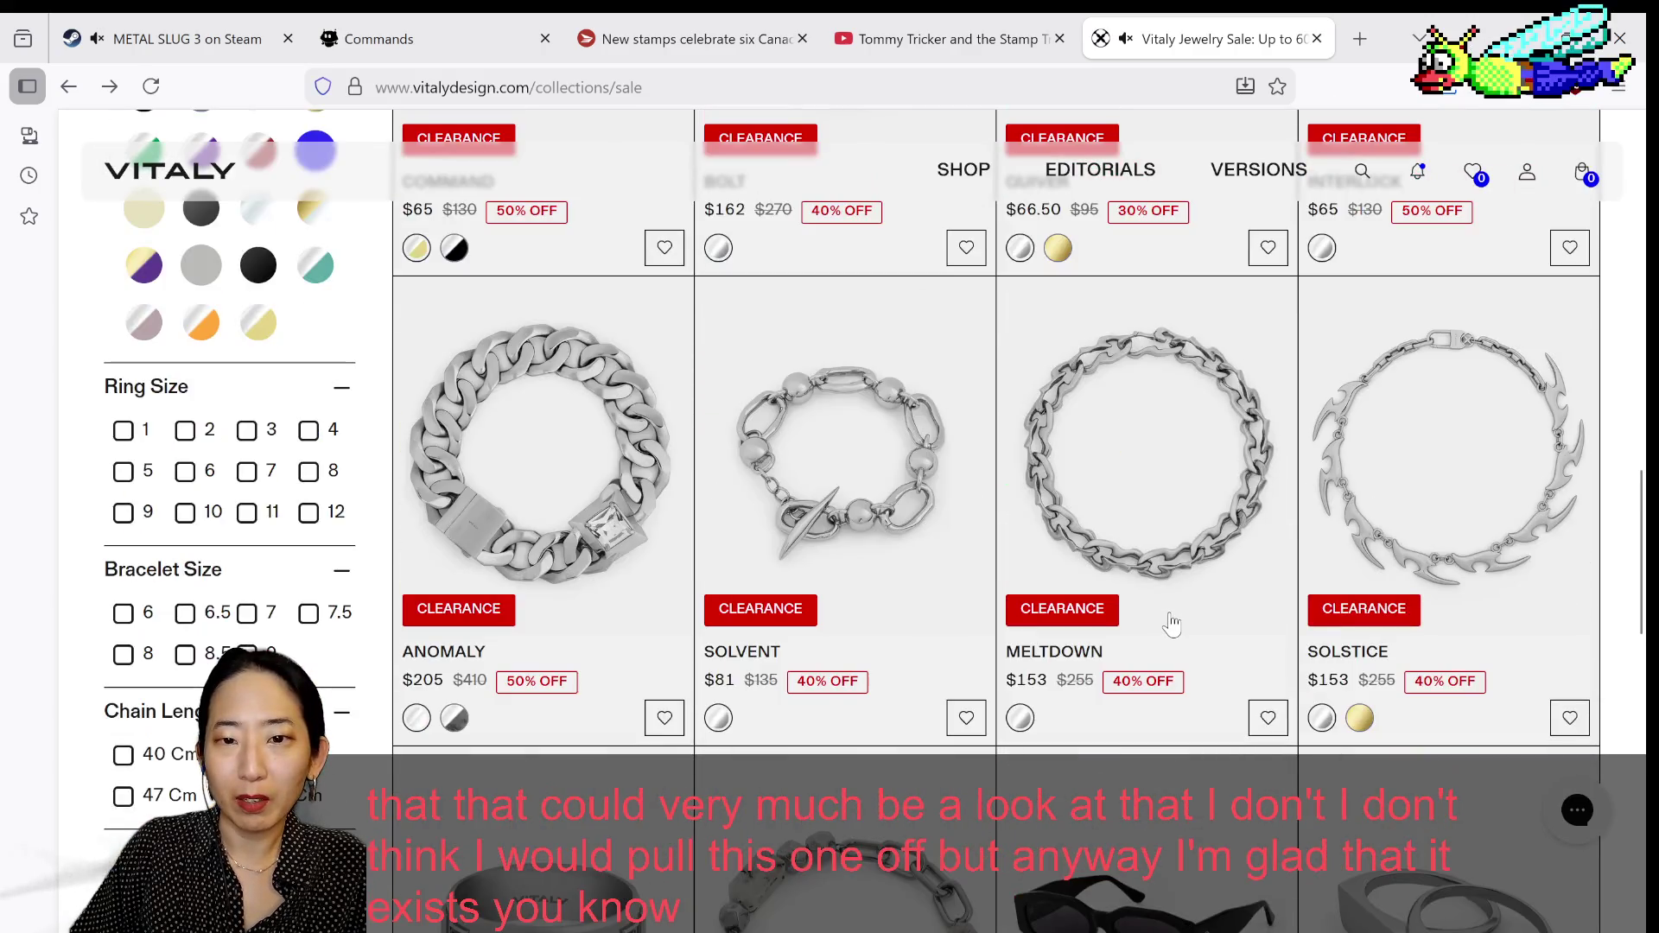
scroll(1172, 622, "down", 5)
scroll(1171, 615, "down", 5)
scroll(1169, 612, "down", 5)
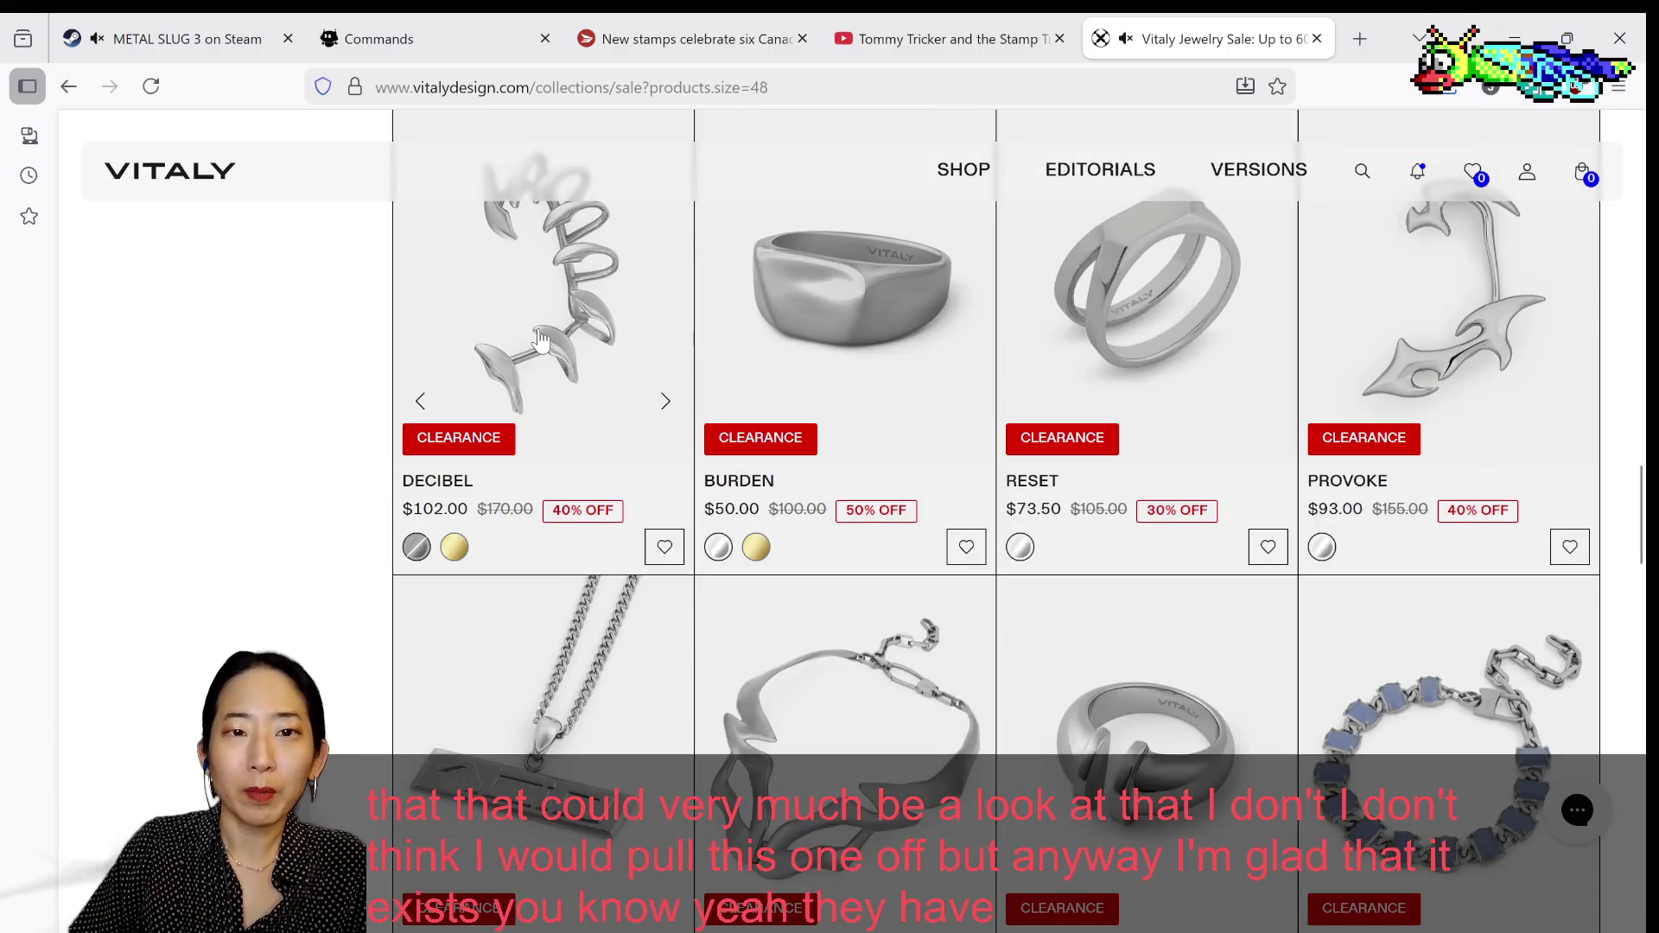
left_click(640, 400)
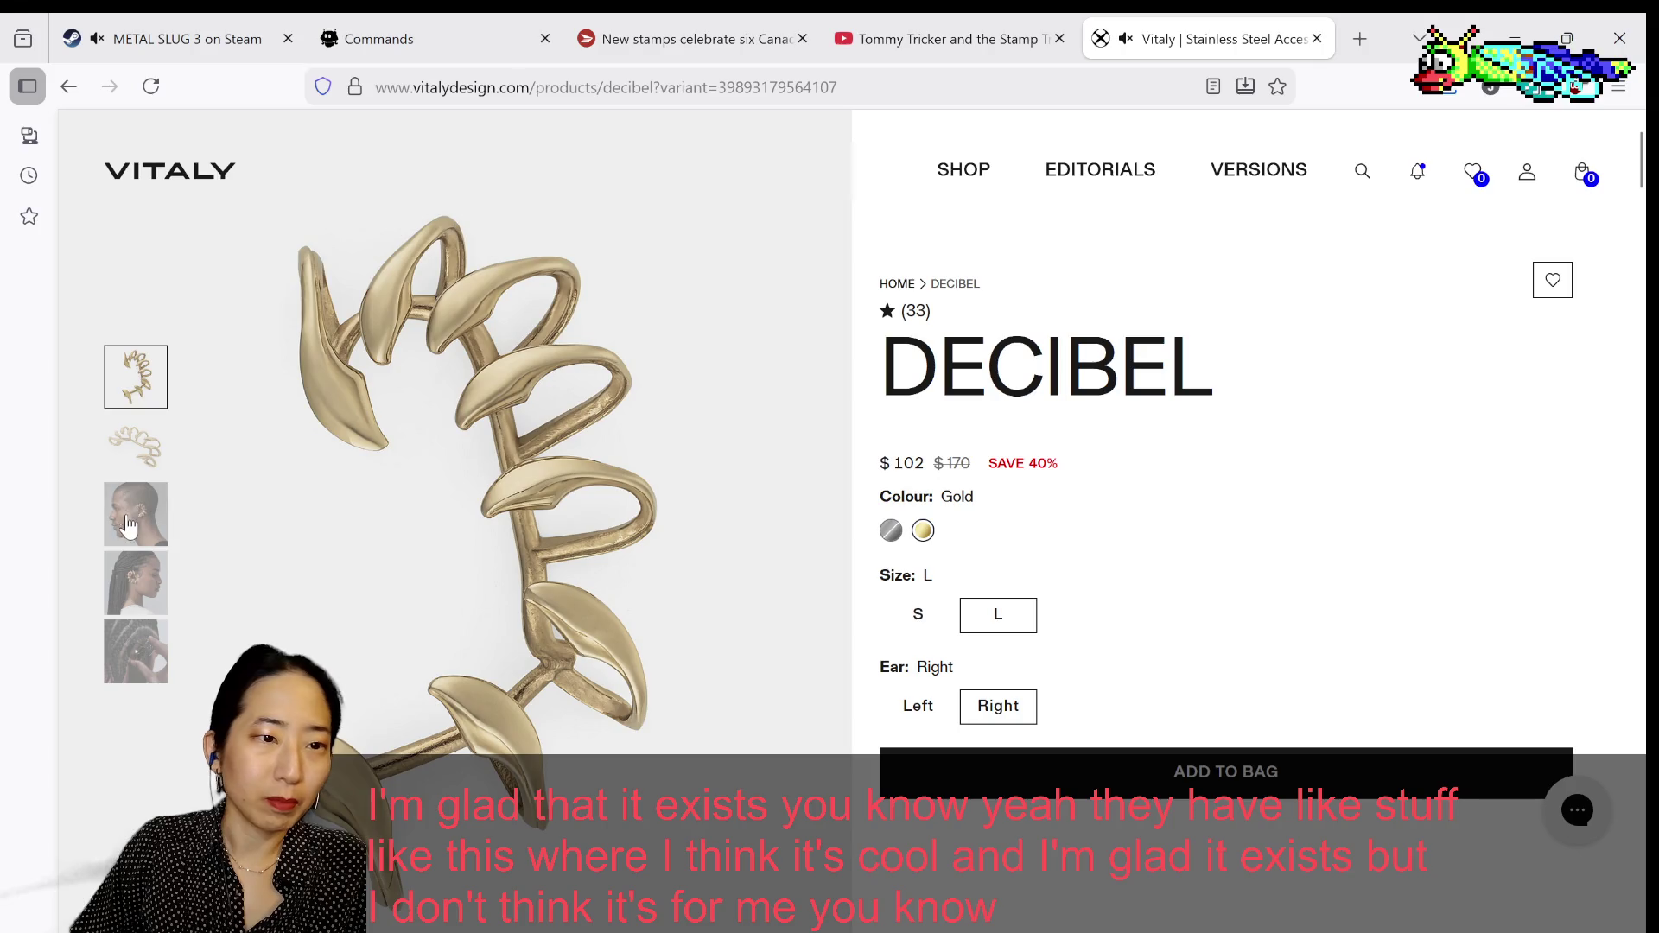
View Decibel's worn profile photo and switch its colour to Stainless Steel.
left_click(135, 514)
scroll(273, 499, "down", 2)
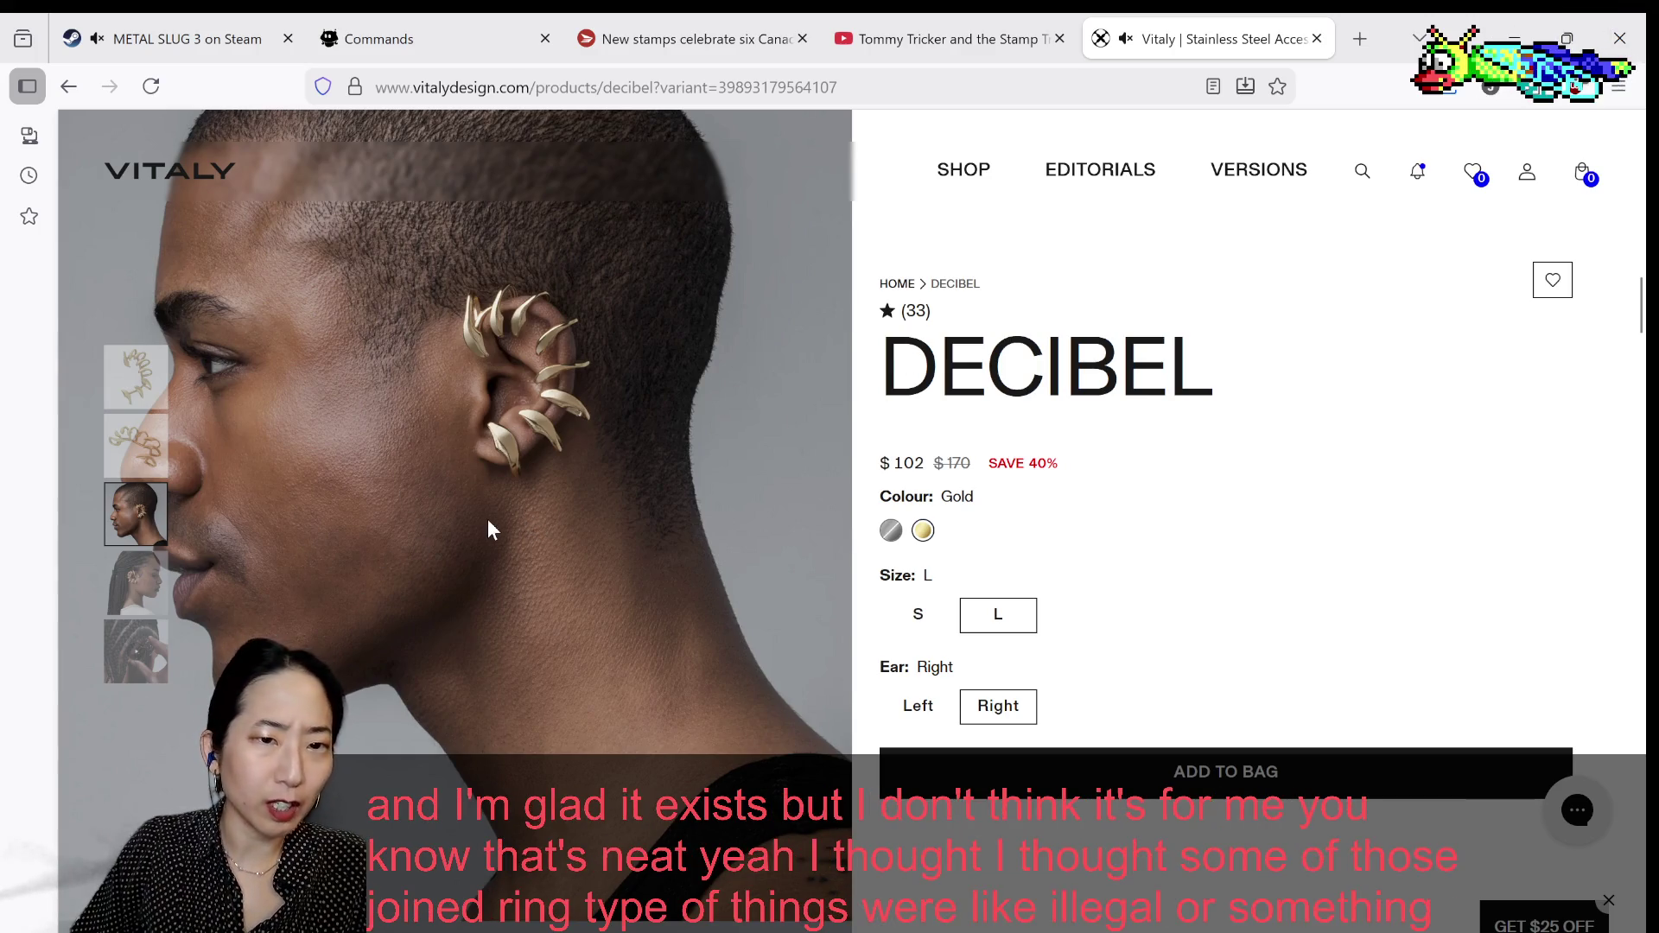
scroll(487, 523, "down", 2)
scroll(481, 527, "down", 1)
scroll(479, 519, "down", 3)
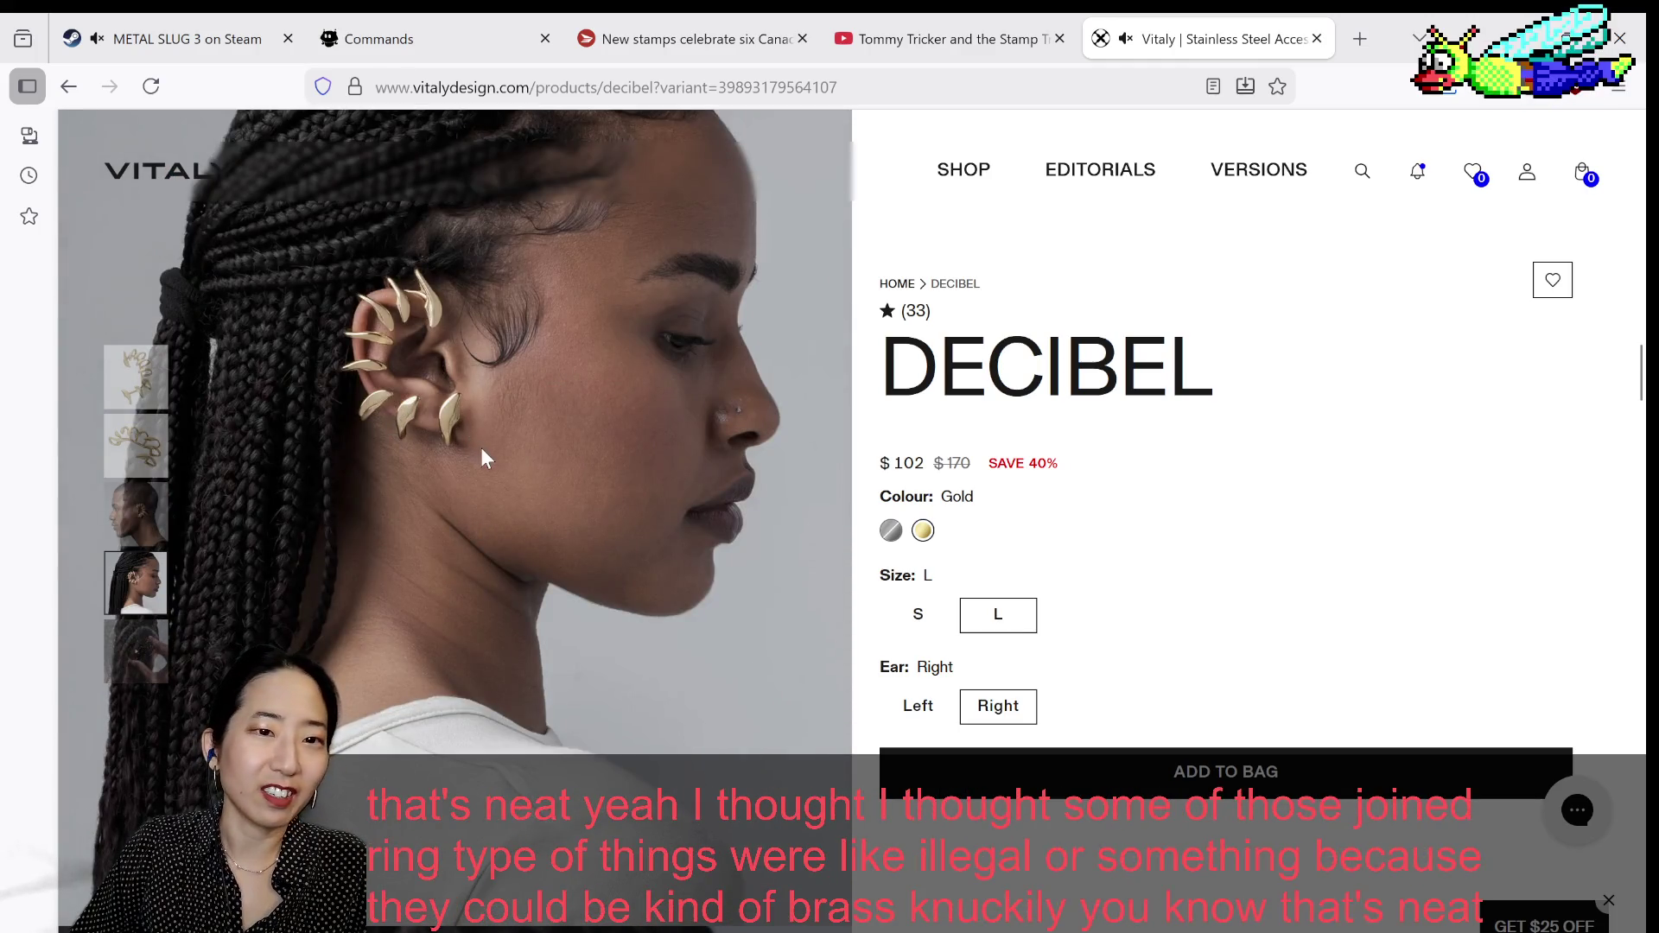
left_click(891, 531)
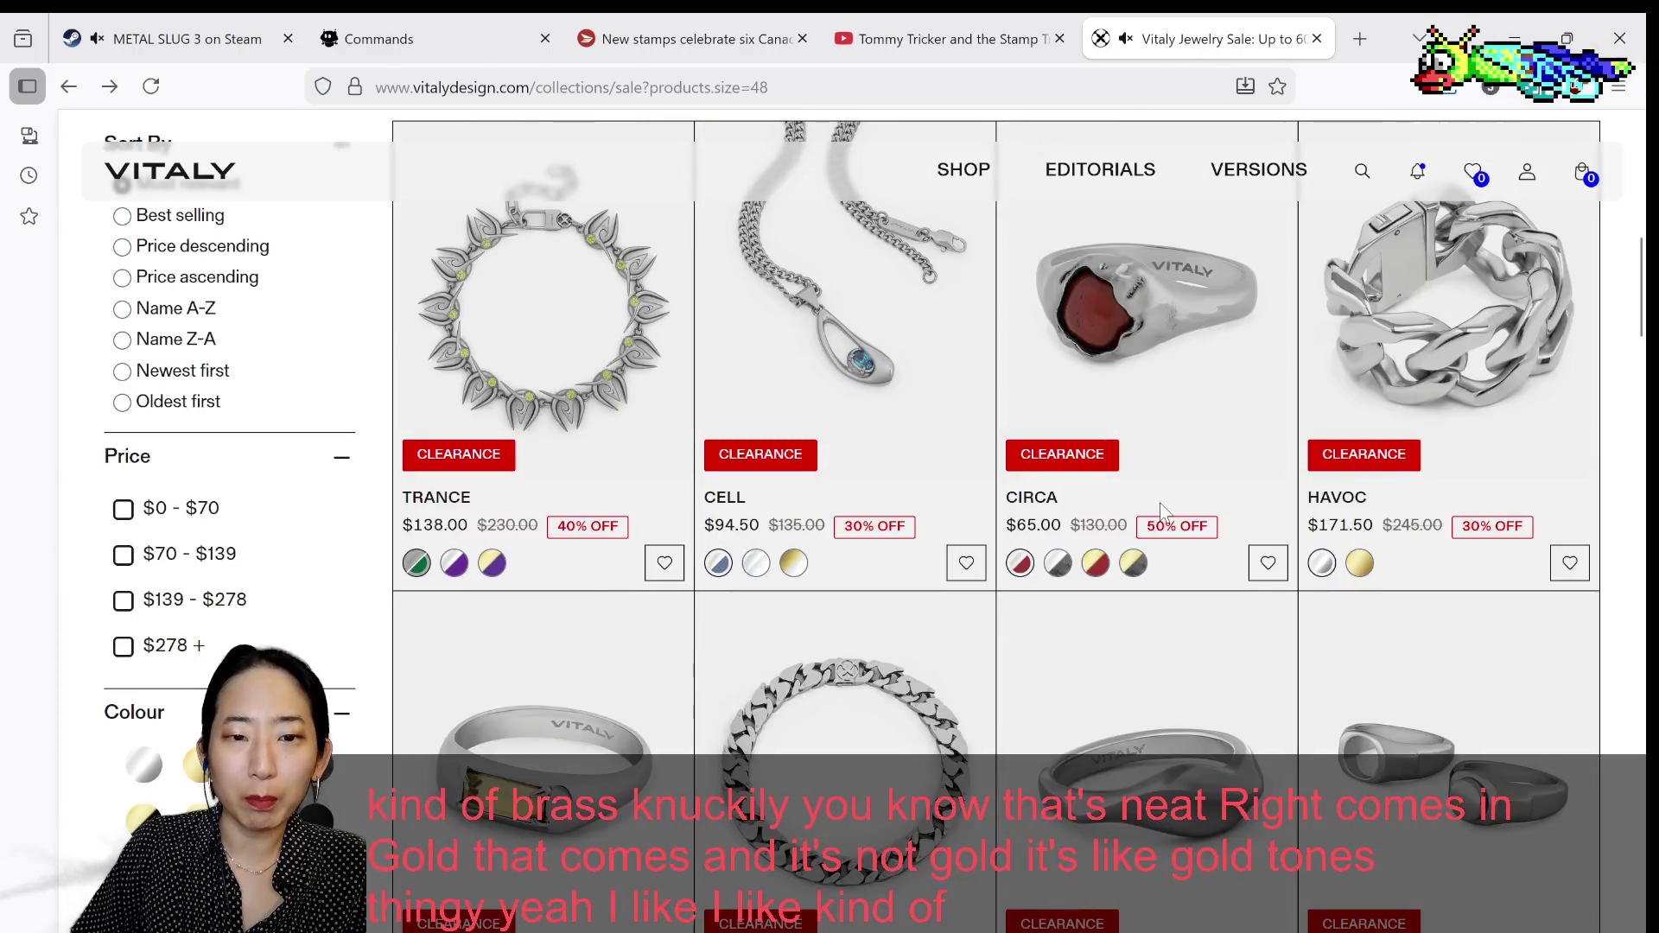
Scroll the sale listing down until Lift, Crosshatch and Delusion appear.
scroll(1163, 510, "down", 5)
scroll(1162, 518, "down", 5)
scroll(1253, 648, "down", 5)
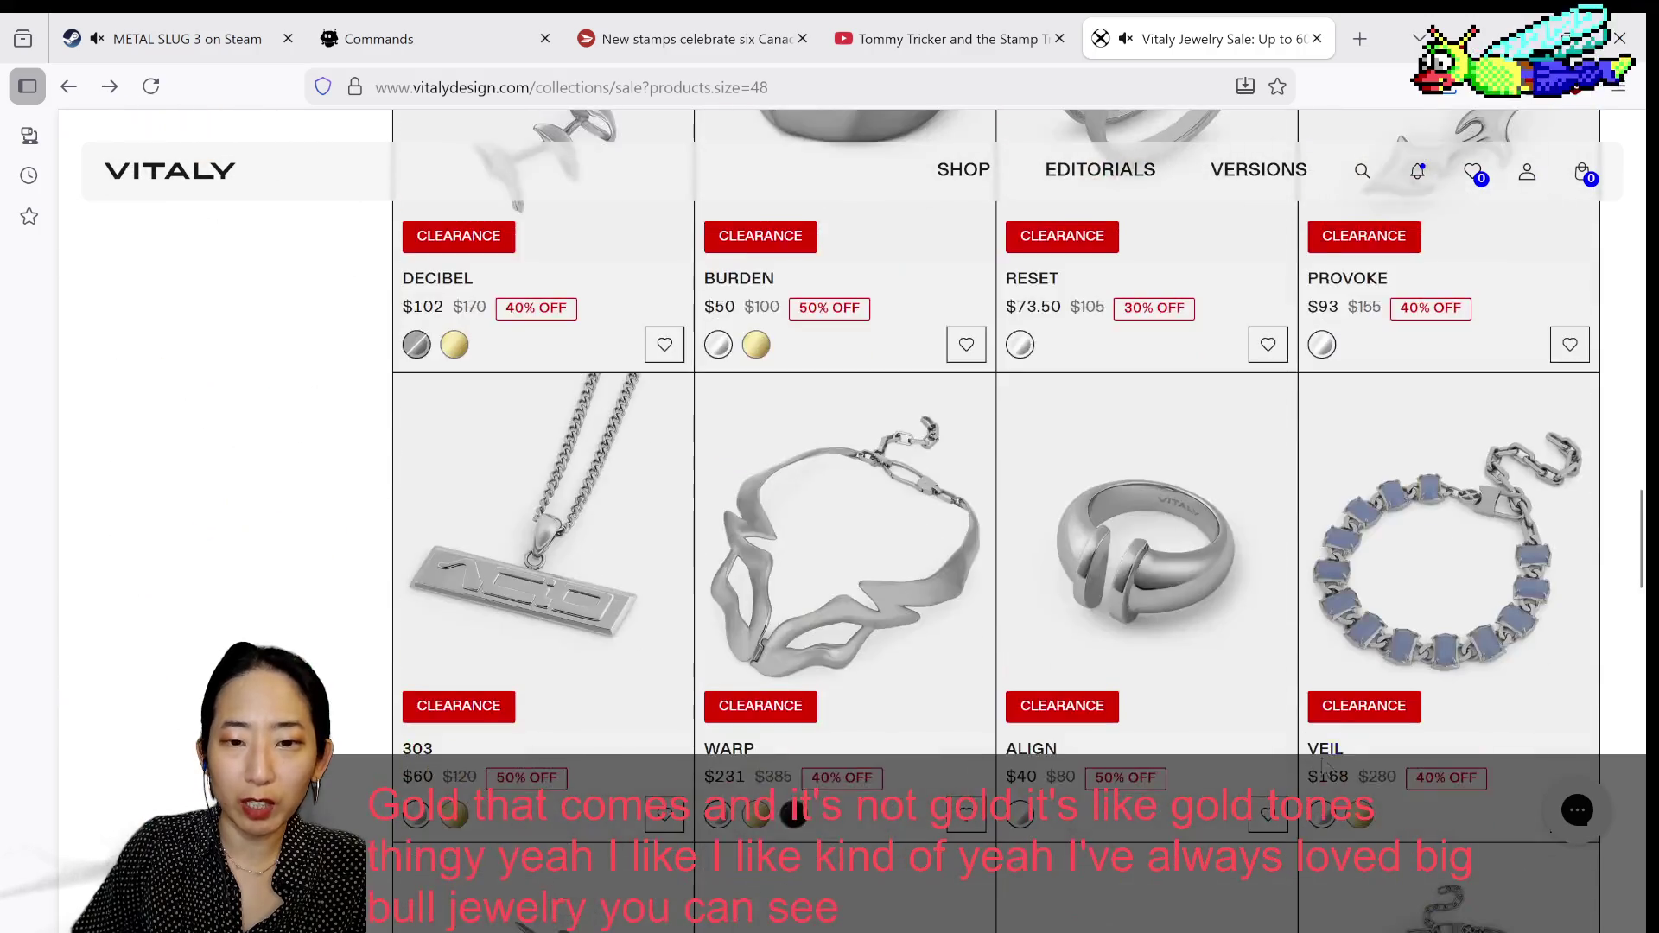
scroll(1331, 769, "down", 5)
scroll(1210, 691, "down", 5)
scroll(1080, 605, "down", 5)
scroll(974, 560, "up", 5)
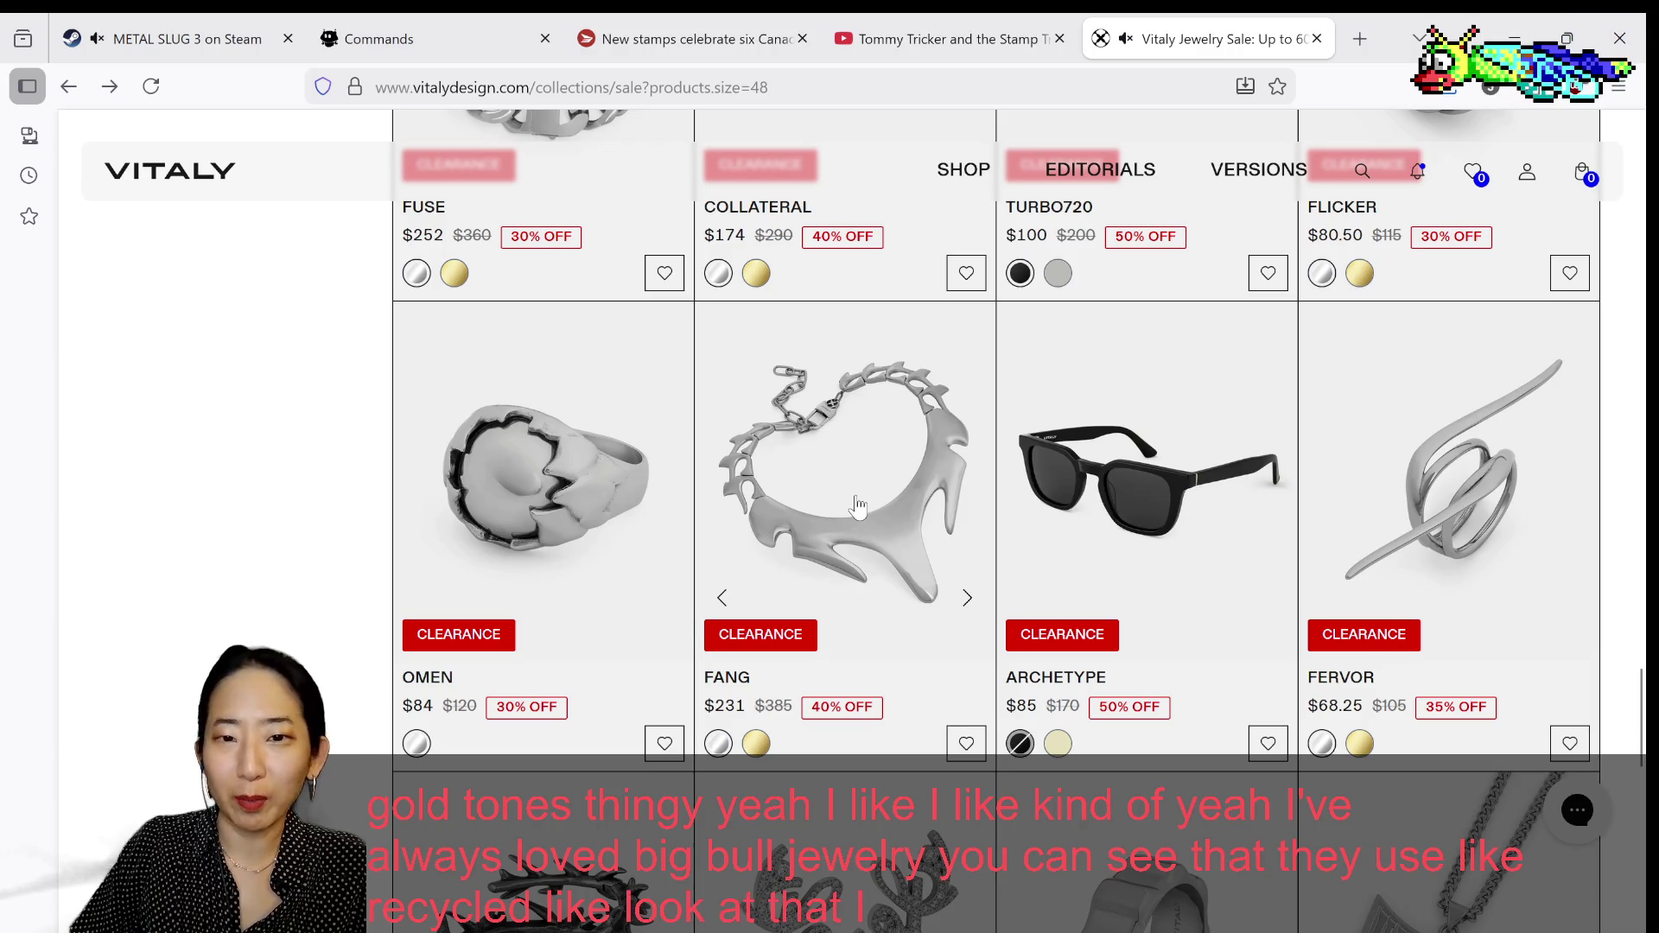
scroll(857, 507, "down", 2)
scroll(857, 507, "up", 1)
scroll(858, 507, "down", 5)
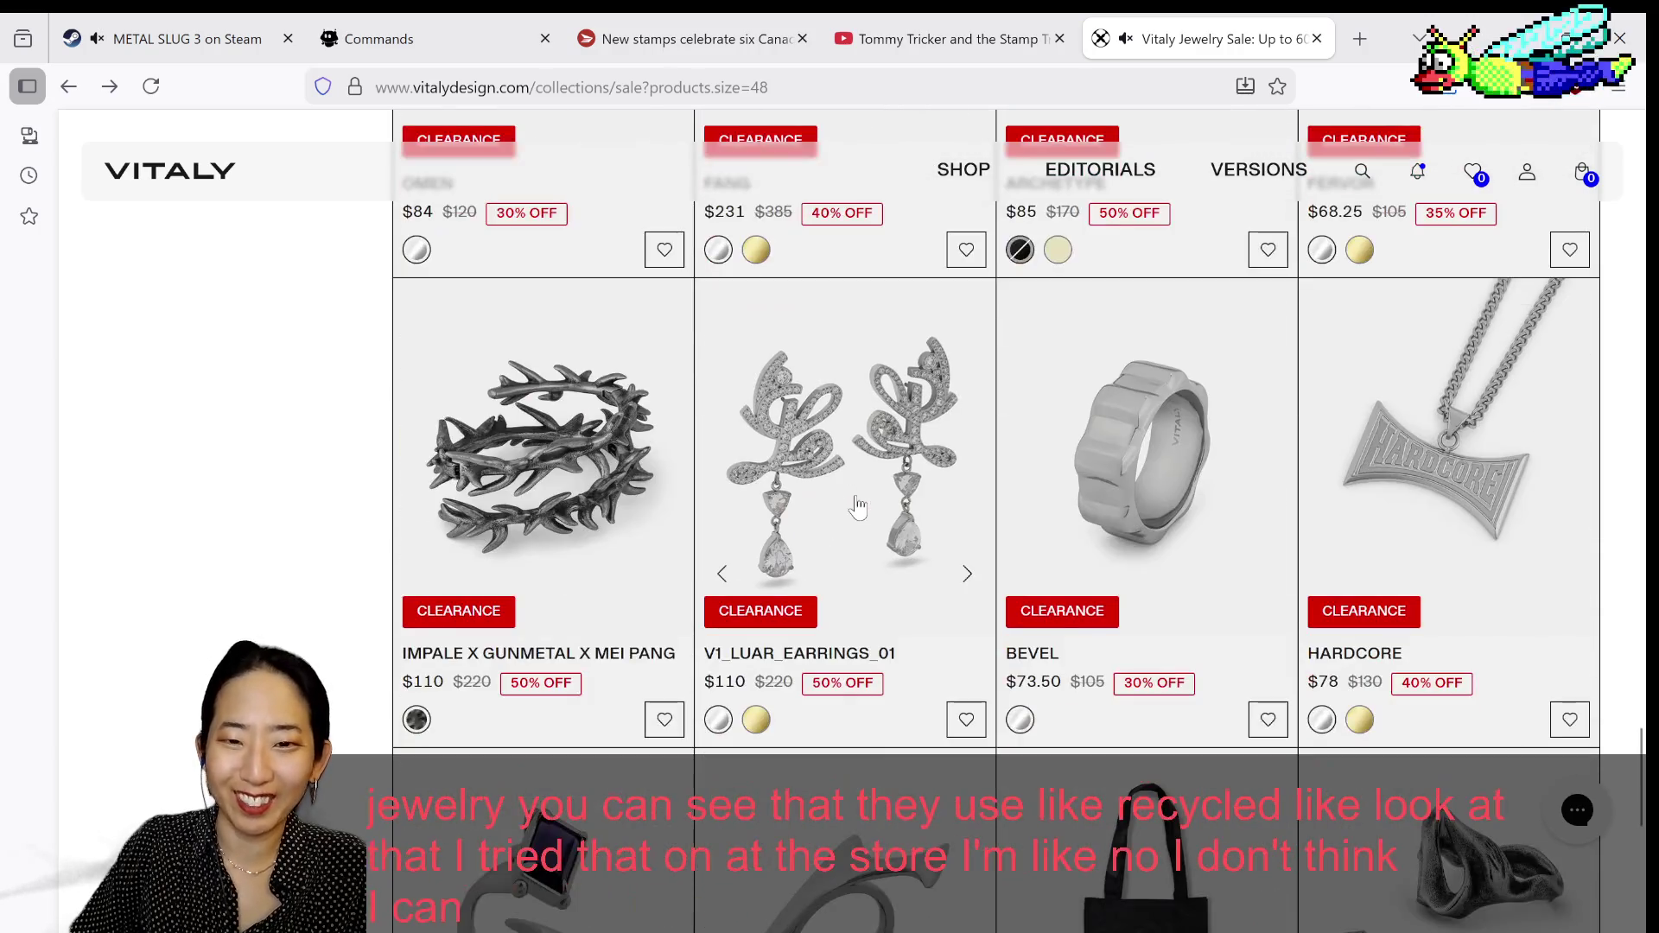
scroll(857, 507, "down", 2)
scroll(858, 507, "down", 4)
scroll(857, 508, "down", 2)
scroll(857, 510, "down", 2)
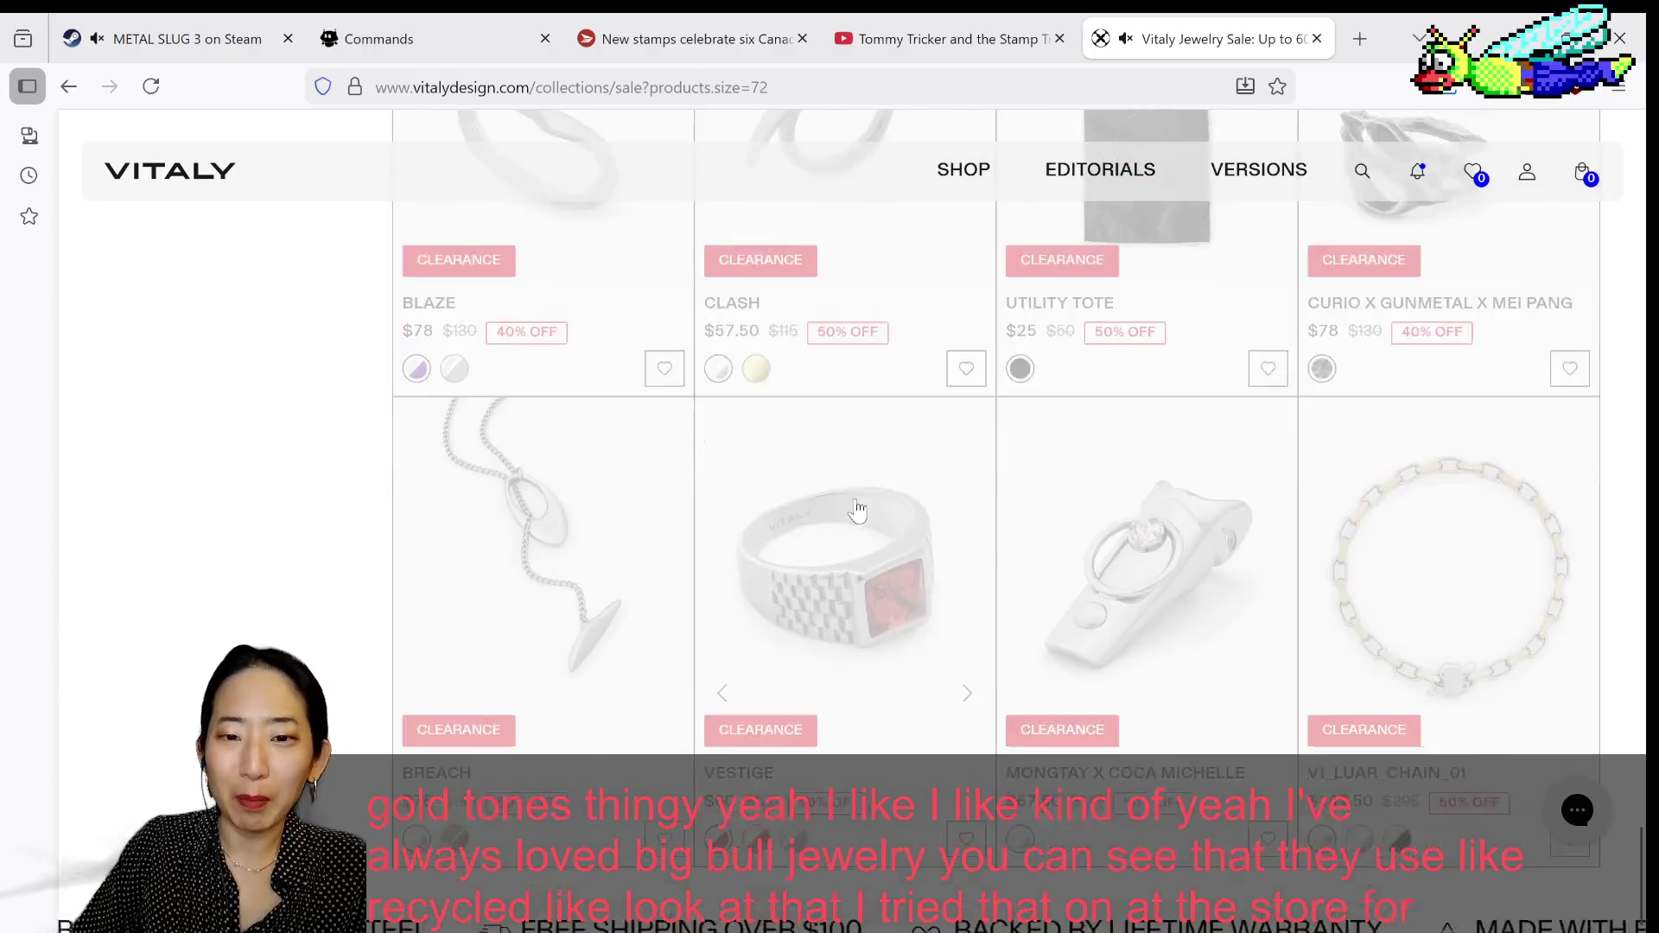
scroll(857, 510, "down", 3)
scroll(1565, 382, "down", 2)
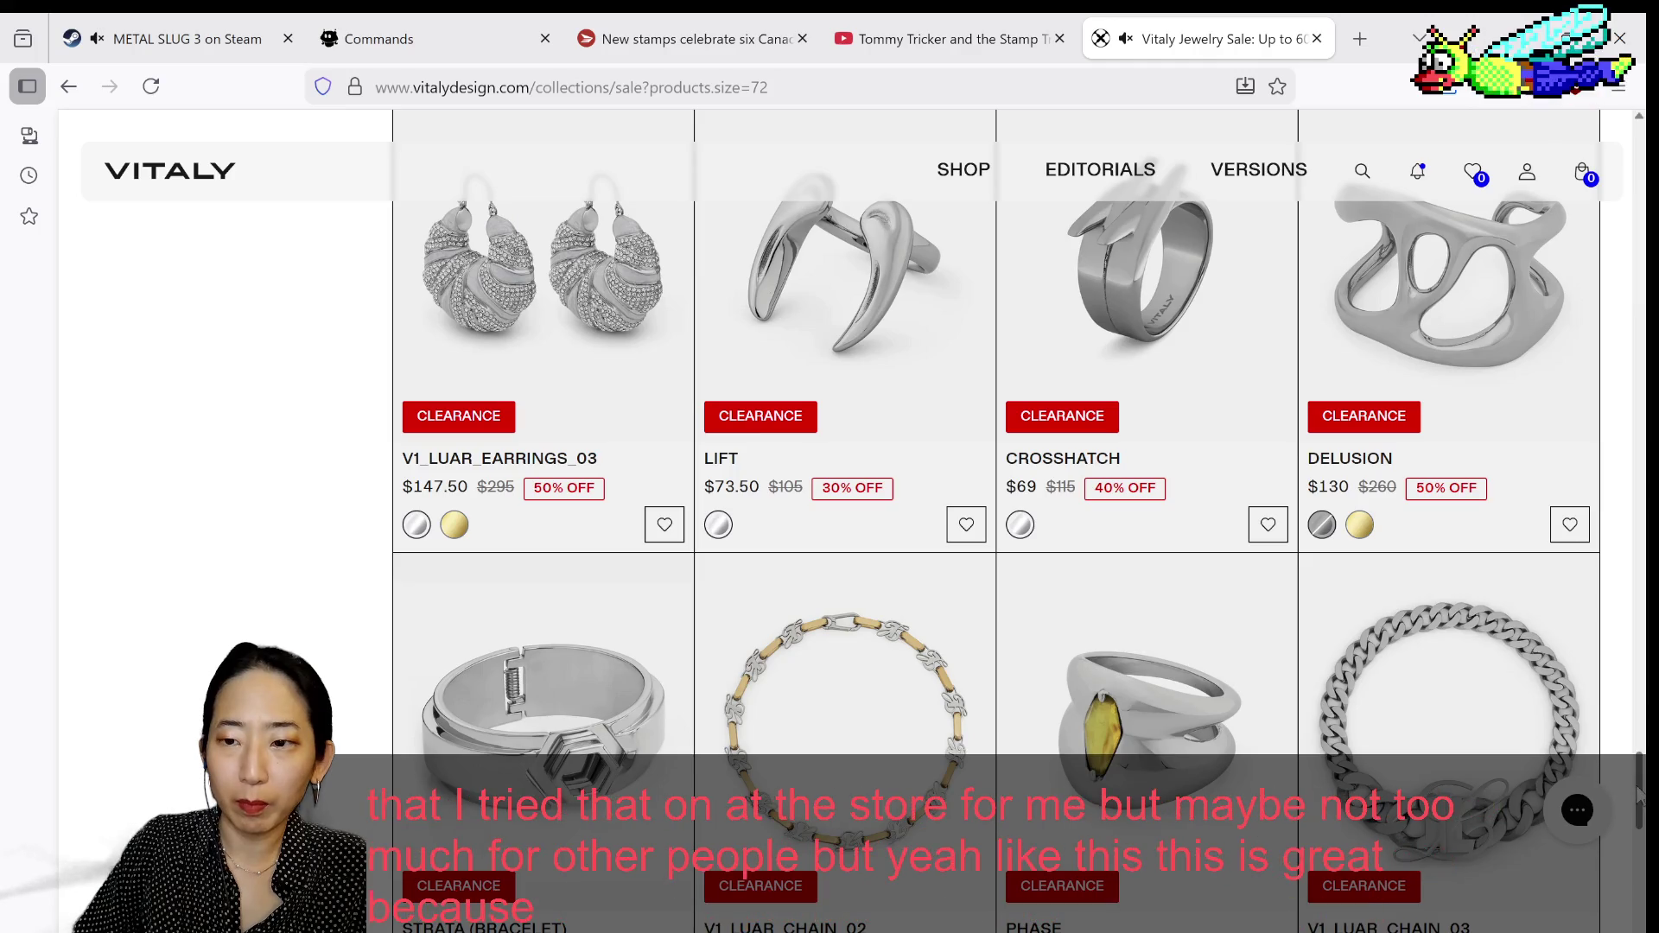
left_click_drag(1640, 793, 1630, 924)
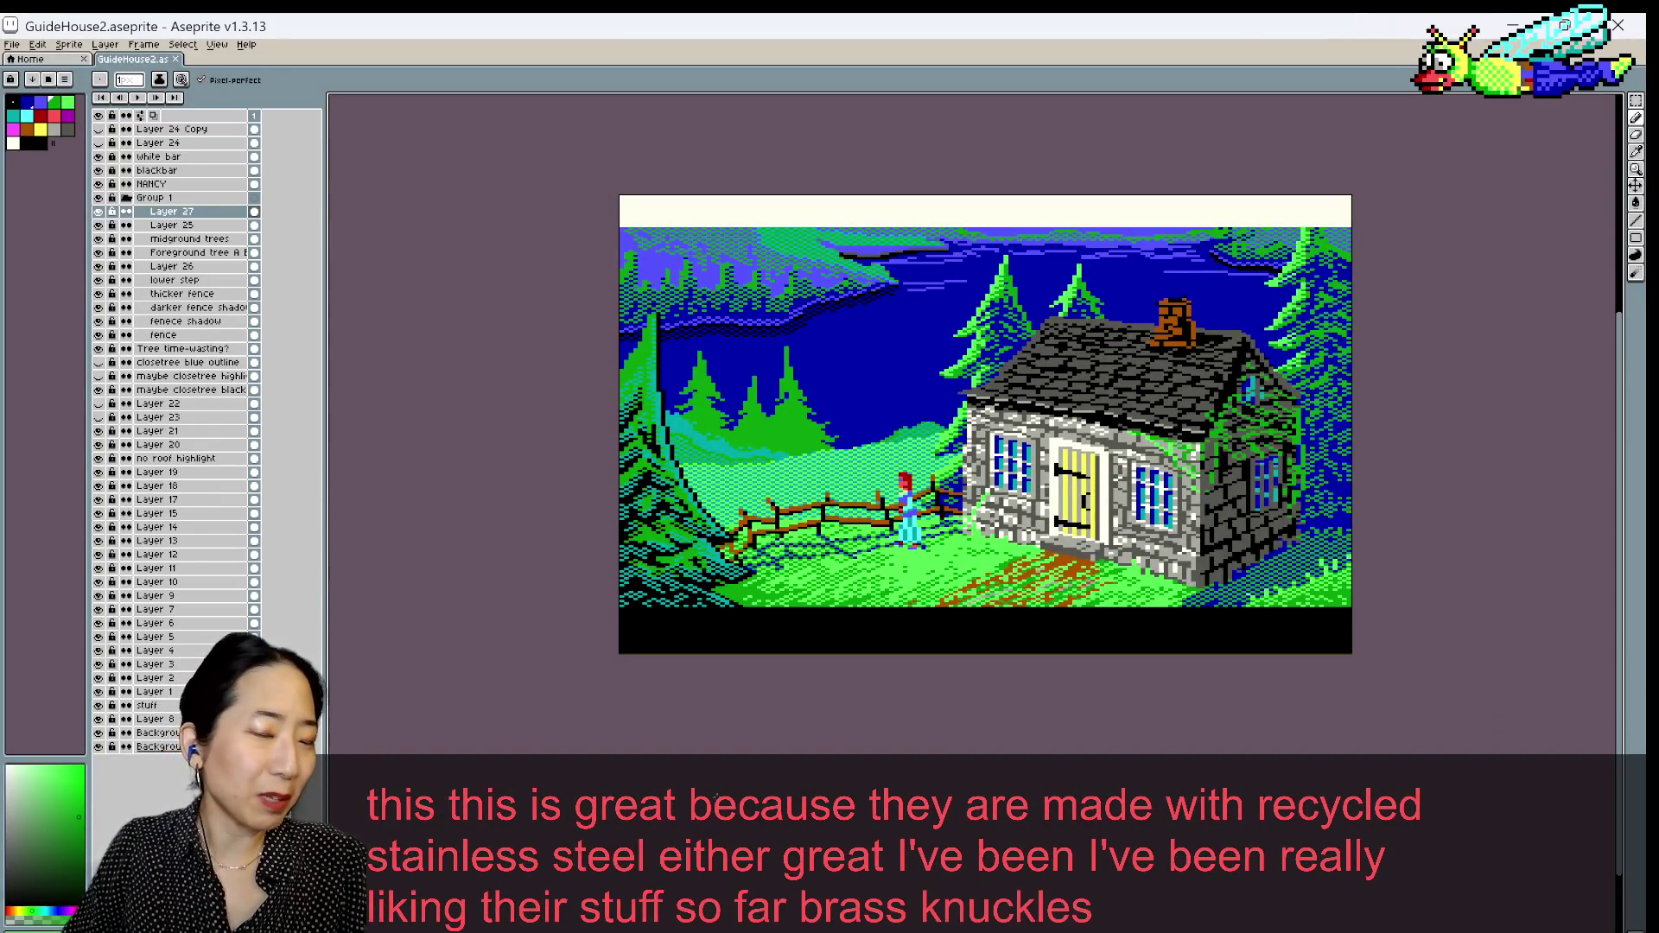
Zoom in and out repeatedly and pan the view to inspect the GuideHouse2 cottage scene.
scroll(957, 615, "up", 2)
scroll(1146, 418, "down", 1)
scroll(1146, 417, "down", 1)
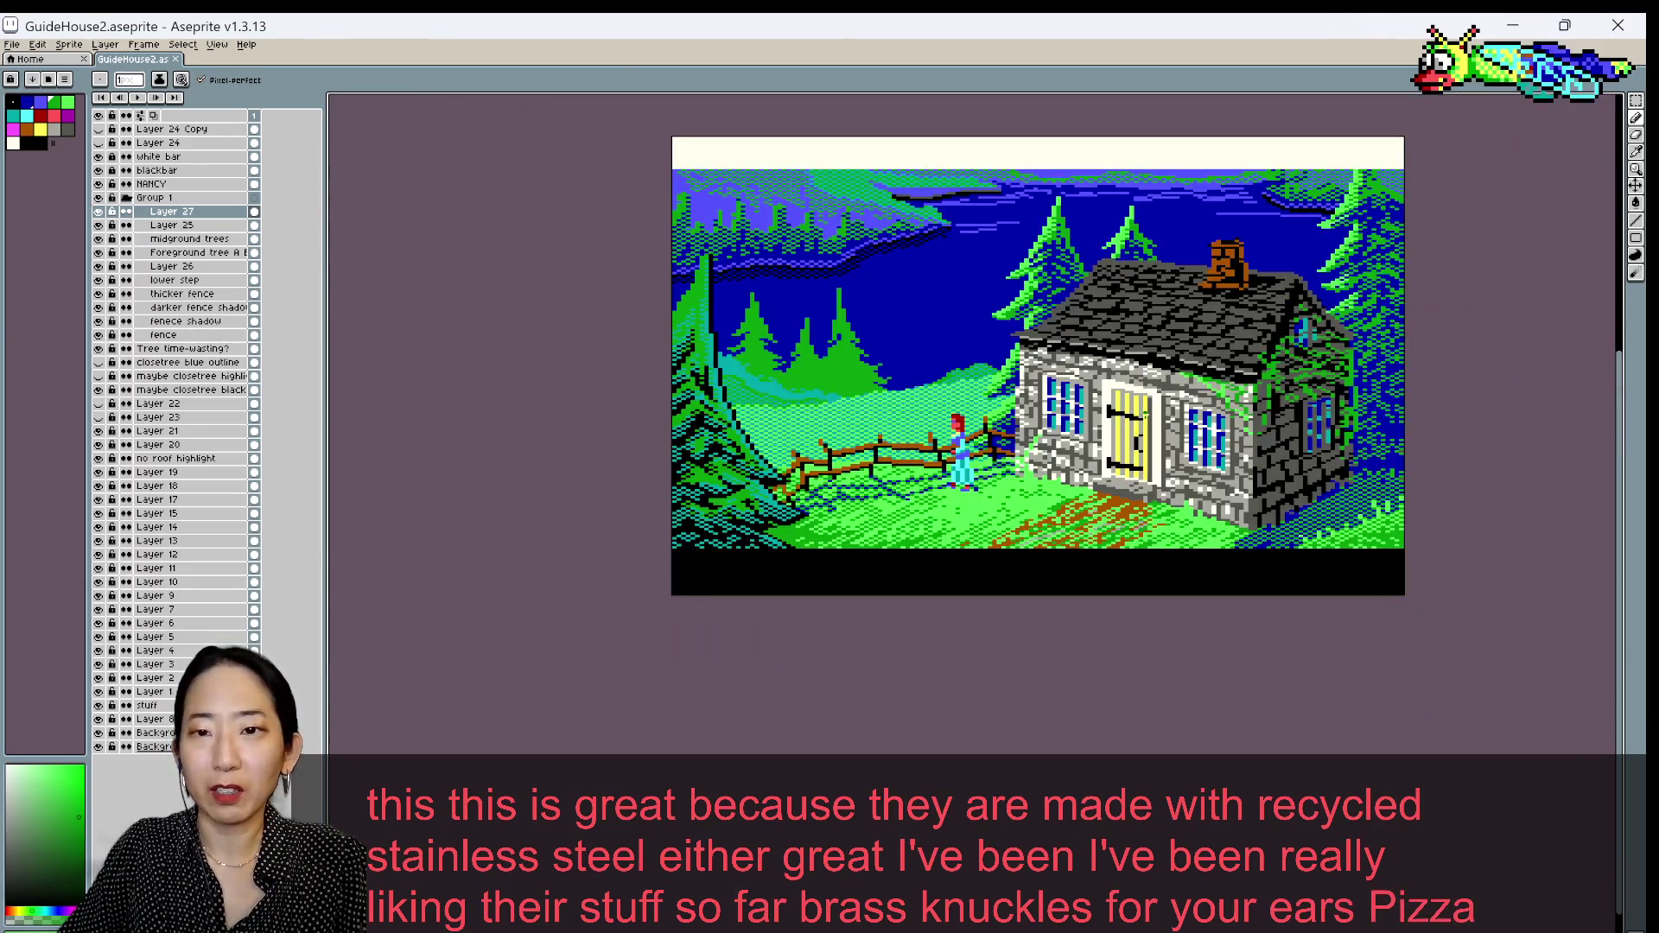
left_click_drag(1151, 371, 1041, 382)
scroll(1285, 363, "up", 1)
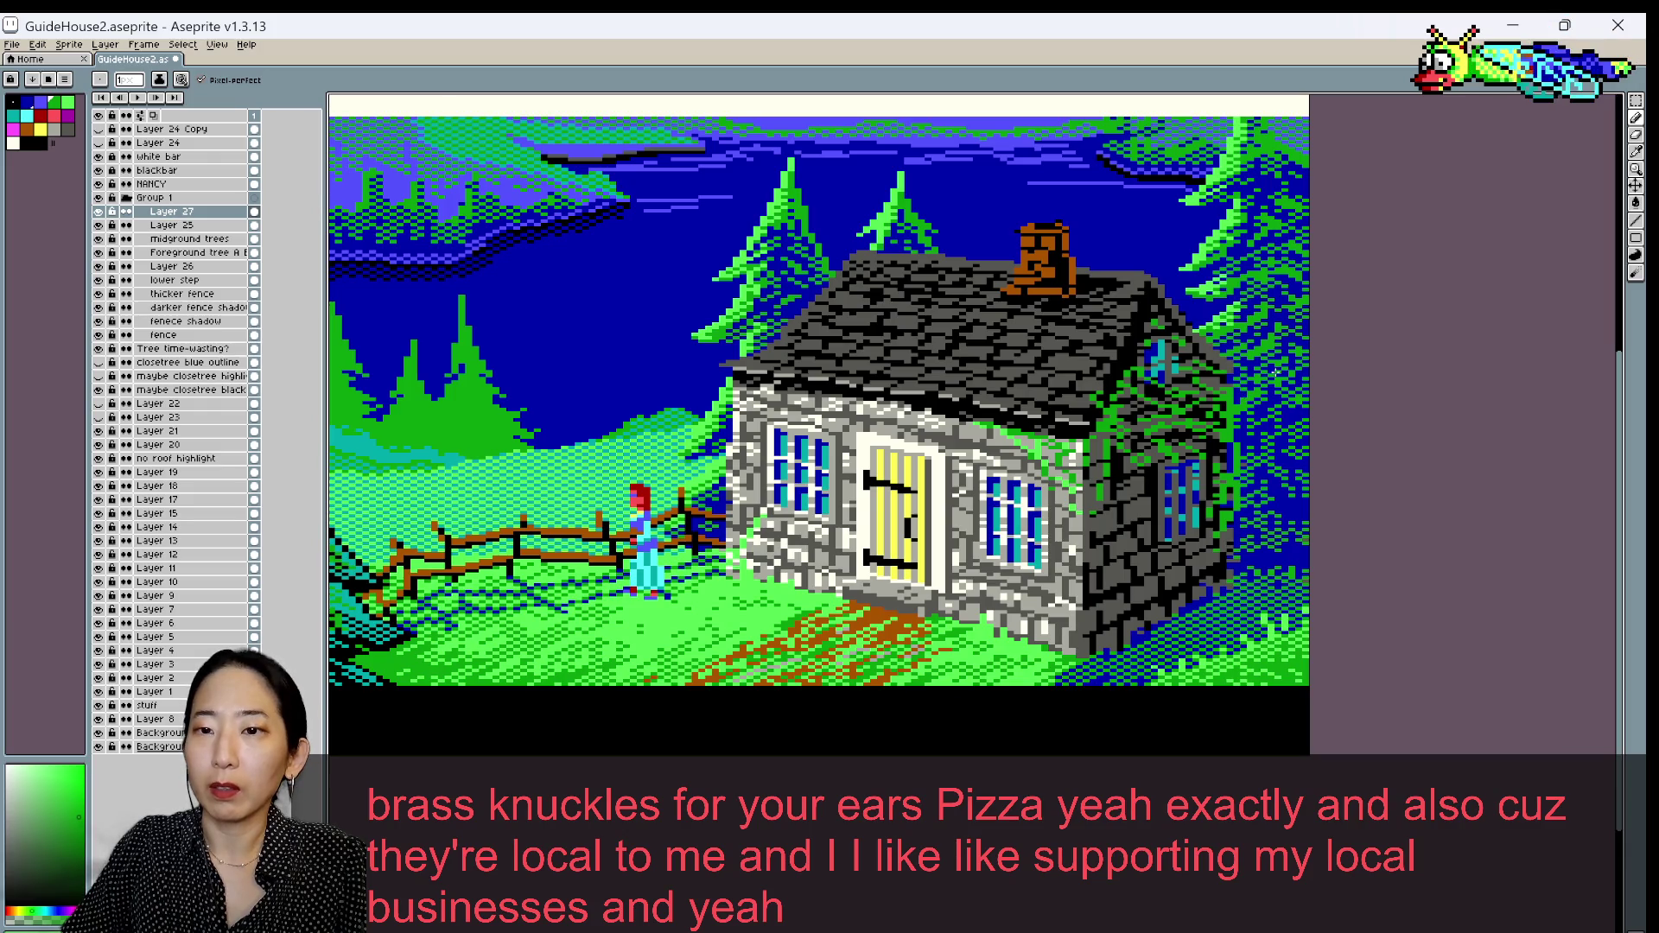
scroll(1285, 363, "down", 1)
scroll(1262, 210, "up", 1)
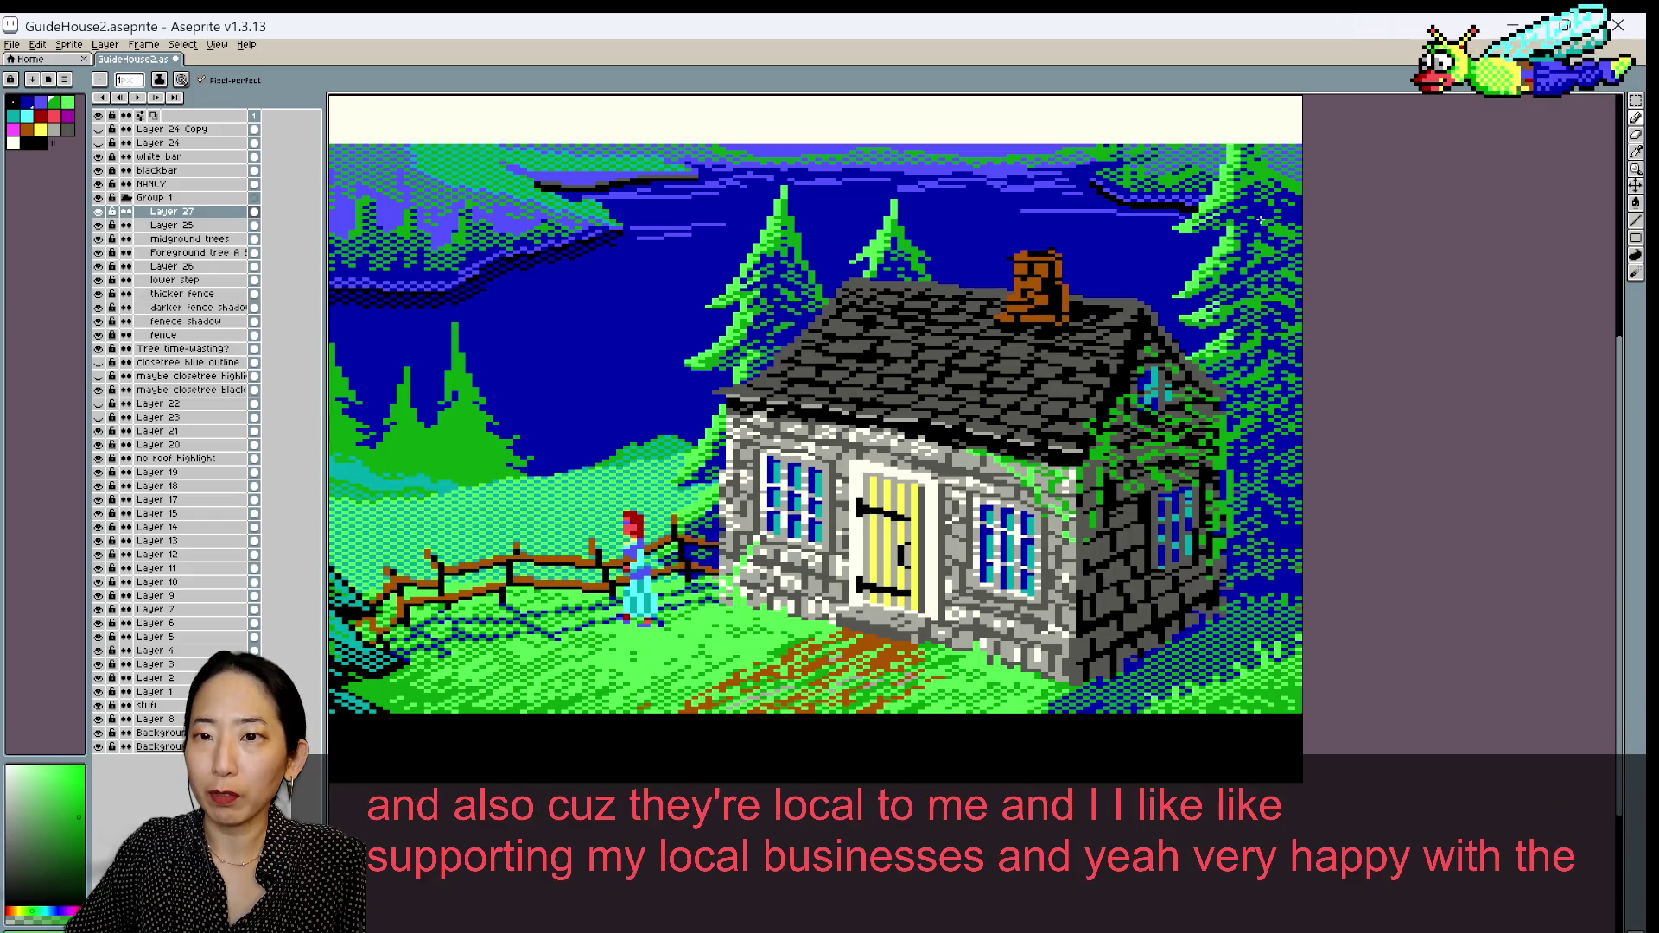
scroll(1353, 198, "down", 1)
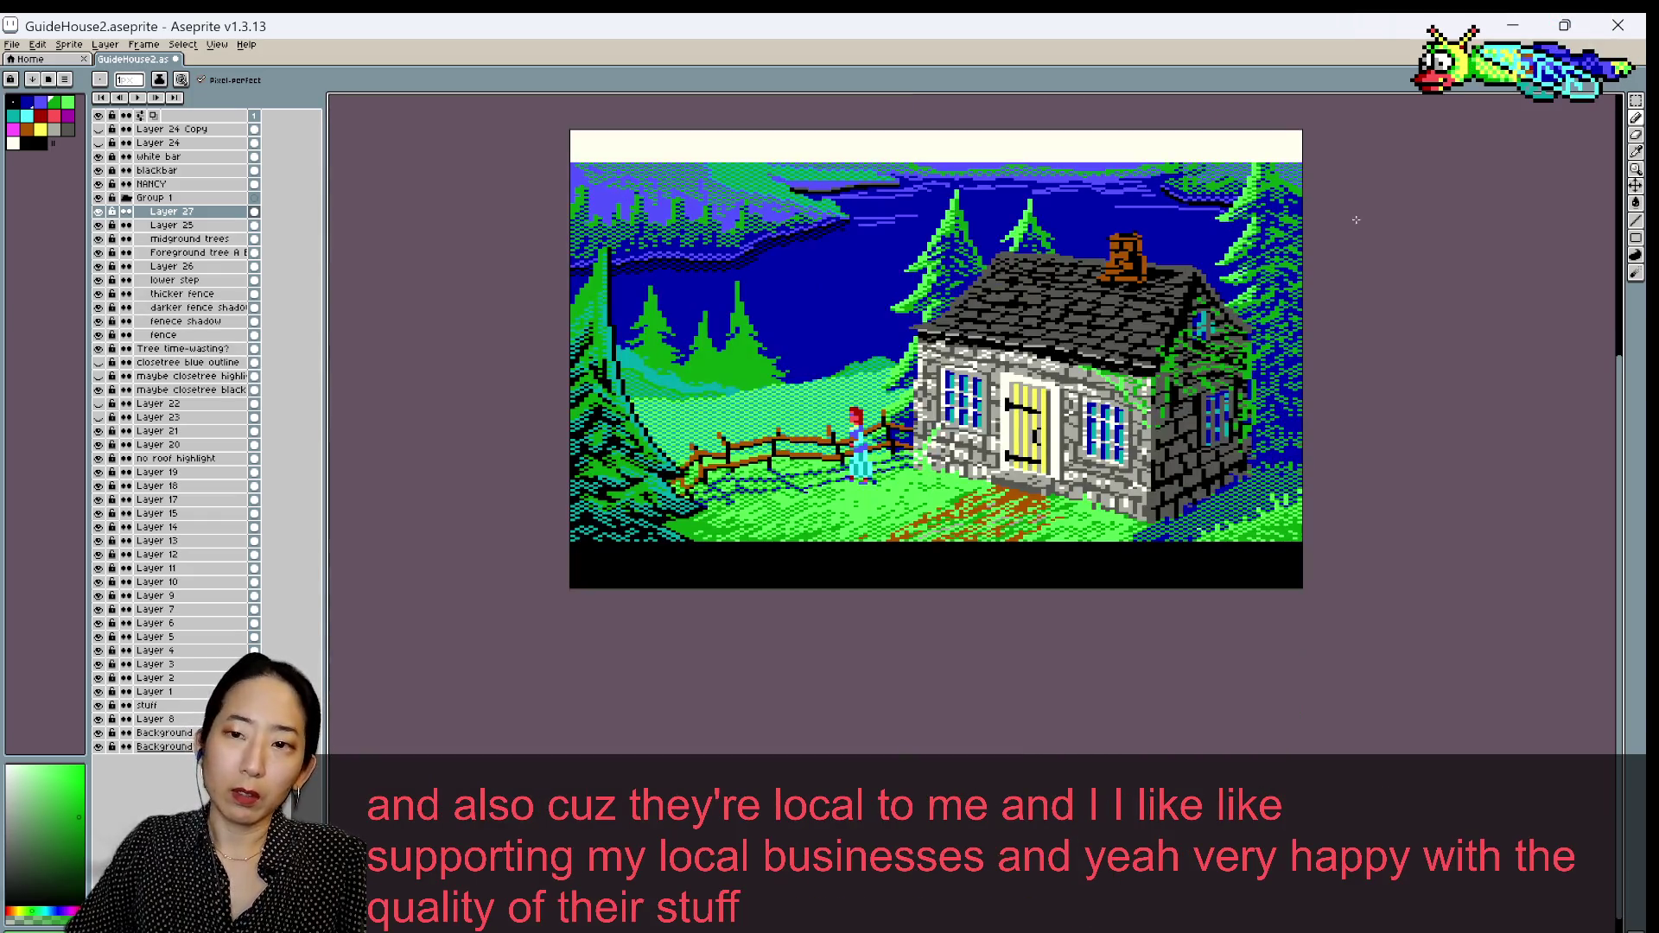
scroll(1362, 235, "up", 1)
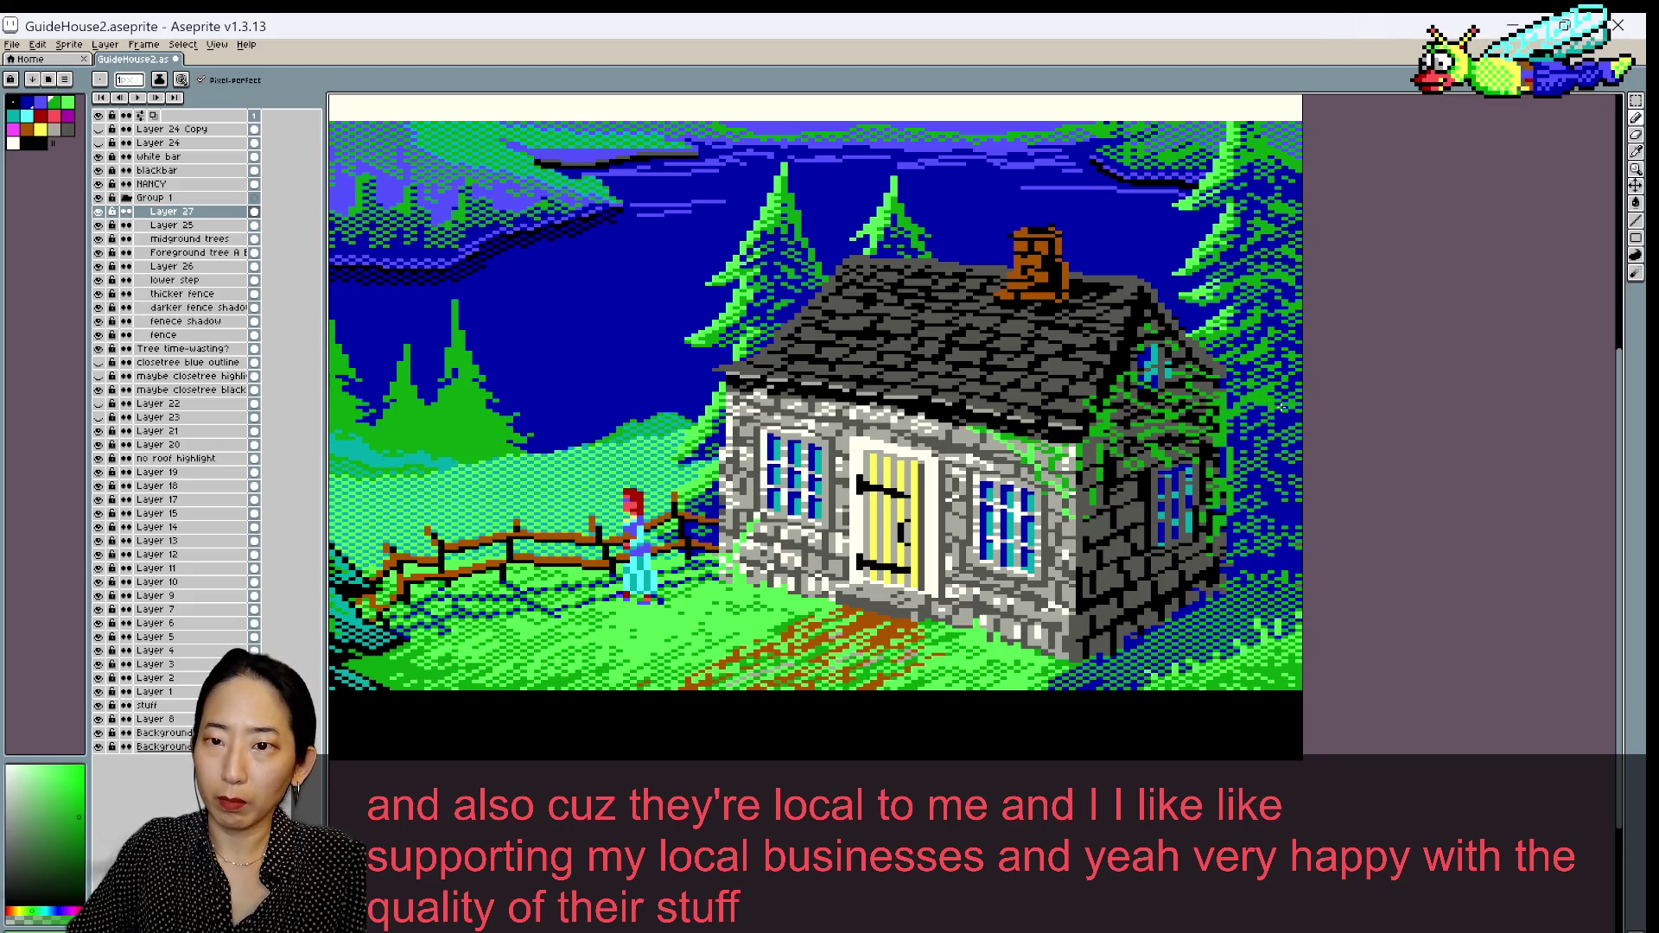
scroll(1310, 373, "down", 1)
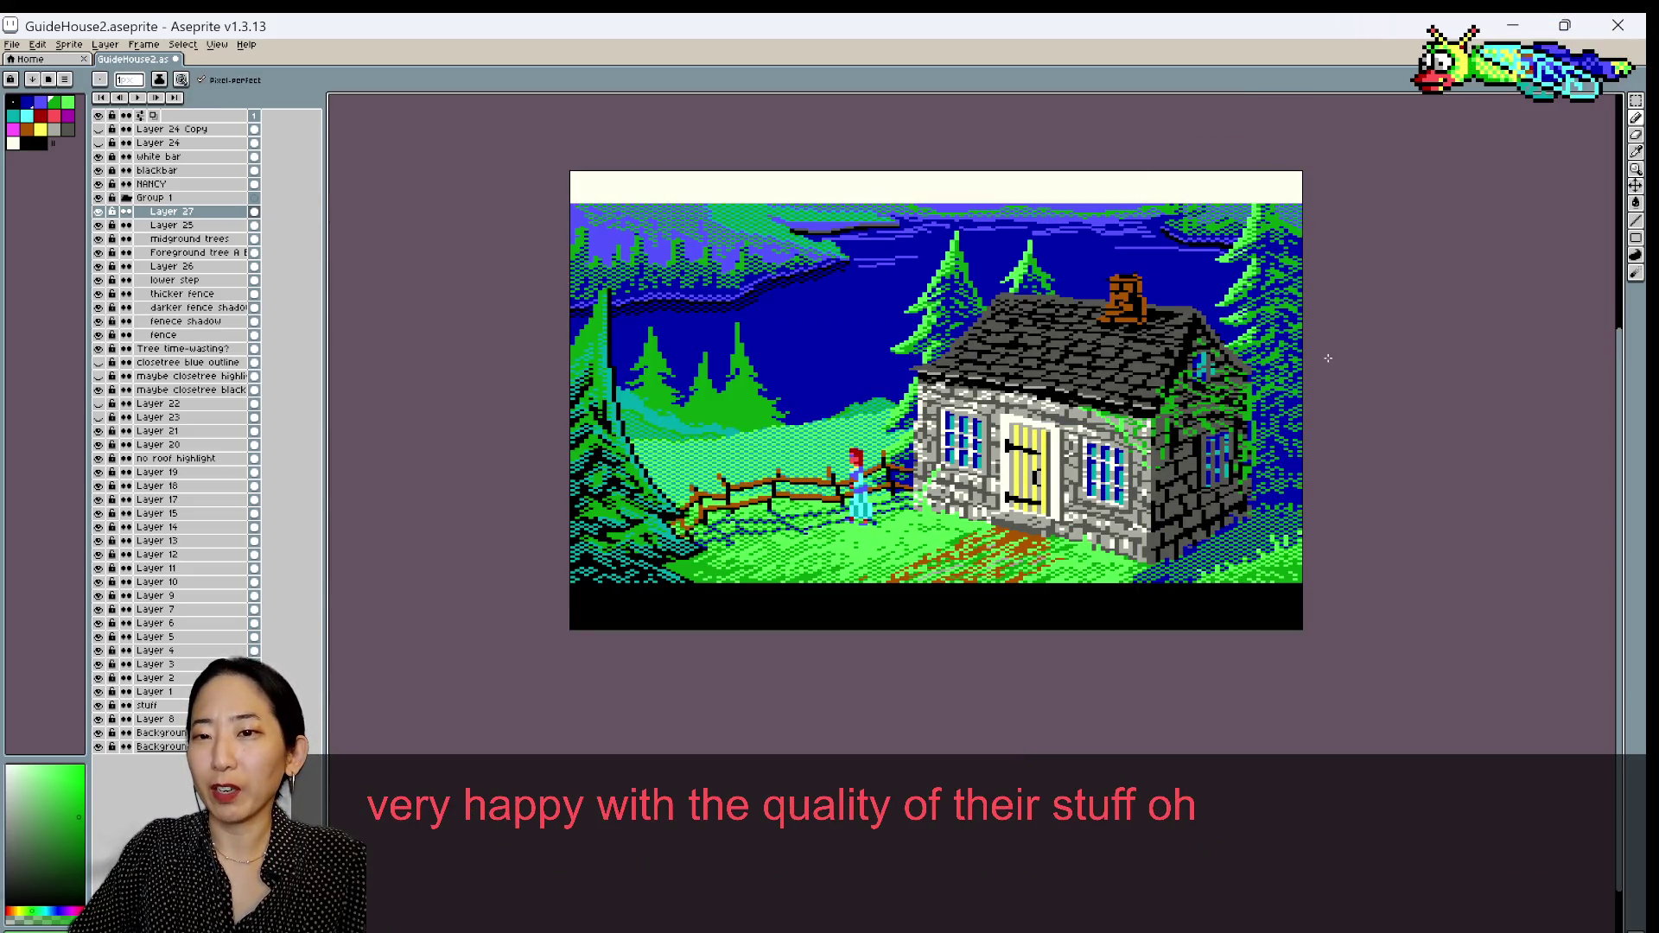
scroll(1285, 414, "up", 1)
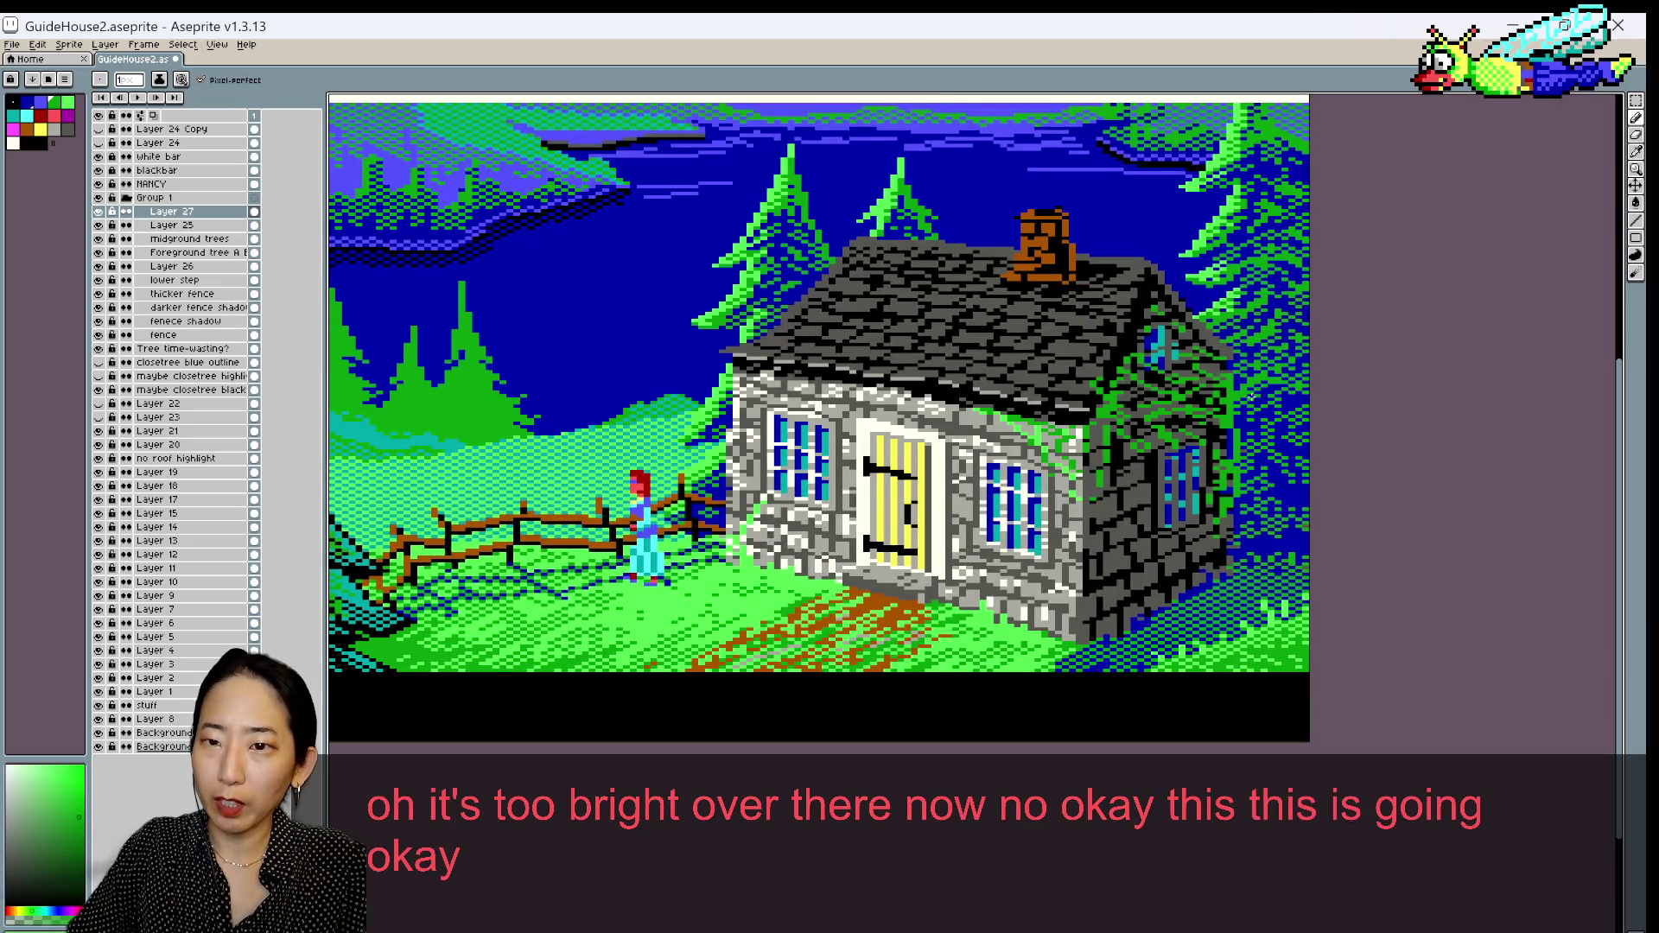
scroll(1291, 367, "down", 1)
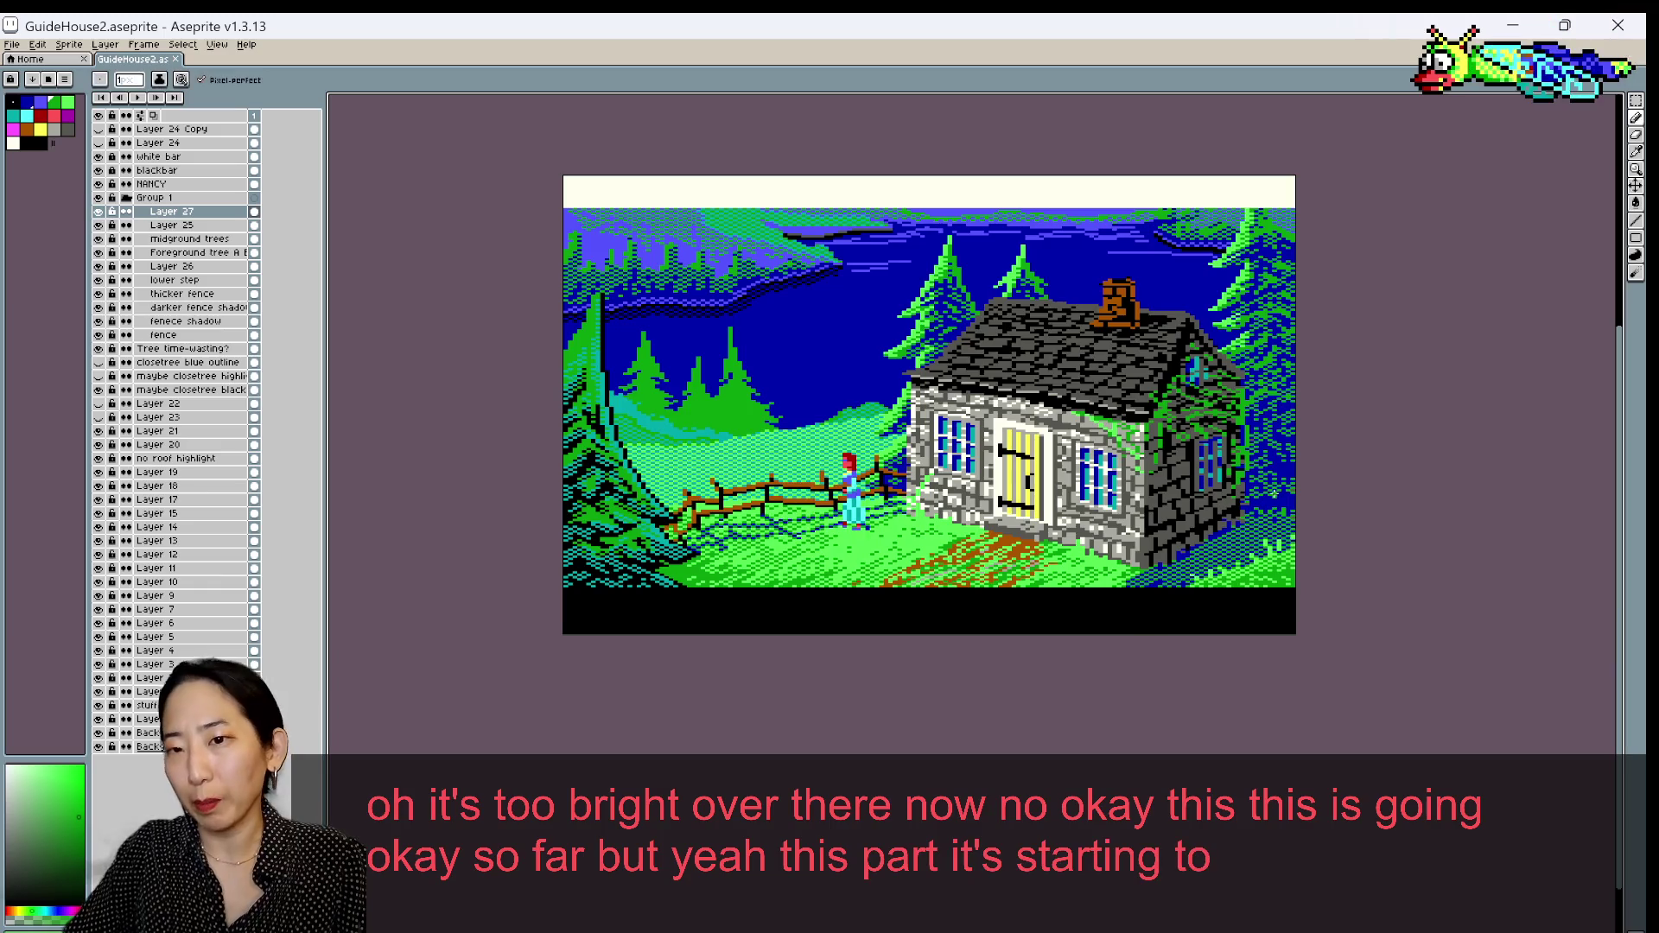
scroll(1320, 458, "up", 1)
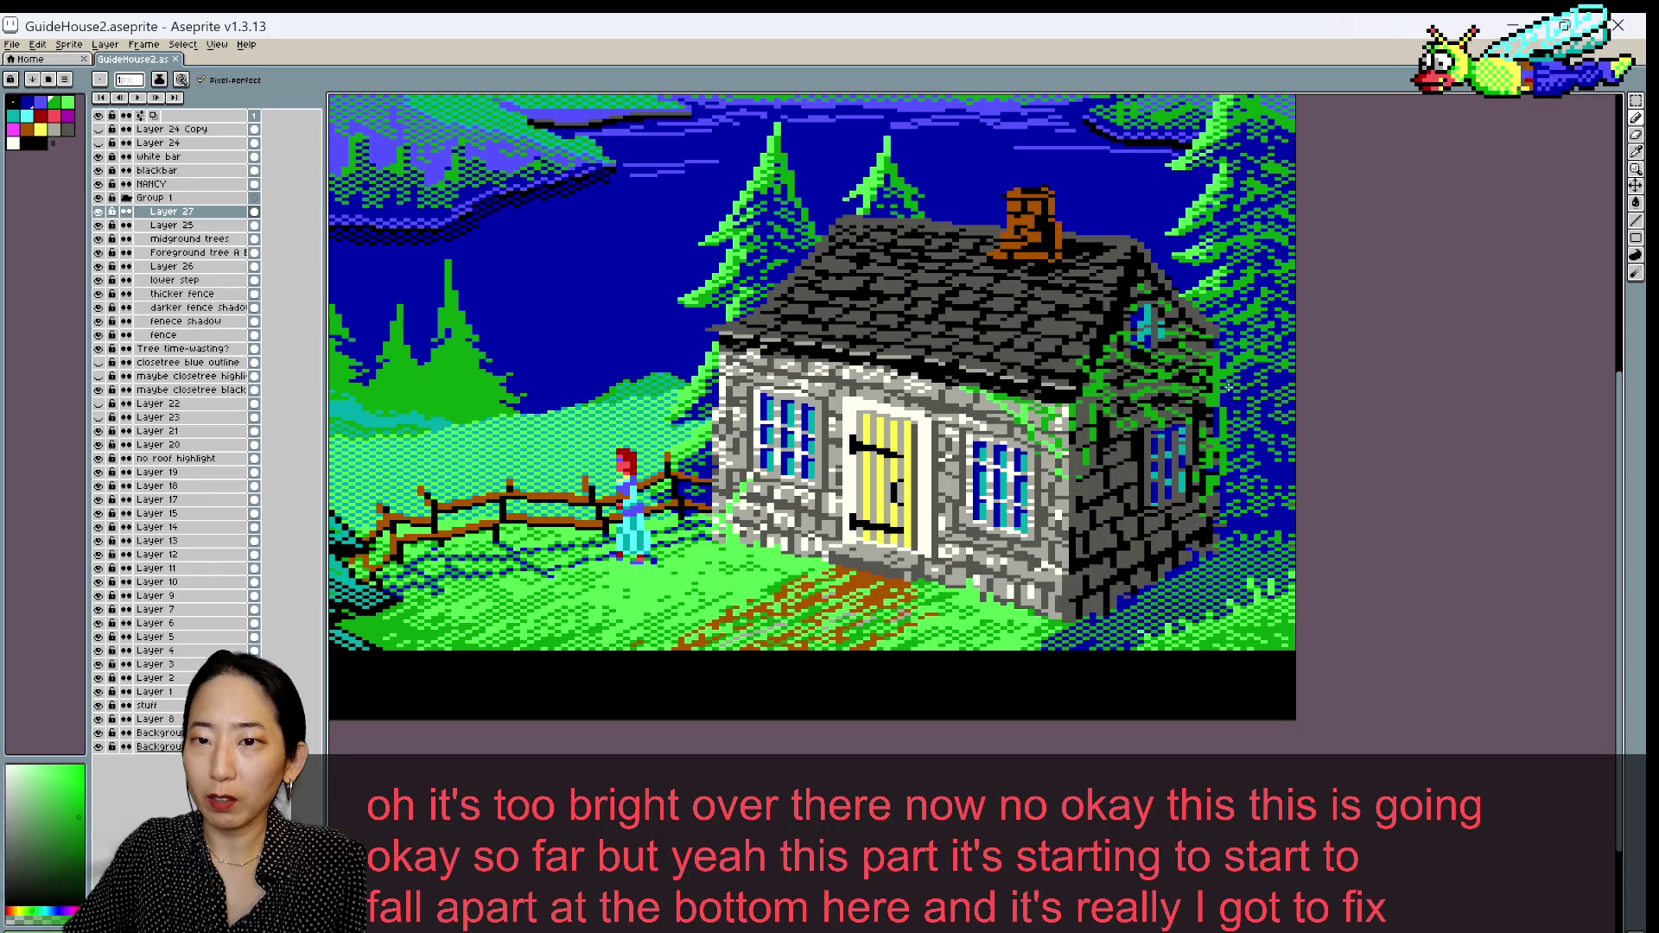
Pick the sky blue and shift the view to show the bar above the scene, then return to the Pencil.
left_click(1279, 369)
left_click(1241, 385, "alt")
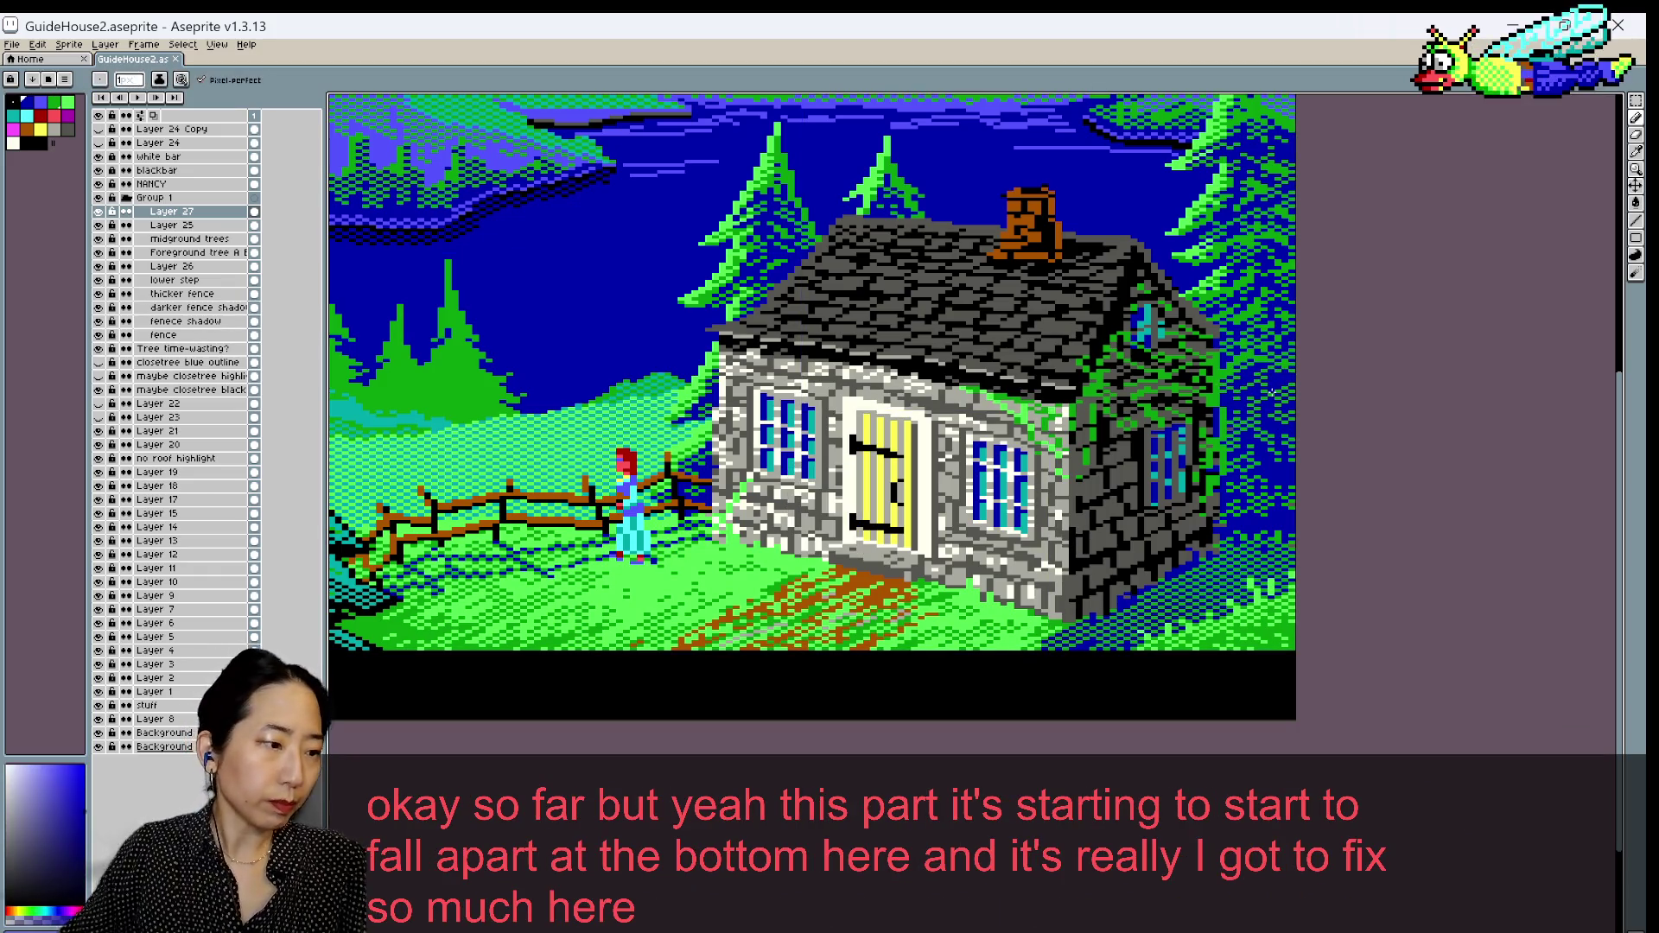
key("h")
left_click_drag(1205, 323, 1152, 453)
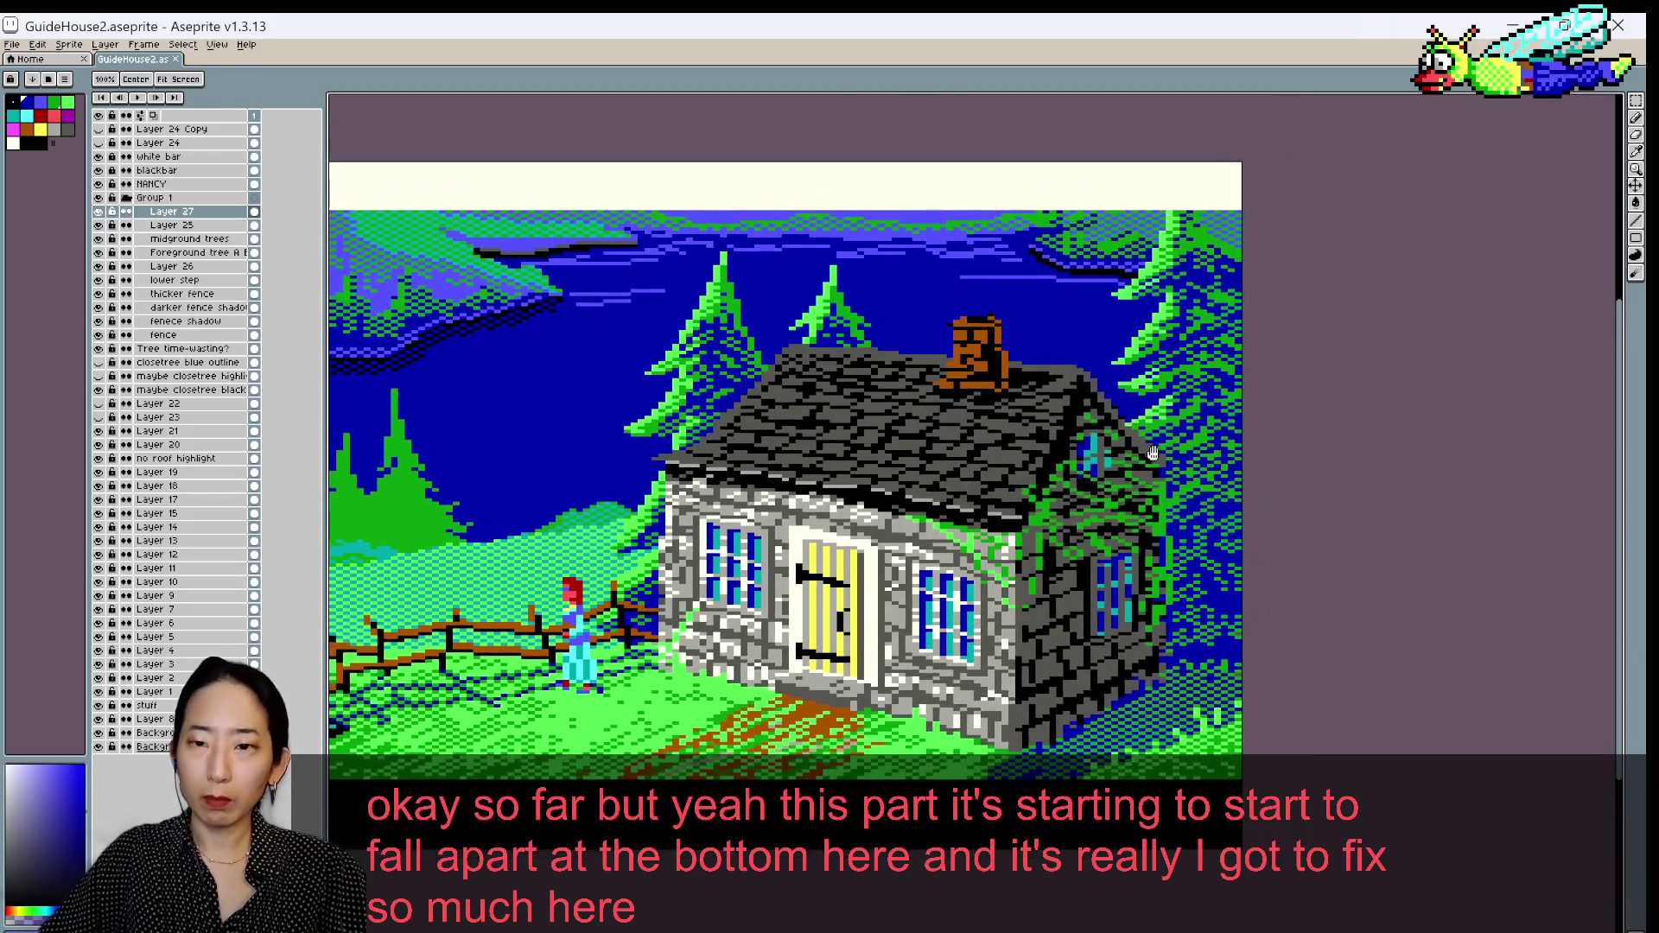
key("b")
Alternate green and blue-violet pixels in the right pine dither, then save.
left_click(1223, 516, "alt")
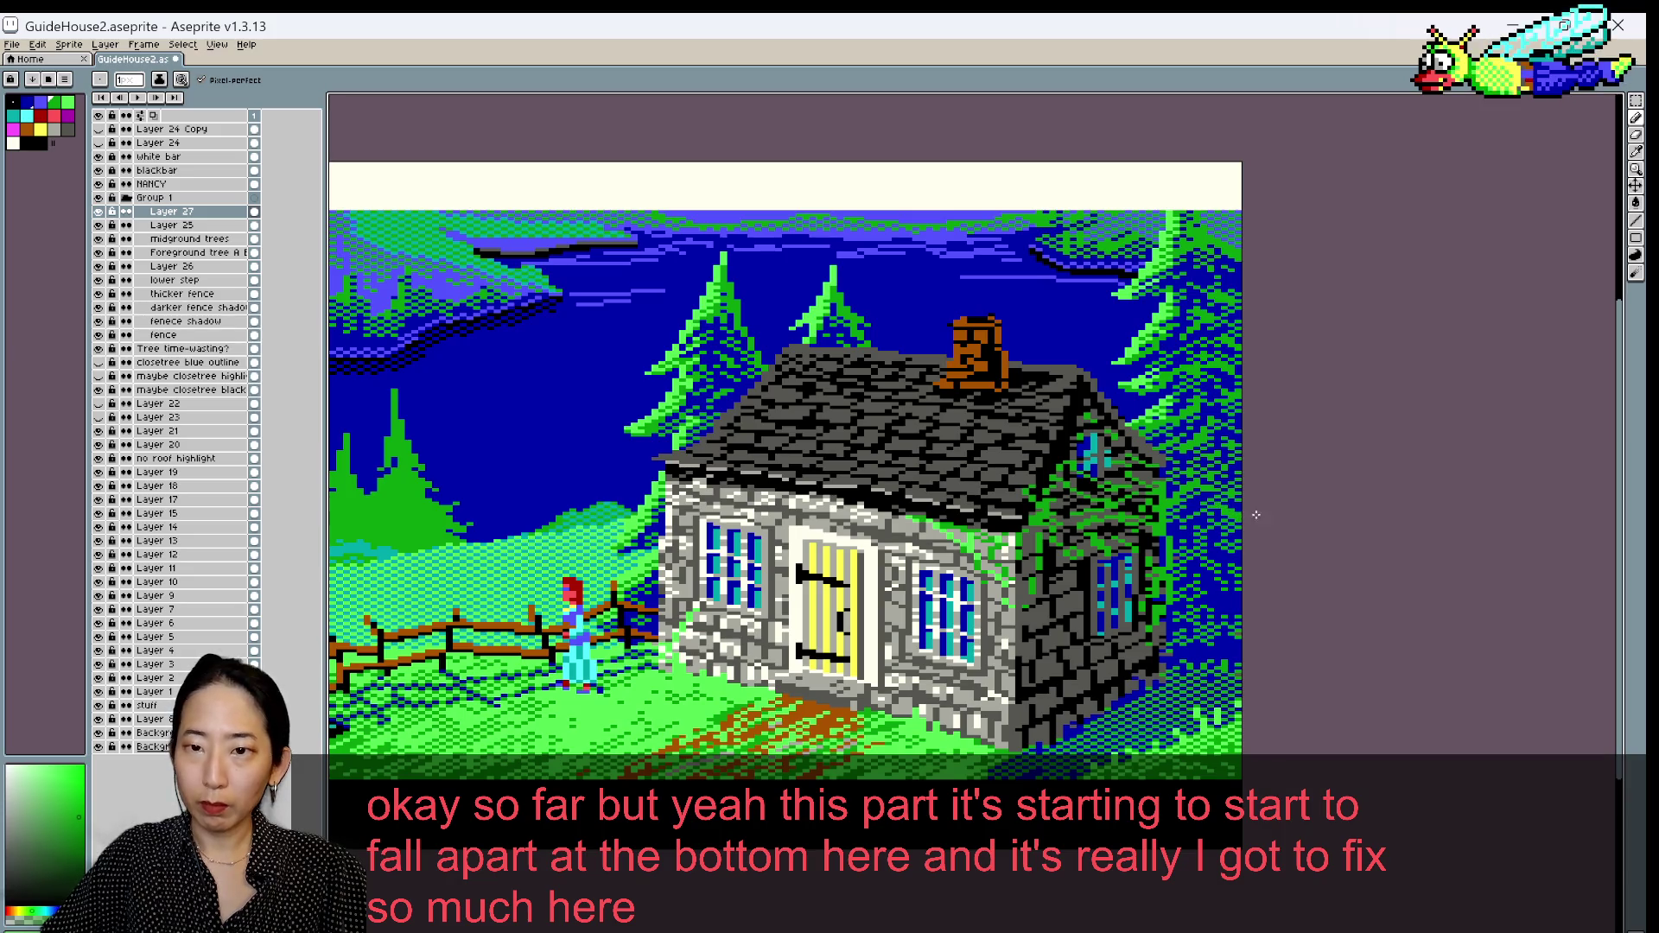
left_click(1233, 512, "alt")
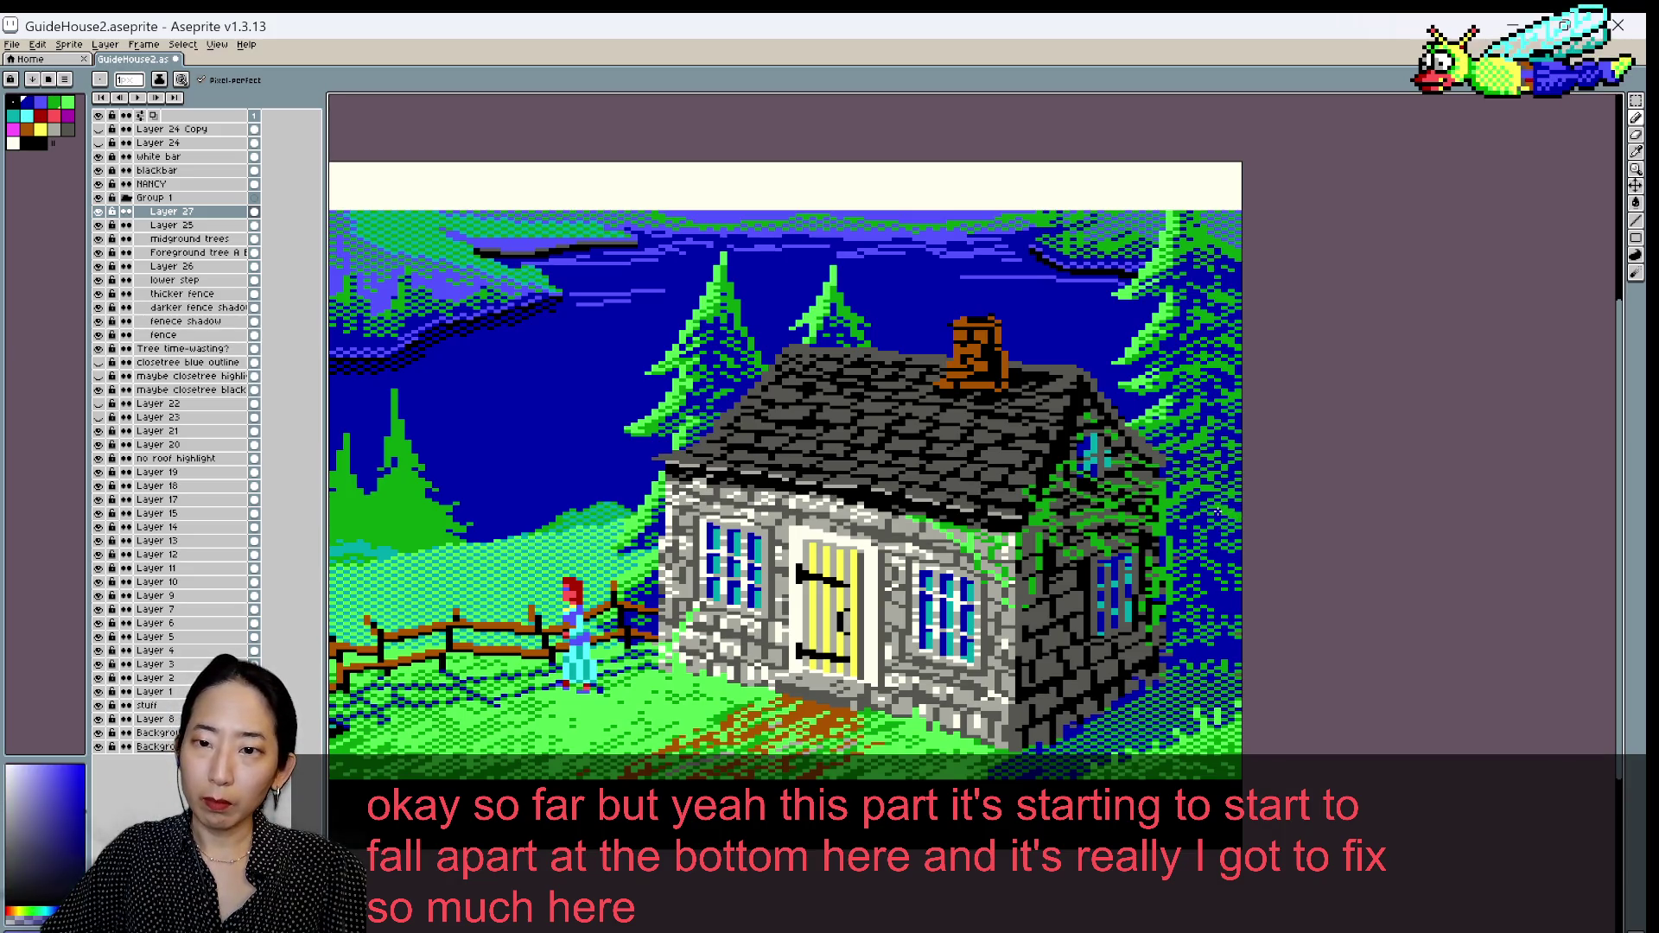
left_click(1216, 513, "alt")
left_click(1219, 517, "alt")
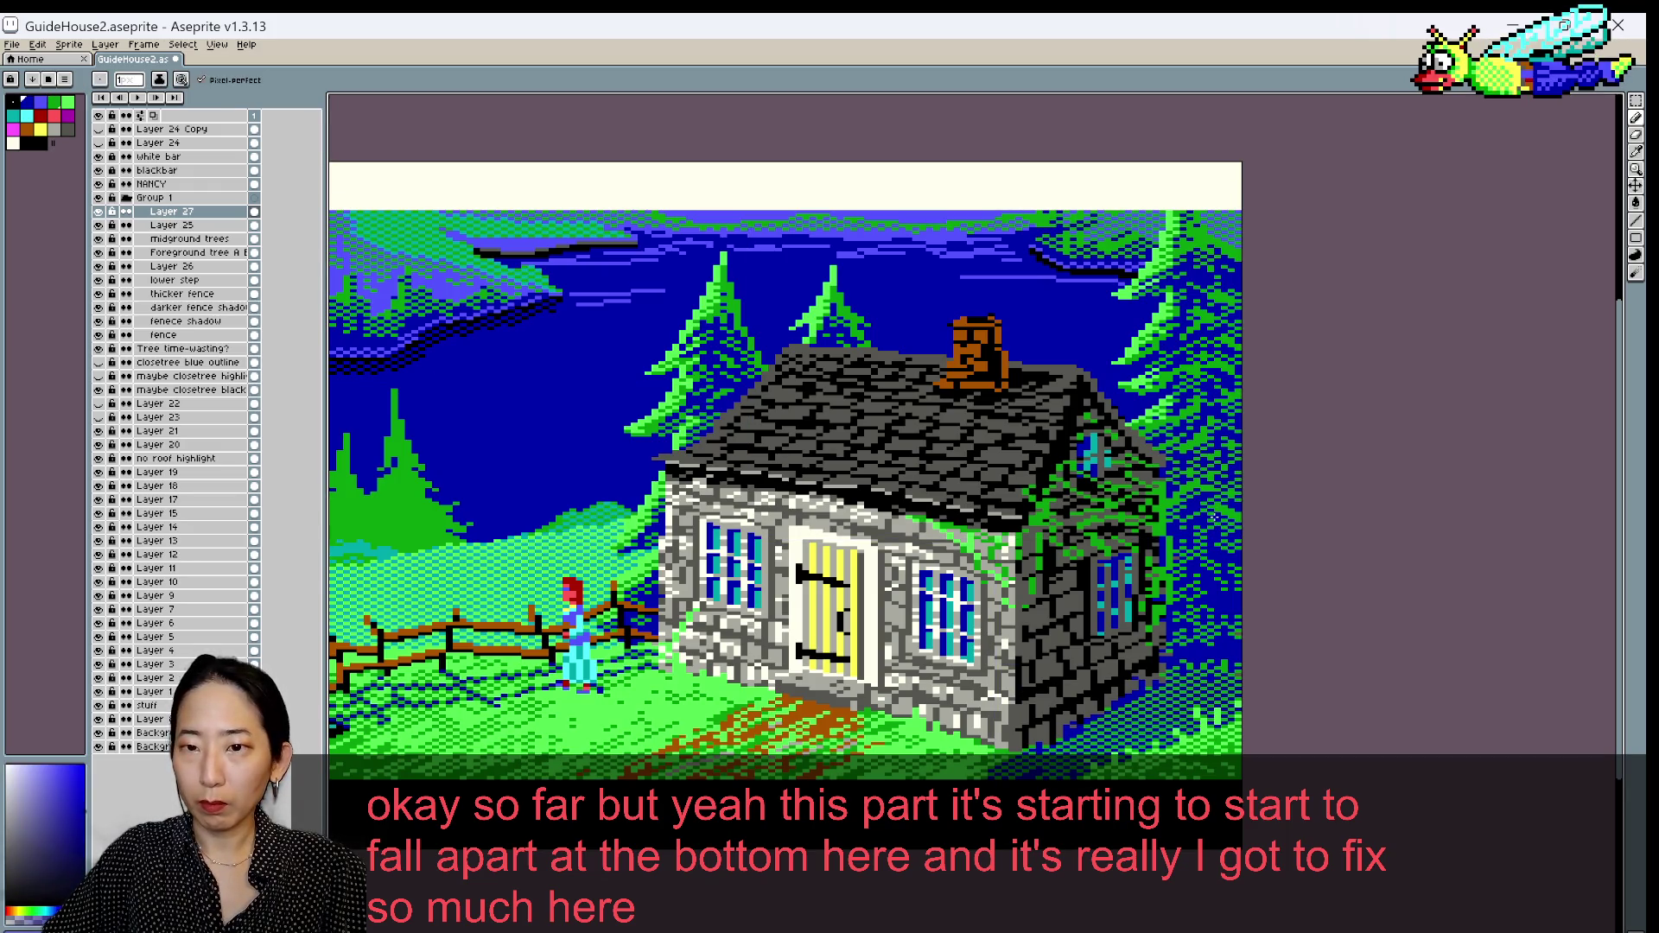
left_click(1215, 516, "alt")
left_click(1224, 524, "alt")
left_click(1225, 525, "alt")
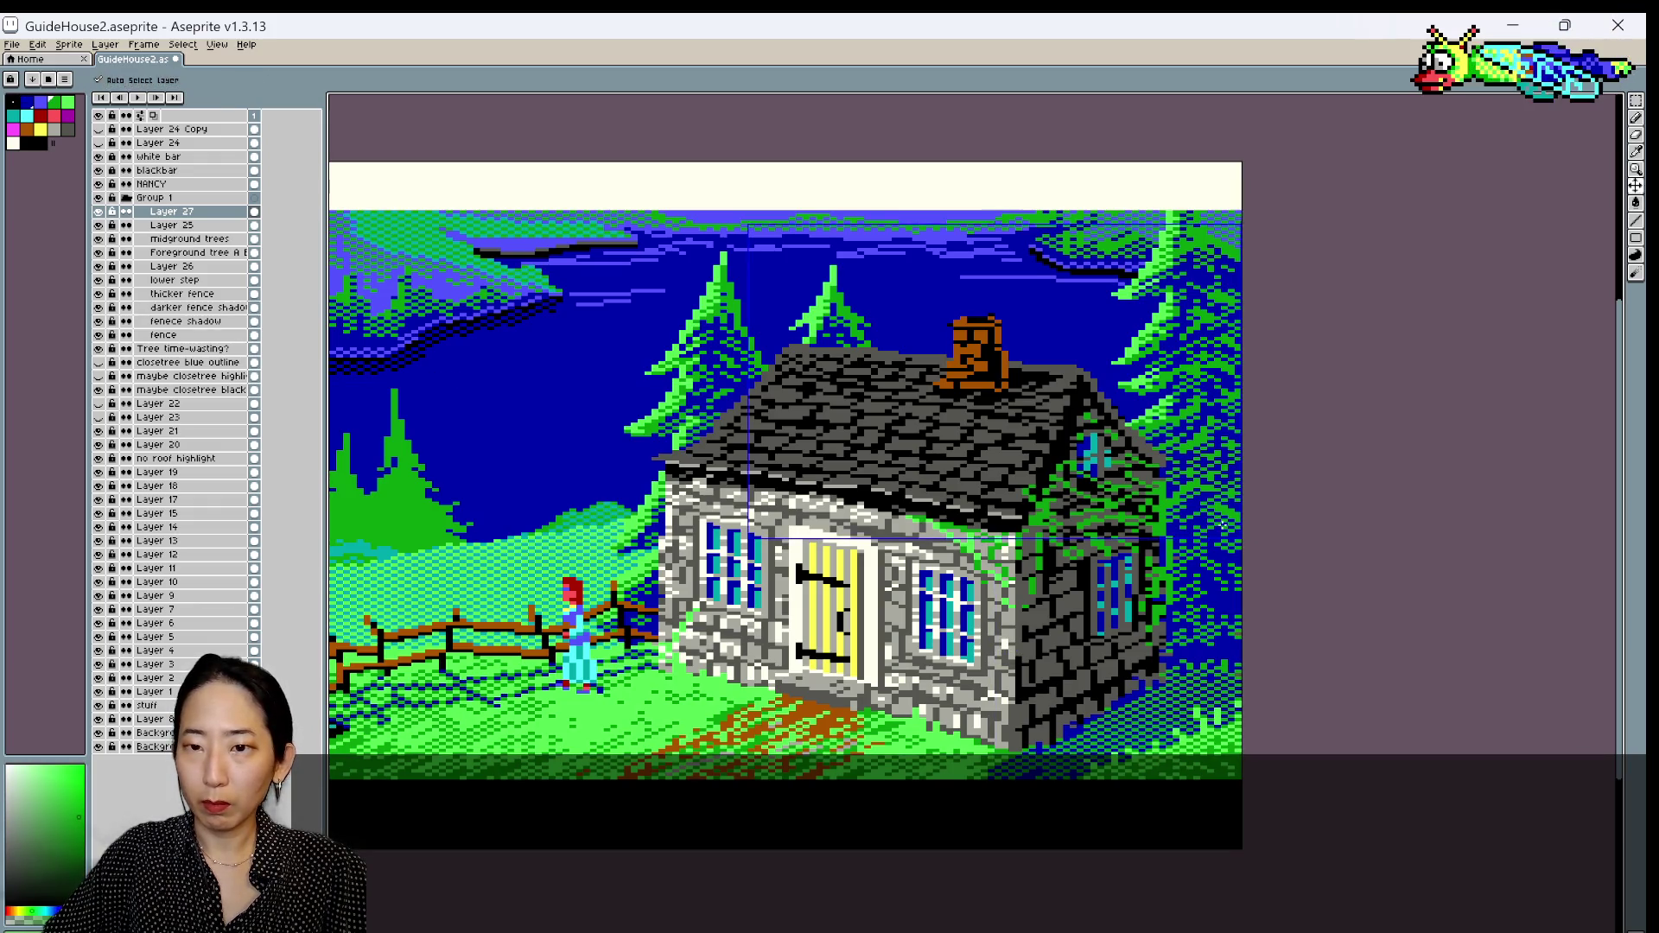
left_click(1232, 535, "alt")
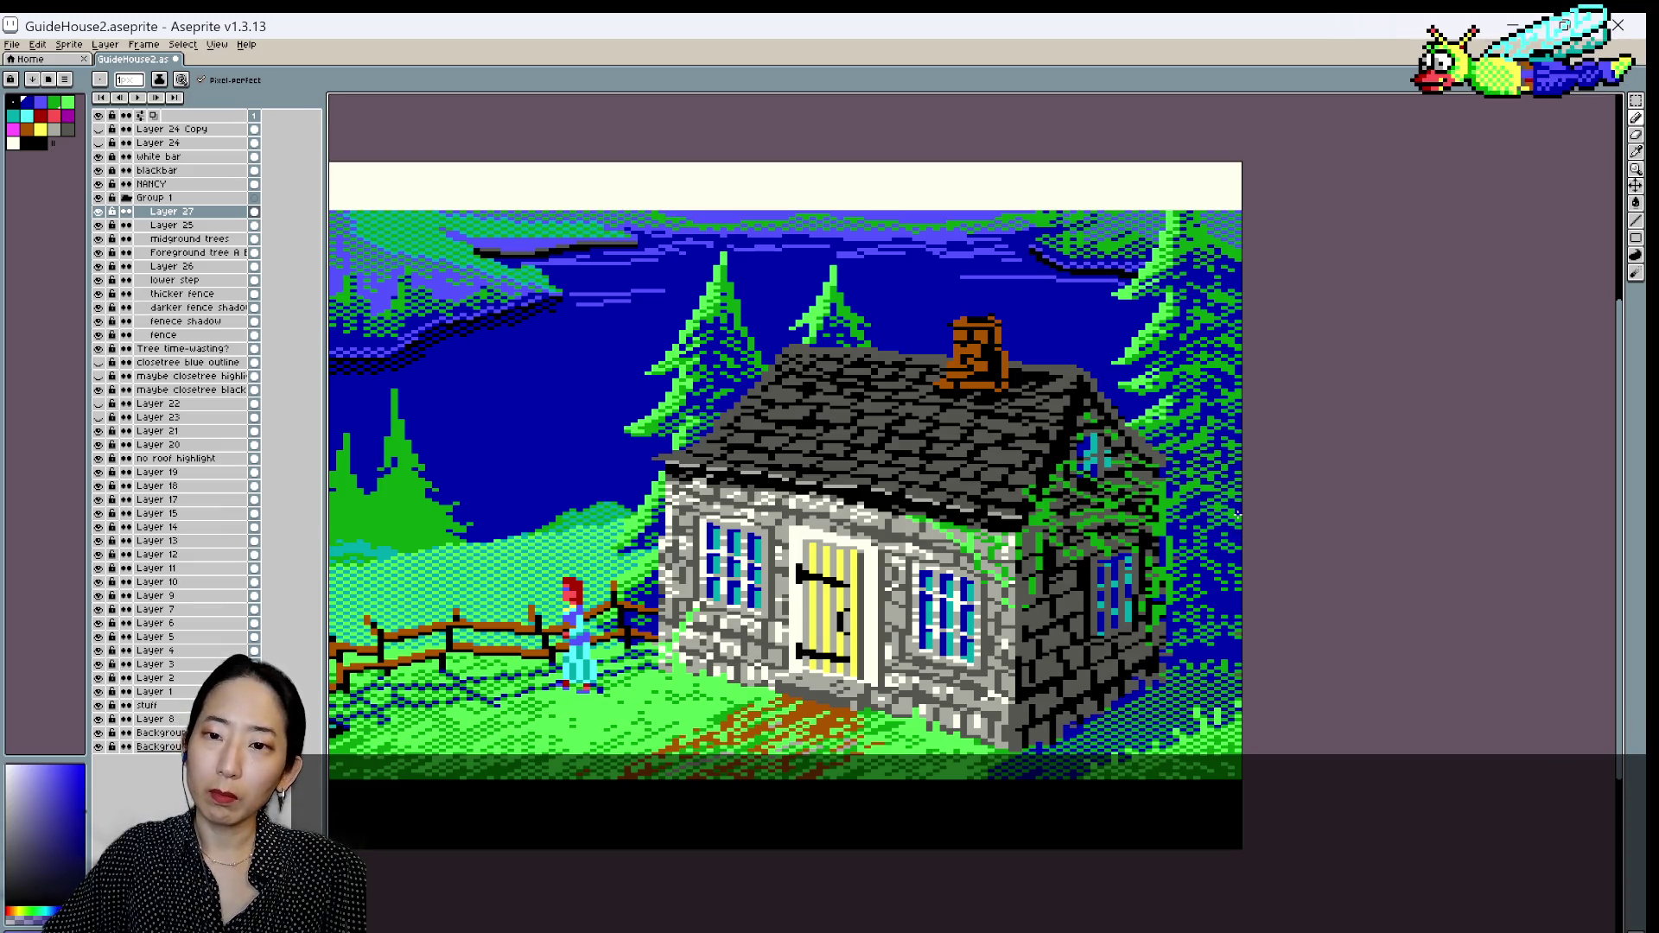
key("ctrl+s")
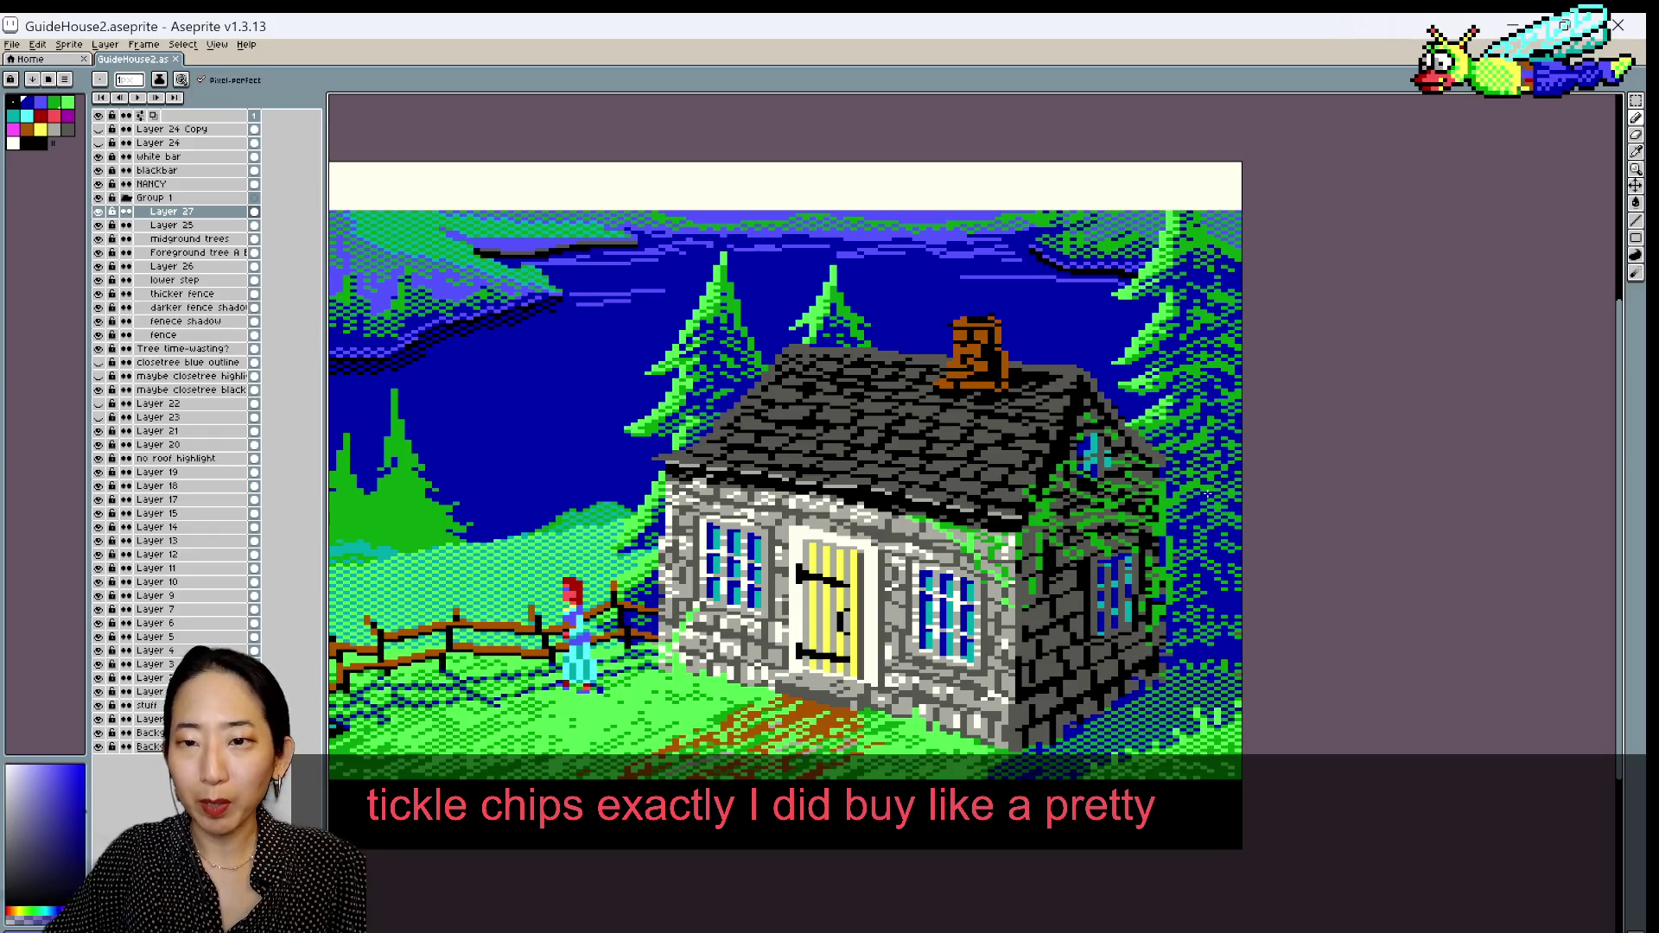
Retouch lower tree-edge pixels with green, blue and blue-violet, and save again.
left_click(1191, 550, "alt")
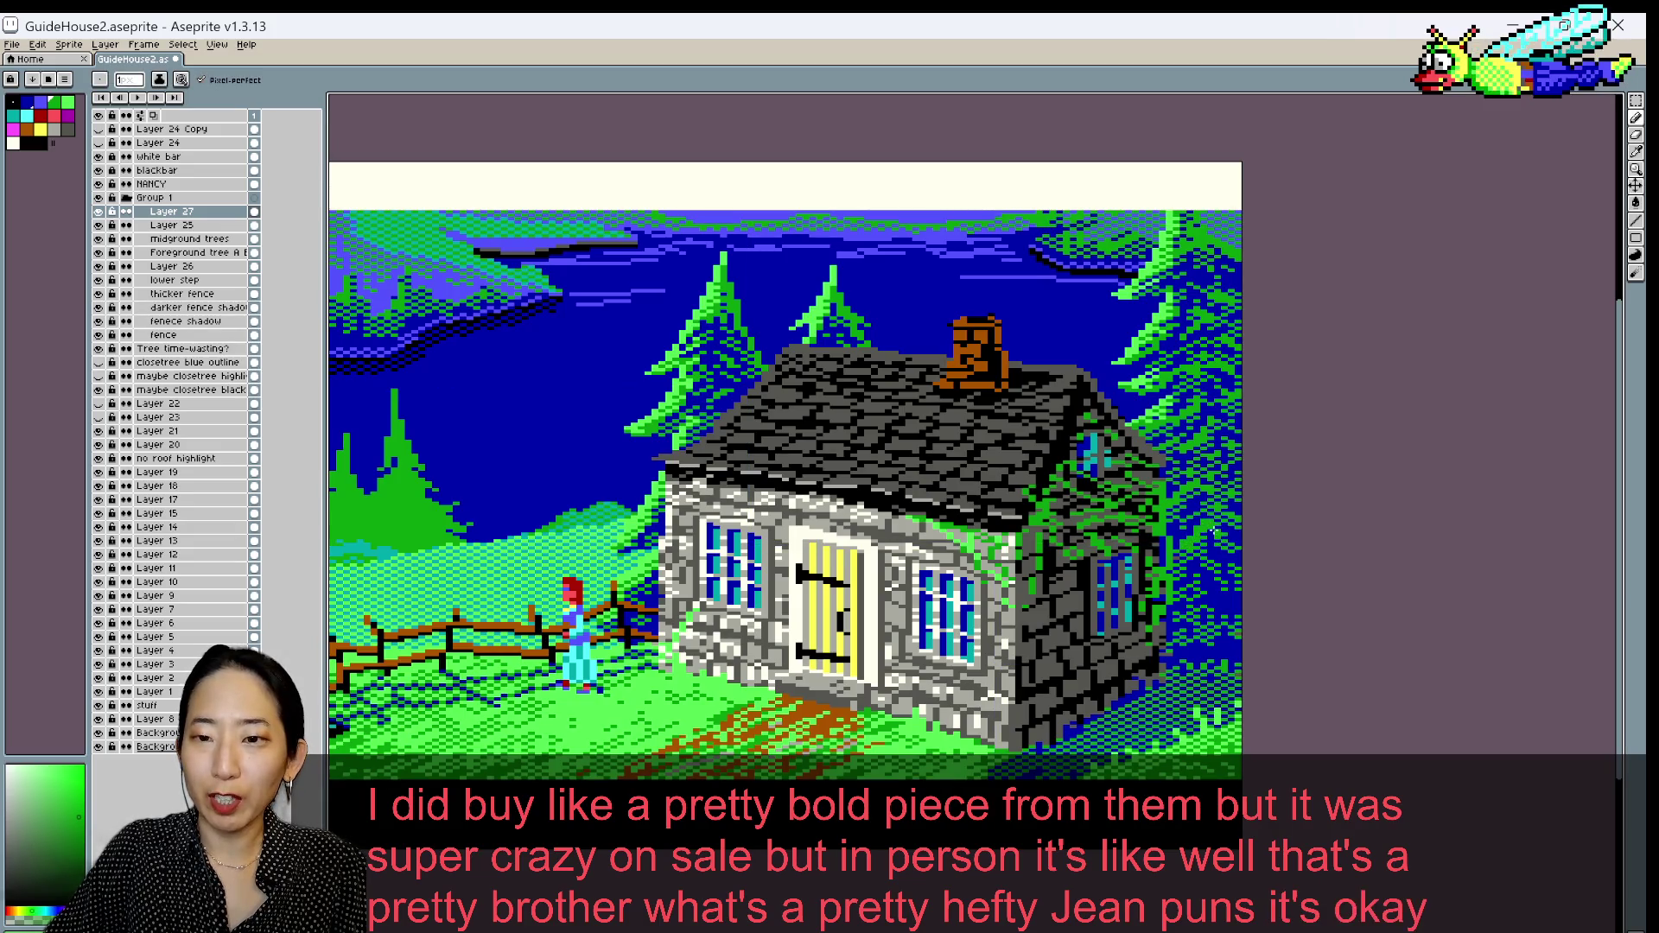
left_click(1201, 522, "alt")
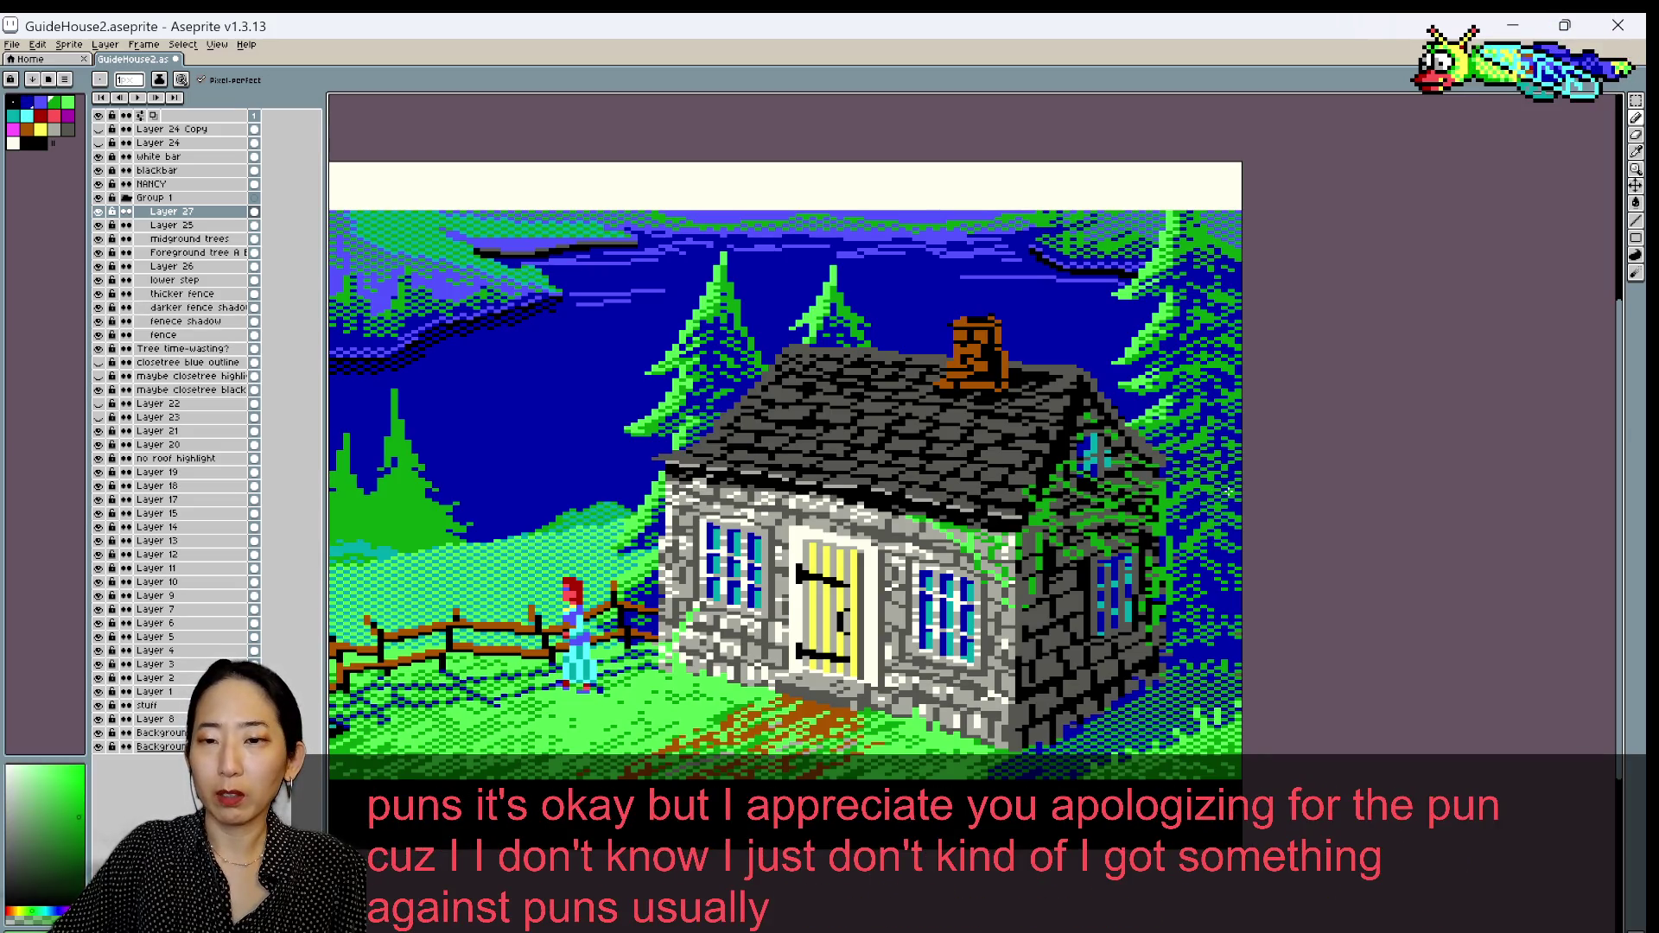
scroll(1236, 501, "down", 1)
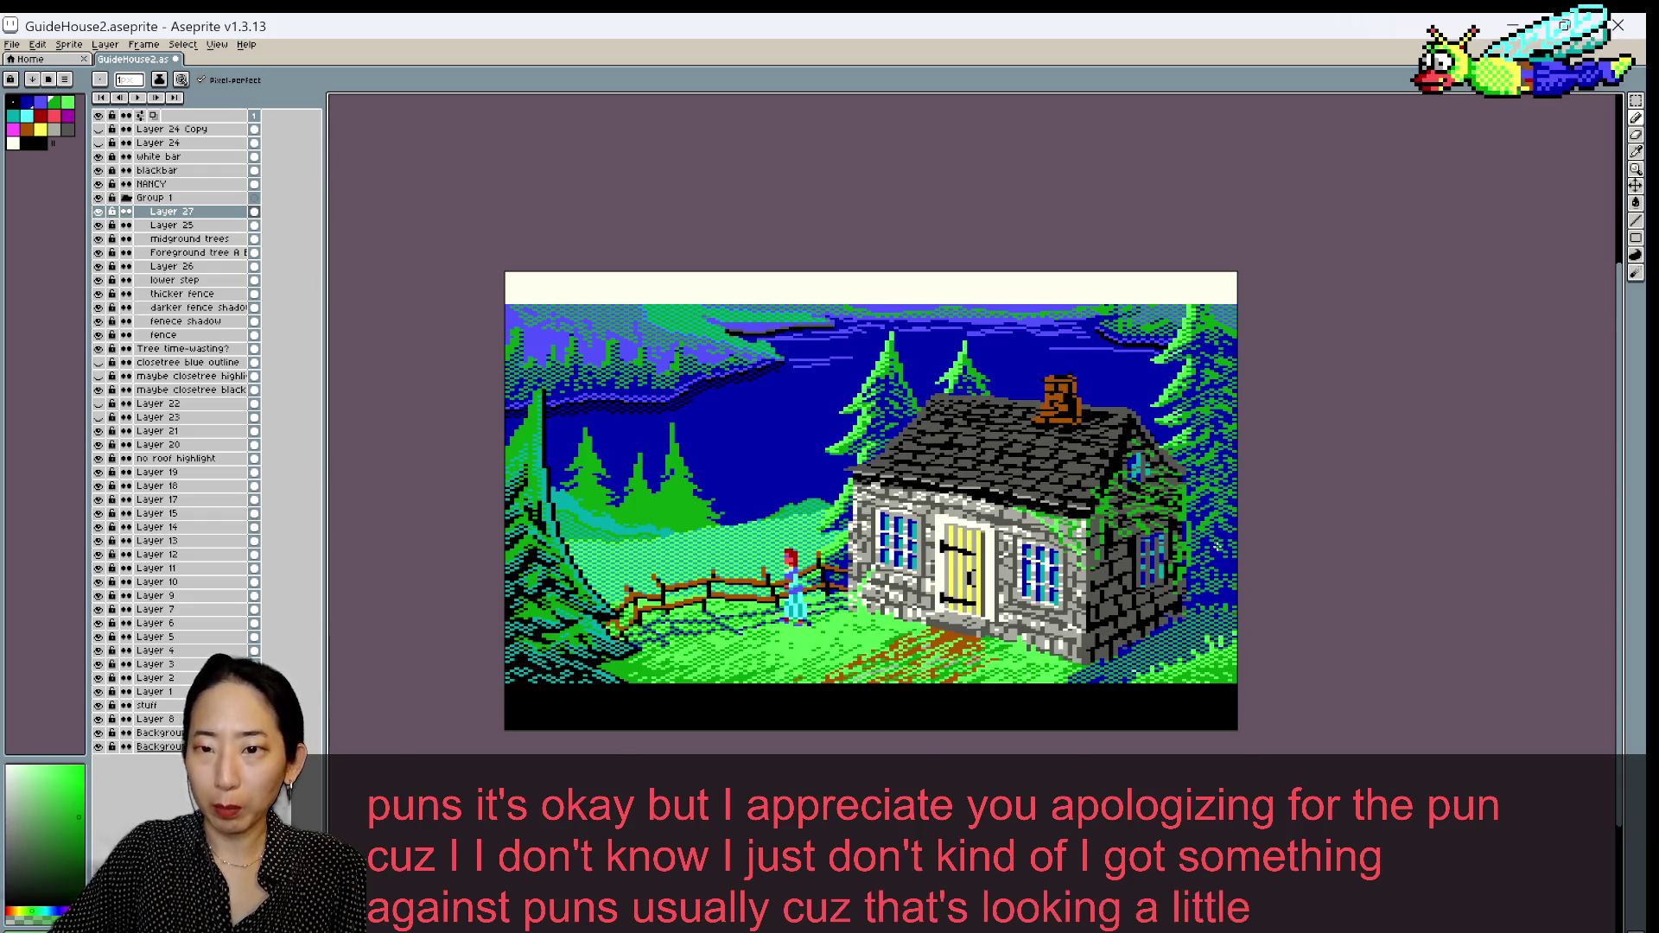
scroll(1244, 518, "up", 1)
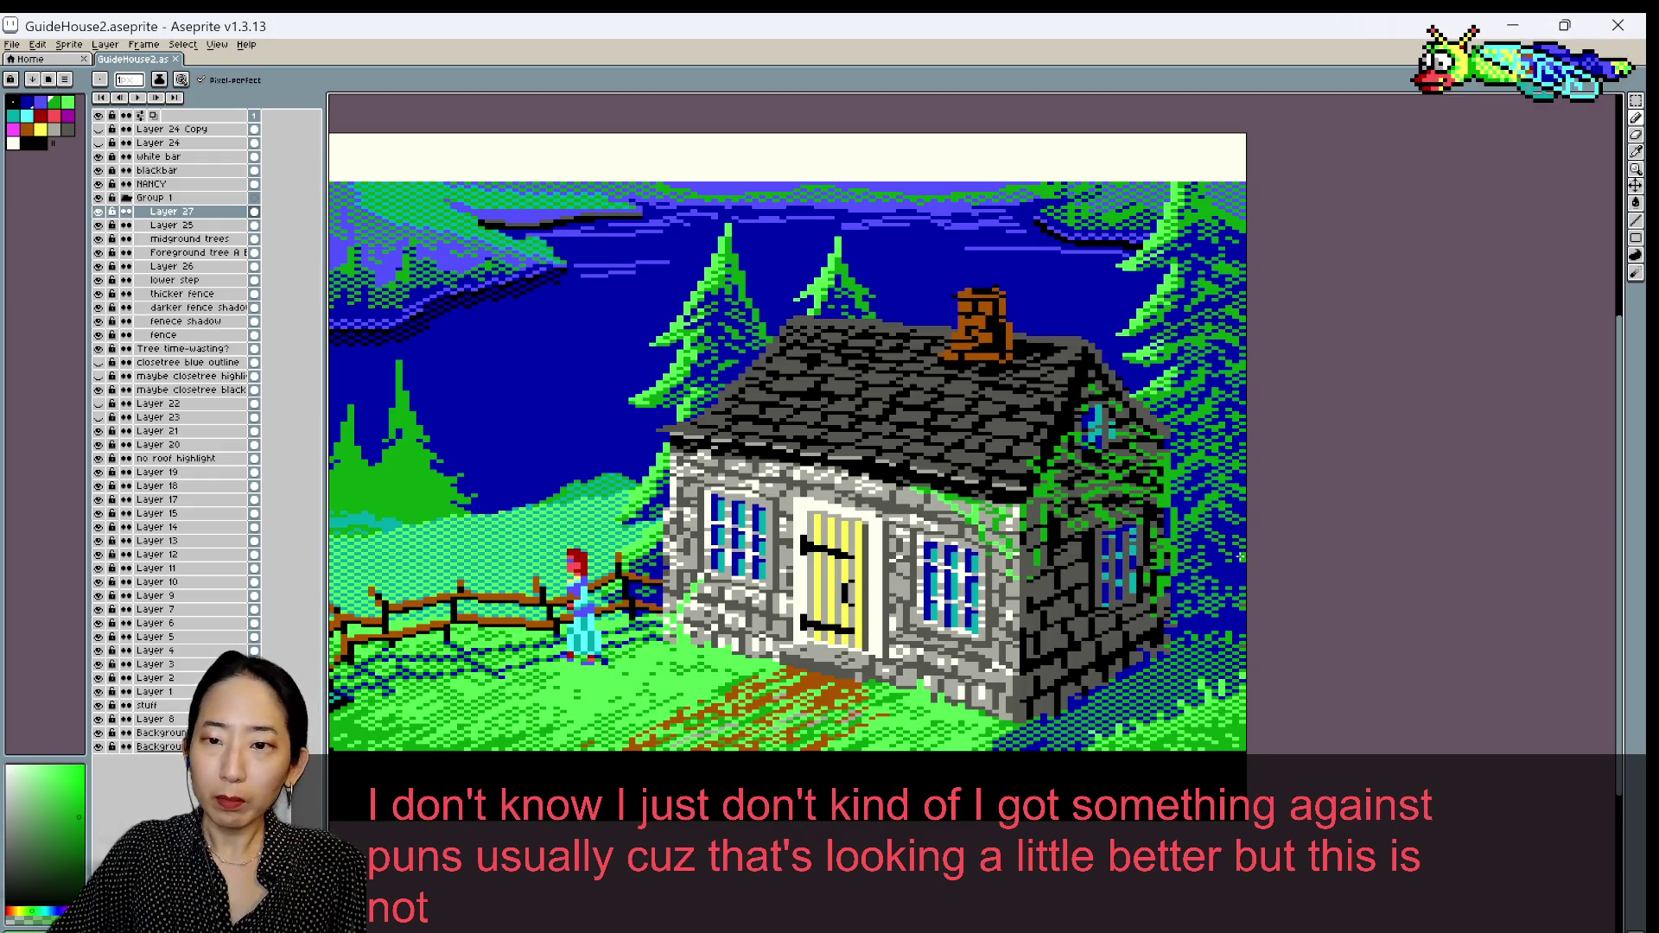
left_click(1208, 538, "alt")
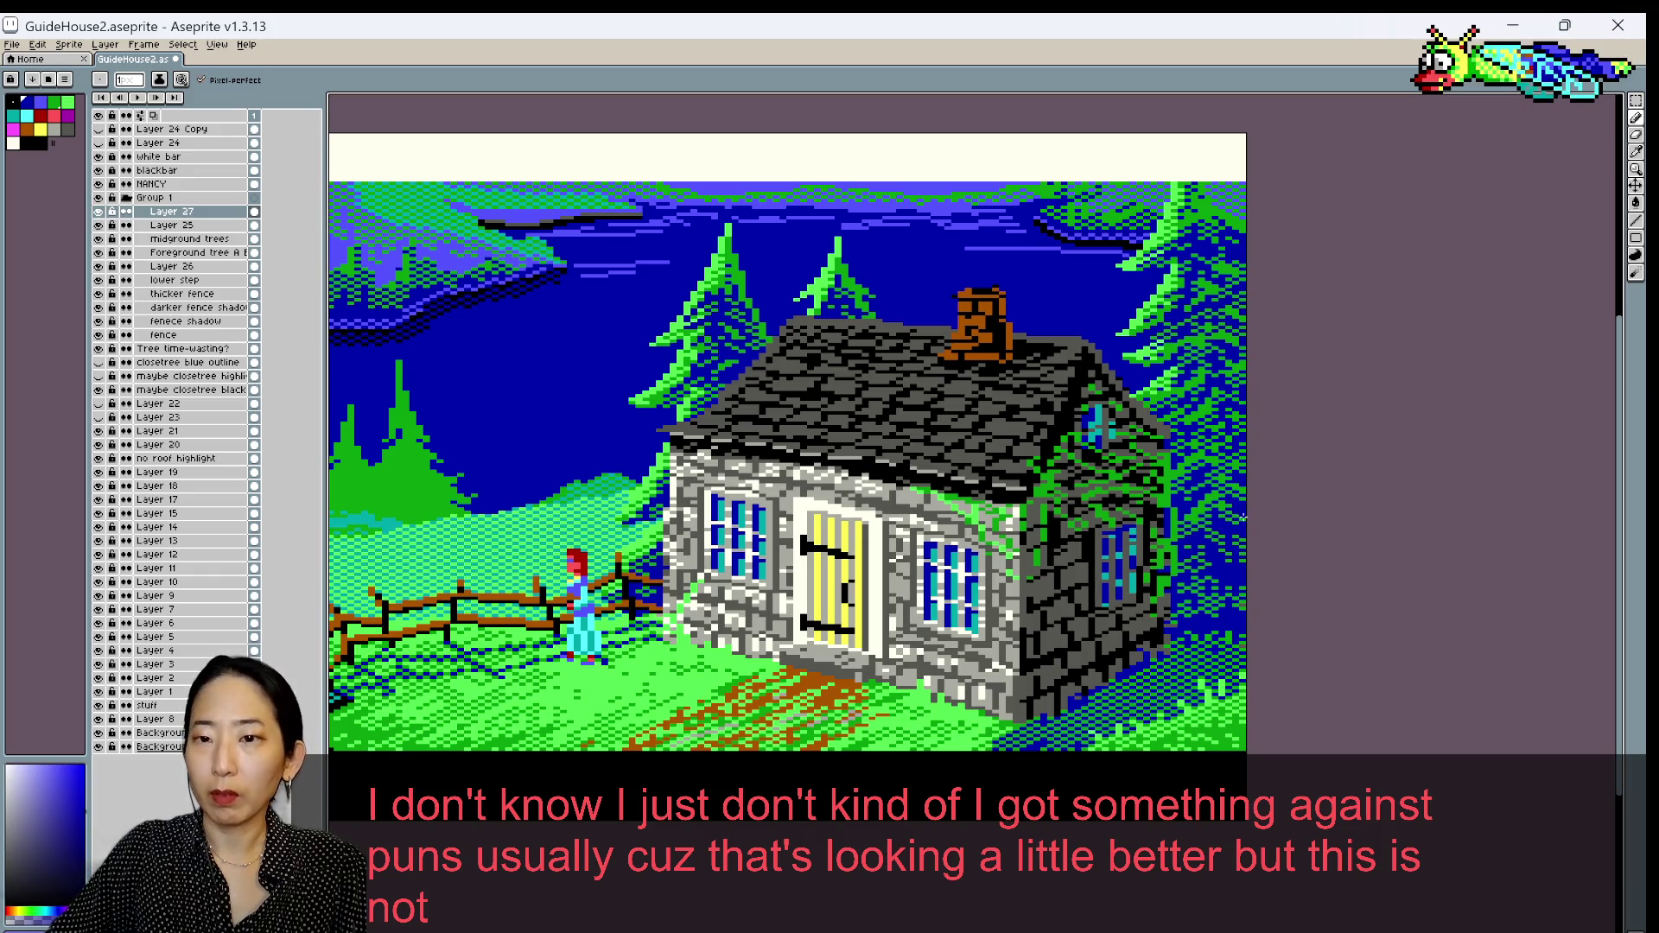
left_click(1220, 527, "alt")
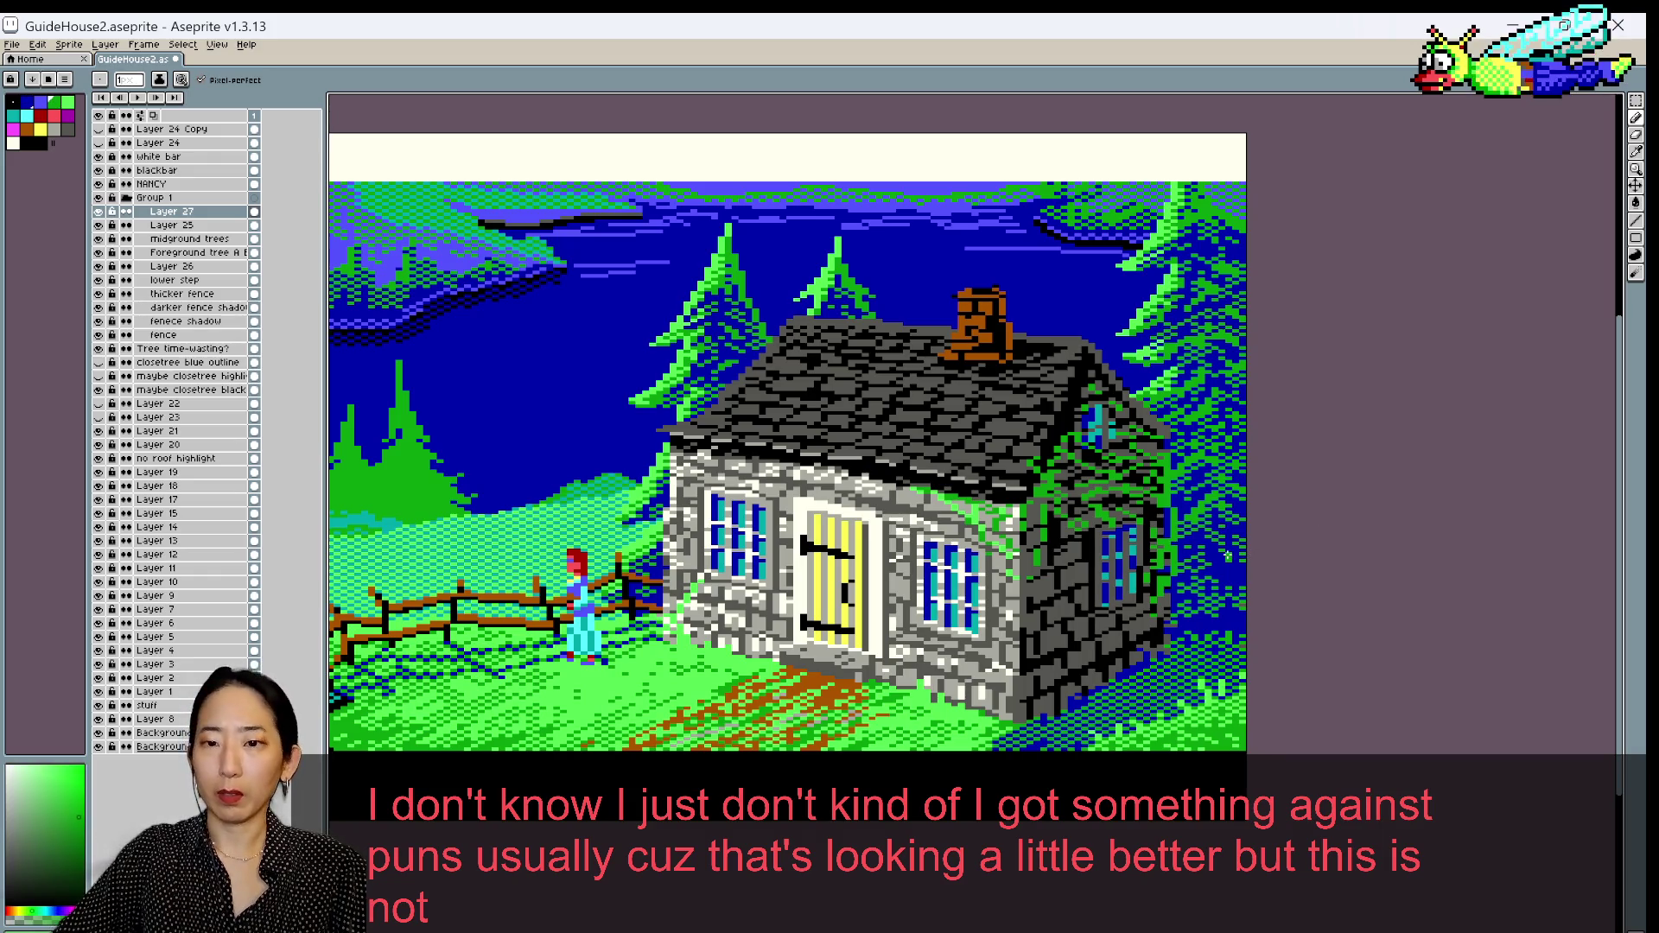
left_click(1222, 556, "alt")
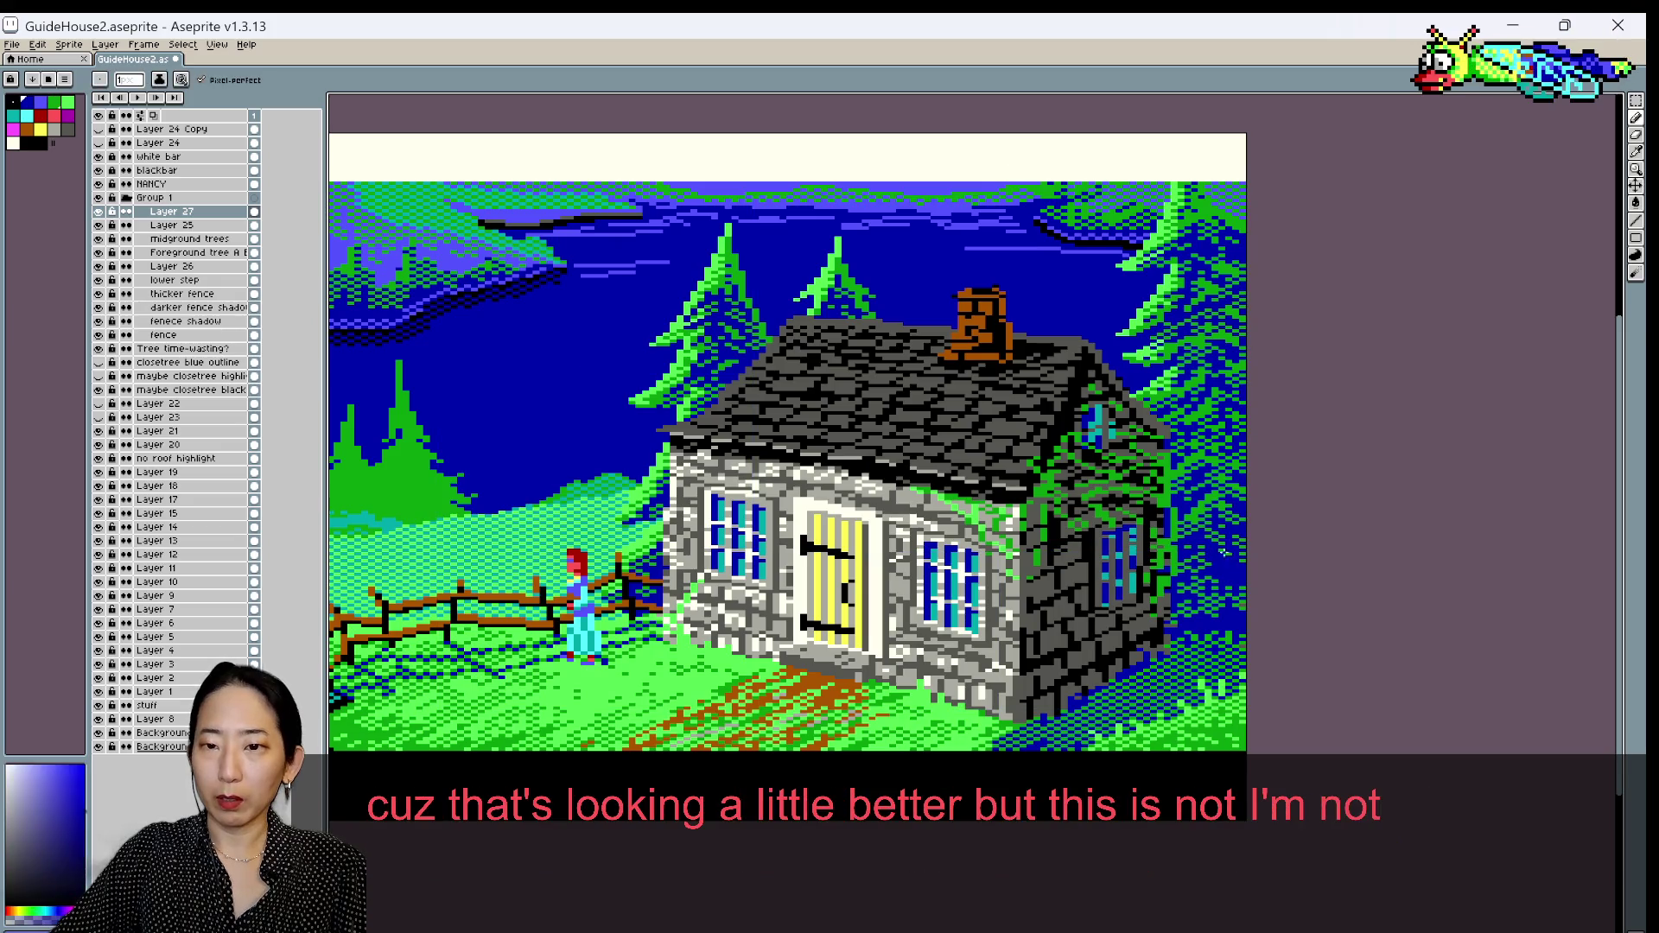
left_click(1219, 536, "alt")
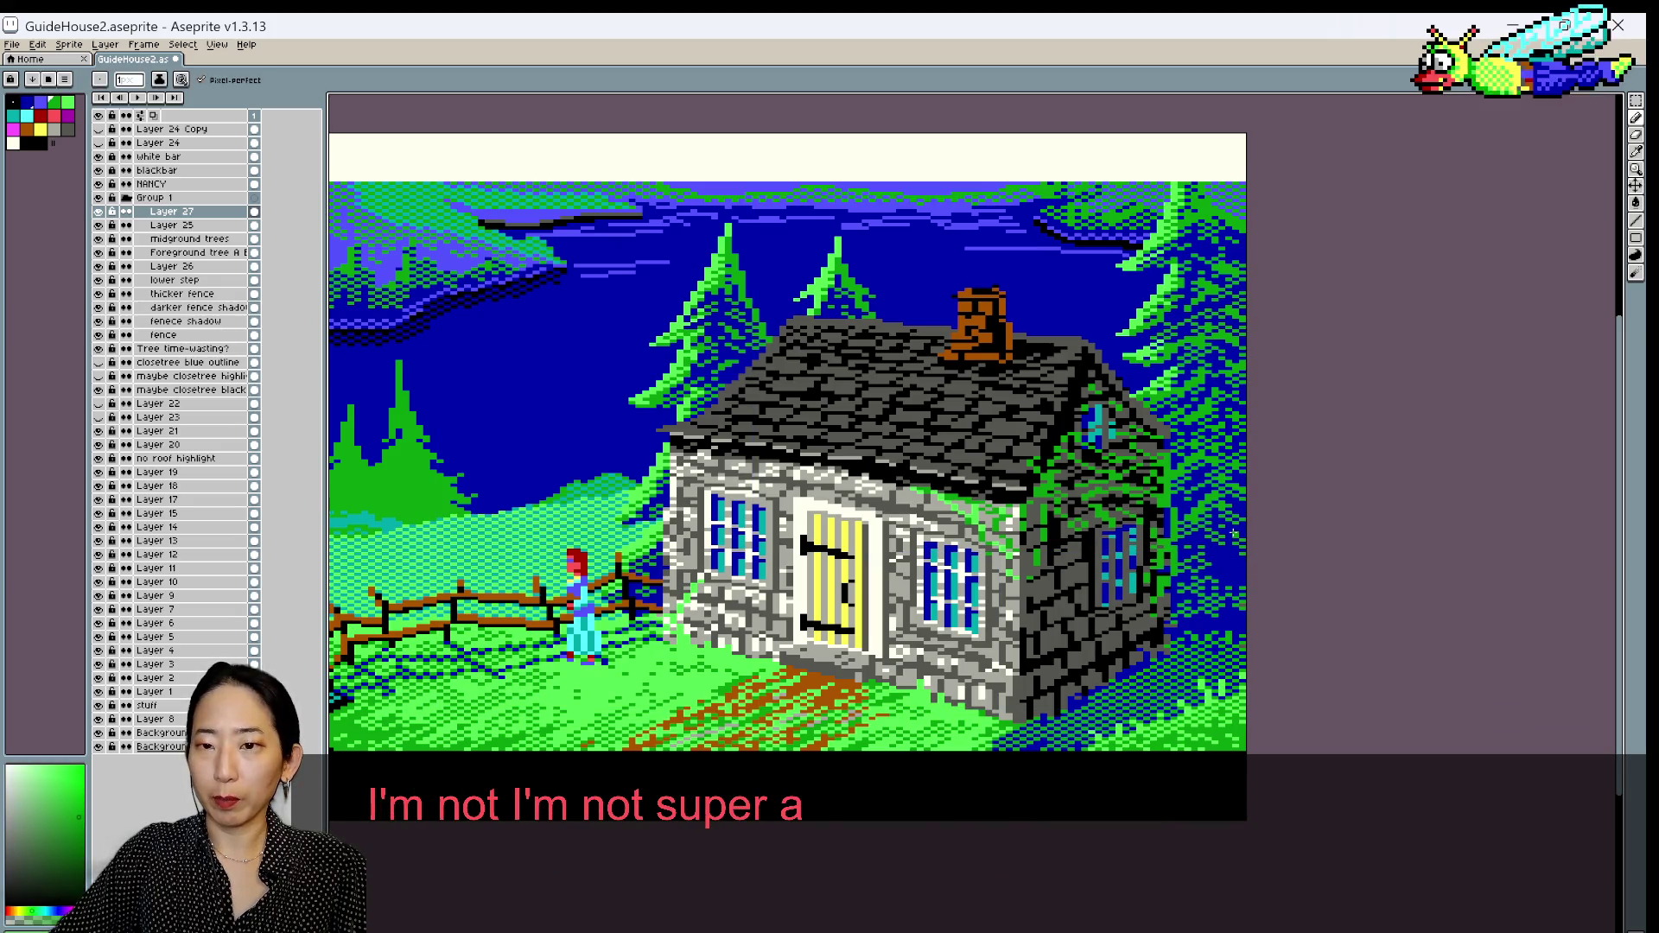
key("ctrl+s")
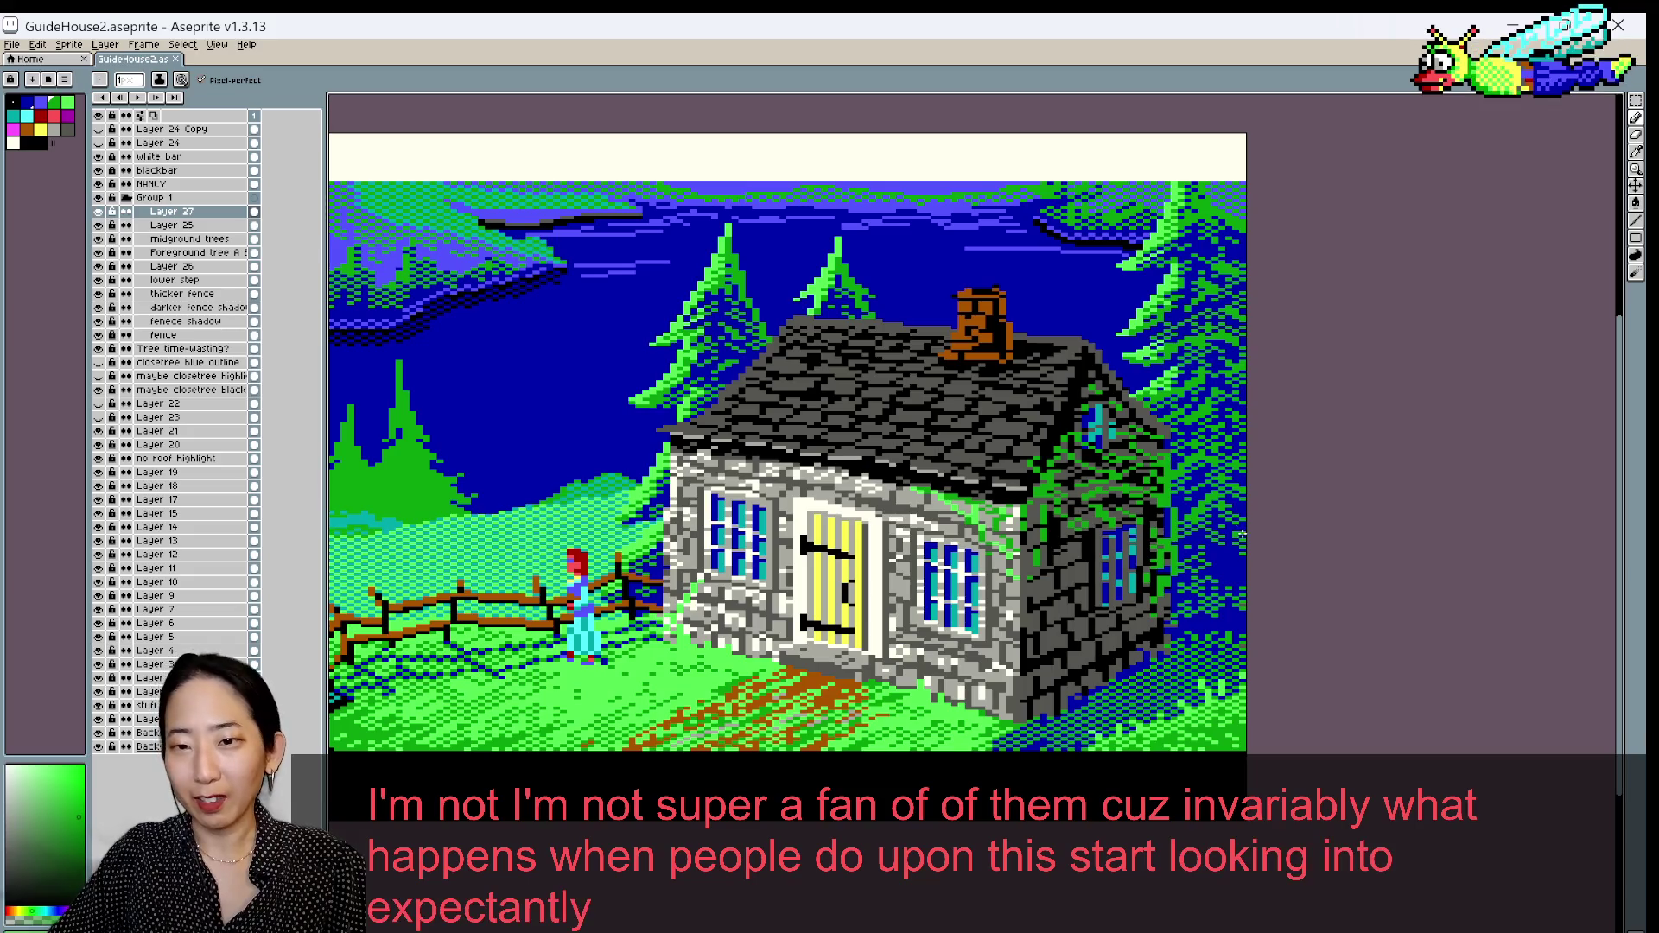
Touch up the right-edge dither with blue-violet and green.
left_click(1245, 486, "alt")
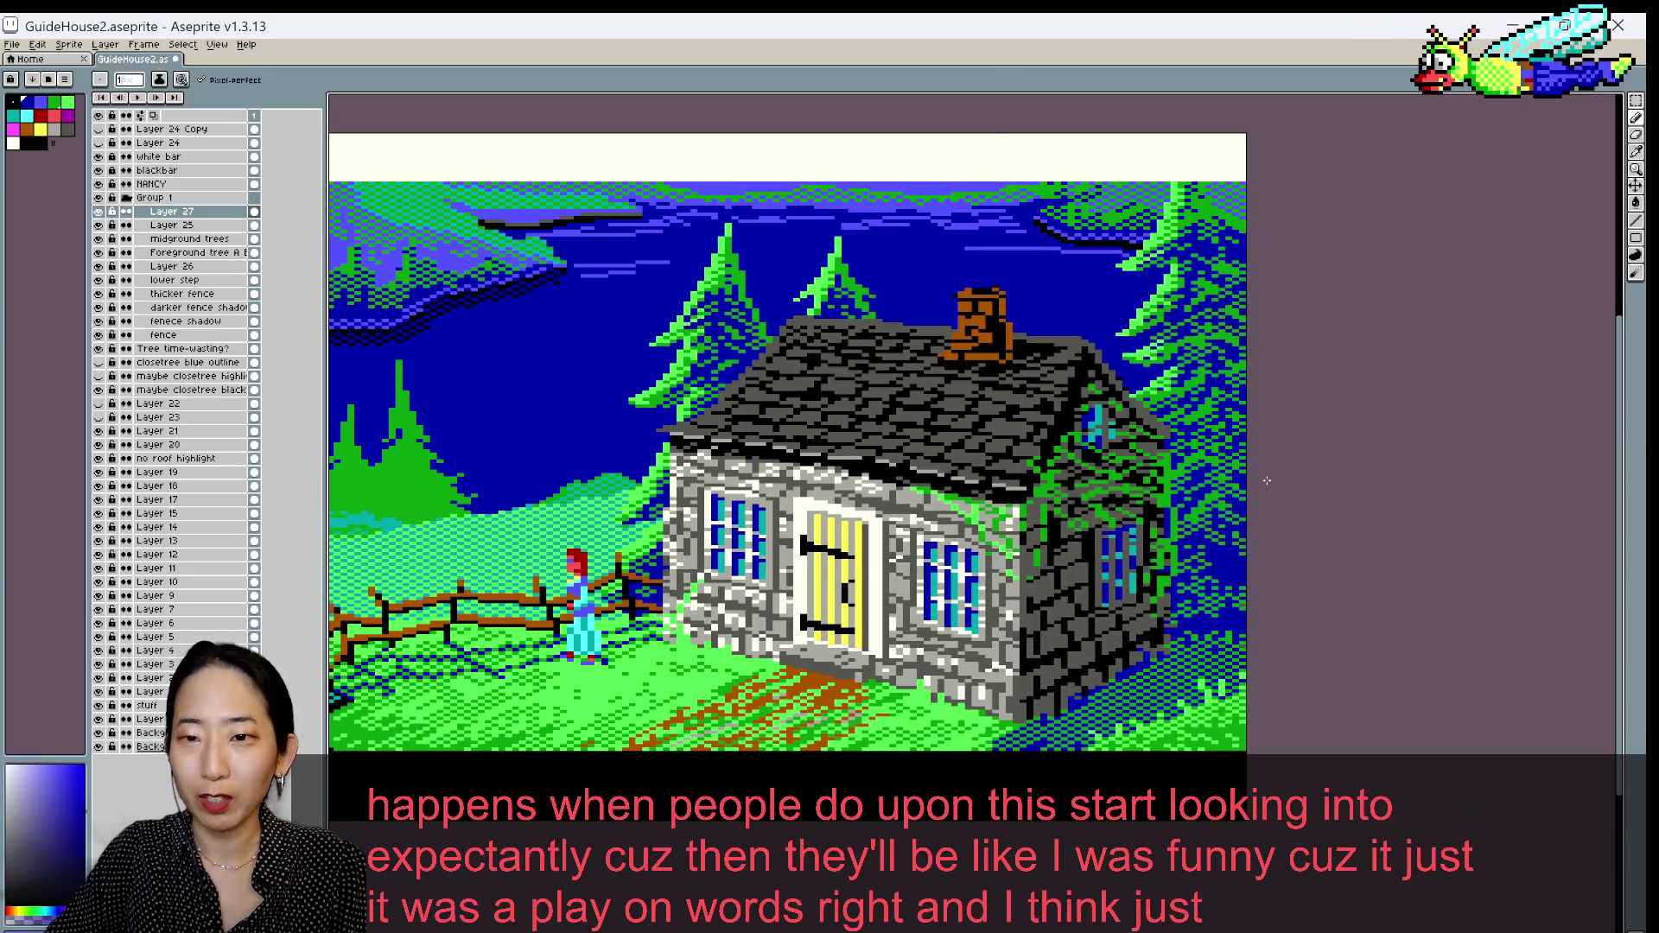
left_click(1234, 482, "alt")
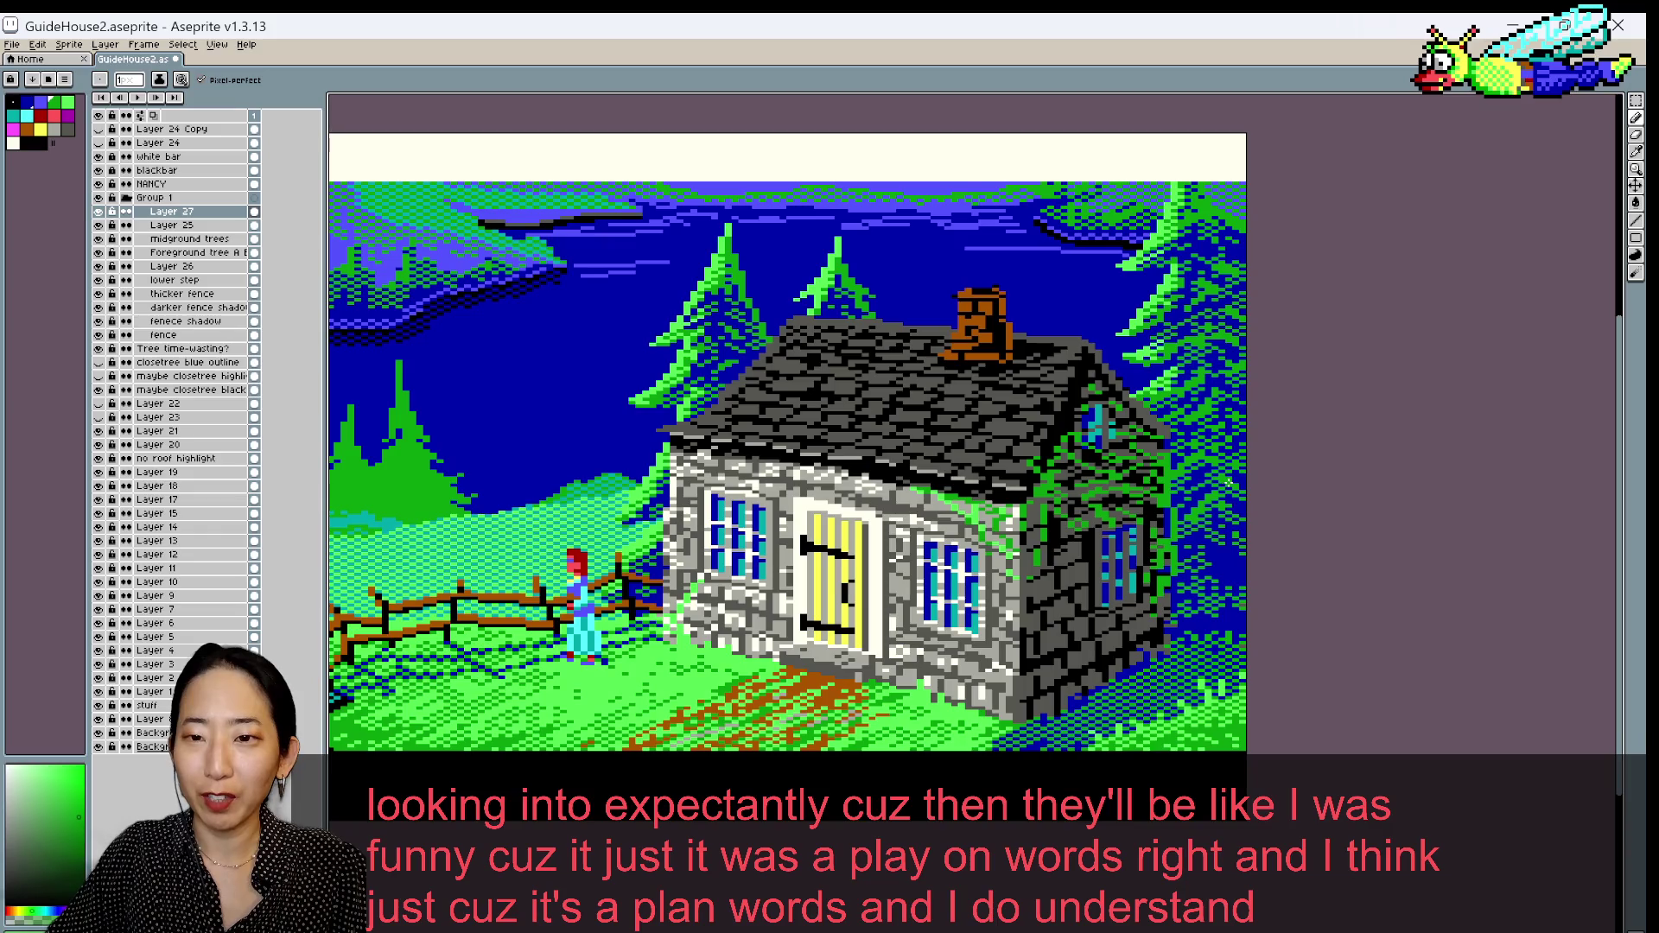
scroll(1265, 462, "down", 1)
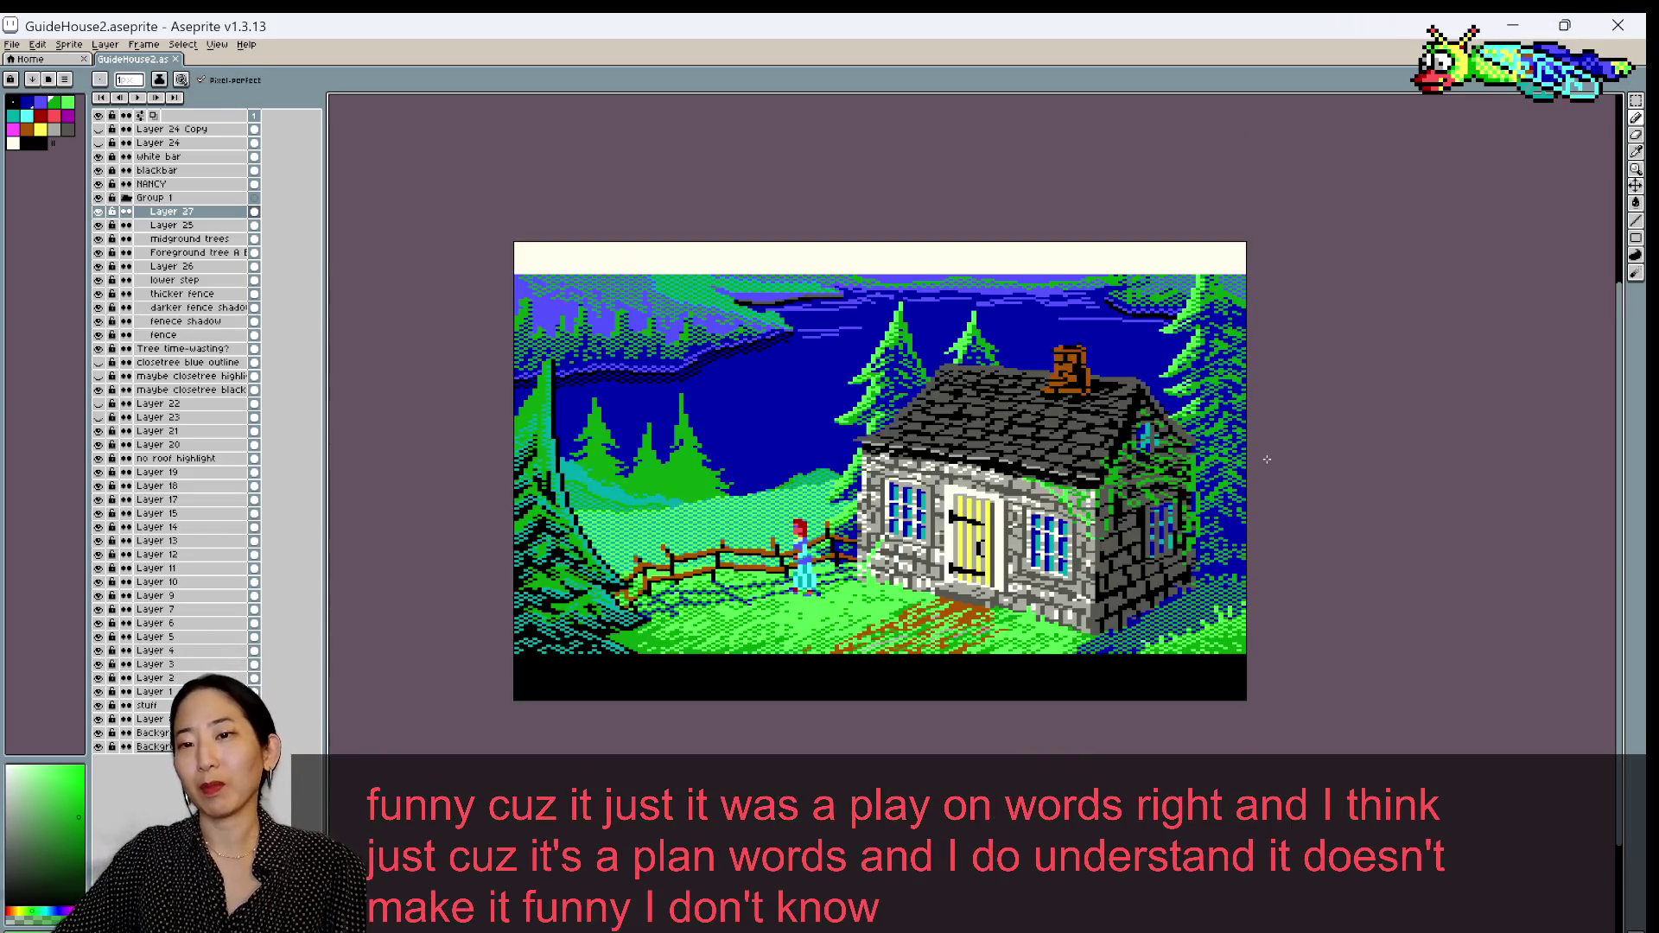
scroll(1267, 458, "up", 1)
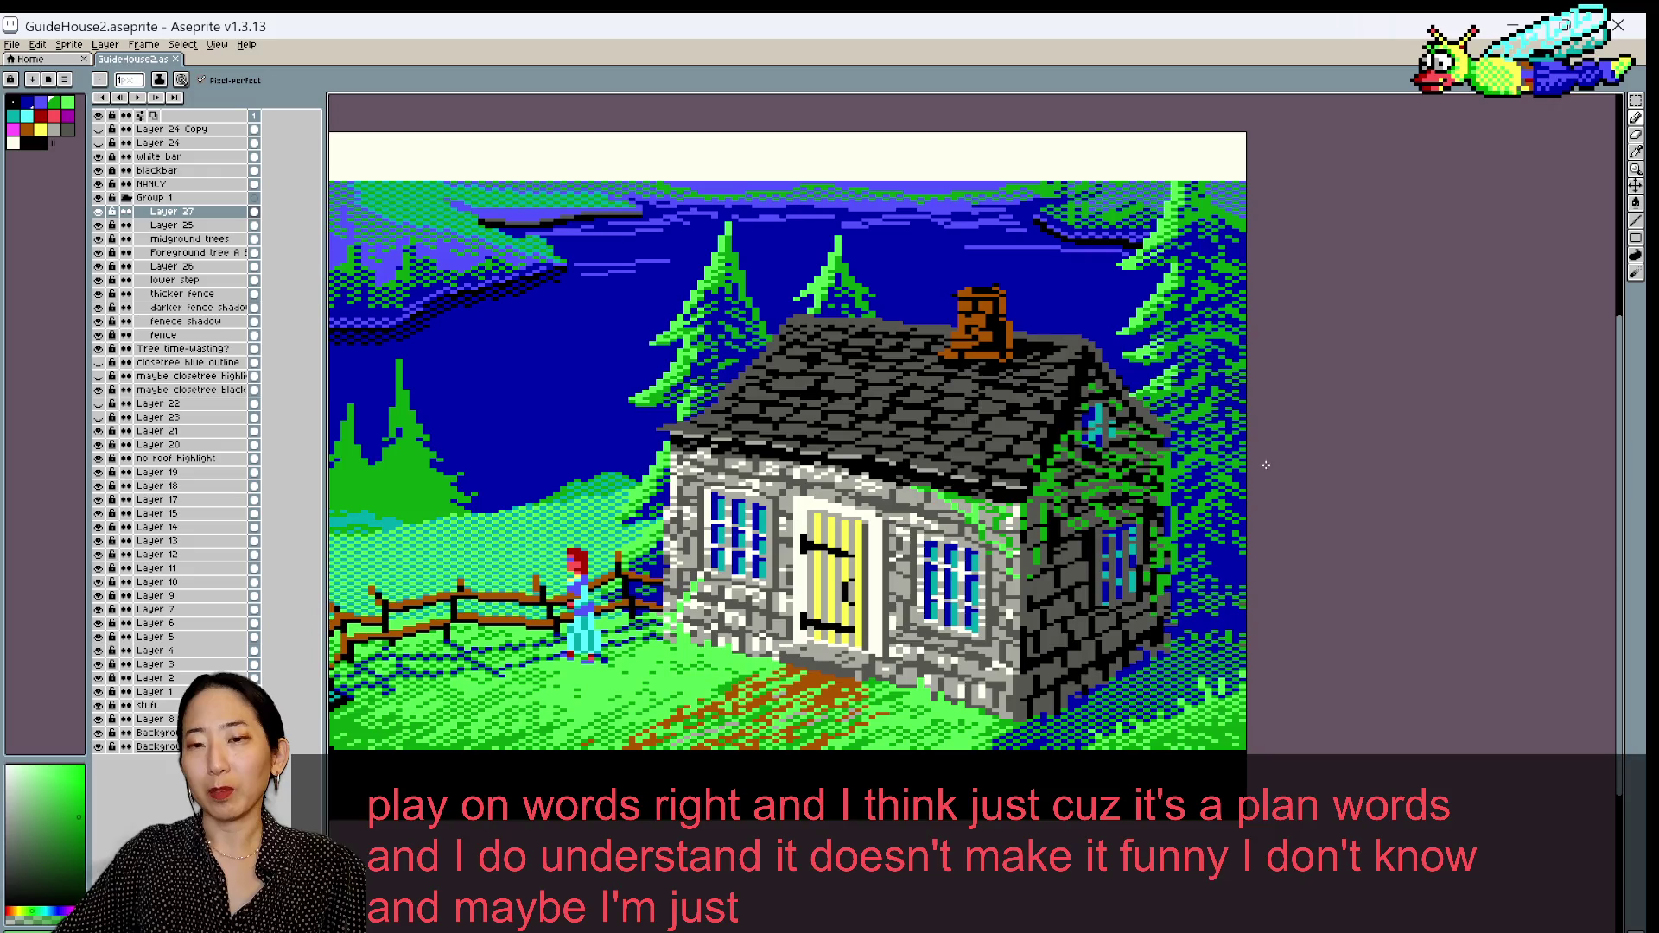
left_click(1186, 506, "alt")
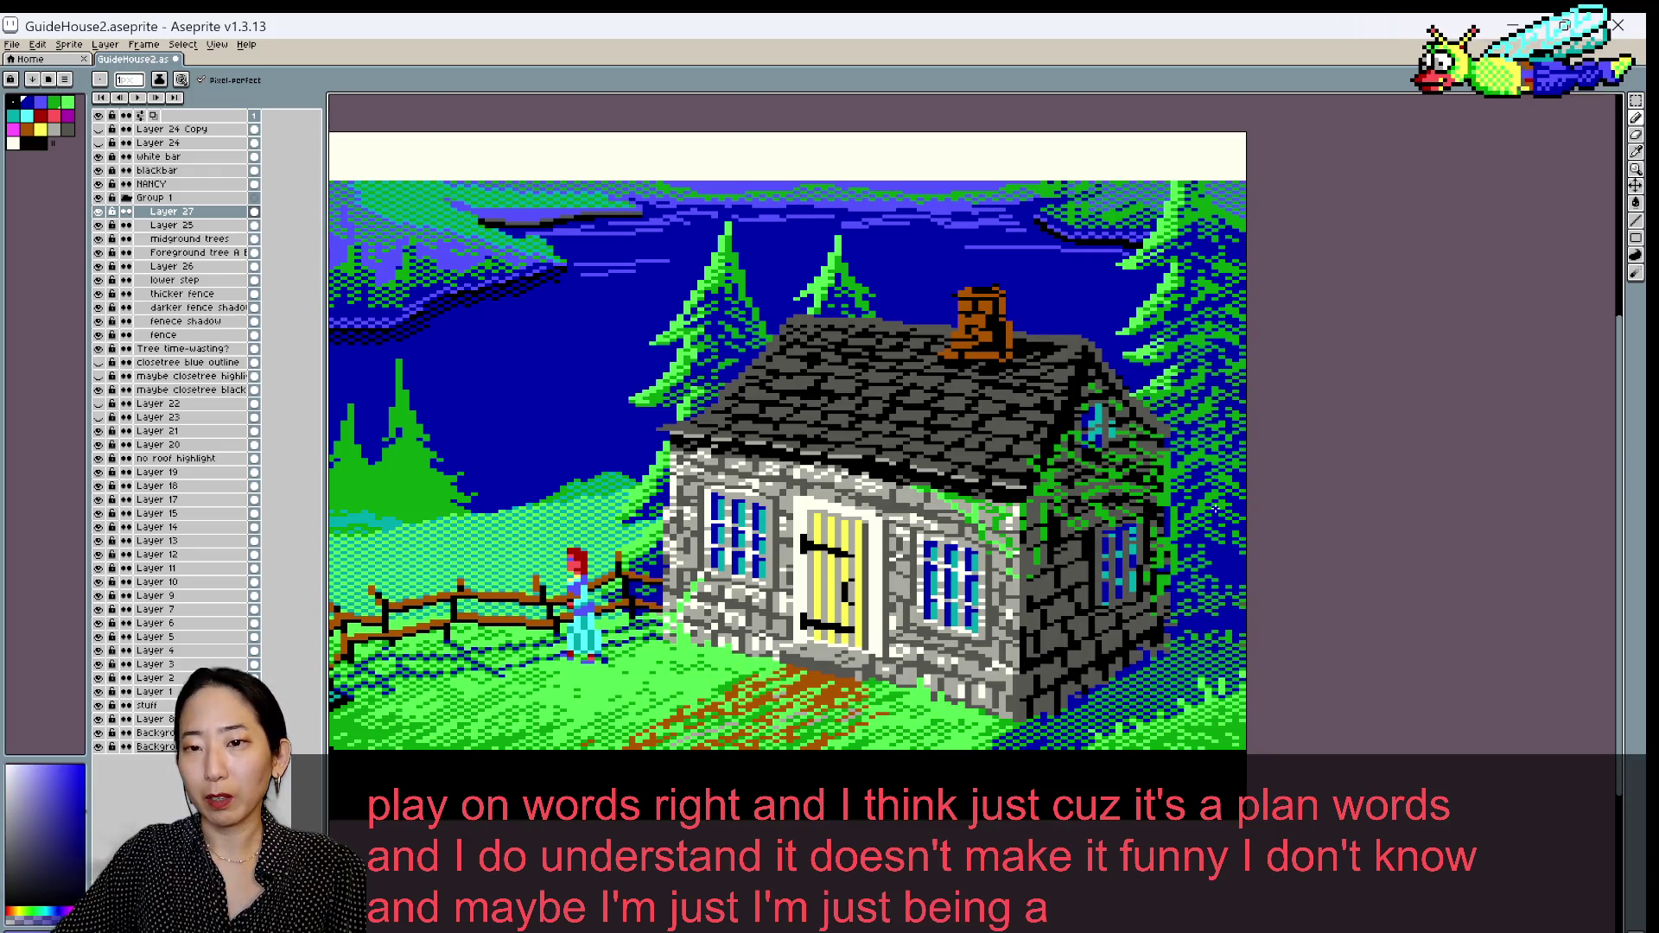
left_click(1179, 513, "alt")
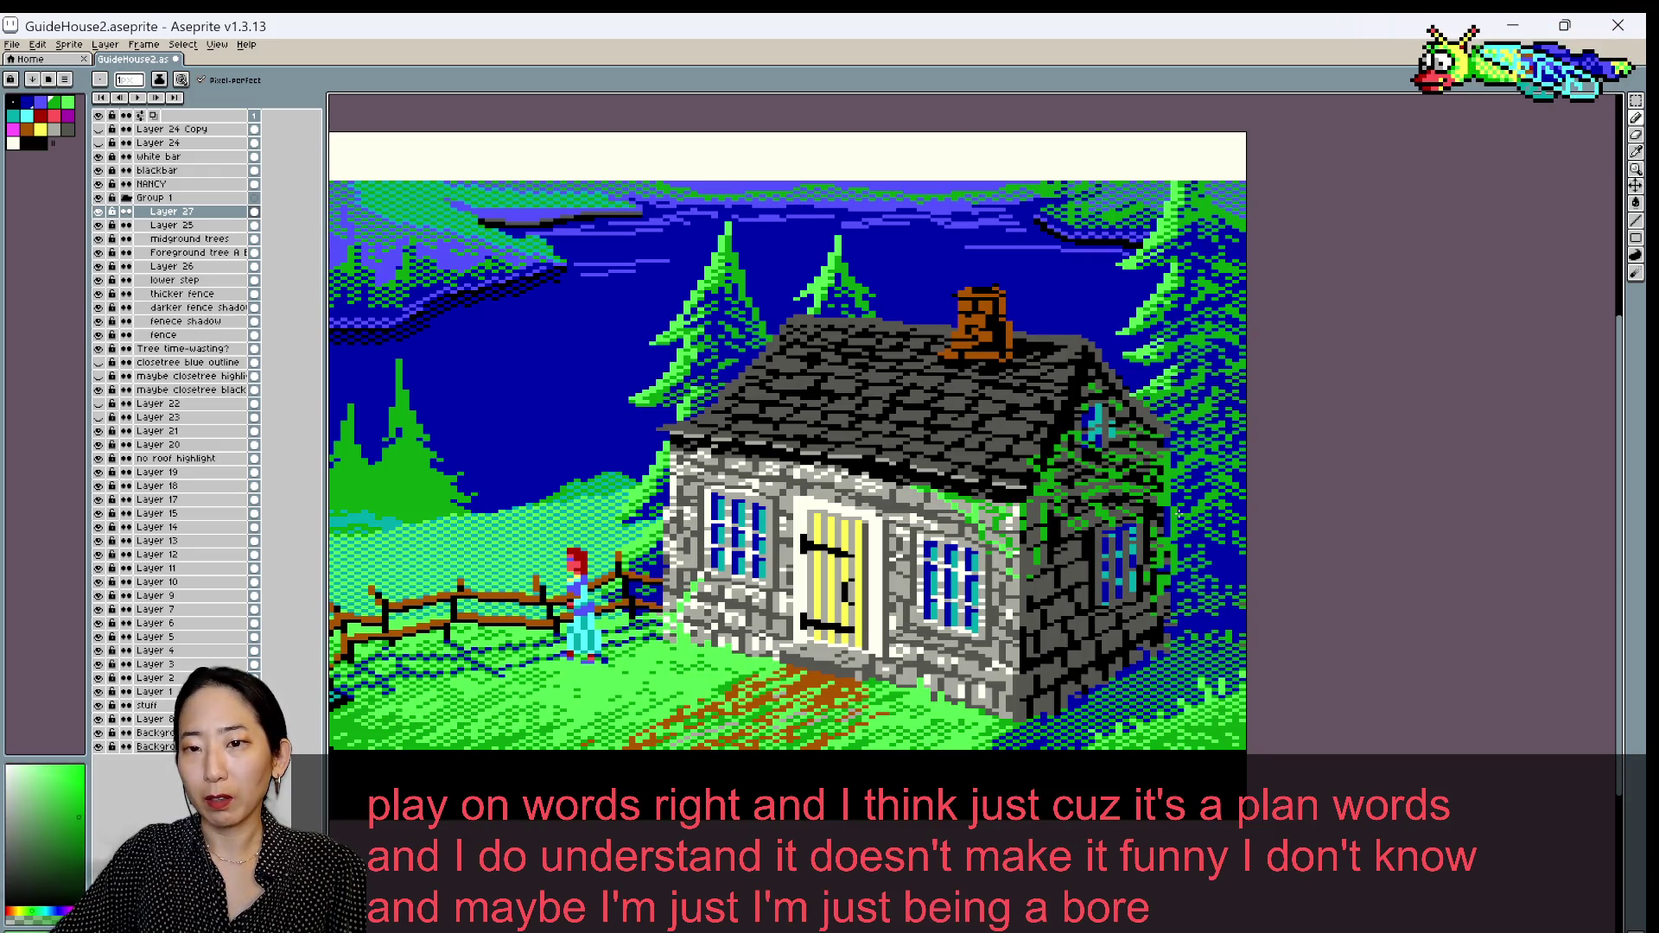
scroll(1301, 483, "down", 1)
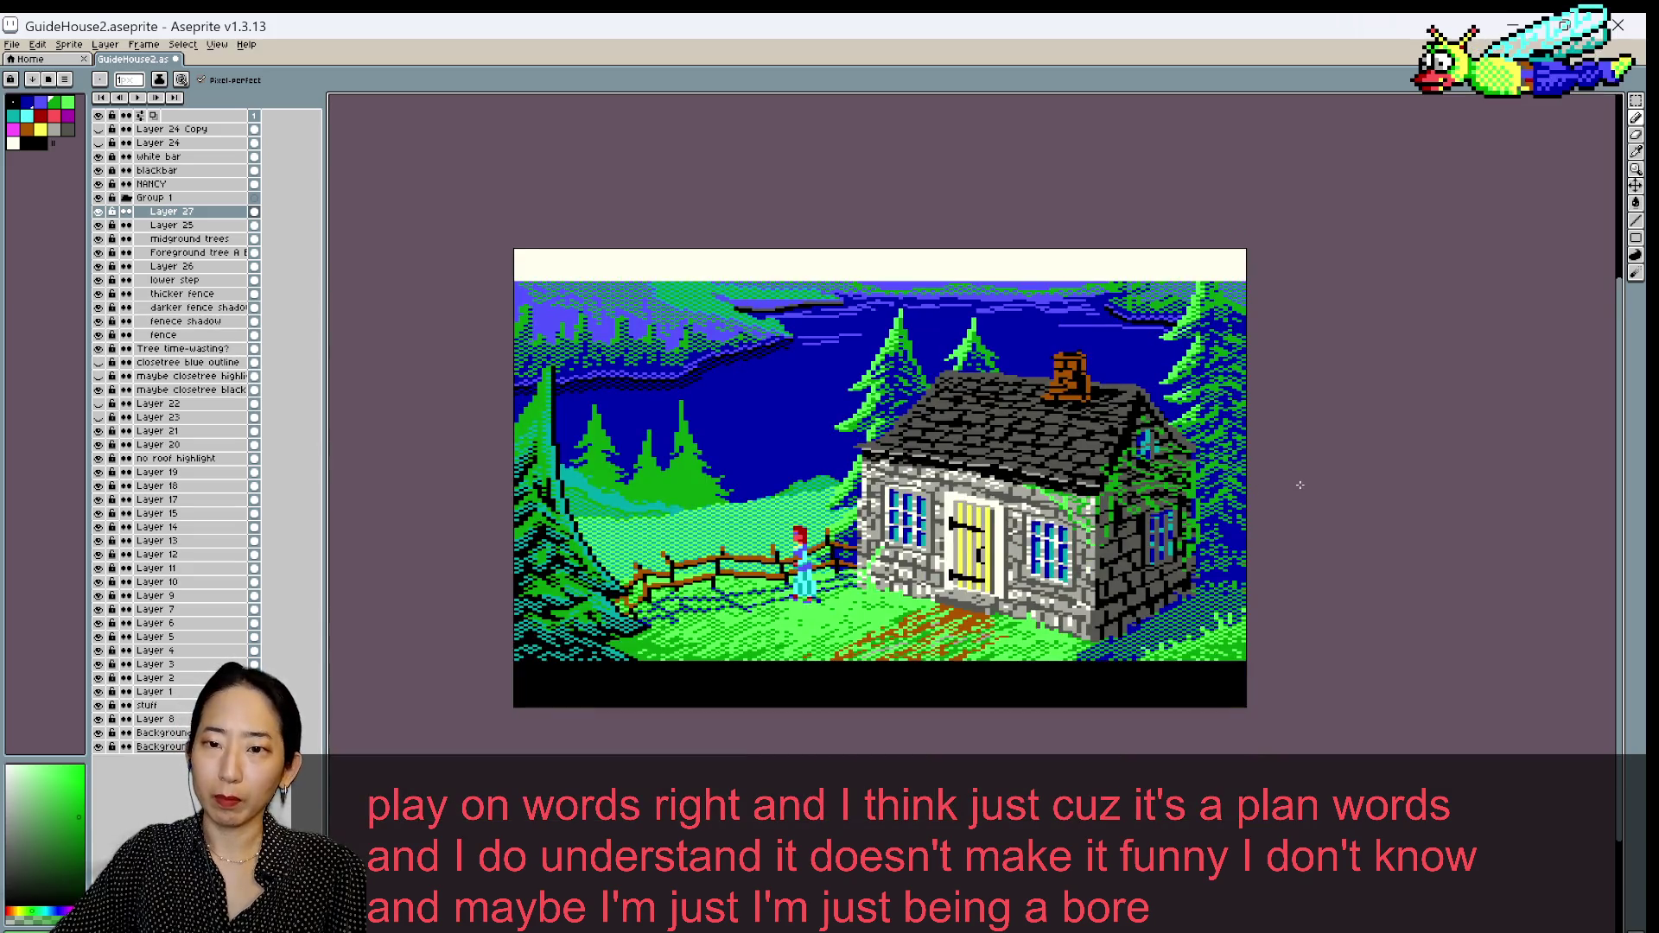
Sample green, blue, then green from the canvas and save the scene.
scroll(1237, 505, "up", 1)
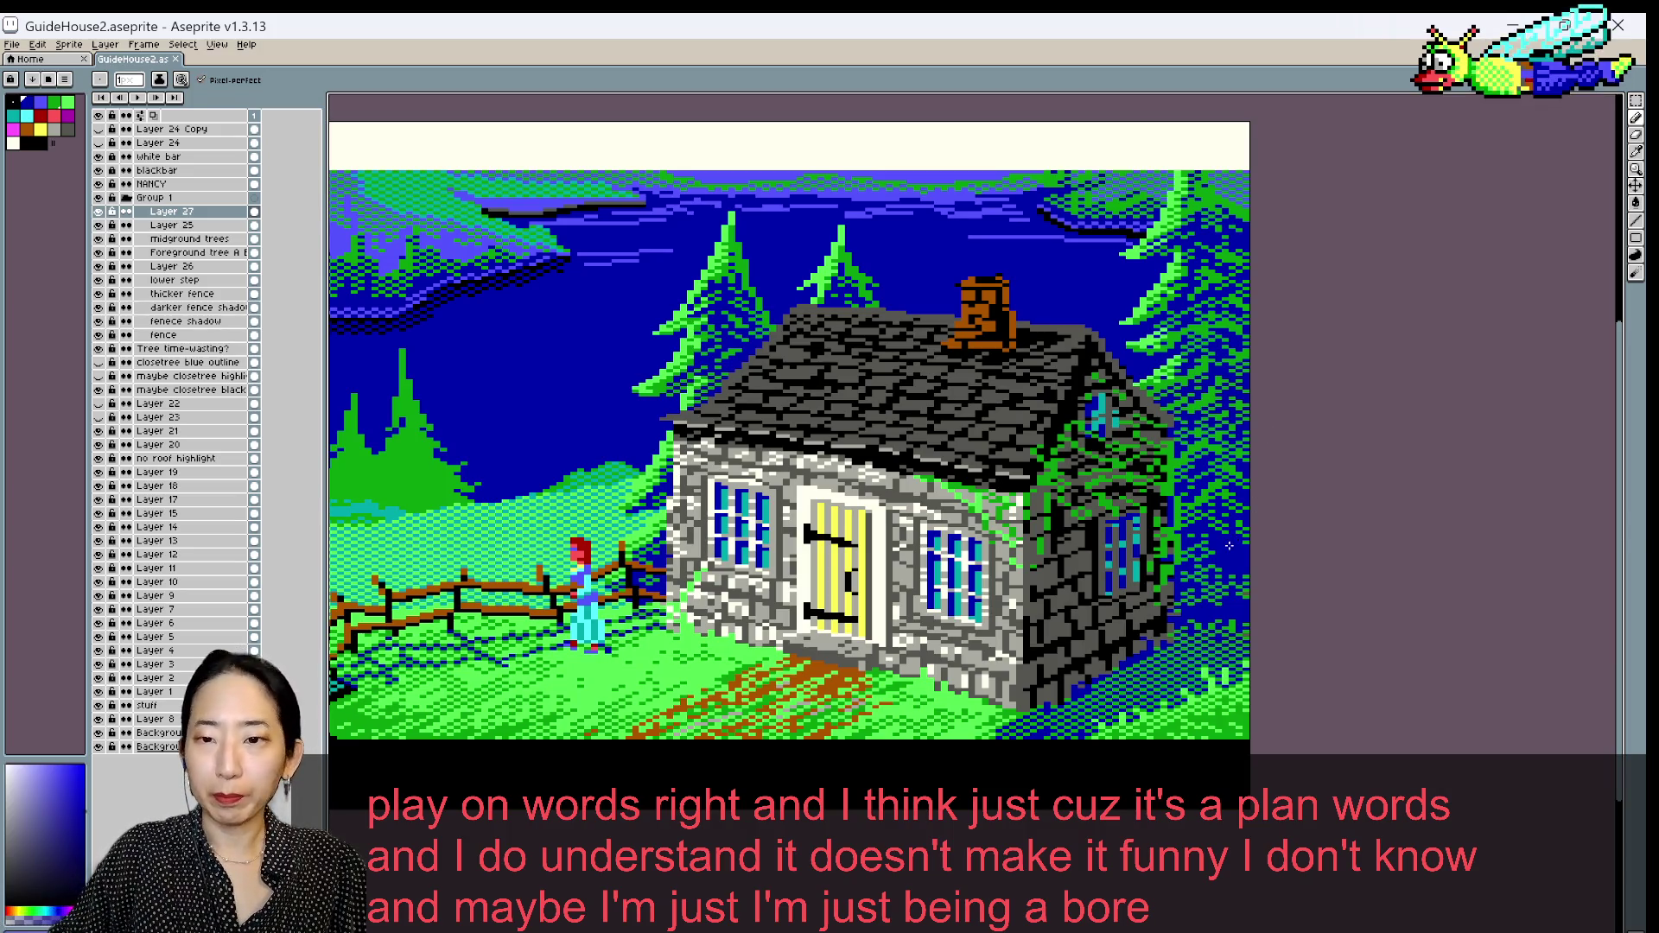
left_click(1192, 533, "alt")
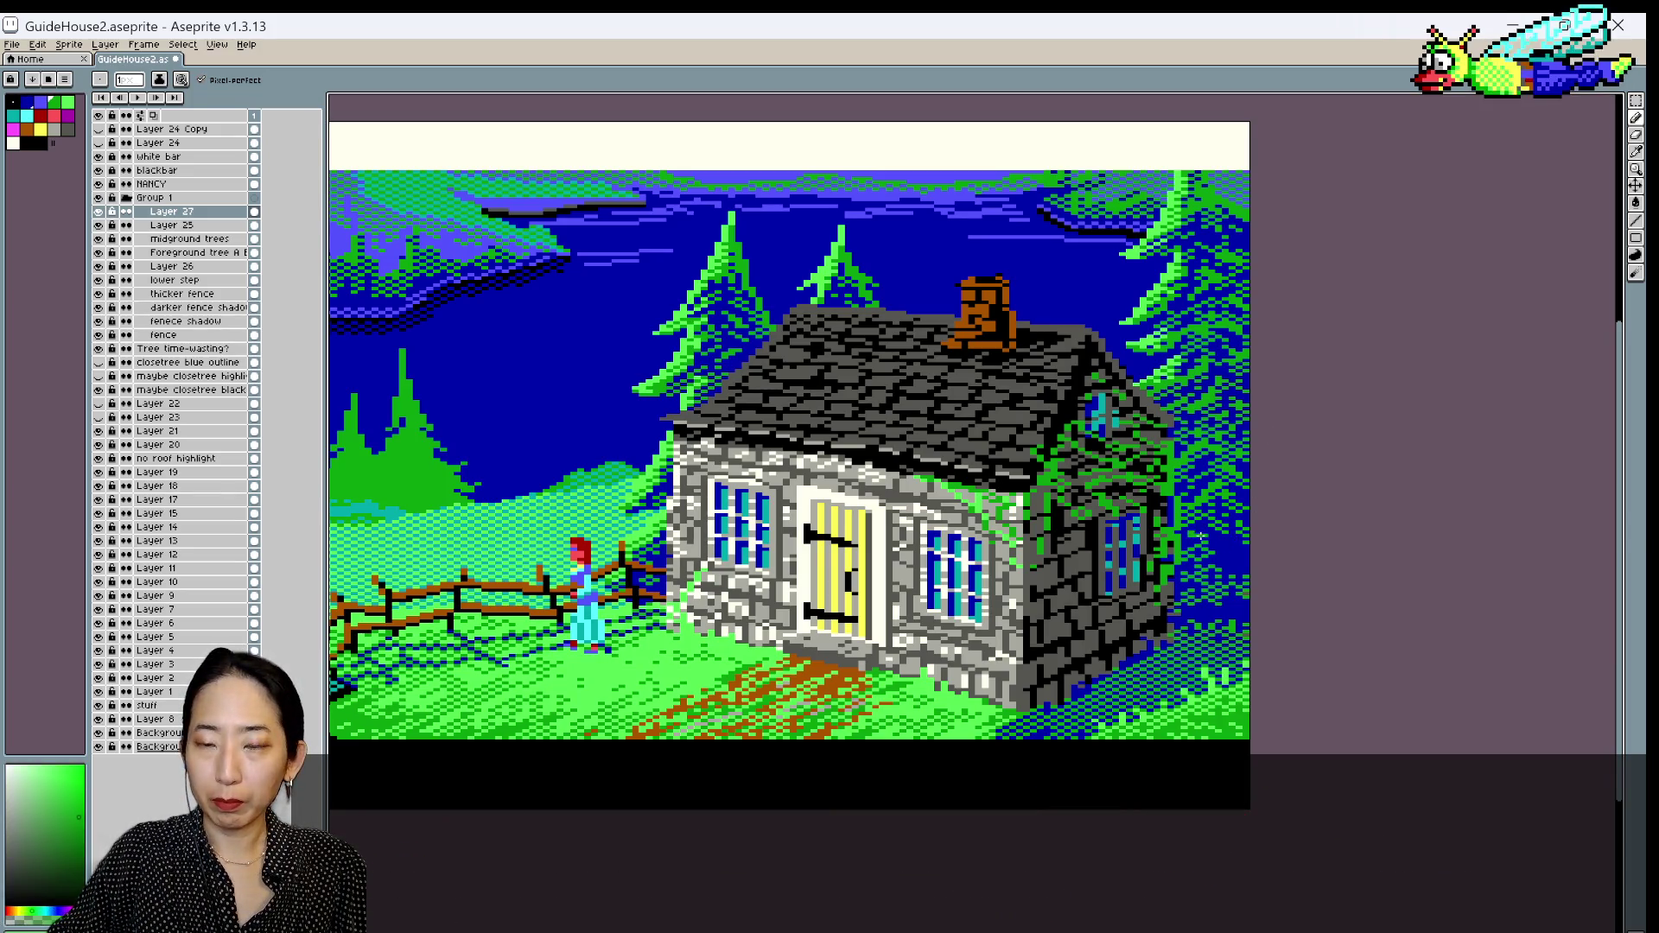
left_click(1204, 537, "alt")
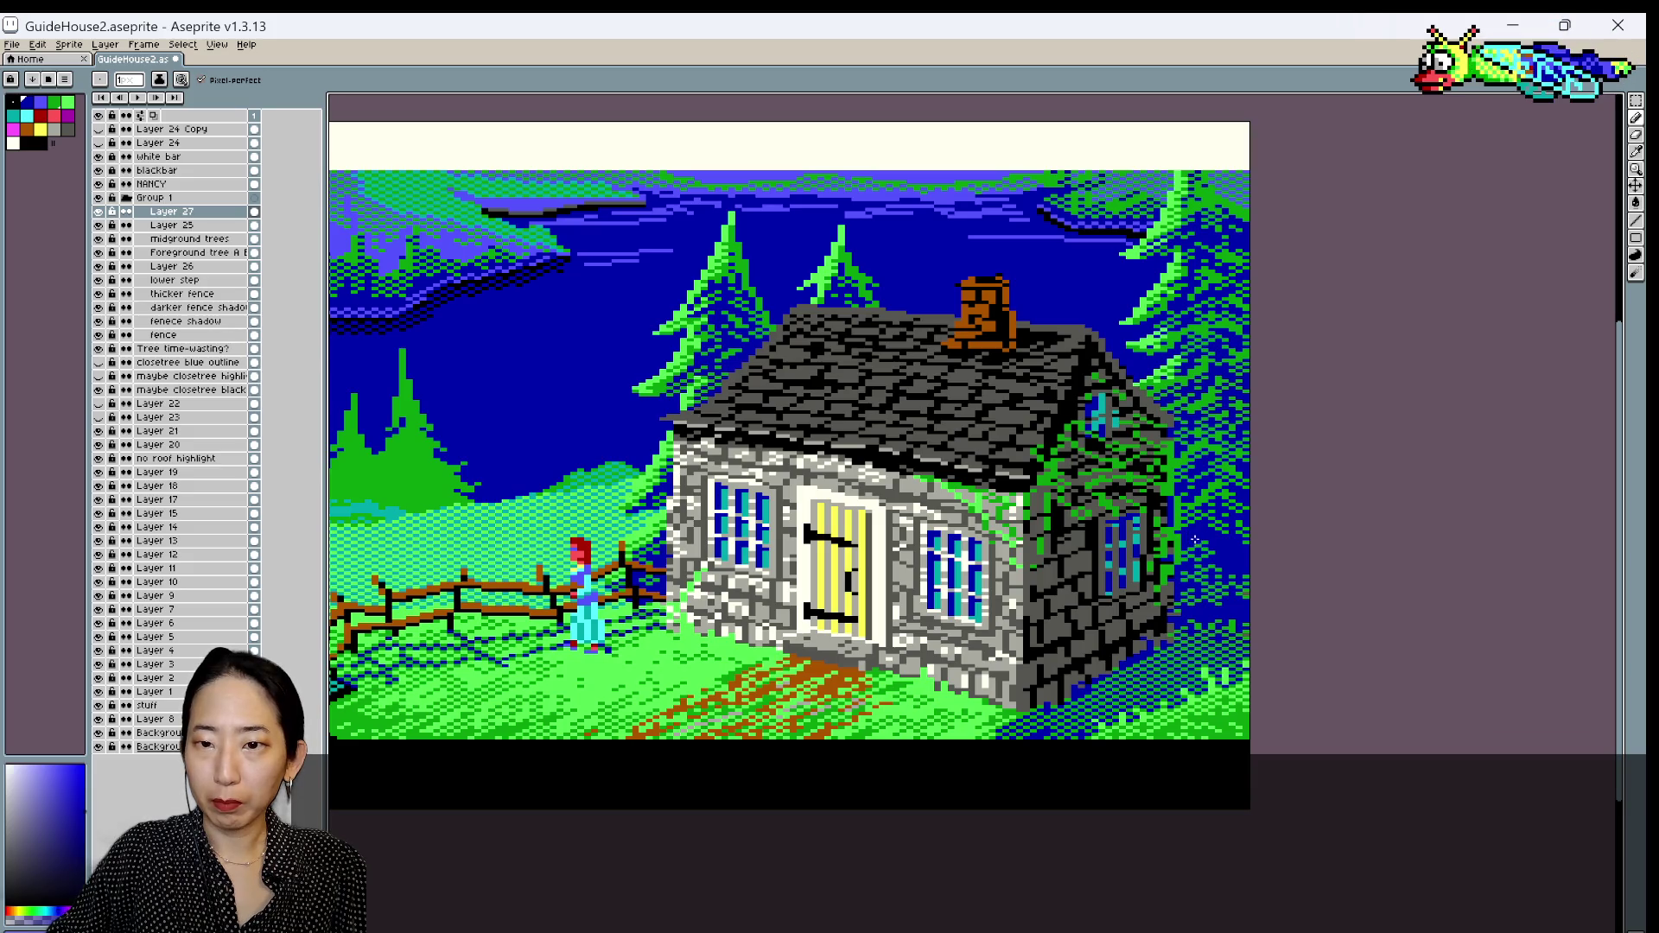
left_click(1183, 539, "alt")
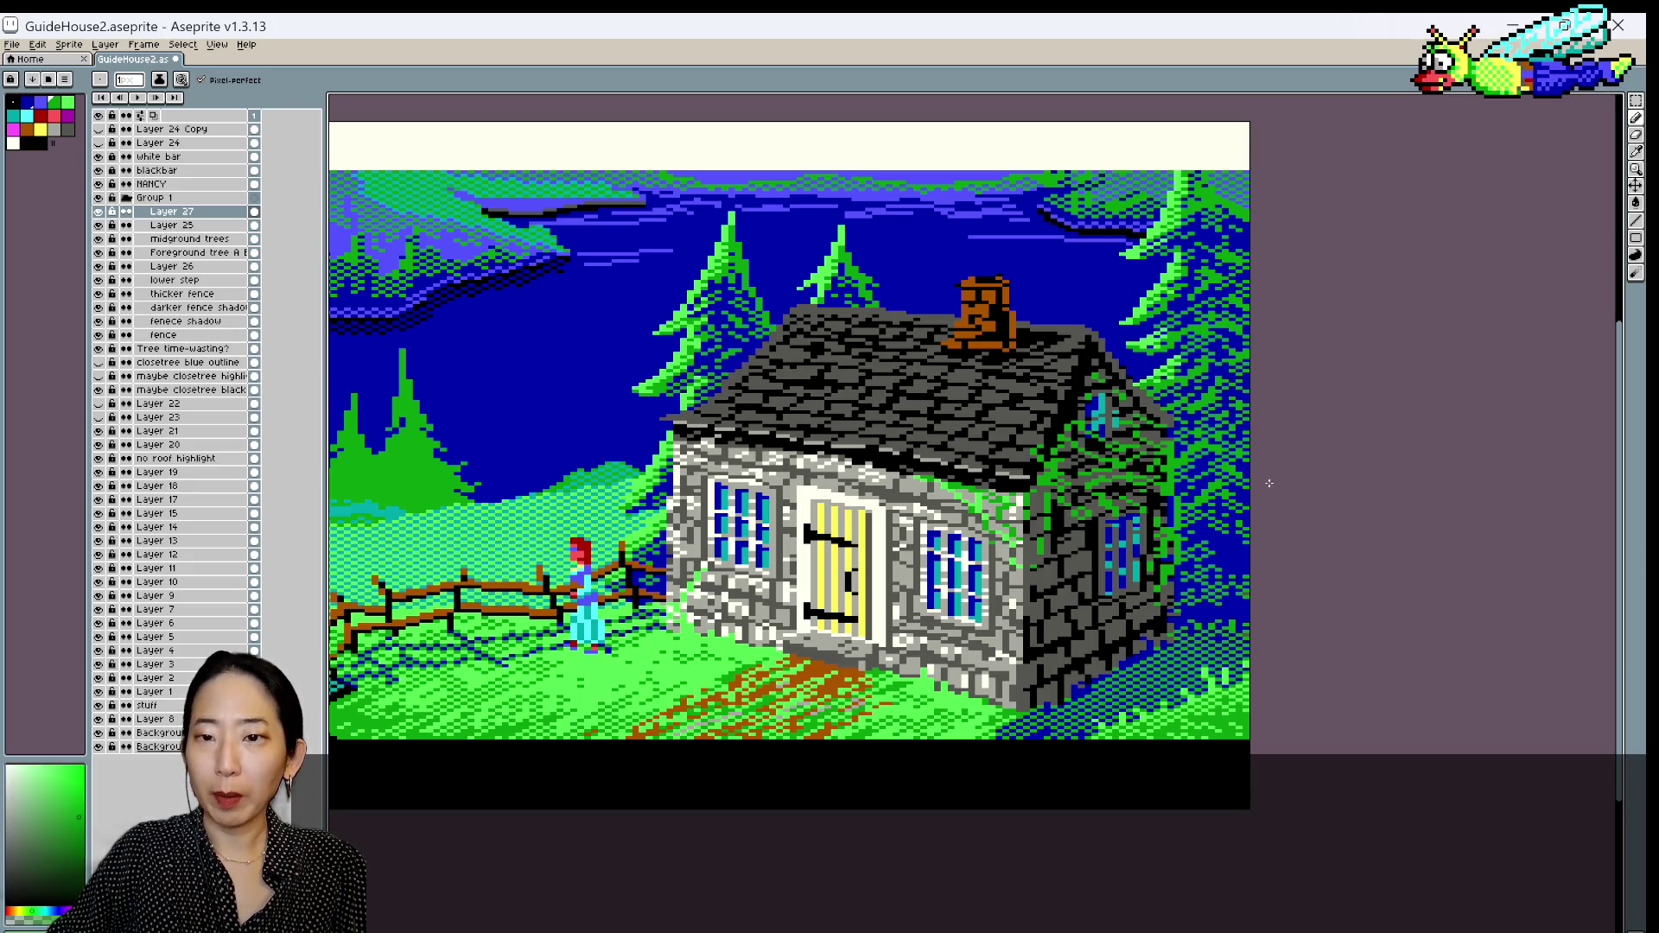
key("ctrl+s")
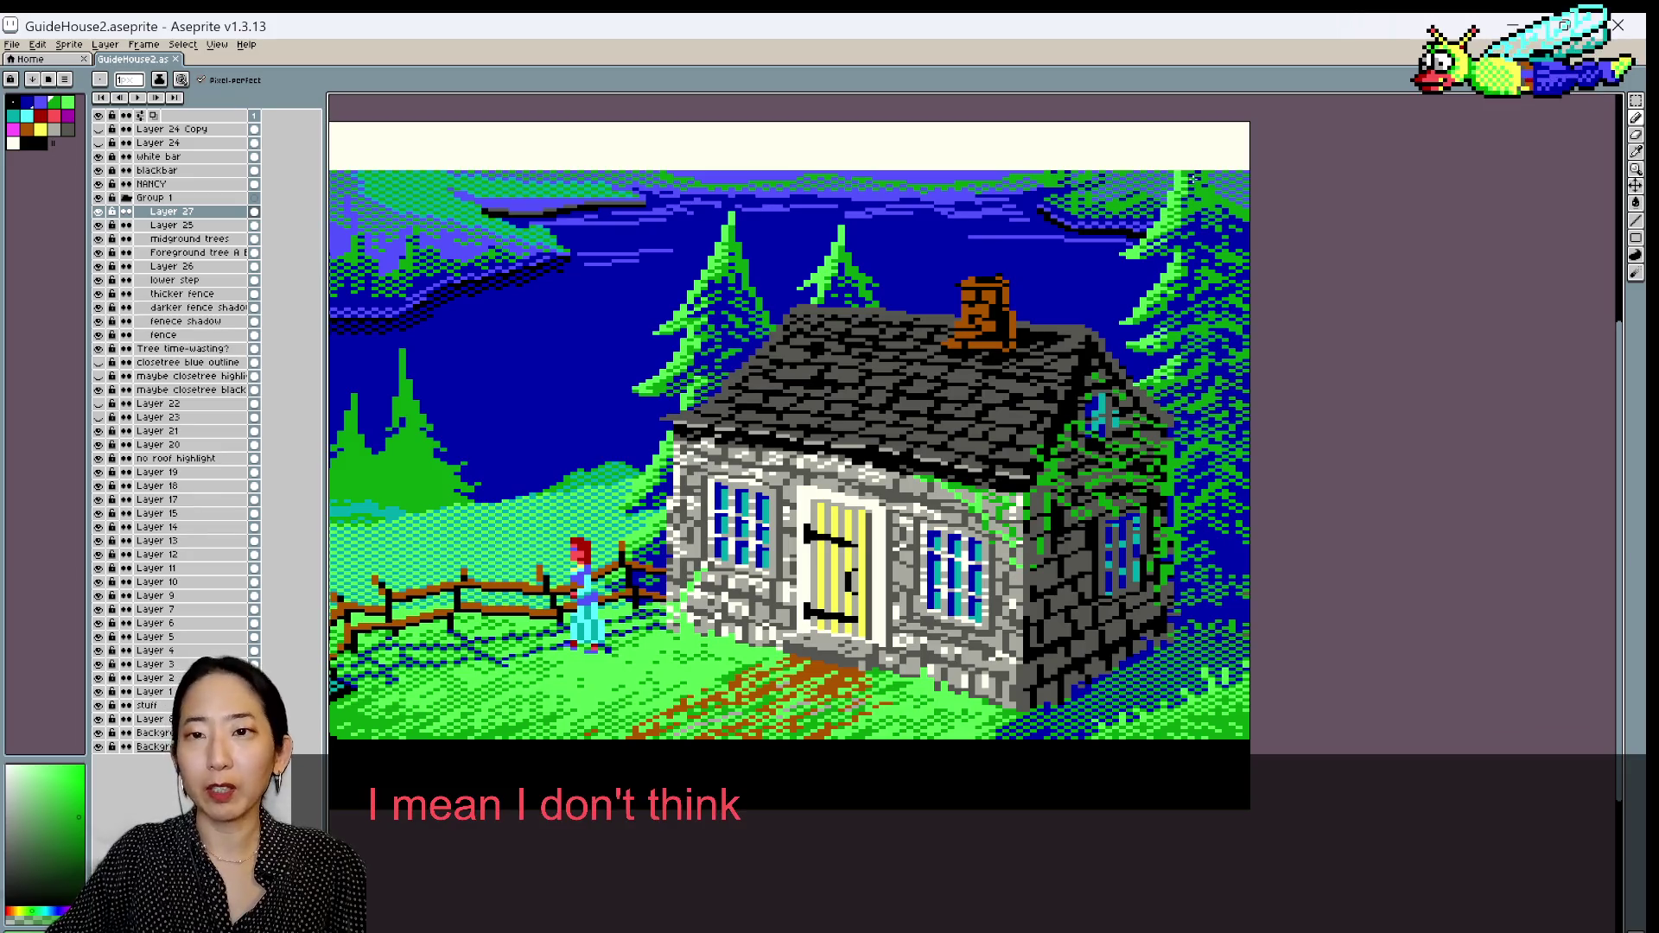
Touch up a dither pixel near the top of the scene and save twice.
left_click(1204, 186)
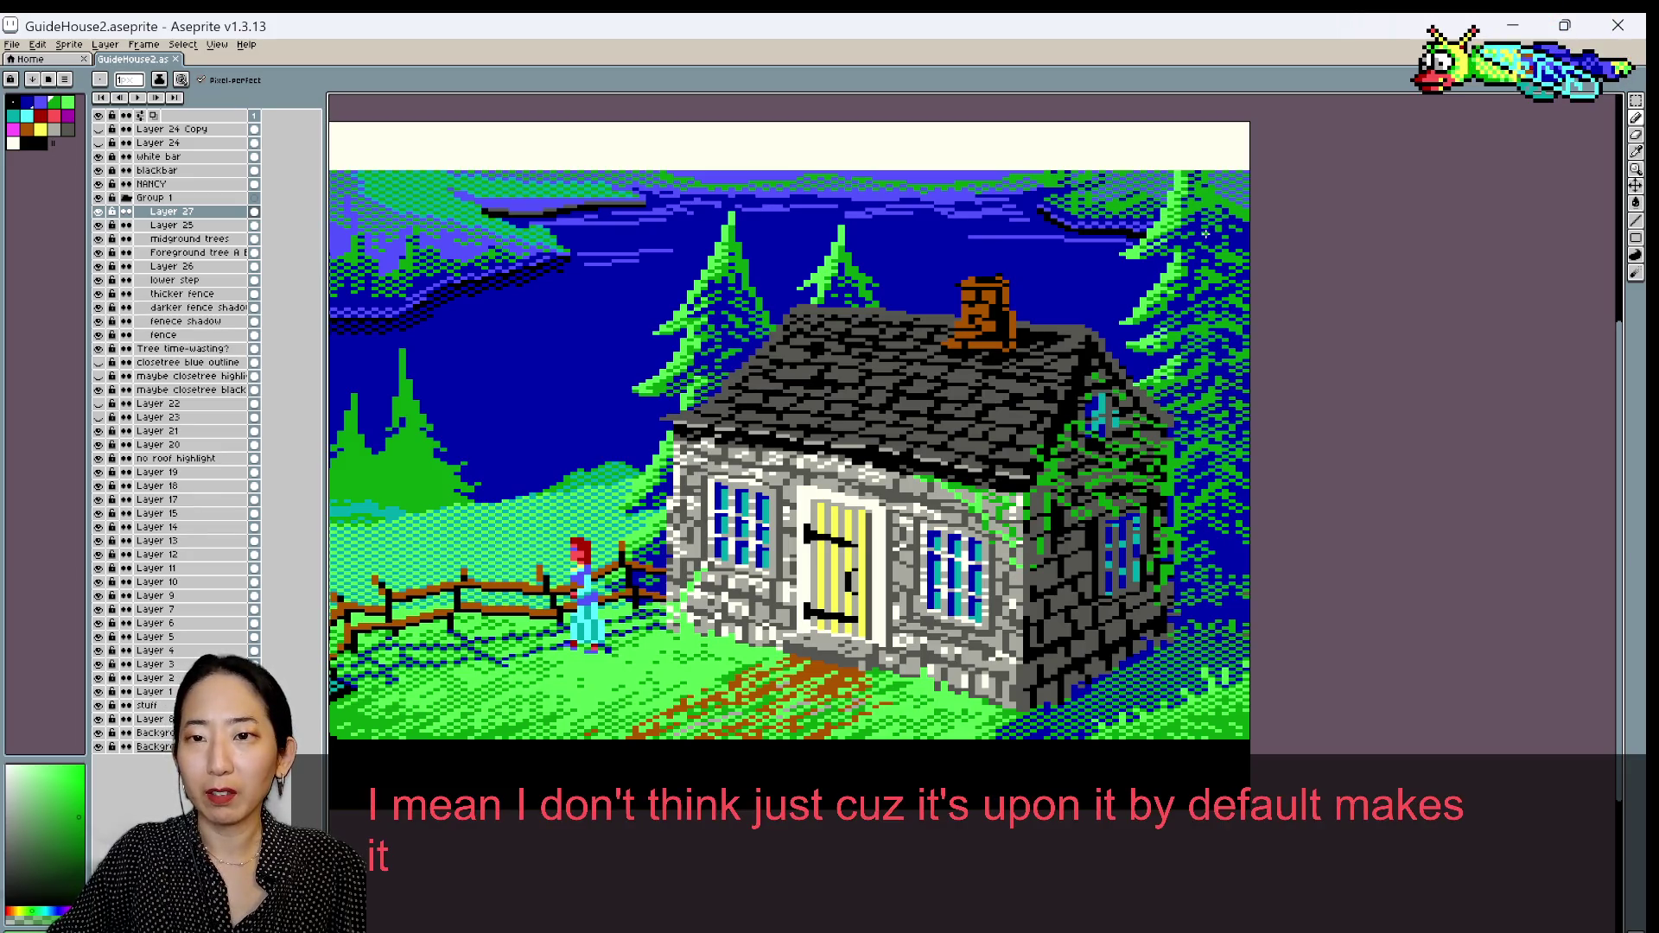
key("ctrl+s")
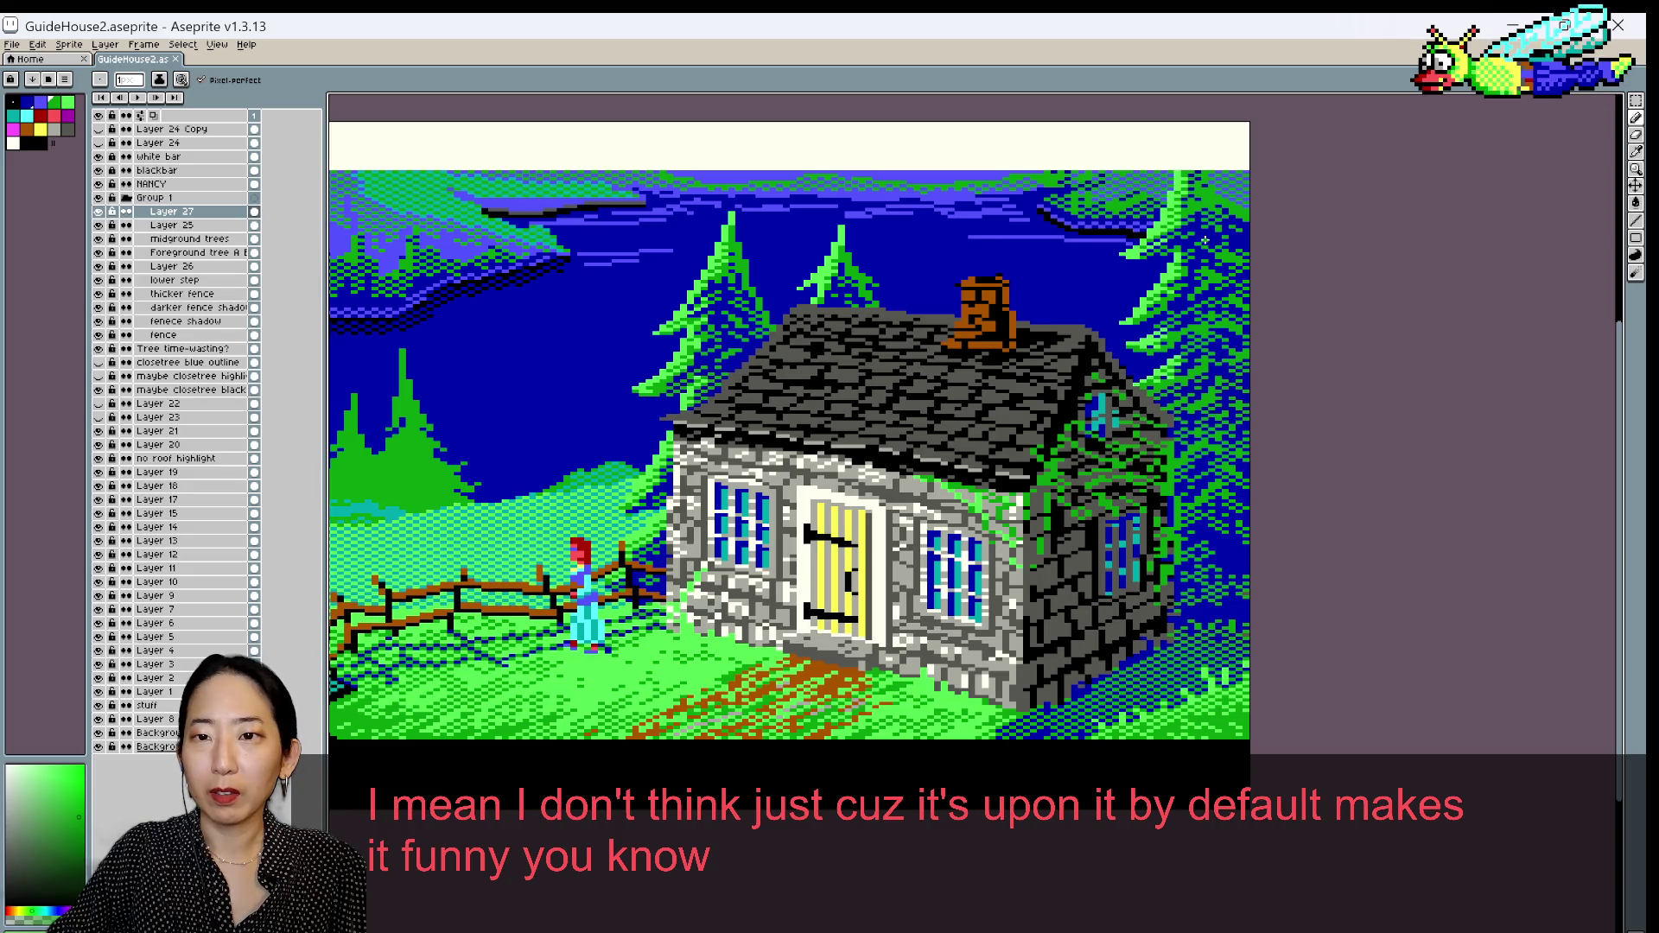
scroll(1292, 219, "down", 1)
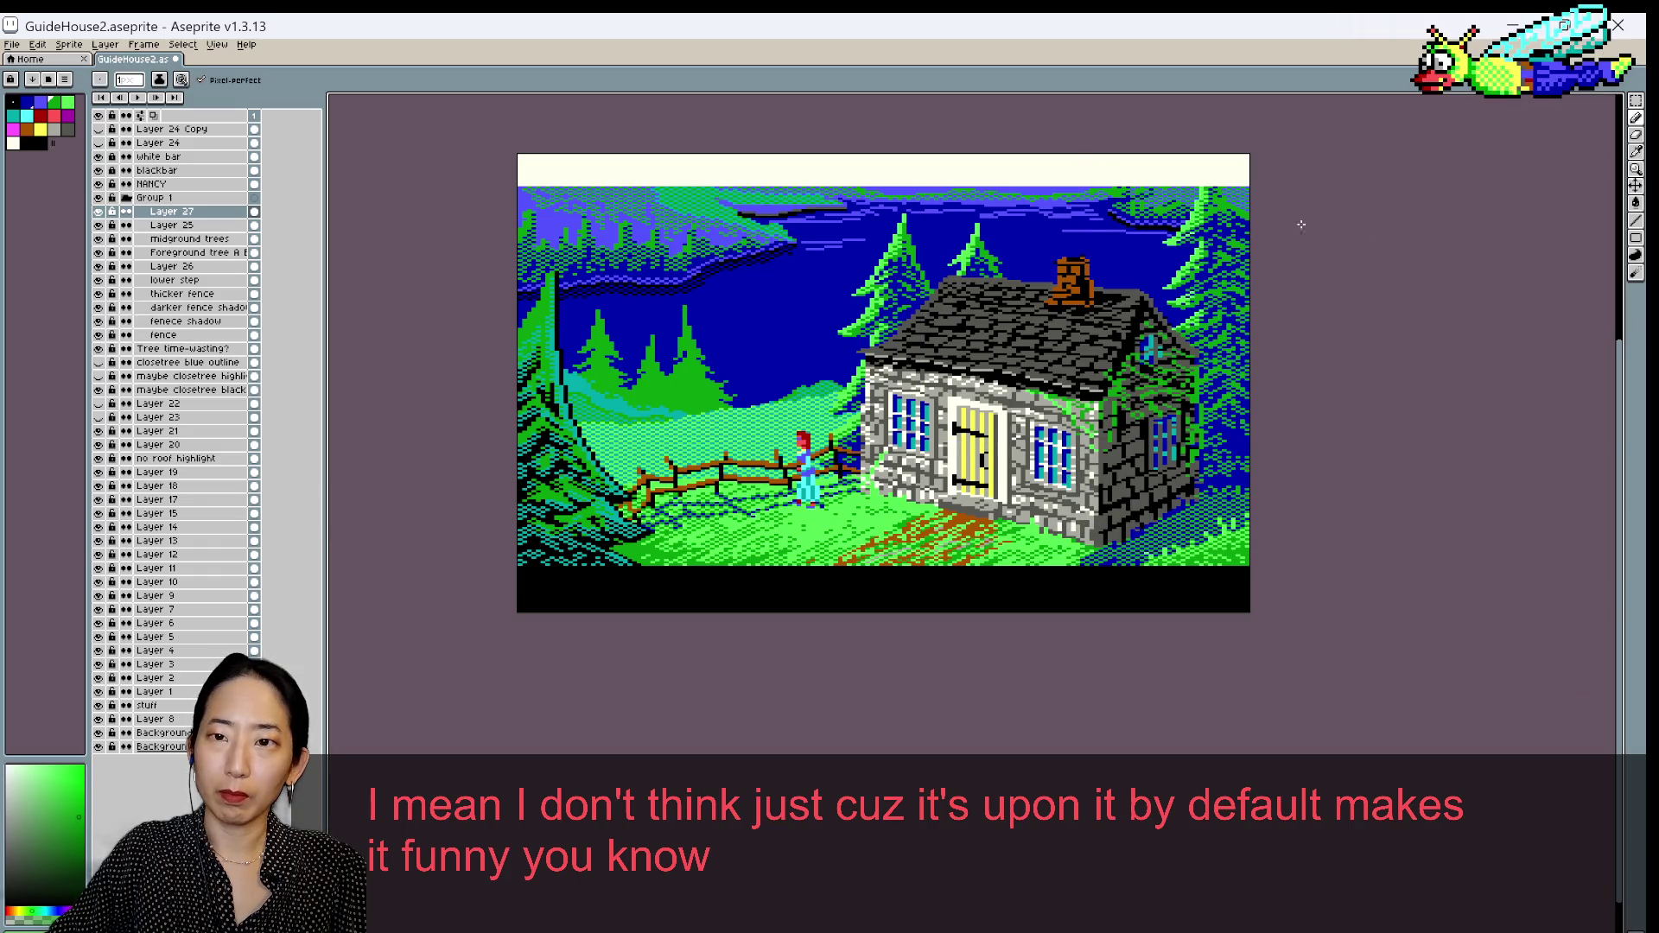
key("ctrl+s")
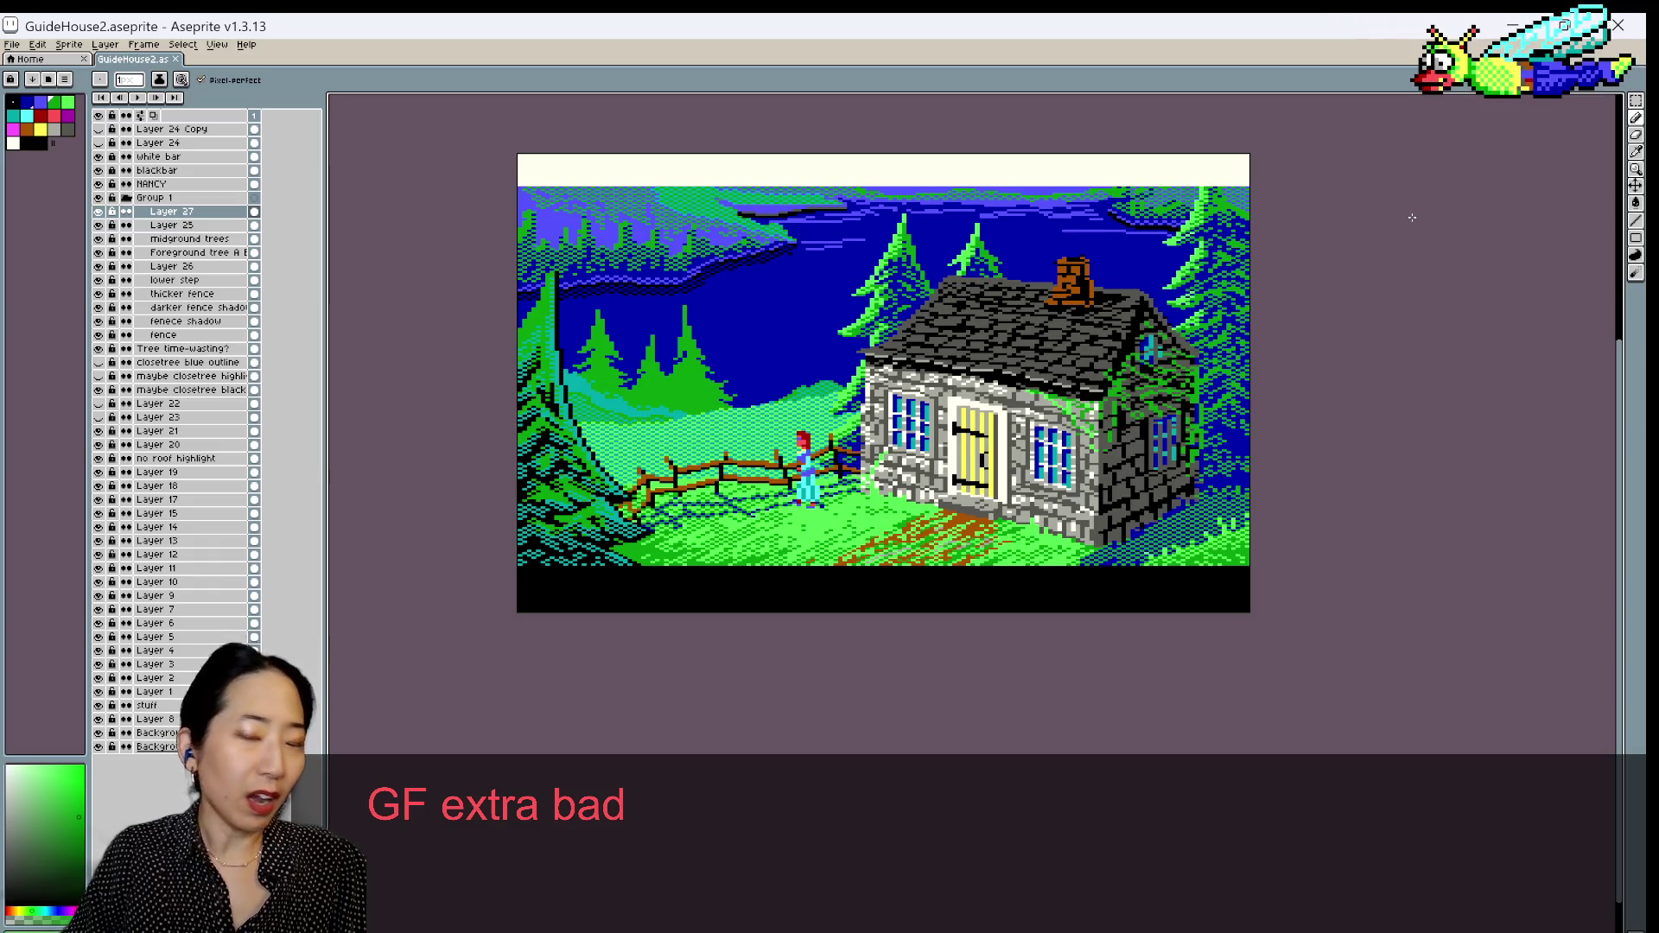
Sample blue, then green as the drawing colour, and save the artwork.
scroll(1318, 304, "up", 1)
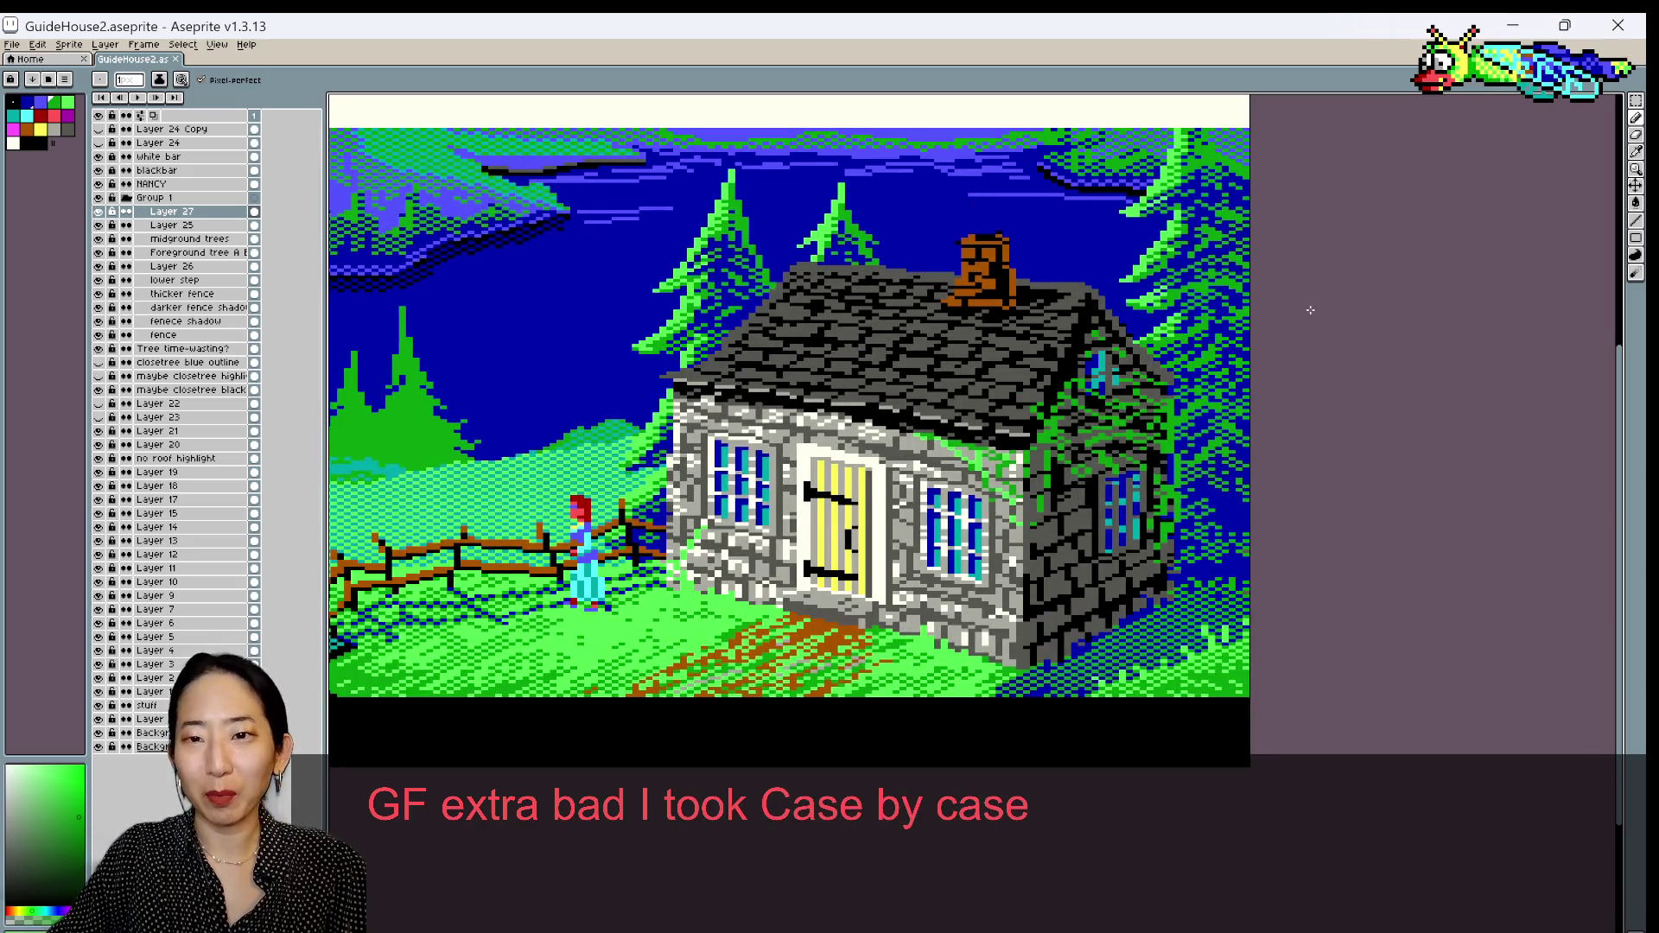
left_click(1184, 330, "alt")
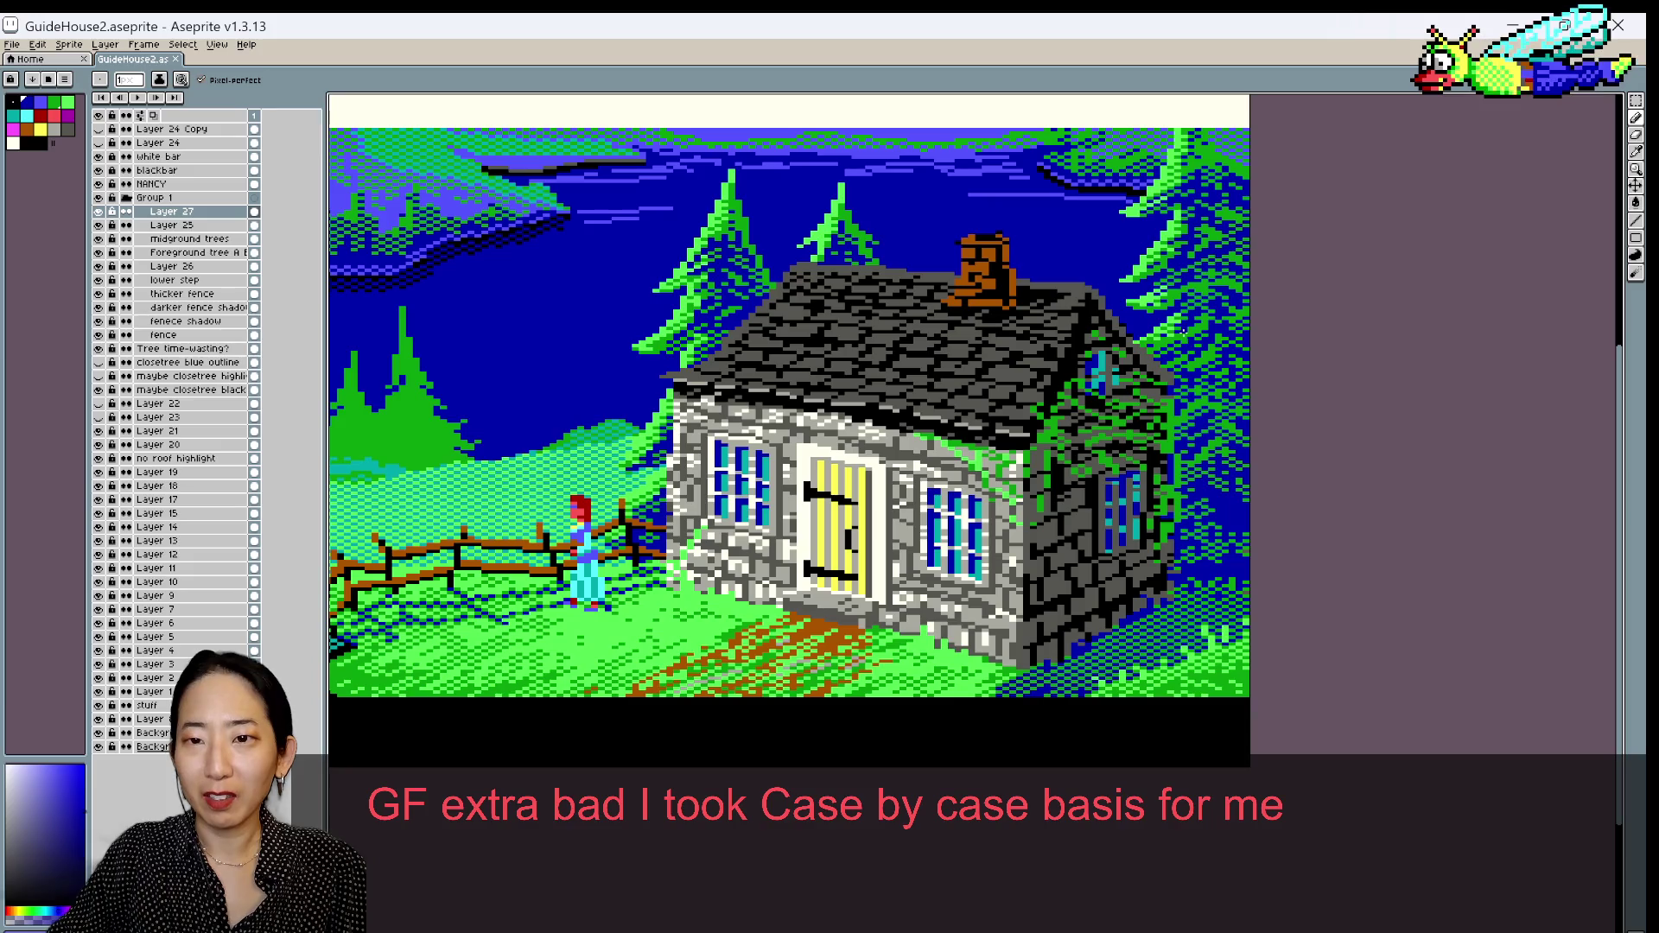
left_click(1182, 332, "alt")
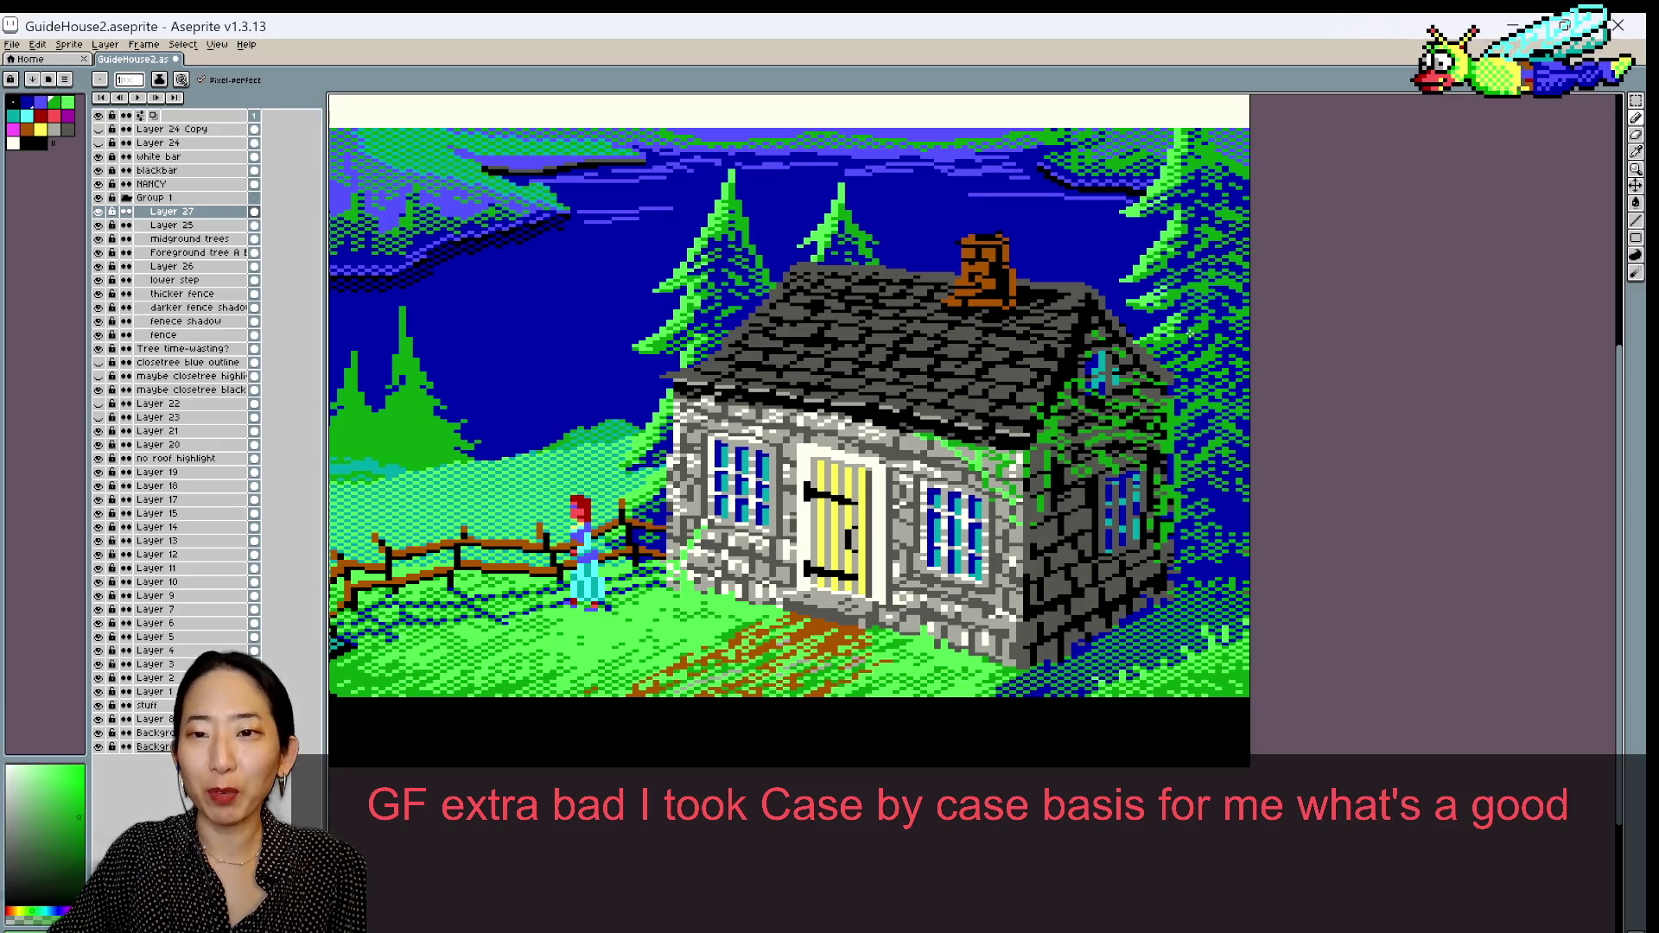
key("ctrl+s")
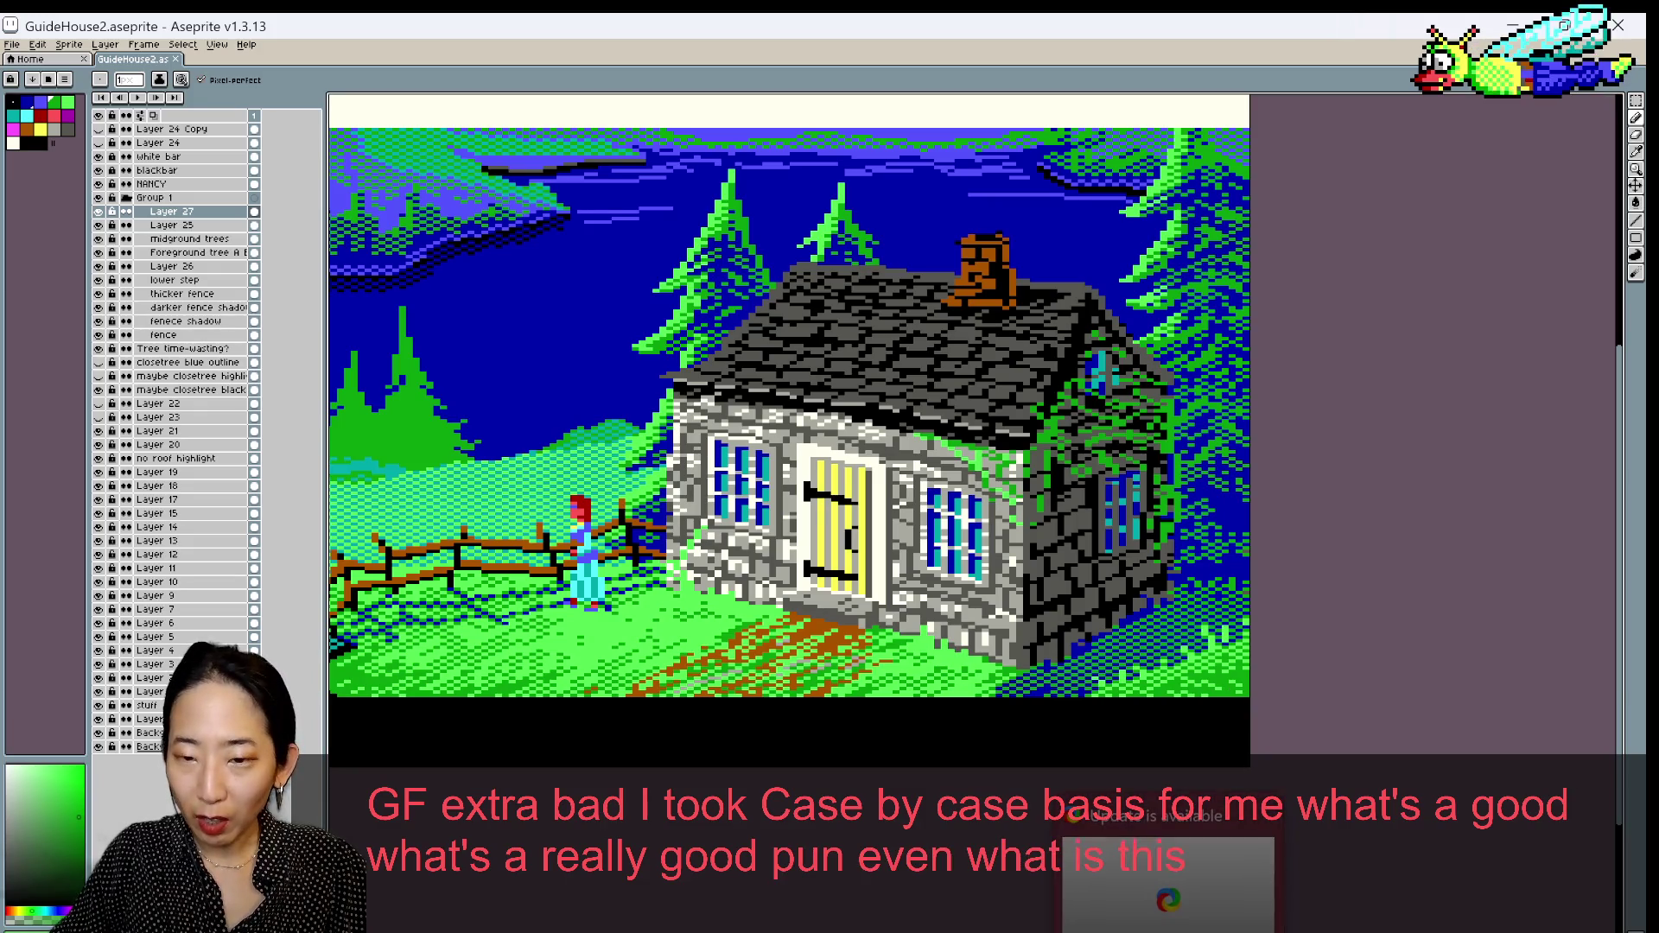
right_click(1168, 930)
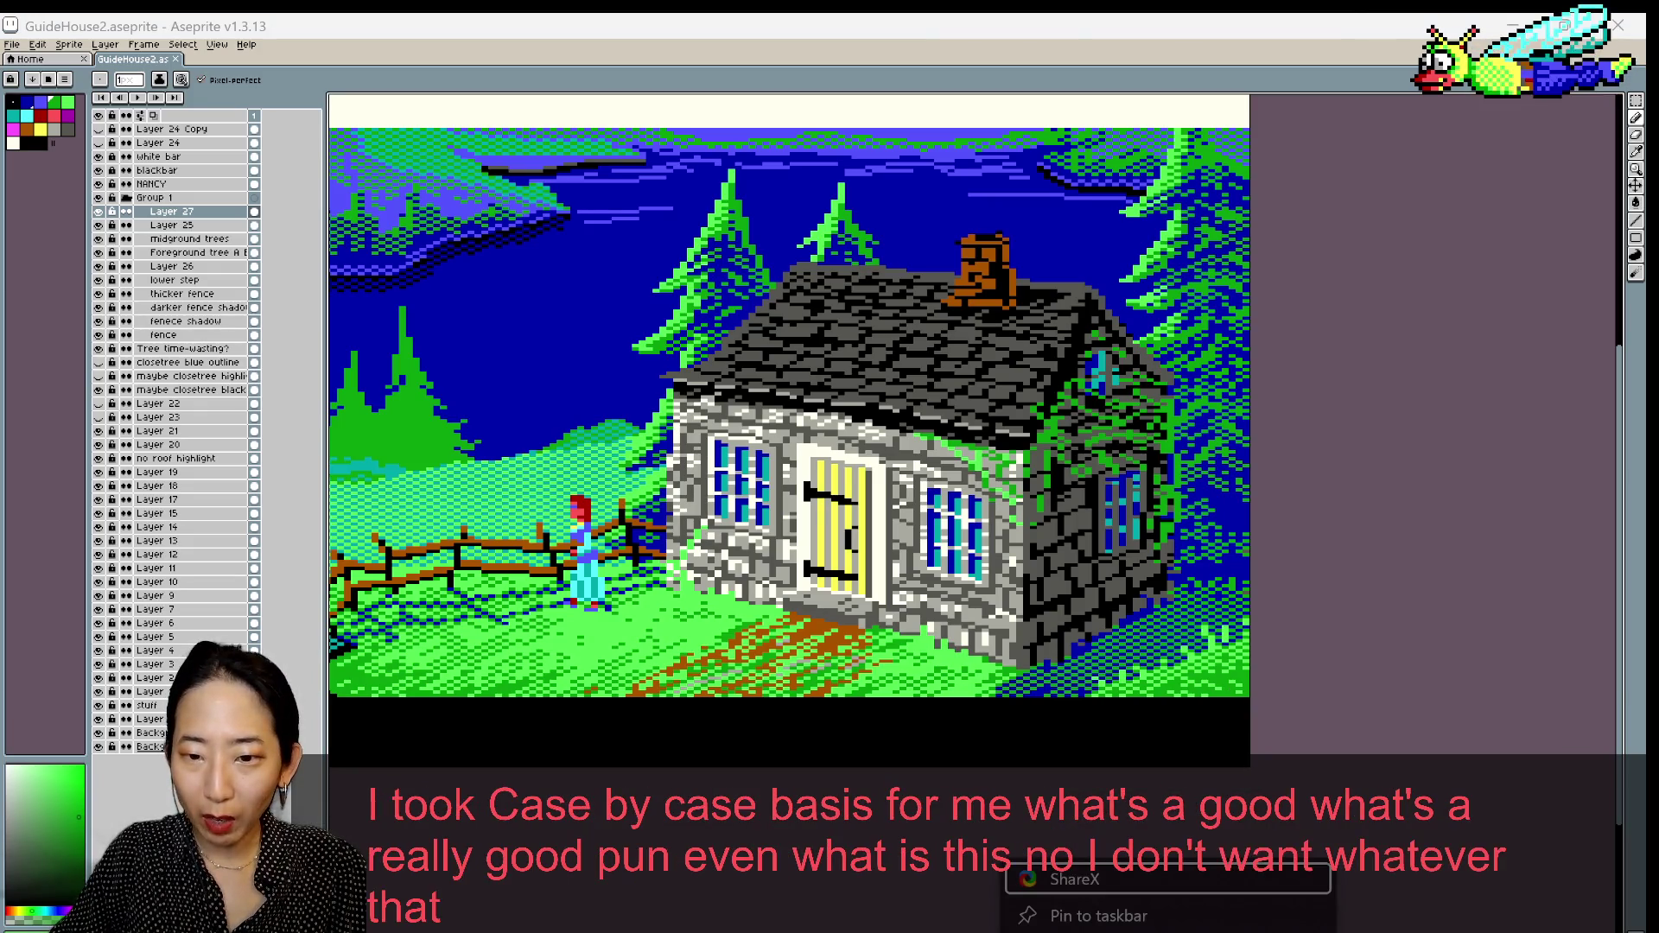
key("Escape")
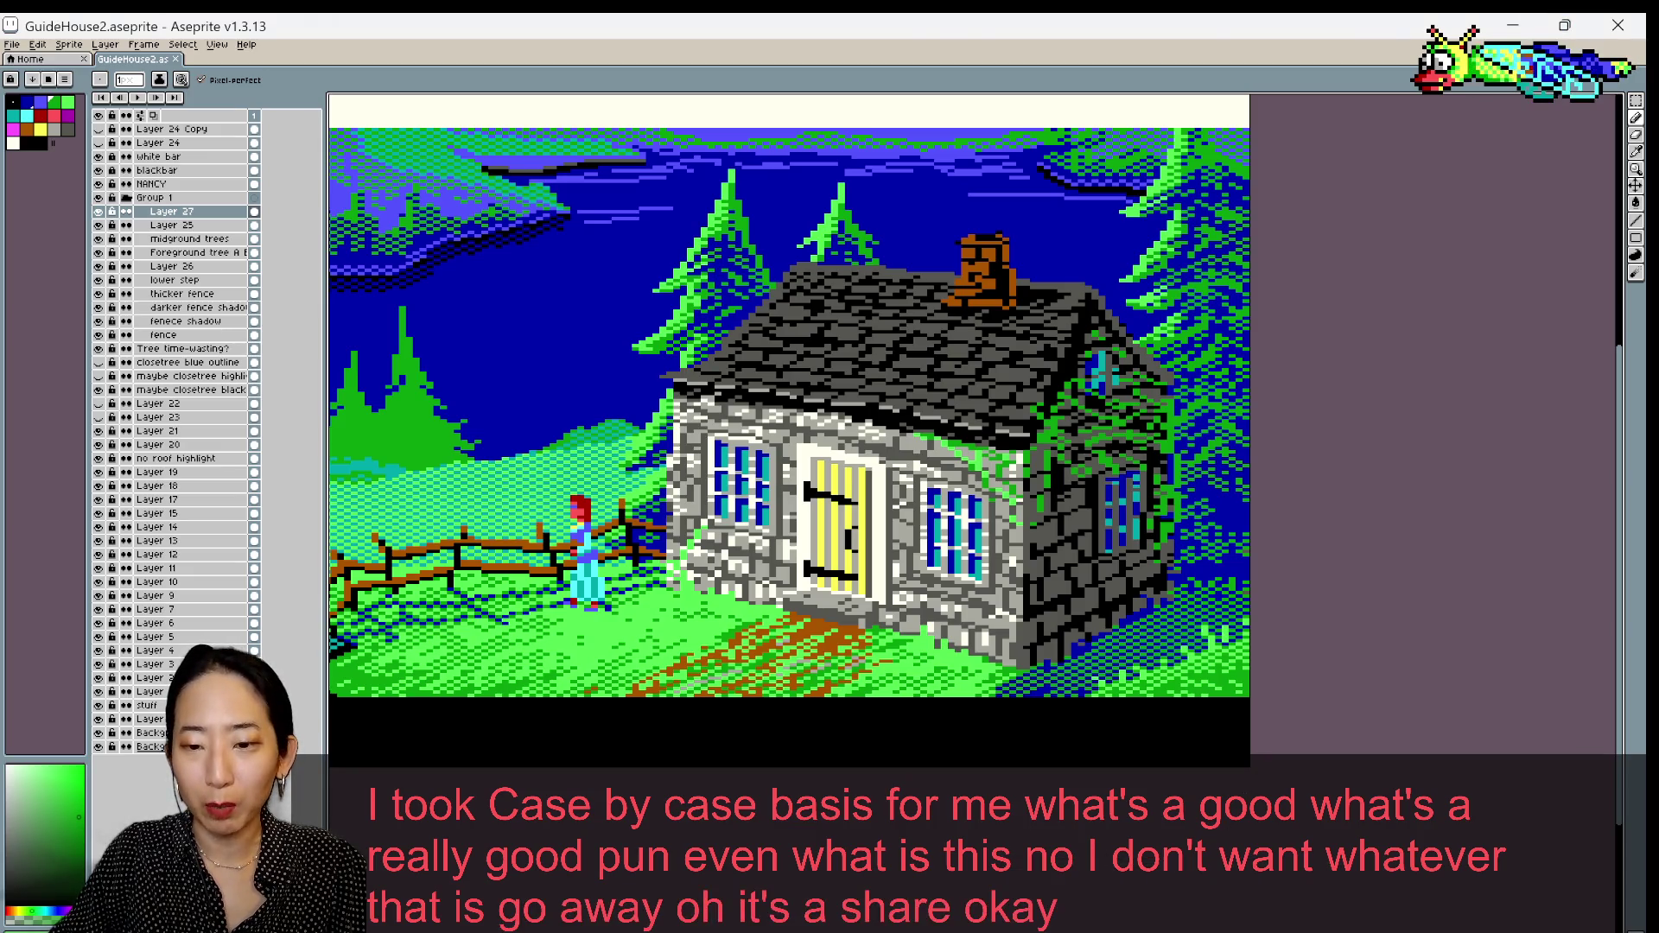
left_click(1216, 407, "alt")
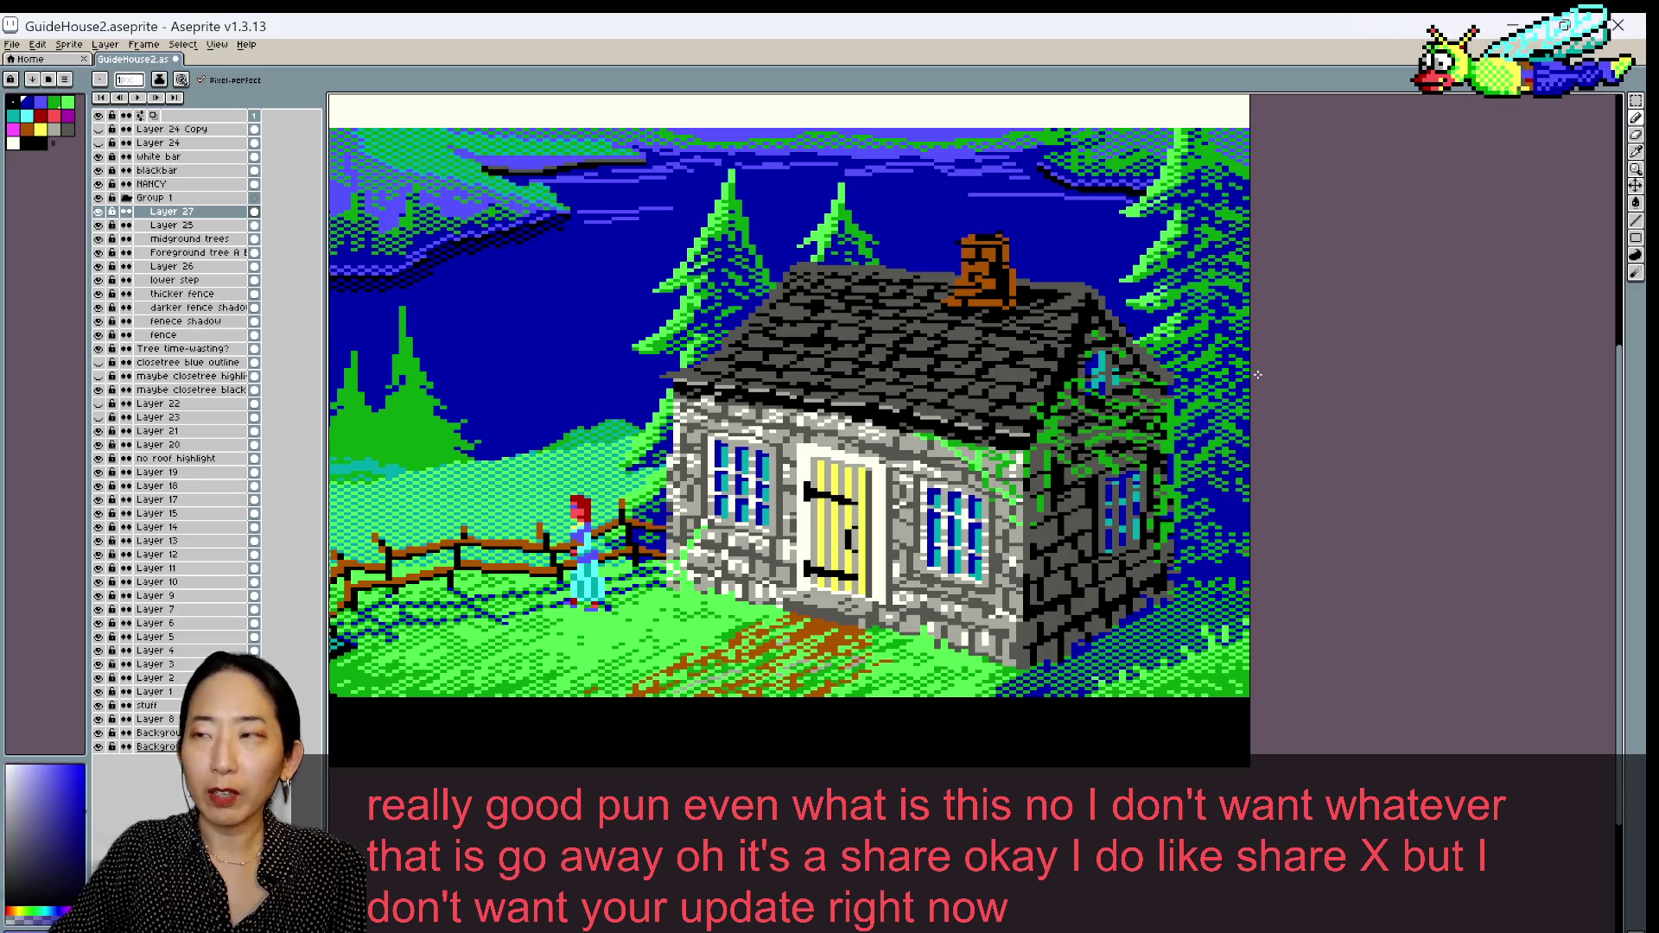
key("ctrl+s")
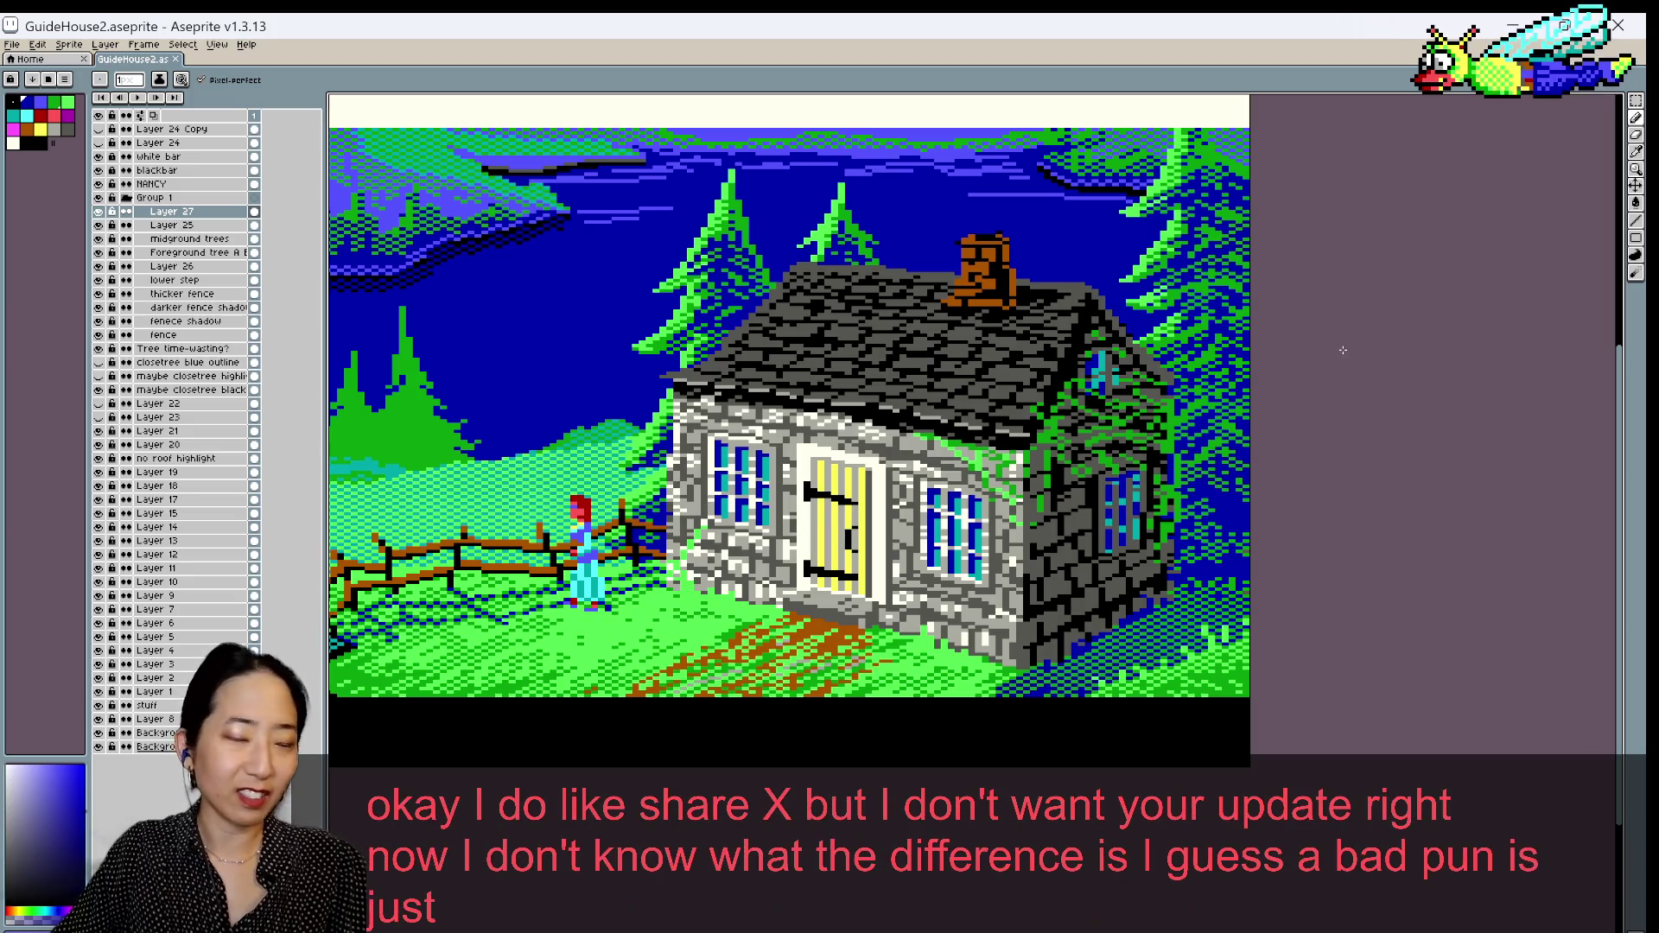
left_click(1232, 426, "alt")
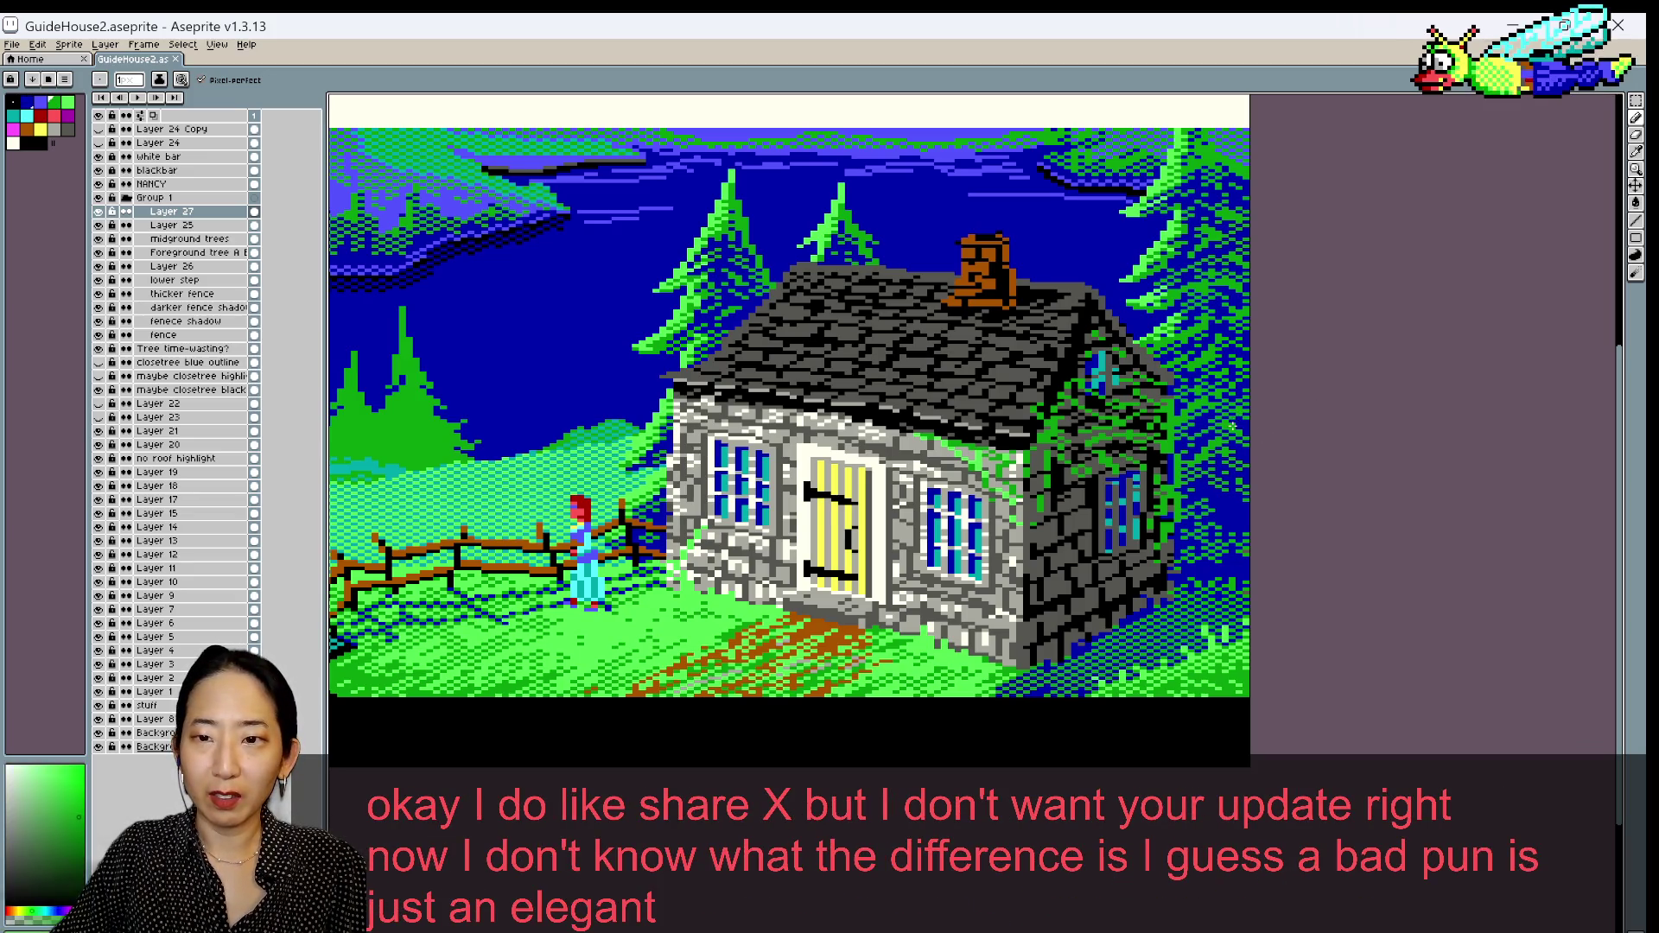
left_click(1232, 424, "alt")
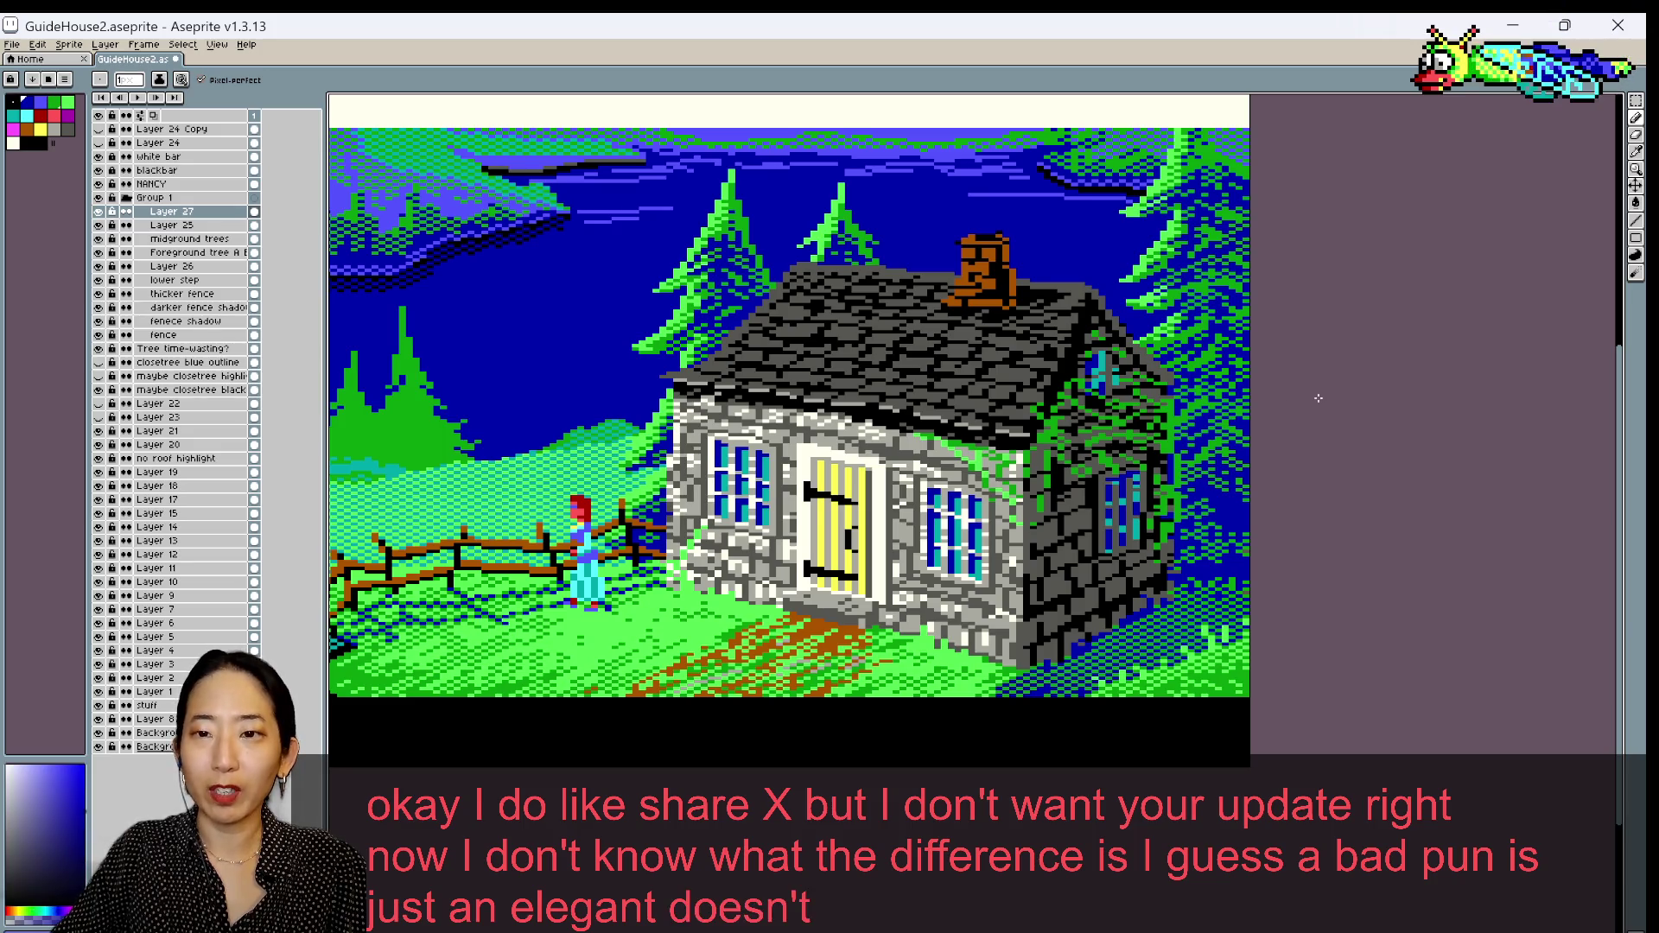
left_click(1227, 406, "alt")
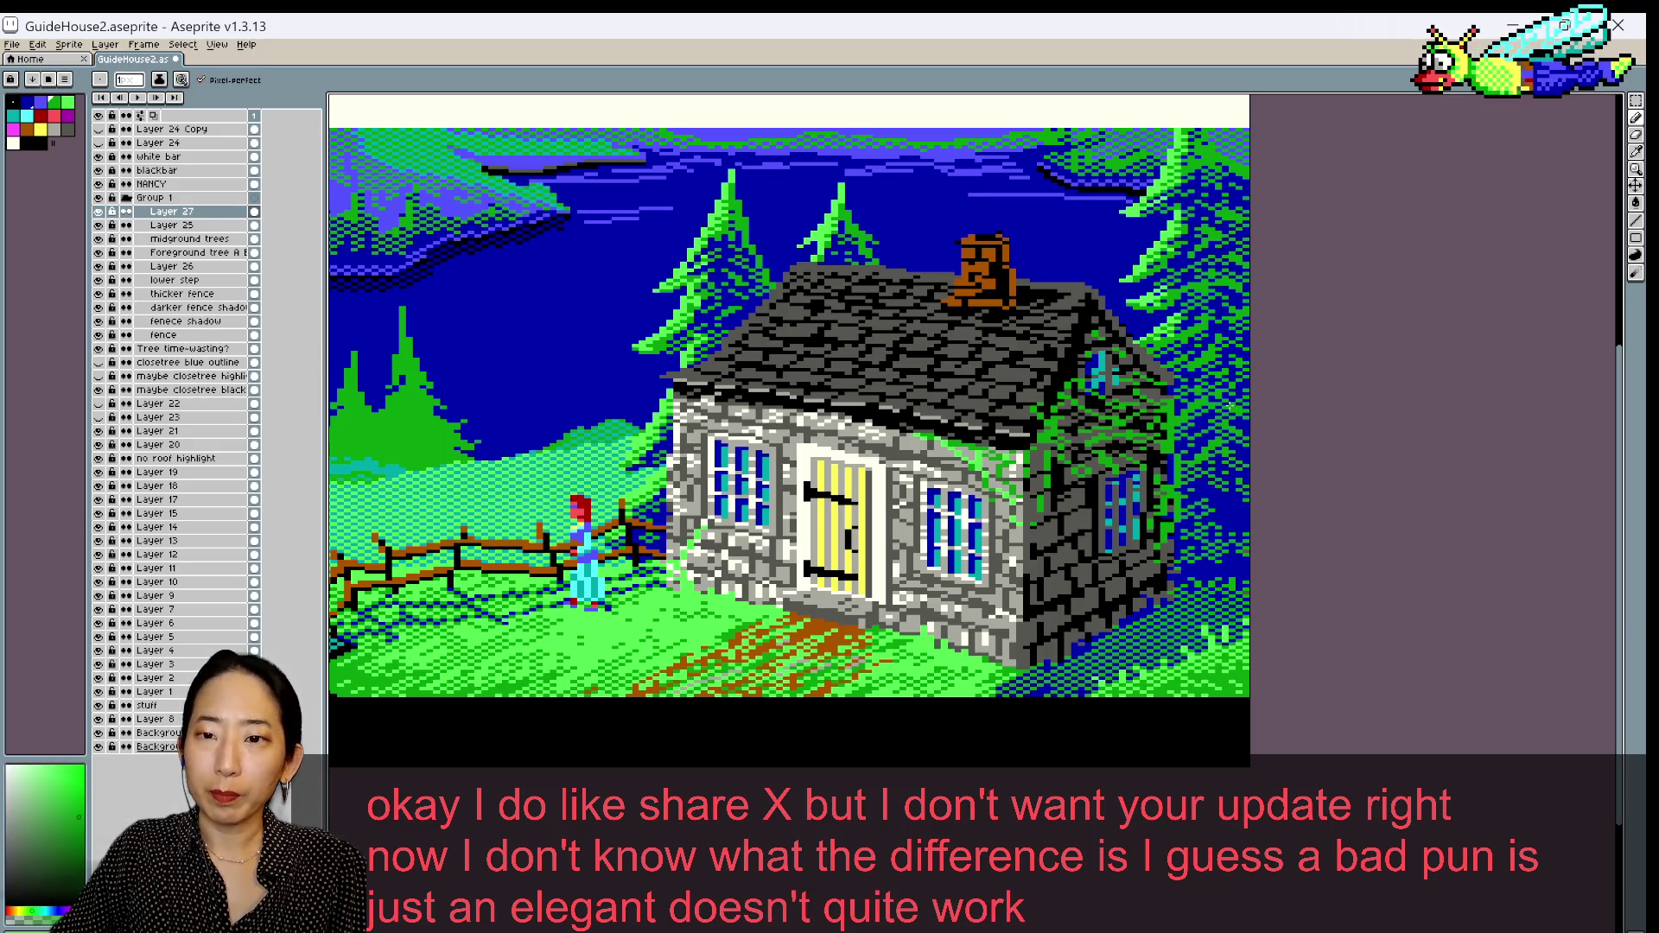
scroll(1306, 392, "down", 1)
key("ctrl+s")
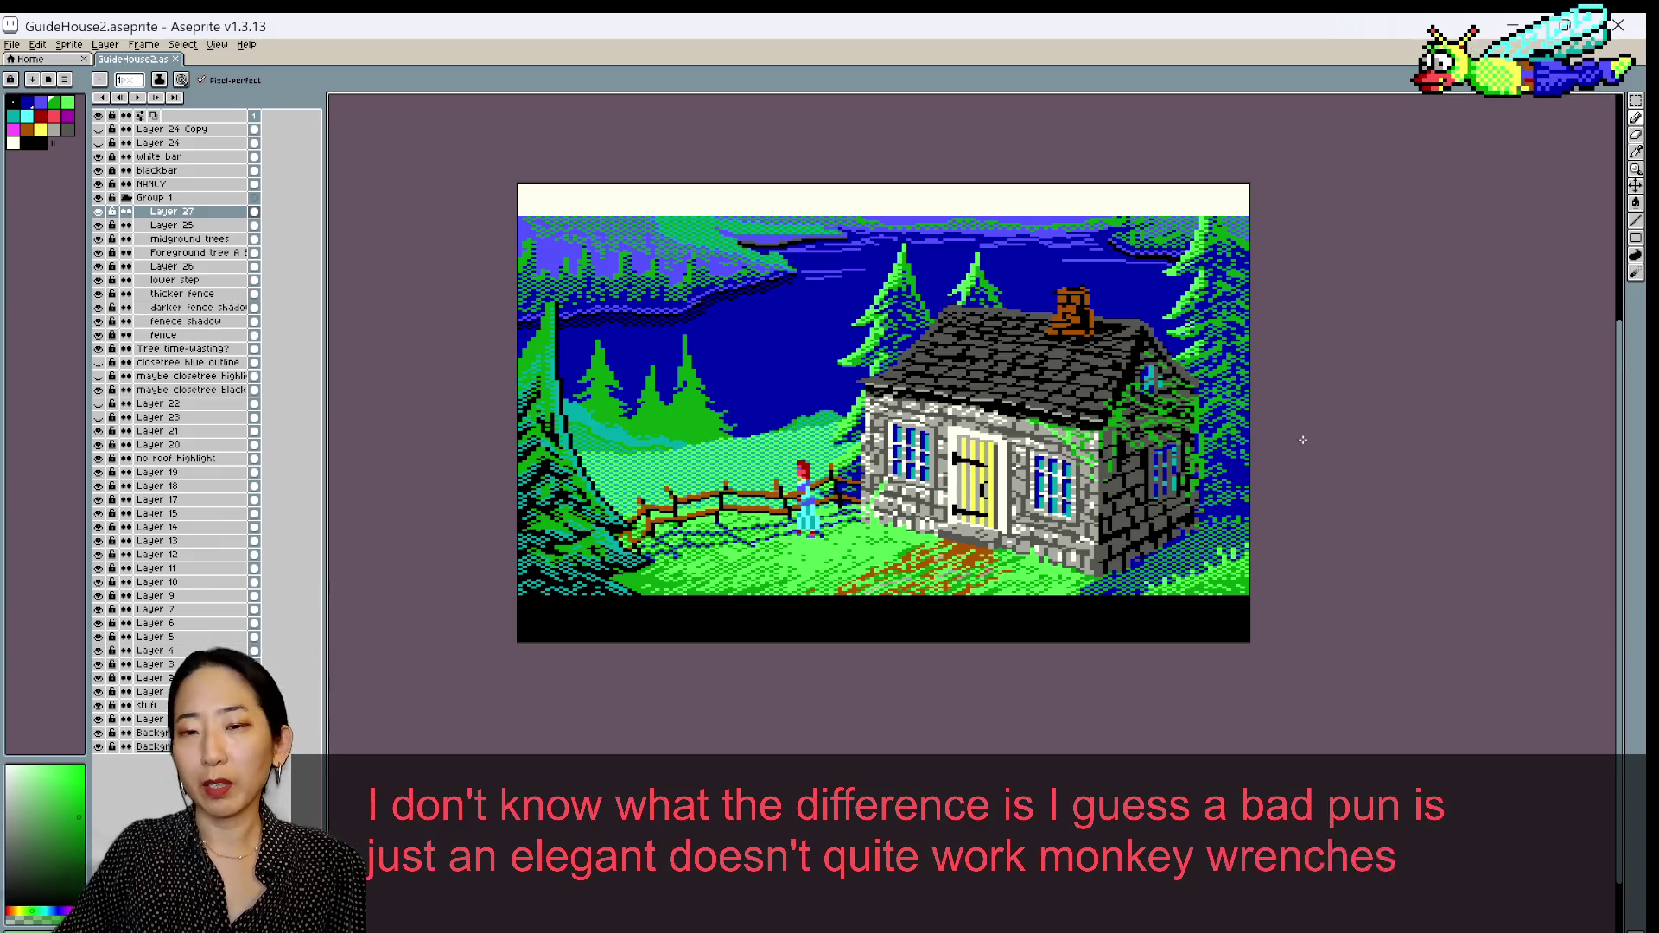
scroll(1308, 439, "up", 1)
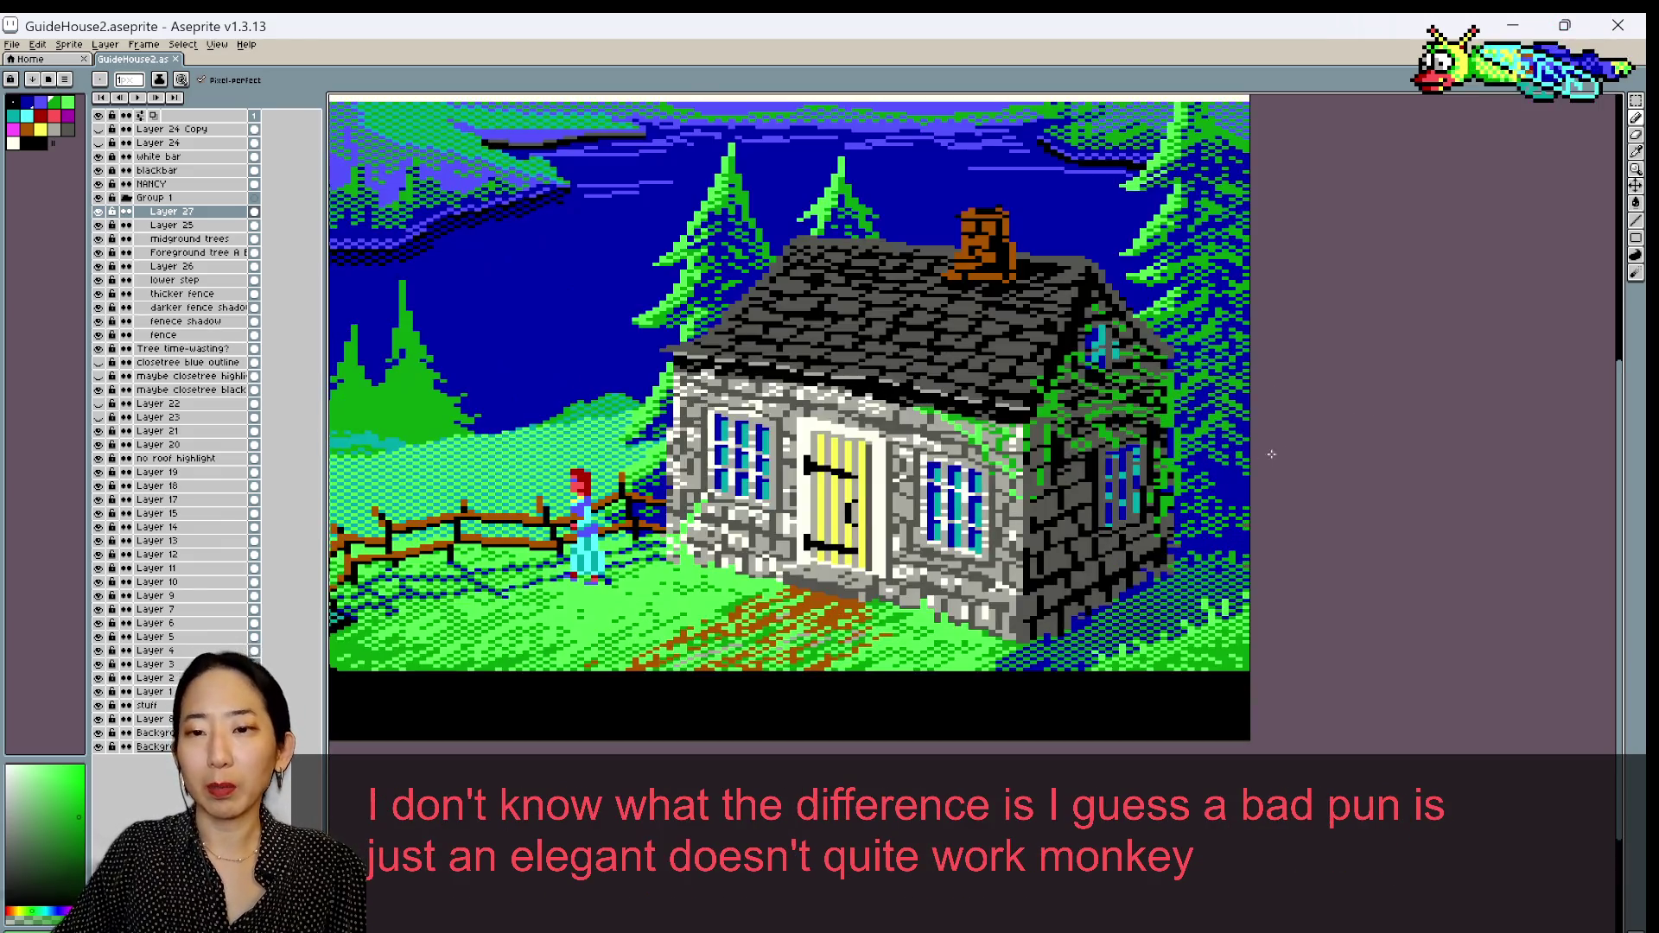
left_click(1206, 451, "alt")
left_click(1183, 455, "alt")
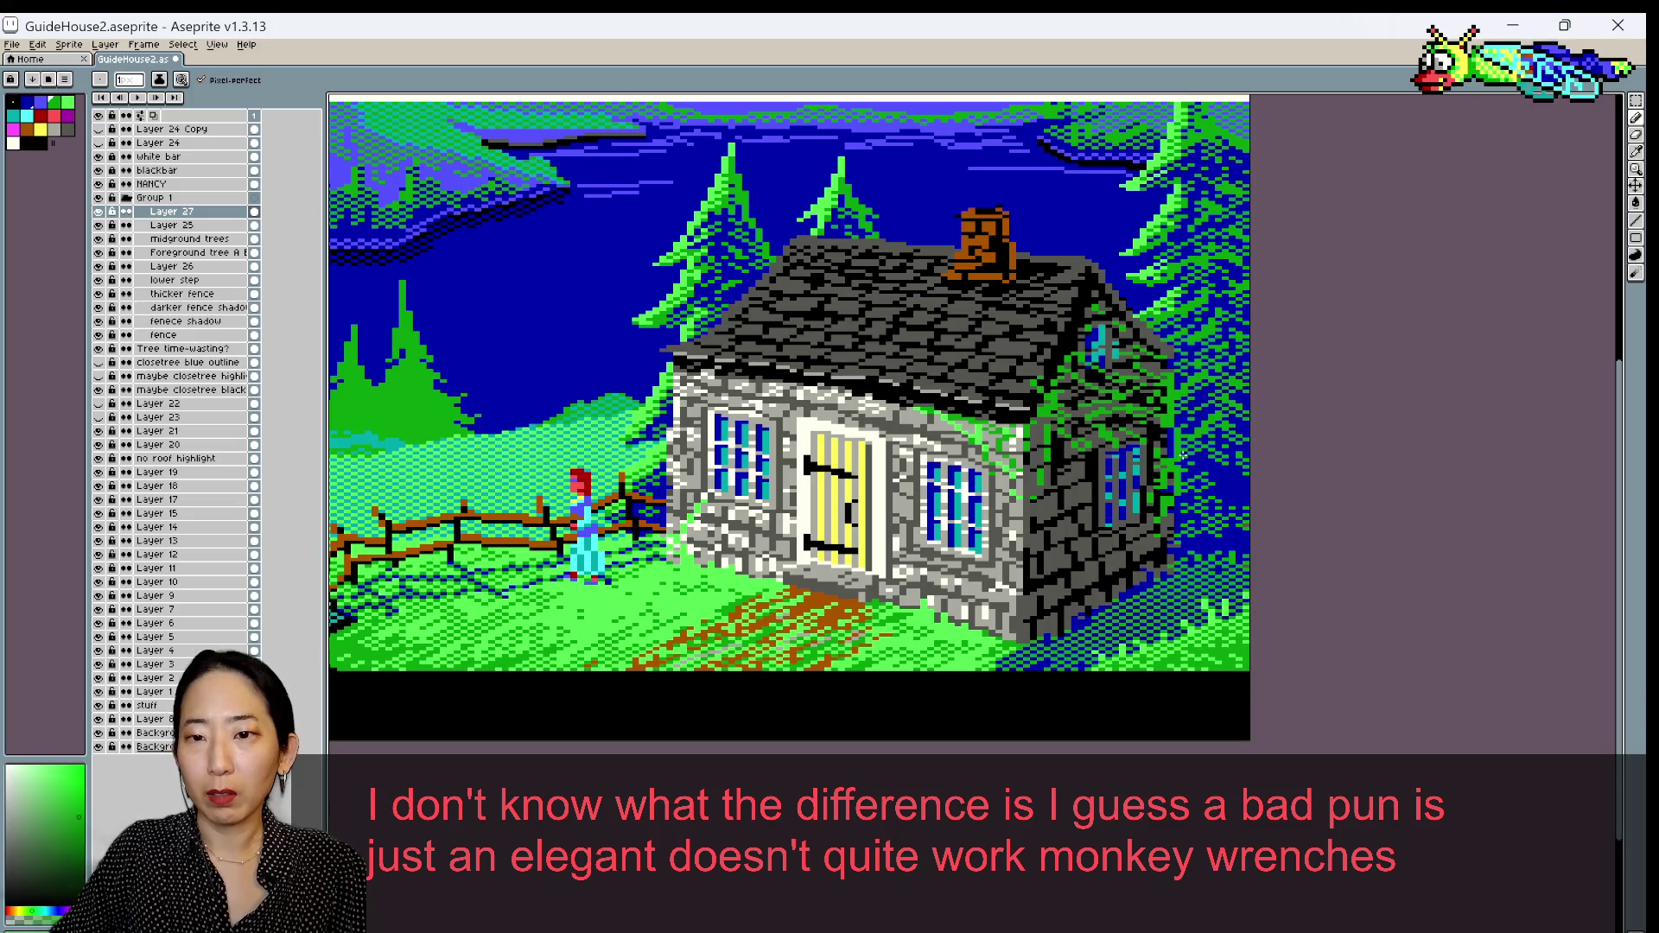
left_click(1184, 455, "alt")
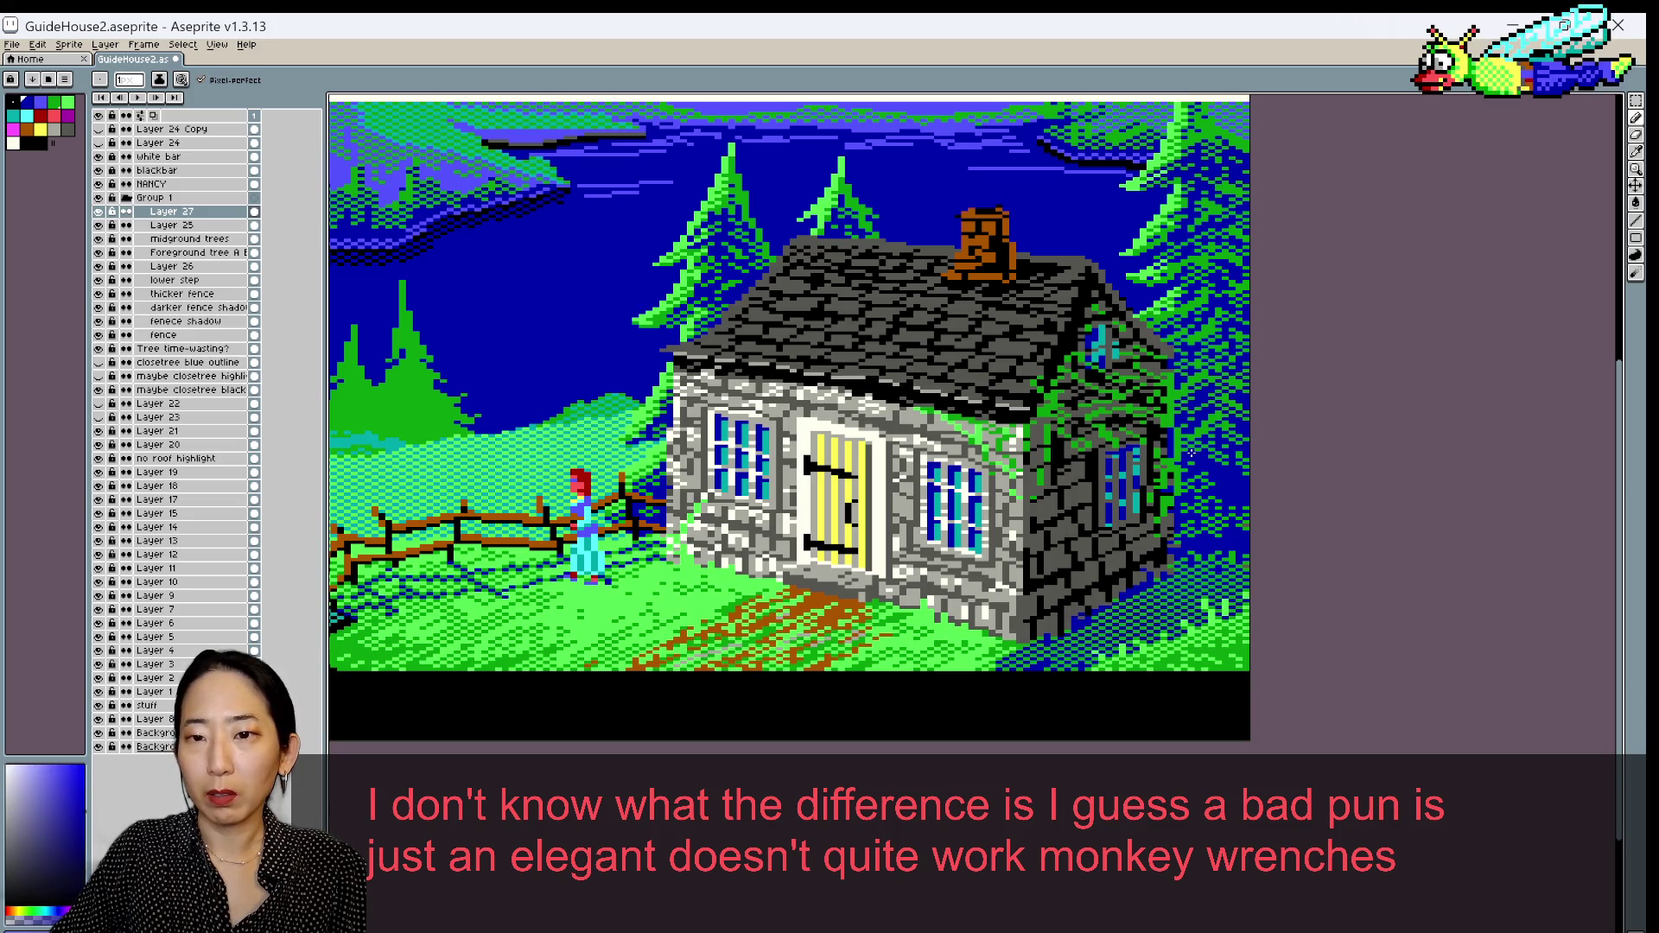
scroll(1279, 402, "down", 1)
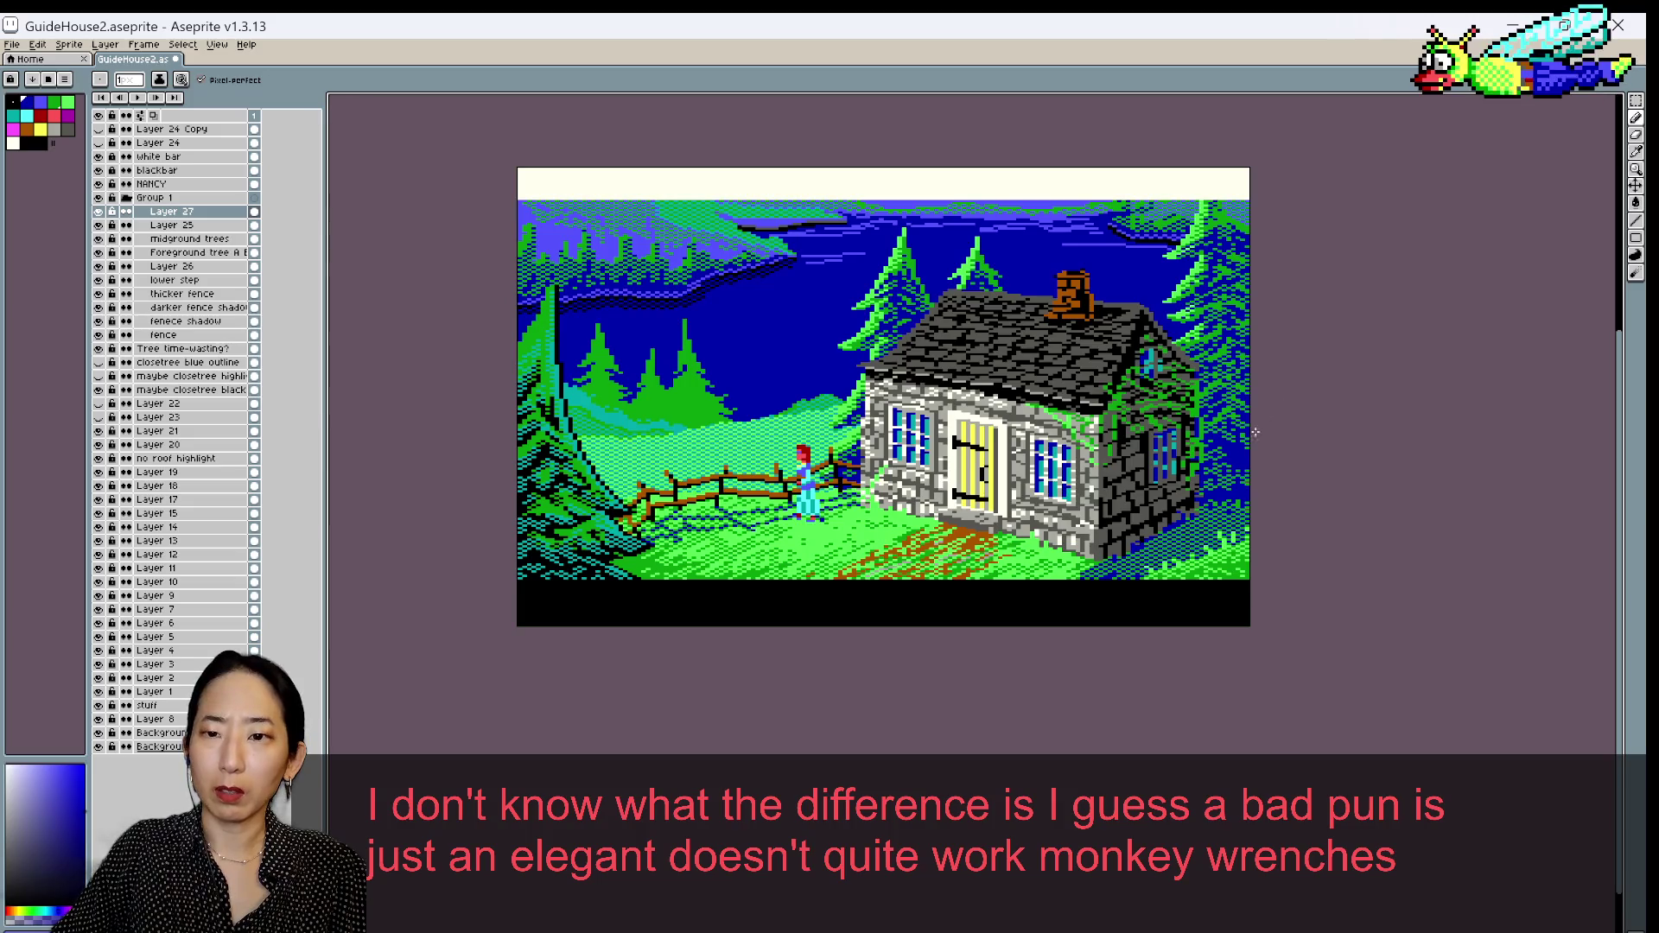
scroll(1247, 449, "up", 1)
scroll(1249, 438, "down", 1)
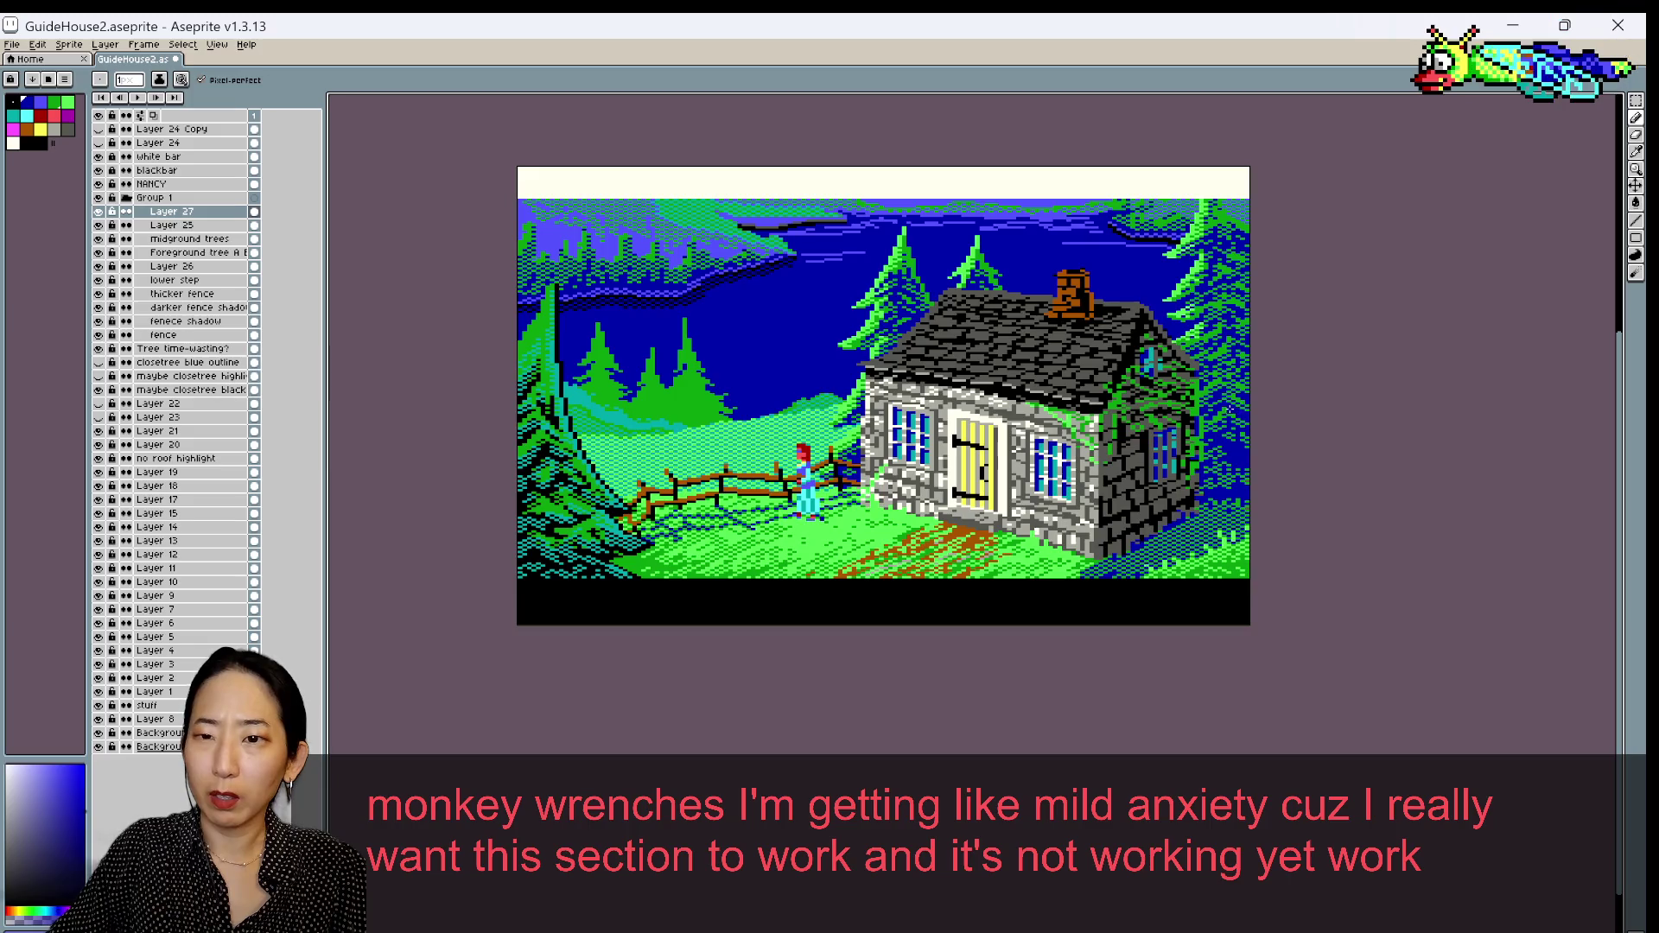
key("ctrl+s")
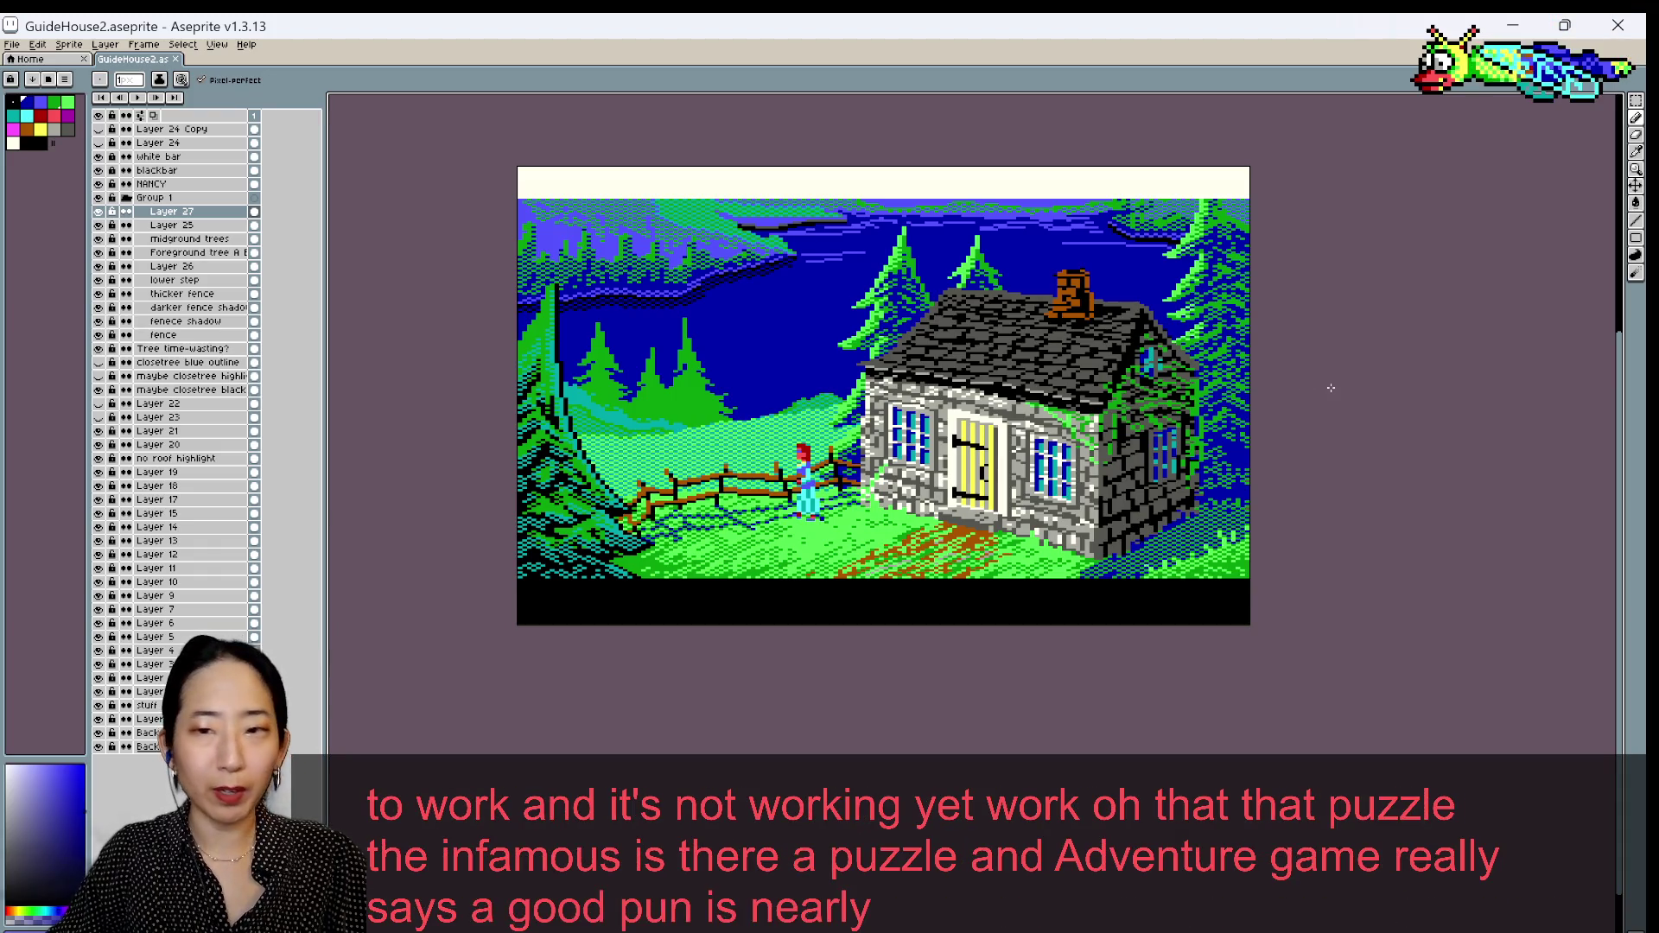
scroll(1303, 430, "up", 1)
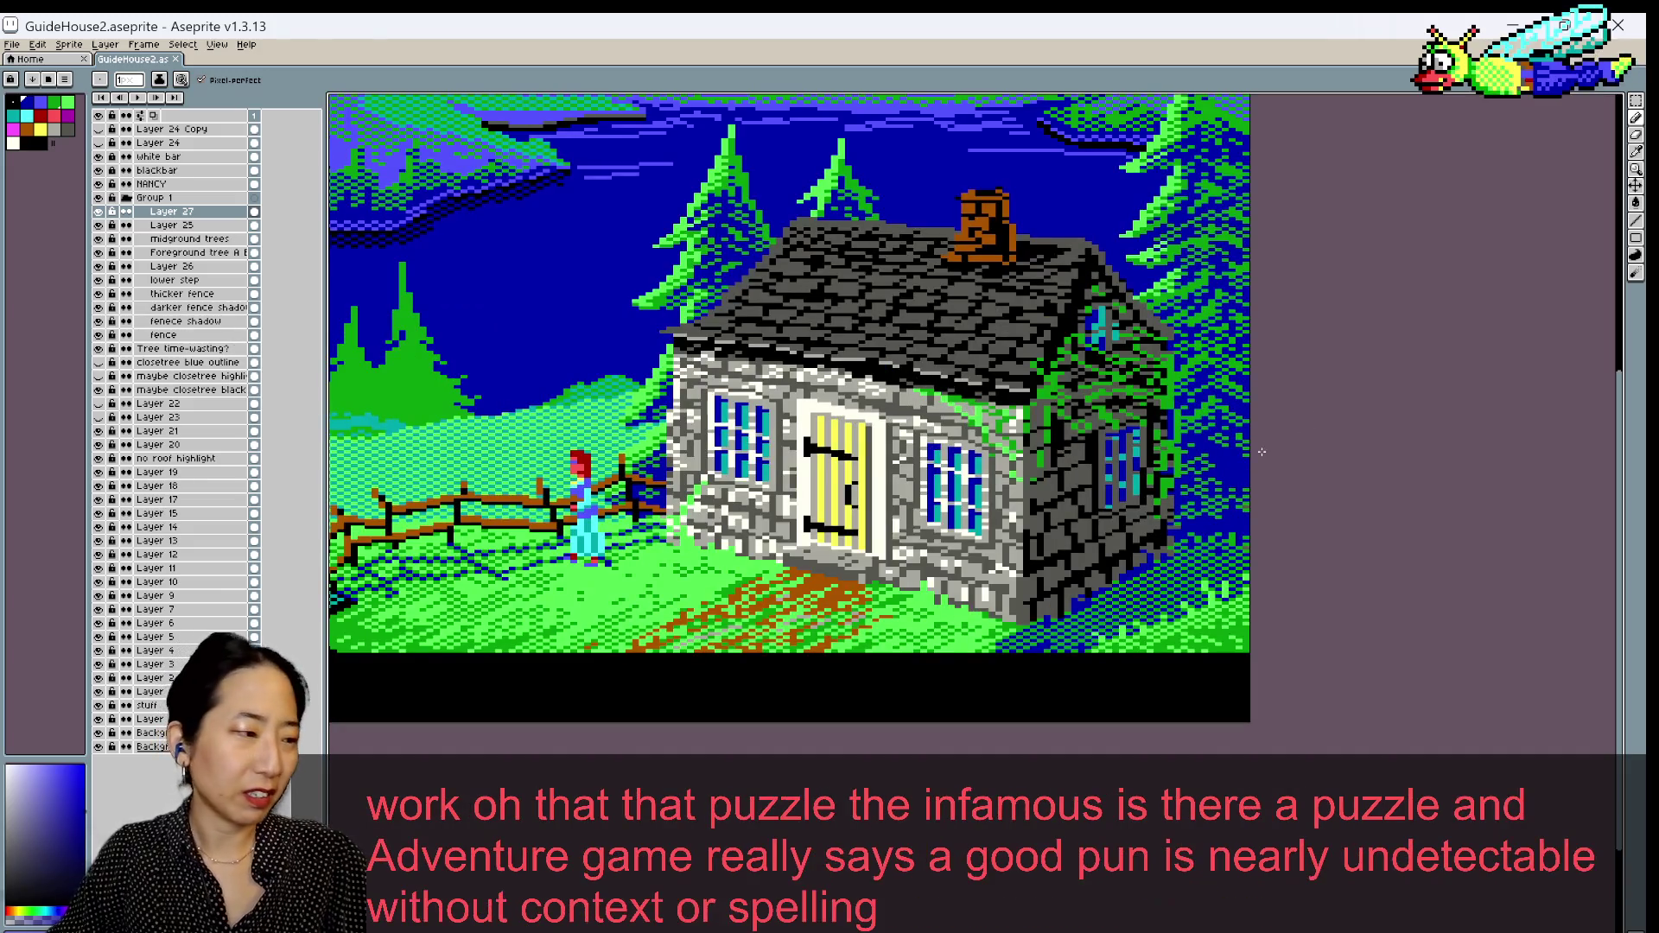
left_click(1215, 441, "alt")
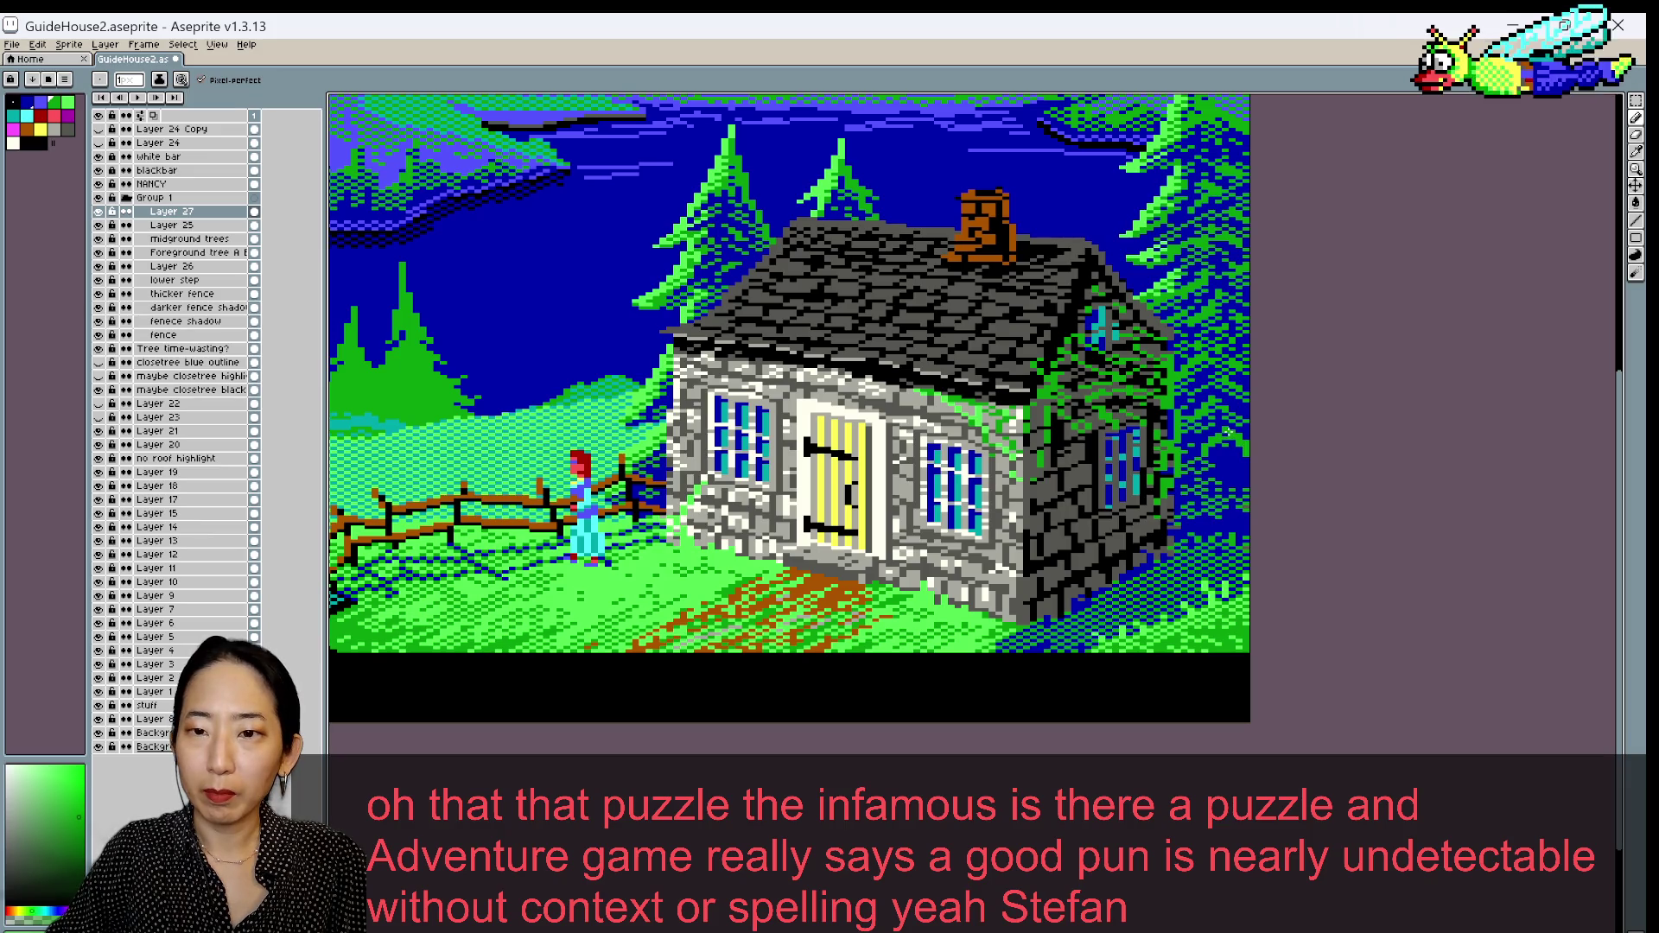
left_click(1240, 434, "alt")
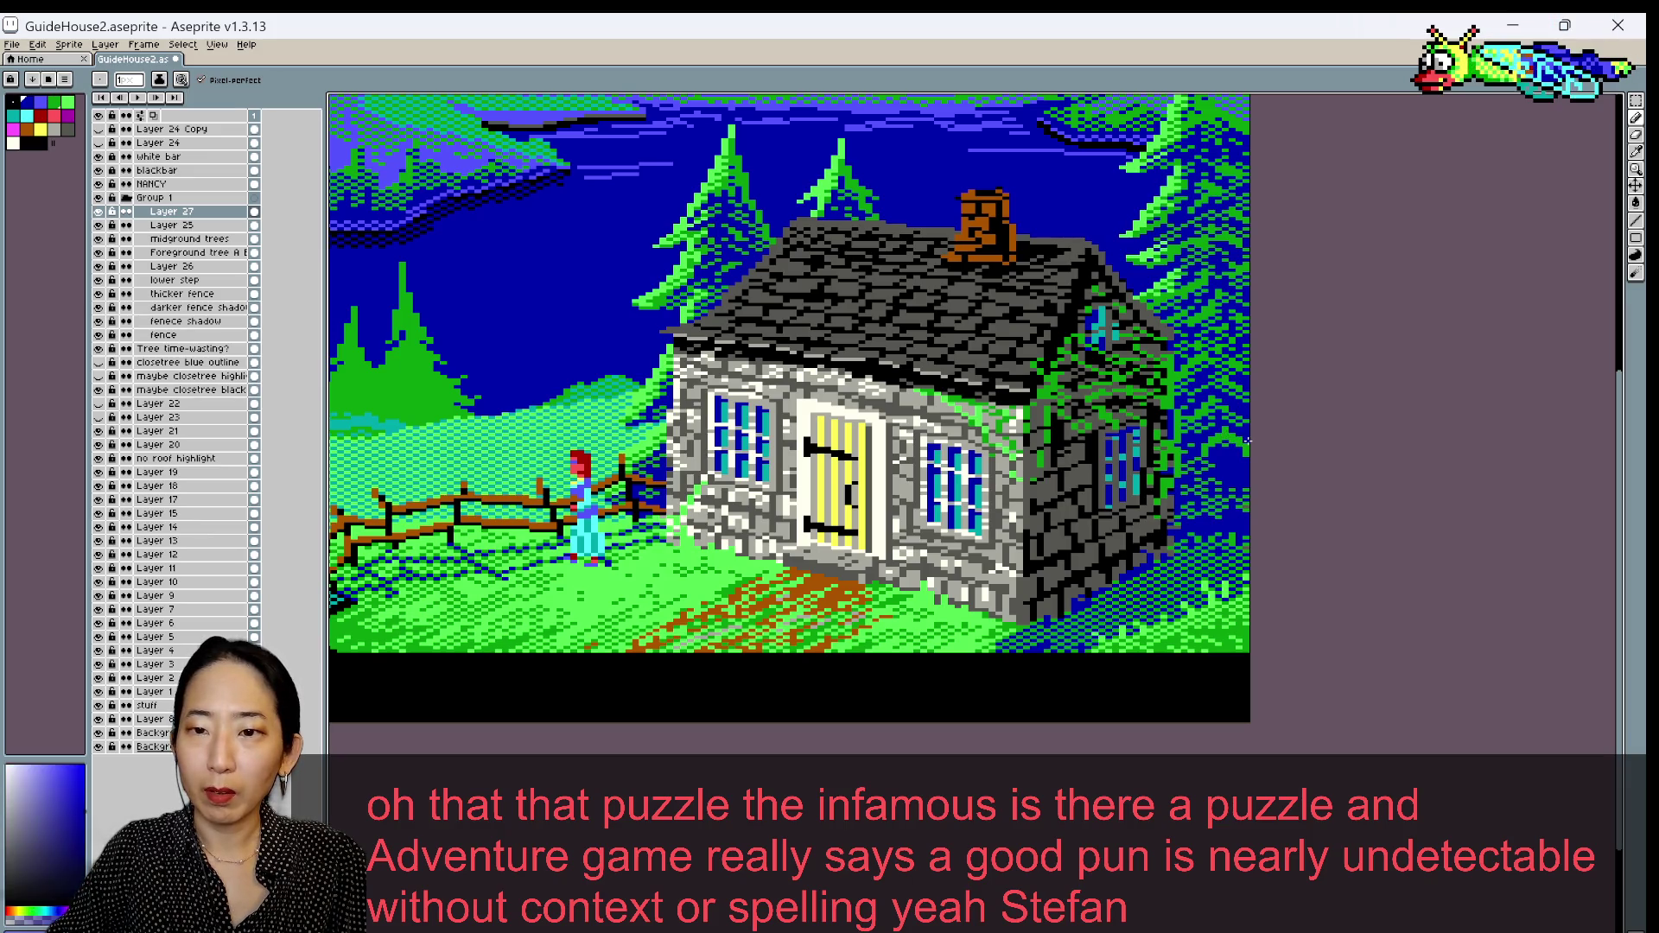
left_click(1202, 455, "alt")
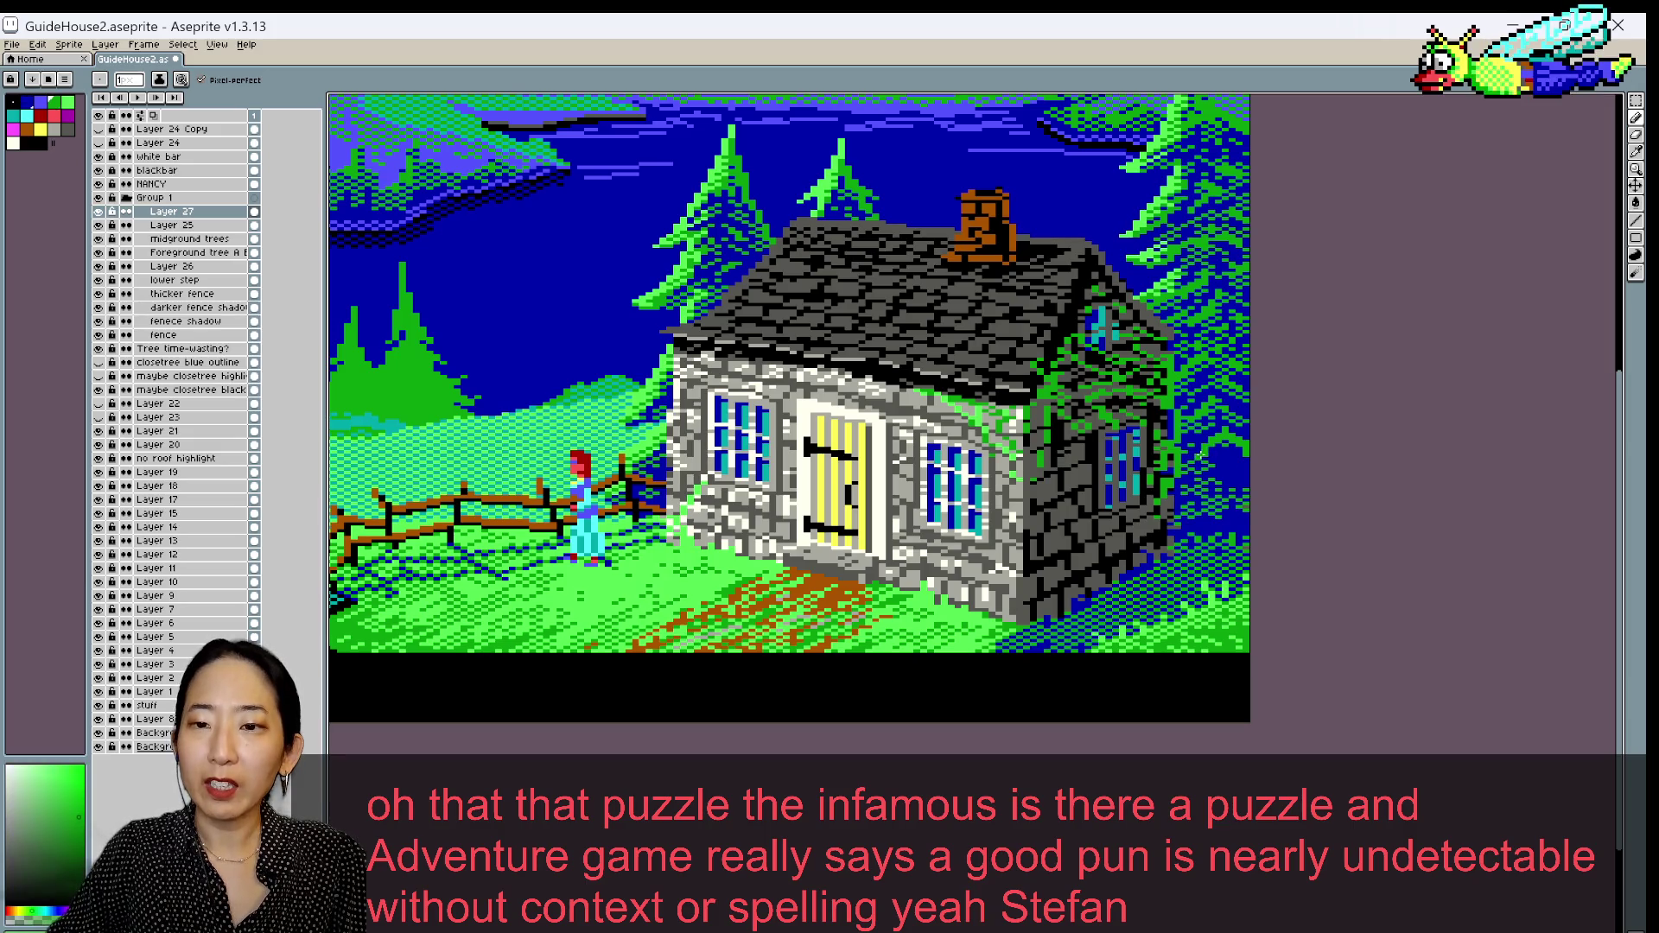
left_click(1207, 451, "alt")
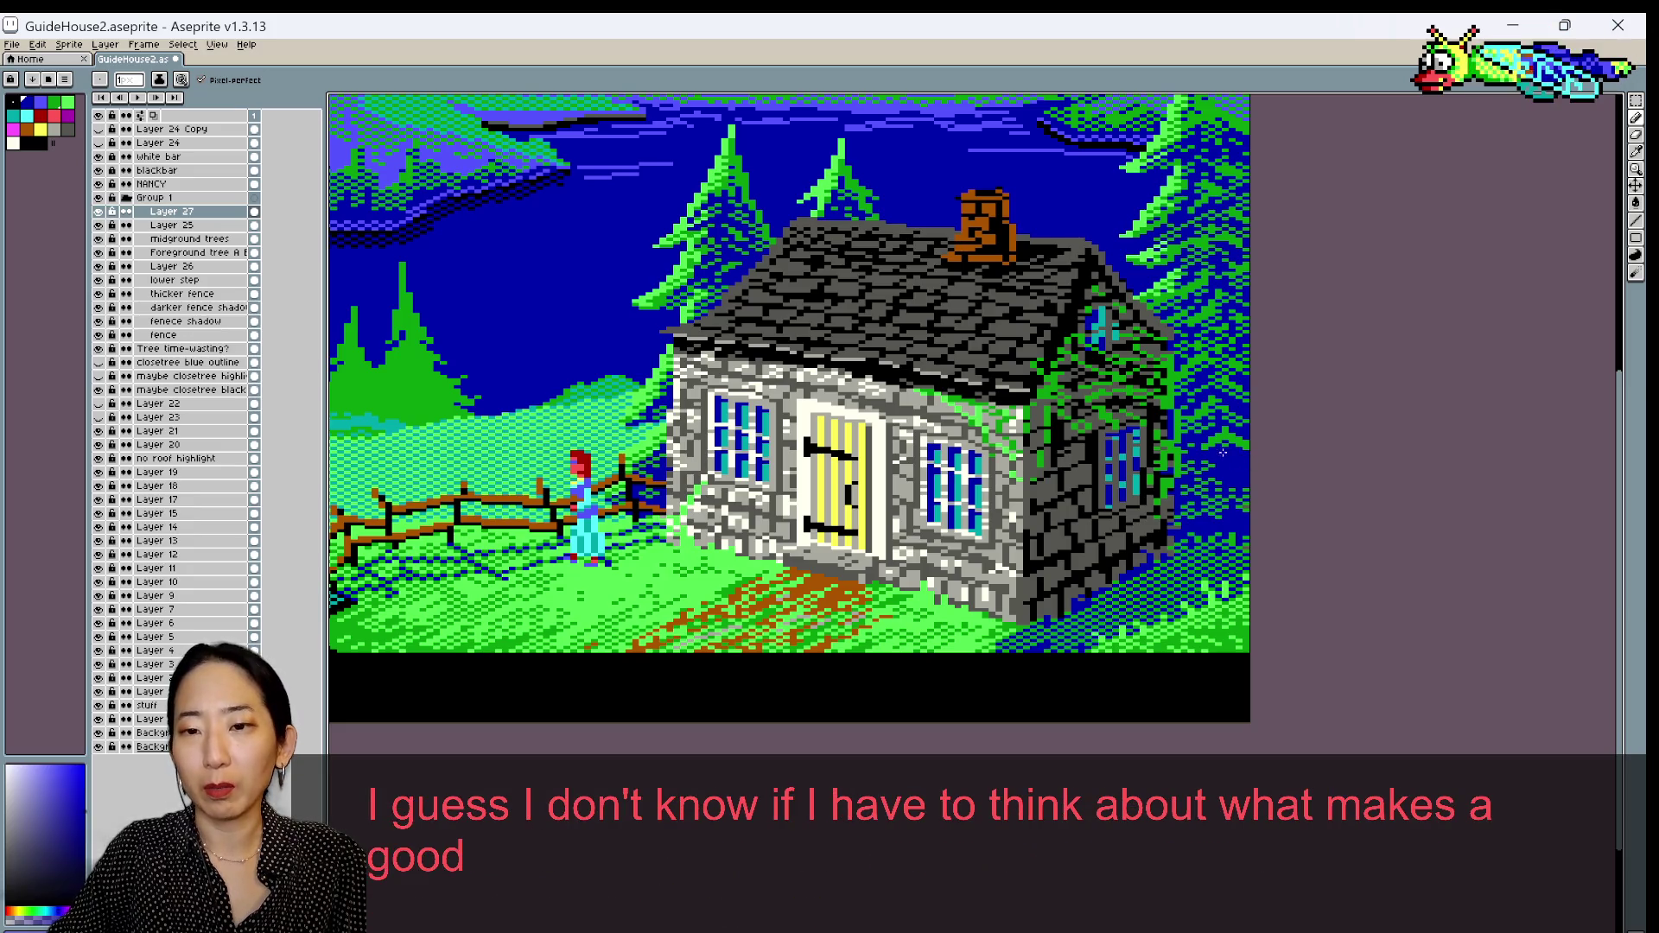
left_click(1203, 447, "alt")
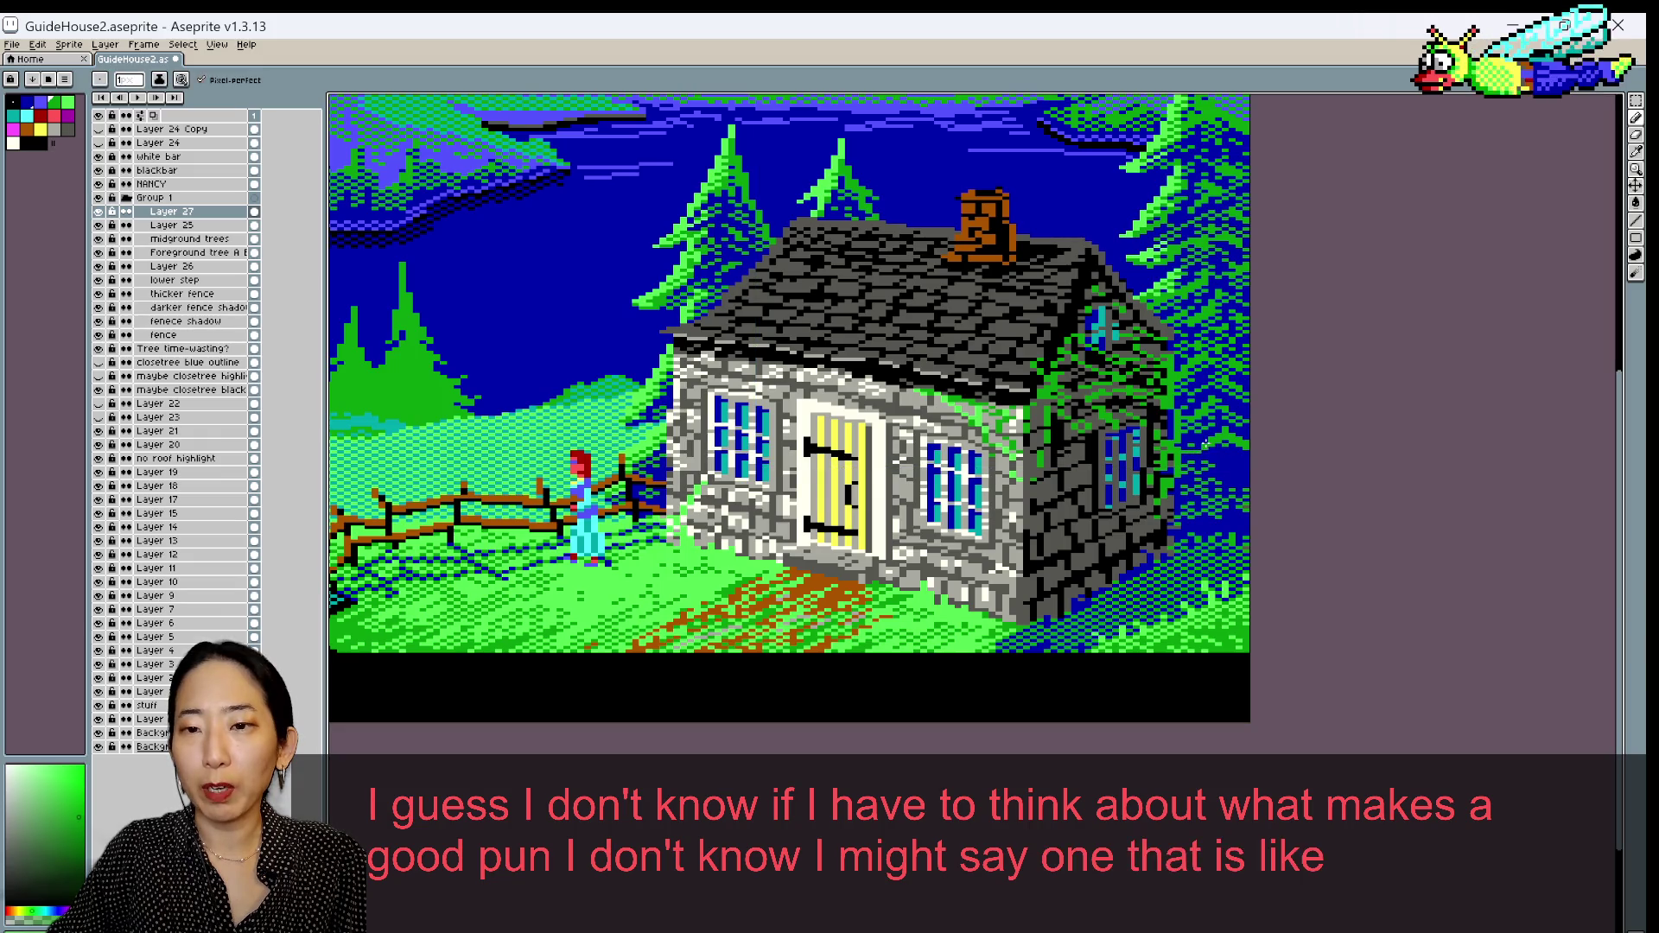
left_click(1189, 450, "alt")
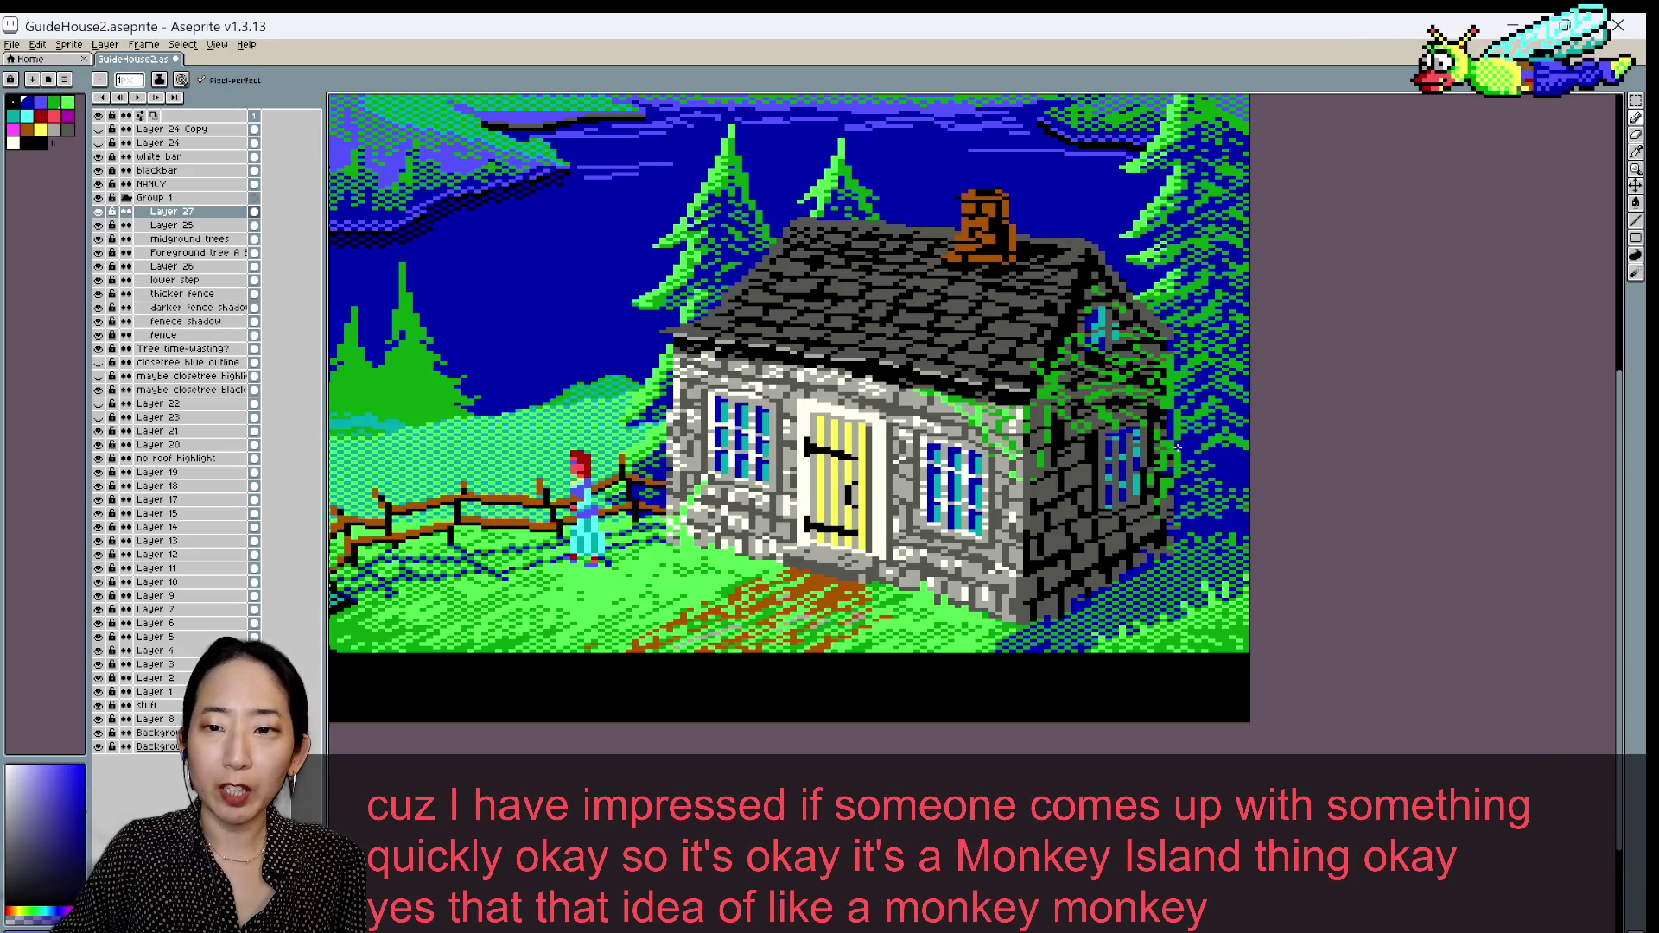
key("ctrl+s")
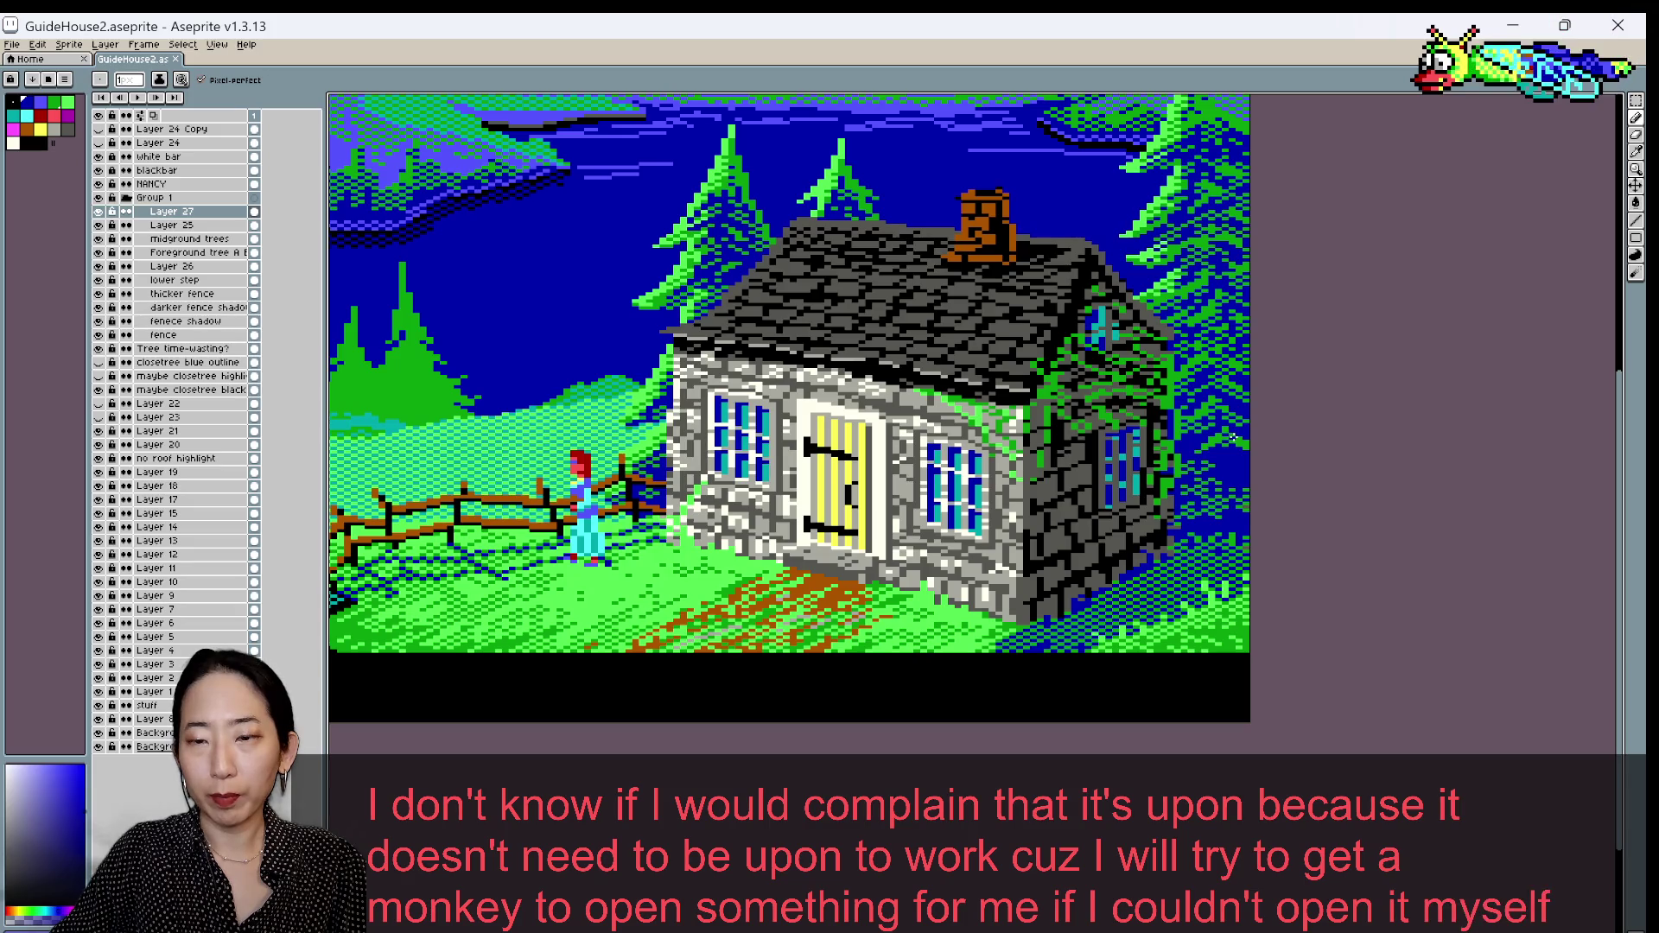
scroll(1295, 404, "down", 1)
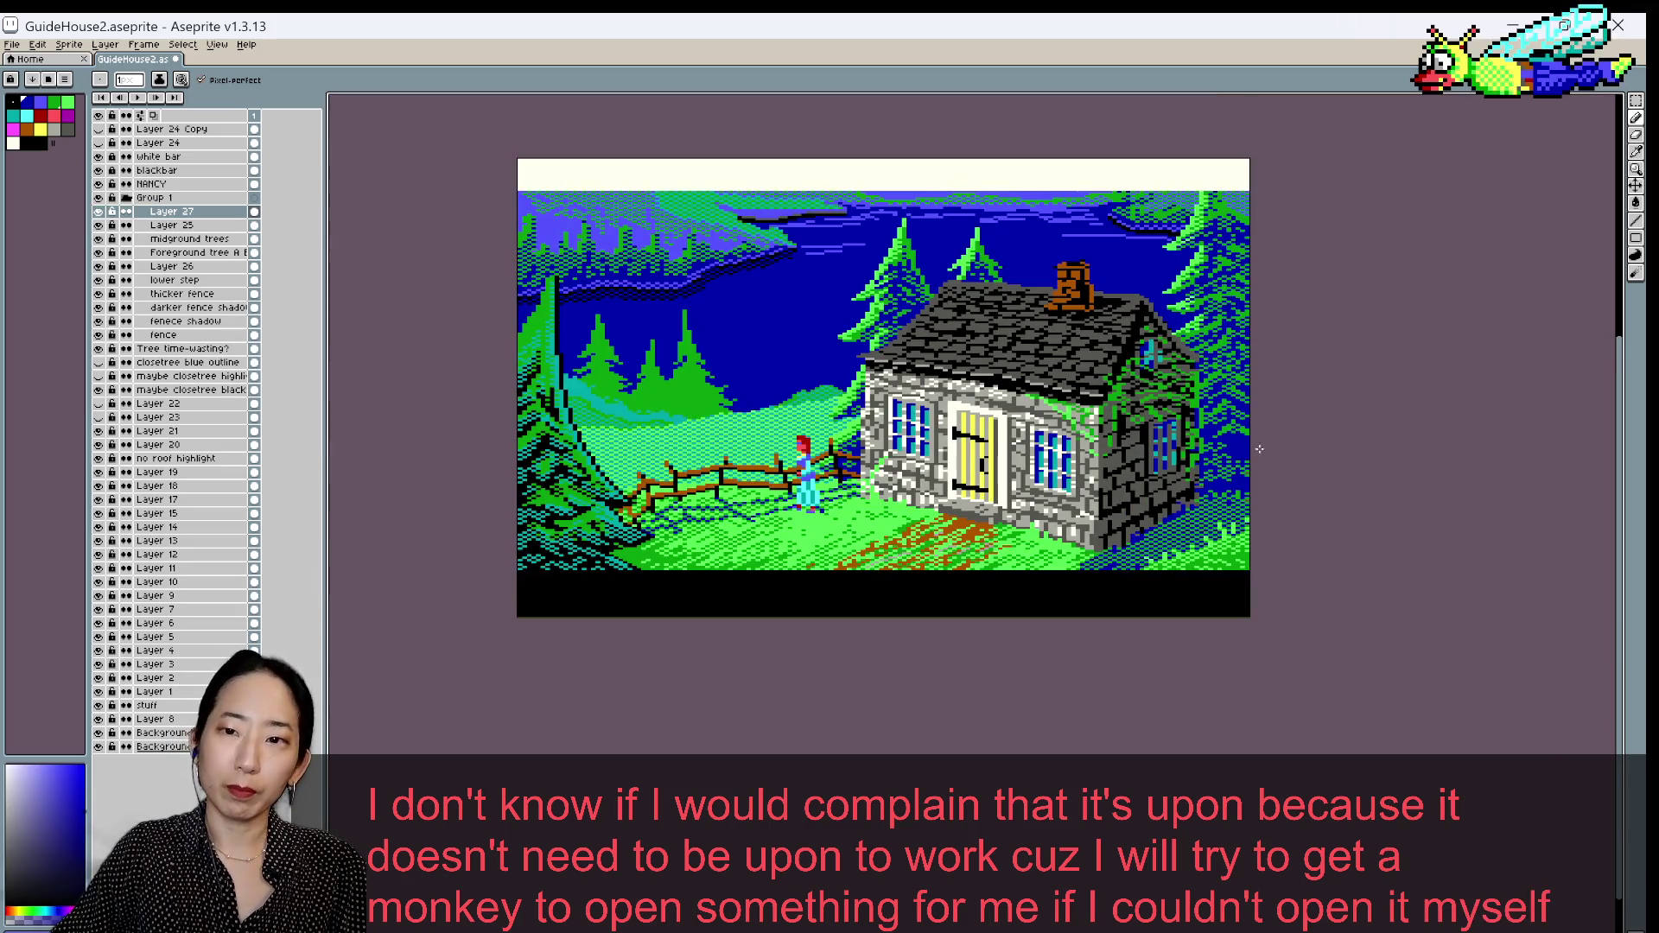
Pick a green from the artwork, nudge the view, switch back to the Pencil and save.
left_click(1208, 429, "alt")
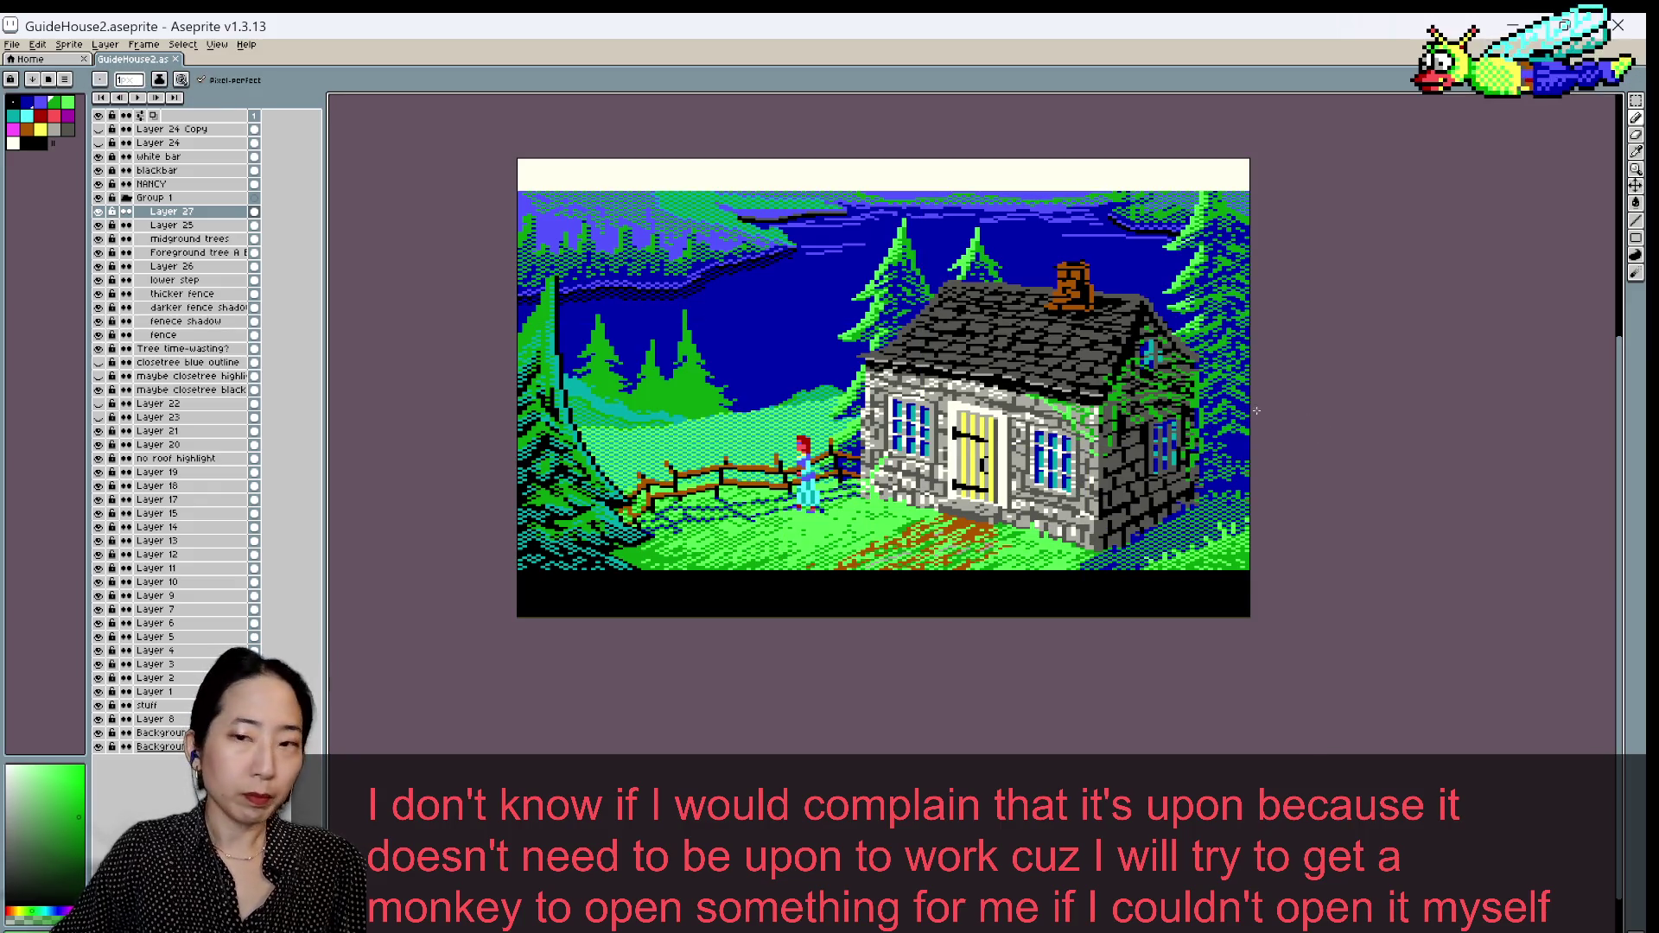
left_click_drag(1254, 401, 1218, 429)
key("b")
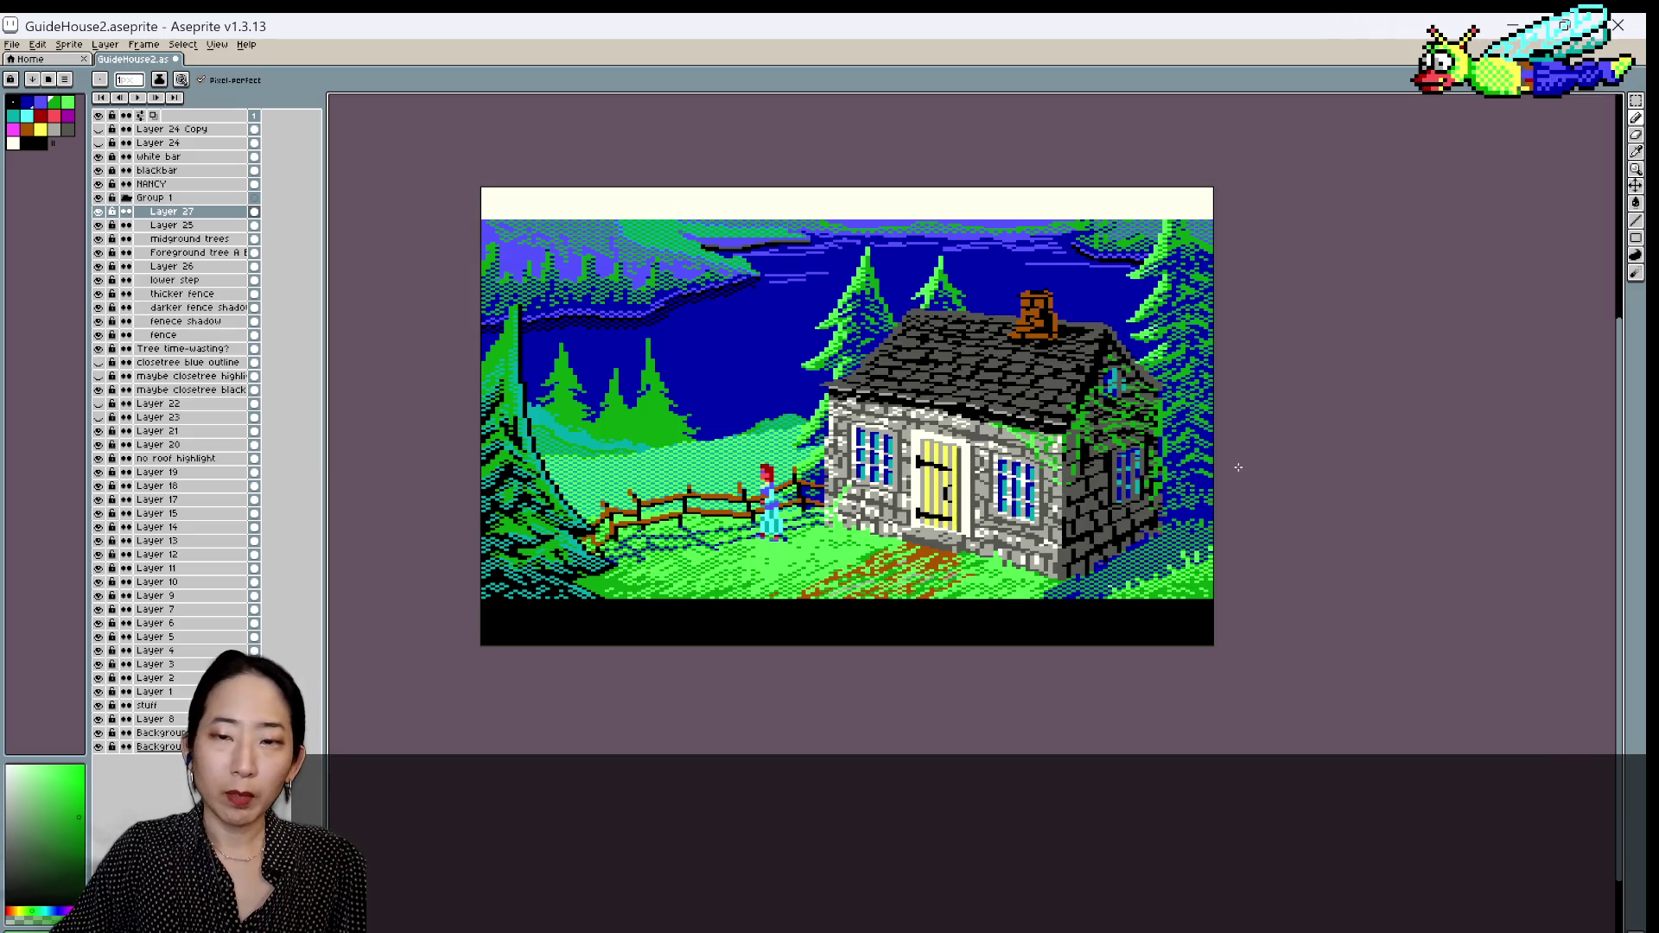
key("ctrl+s")
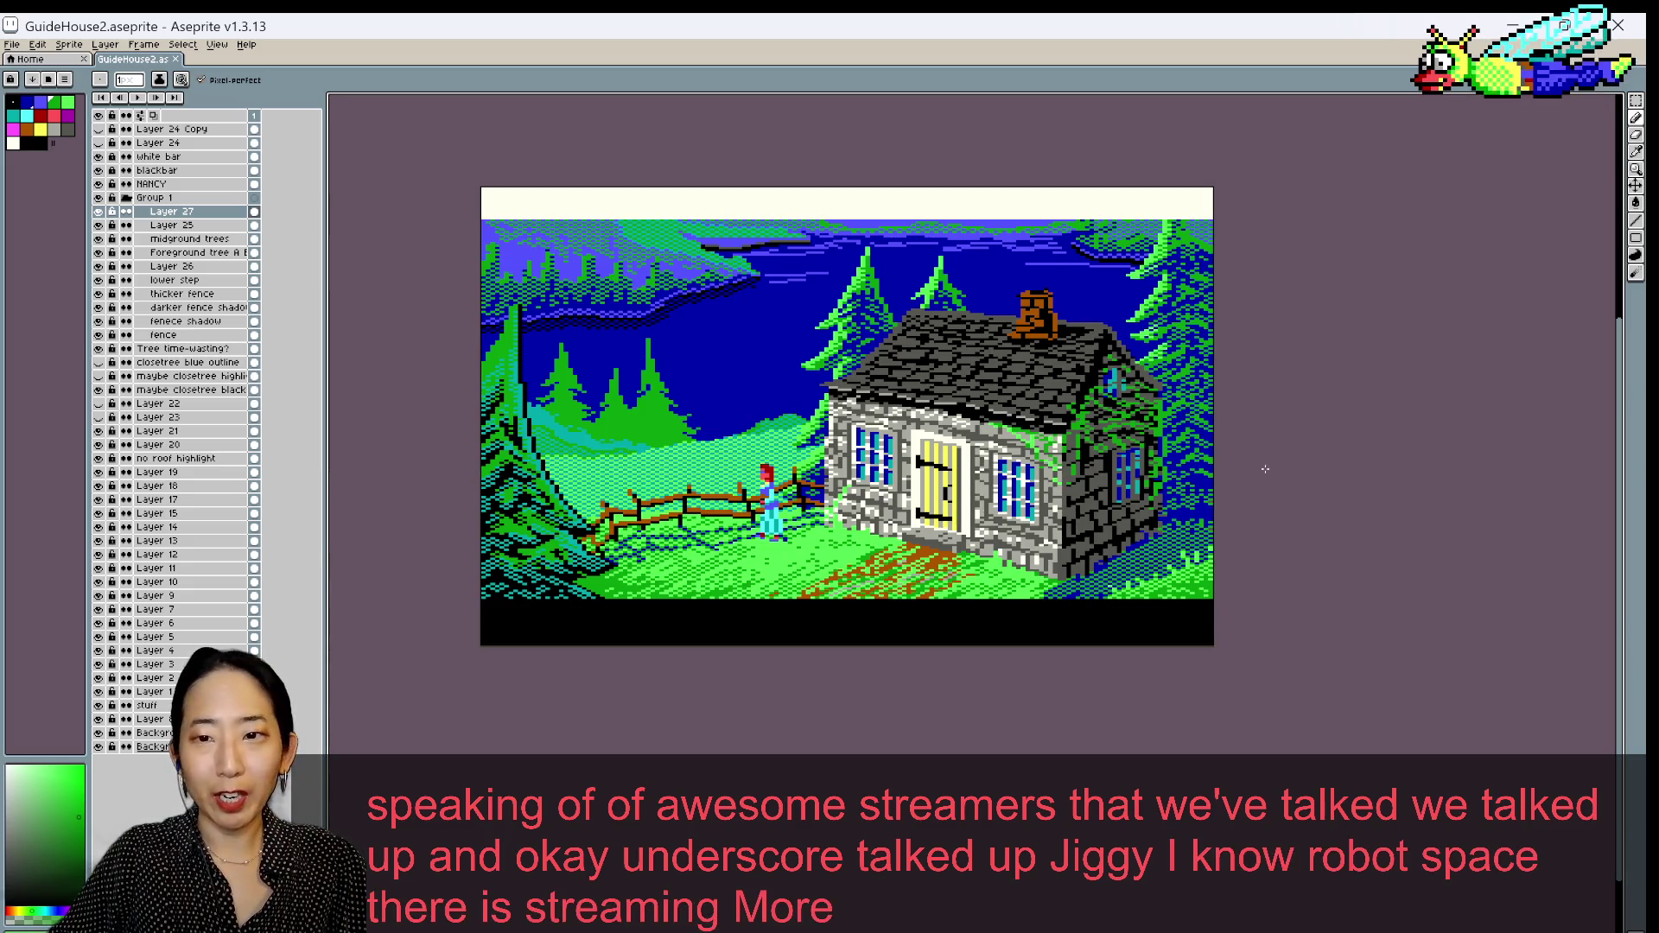
scroll(1201, 485, "up", 1)
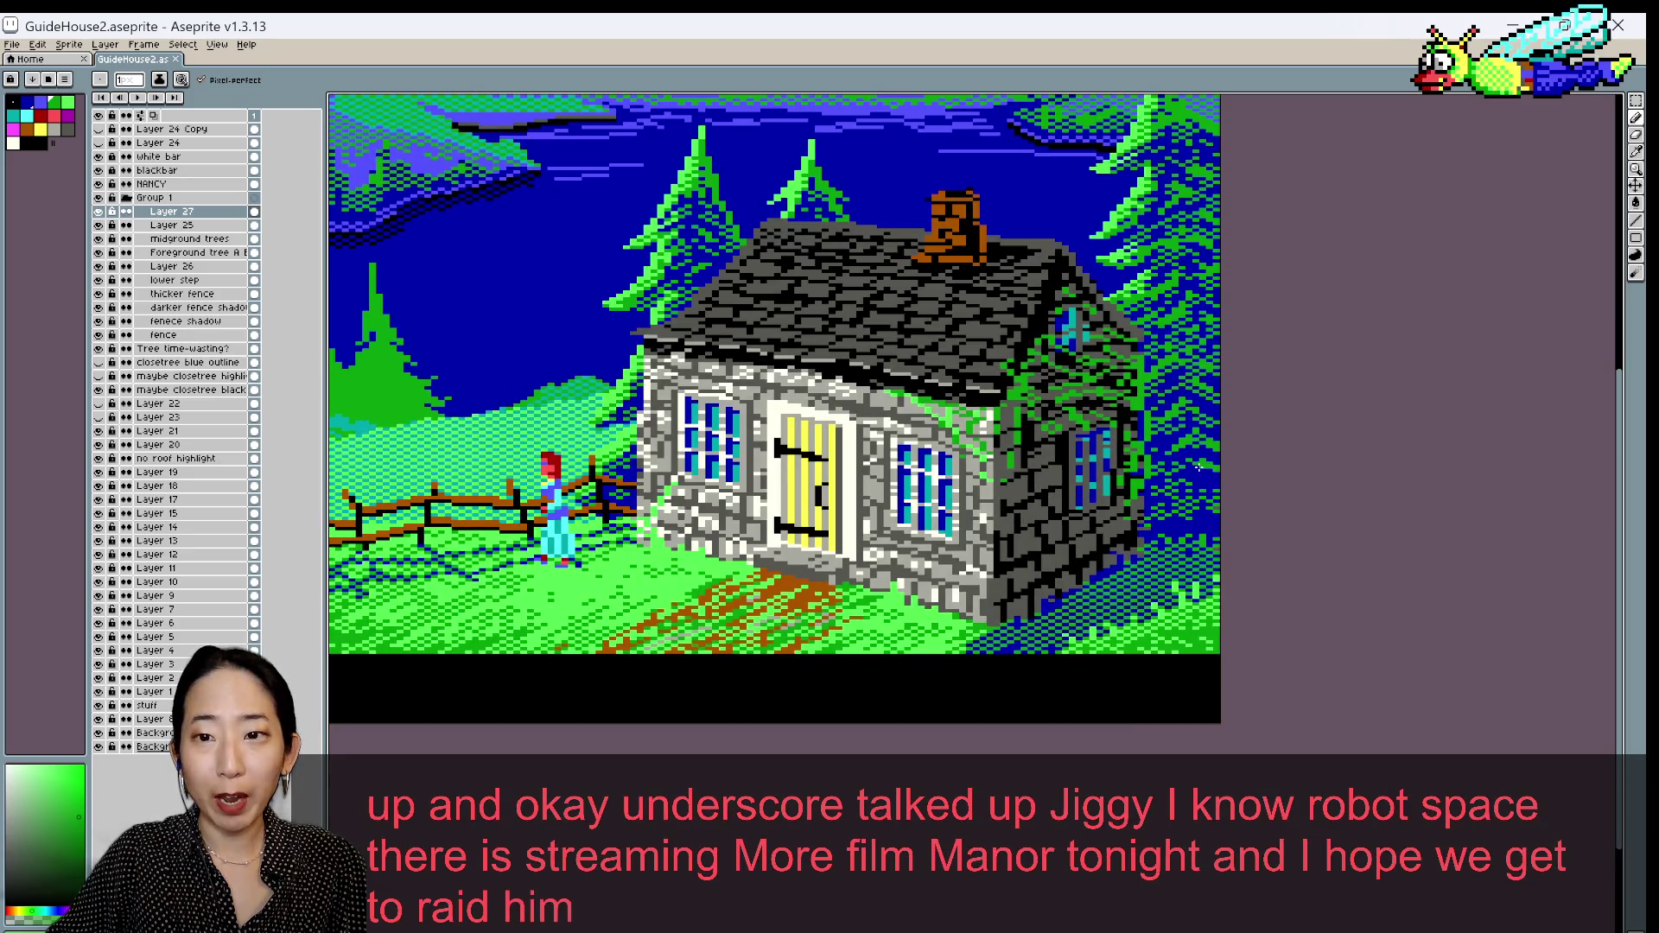
Alternate night-sky blue and foliage green pixels along the right pine edge, then save.
left_click(1203, 471)
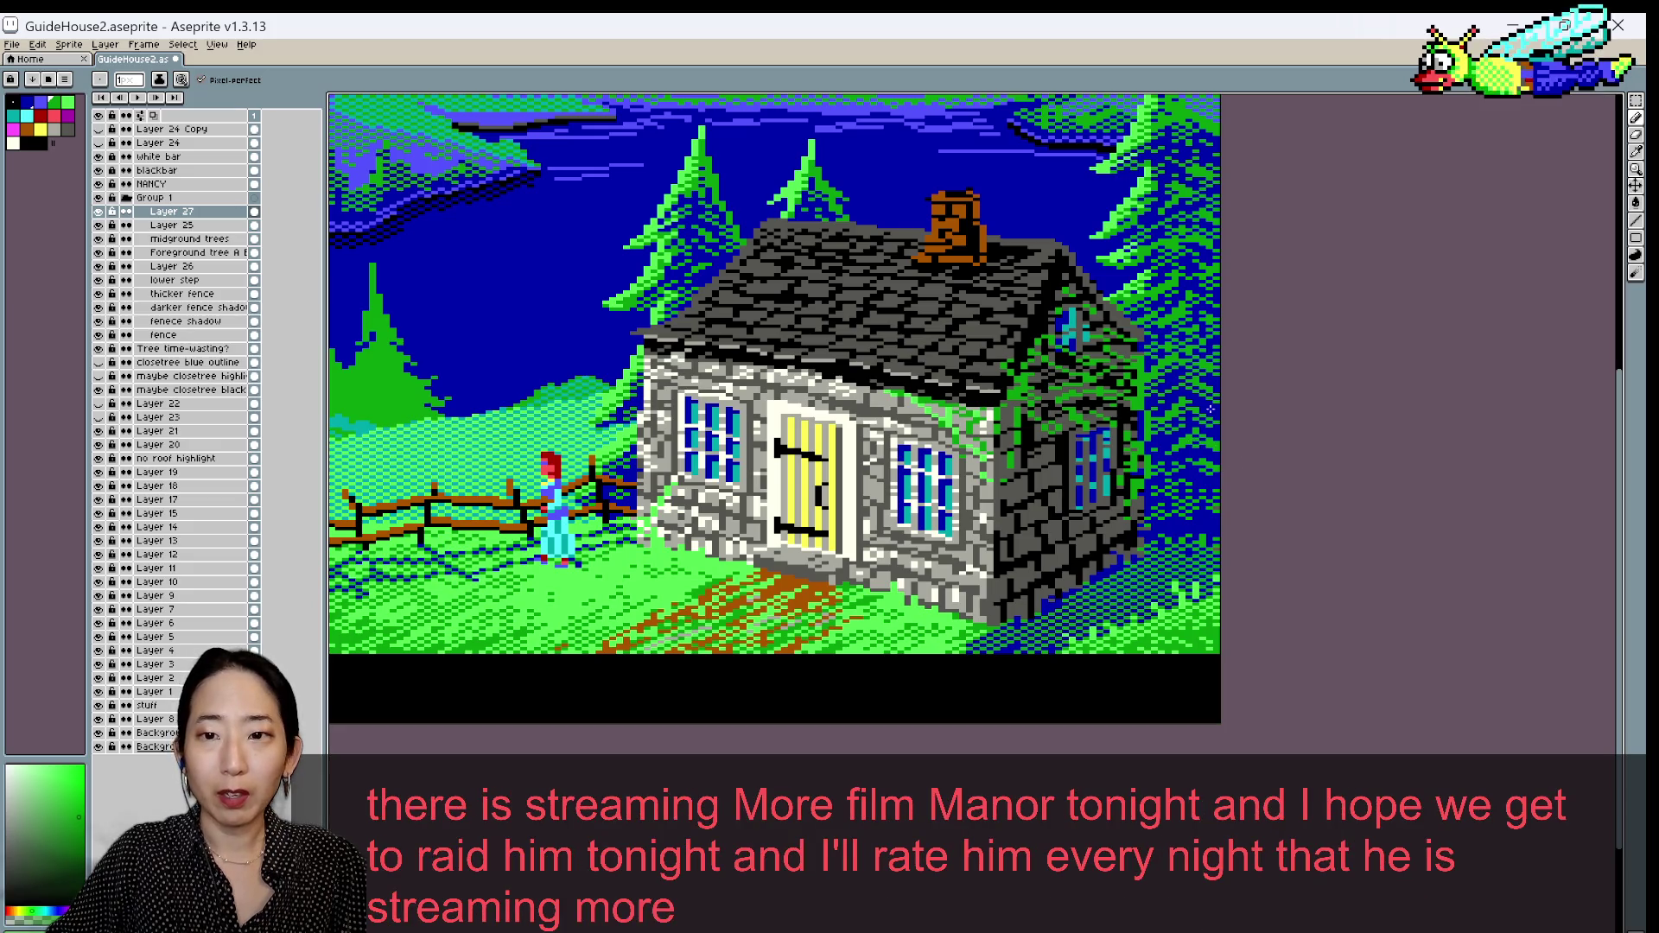
left_click(1159, 466, "alt")
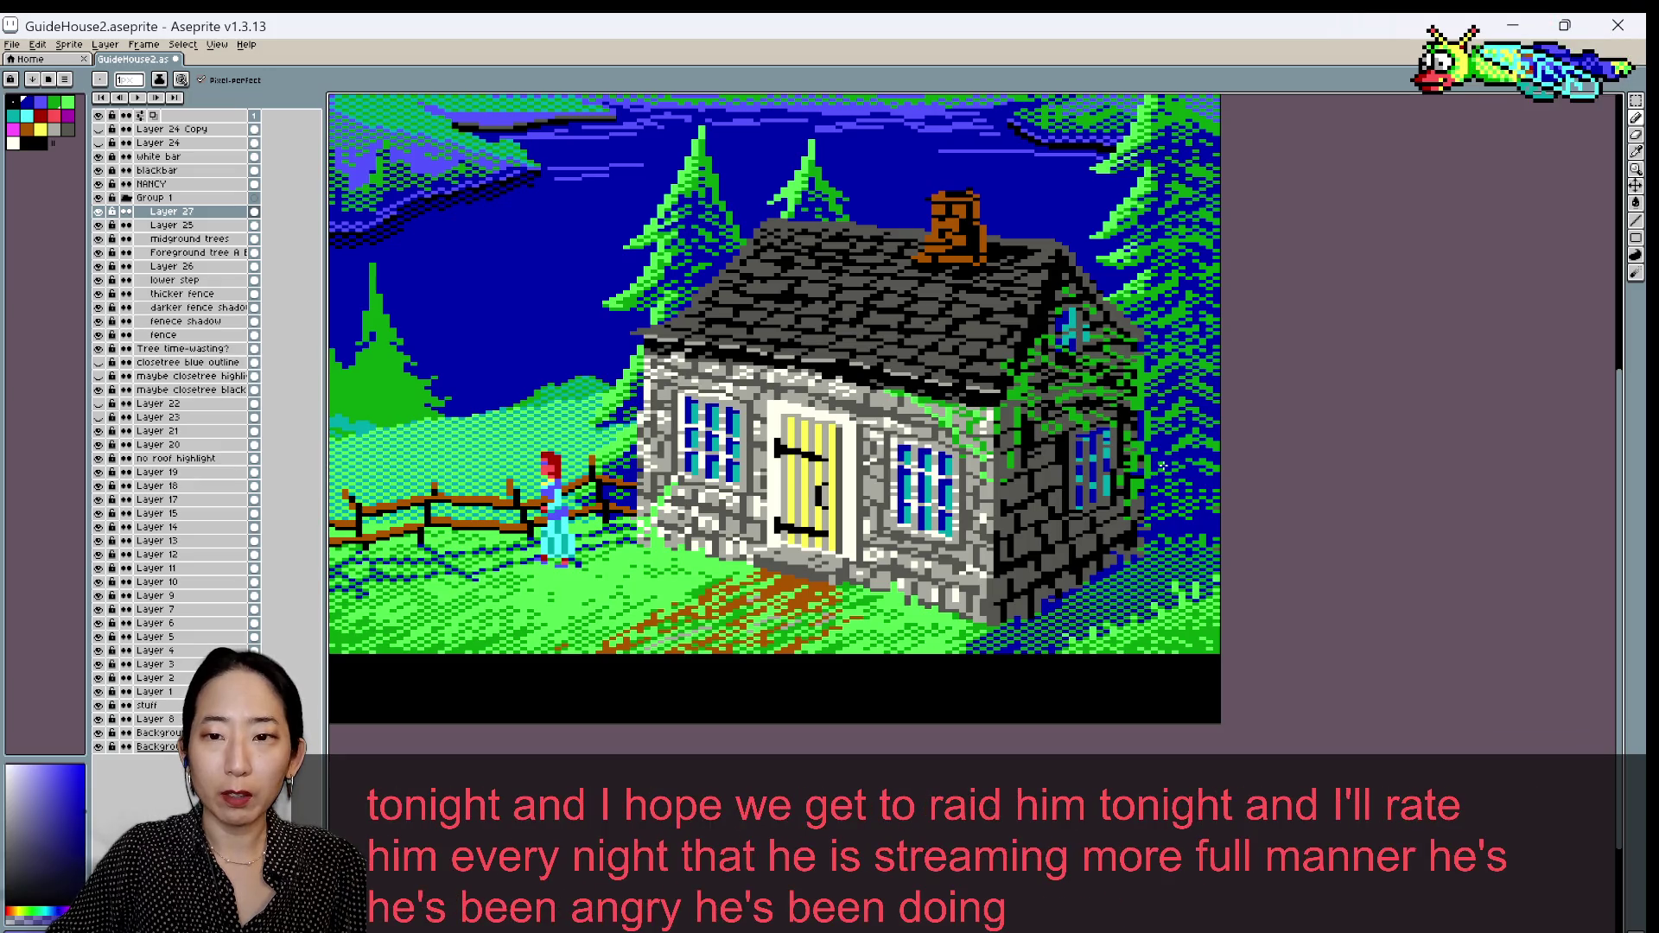
left_click(1156, 474, "alt")
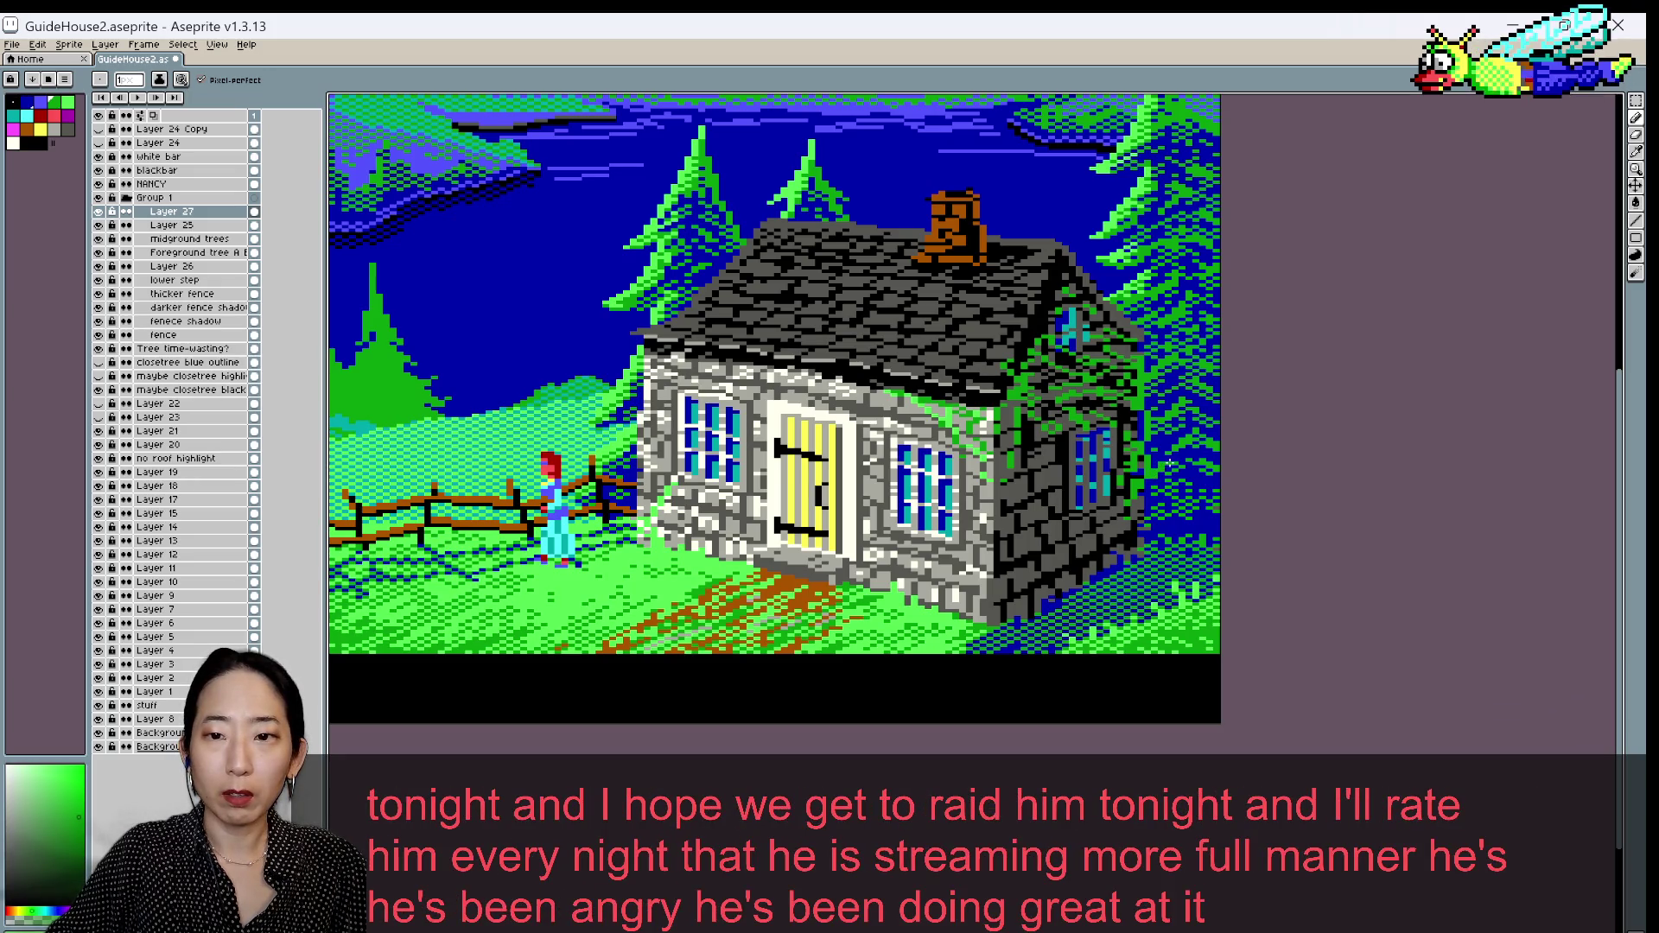
left_click(1164, 467, "alt")
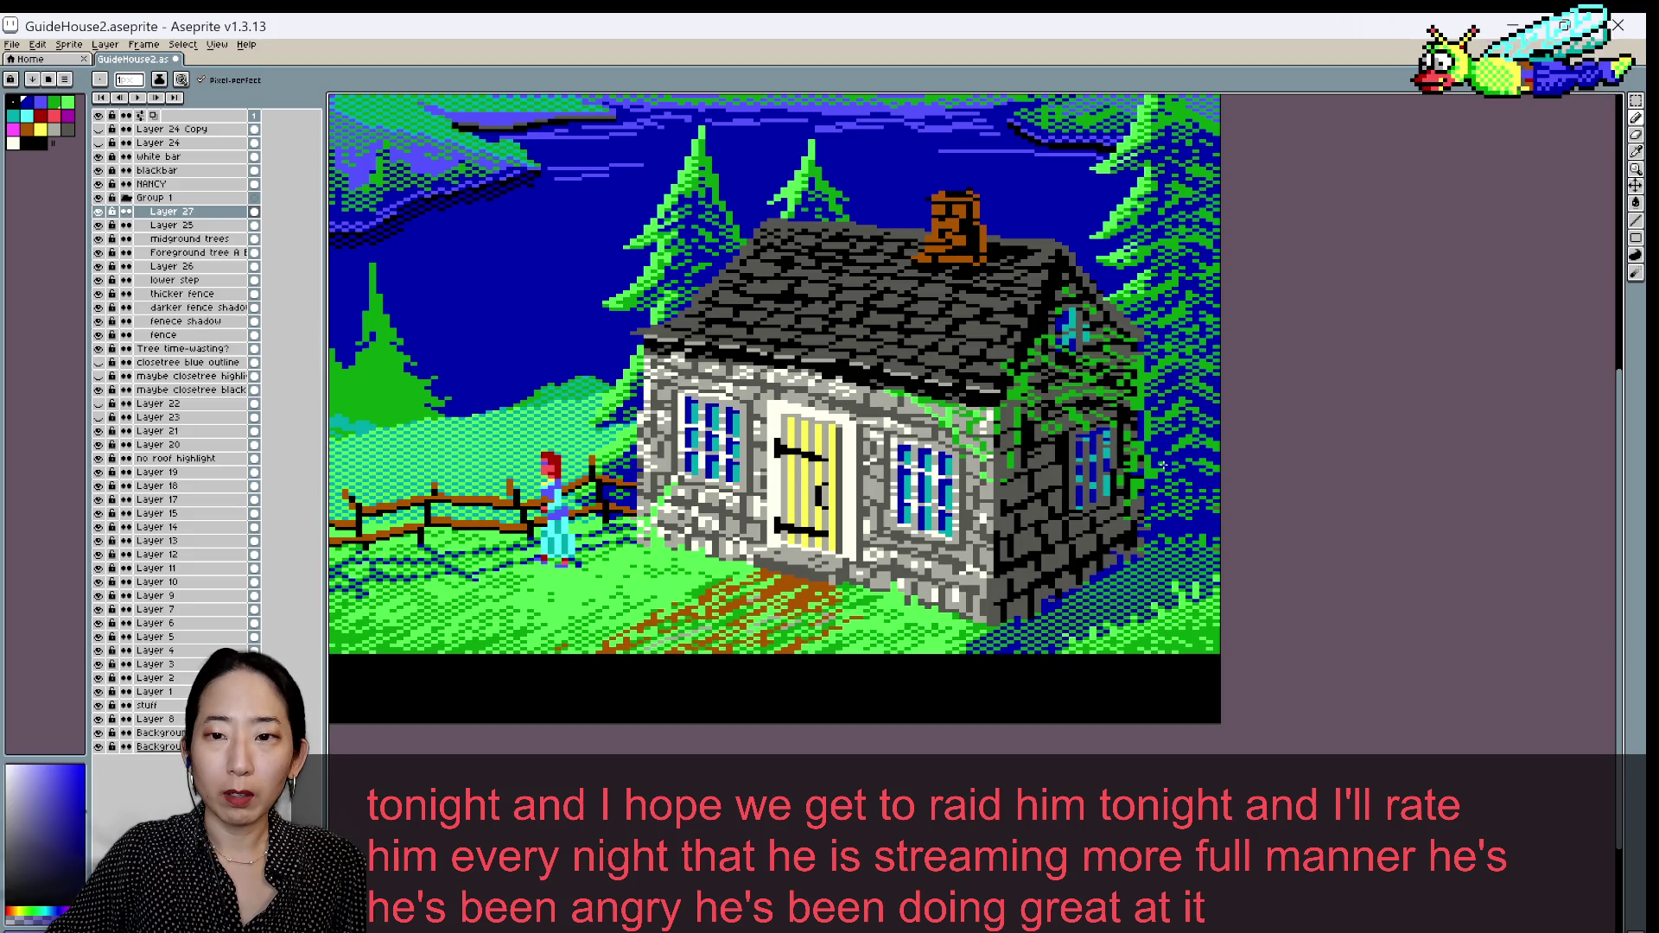
left_click(1164, 466, "alt")
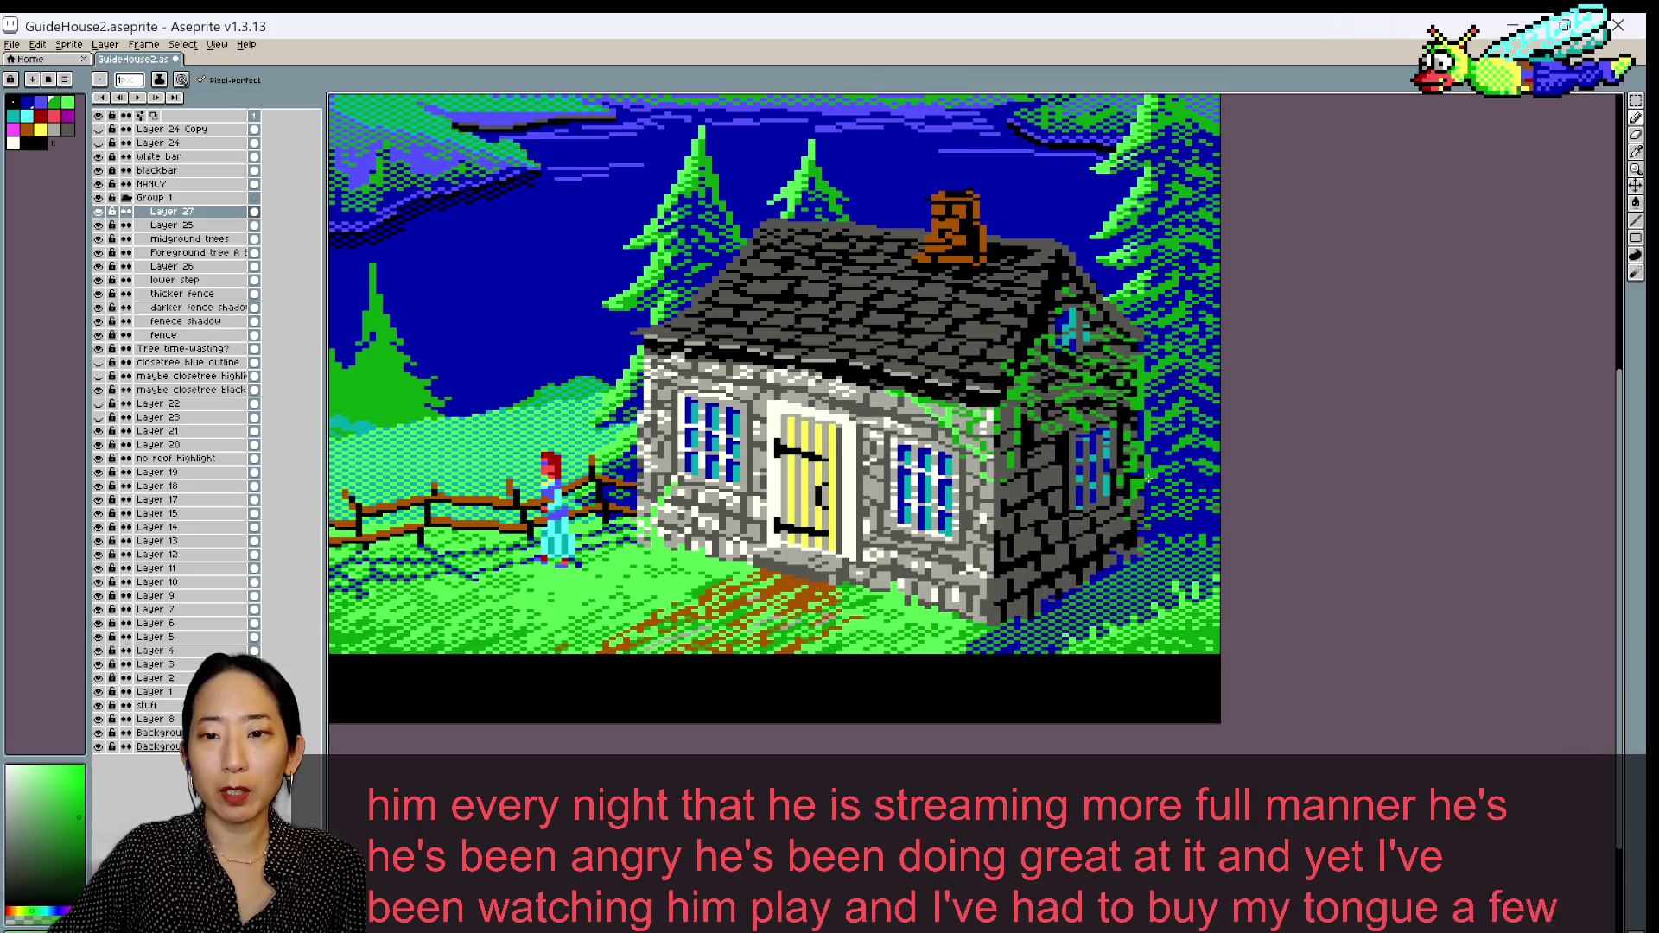
left_click(1157, 435, "alt")
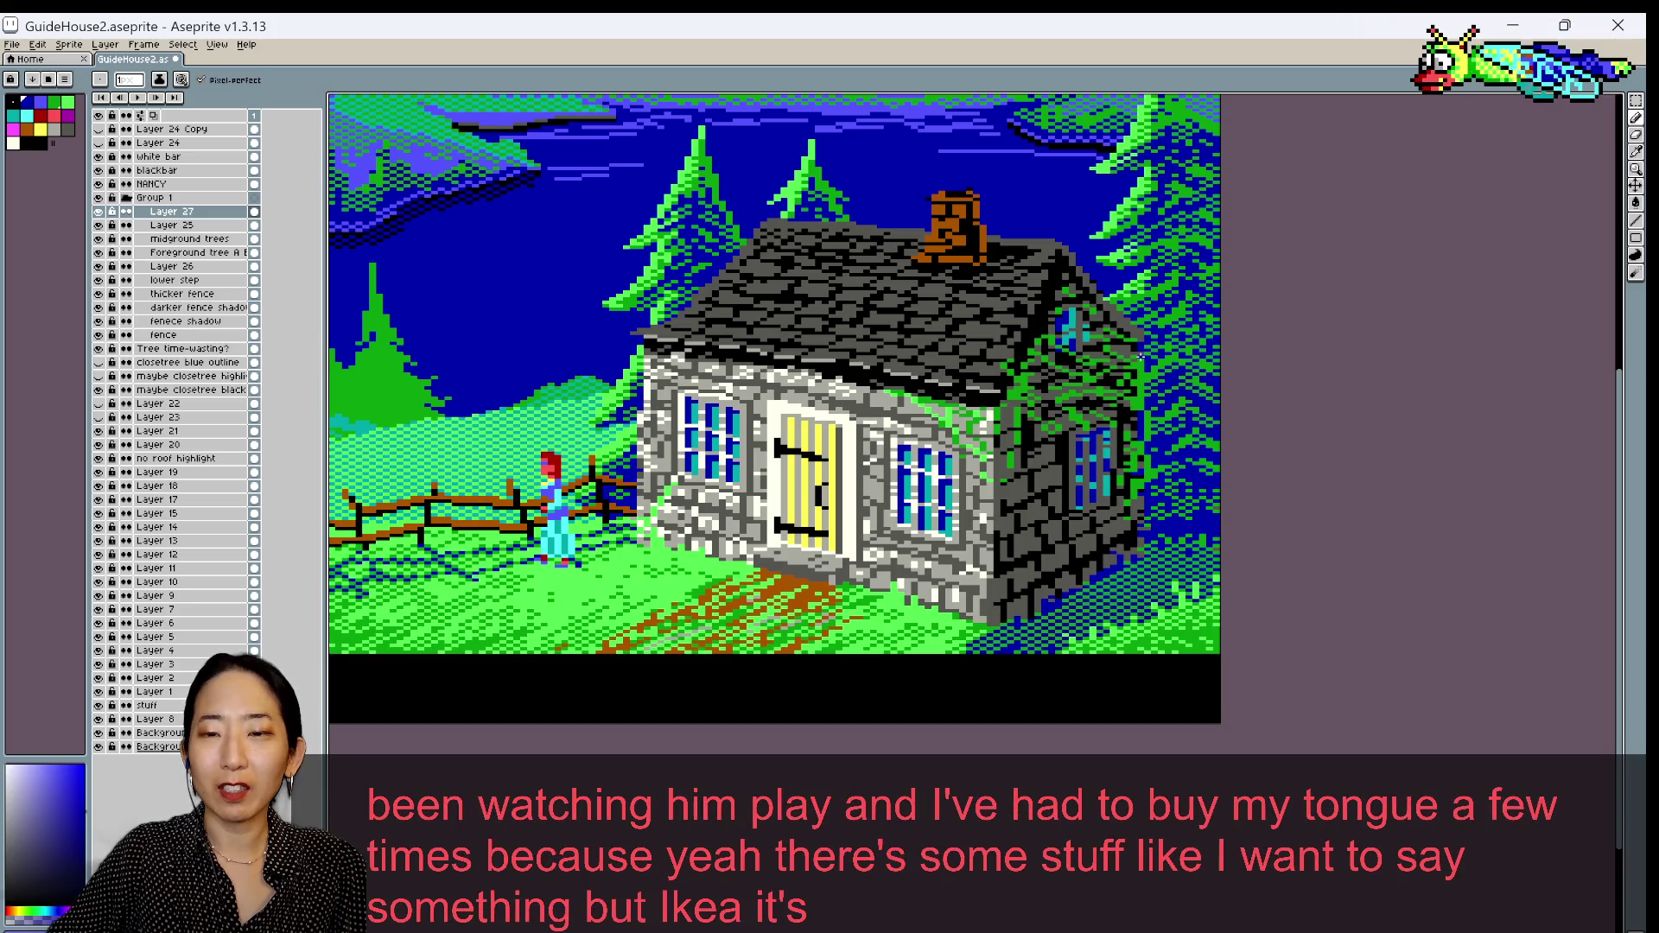
scroll(1165, 456, "down", 1)
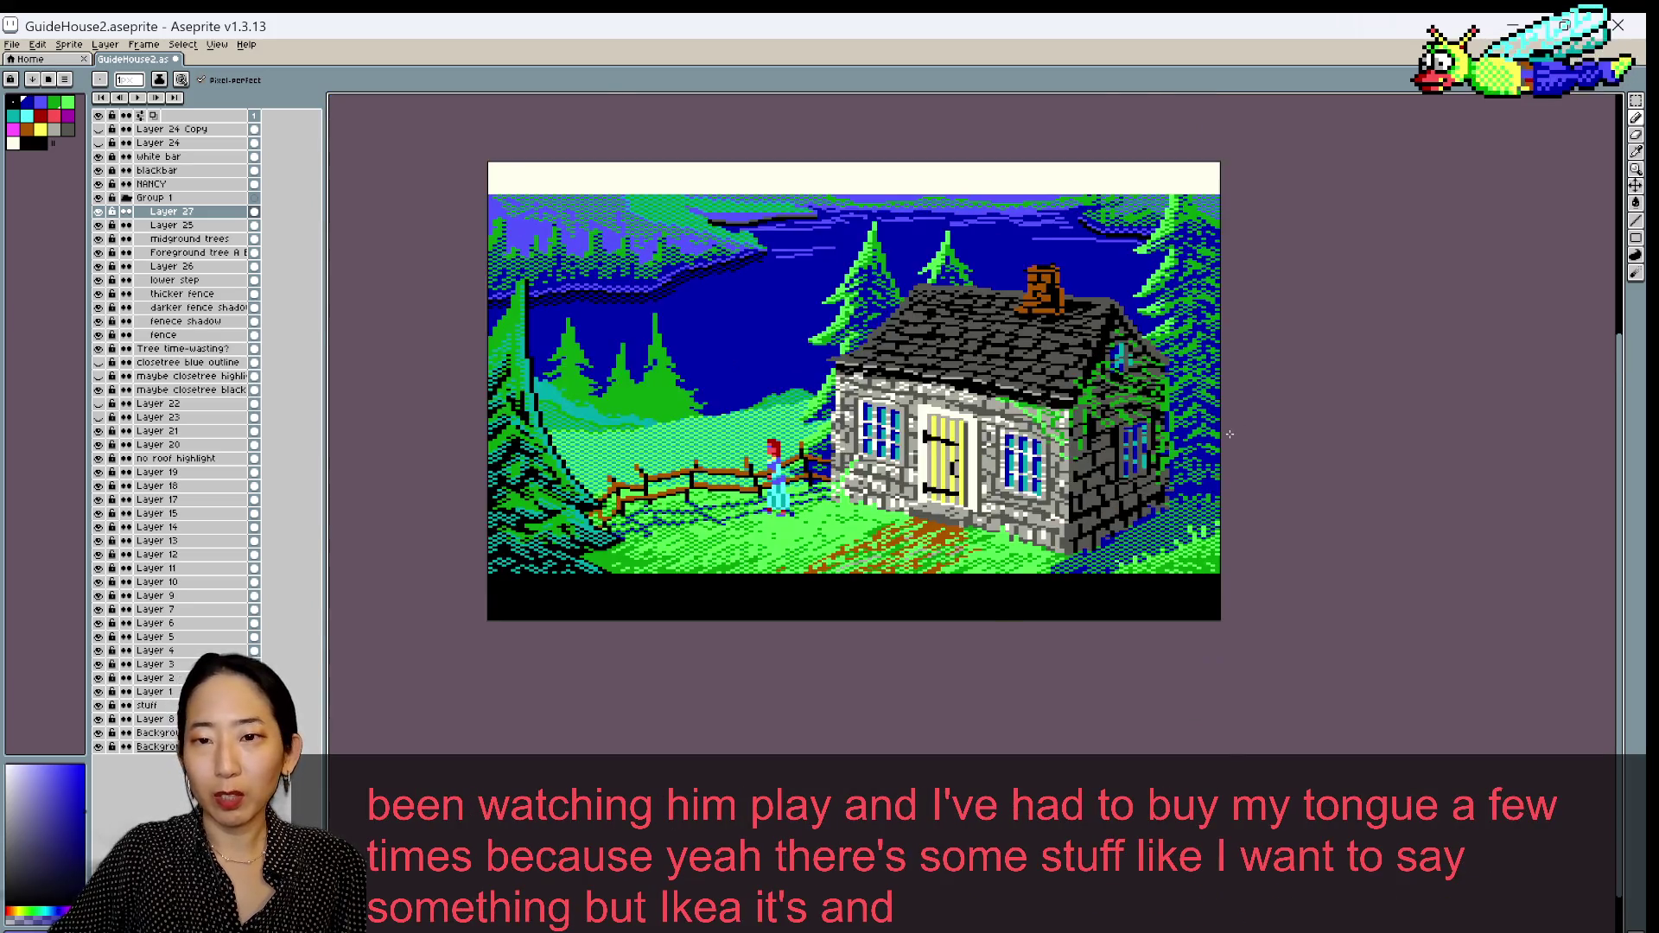
scroll(1165, 456, "up", 1)
left_click(1188, 451, "alt")
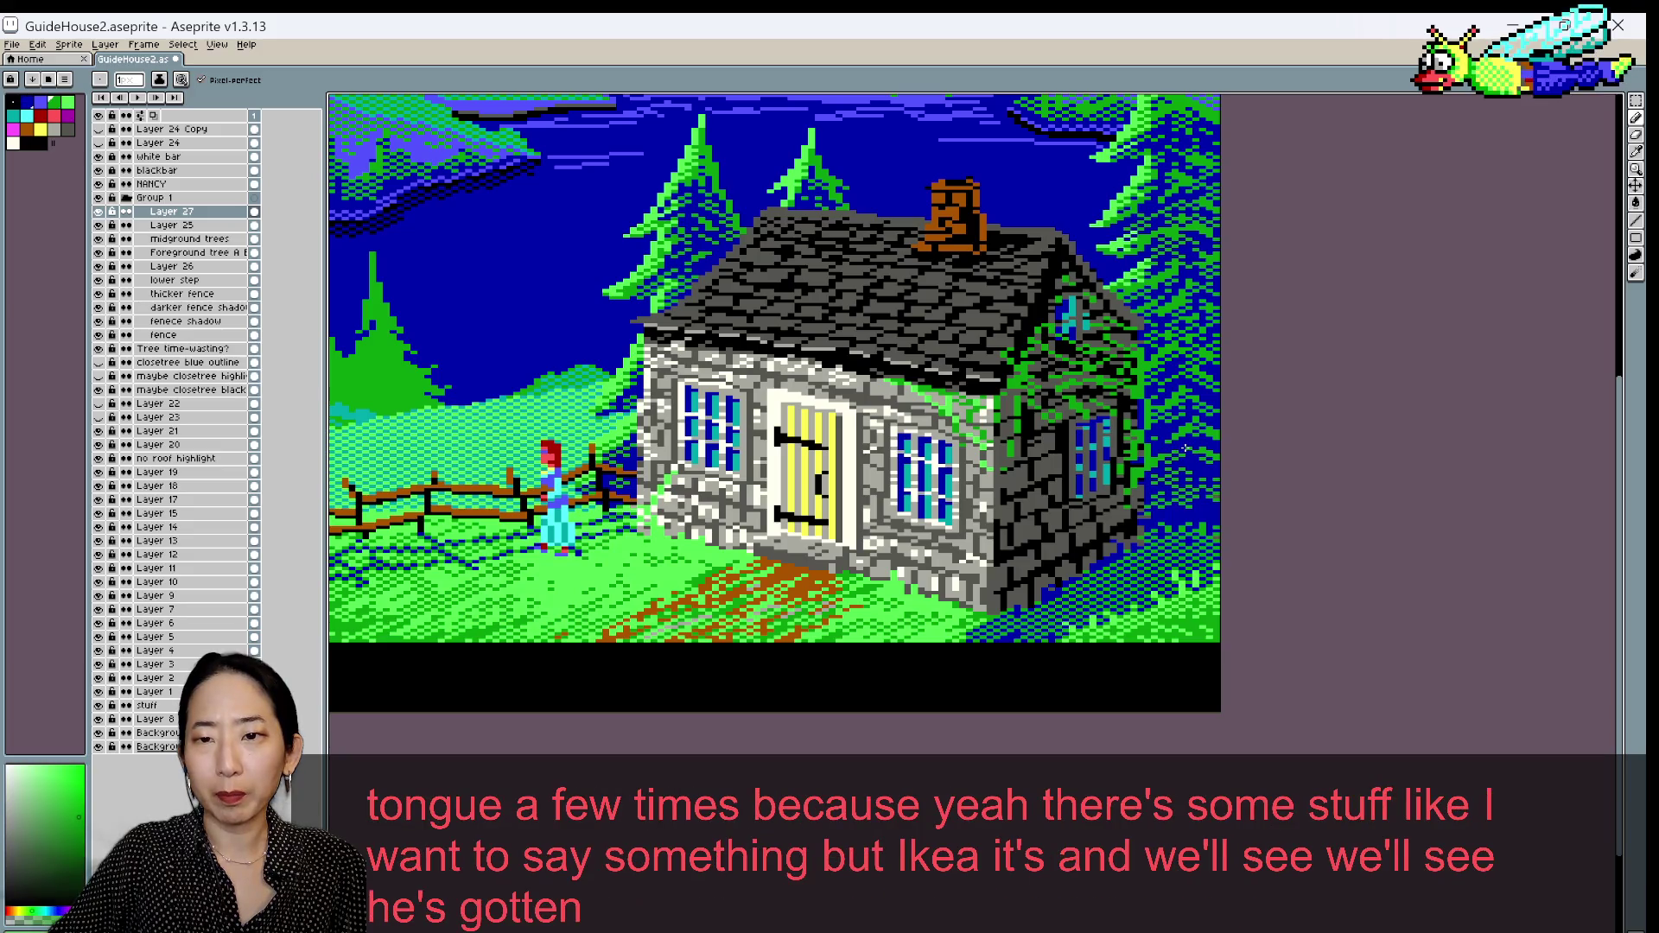
left_click(1188, 451, "alt")
left_click(1191, 451, "alt")
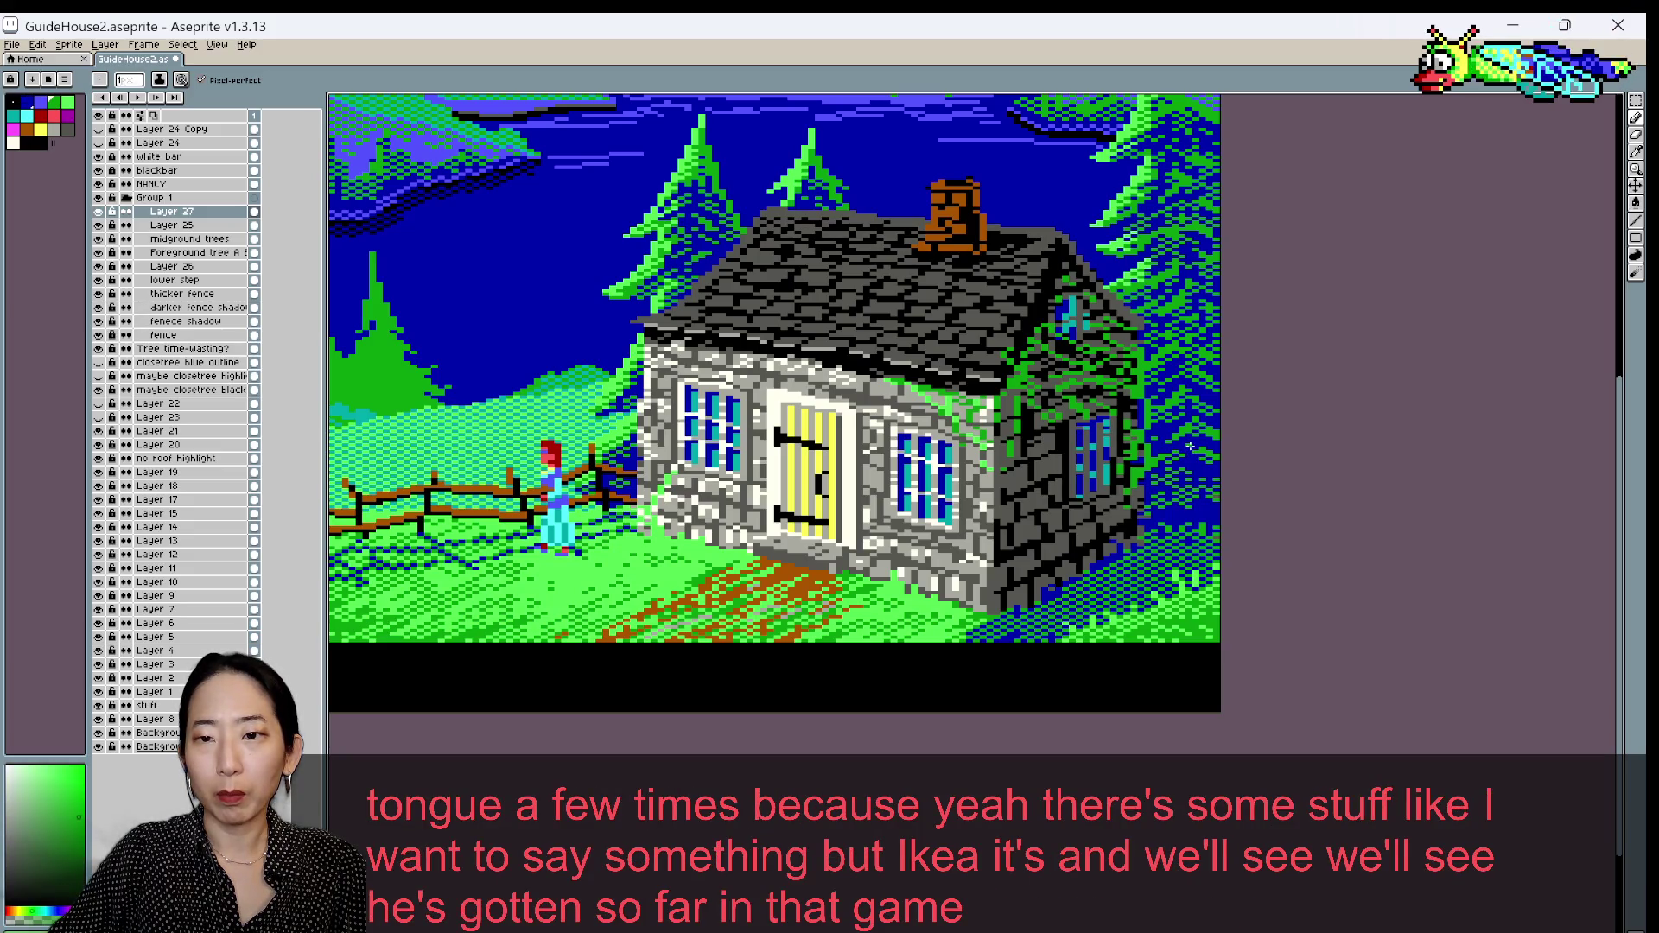
key("ctrl+s")
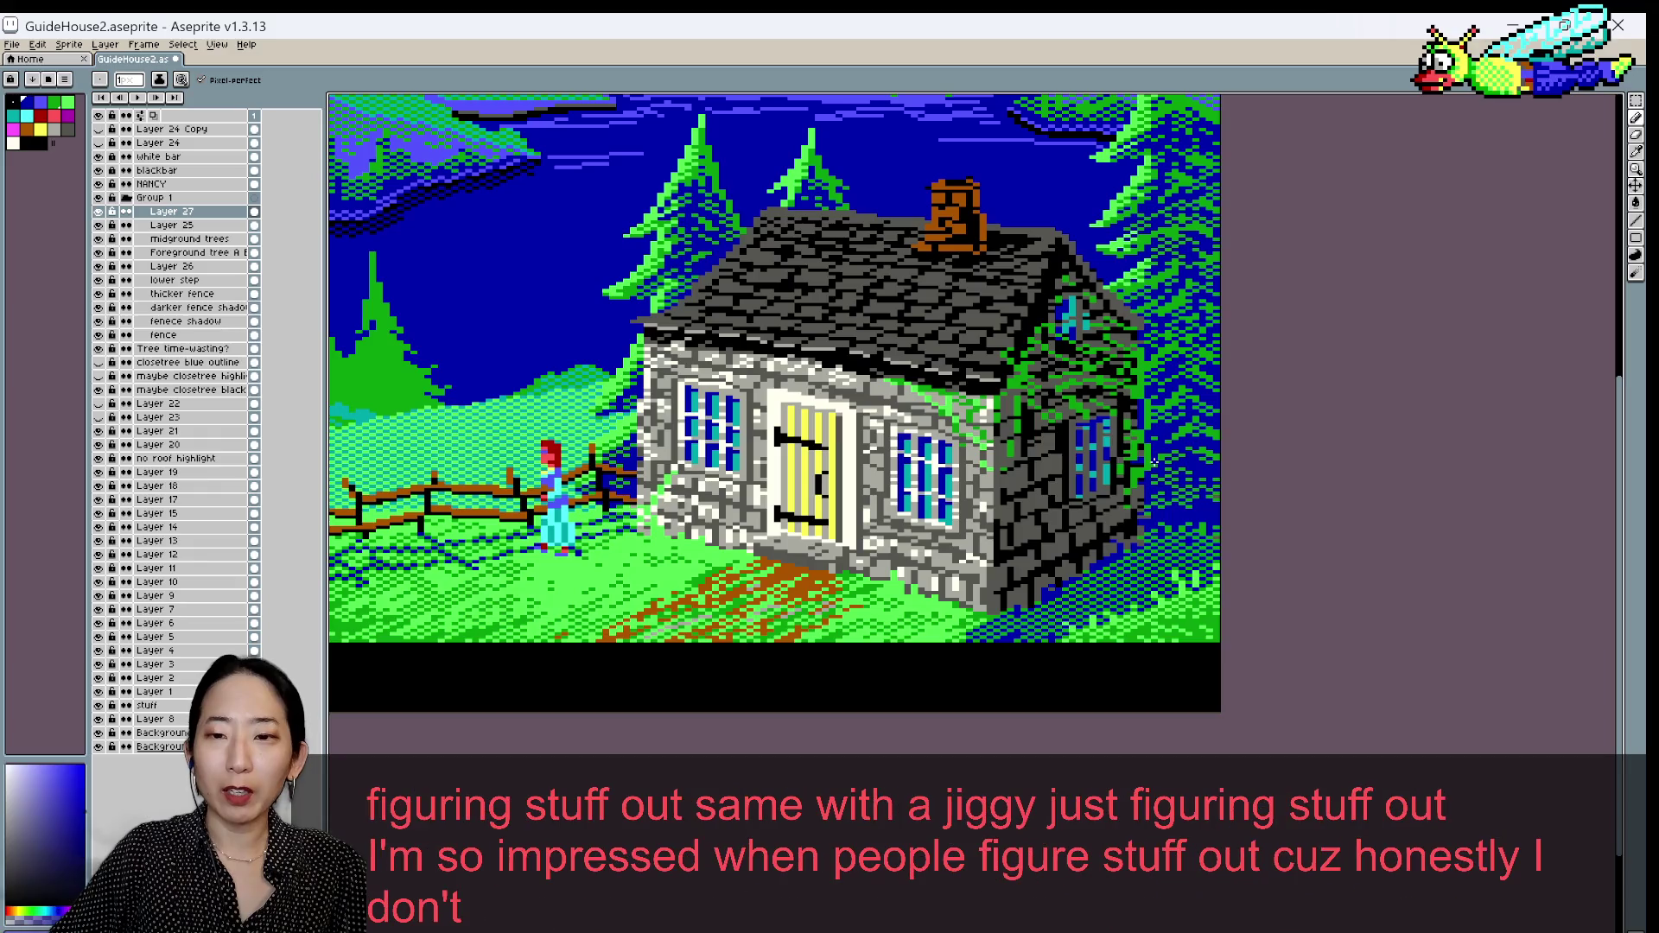
Retouch the green-blue boundary pixels, finishing with the night-sky blue.
left_click(1159, 463, "alt")
left_click(1156, 462, "alt")
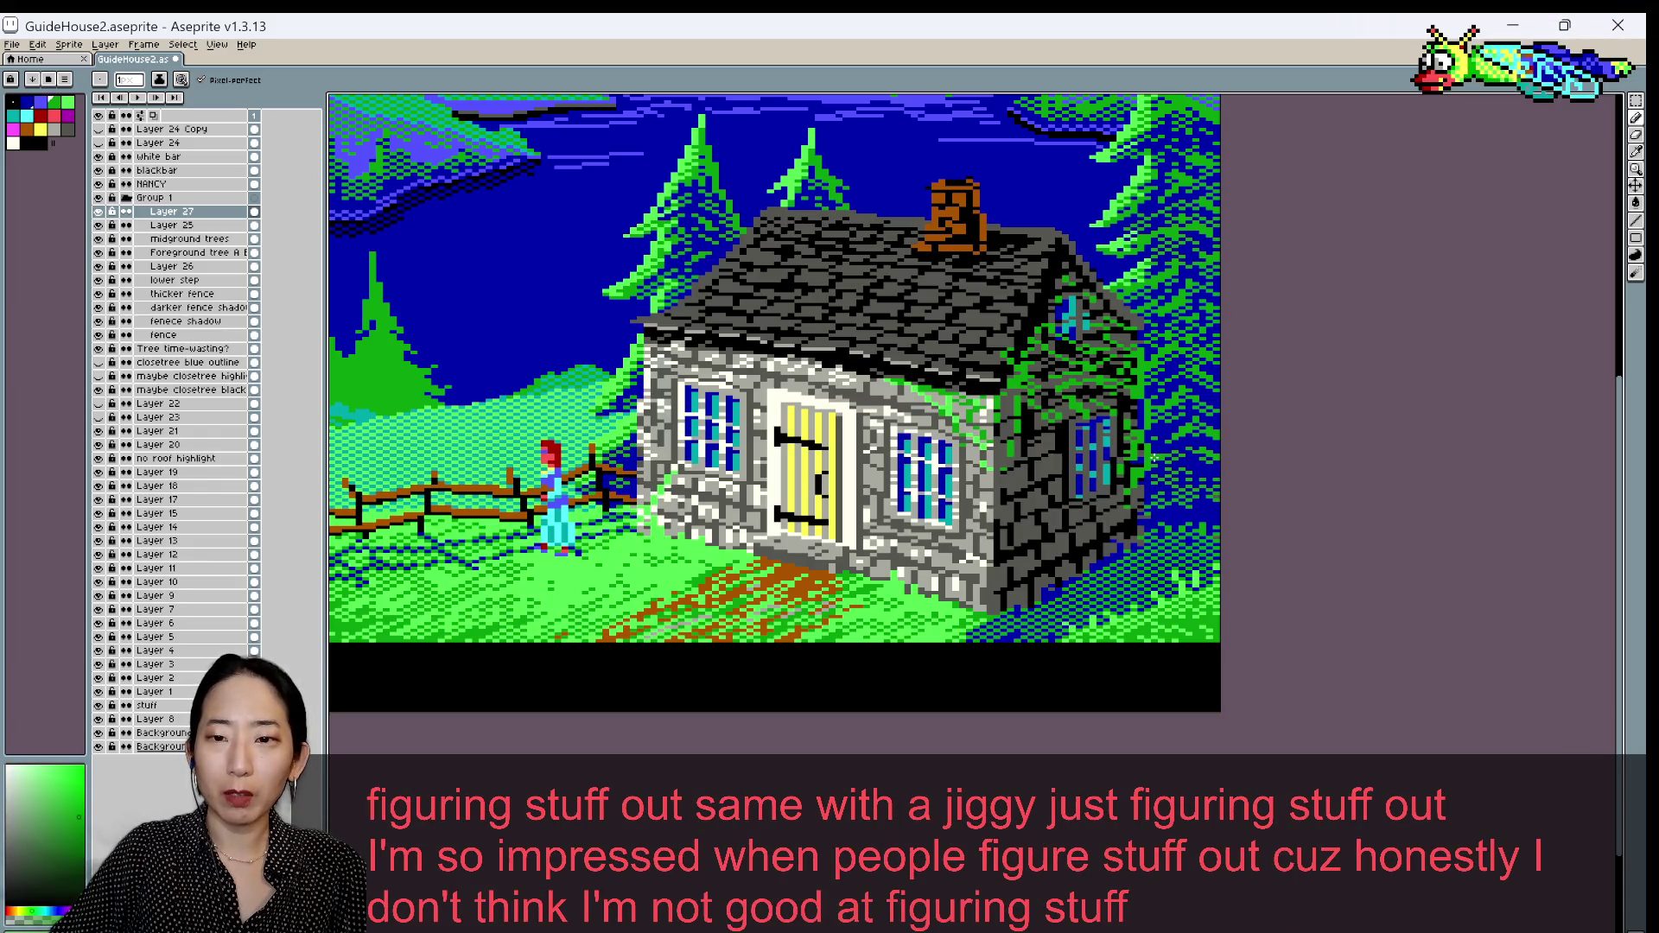
left_click(1154, 460, "alt")
left_click(1152, 476, "alt")
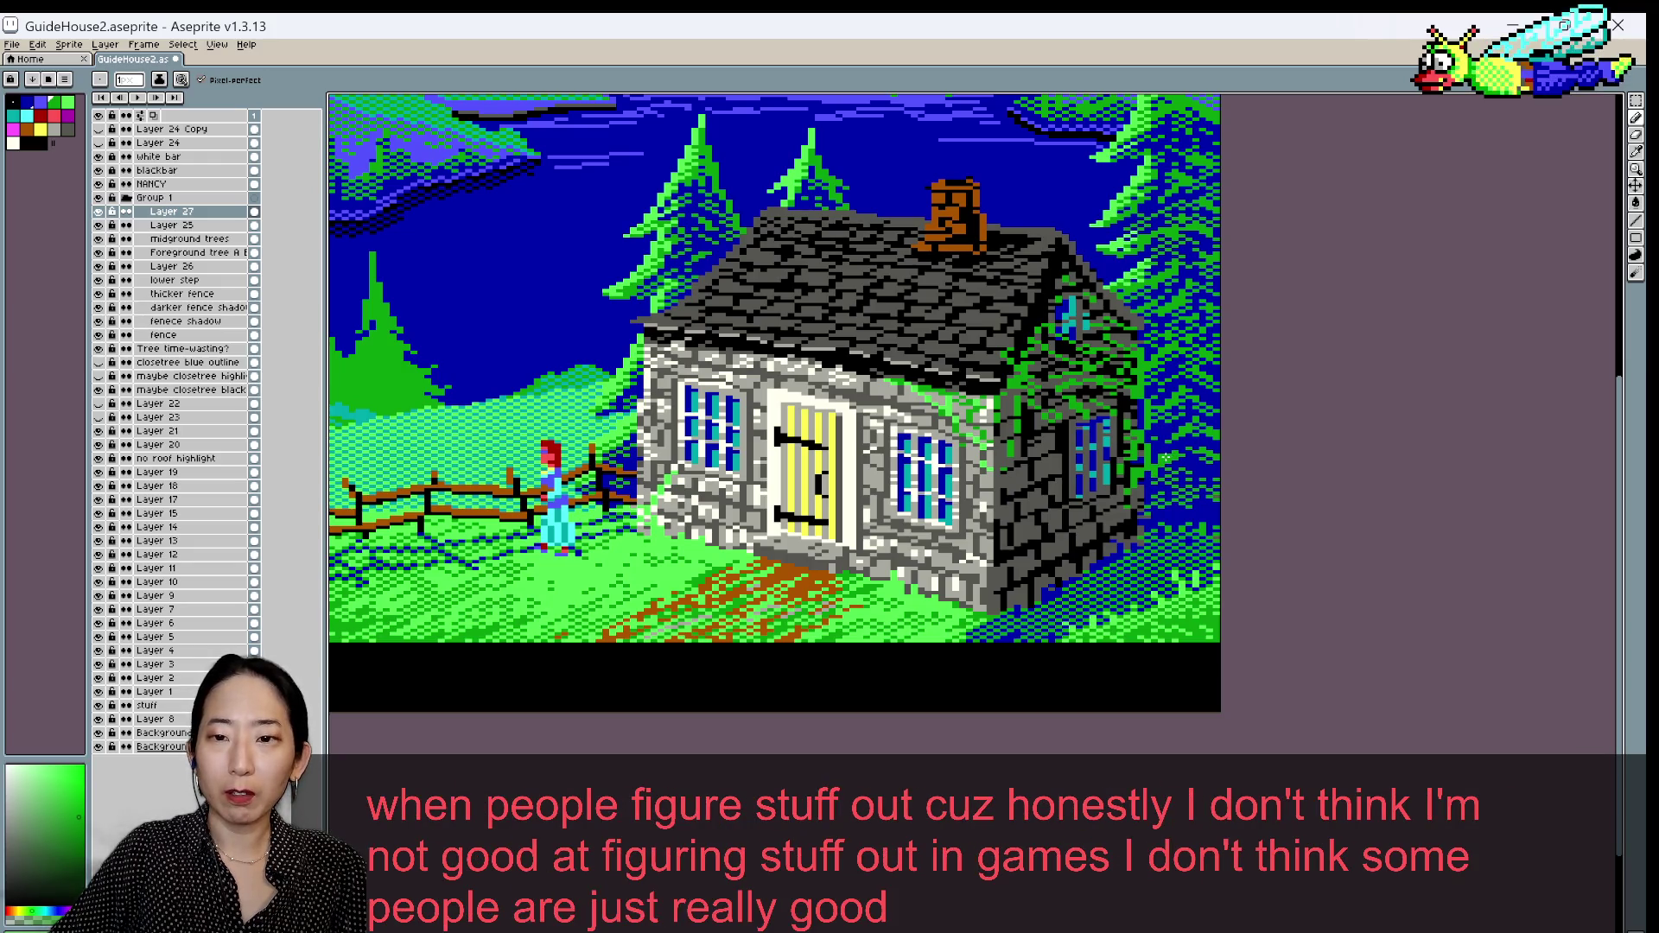
left_click(1160, 459, "alt")
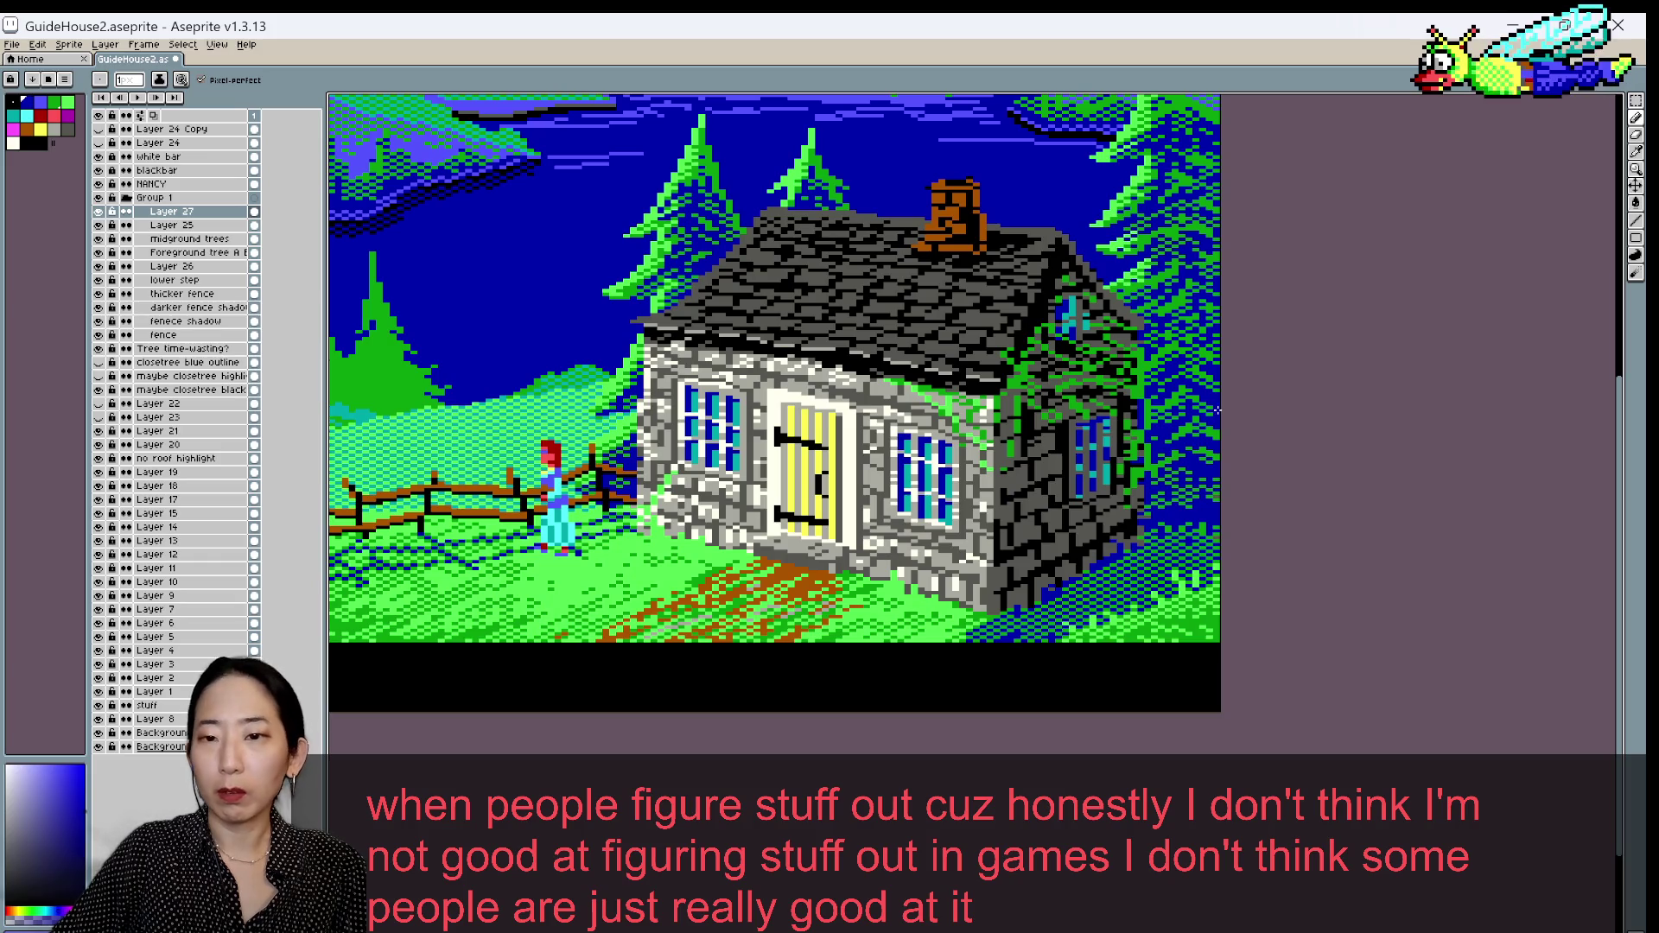
scroll(1168, 455, "down", 1)
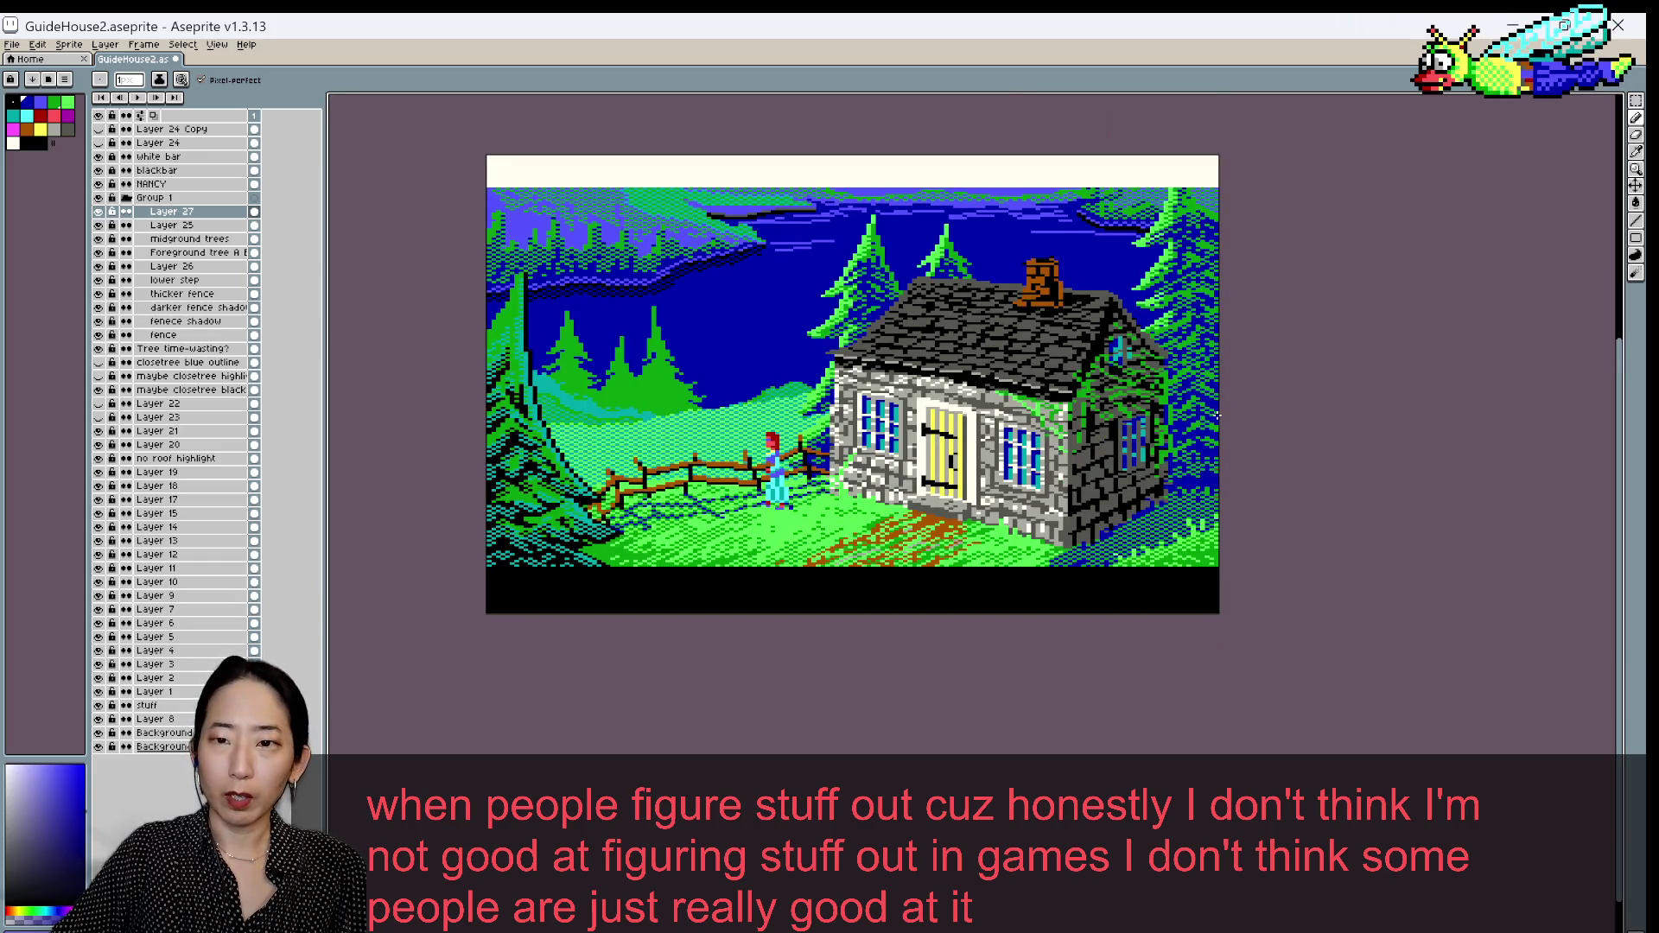
Refine the right pine boundary, alternating night-sky blue and foliage green.
scroll(1217, 416, "up", 1)
left_click(1172, 465, "alt")
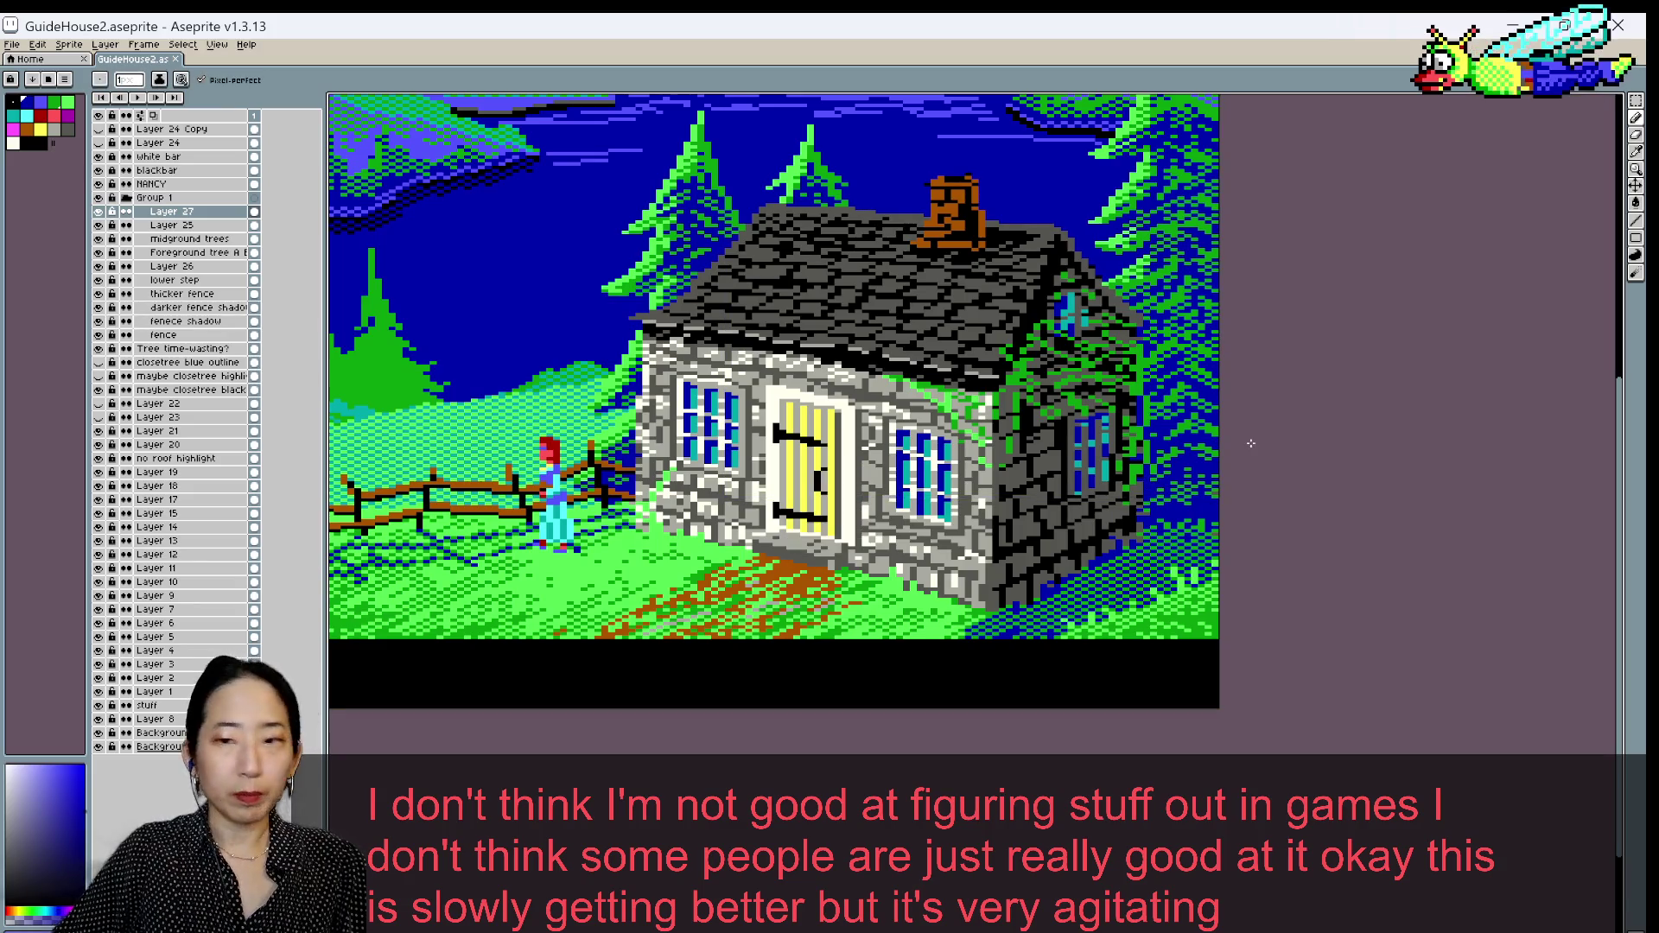
scroll(1251, 443, "down", 1)
scroll(1251, 443, "up", 1)
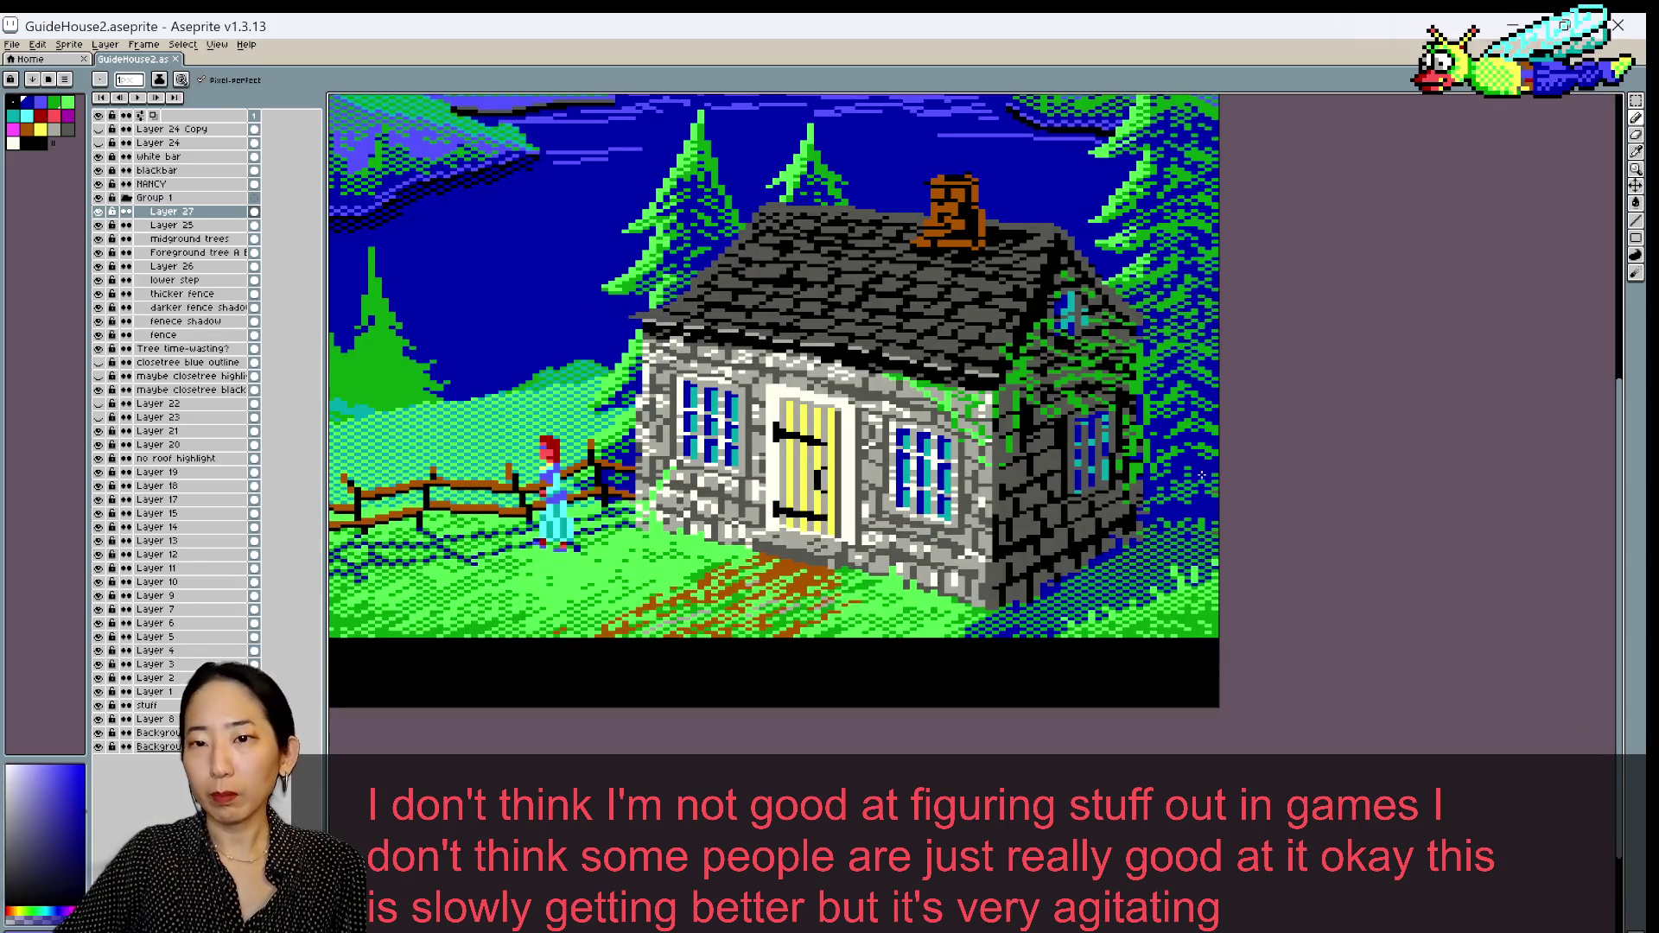
left_click(1163, 471, "alt")
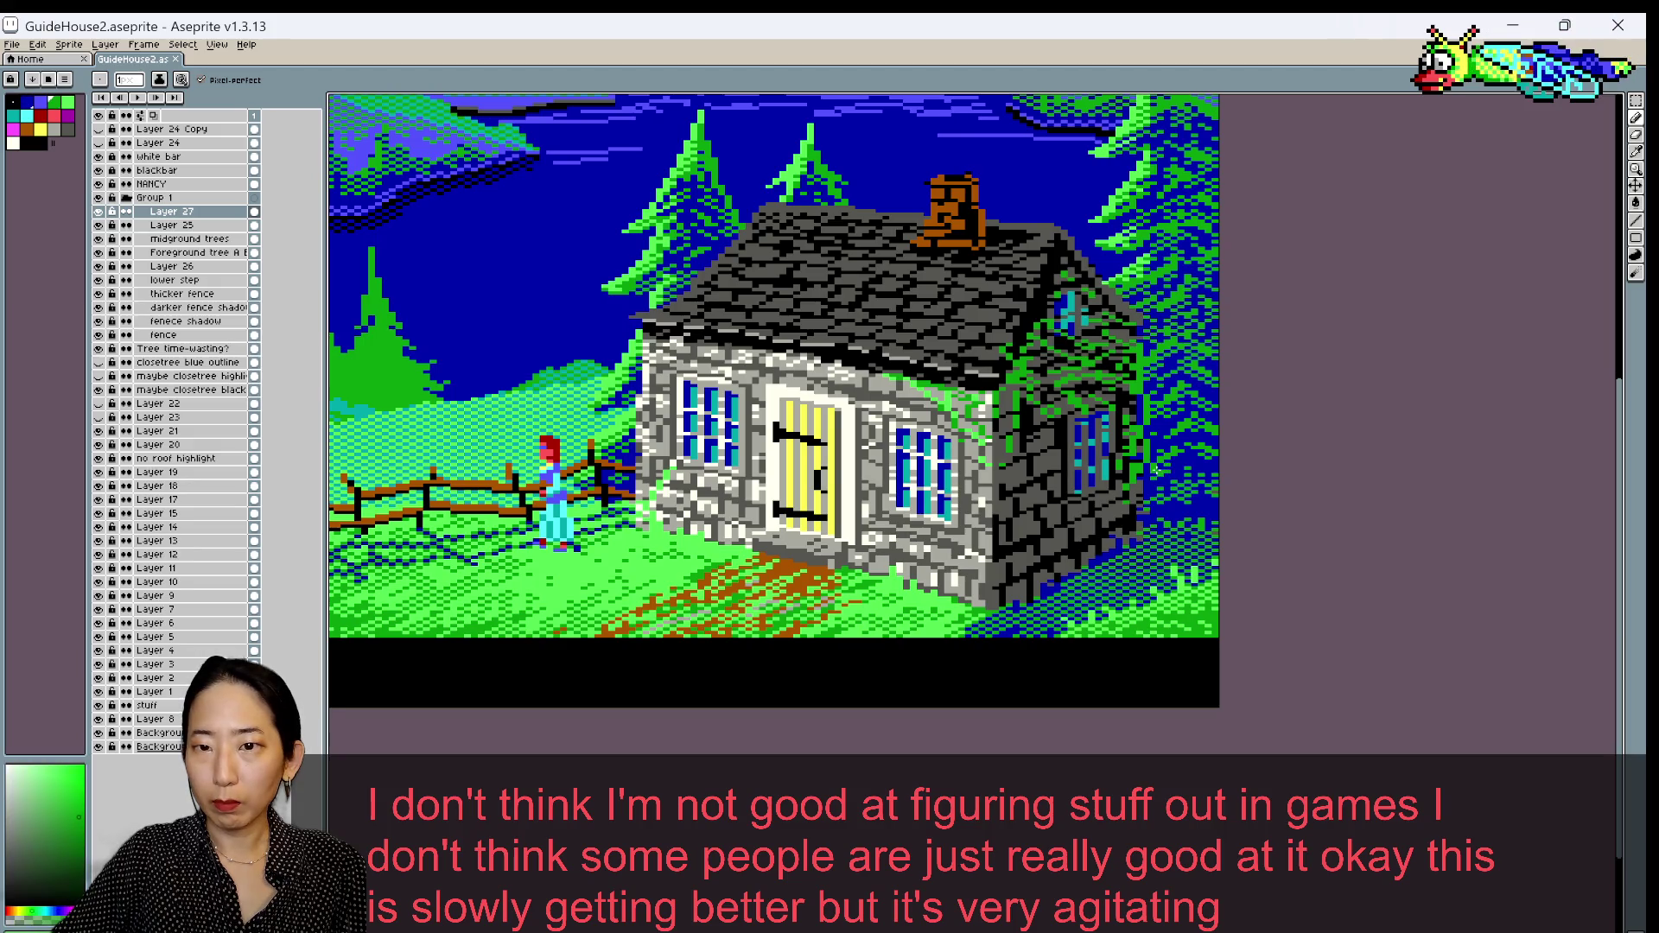
left_click(1155, 470, "alt")
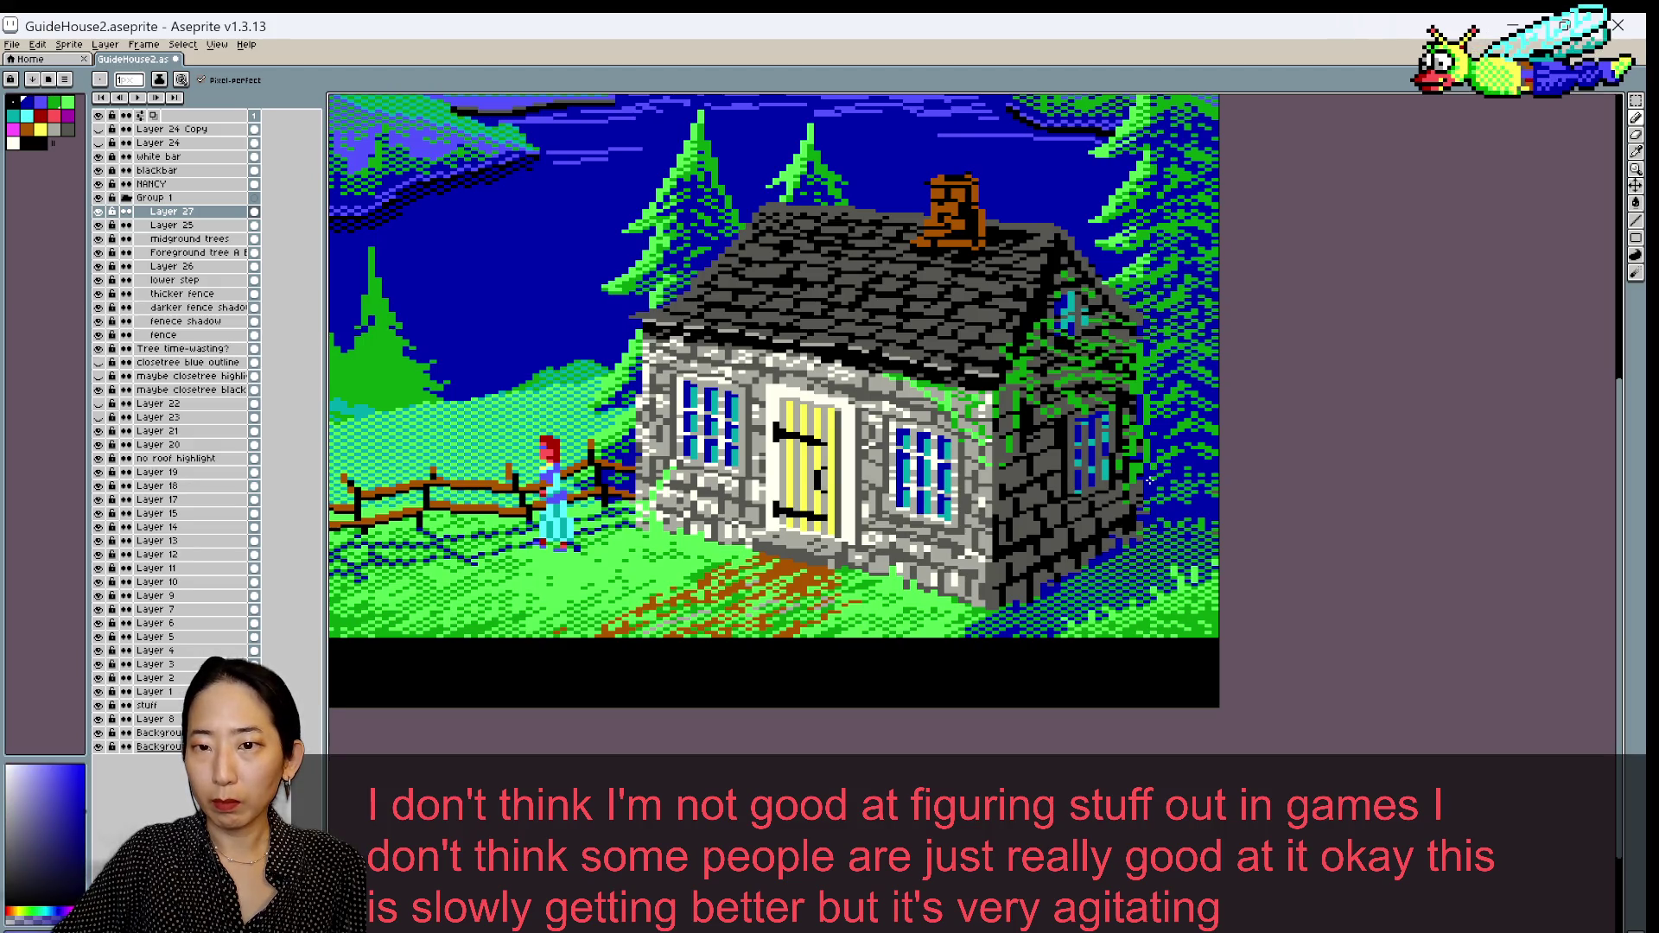
left_click(1160, 471, "alt")
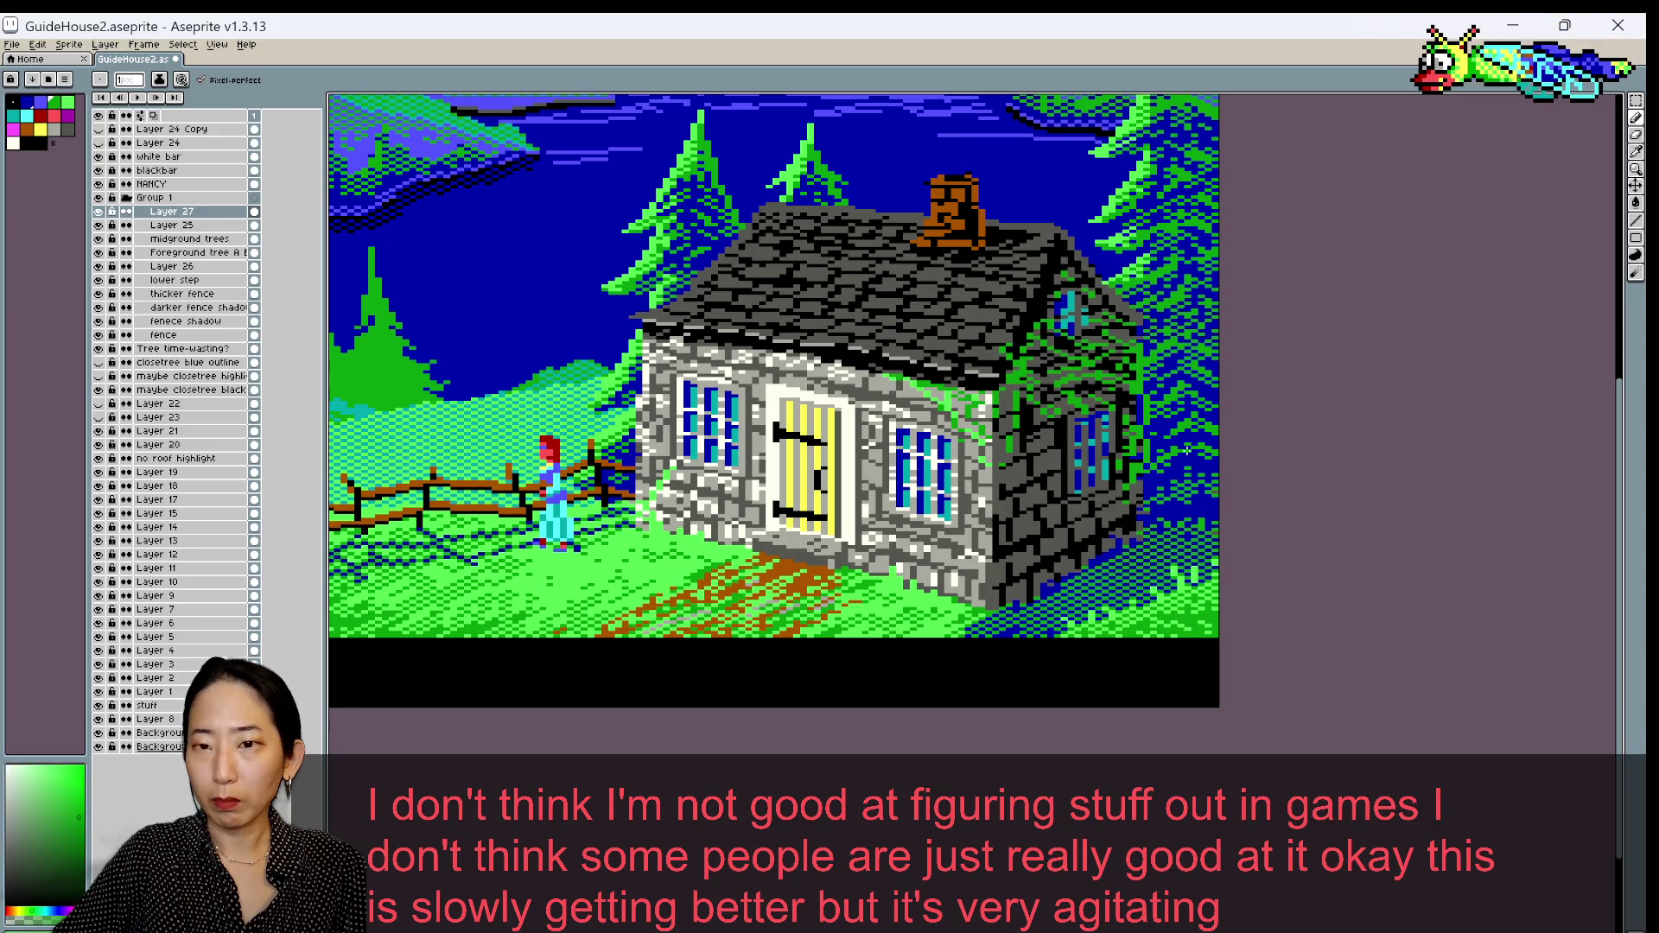
Touch up more edge pixels with dark blue and green, ending on dark blue, and save.
scroll(1180, 445, "down", 1)
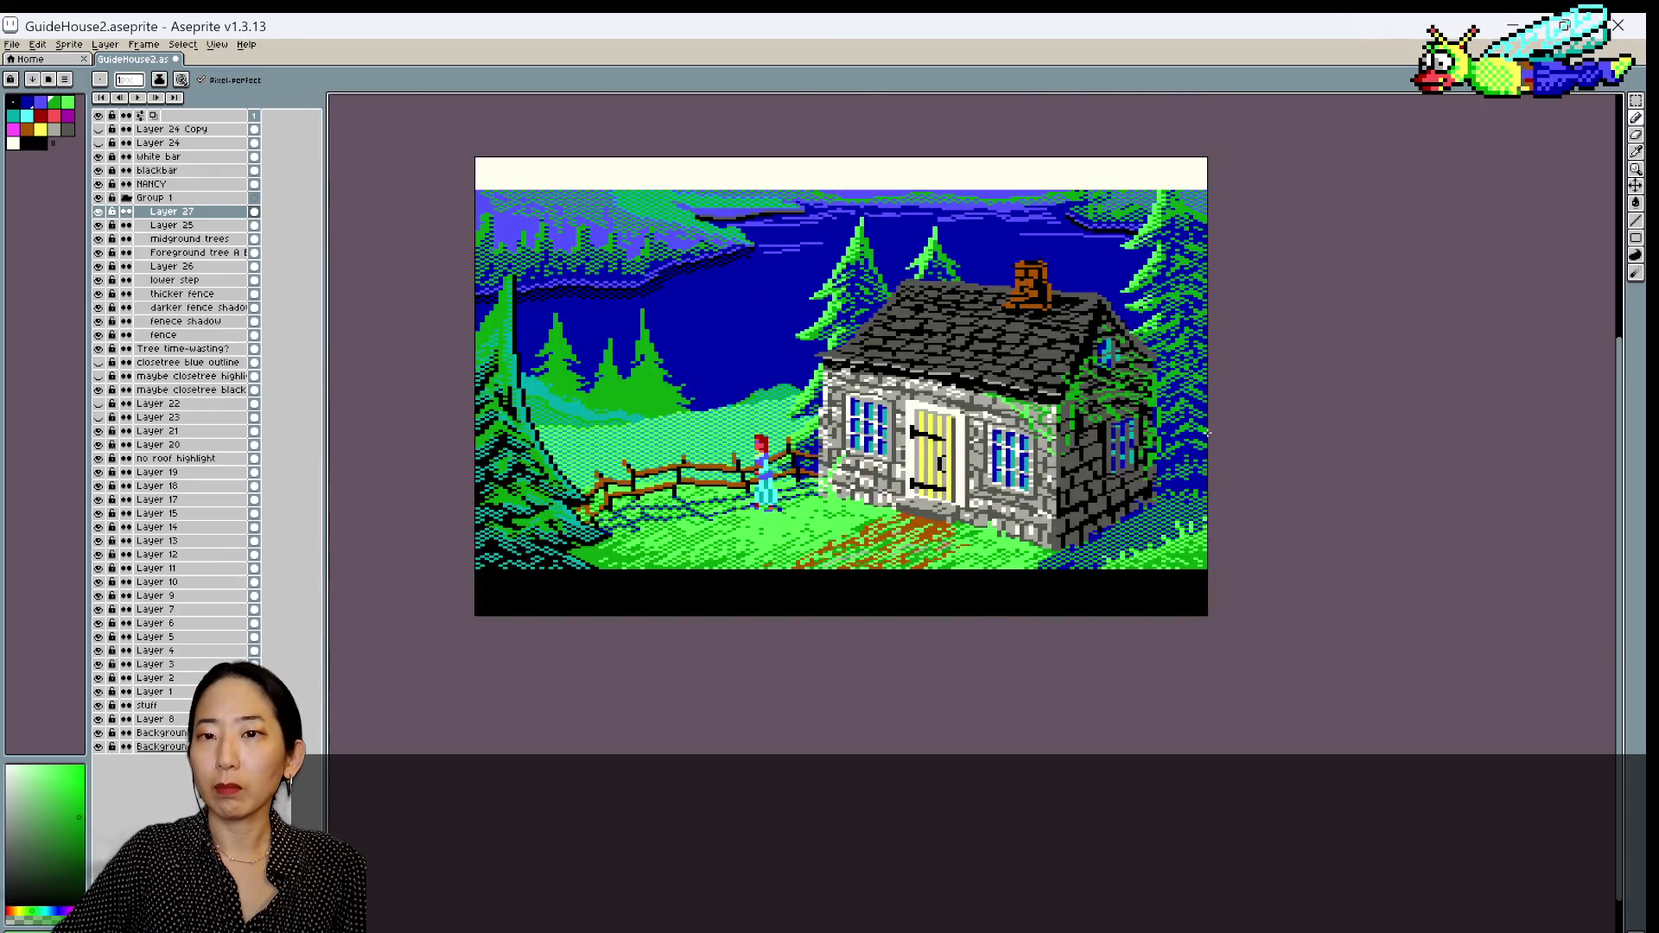
scroll(1180, 456, "up", 1)
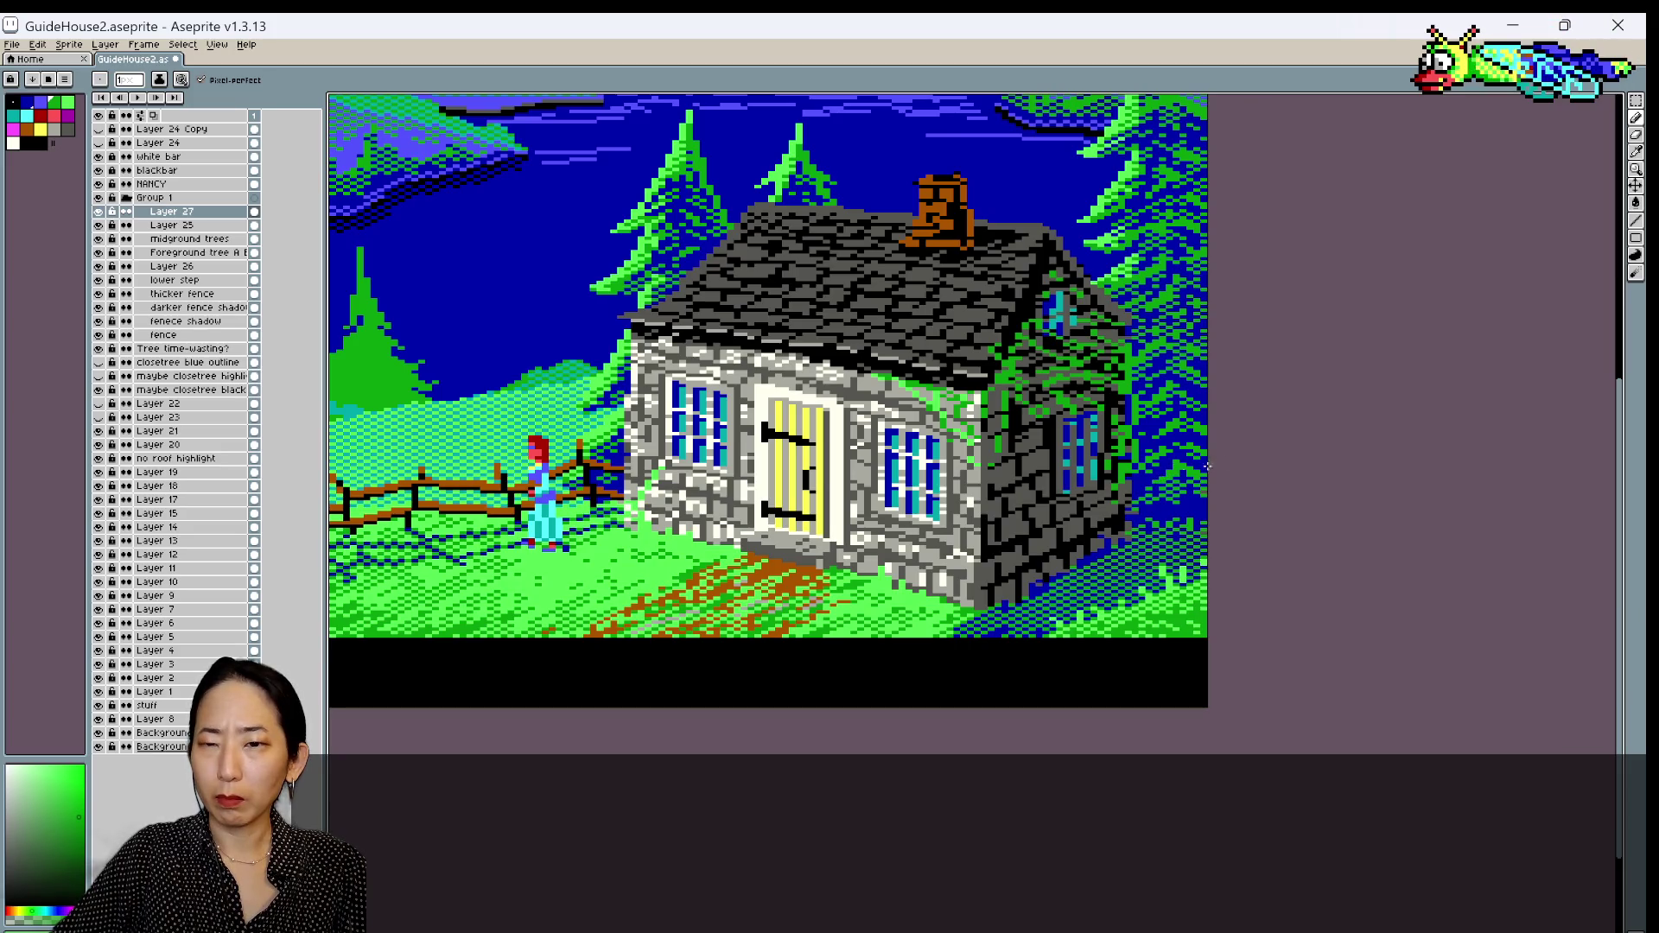
left_click(1183, 473, "alt")
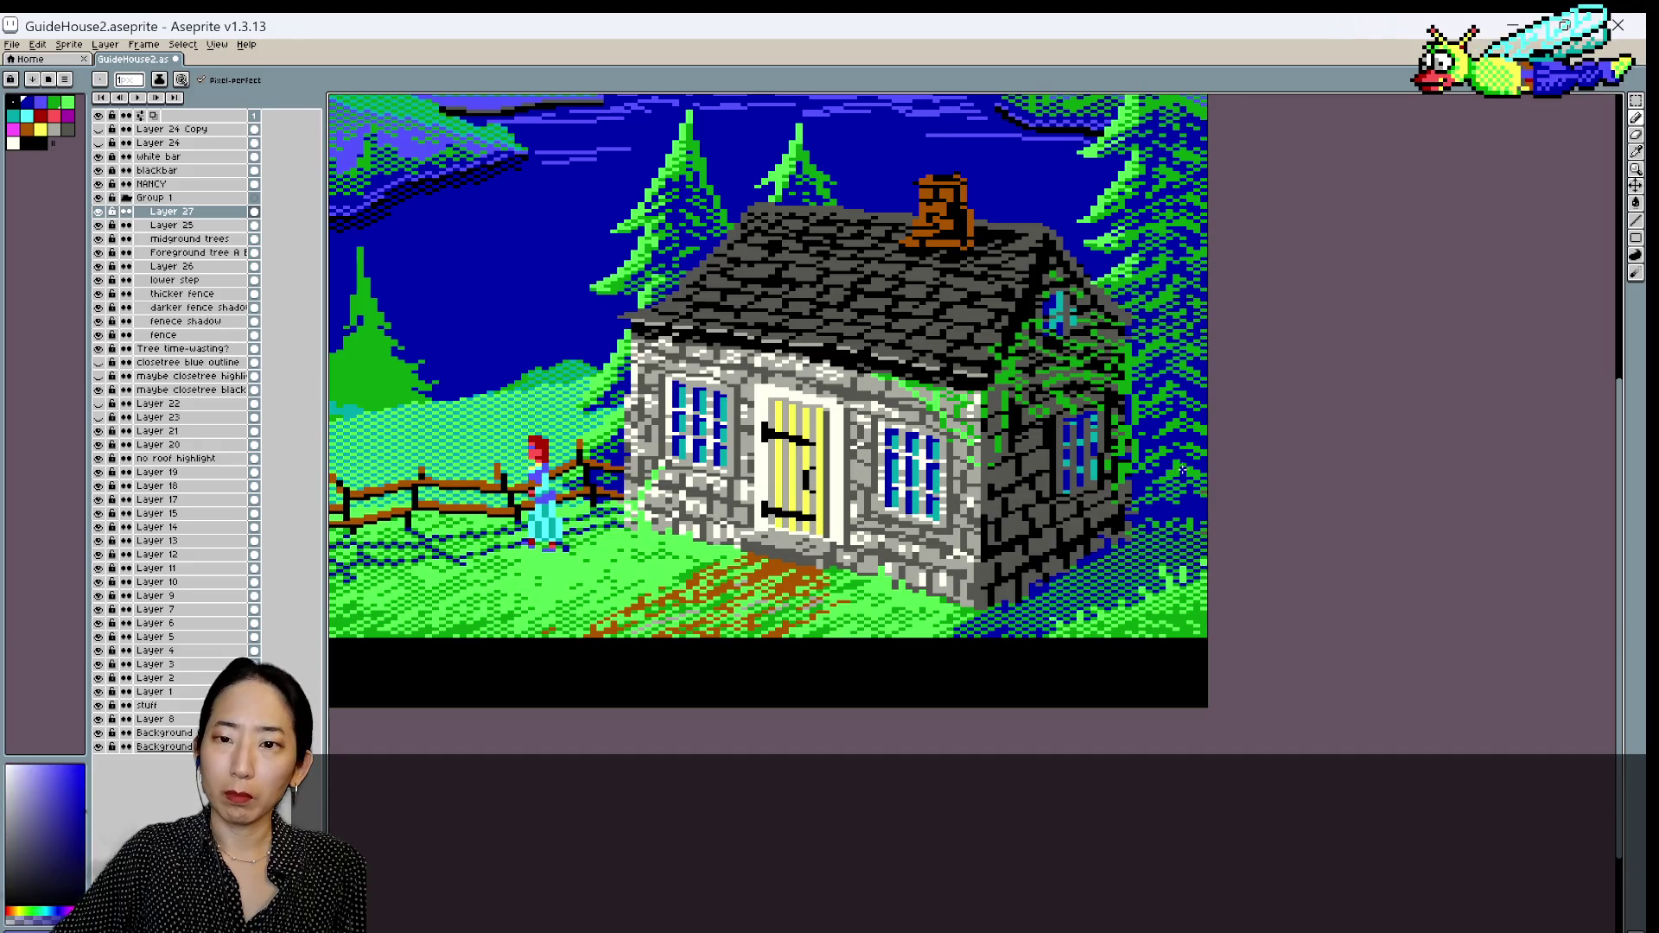
left_click(1189, 476, "alt")
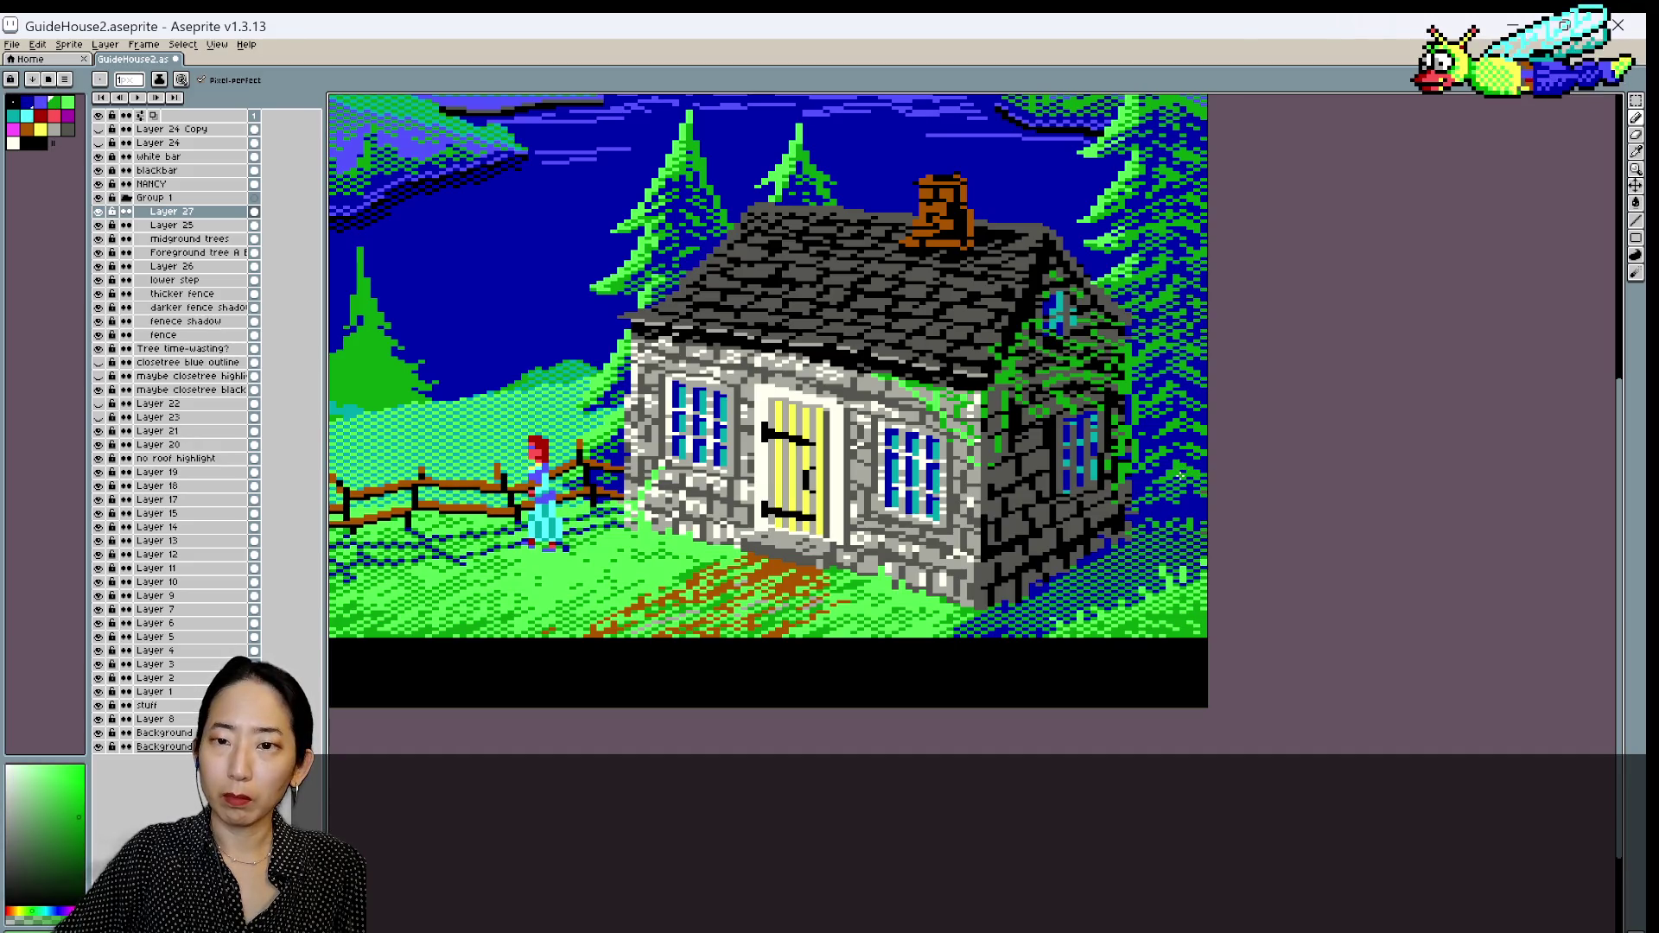
left_click(1170, 487, "alt")
key("ctrl+s")
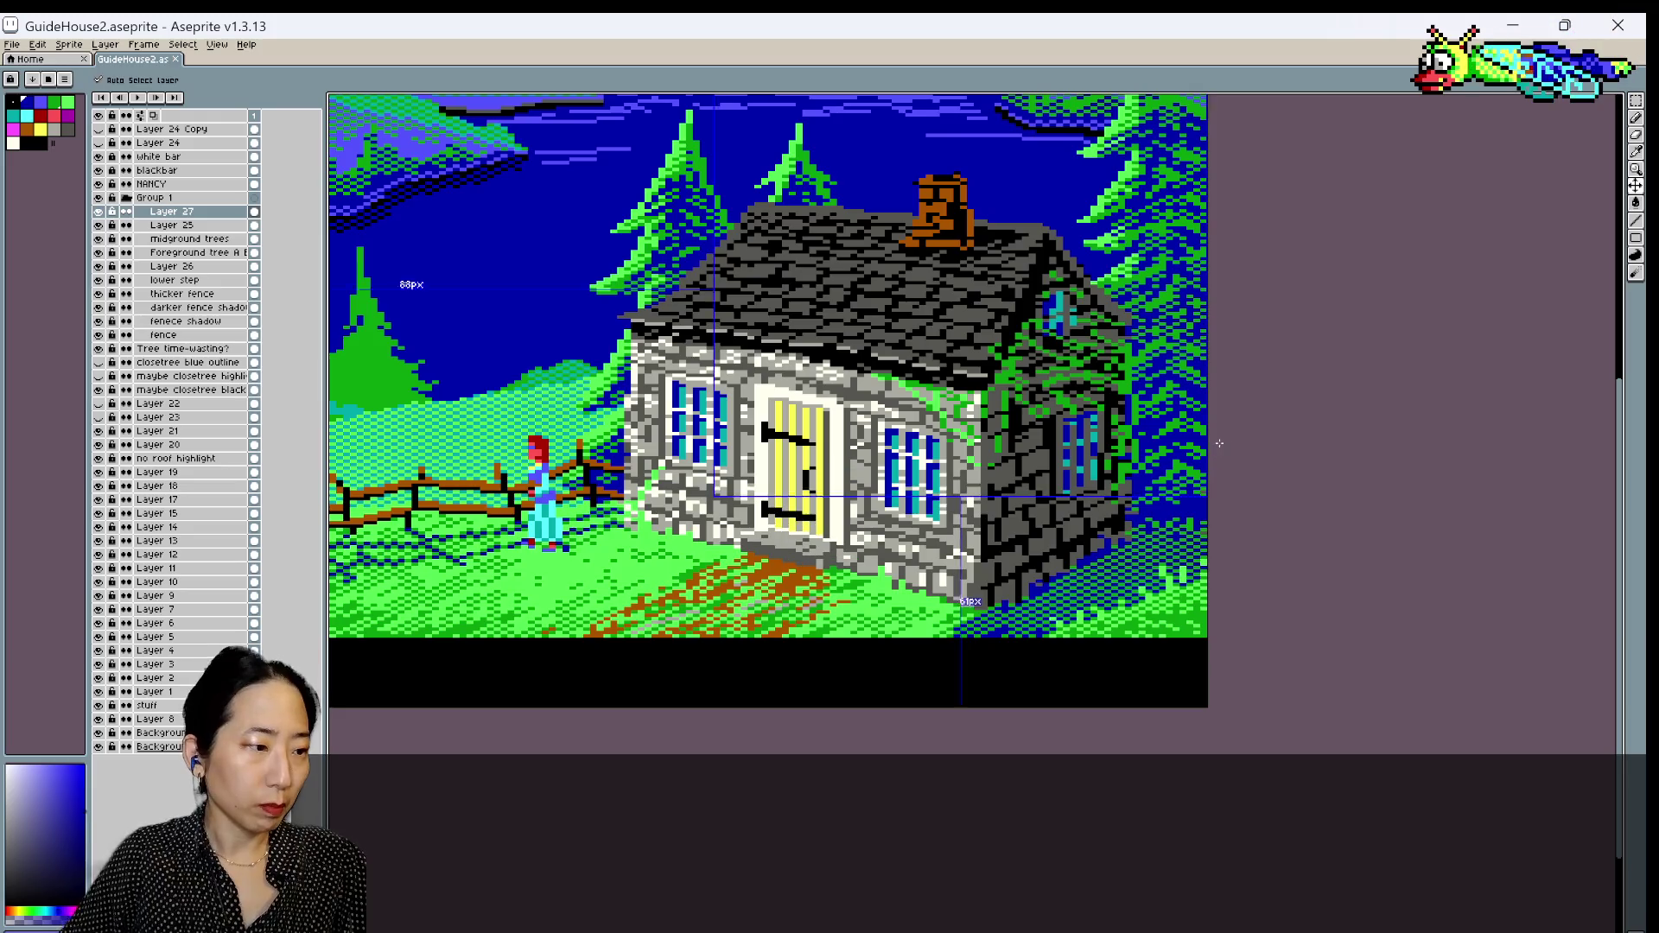
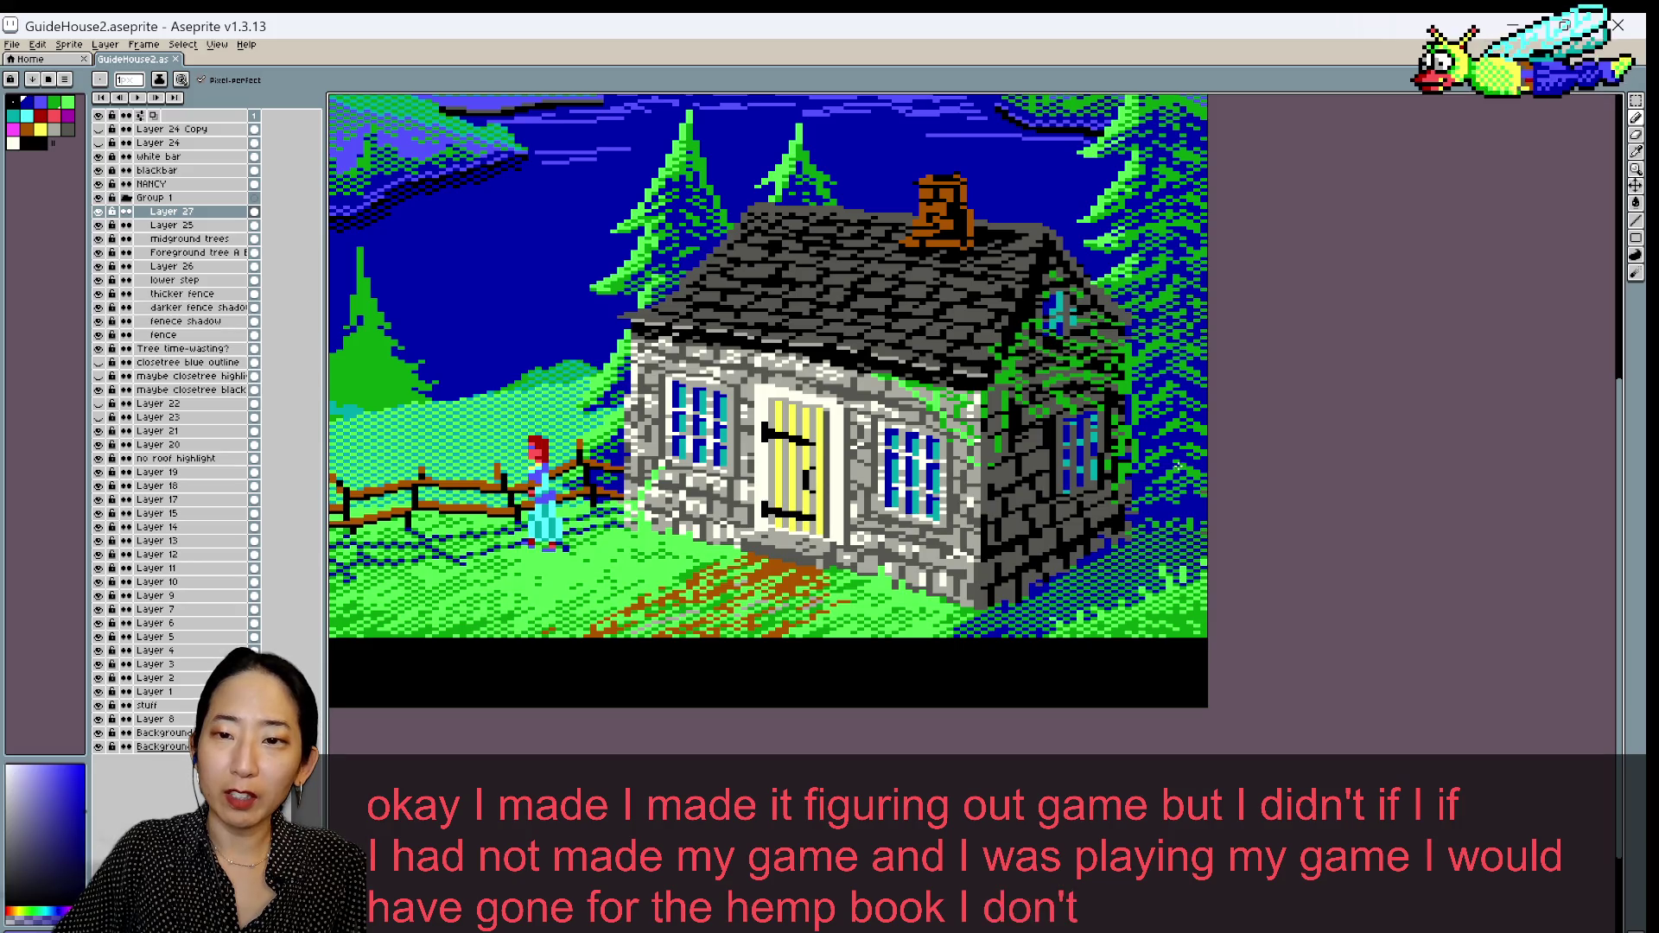
Touch up the trees beside the cottage with sampled greens and blue-purples, then save GuideHouse2.
left_click(1162, 468)
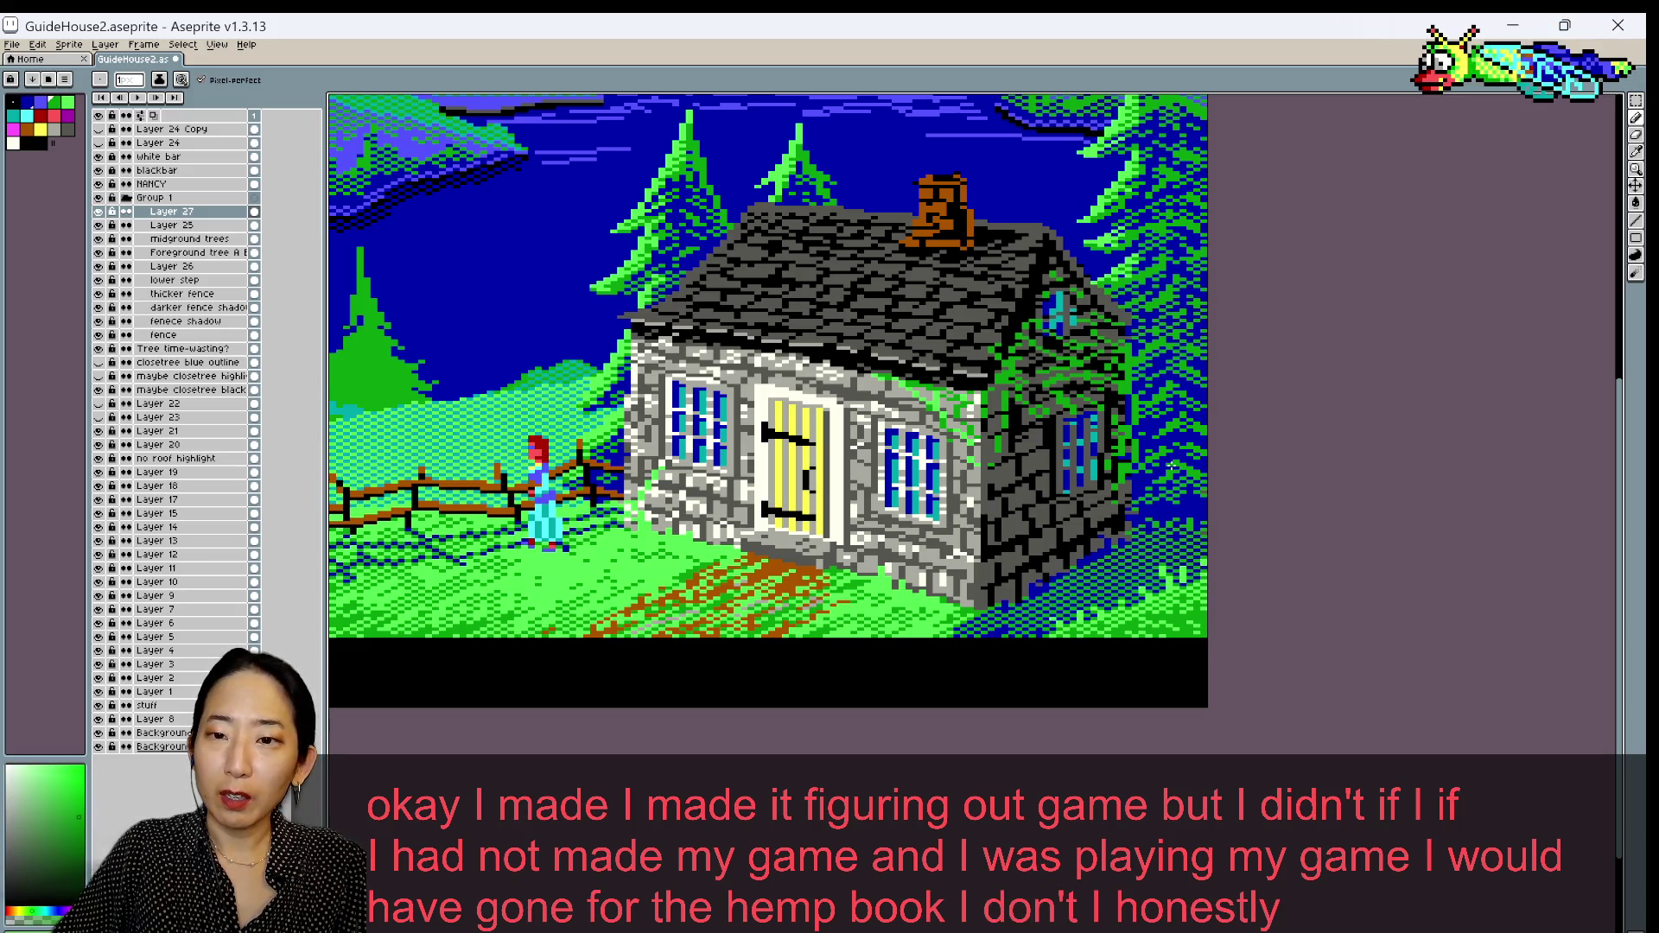
left_click(1164, 478)
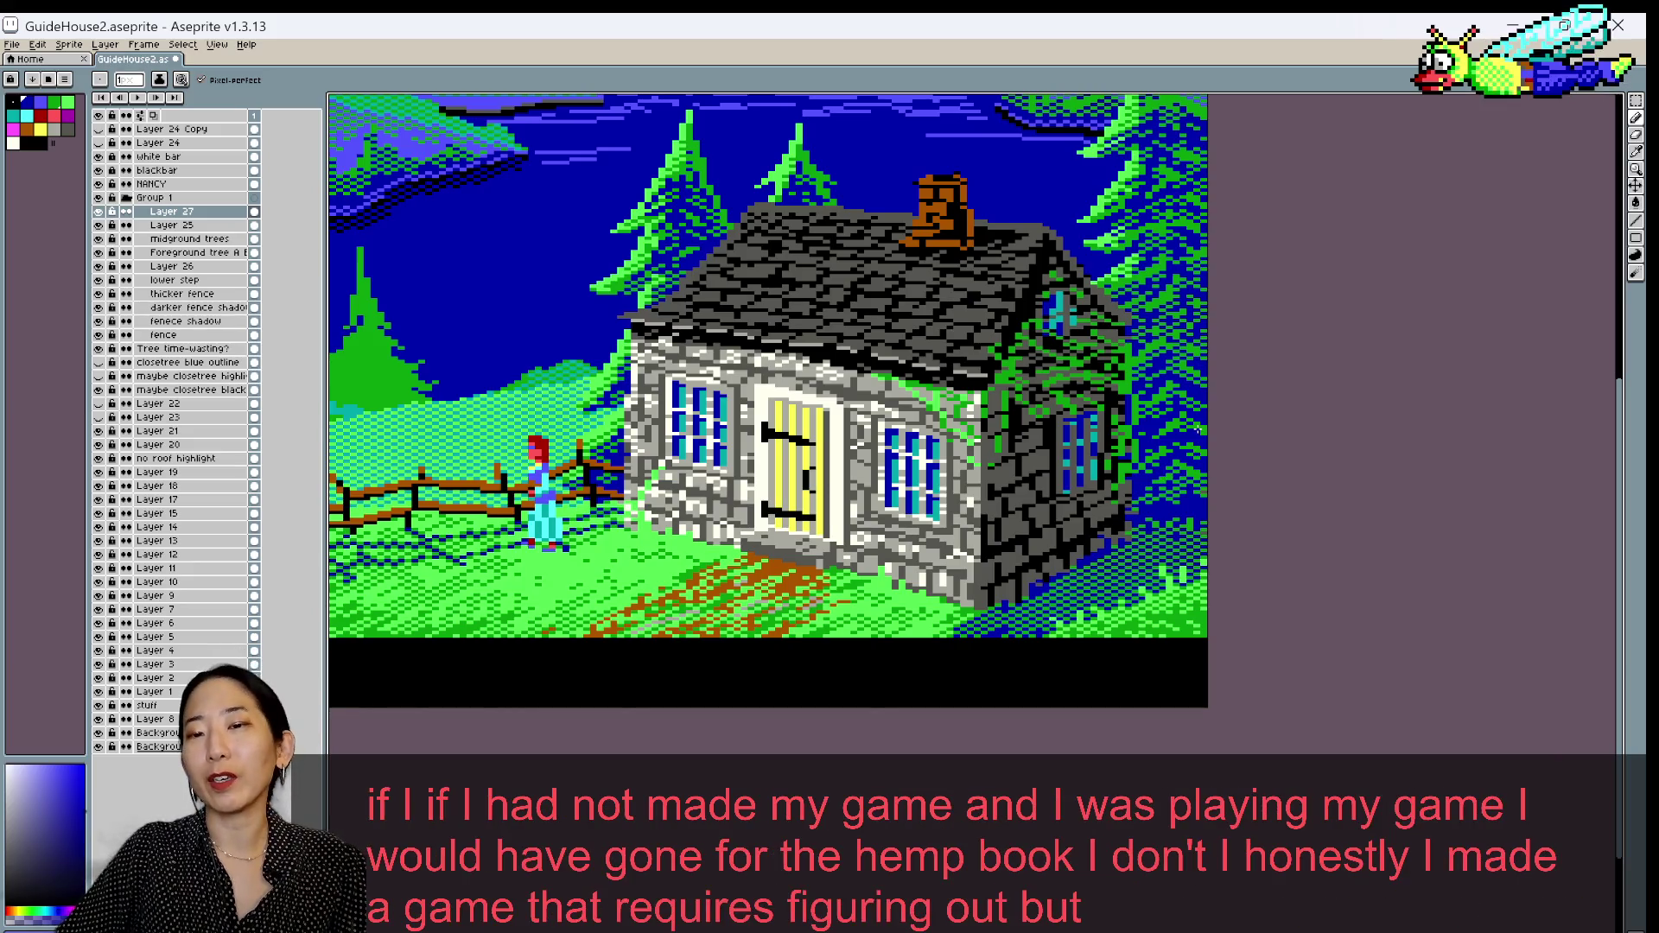
left_click(1192, 465)
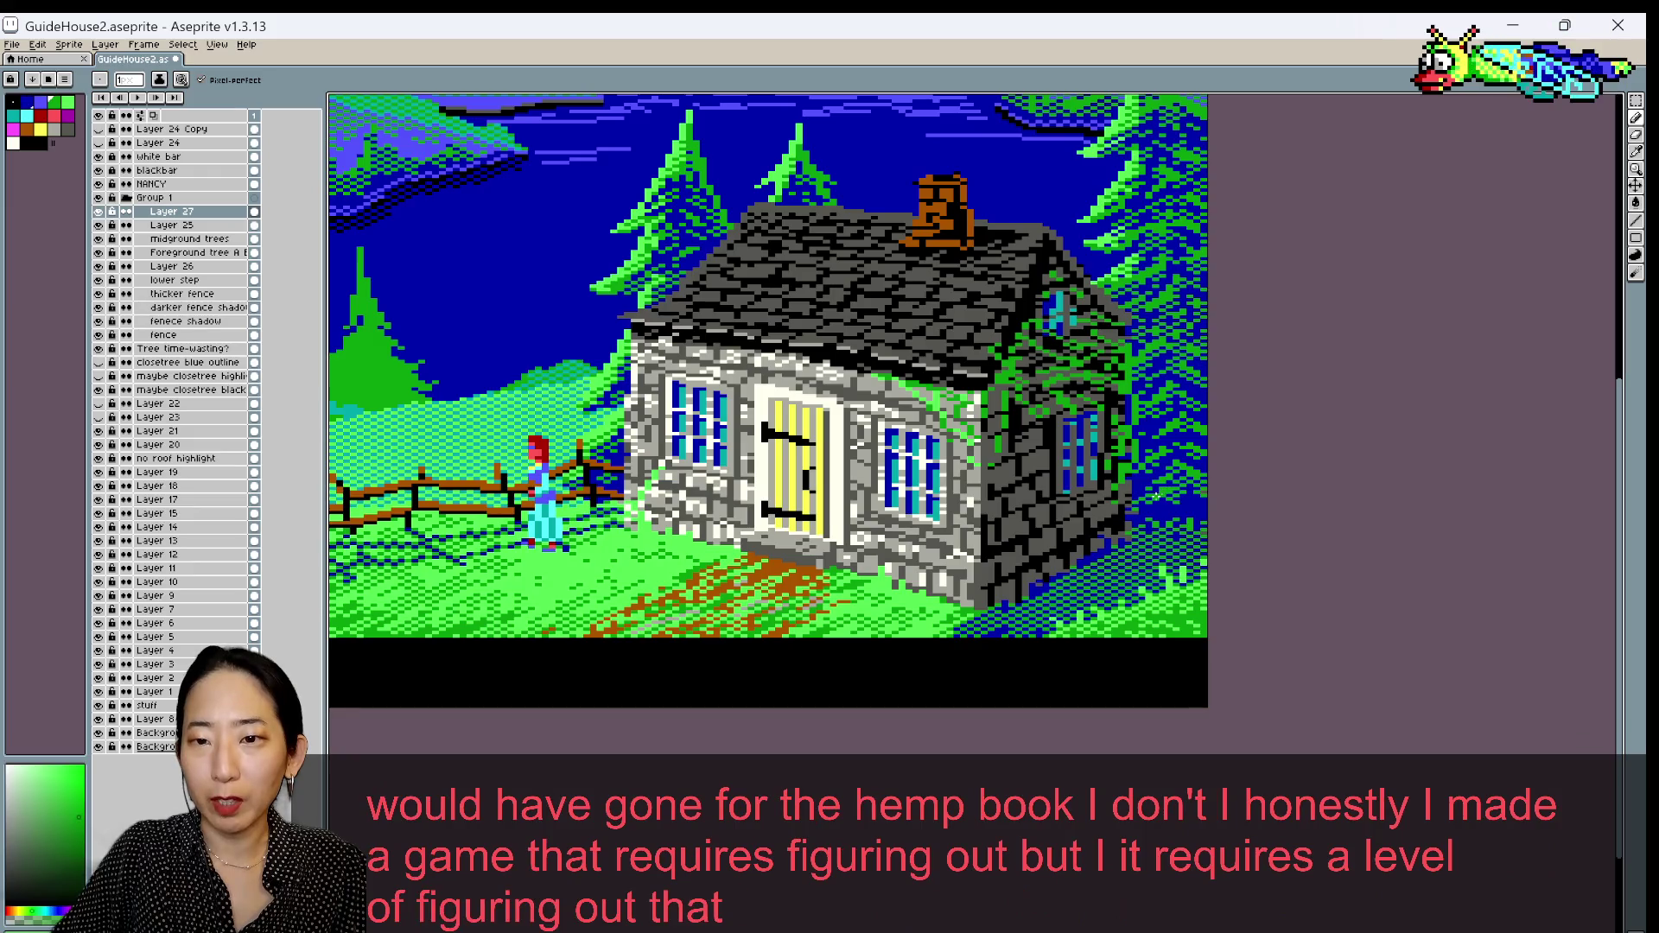
key("v")
left_click(1182, 488, "alt")
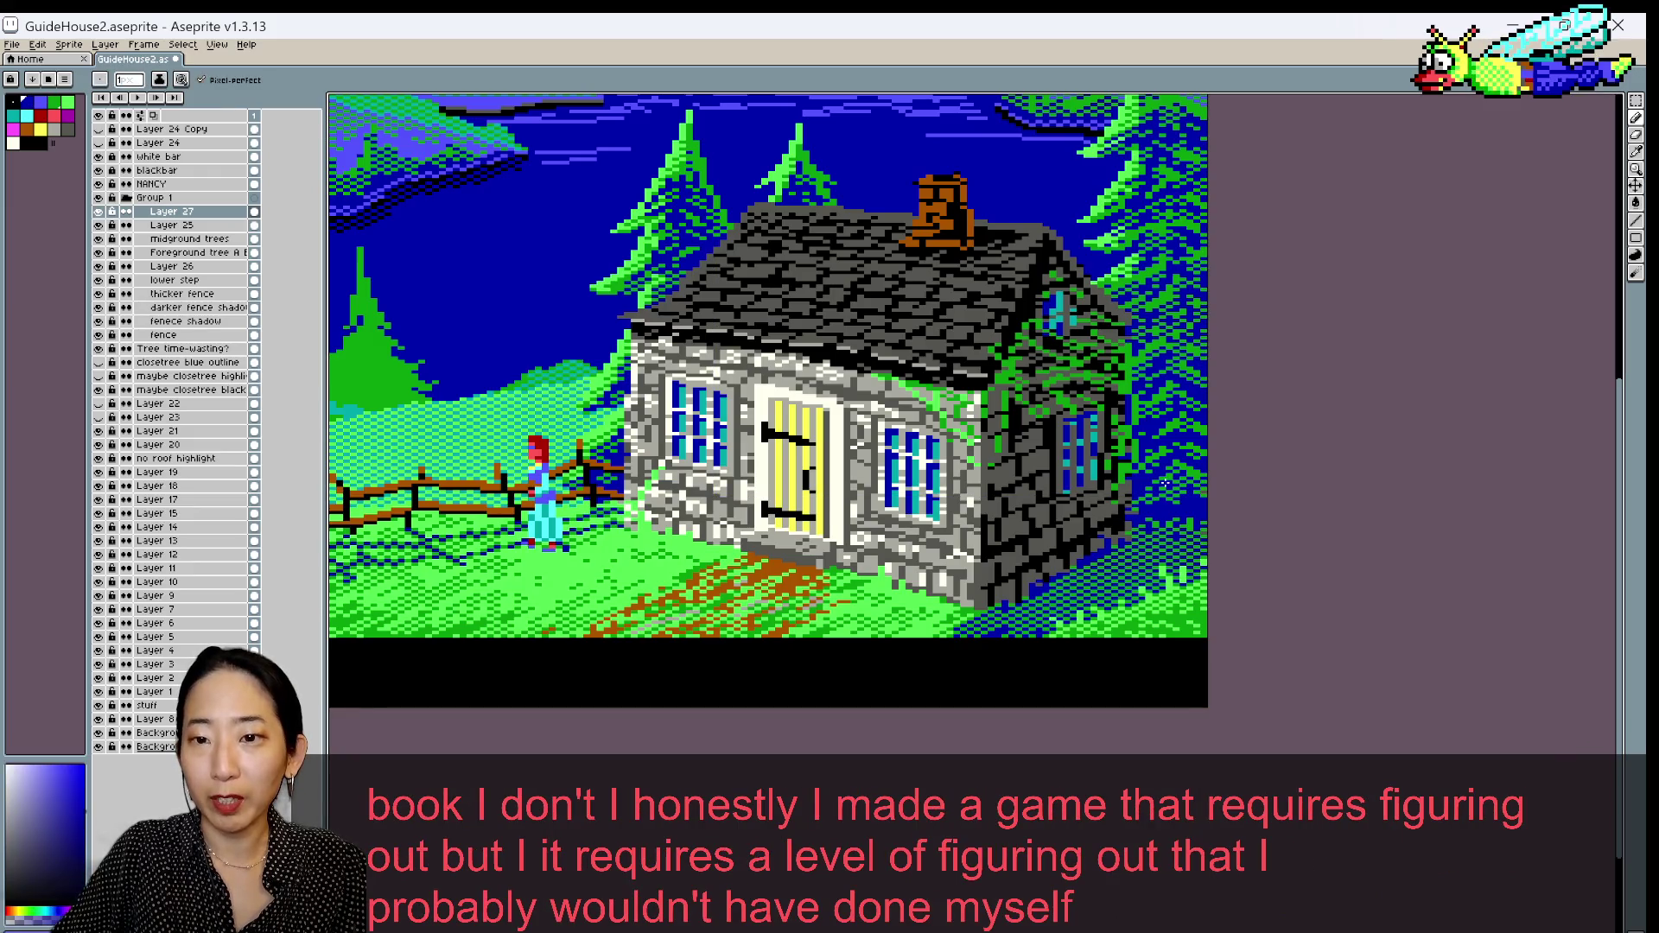
left_click(1162, 474, "alt")
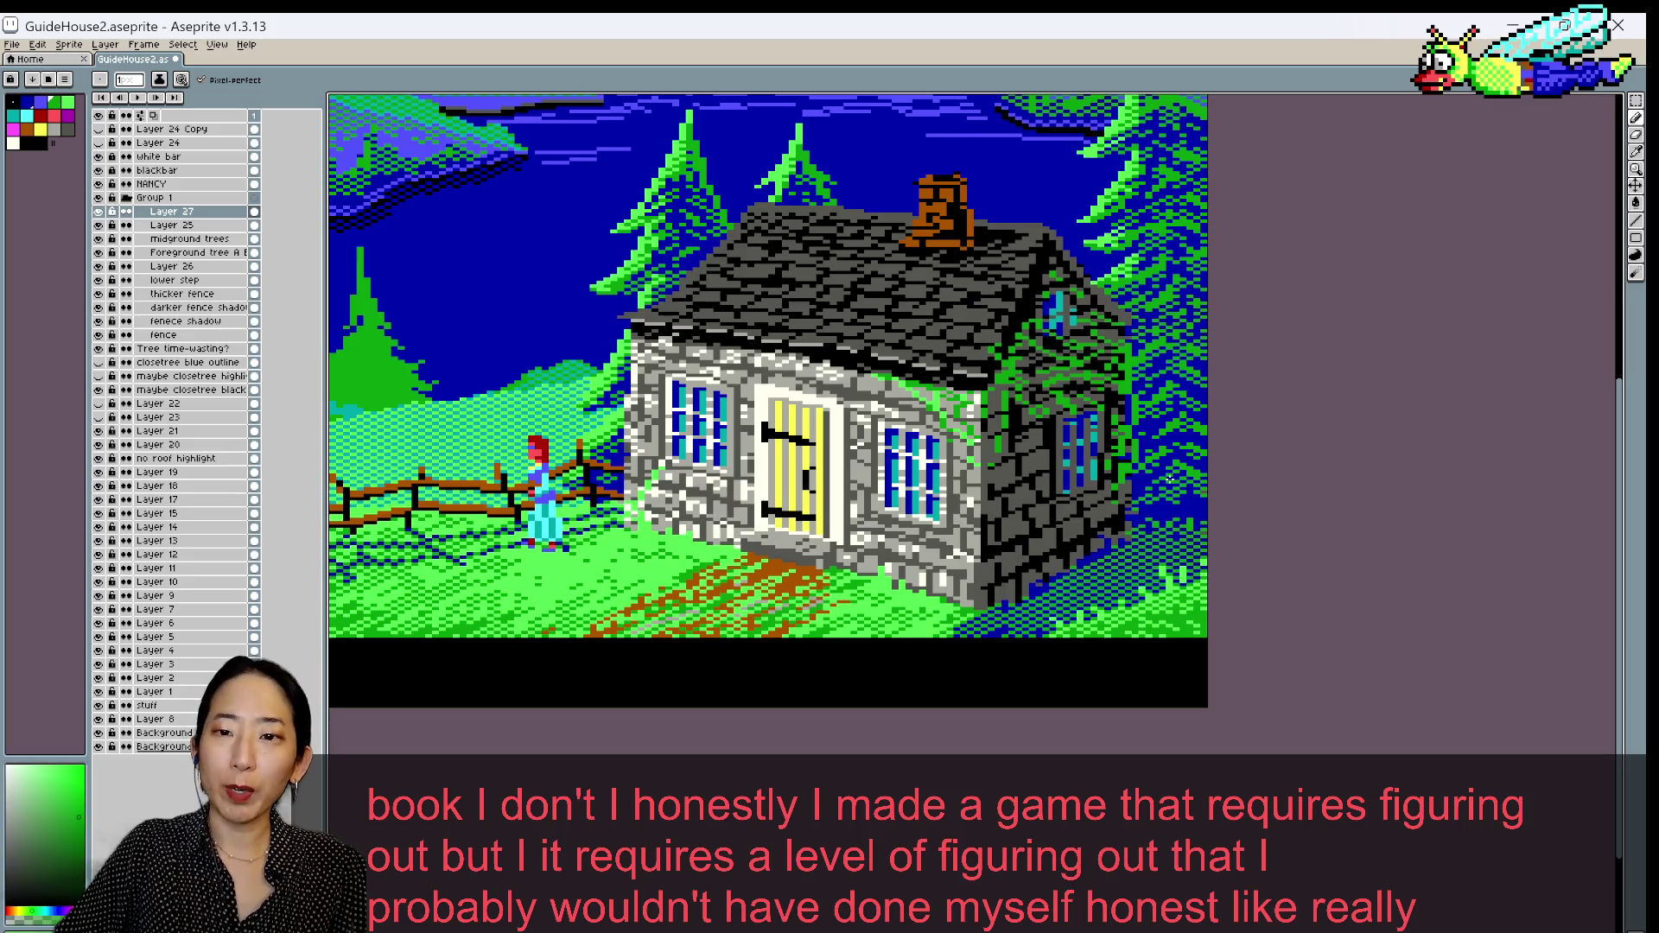
scroll(1222, 455, "down", 1)
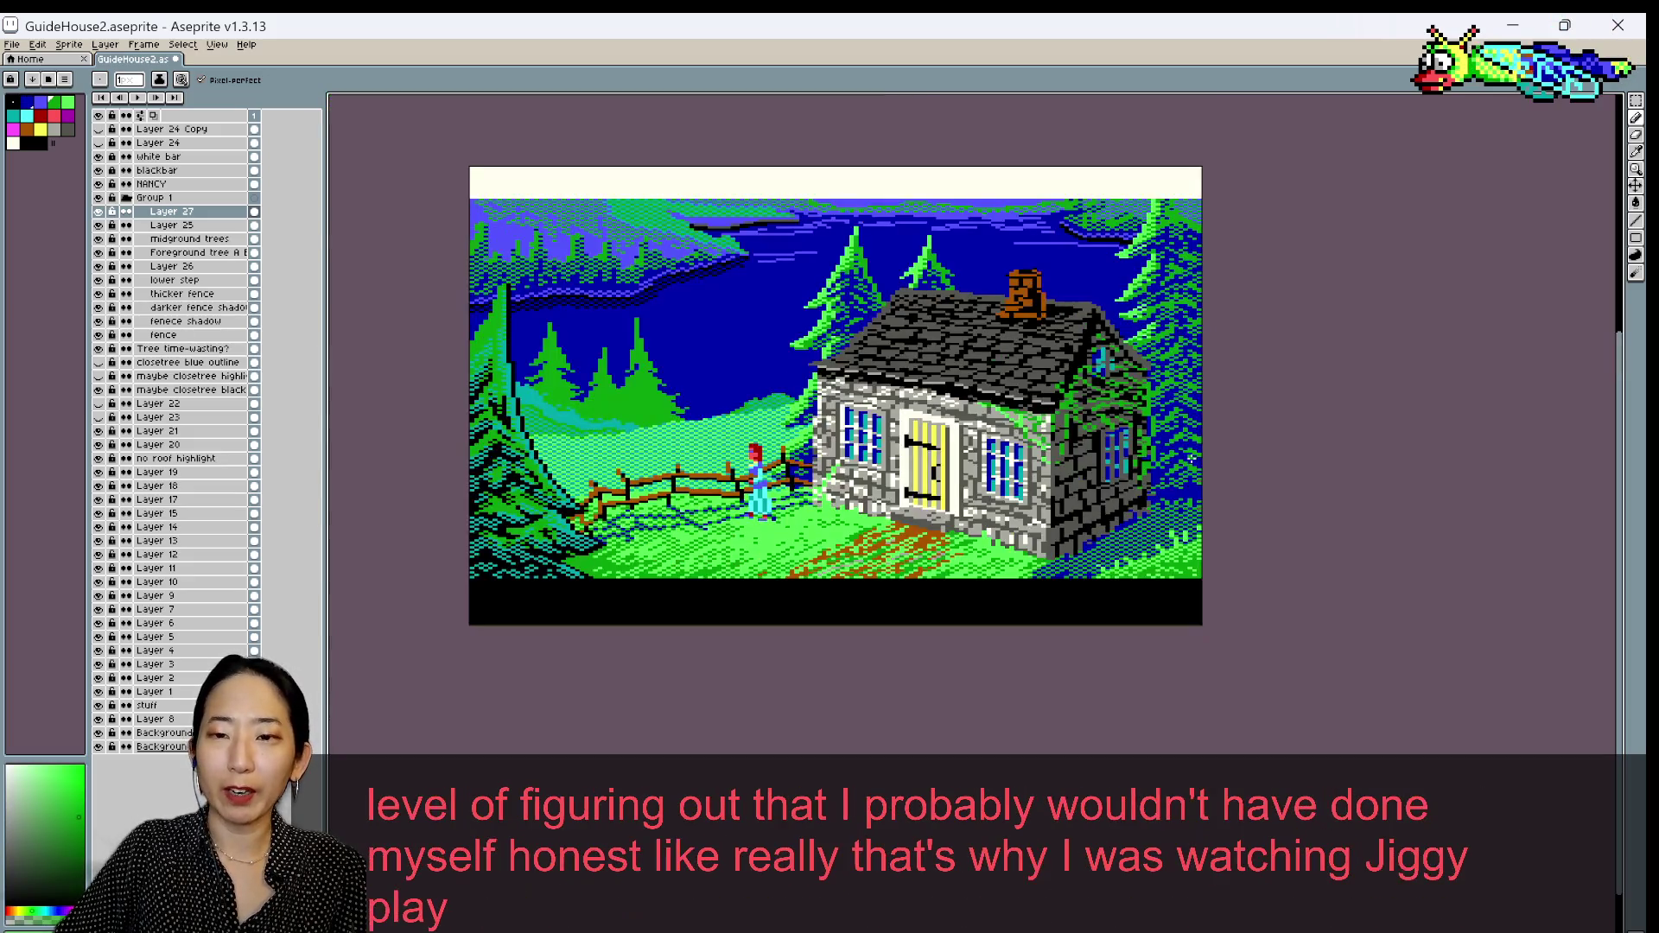
scroll(1224, 456, "up", 1)
key("ctrl+s")
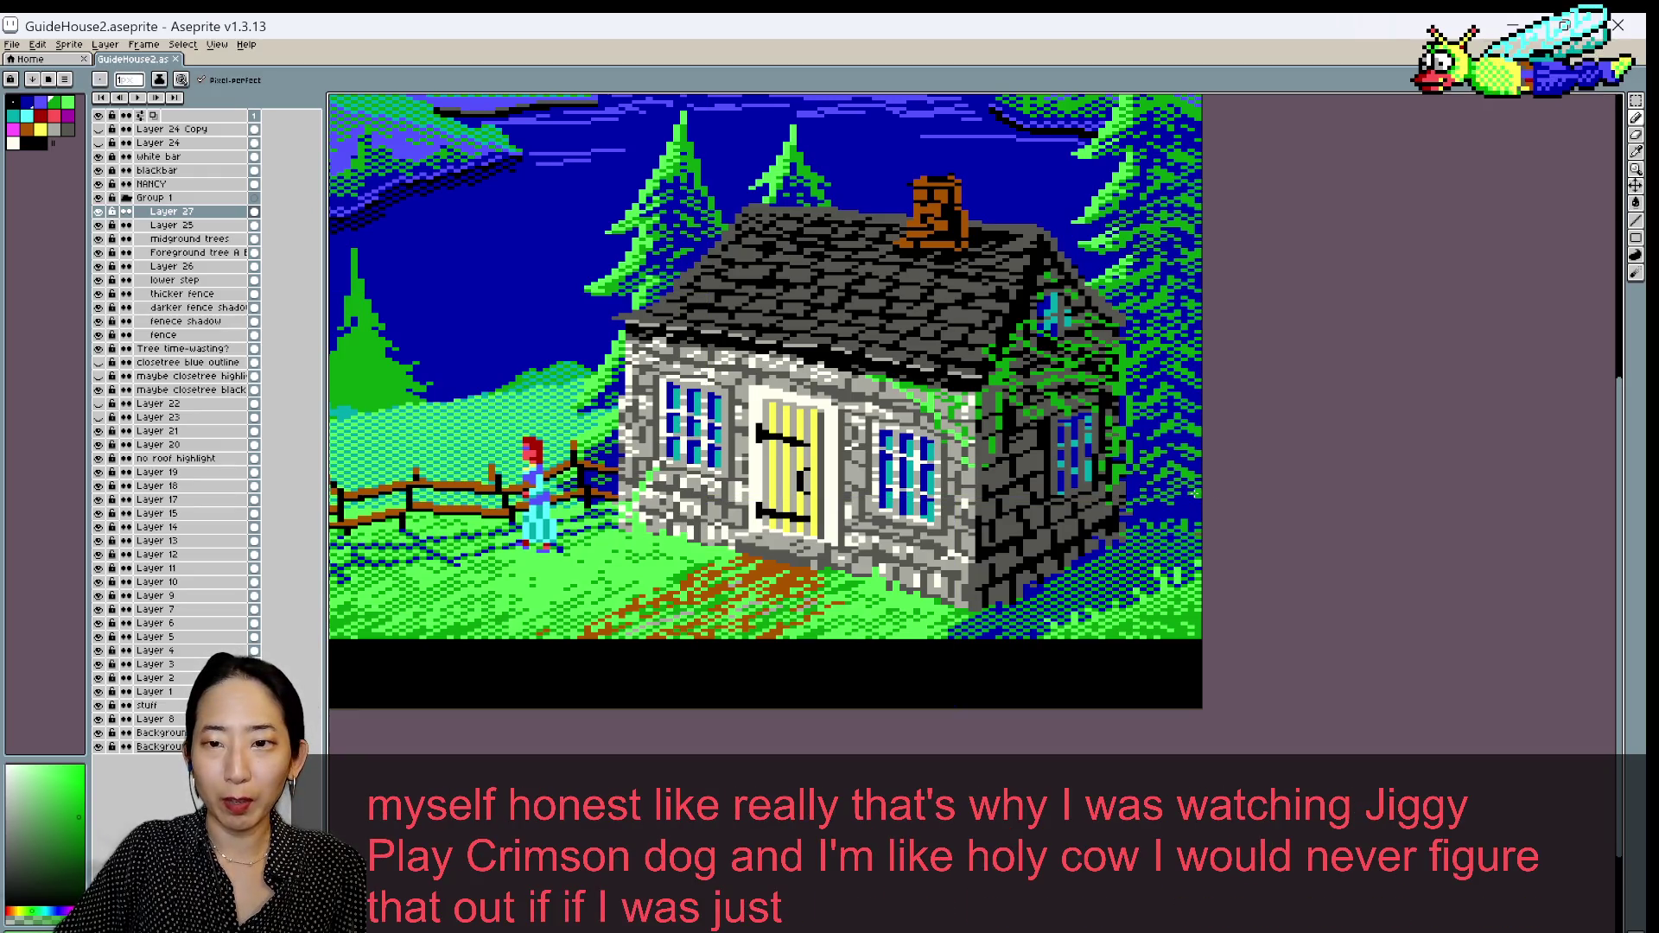
Undo the last touch-up, save the sprite again, and sample another green from the artwork.
key("ctrl+z")
scroll(1256, 488, "down", 1)
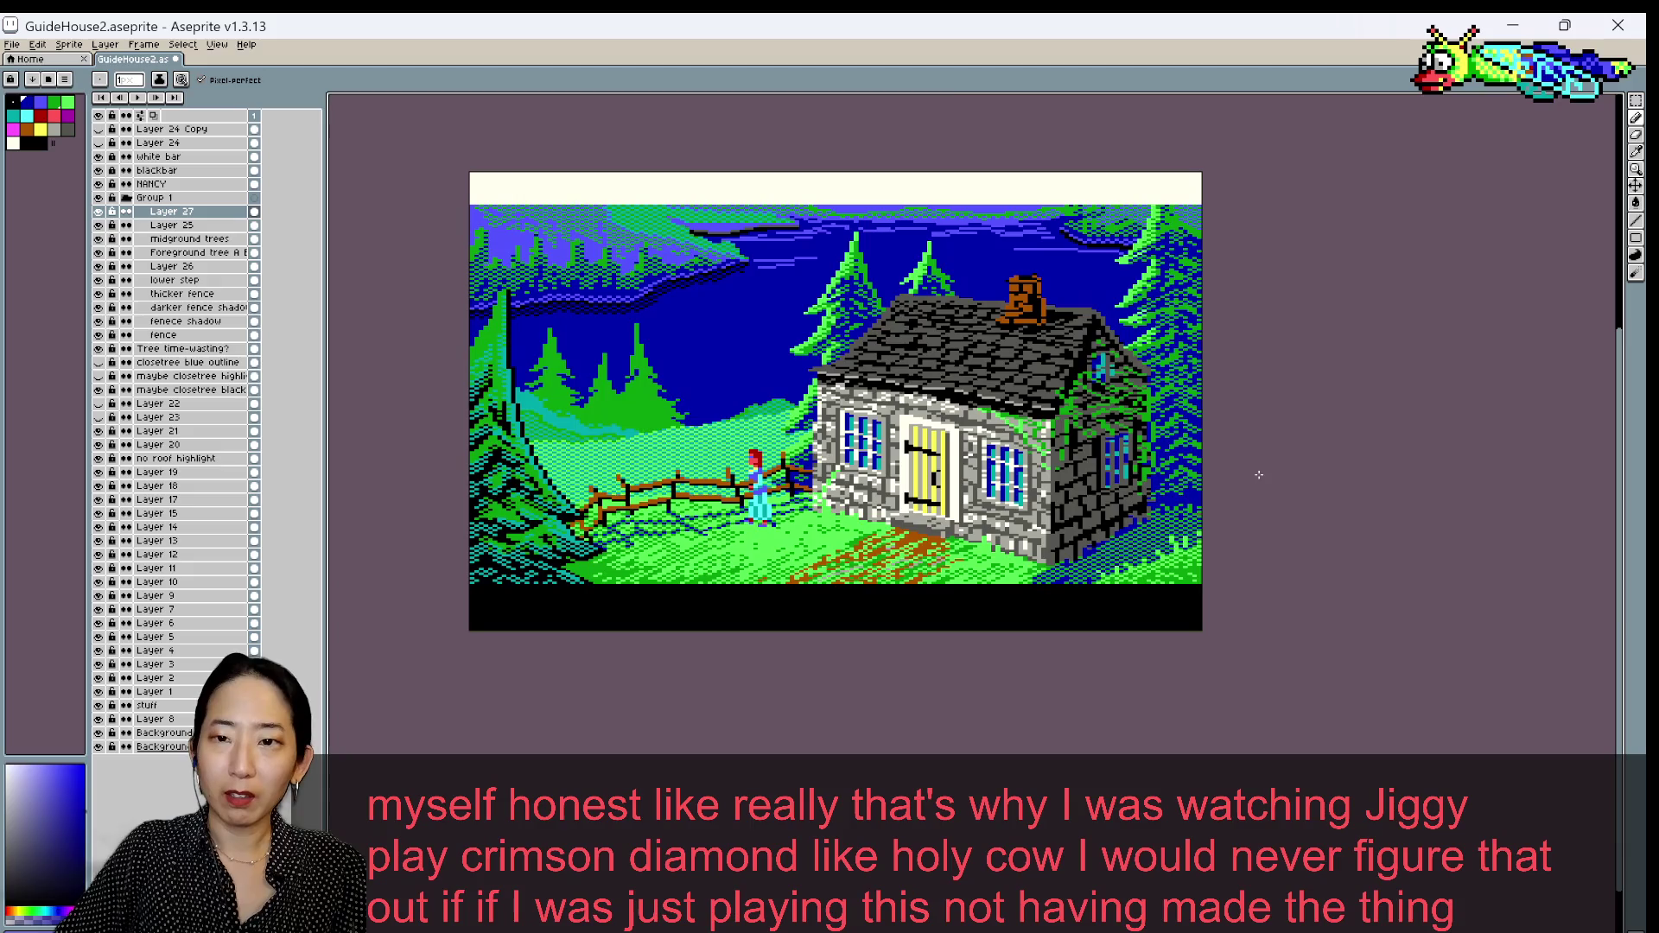
key("ctrl+s")
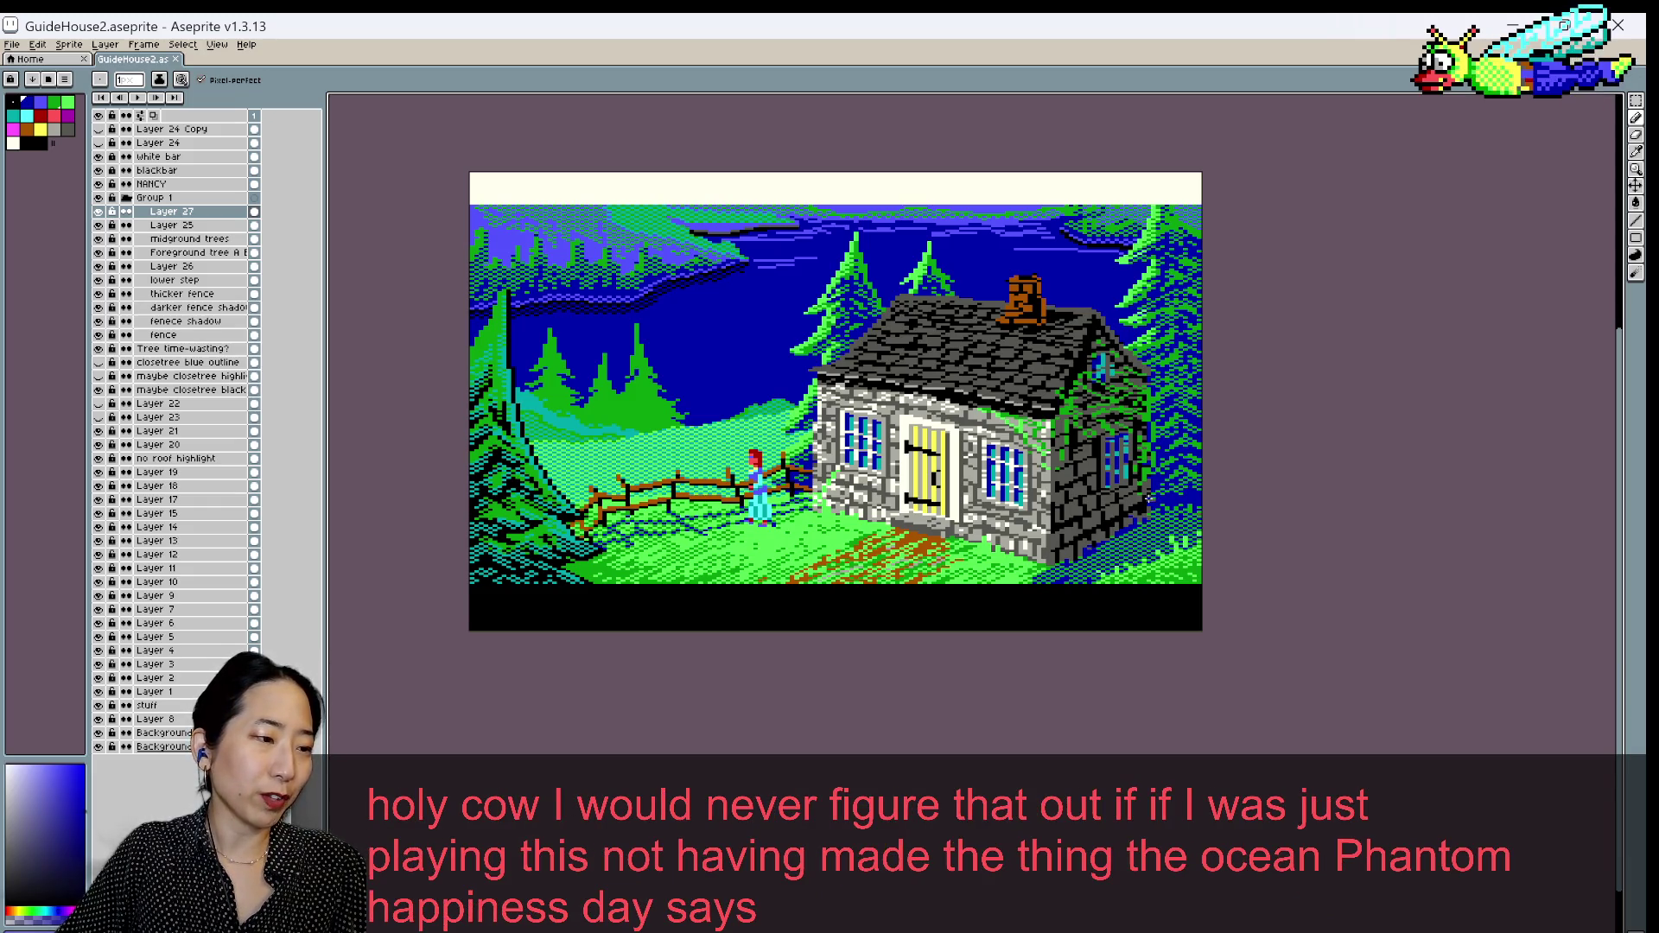
scroll(1180, 490, "up", 1)
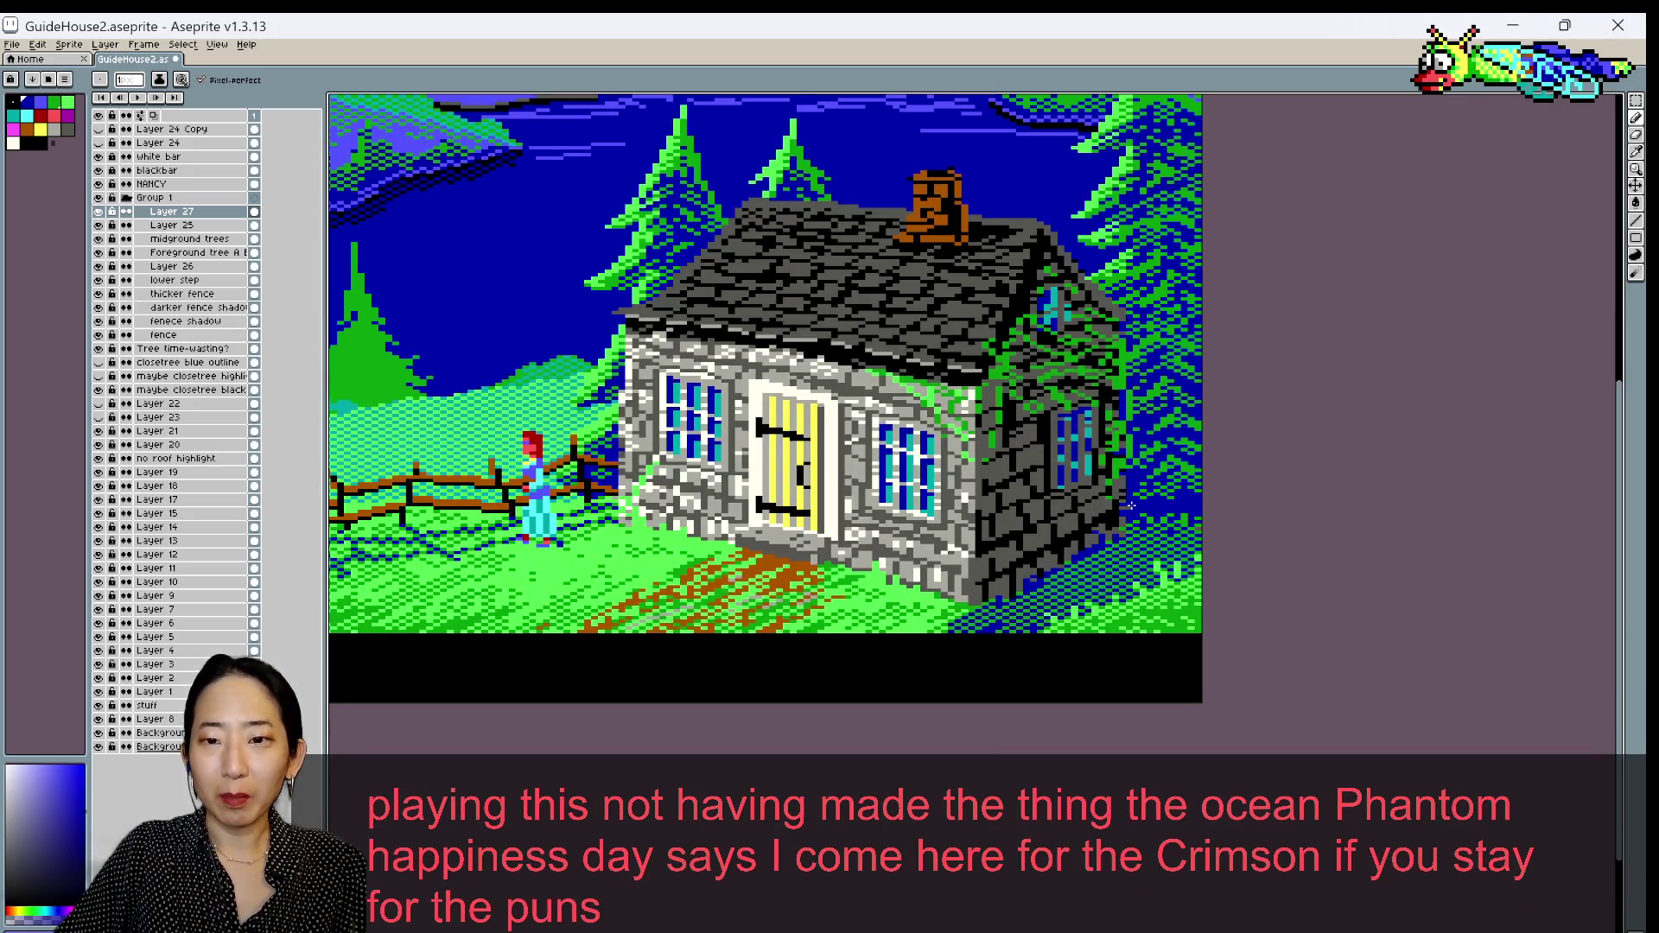
left_click(1131, 513, "alt")
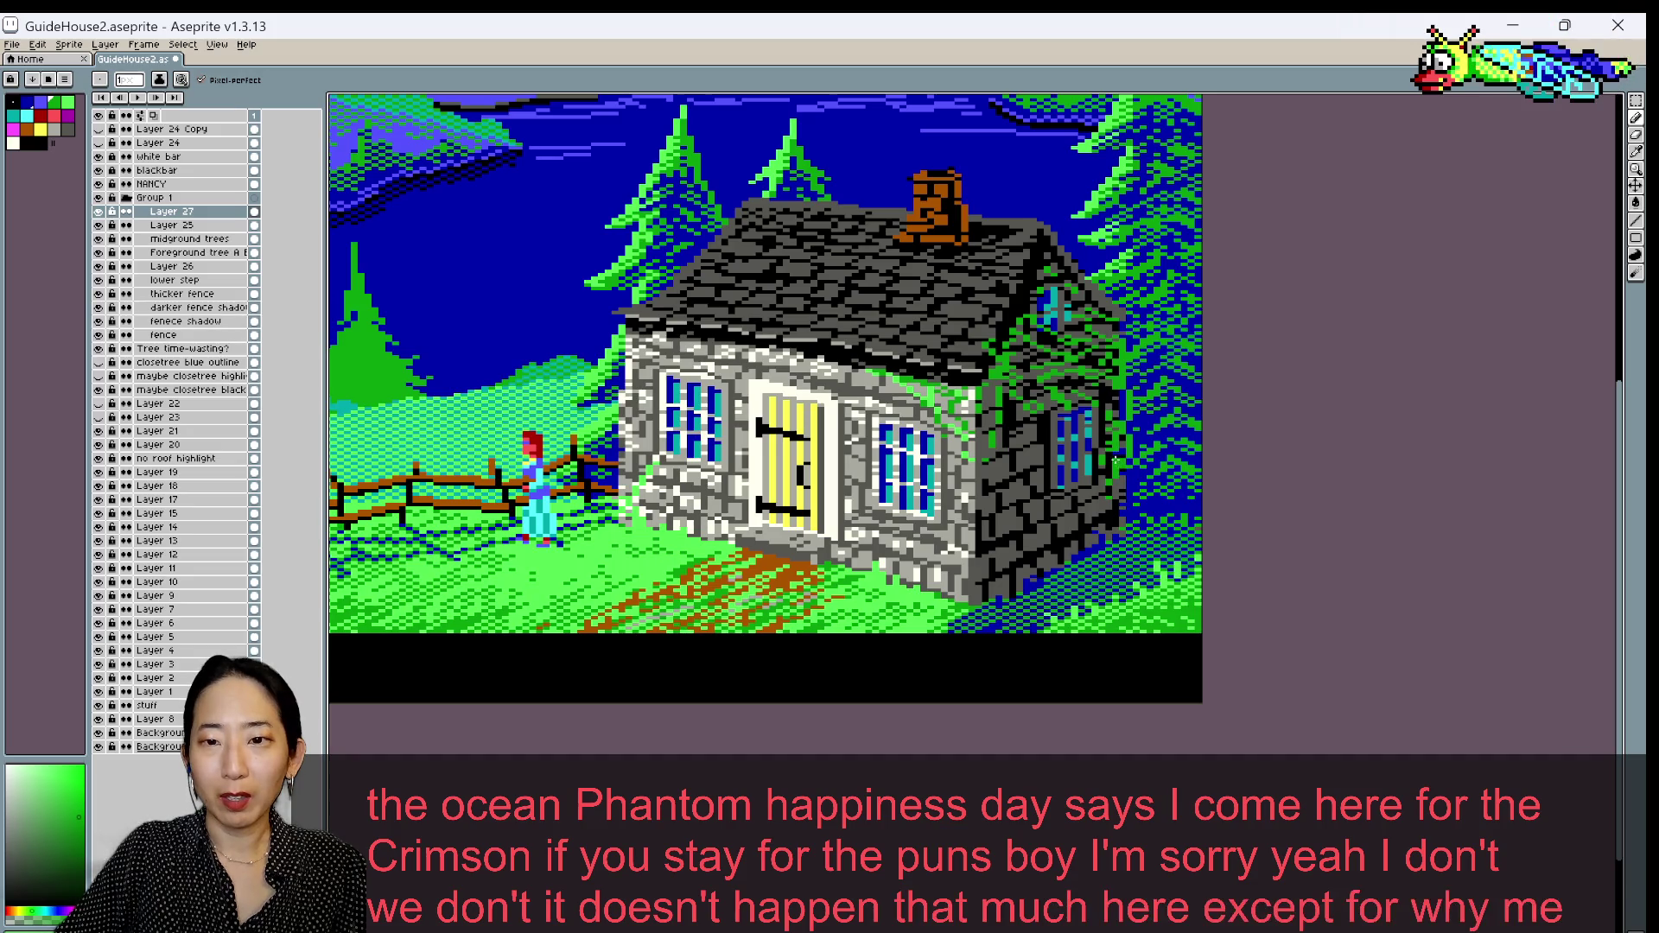
scroll(1125, 477, "down", 1)
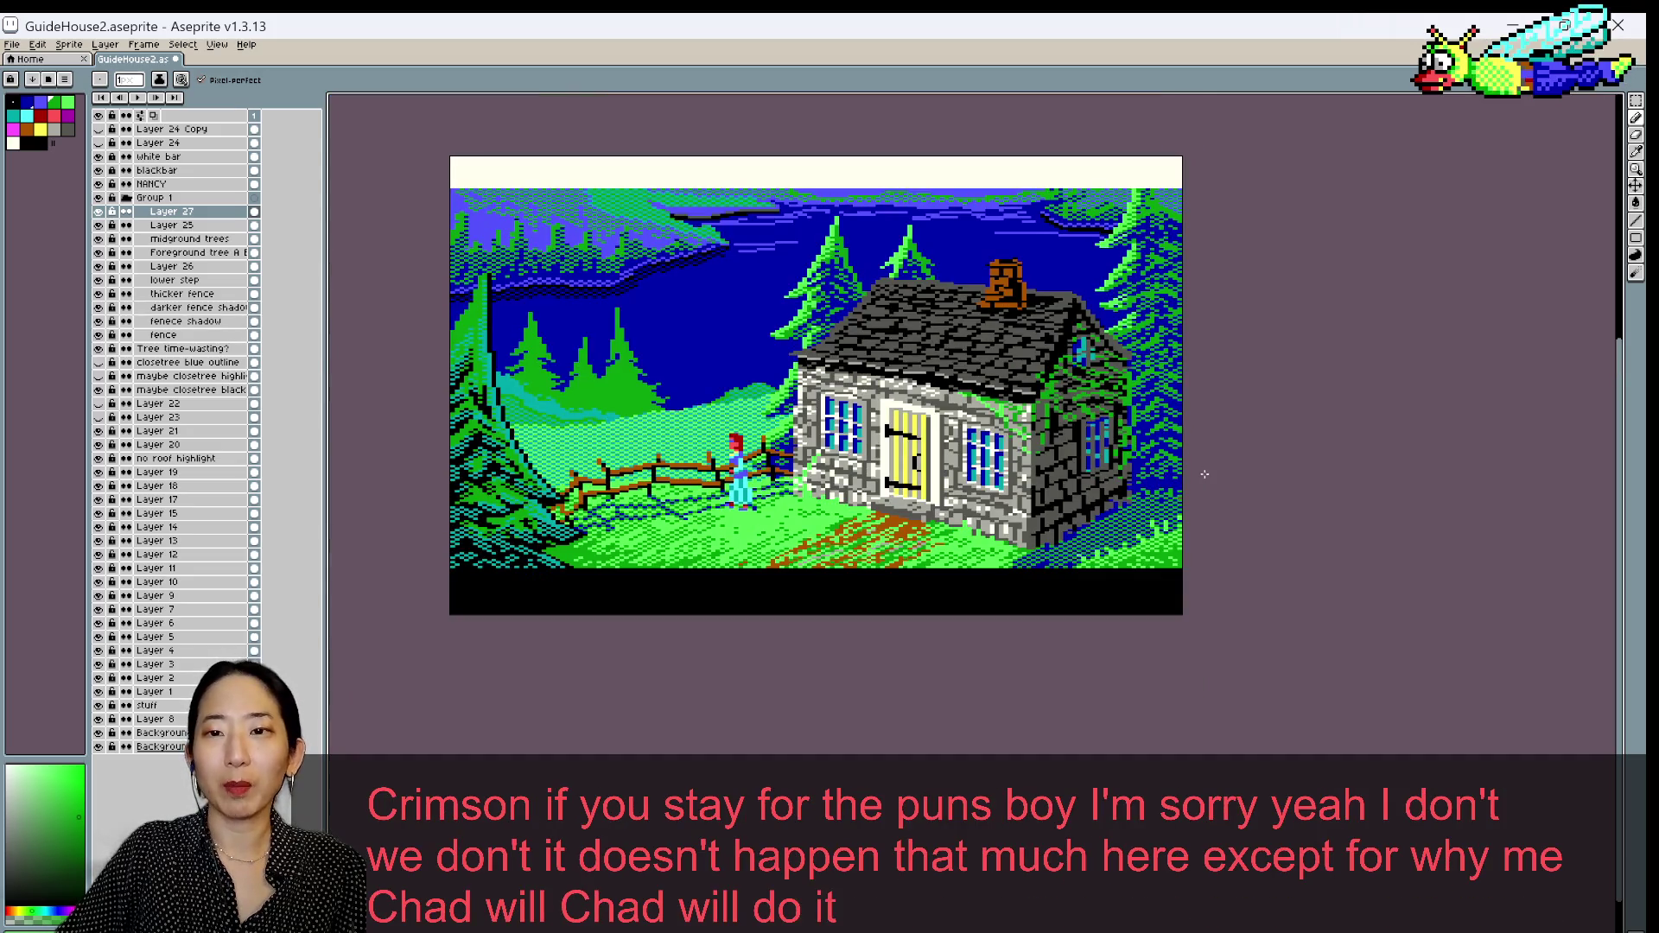
left_click(98, 214)
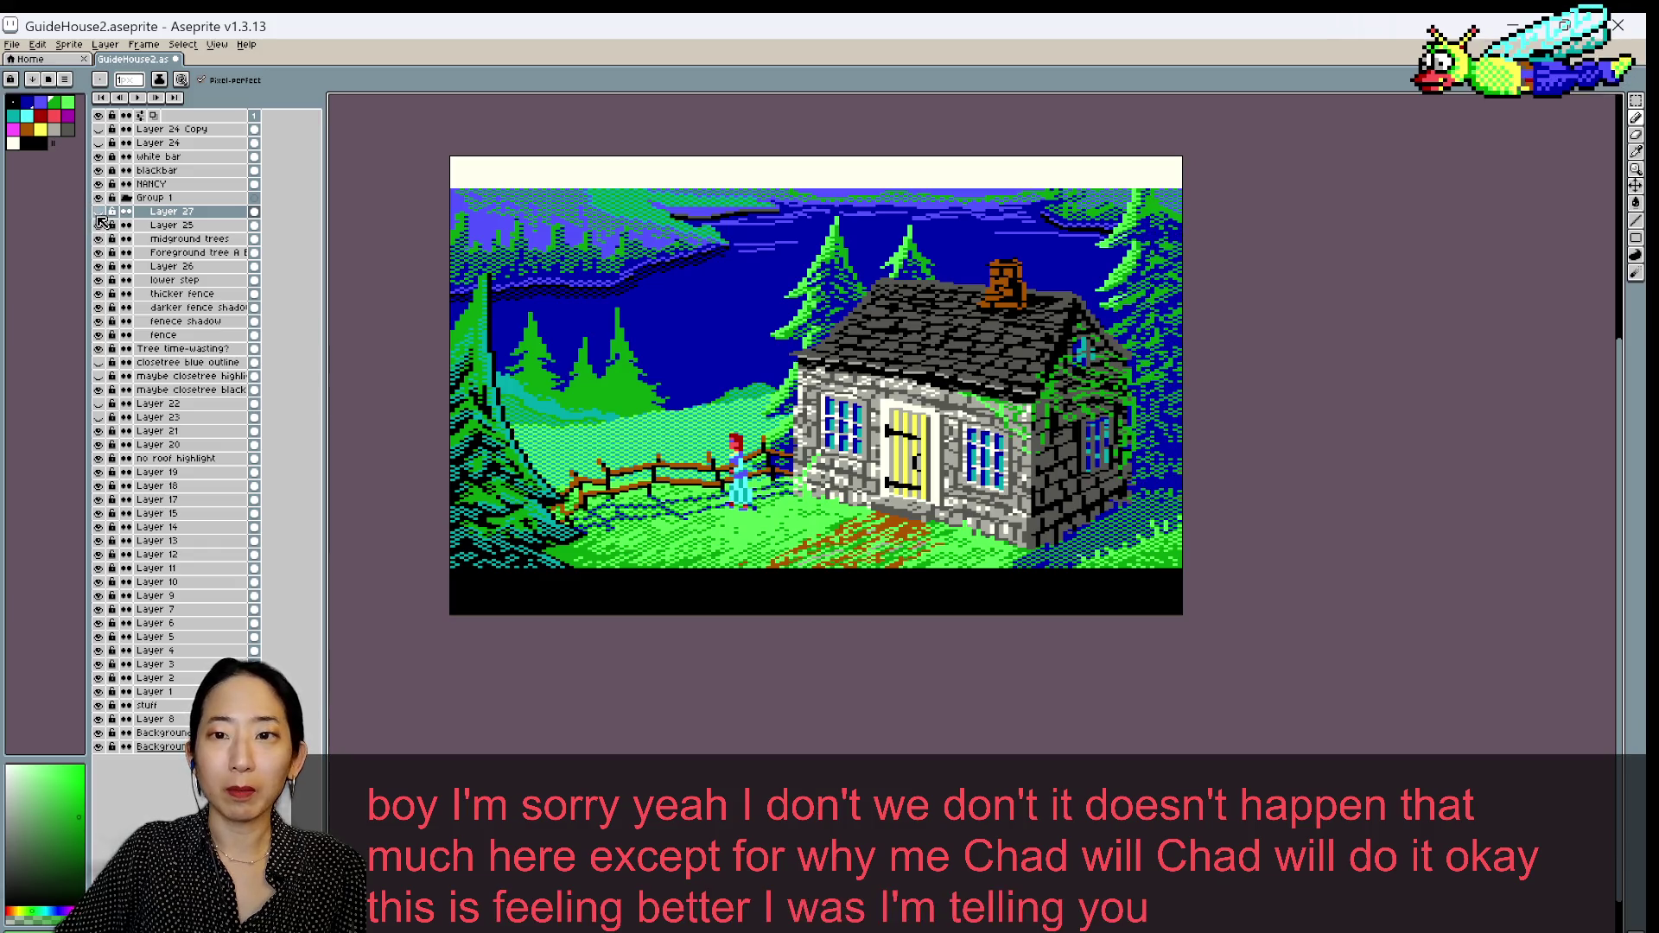
left_click(99, 214)
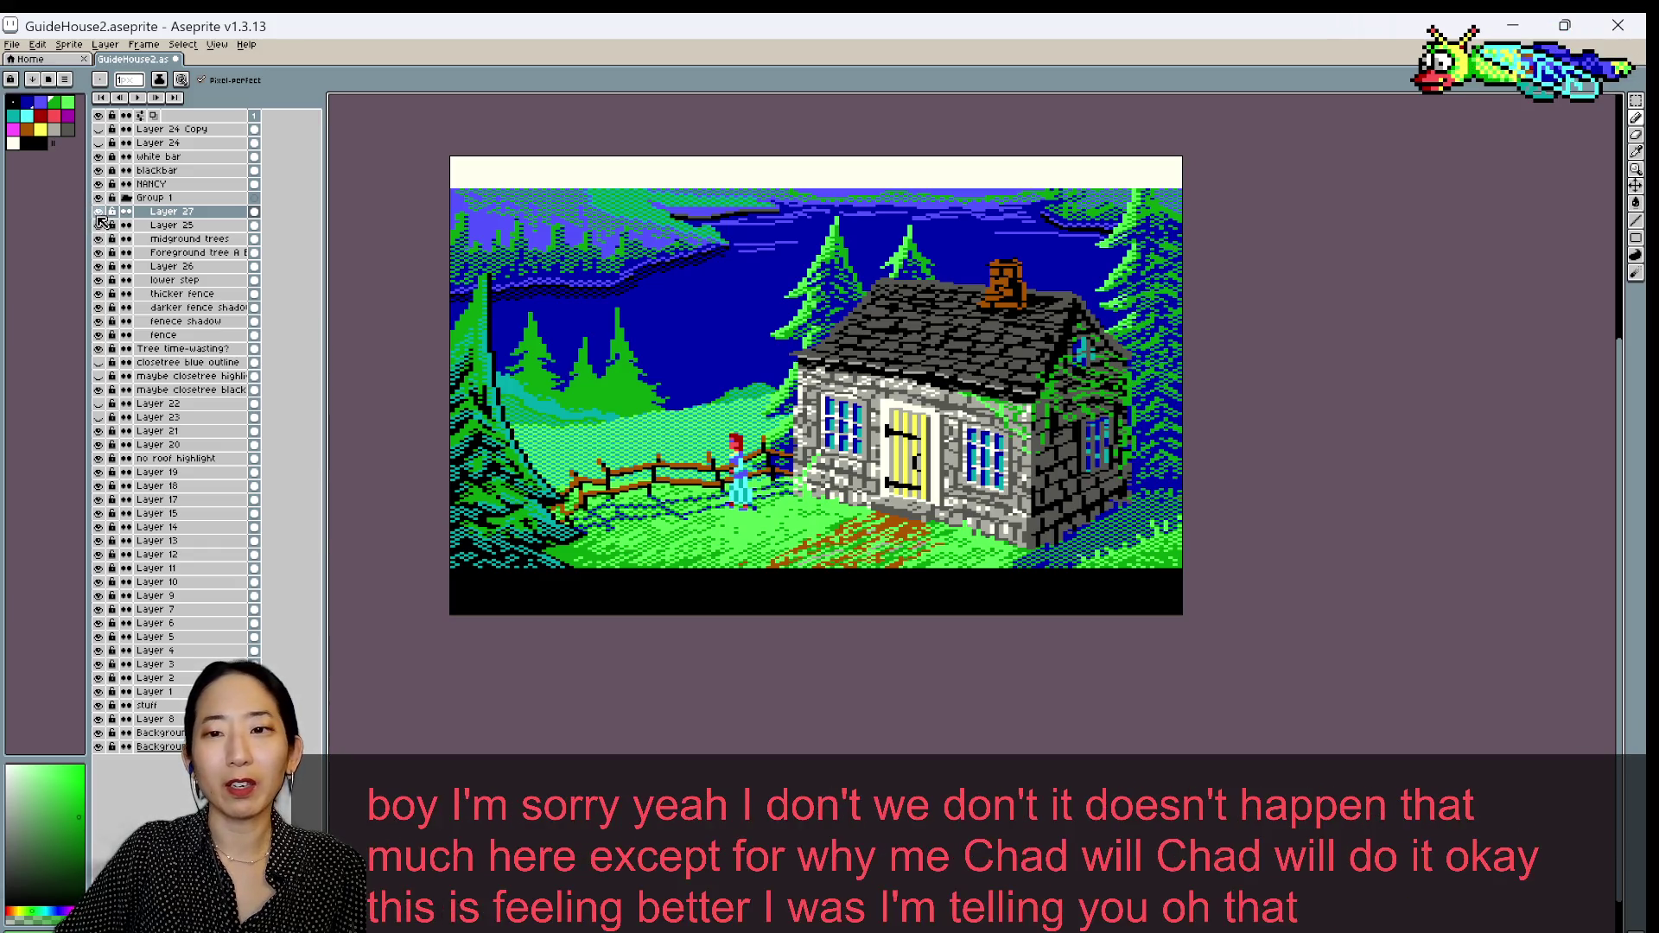
left_click(99, 214)
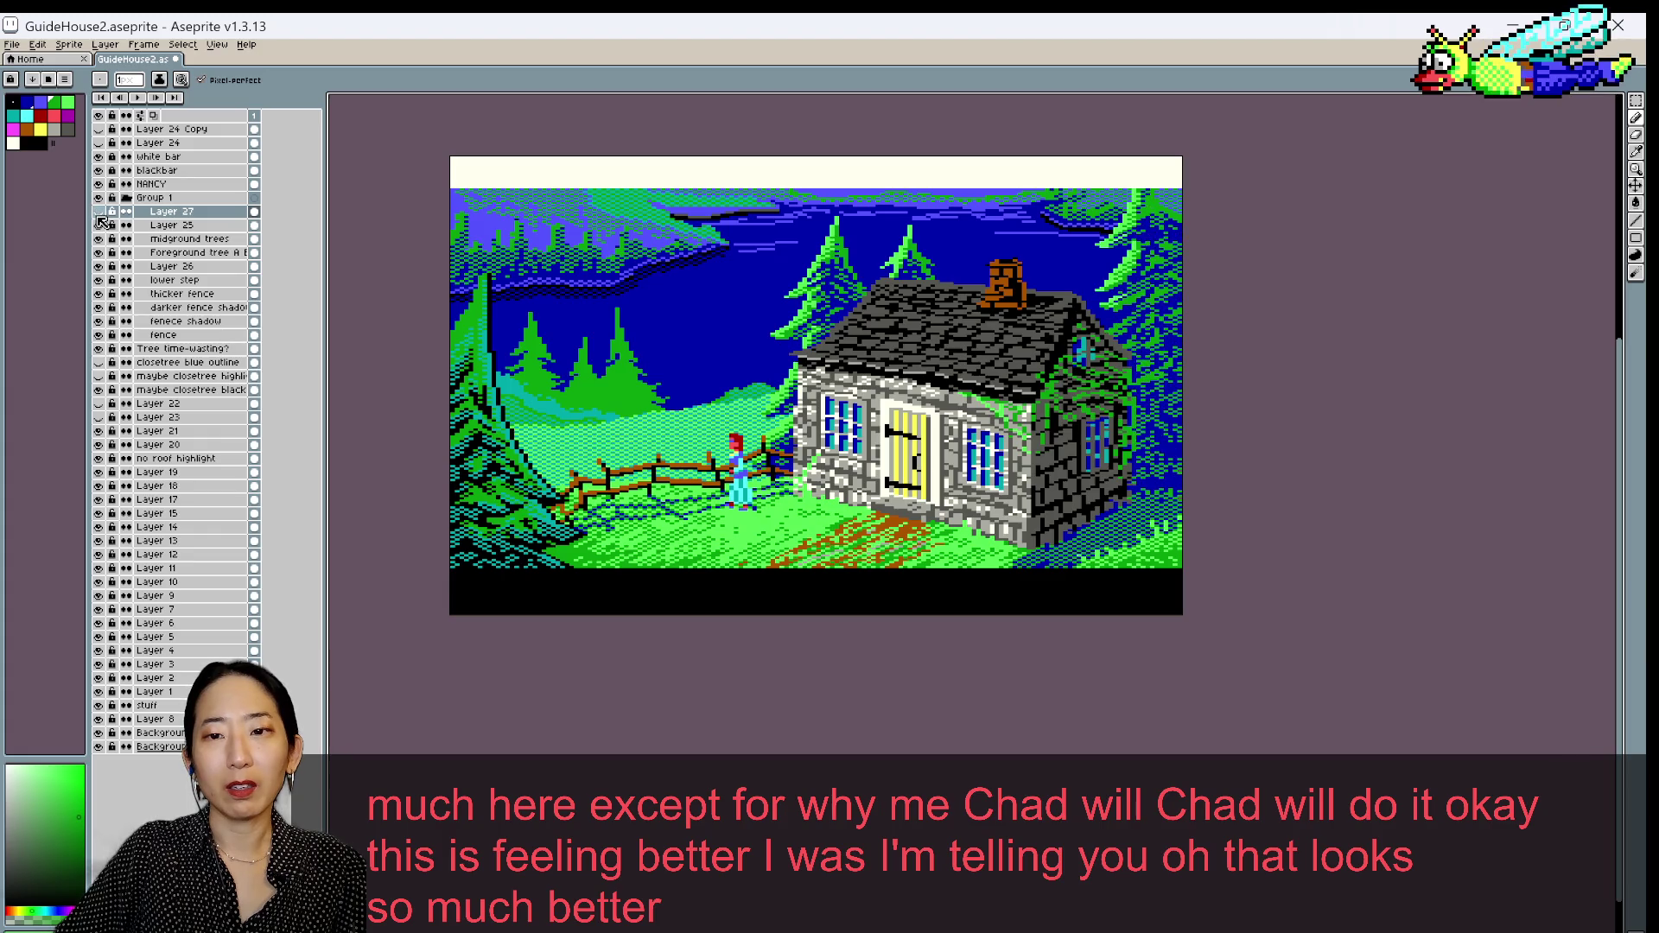
left_click(99, 213)
left_click(98, 214)
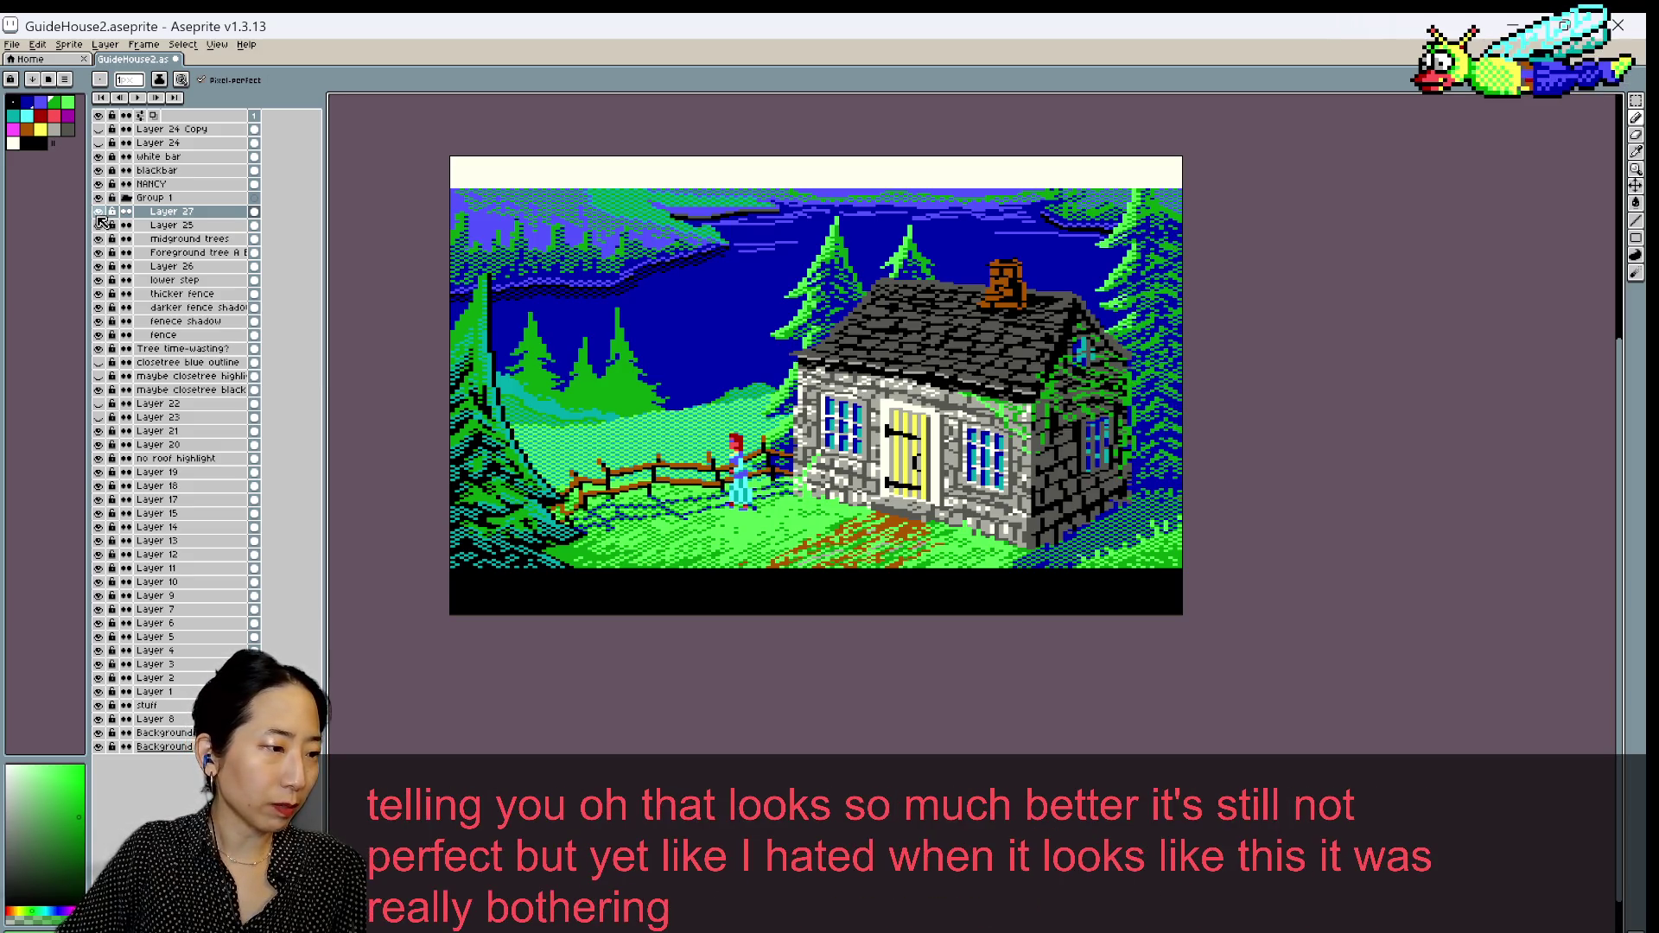
left_click(99, 213)
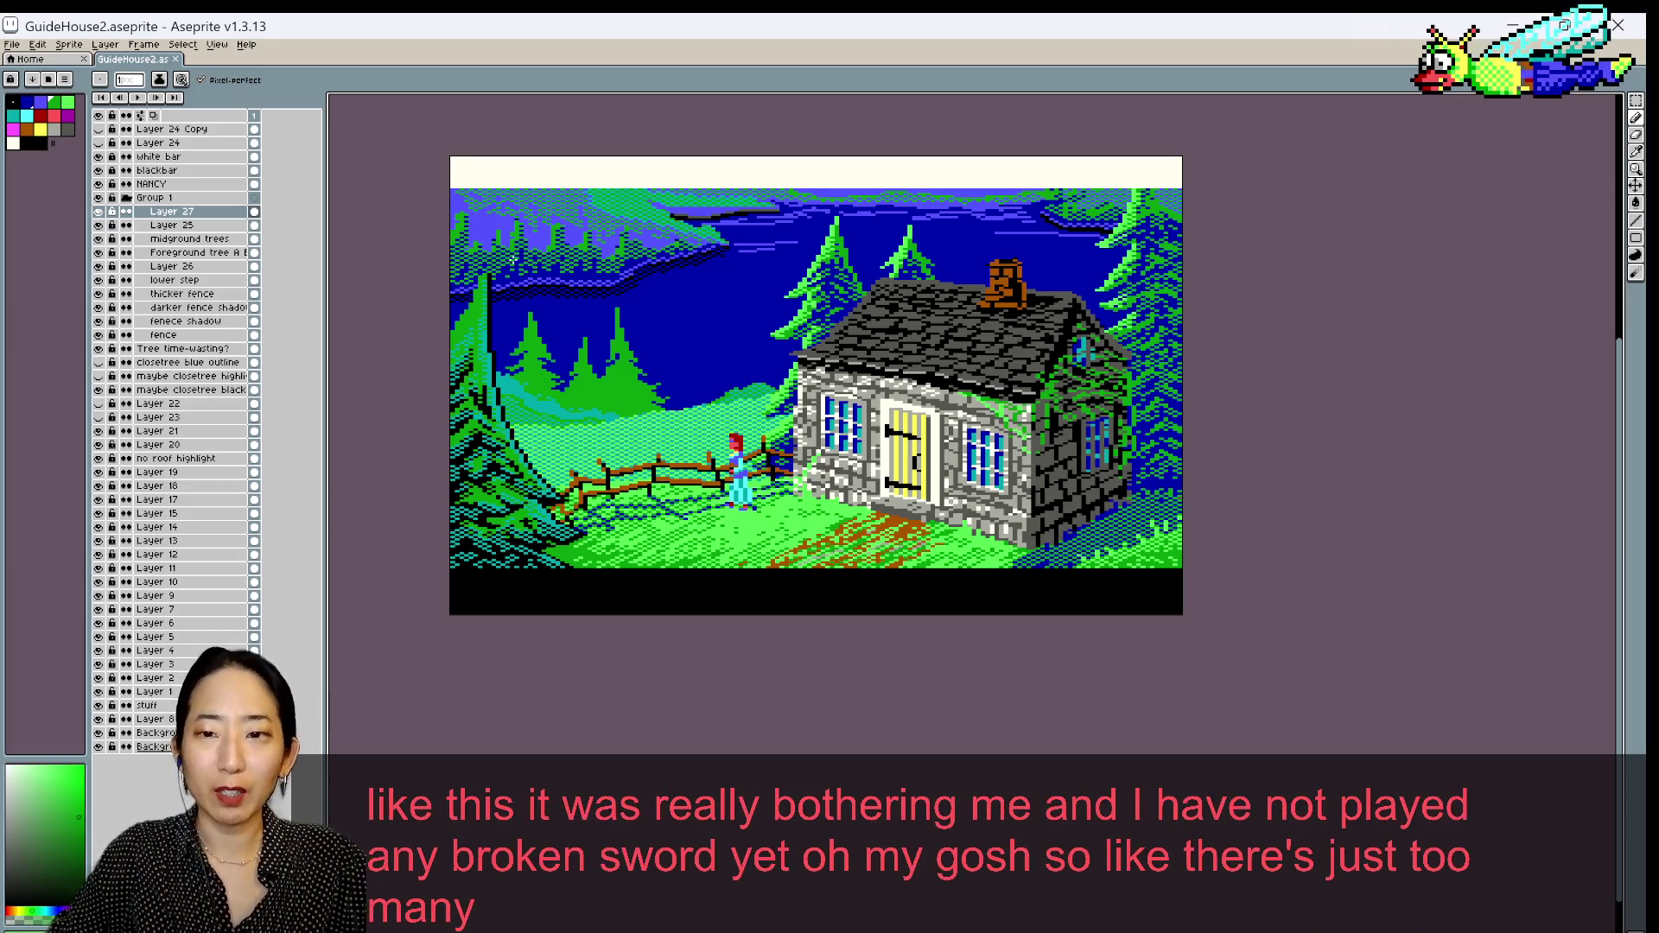
scroll(919, 354, "up", 1)
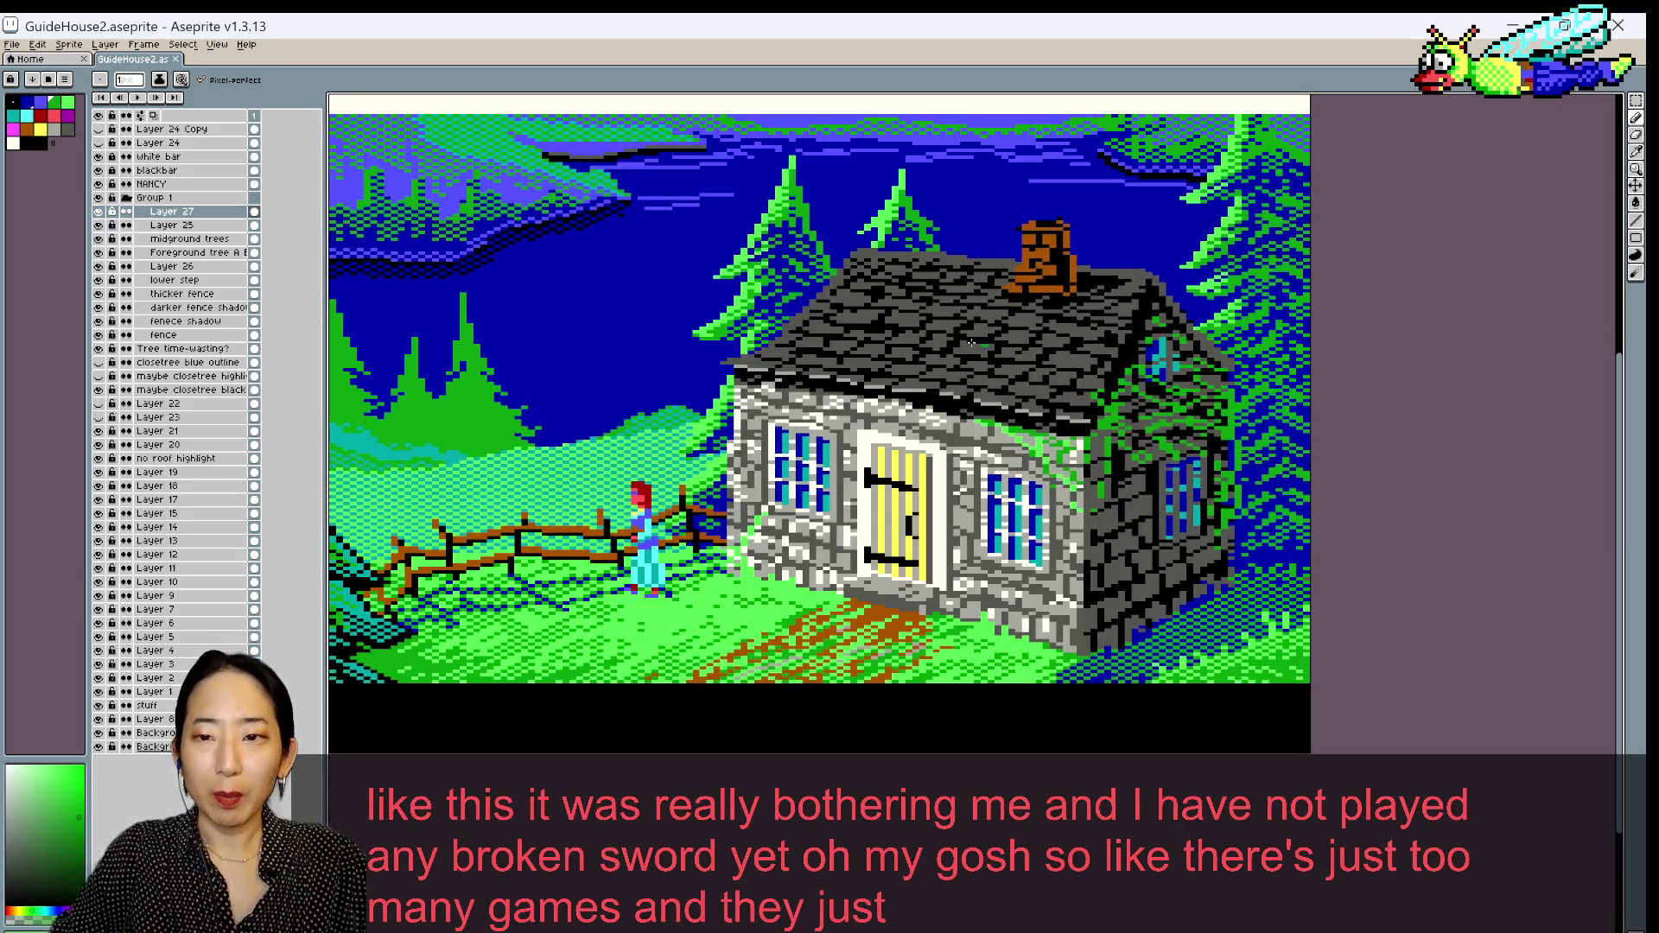
Sample a blue from the scene, save GuideHouse2, and zoom in to inspect the ivy-covered cottage.
left_click(1272, 449, "alt")
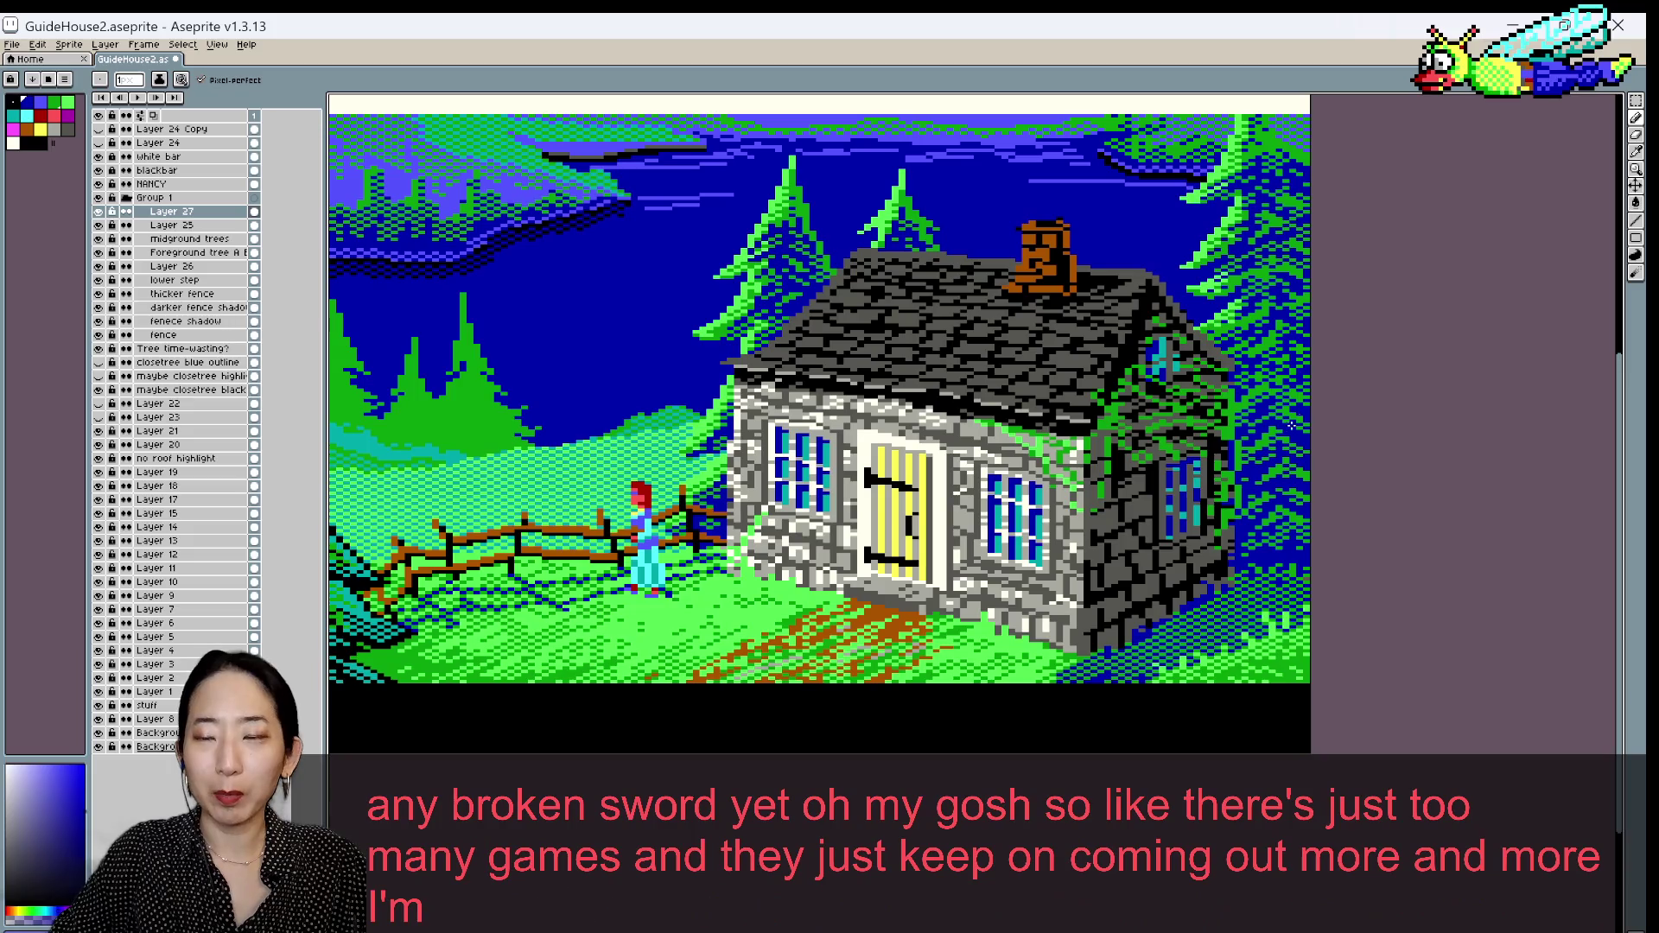
key("ctrl+s")
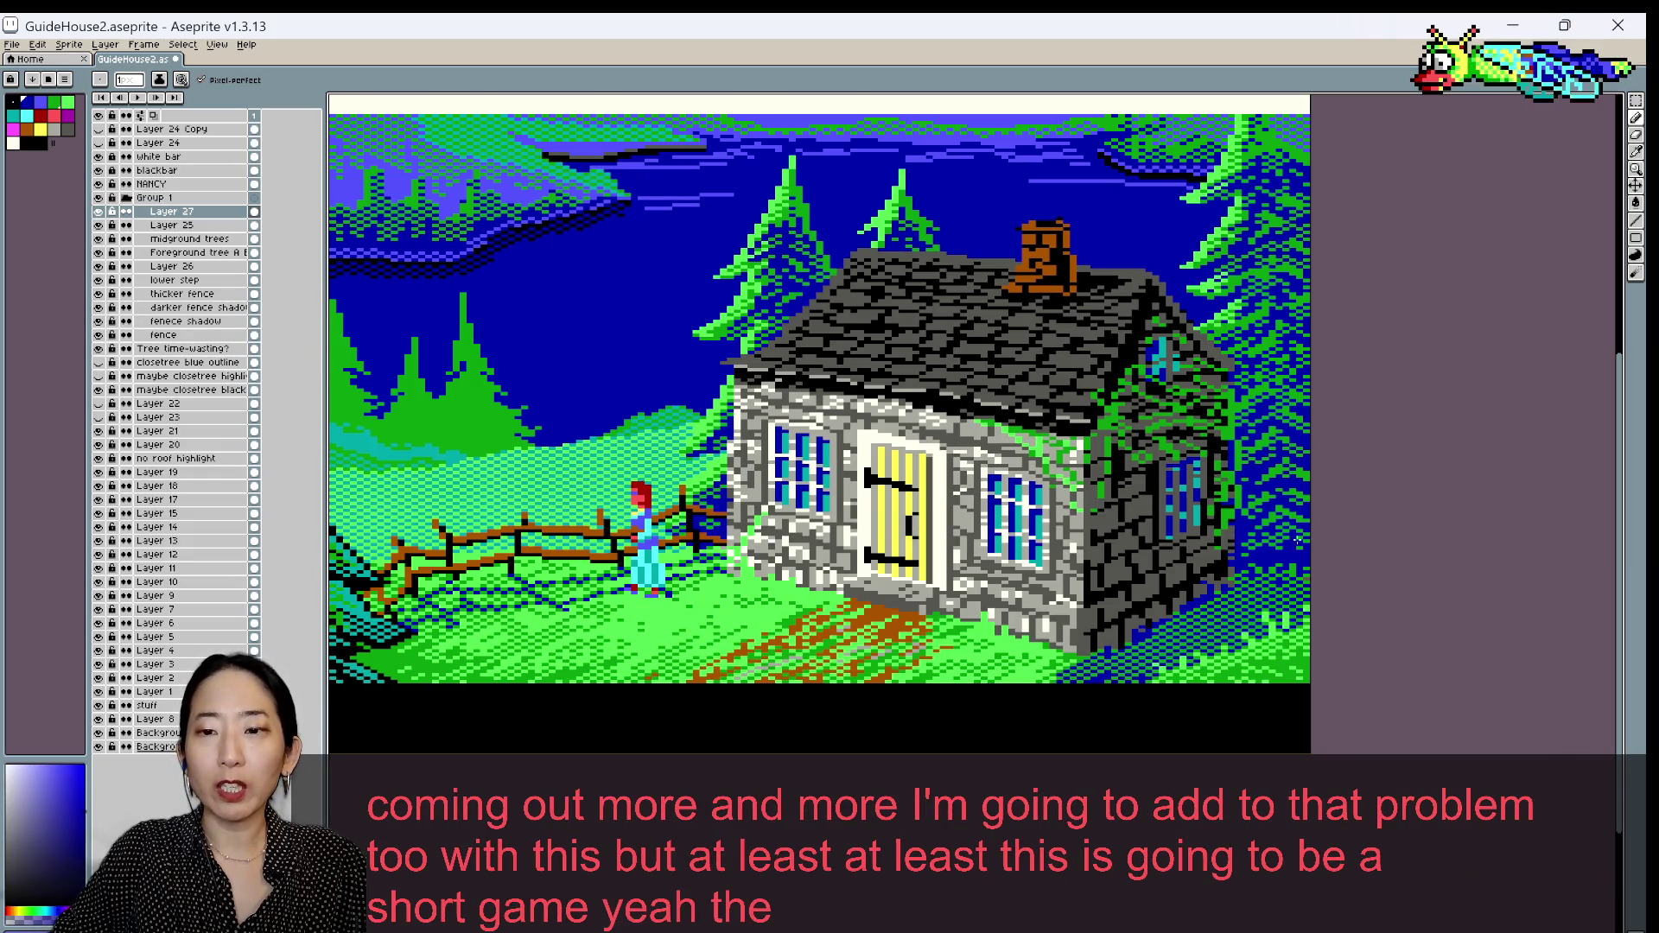
scroll(1294, 519, "down", 3)
scroll(1360, 466, "up", 1)
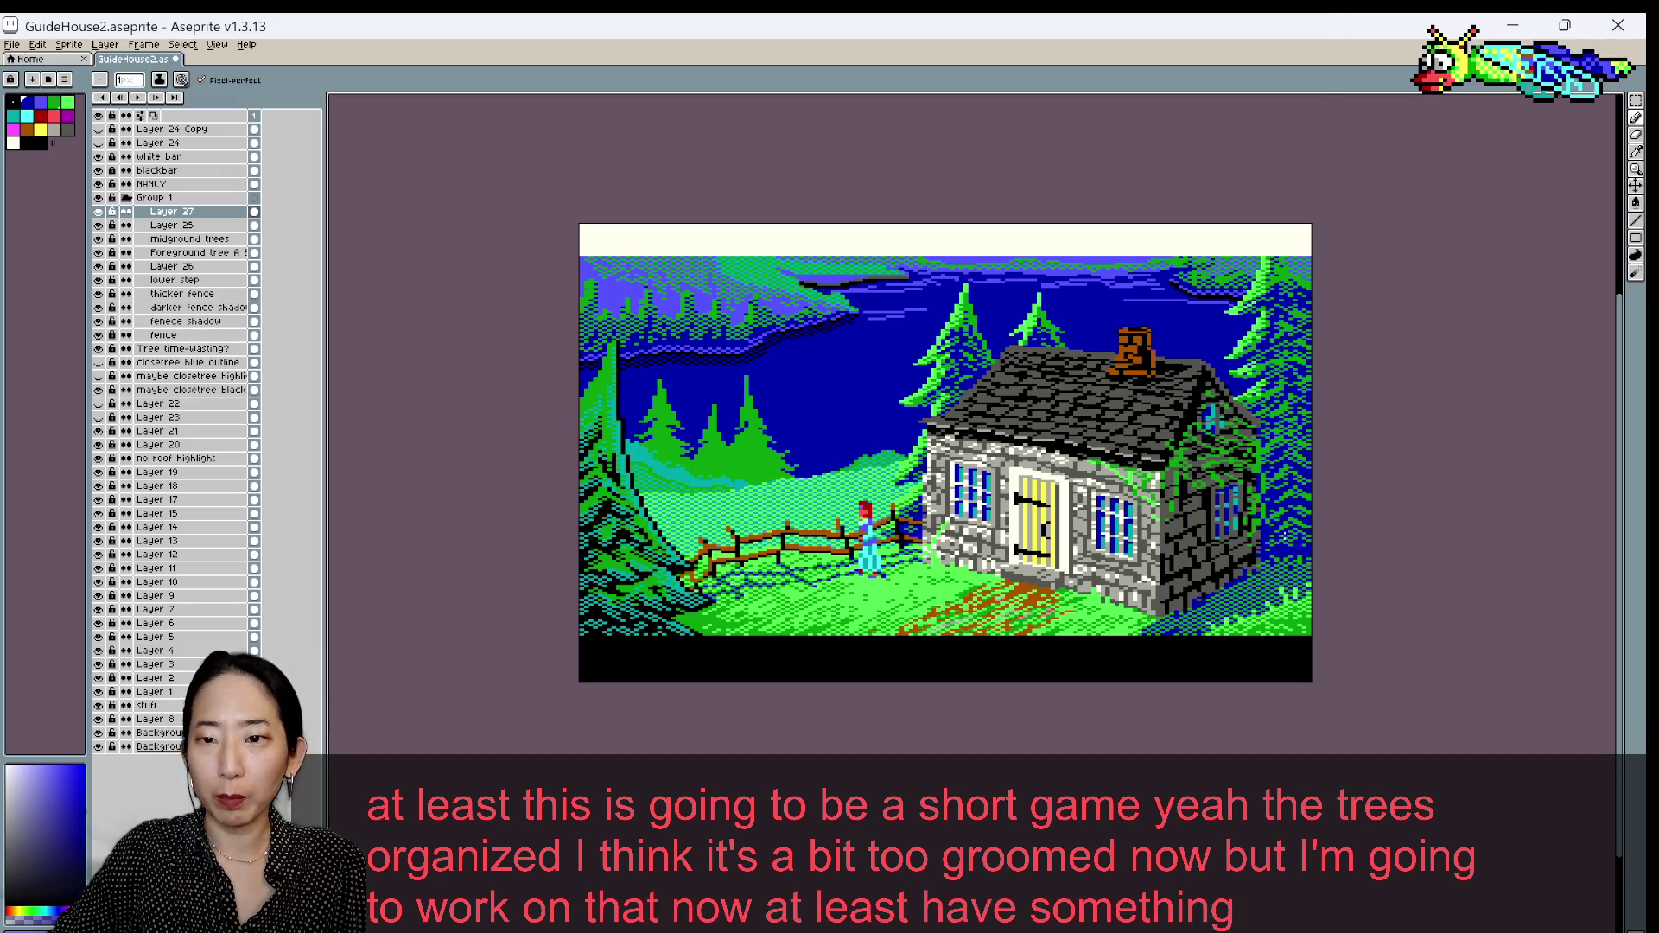
scroll(1289, 537, "up", 1)
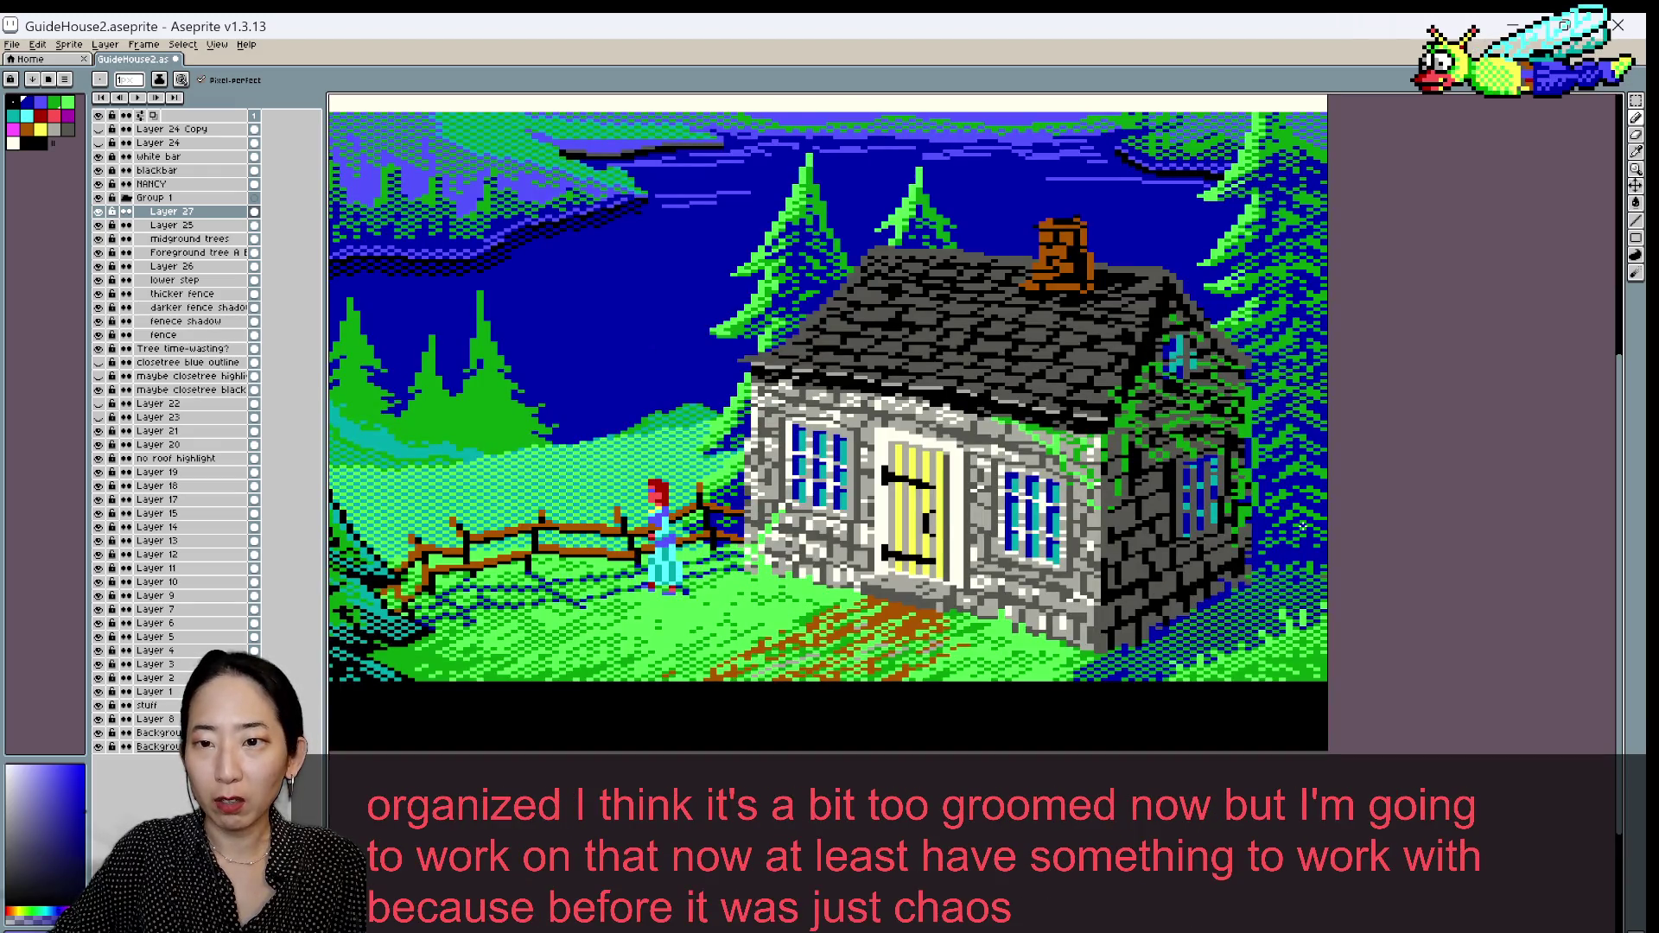
scroll(1362, 489, "down", 1)
scroll(1362, 489, "up", 1)
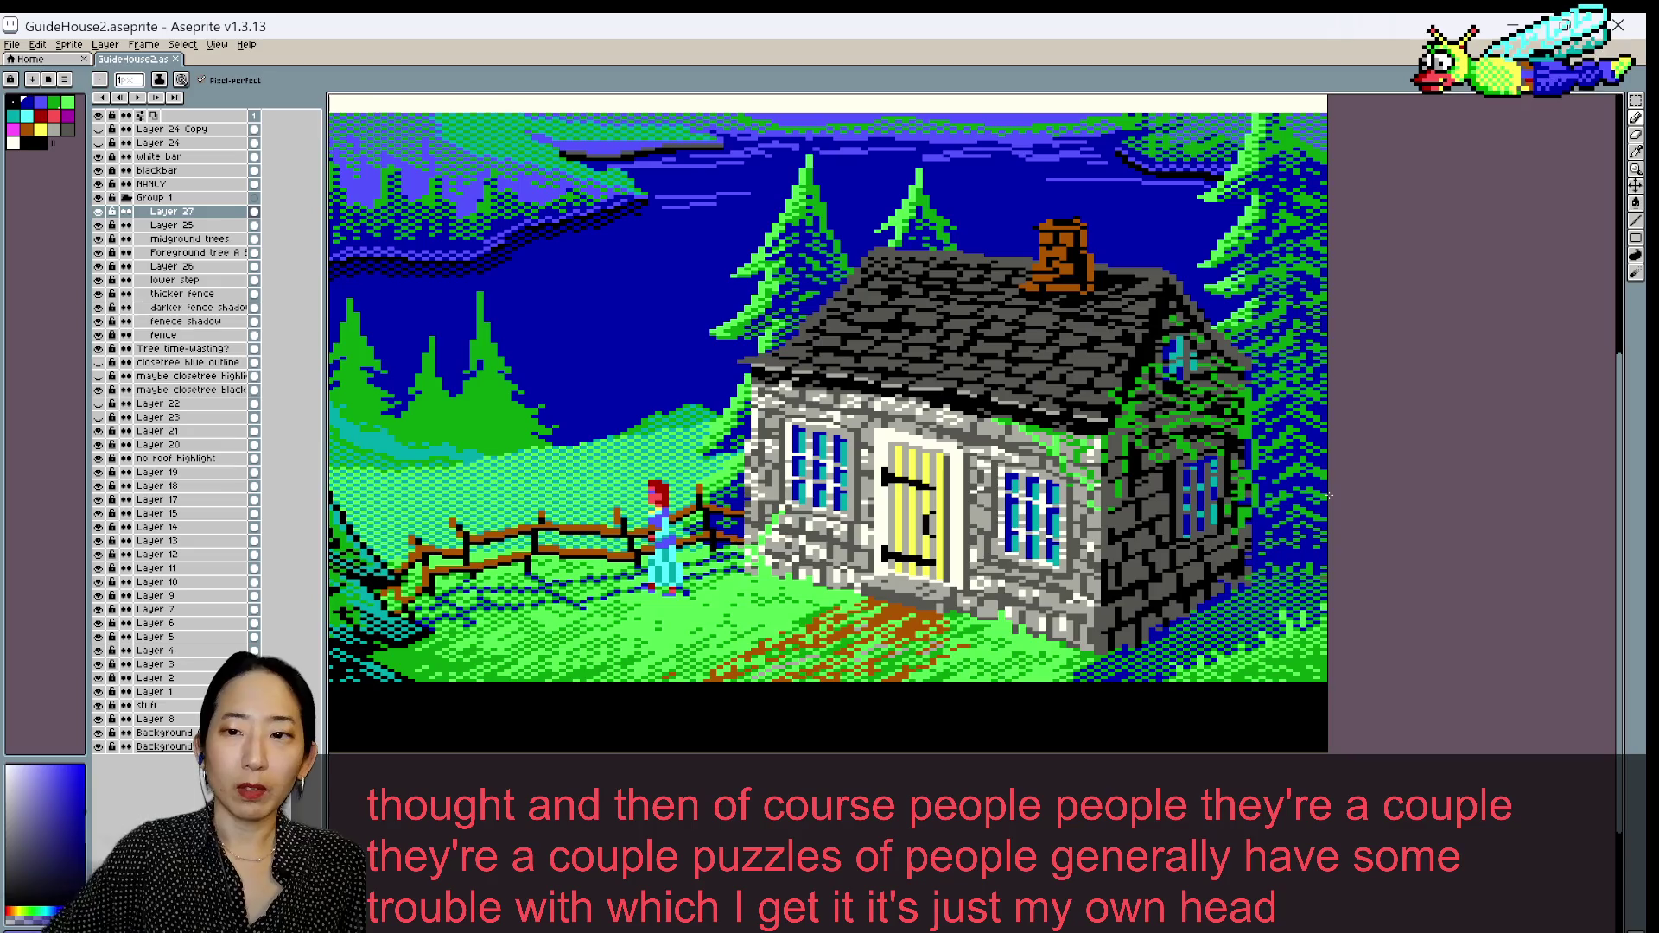
Sample green and blue from the edge trees and paint one small pixel edit onto the scene.
left_click(1316, 408, "alt")
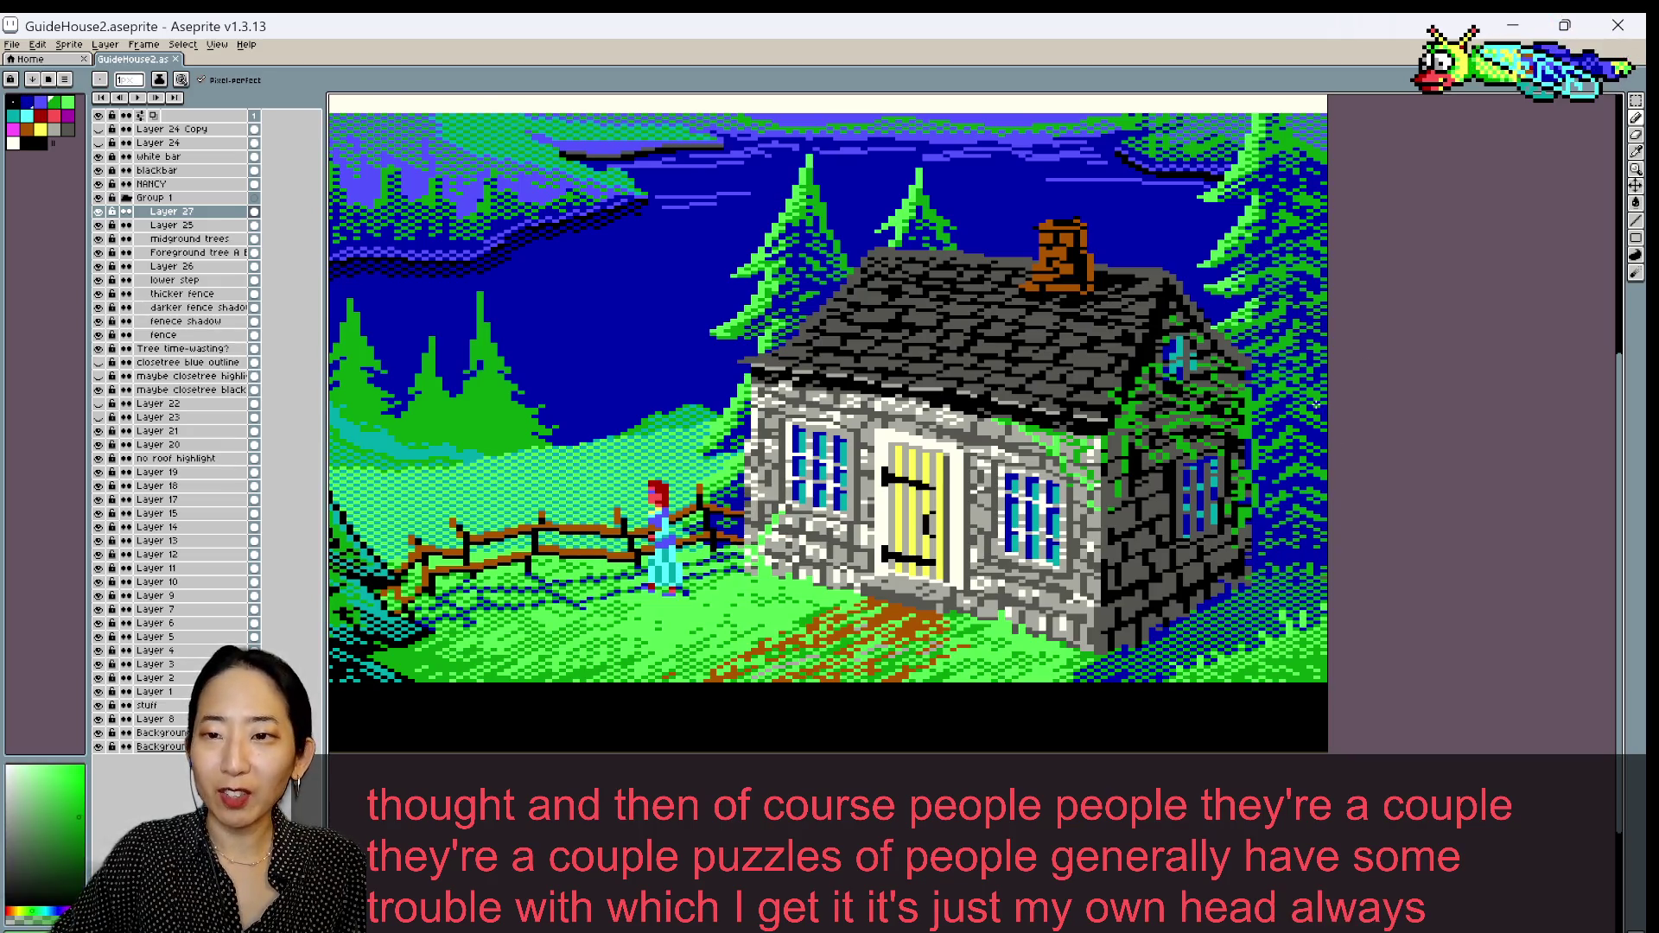
scroll(1370, 372, "down", 1)
scroll(1352, 388, "up", 1)
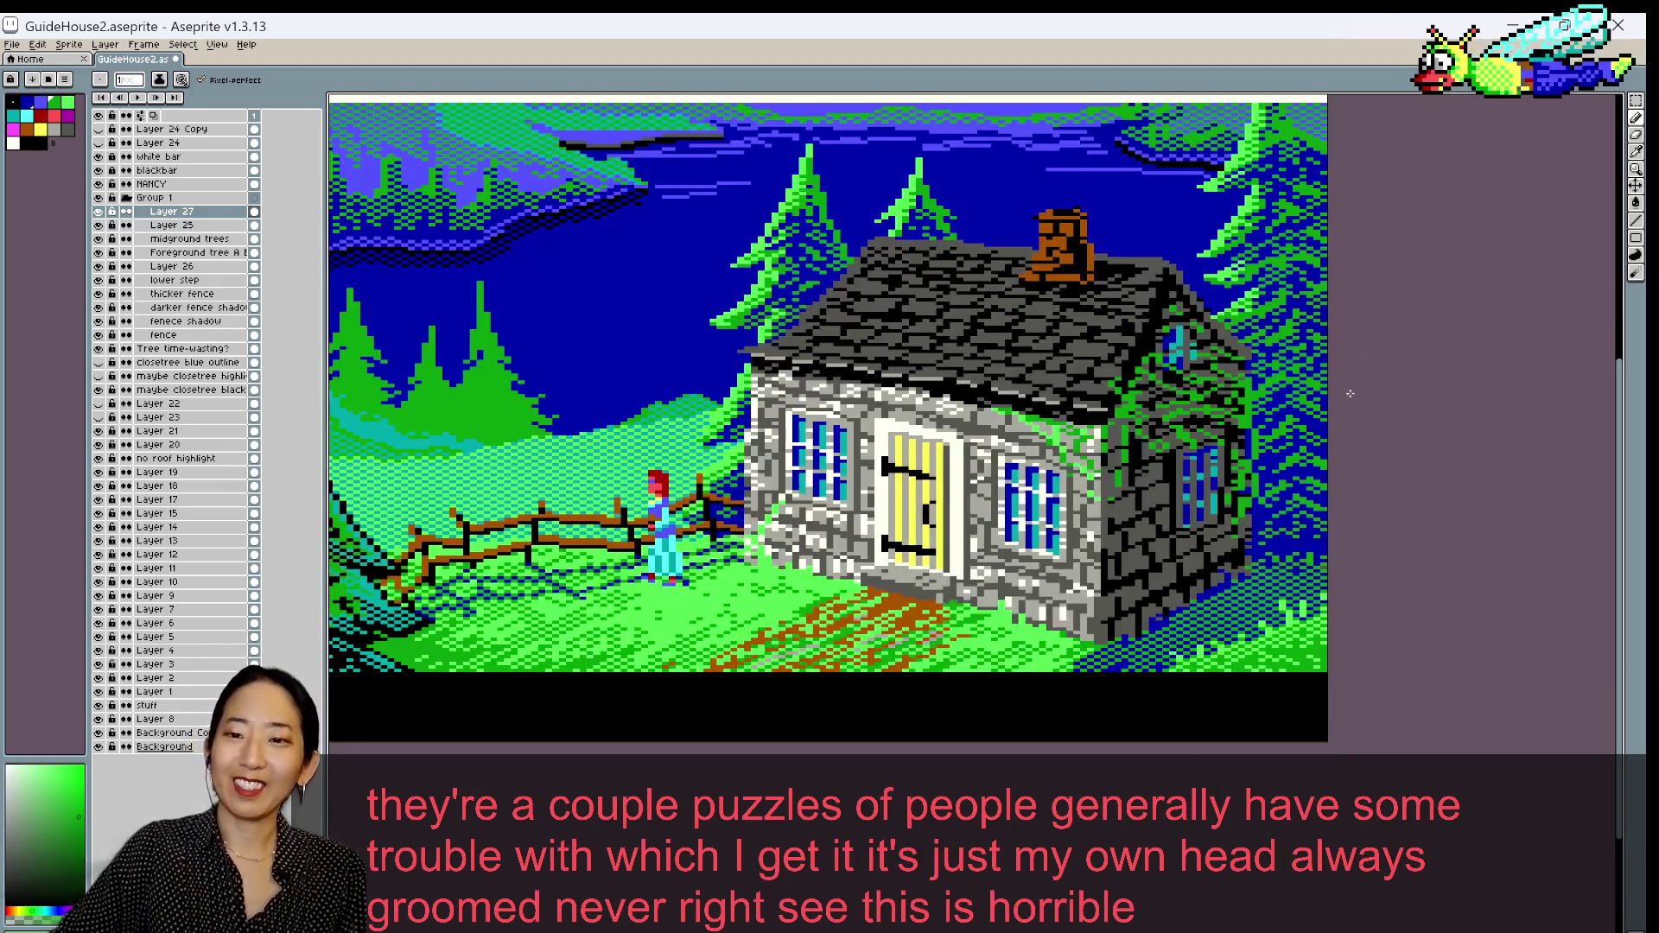
left_click(1297, 403, "alt")
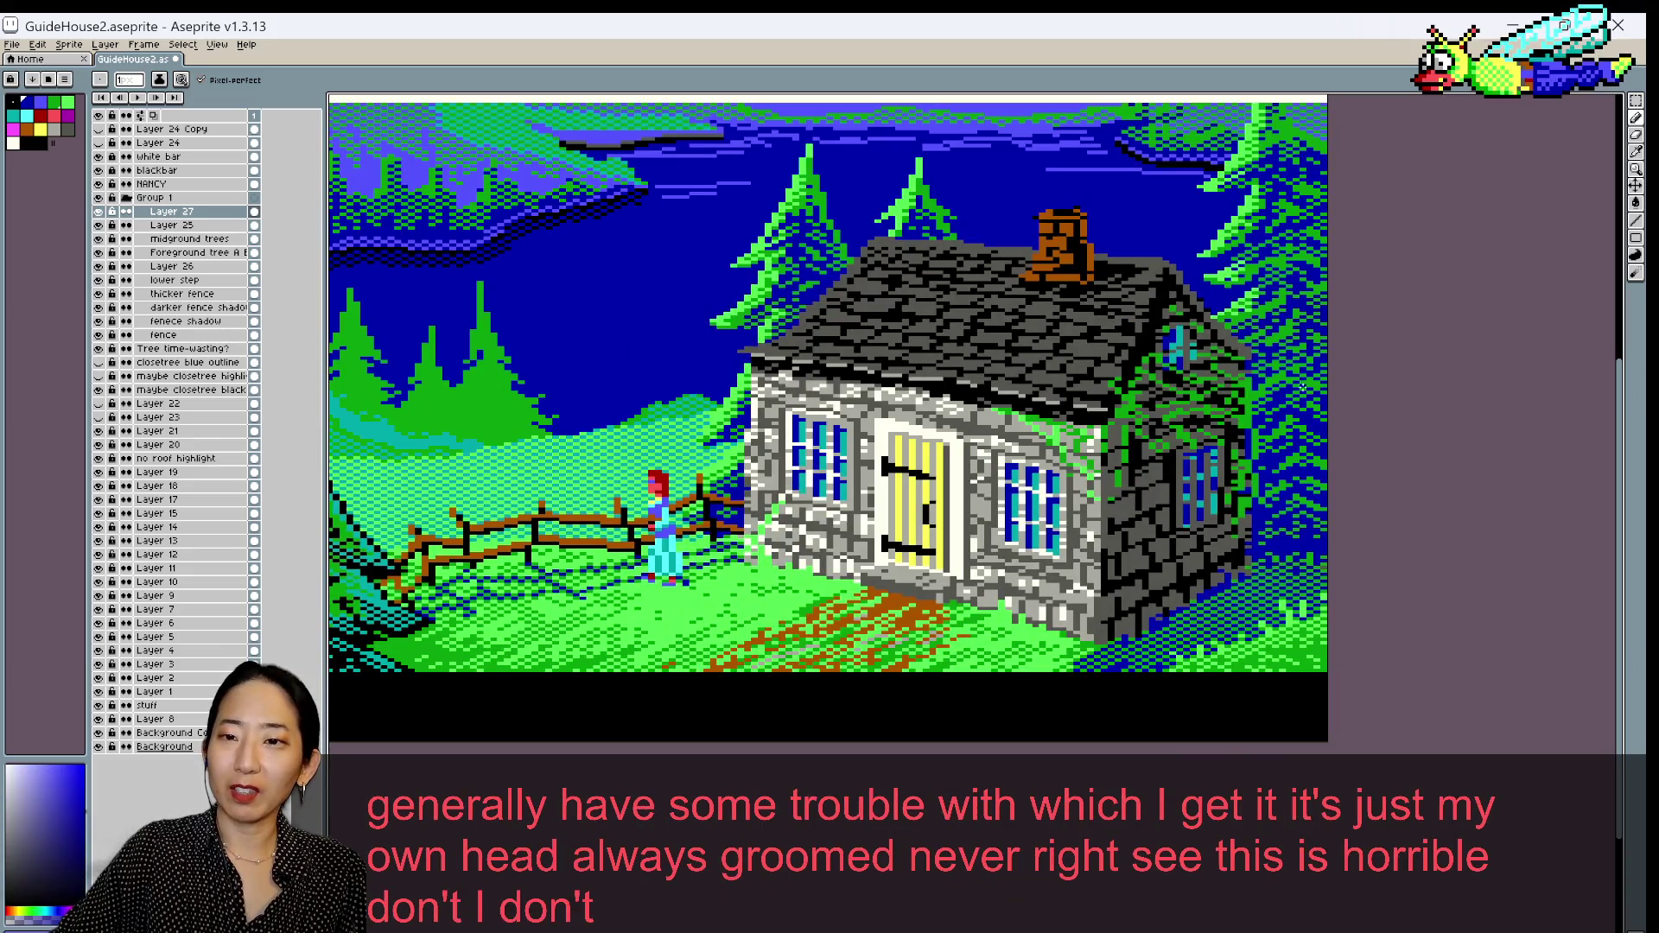
scroll(1328, 408, "down", 1)
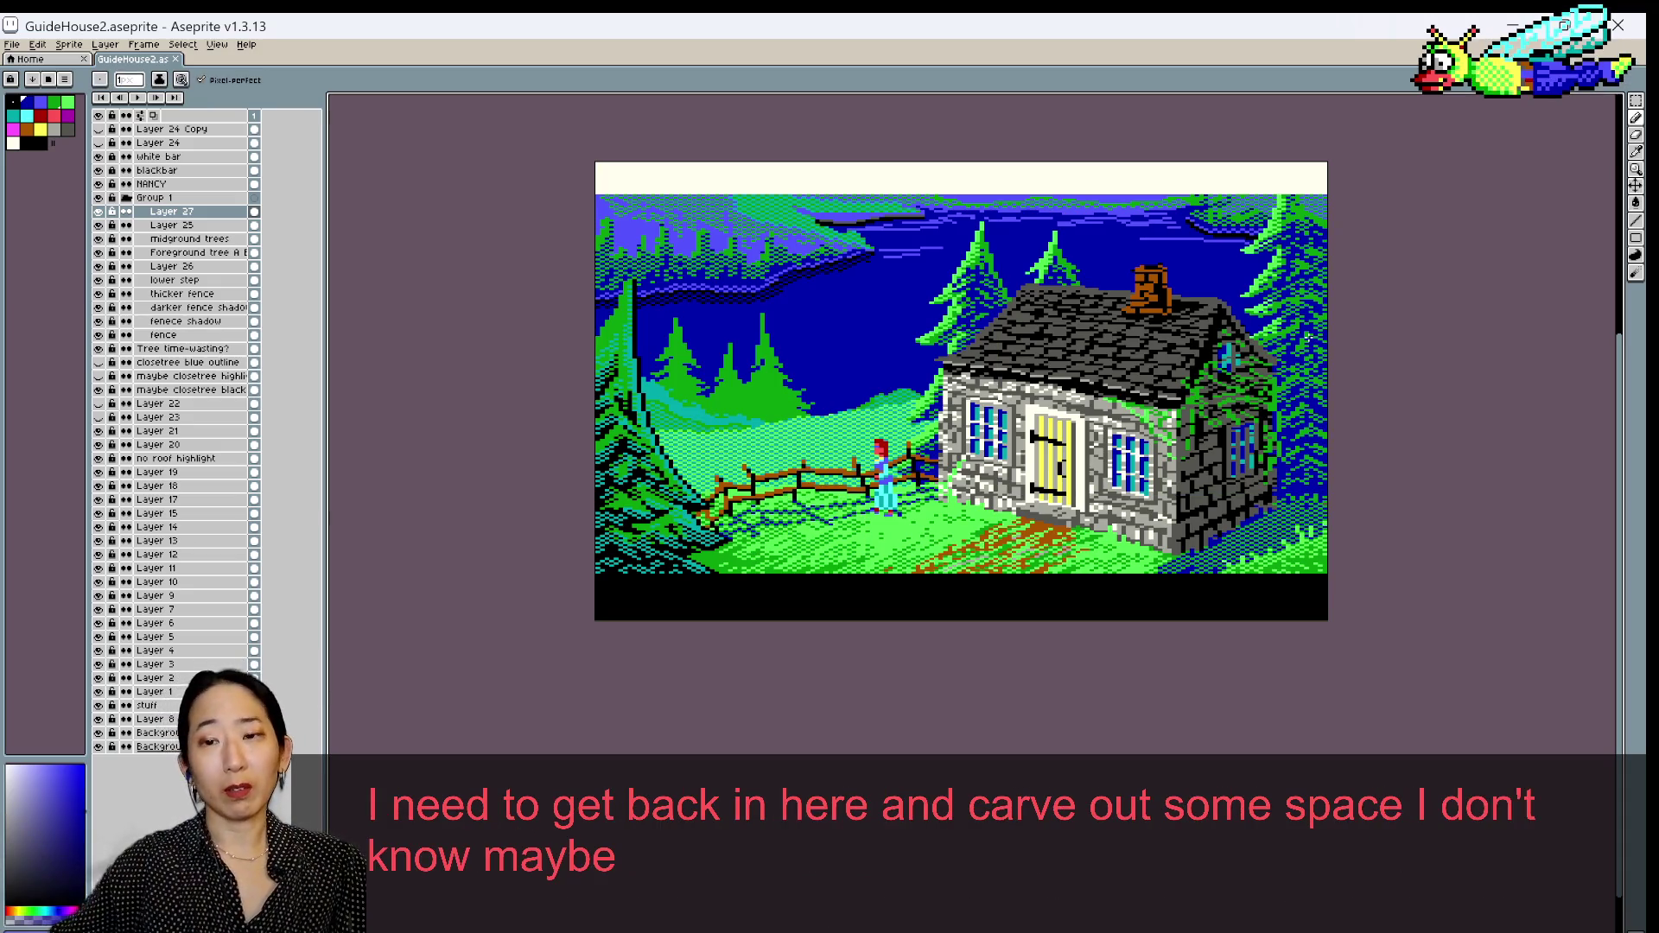
left_click(1299, 377)
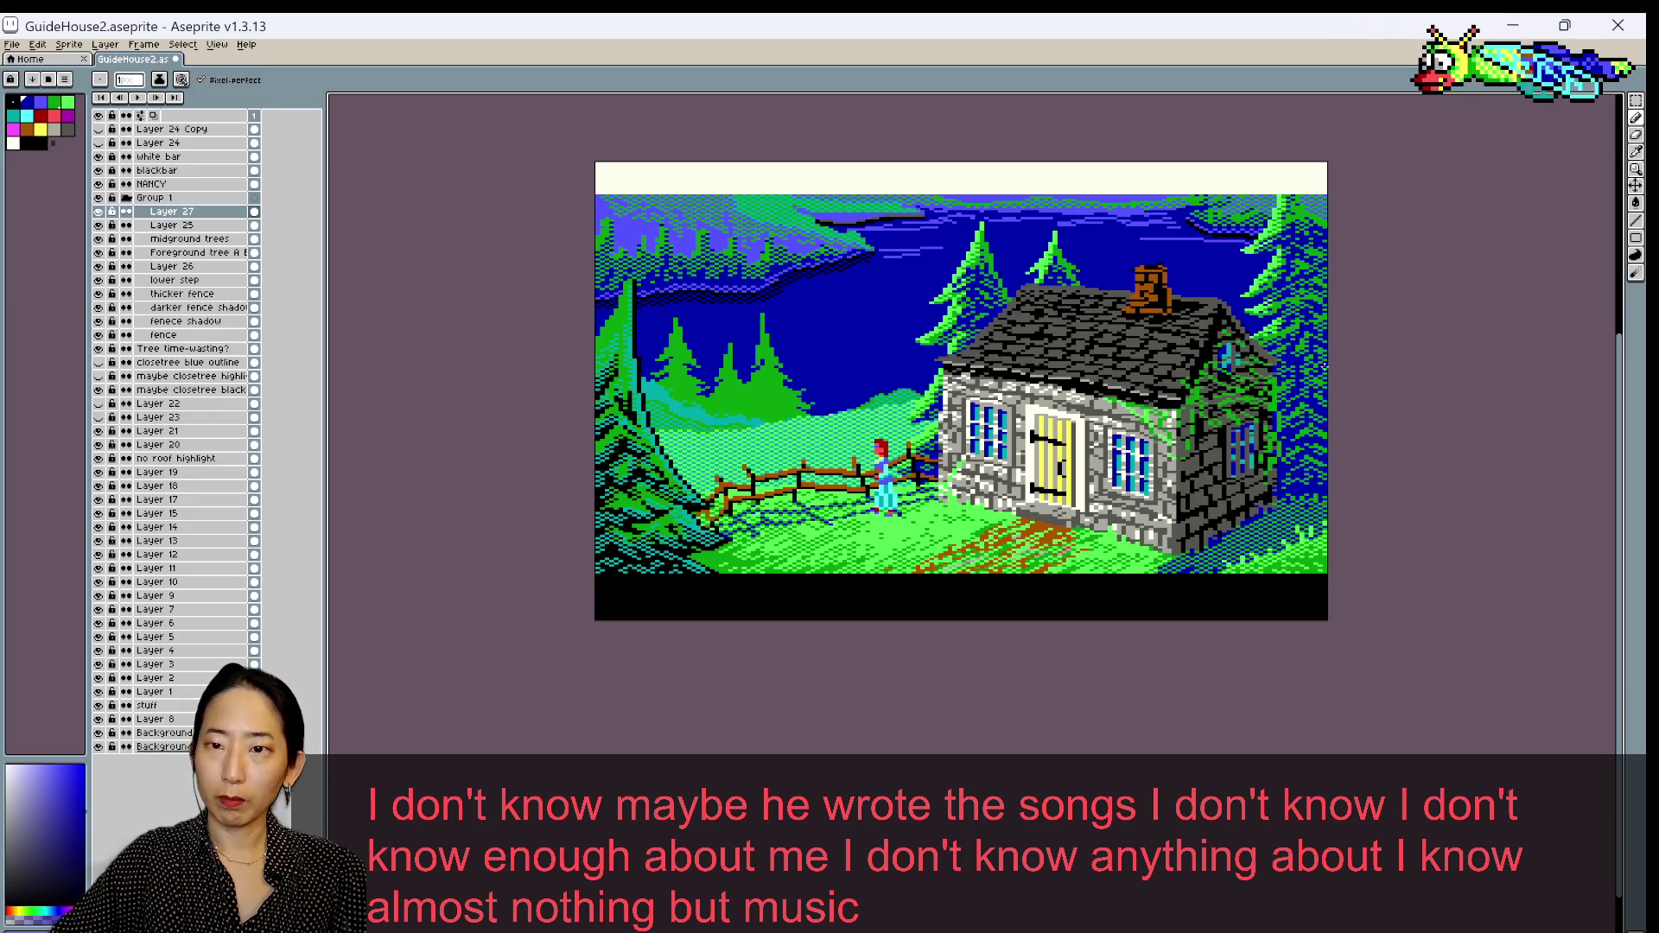
scroll(1369, 333, "down", 1)
scroll(1430, 332, "up", 1)
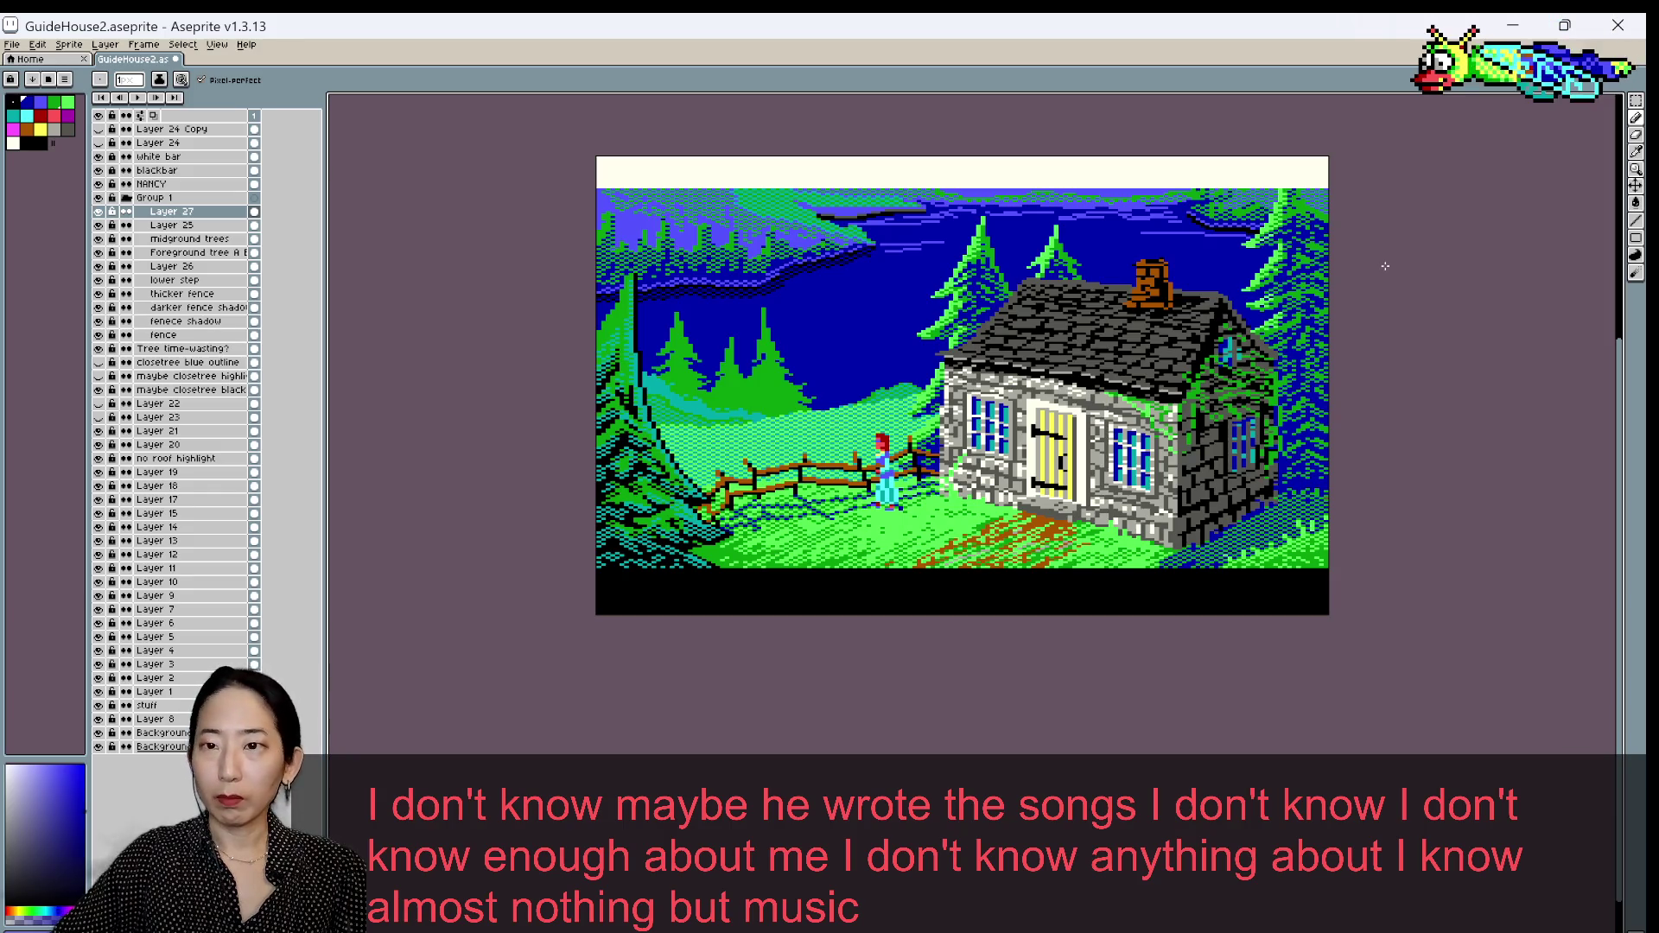
scroll(1337, 186, "up", 1)
scroll(1334, 178, "up", 1)
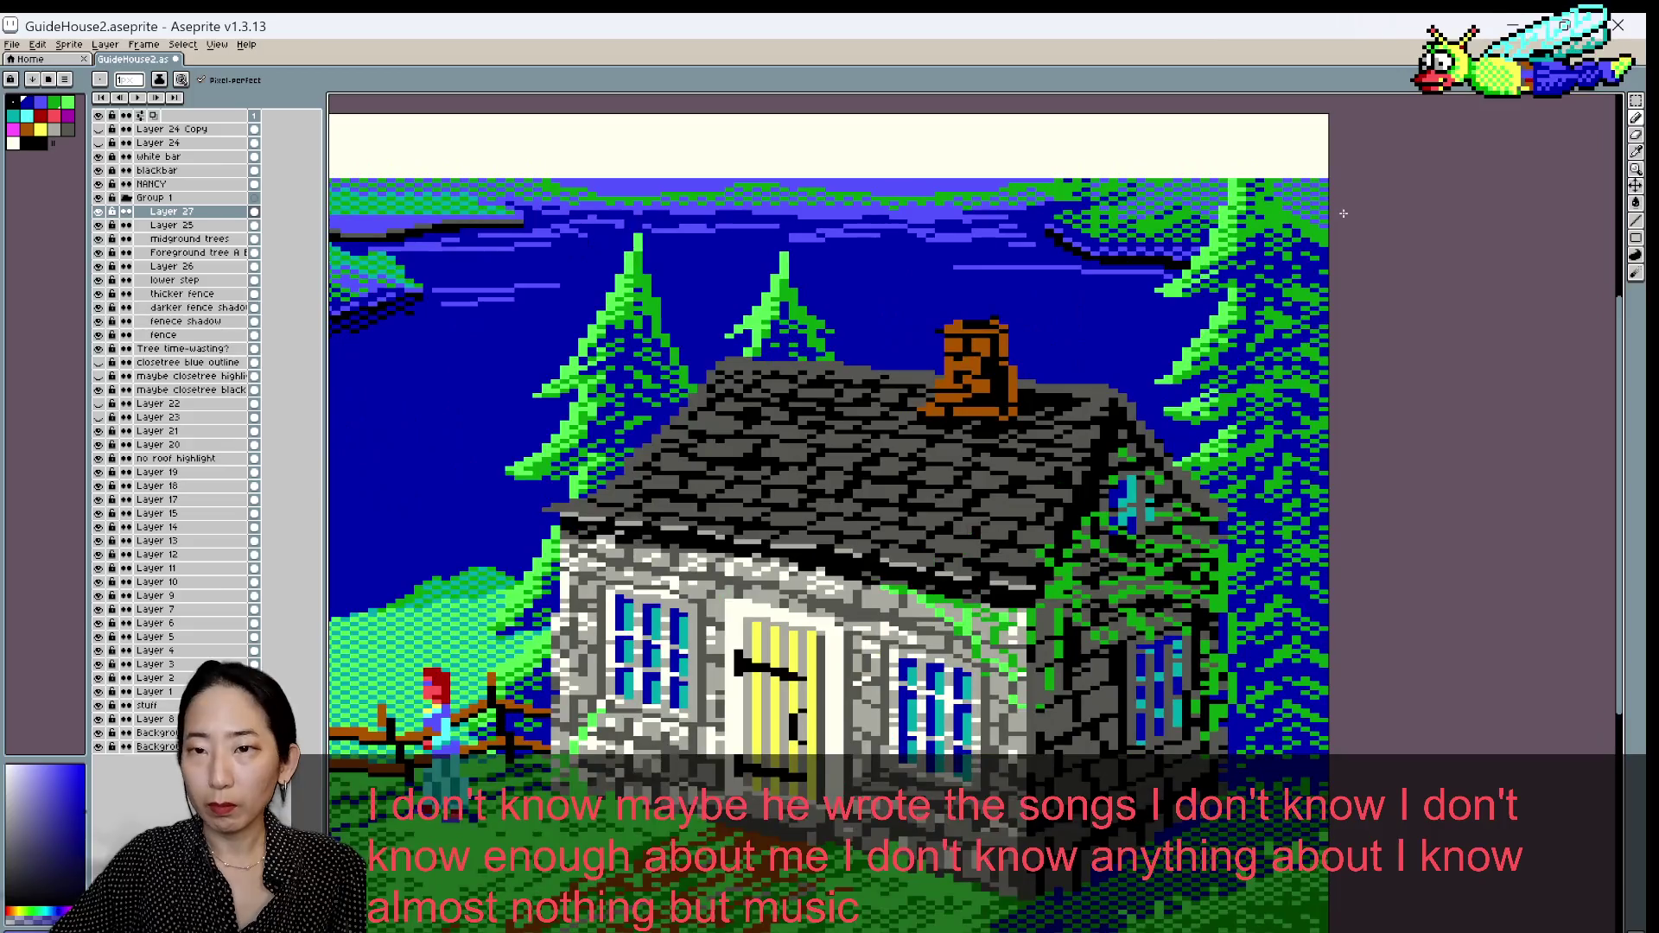
scroll(1341, 216, "down", 1)
scroll(1331, 219, "up", 1)
key("alt")
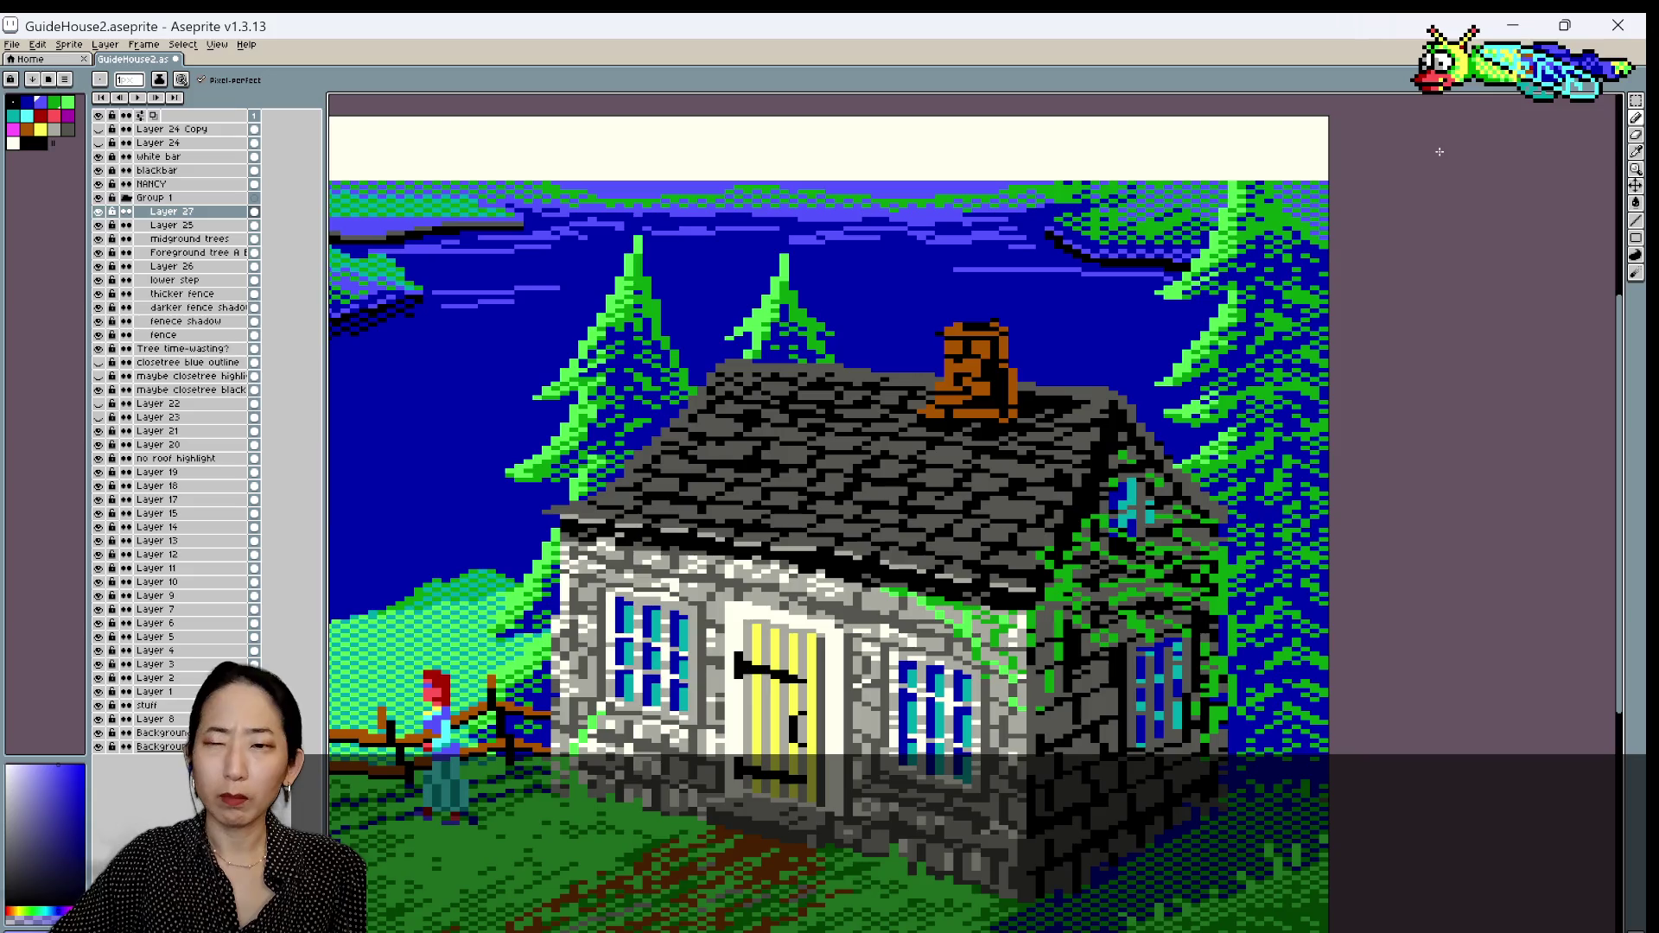
key("ctrl")
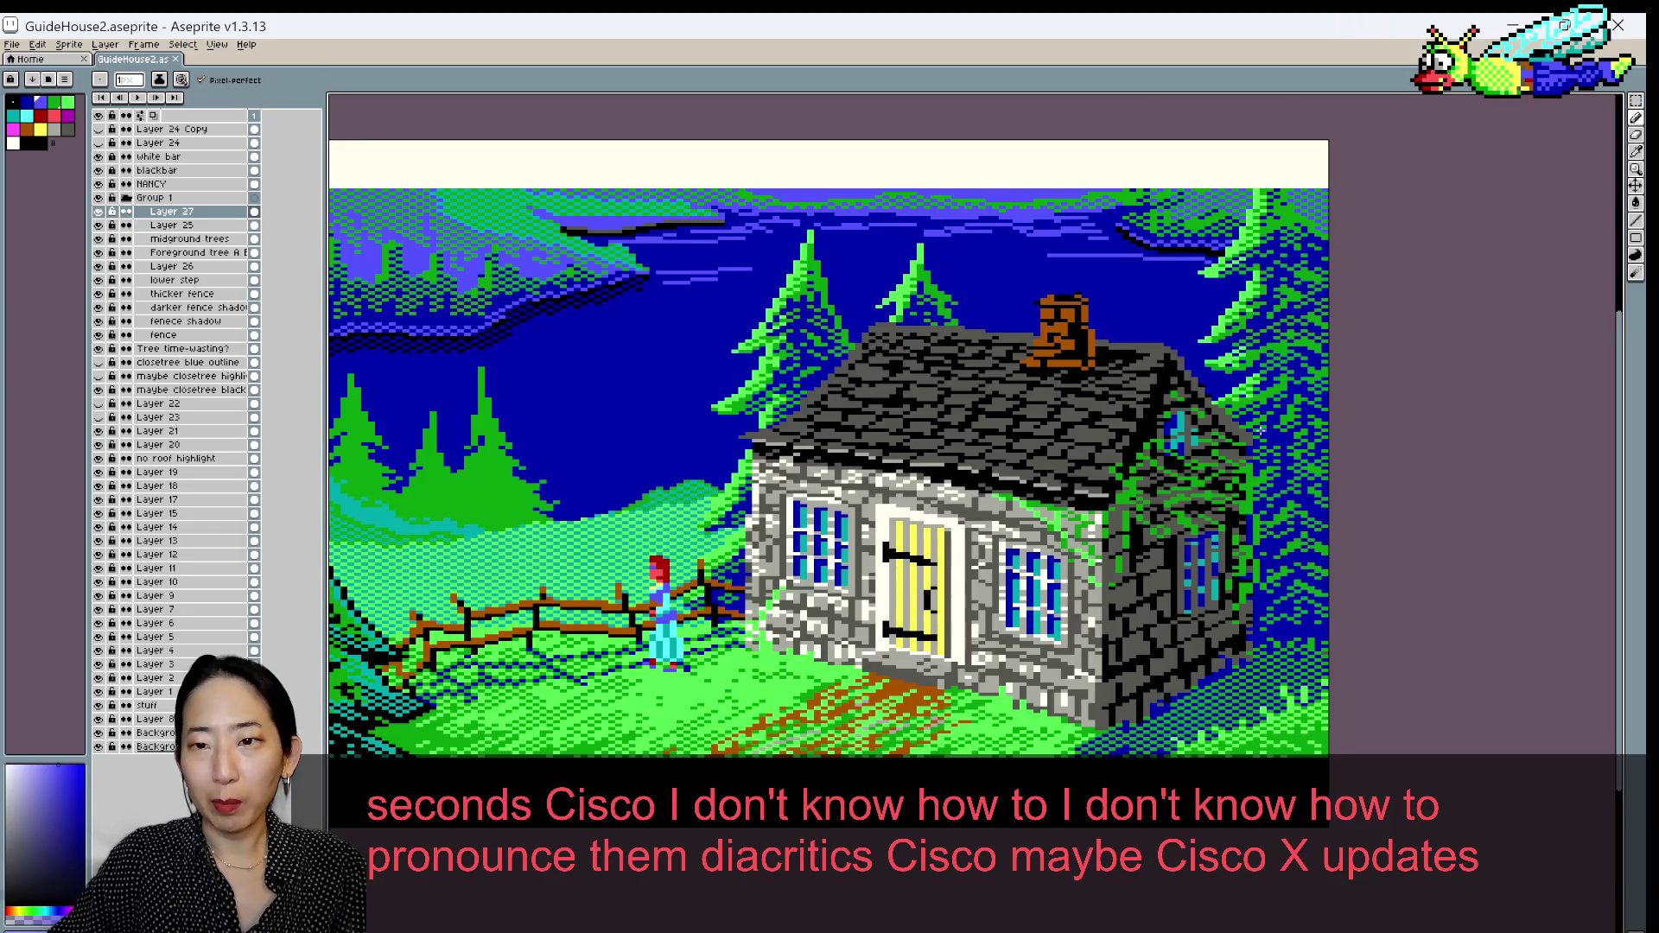
scroll(1260, 429, "up", 1)
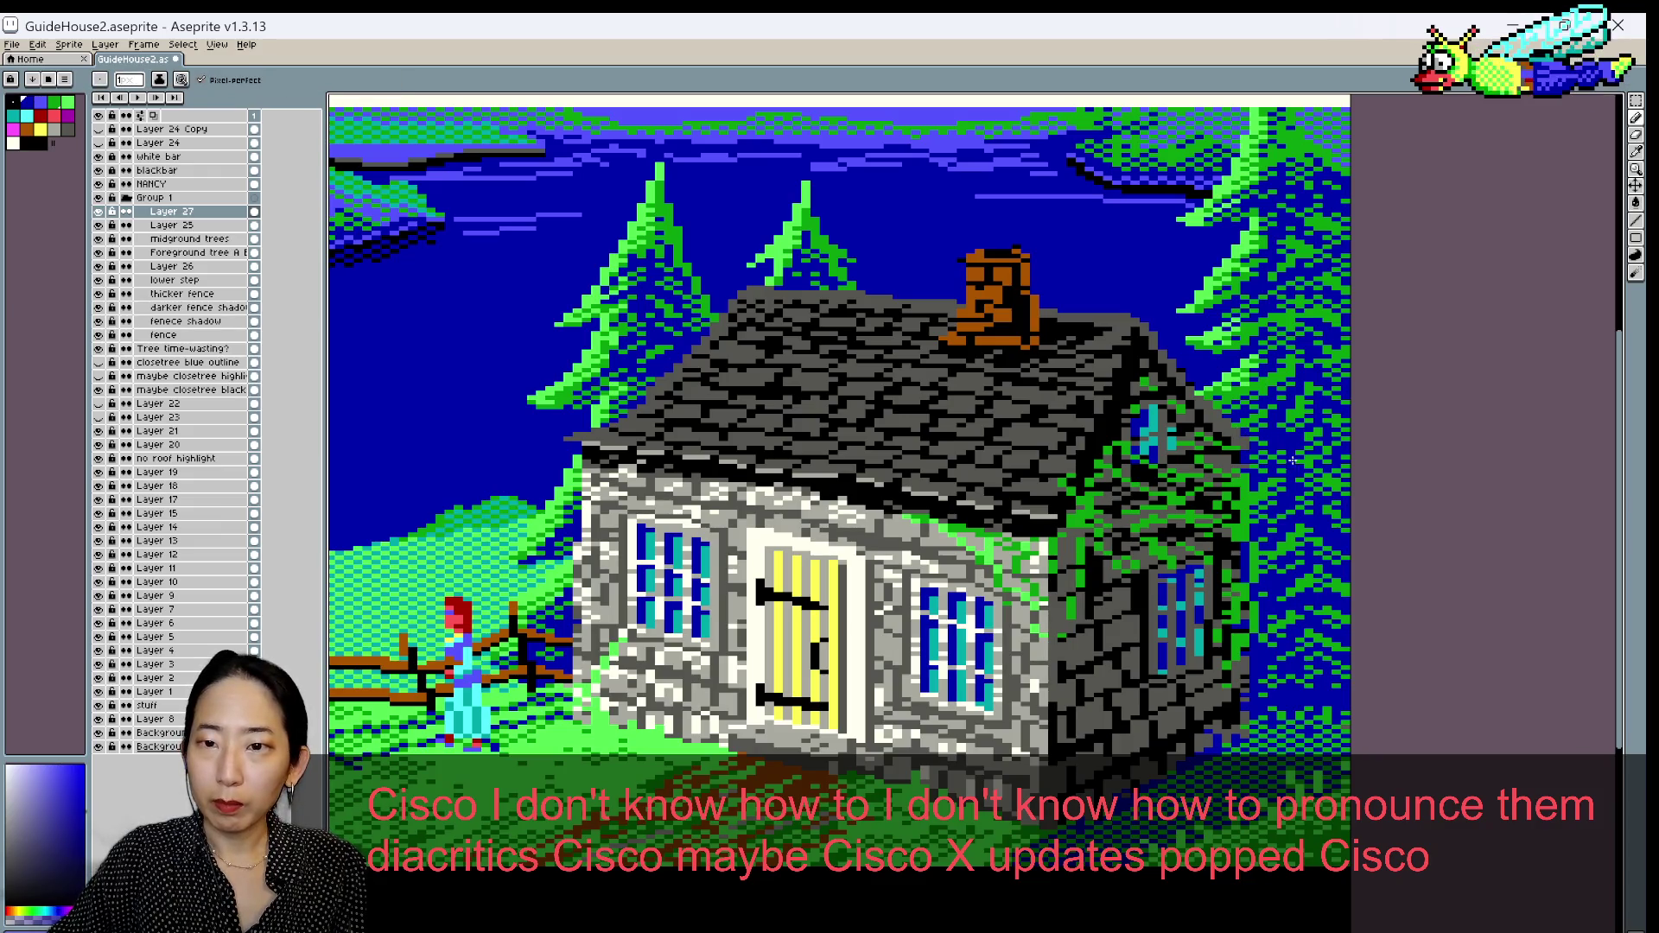
scroll(1283, 461, "down", 2)
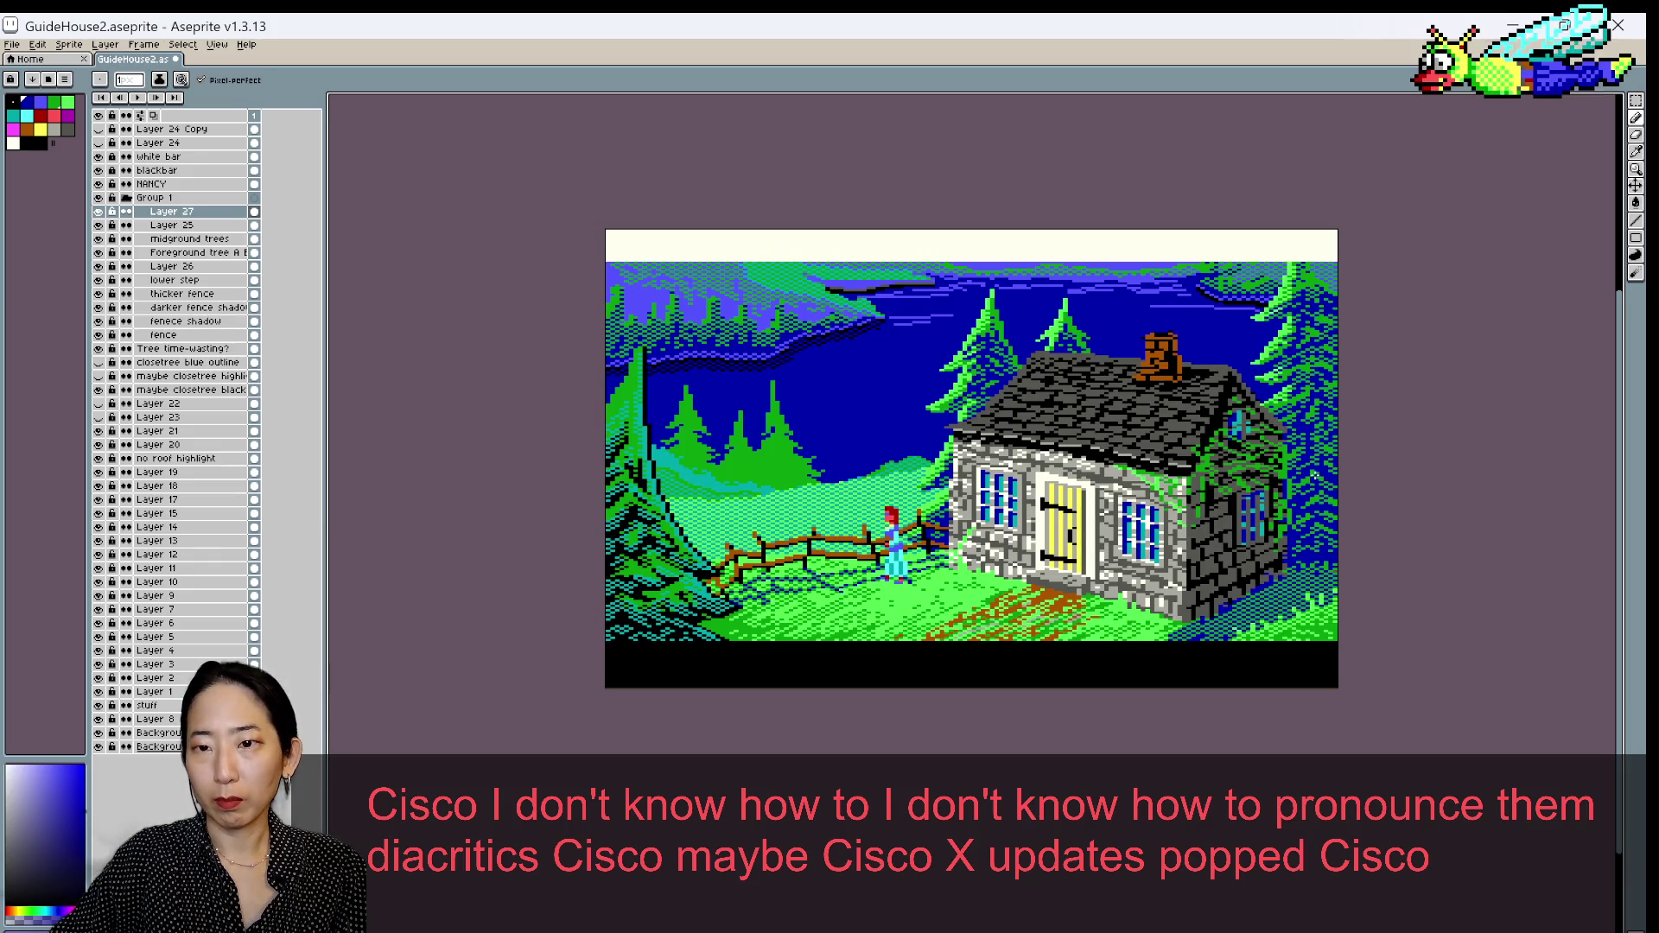
scroll(1357, 455, "down", 1)
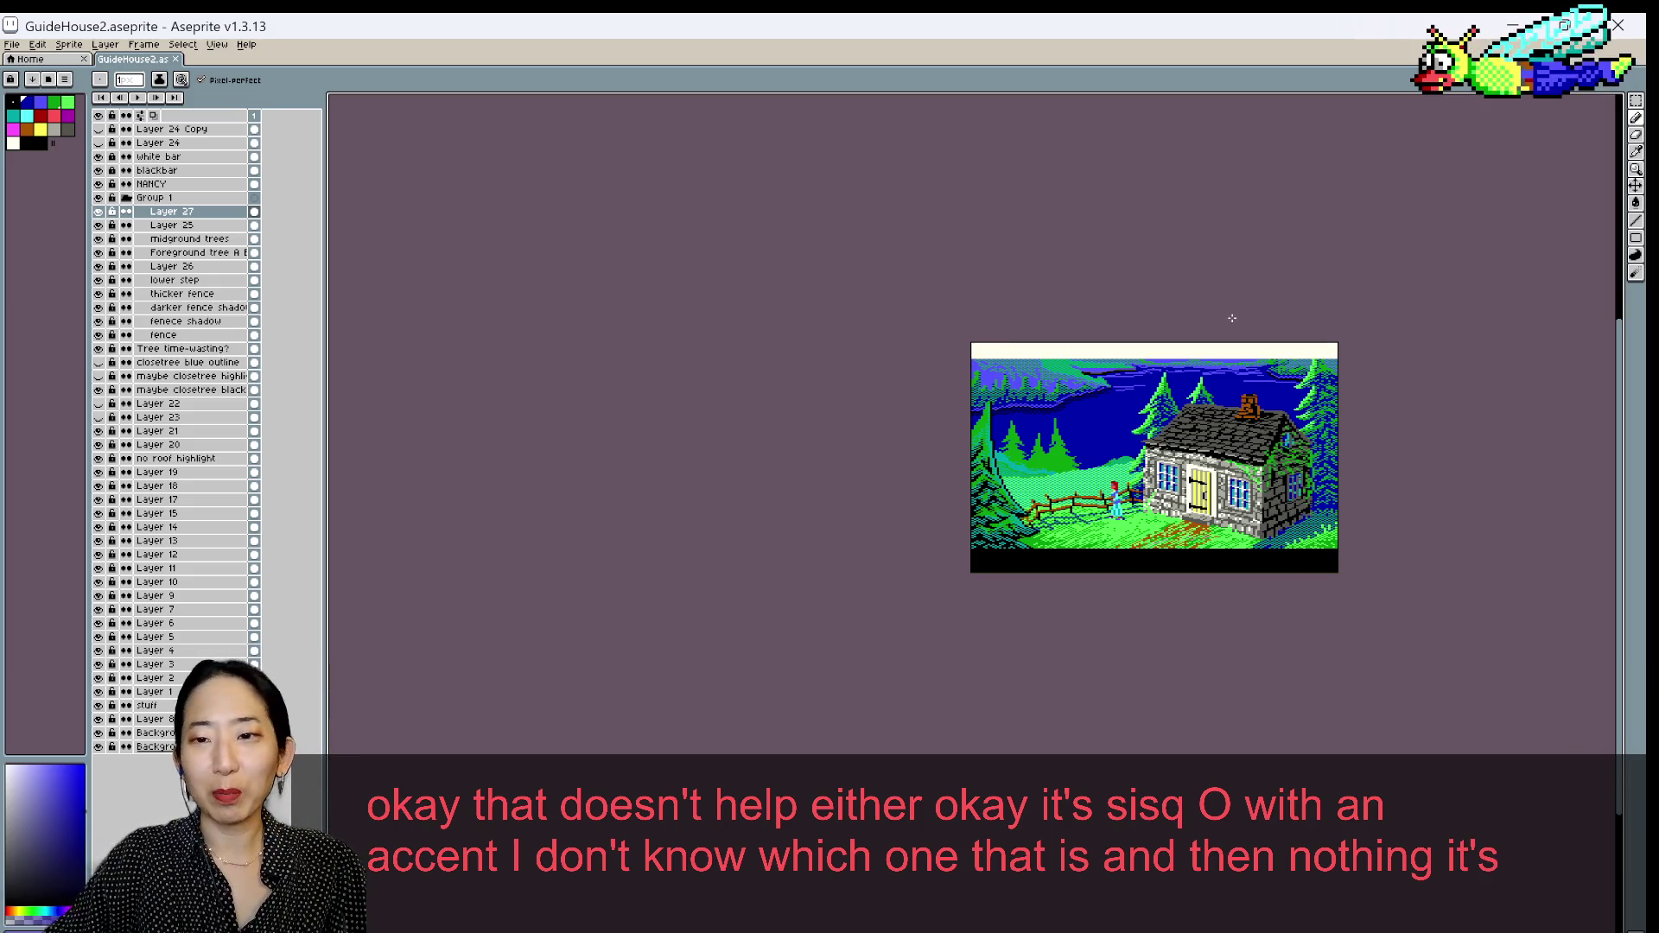
scroll(1312, 346, "up", 1)
Shift the view up, take the scene's green as drawing colour, and save the file.
scroll(1393, 341, "up", 1)
left_click_drag(1394, 341, 1418, 185)
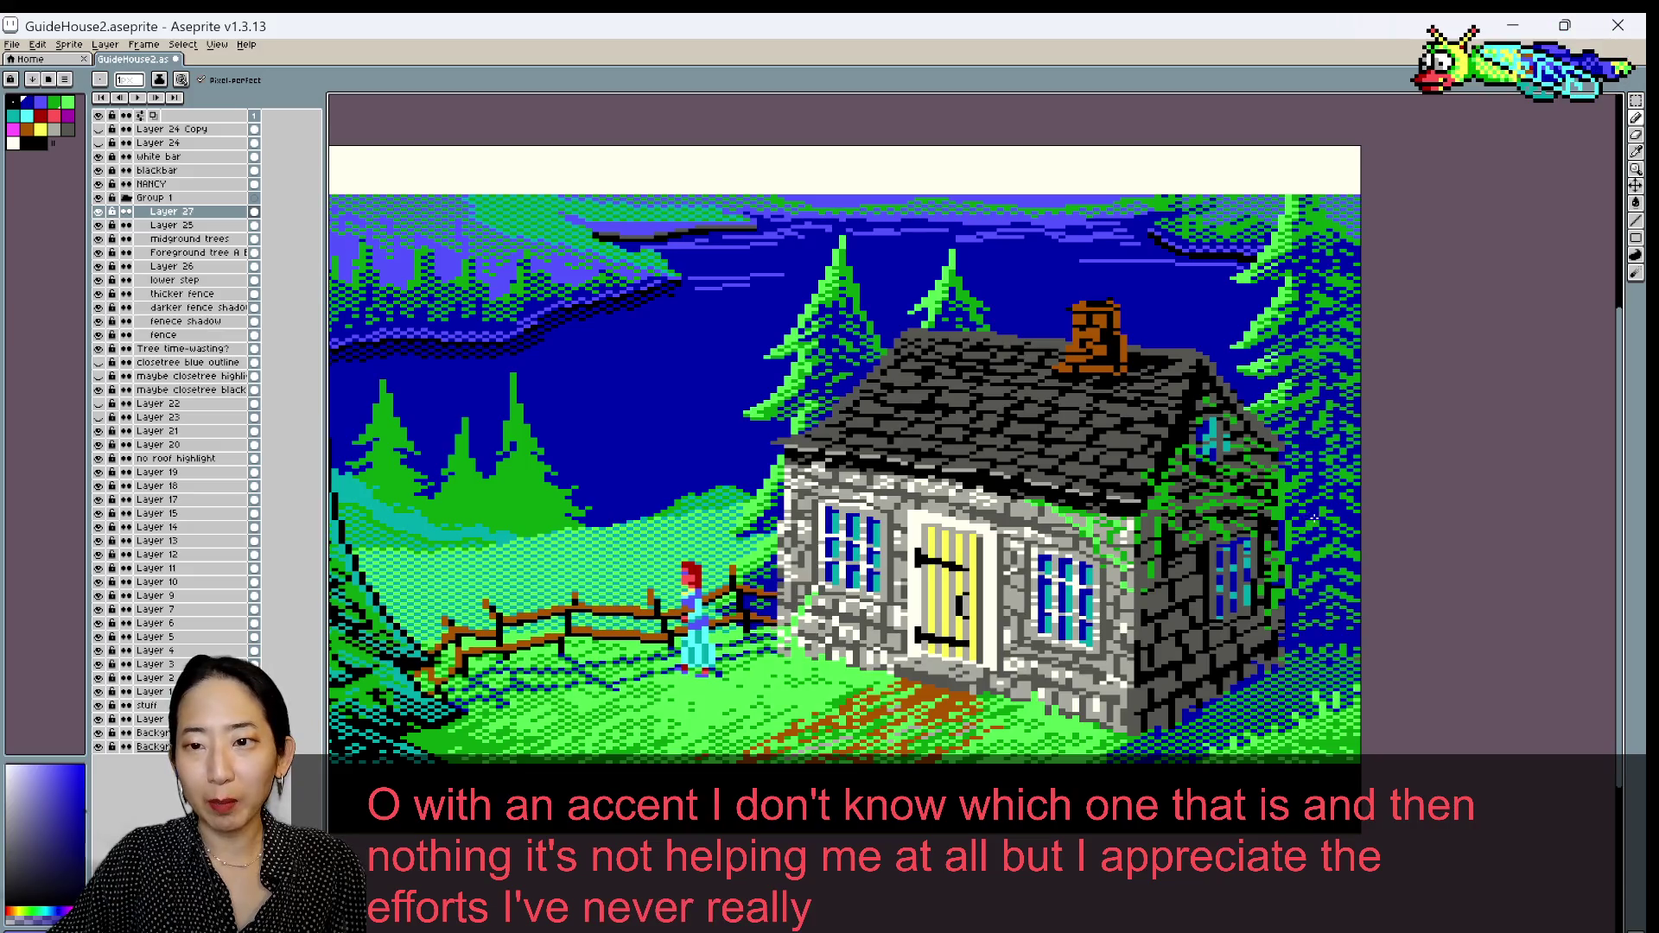
left_click(1314, 512, "alt")
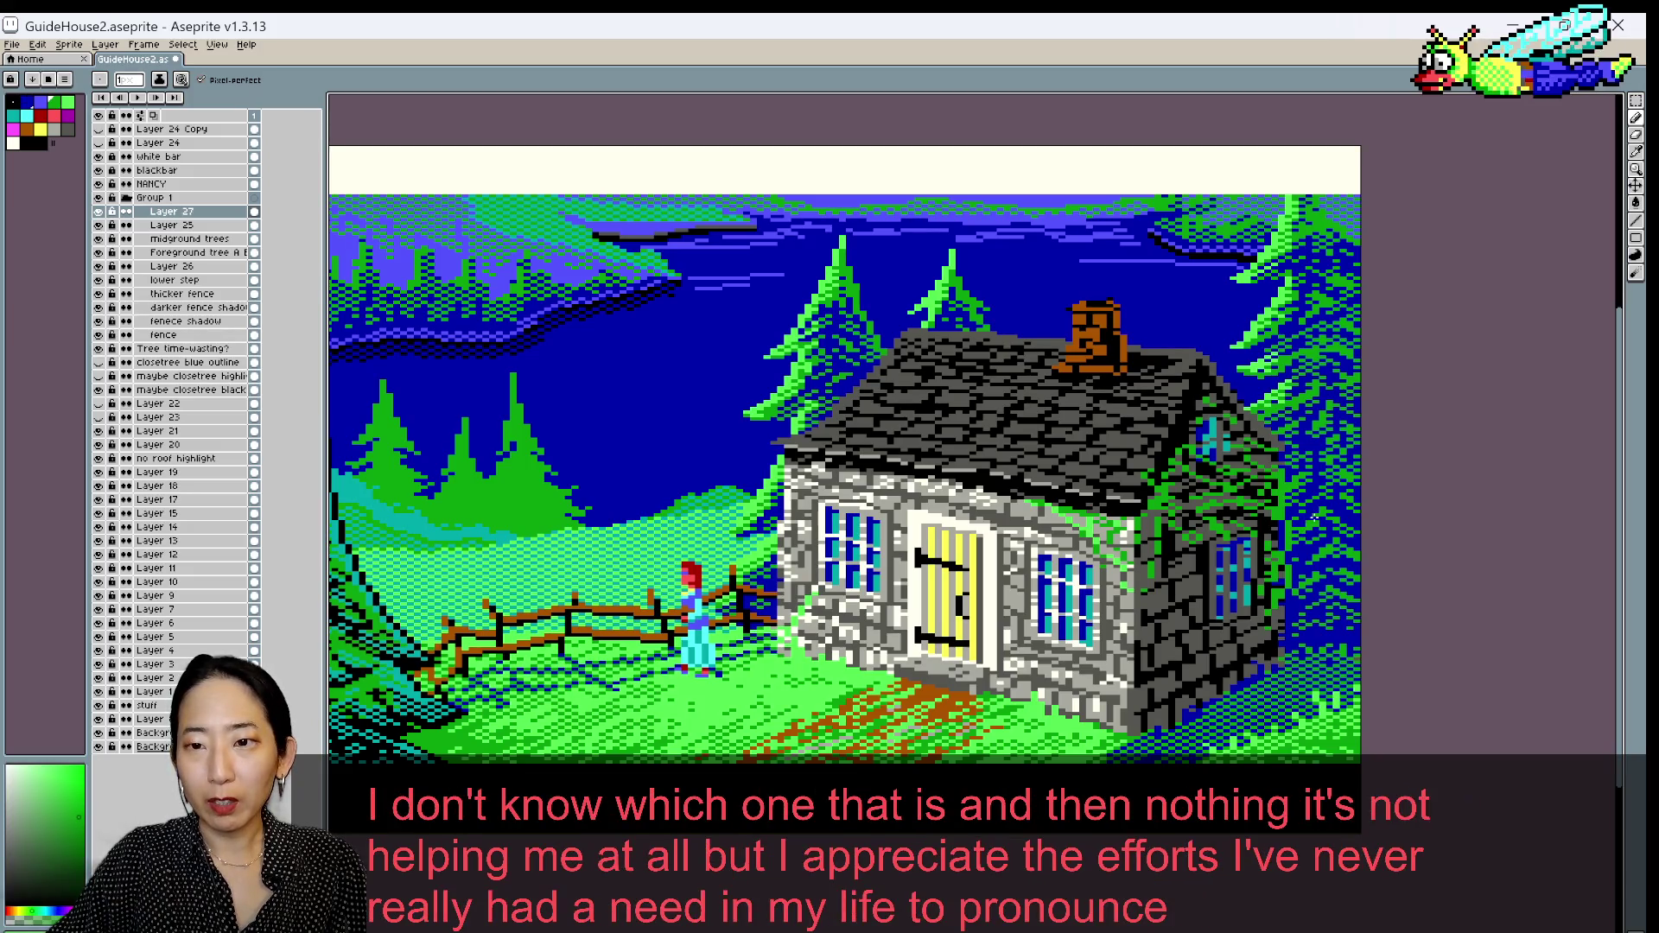
key("ctrl+s")
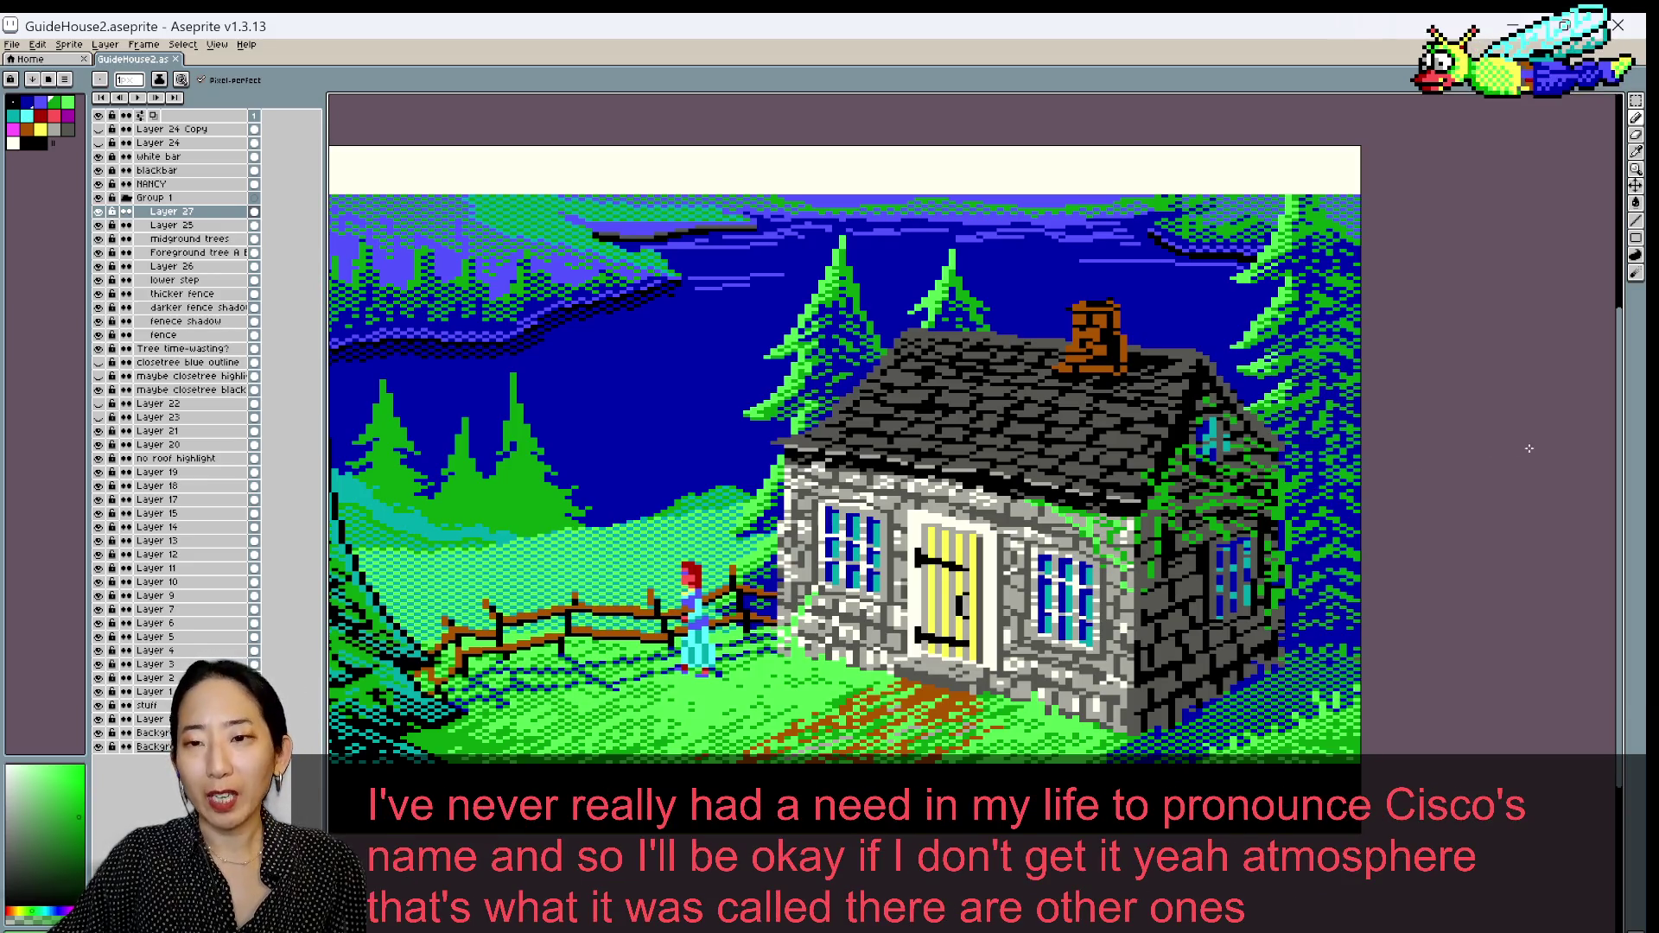
Darken a tree pixel with blue sampled from the tree and save GuideHouse2.
left_click(1323, 353, "alt")
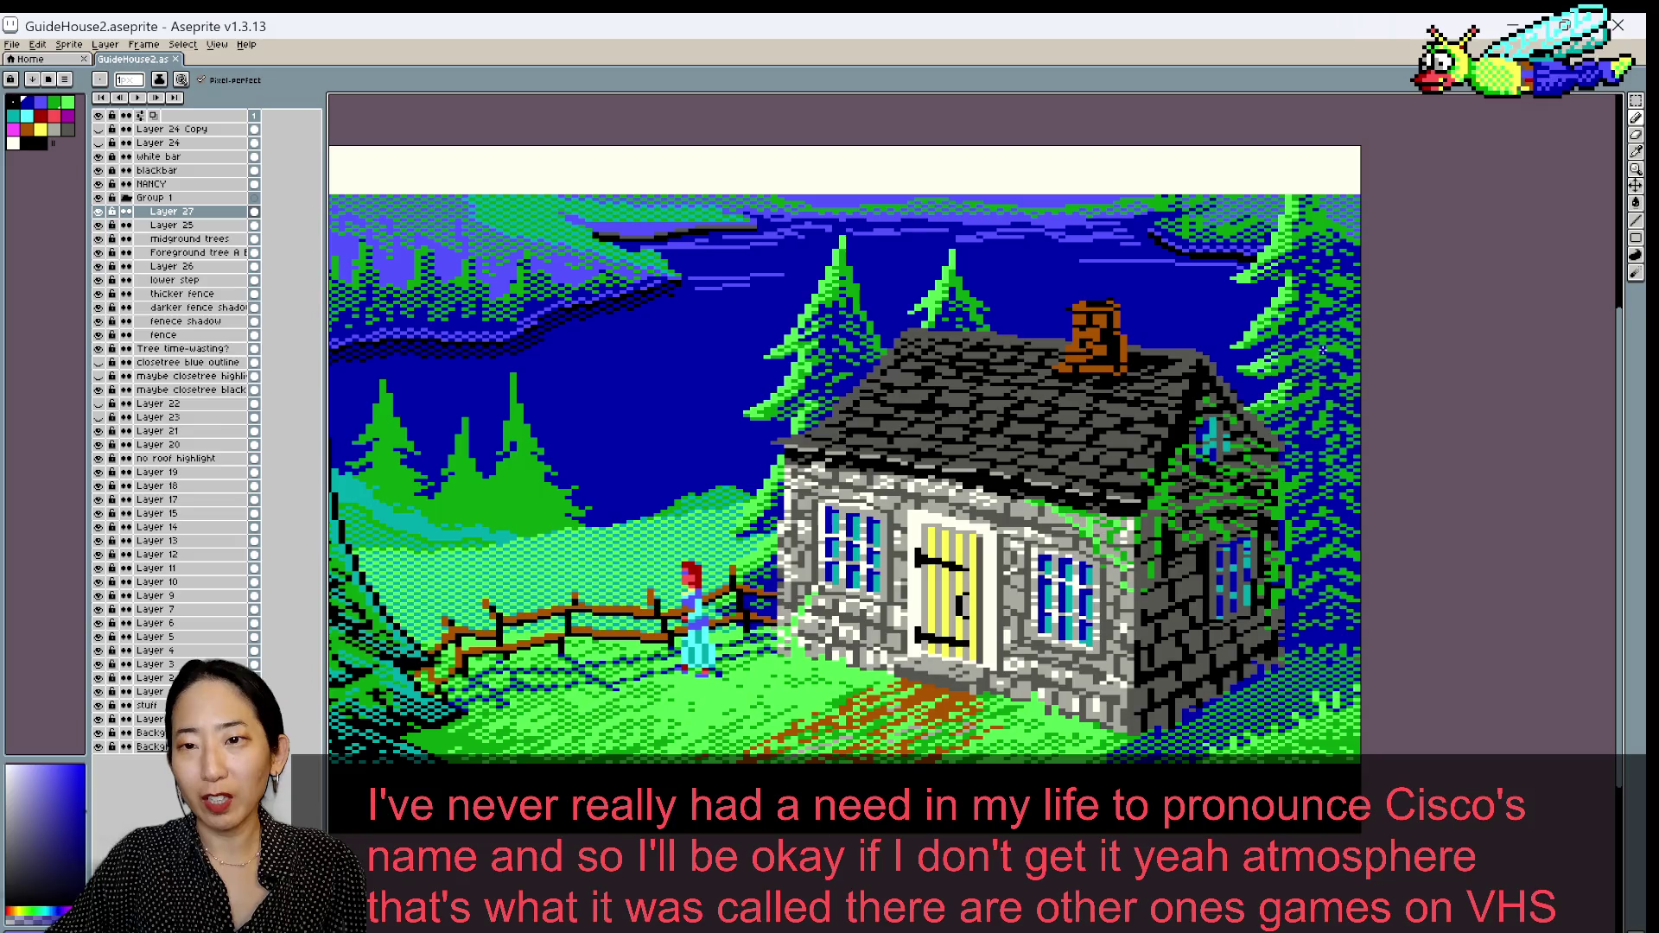
left_click(1328, 351)
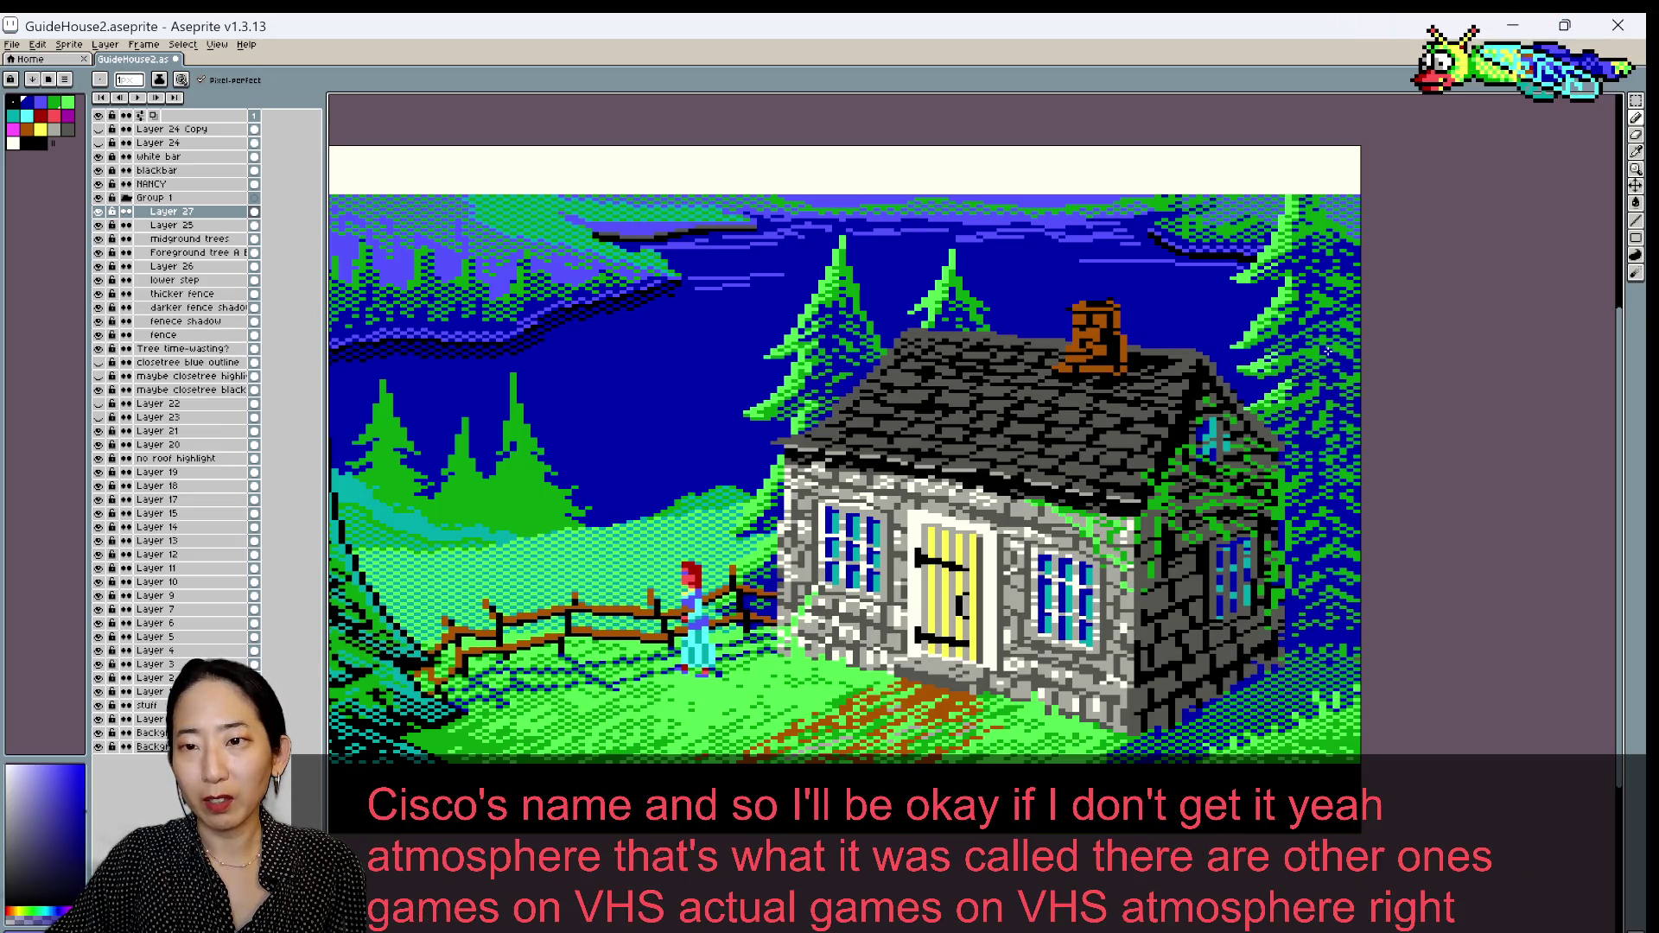
key("ctrl+s")
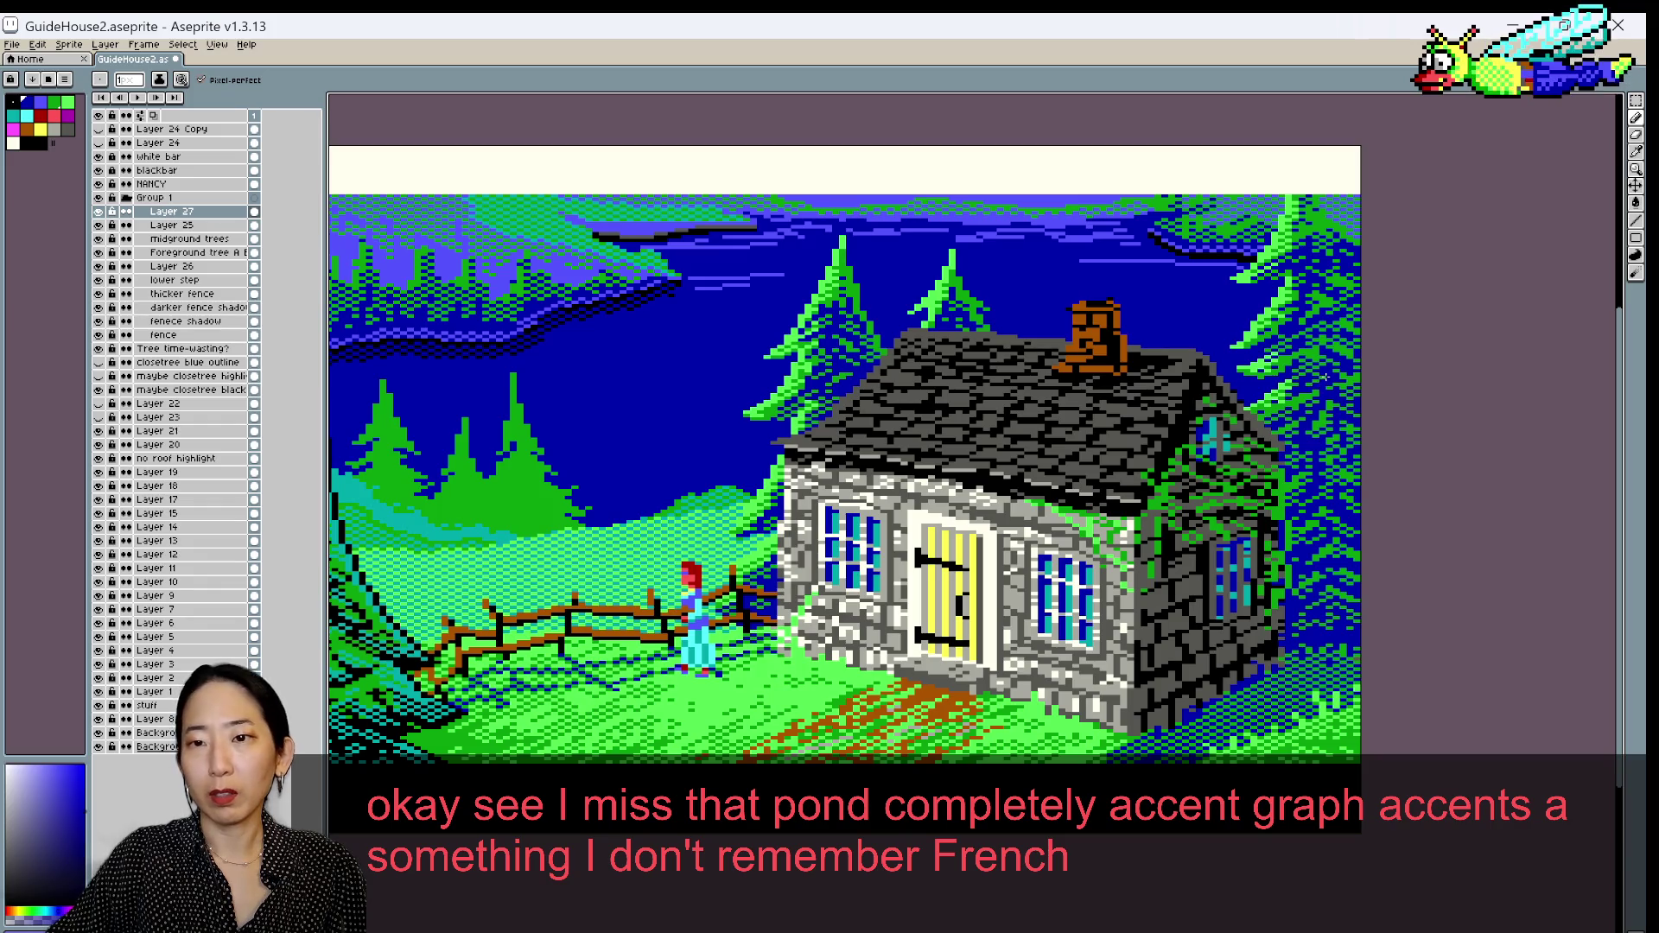
scroll(1325, 376, "down", 1)
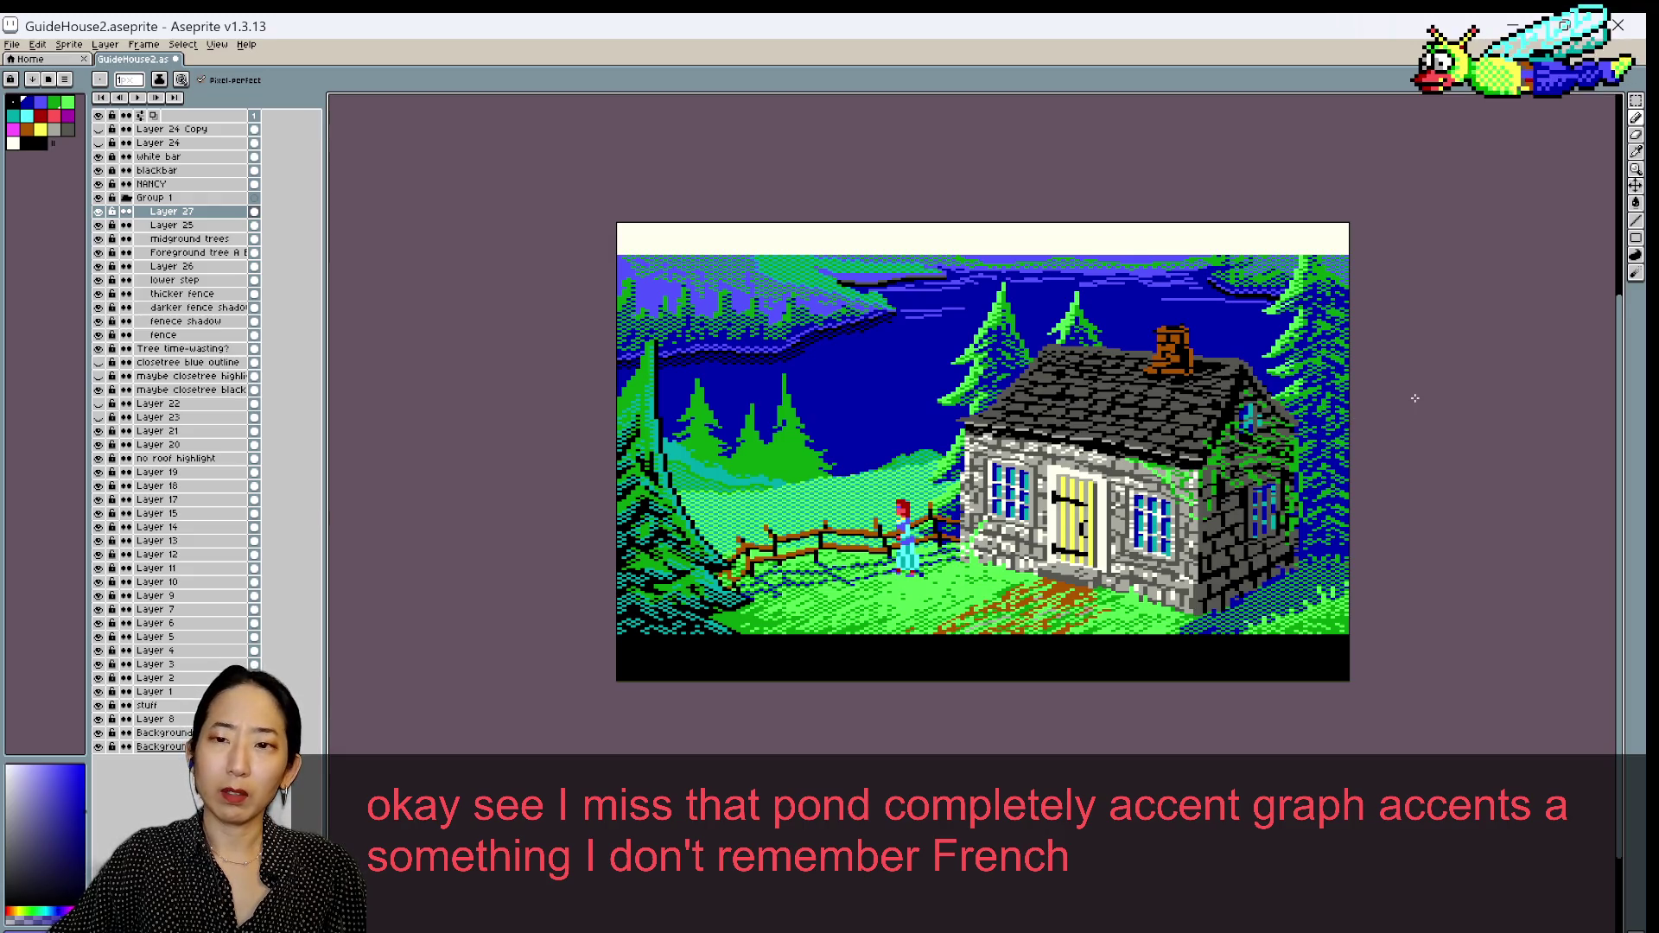
scroll(1415, 398, "down", 1)
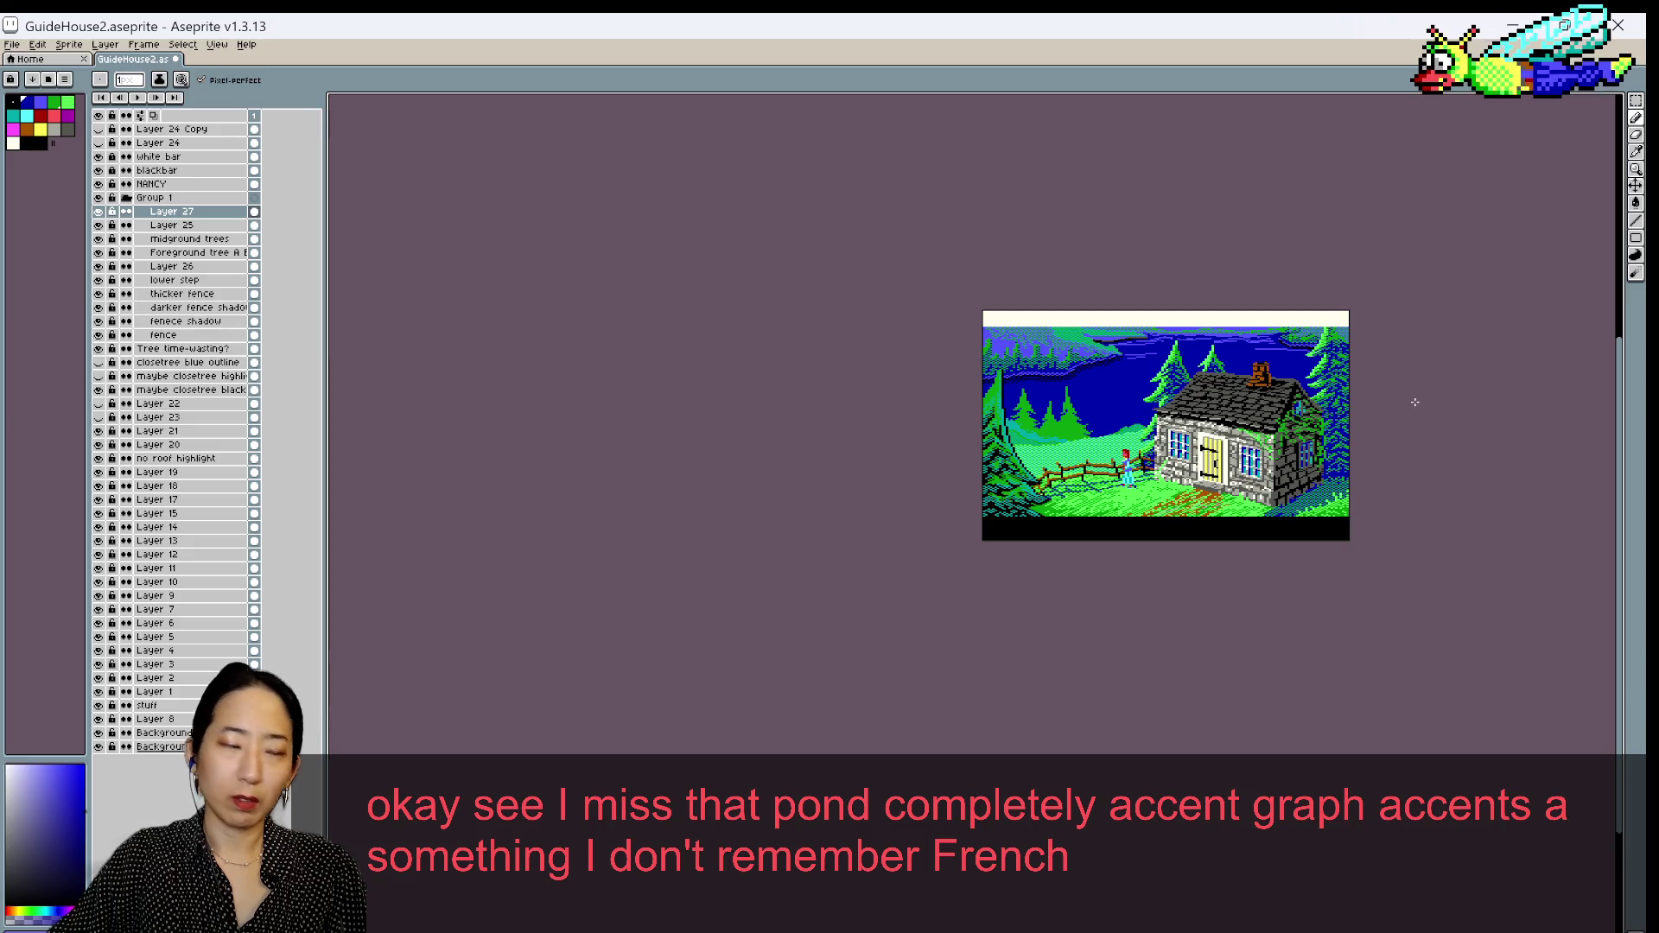
key("ctrl+s")
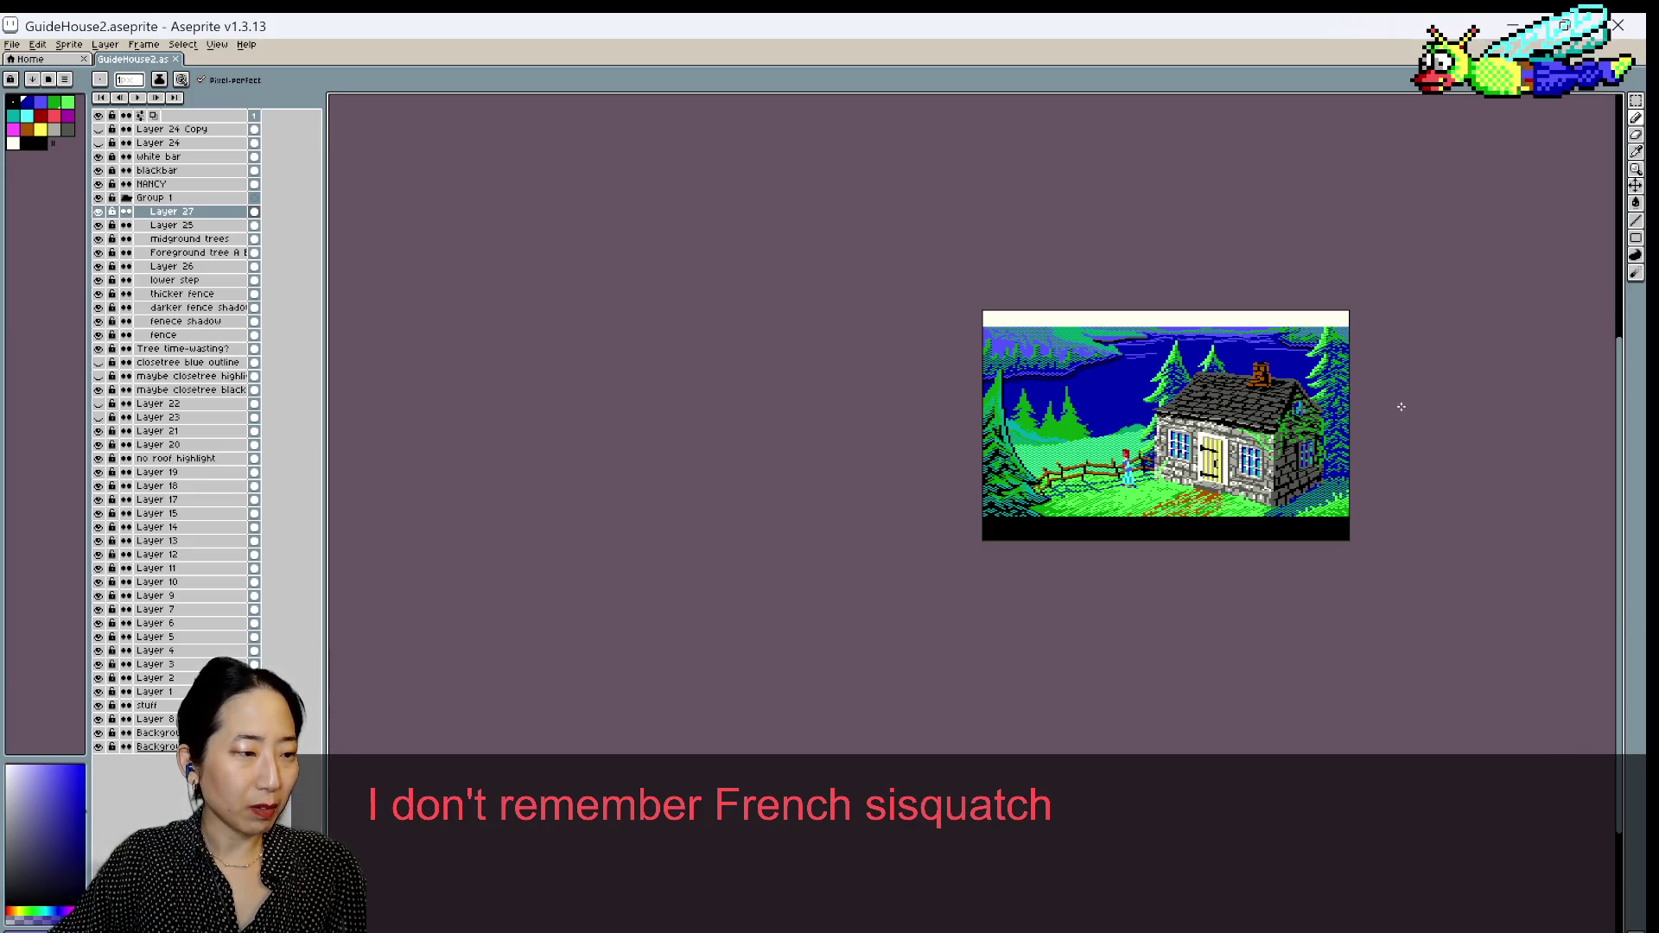
scroll(1401, 406, "up", 3)
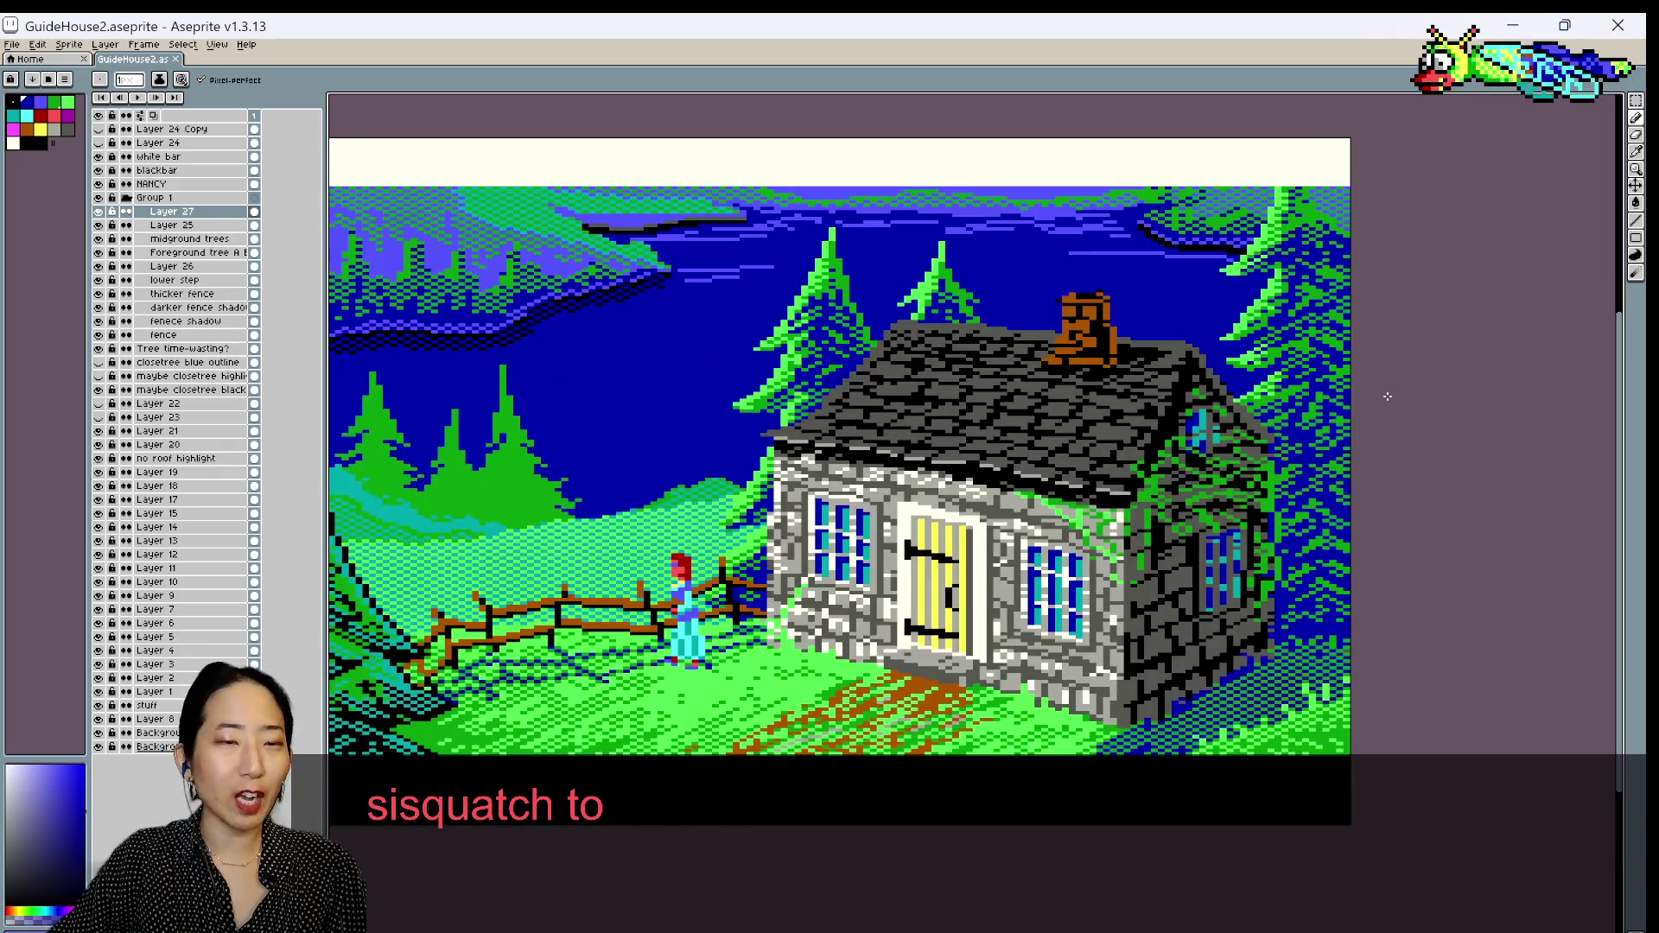
scroll(1387, 396, "down", 1)
scroll(1387, 396, "up", 1)
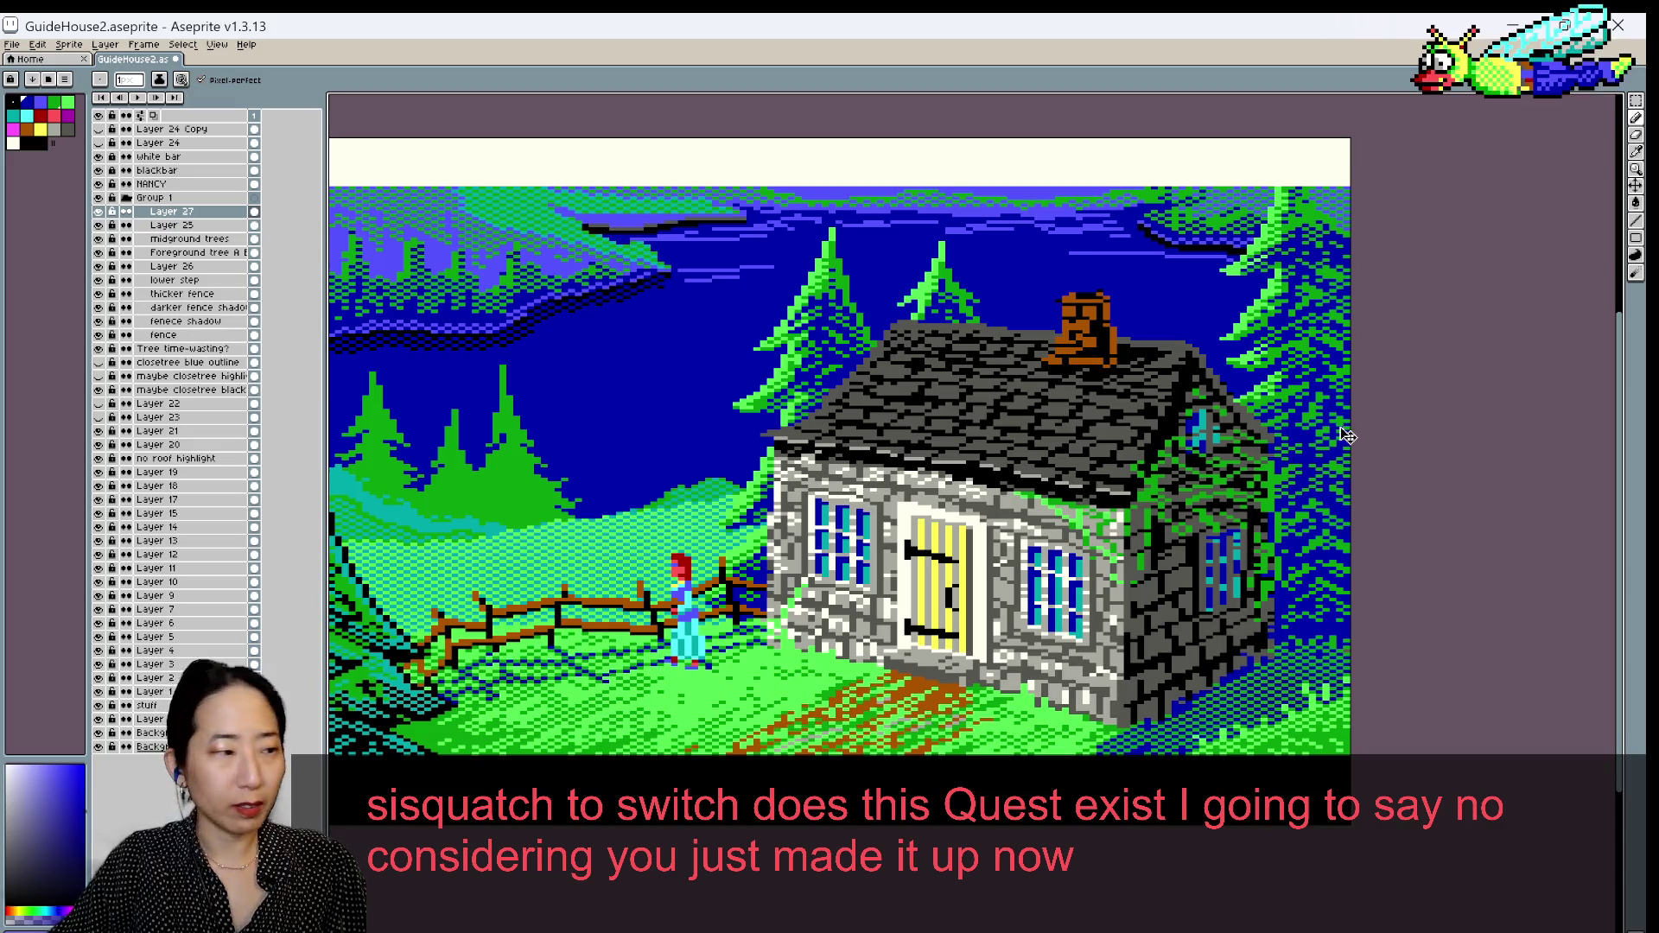
key("ctrl+s")
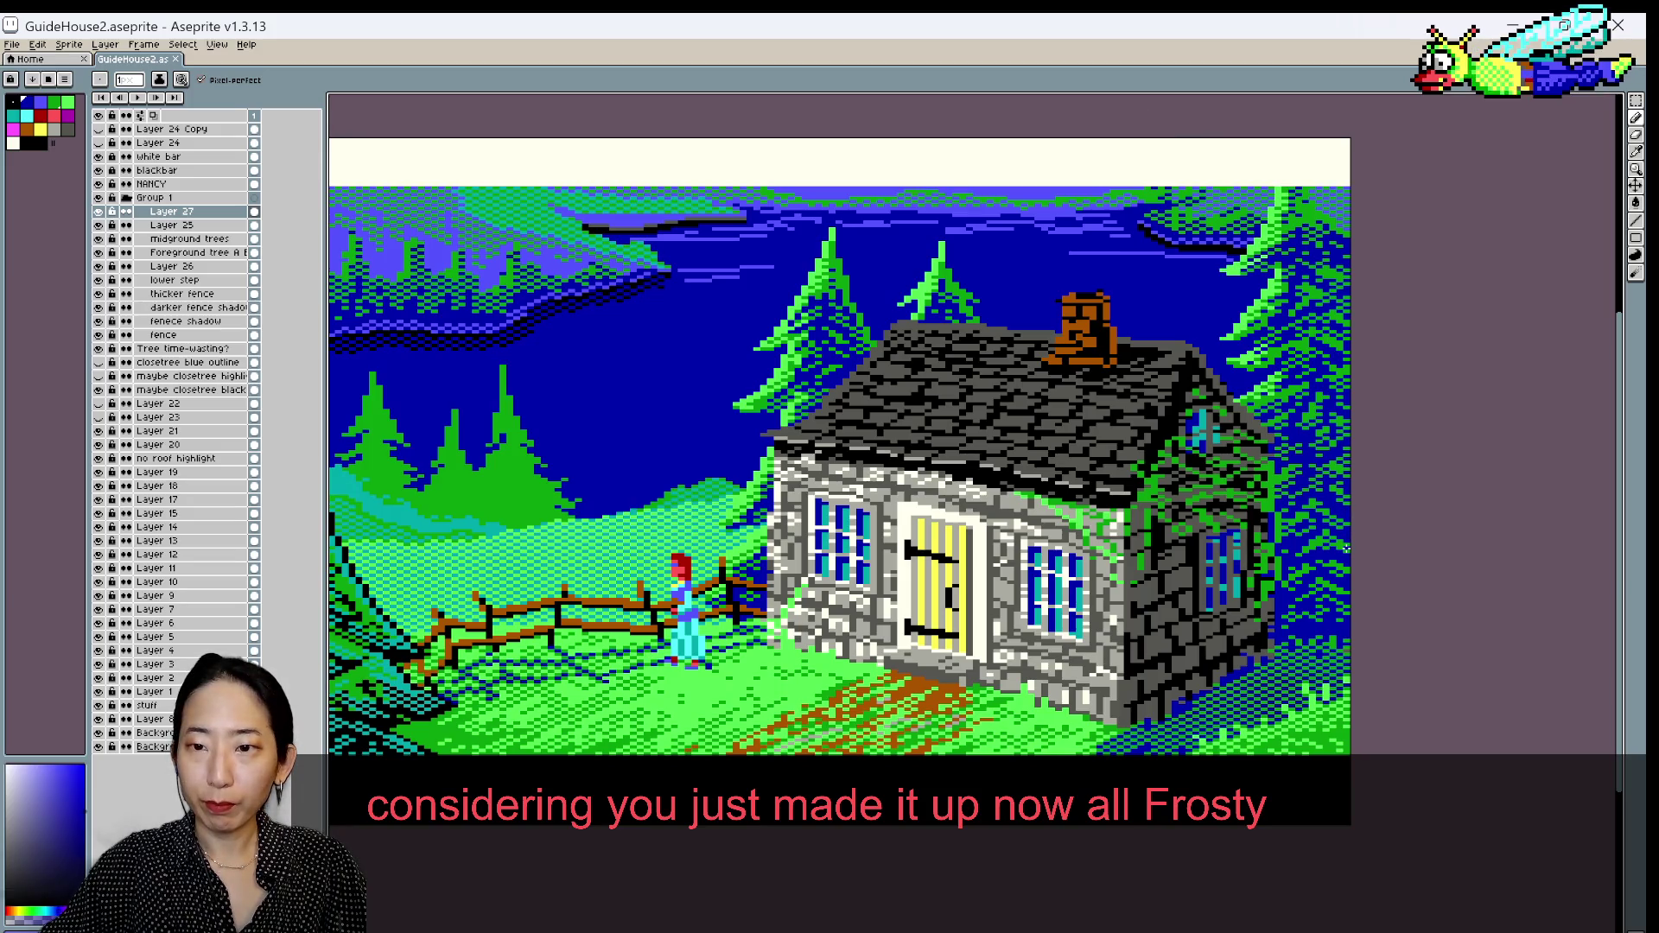
Paint a green pixel near the upper-right trees and save the edit.
scroll(1384, 523, "down", 1)
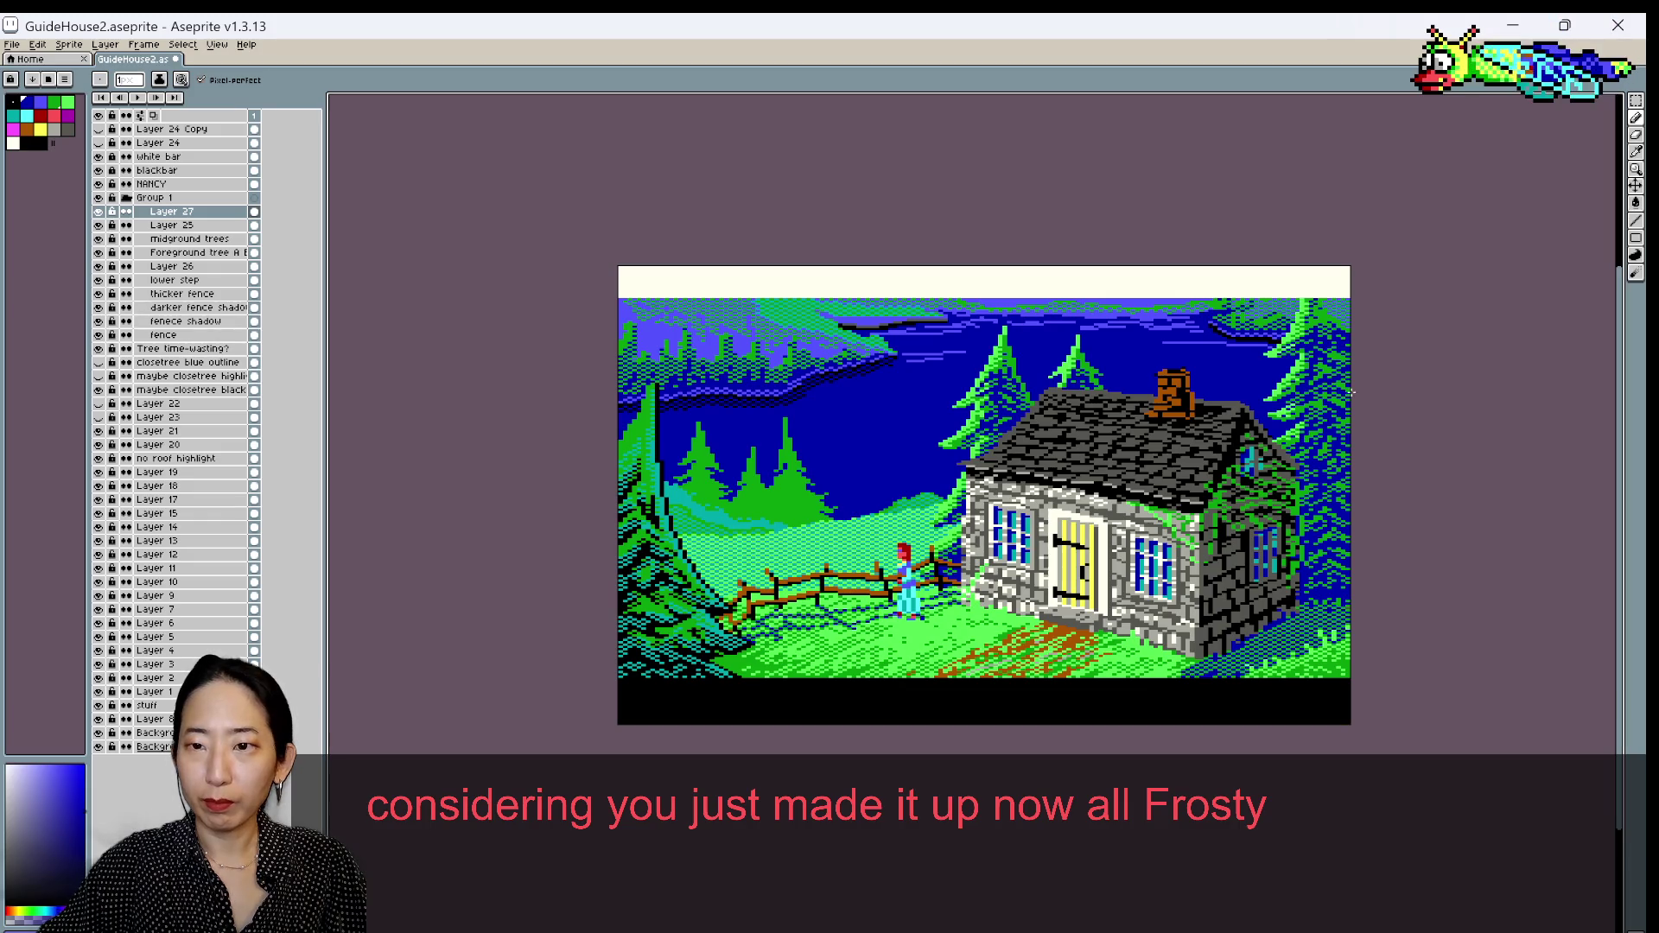
scroll(1389, 371, "down", 2)
scroll(1390, 376, "up", 2)
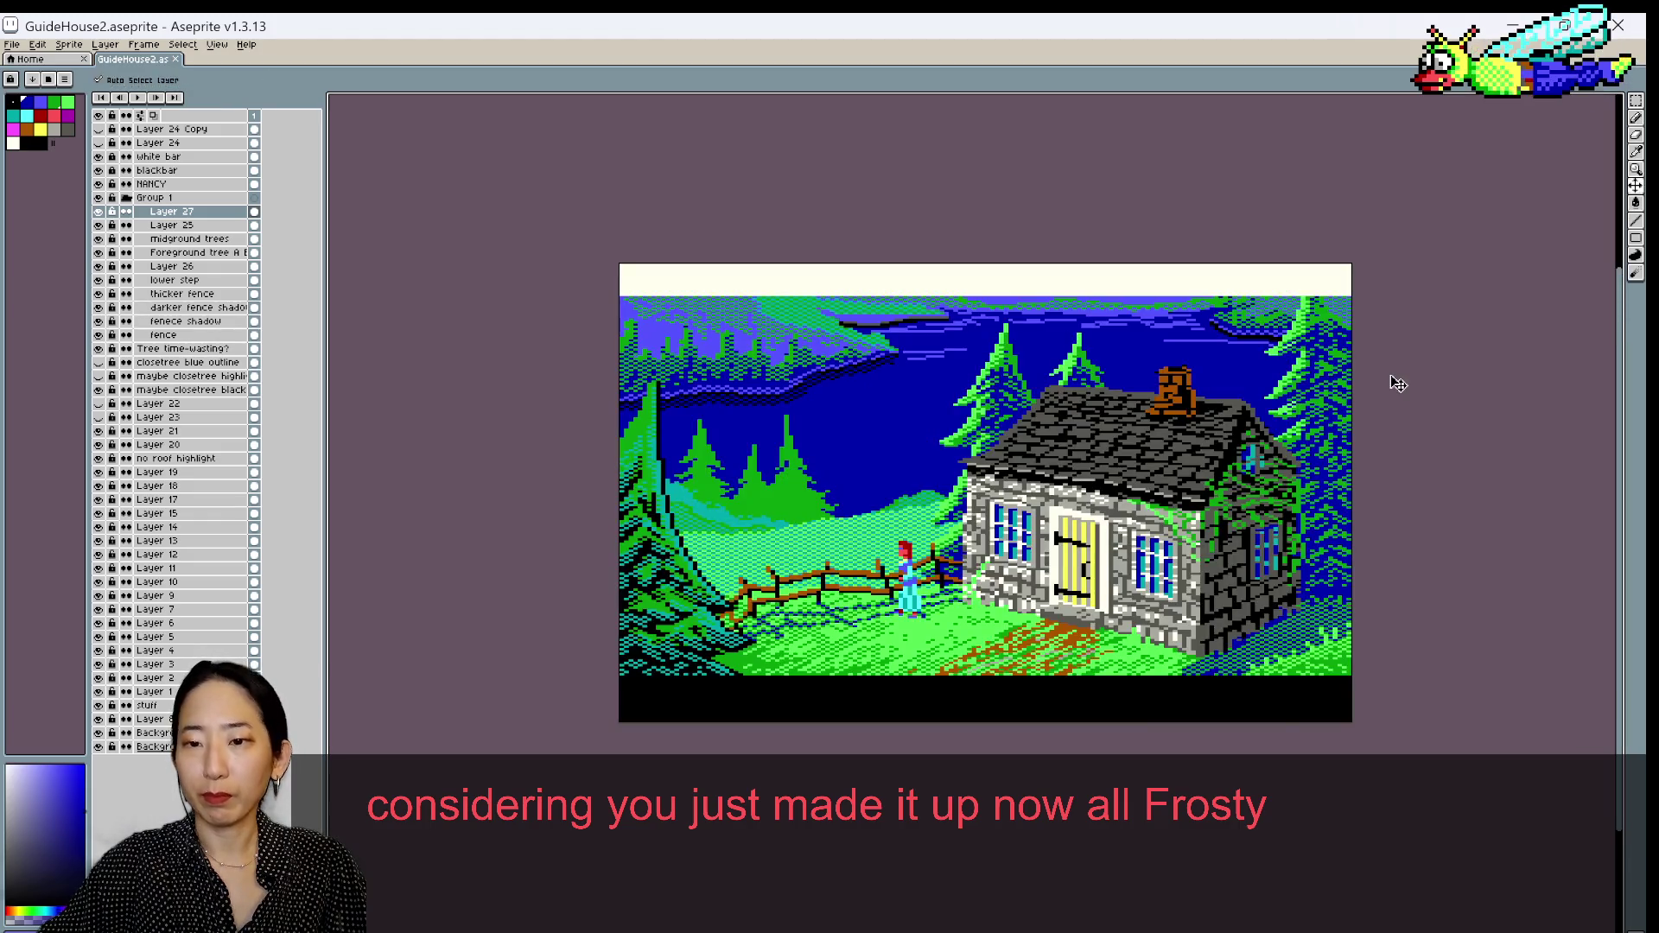
scroll(1390, 377, "up", 1)
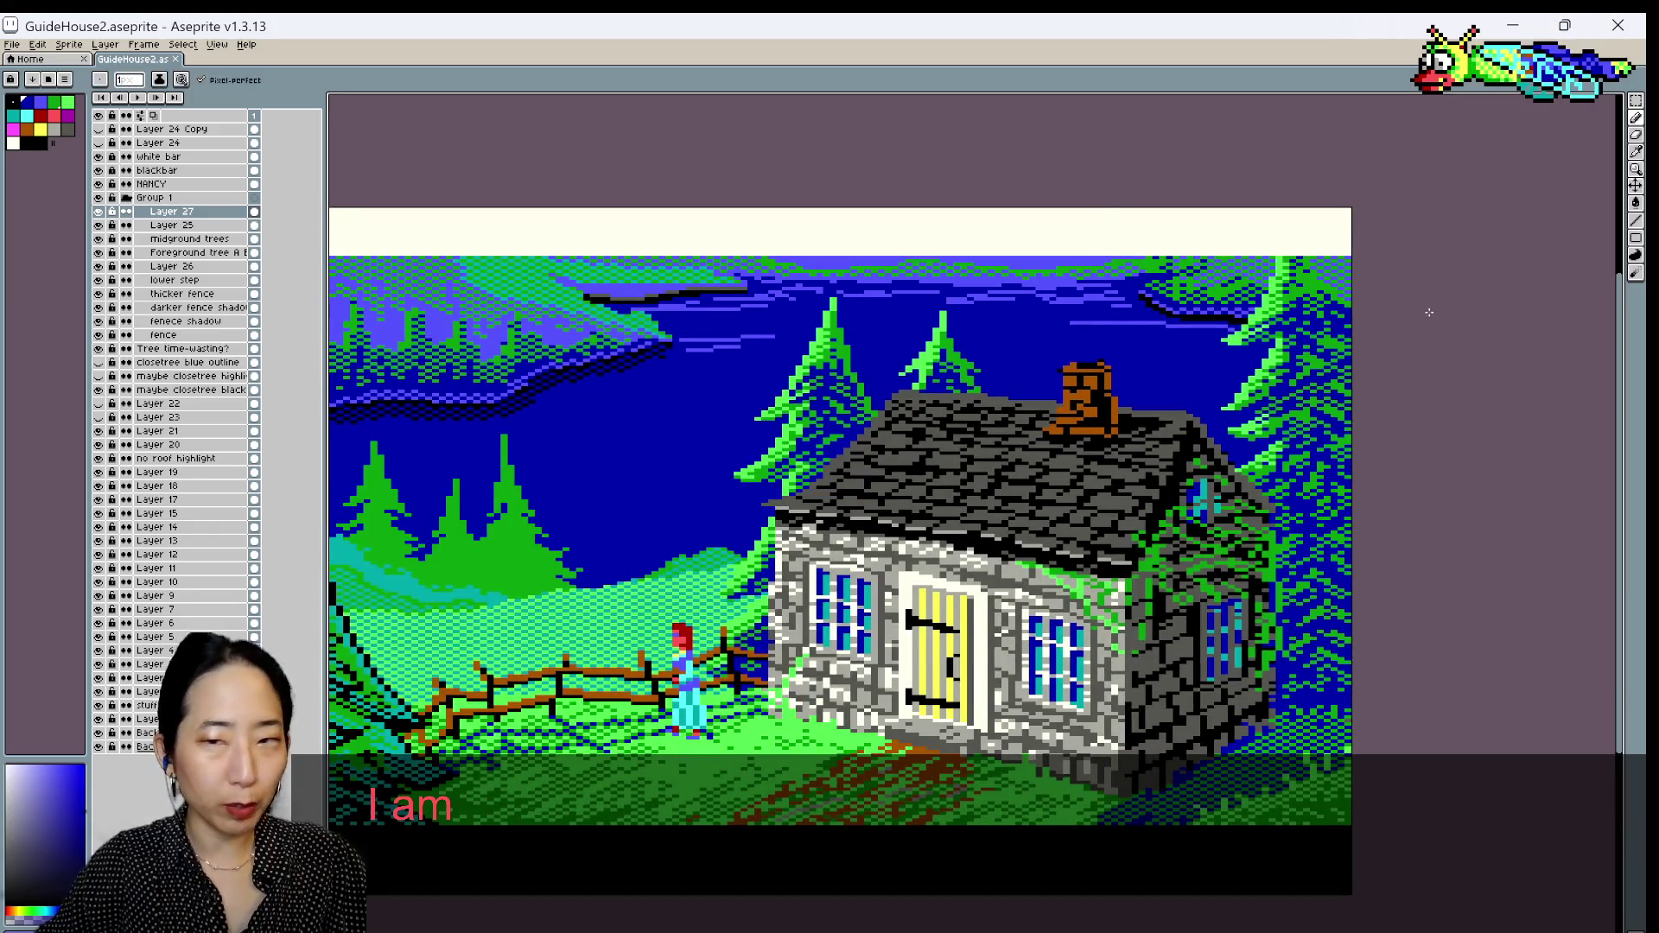
scroll(1387, 290, "down", 1)
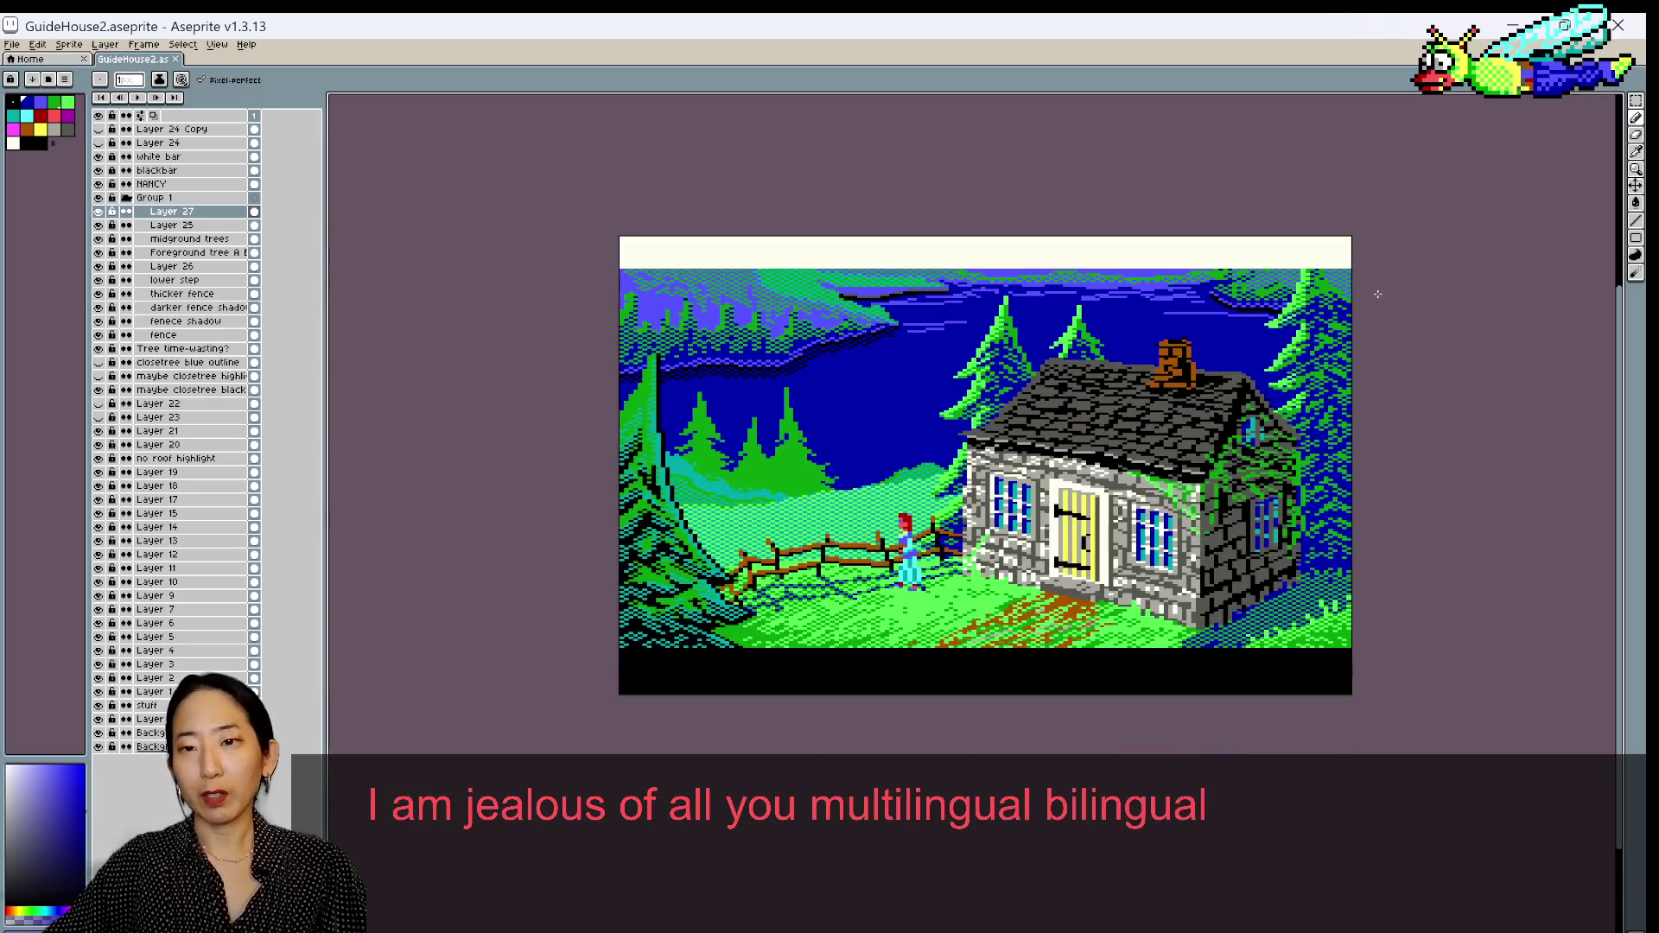
scroll(1375, 292, "up", 1)
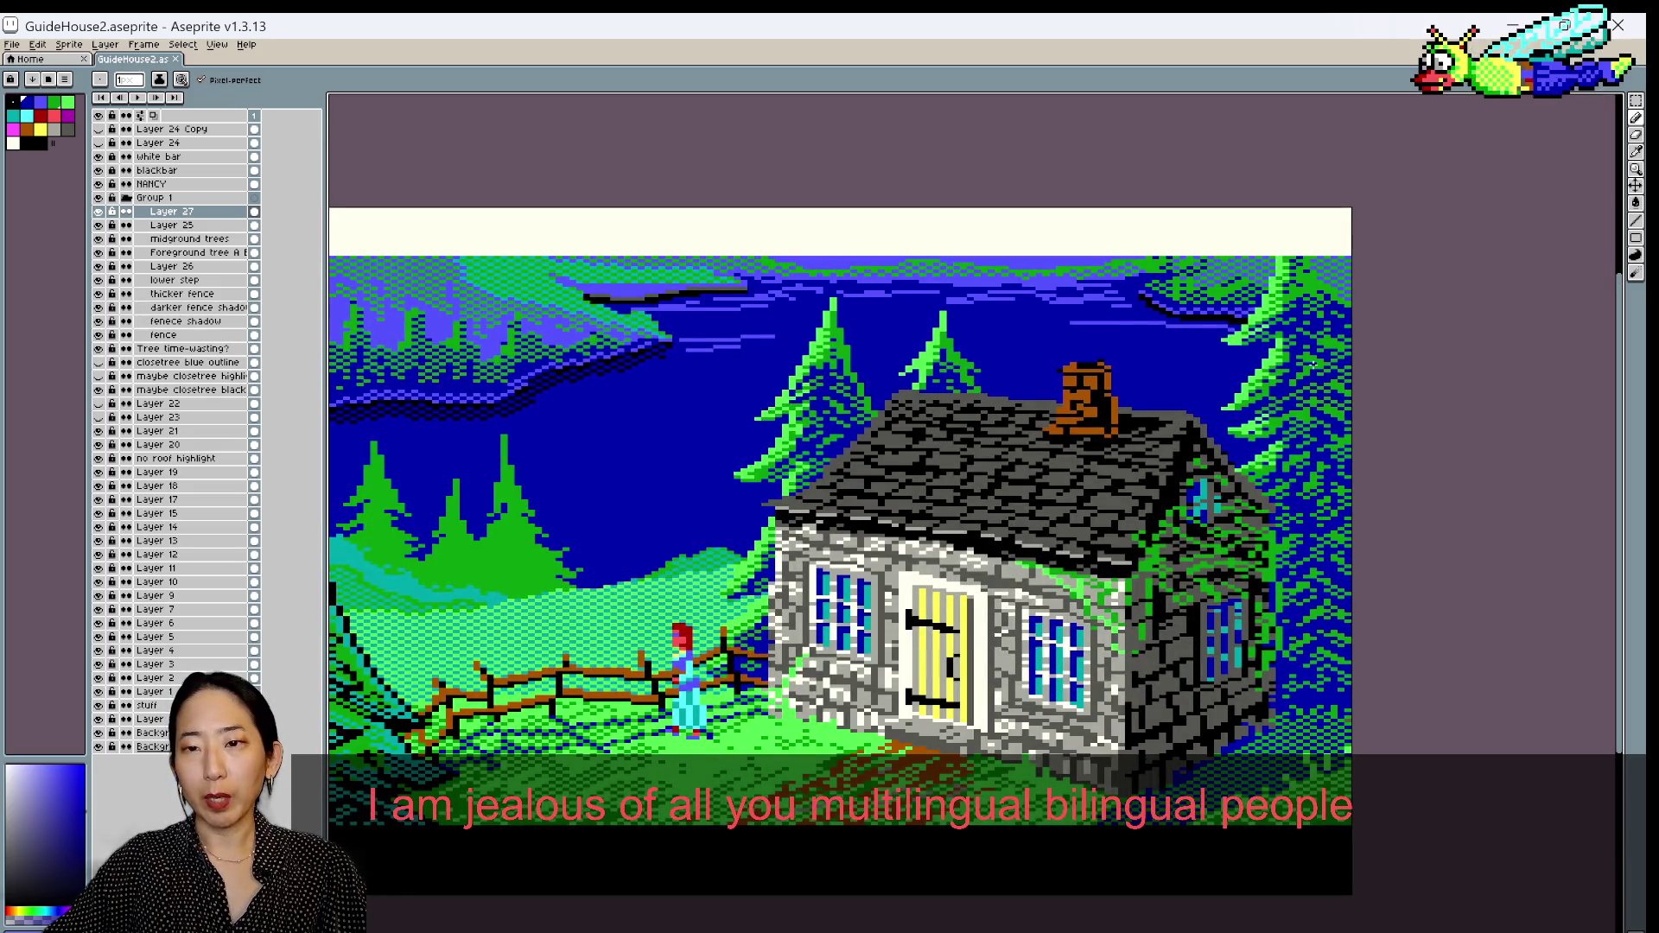
scroll(1221, 395, "down", 1)
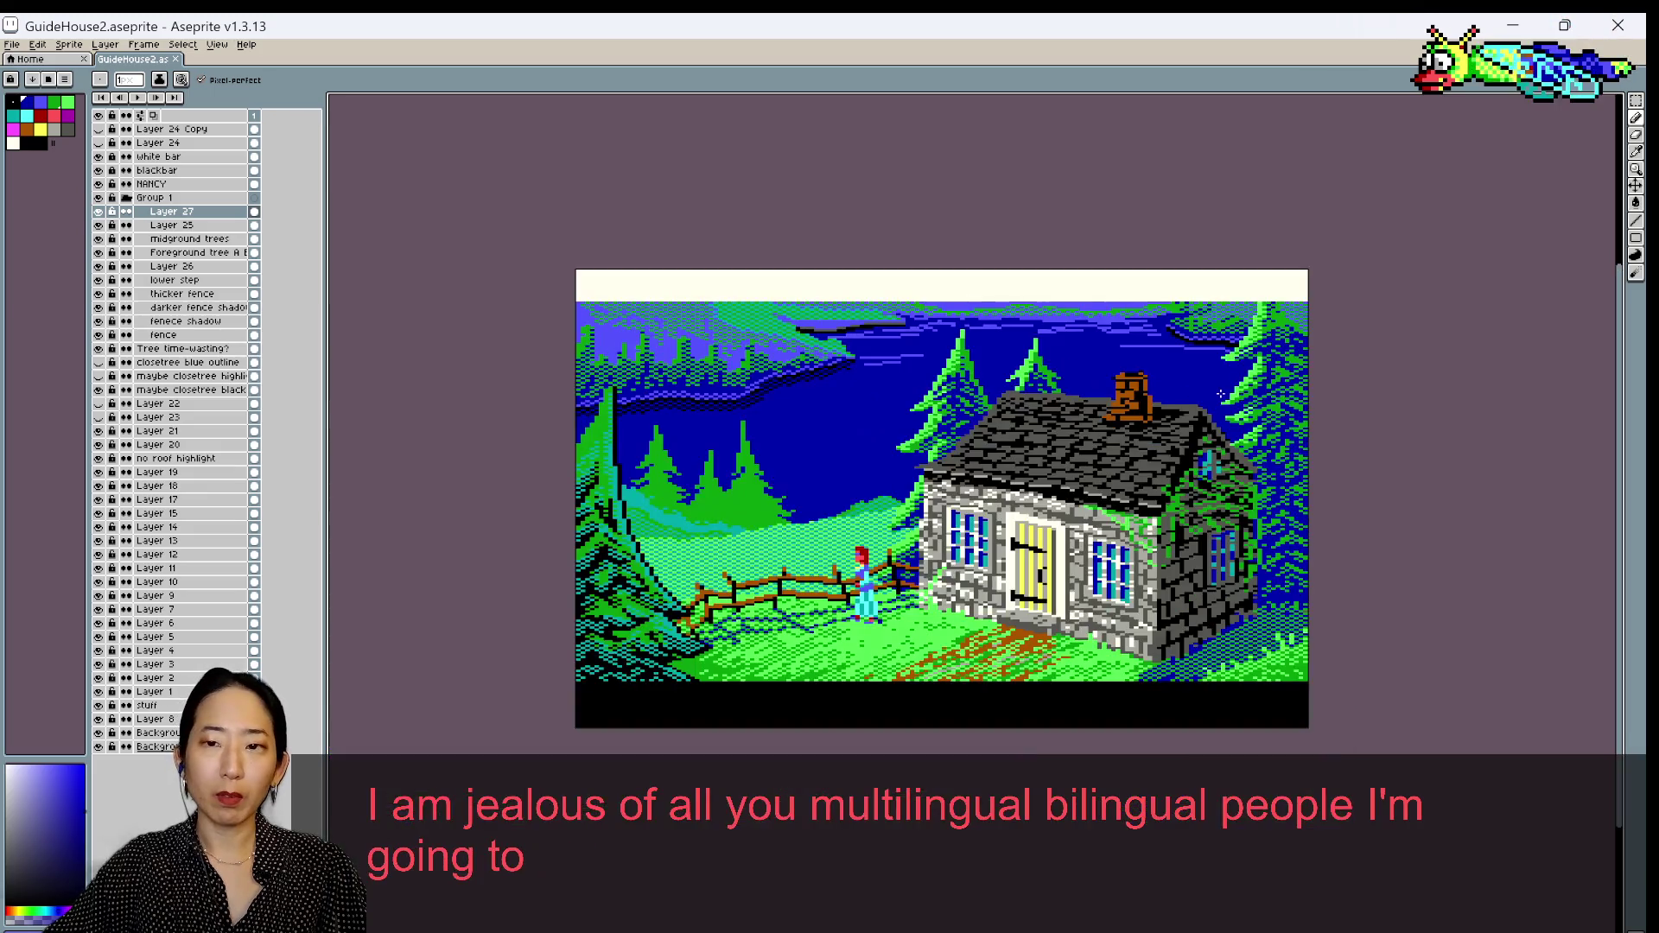
left_click(69, 104)
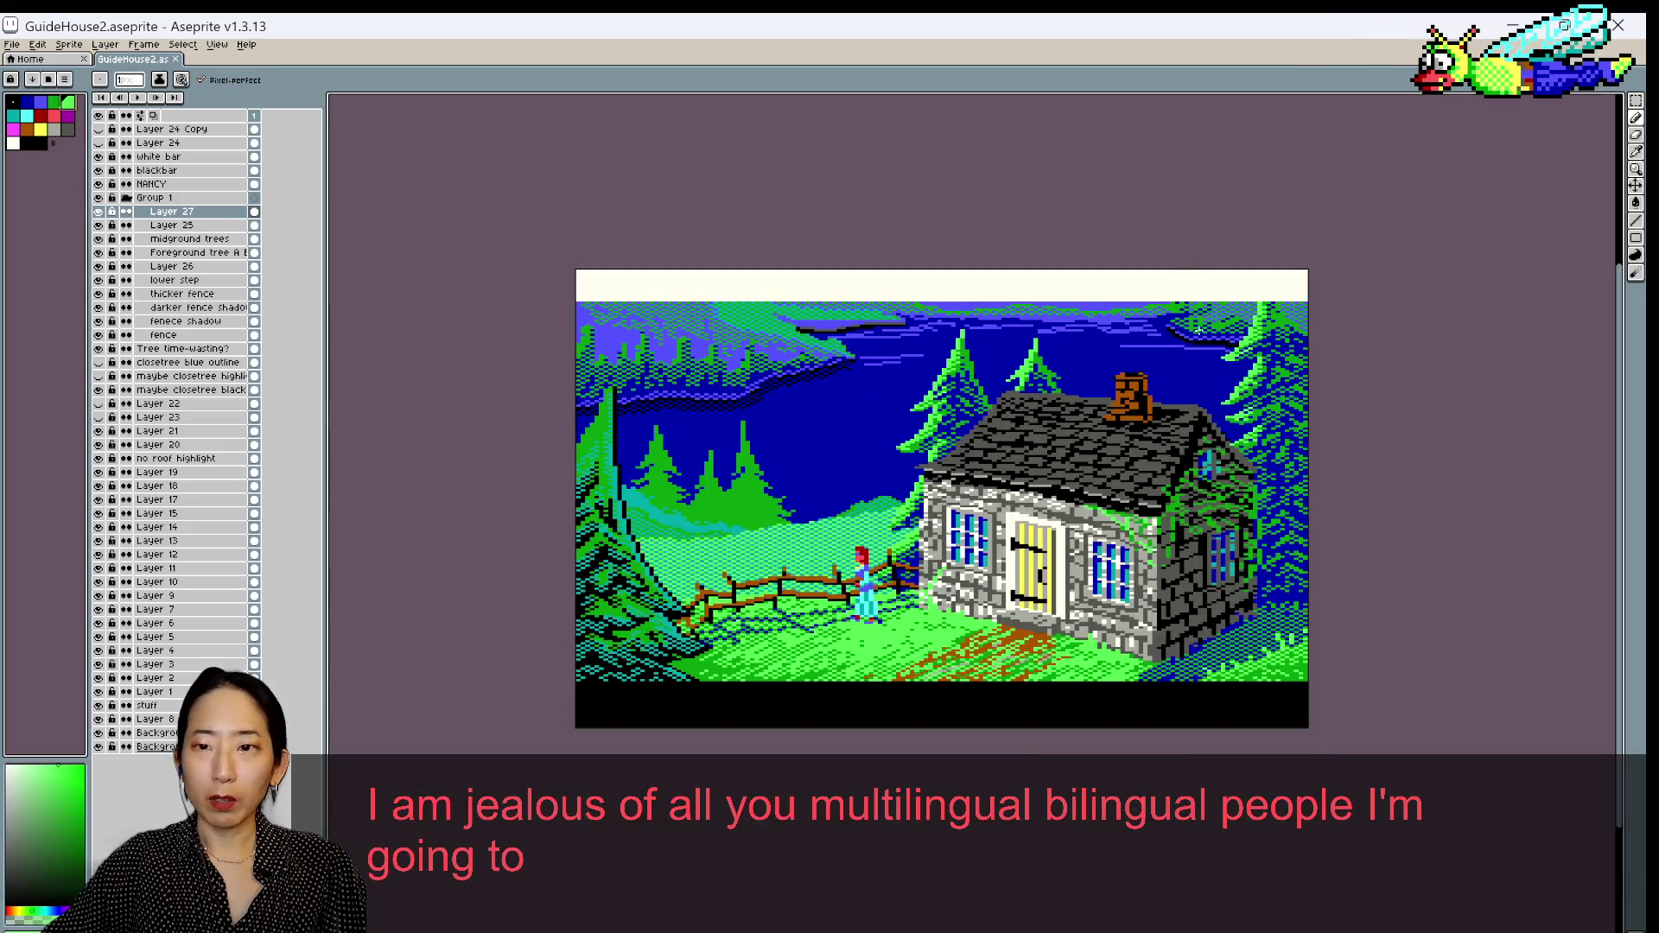
scroll(1279, 384, "up", 1)
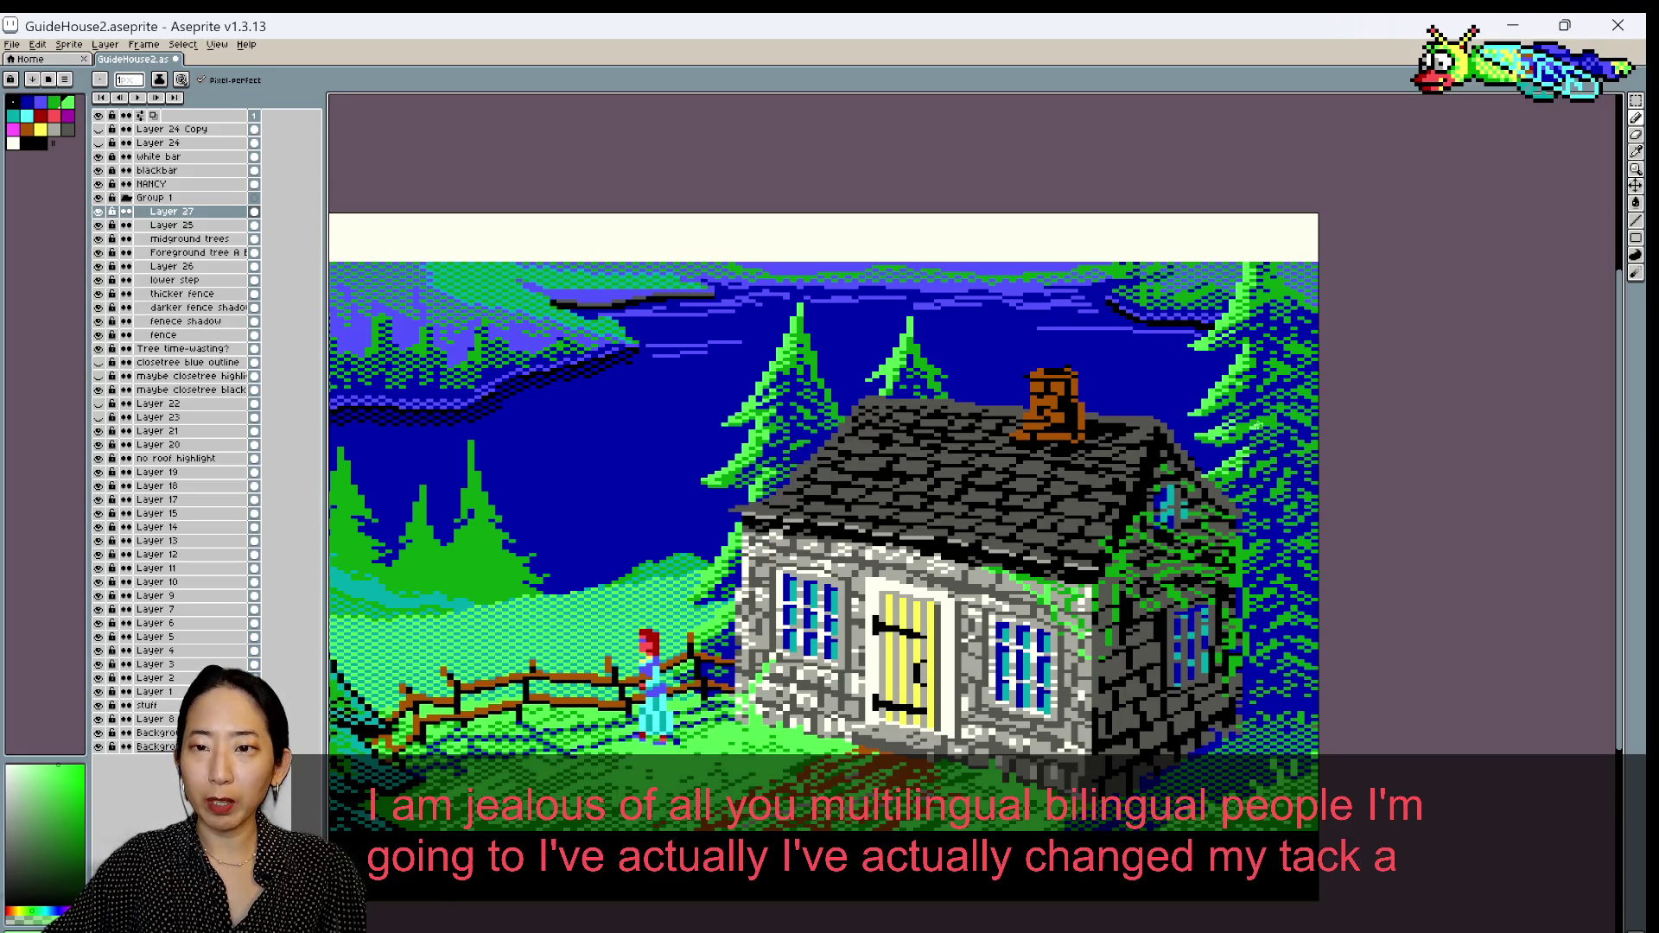
left_click(1260, 423)
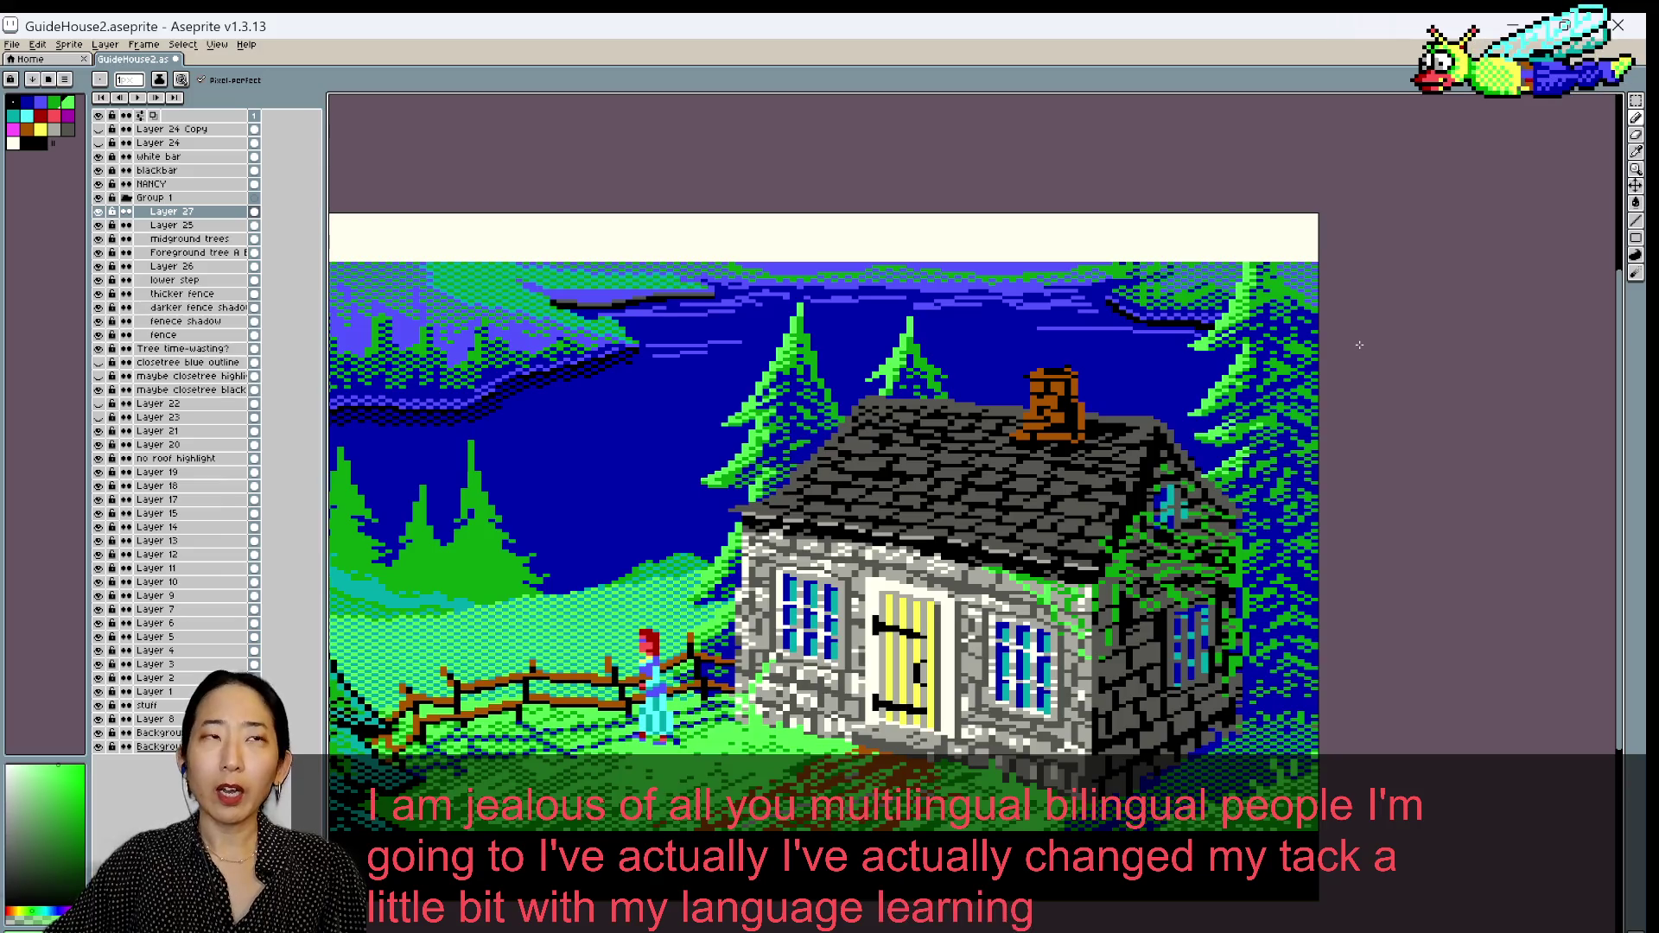
key("ctrl+s")
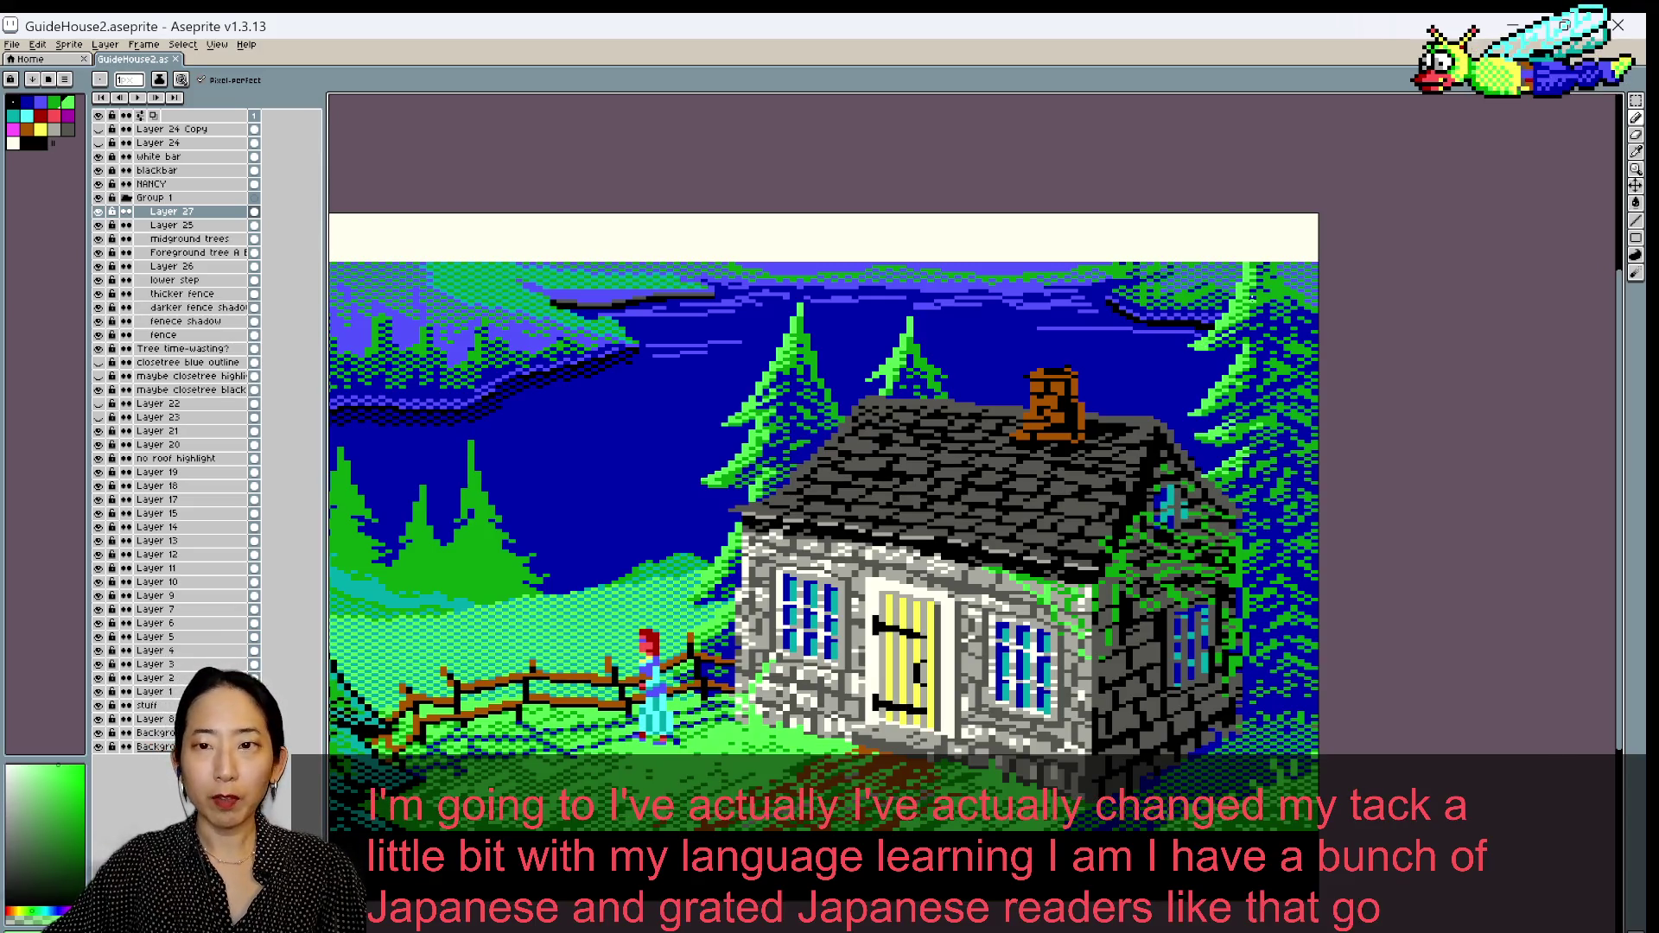
Add two small touch-ups to the scene, then sample a colour from the canvas.
left_click(1248, 374)
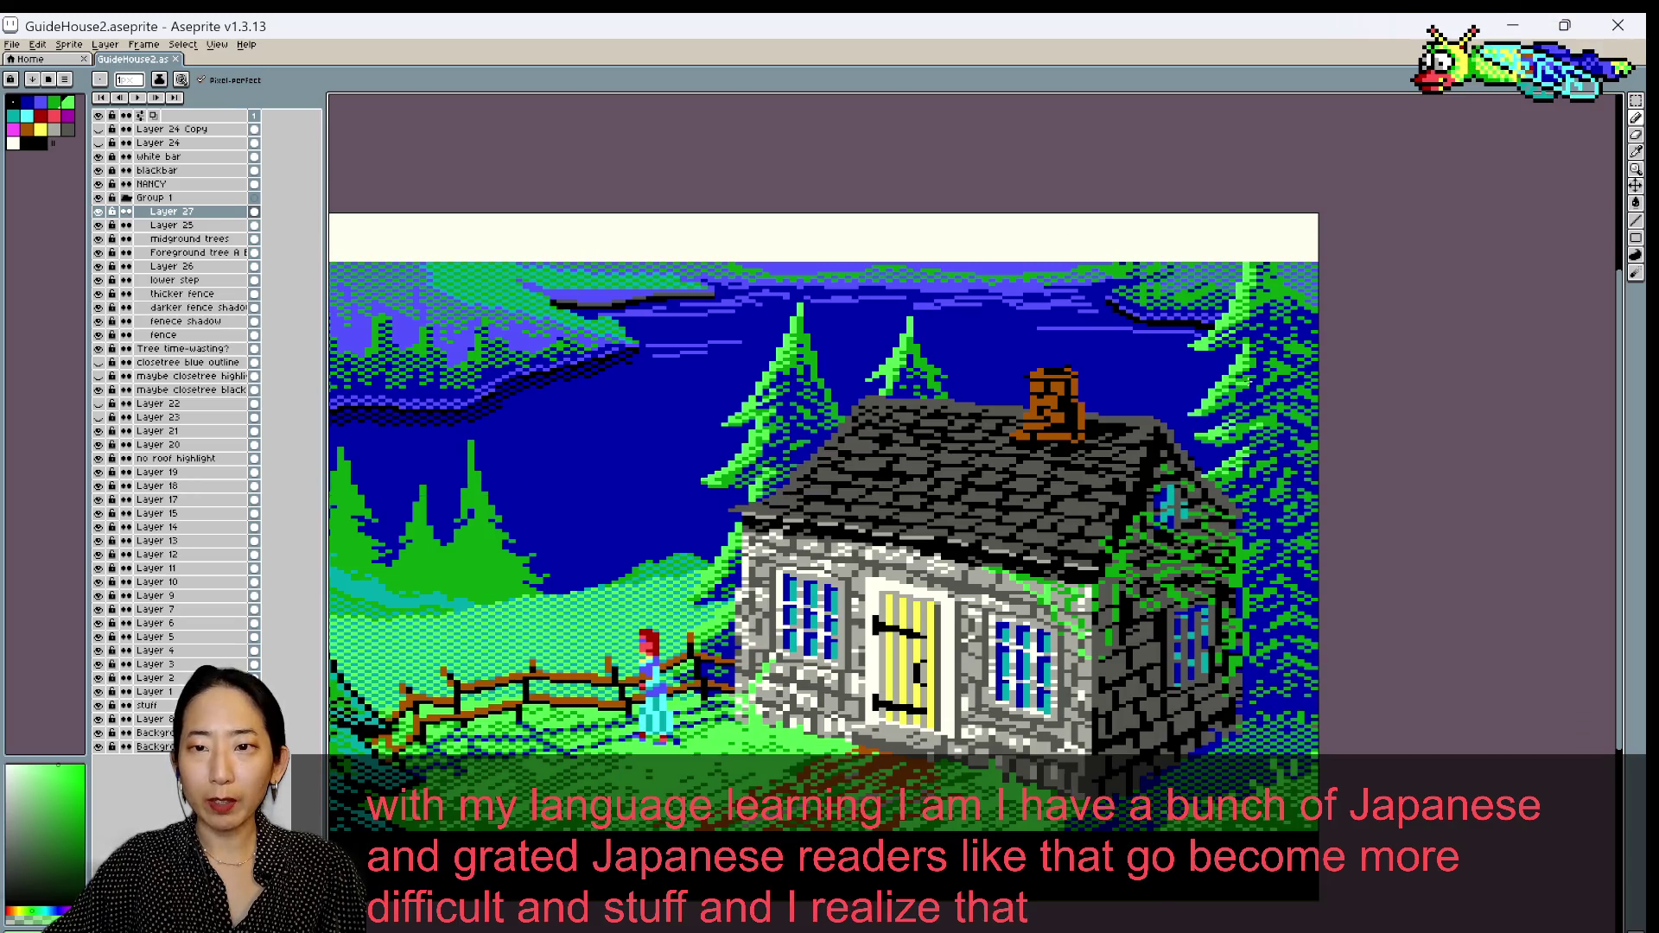
left_click(1248, 375)
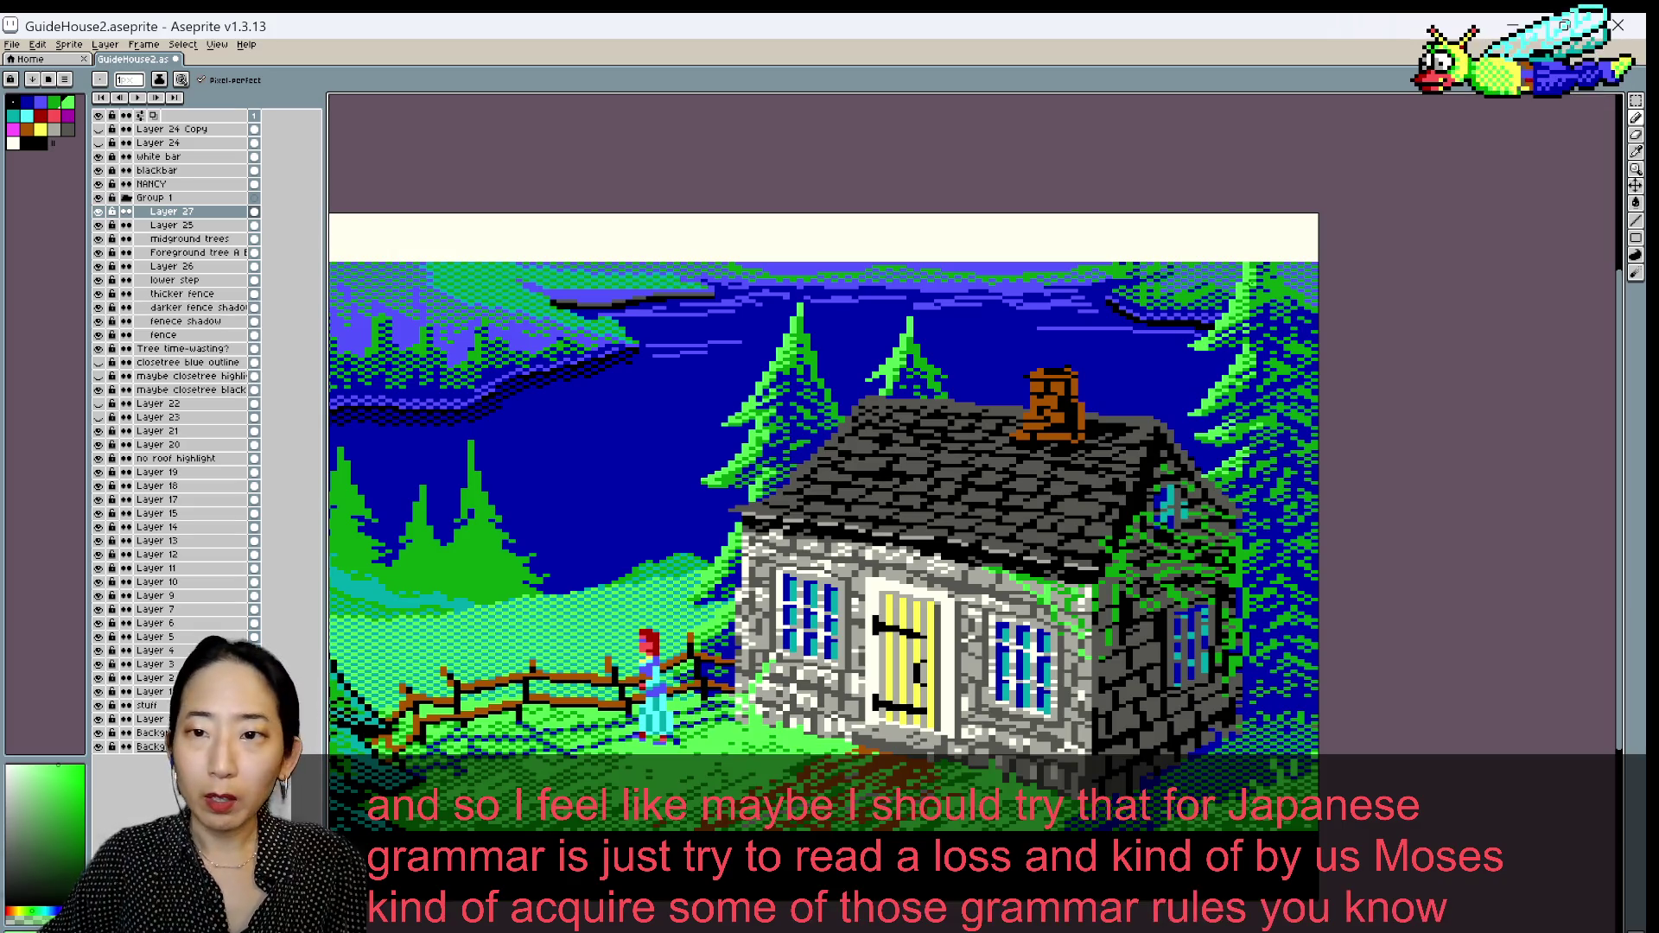
key("i")
left_click(1250, 342)
Return to the Pencil tool and zoom around the cottage scene.
key("b")
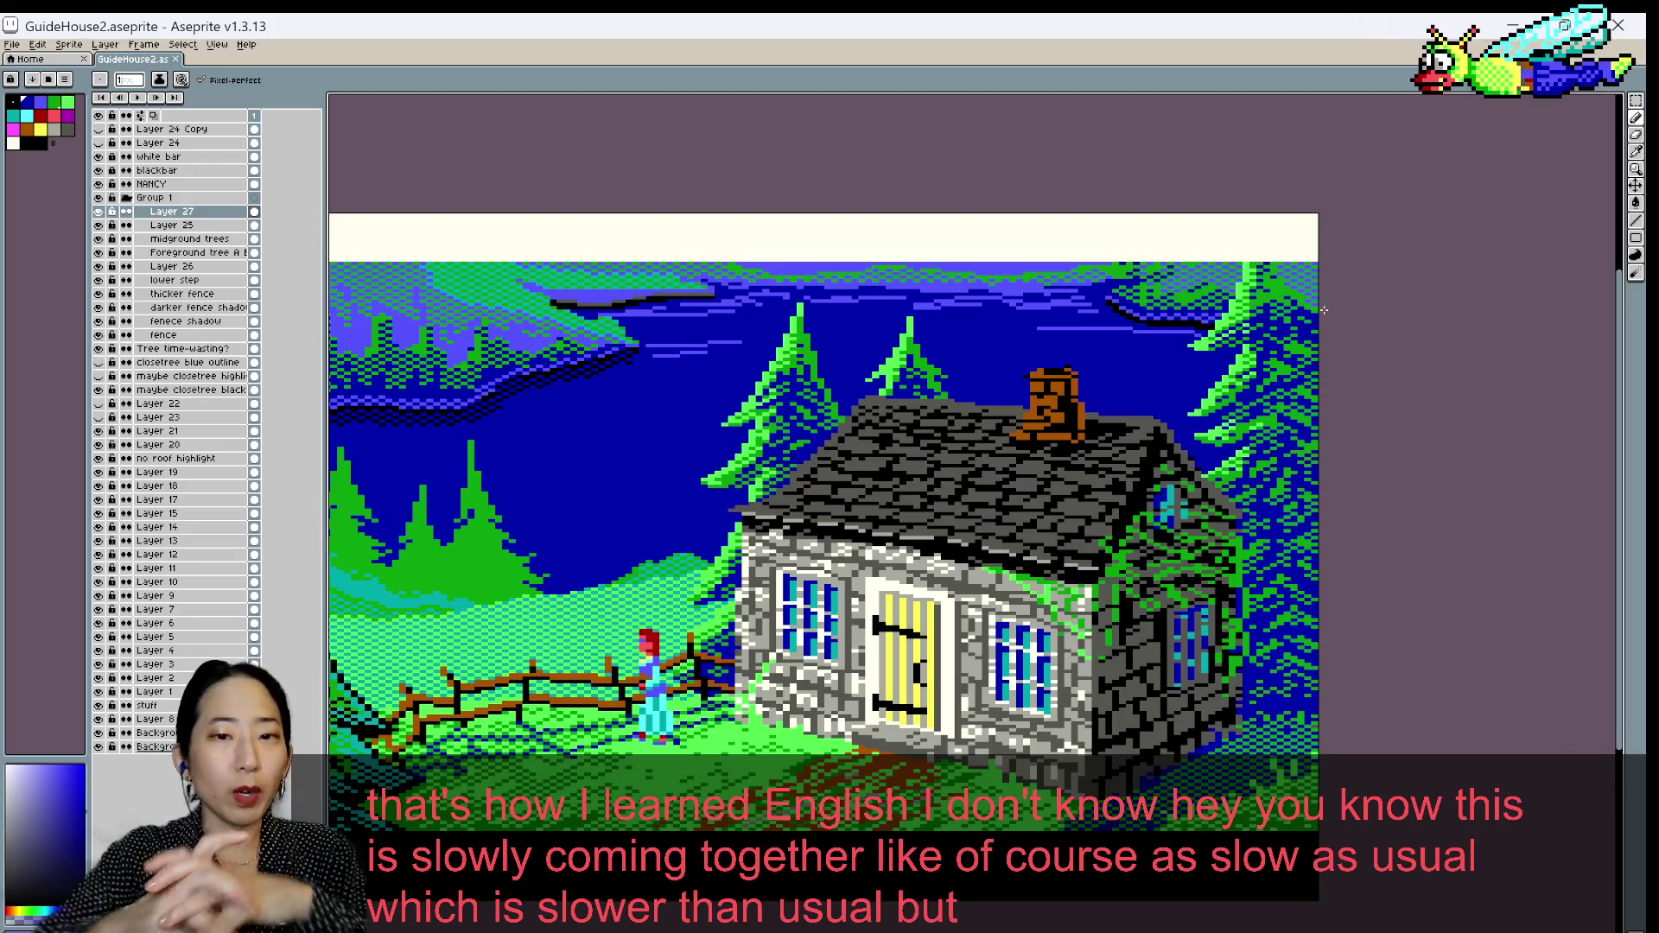
scroll(1146, 335, "down", 1)
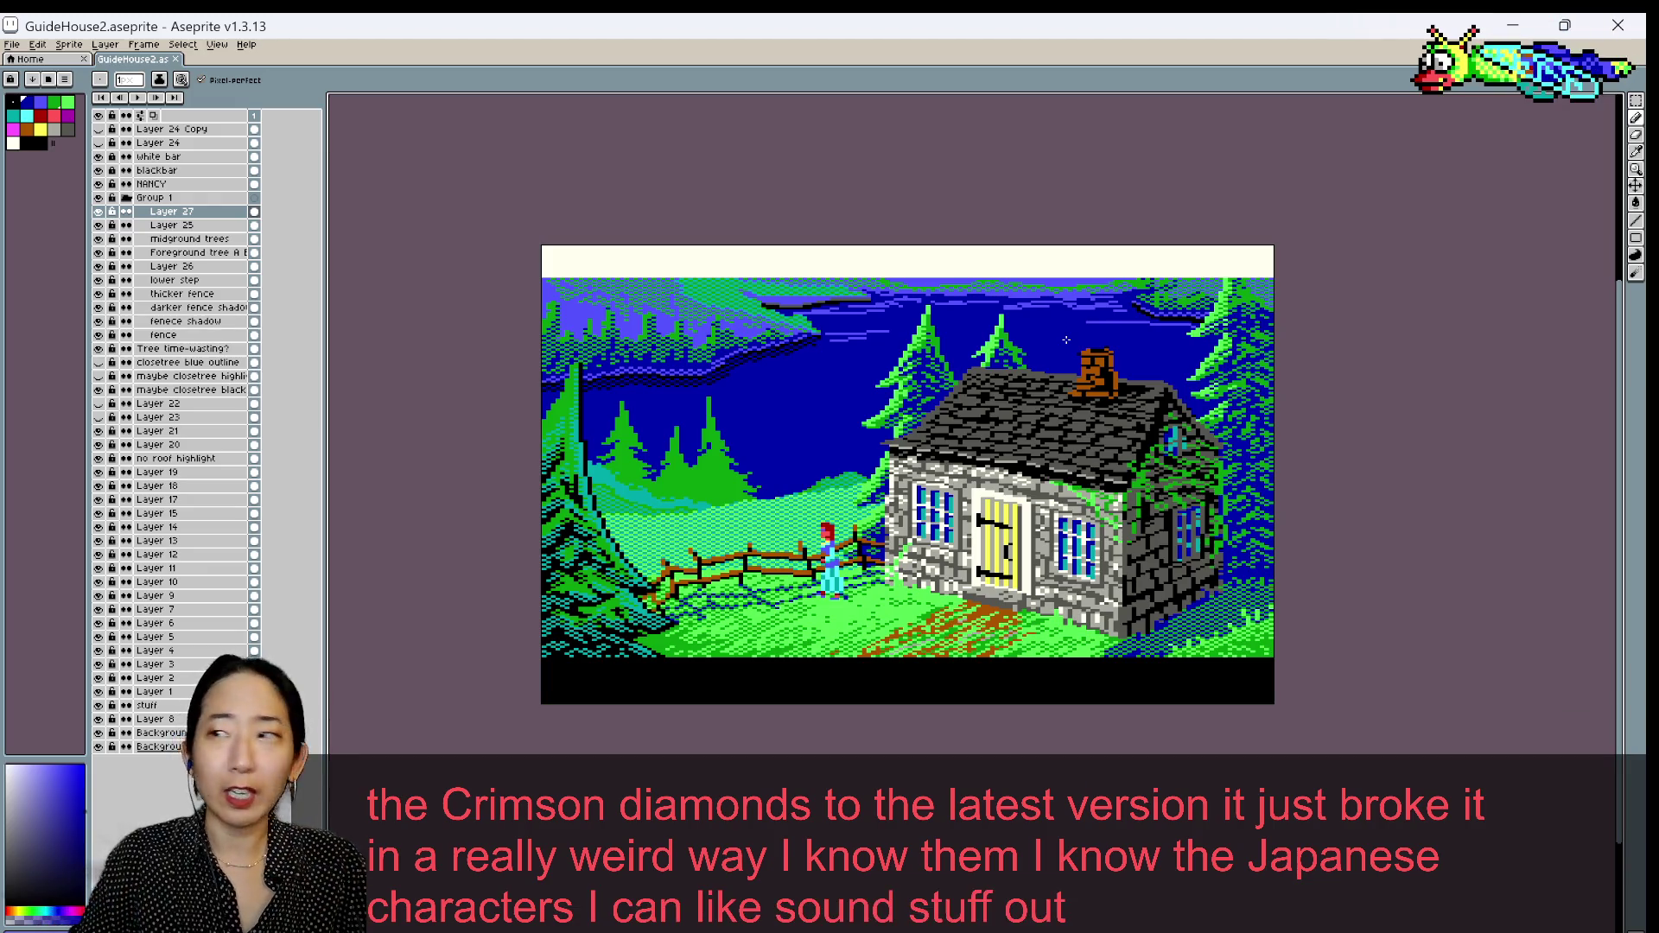
scroll(1232, 302, "up", 1)
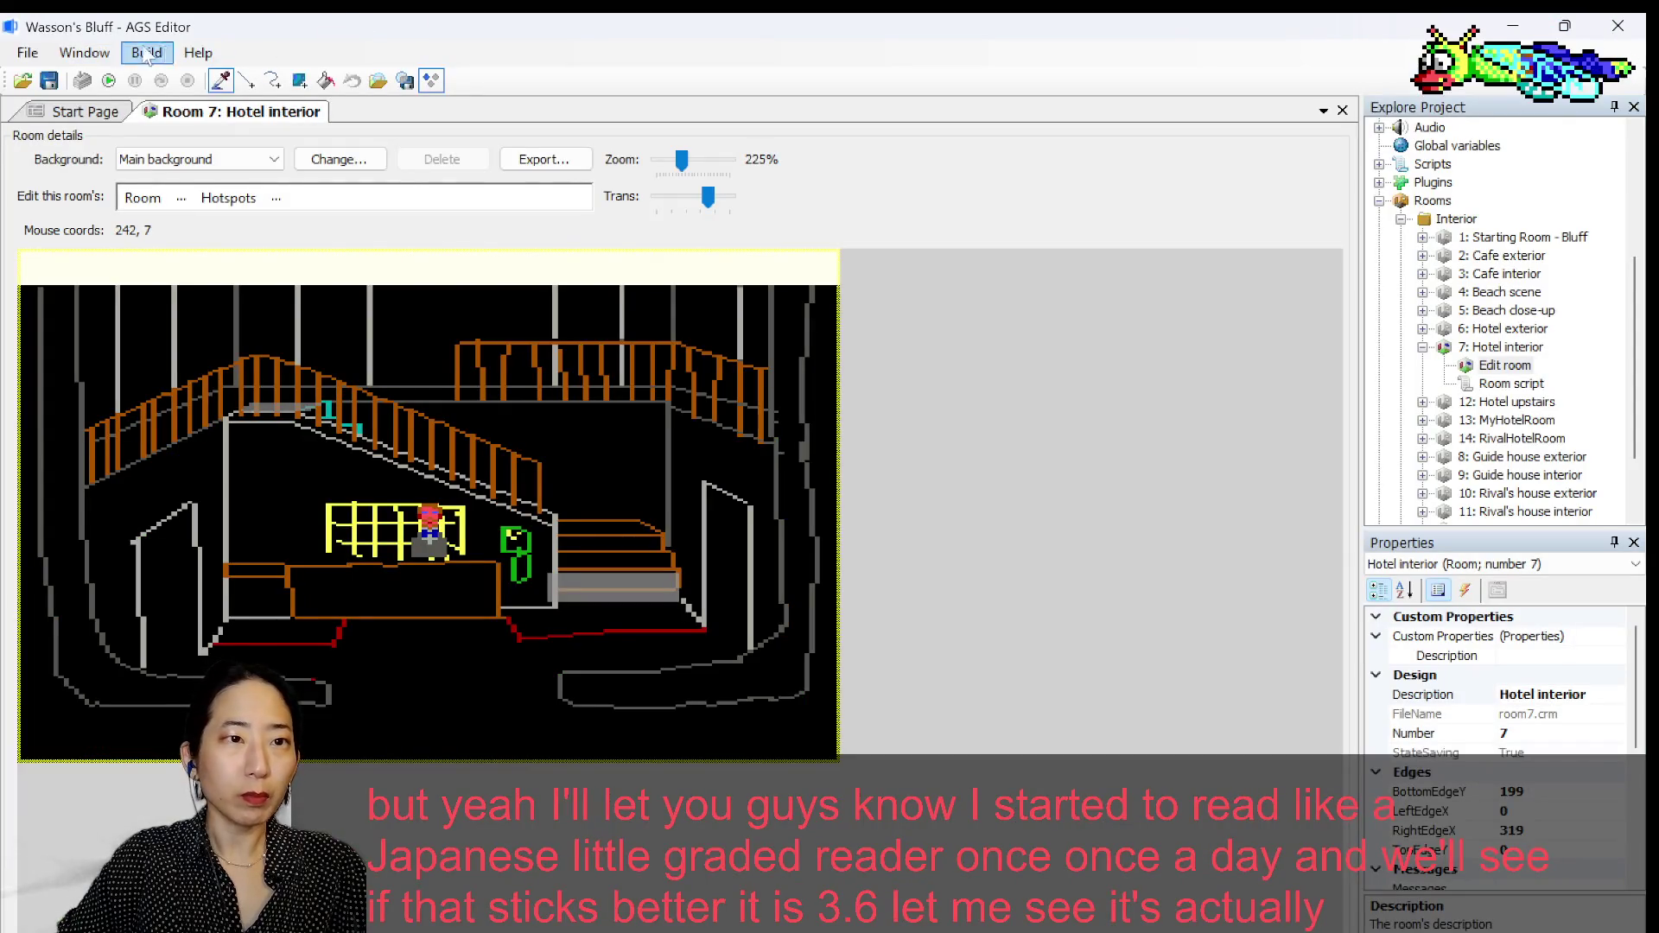
Check the editor's version information under Help, then run Wasson's Bluff as a test.
left_click(197, 52)
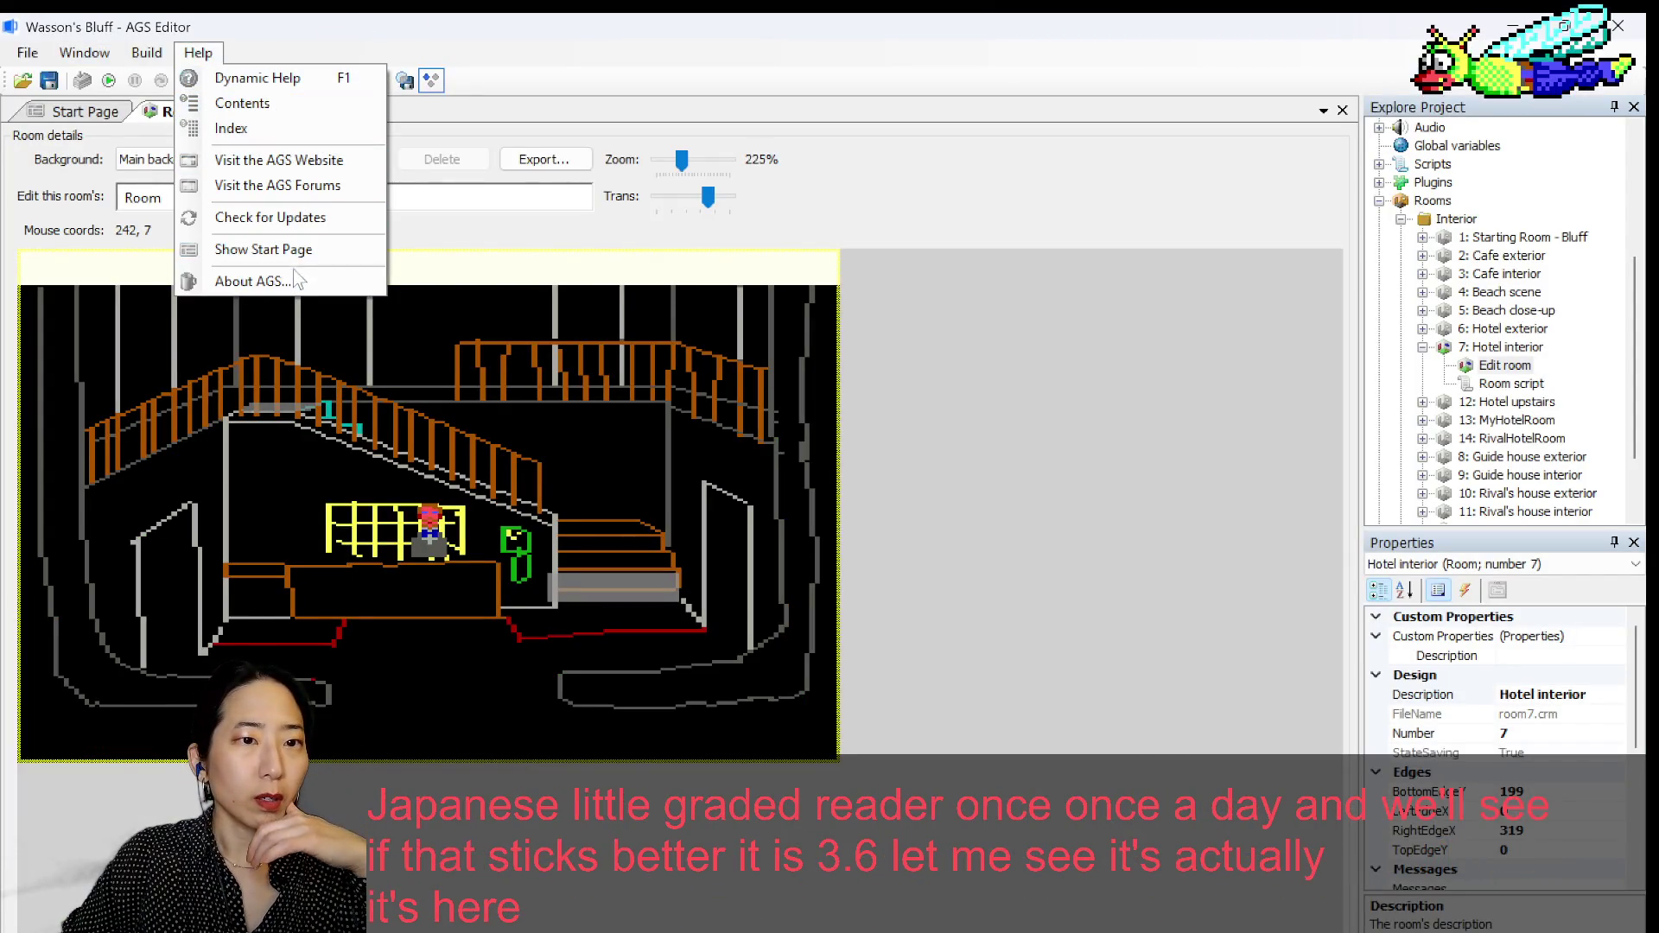
left_click(298, 281)
left_click(1157, 257)
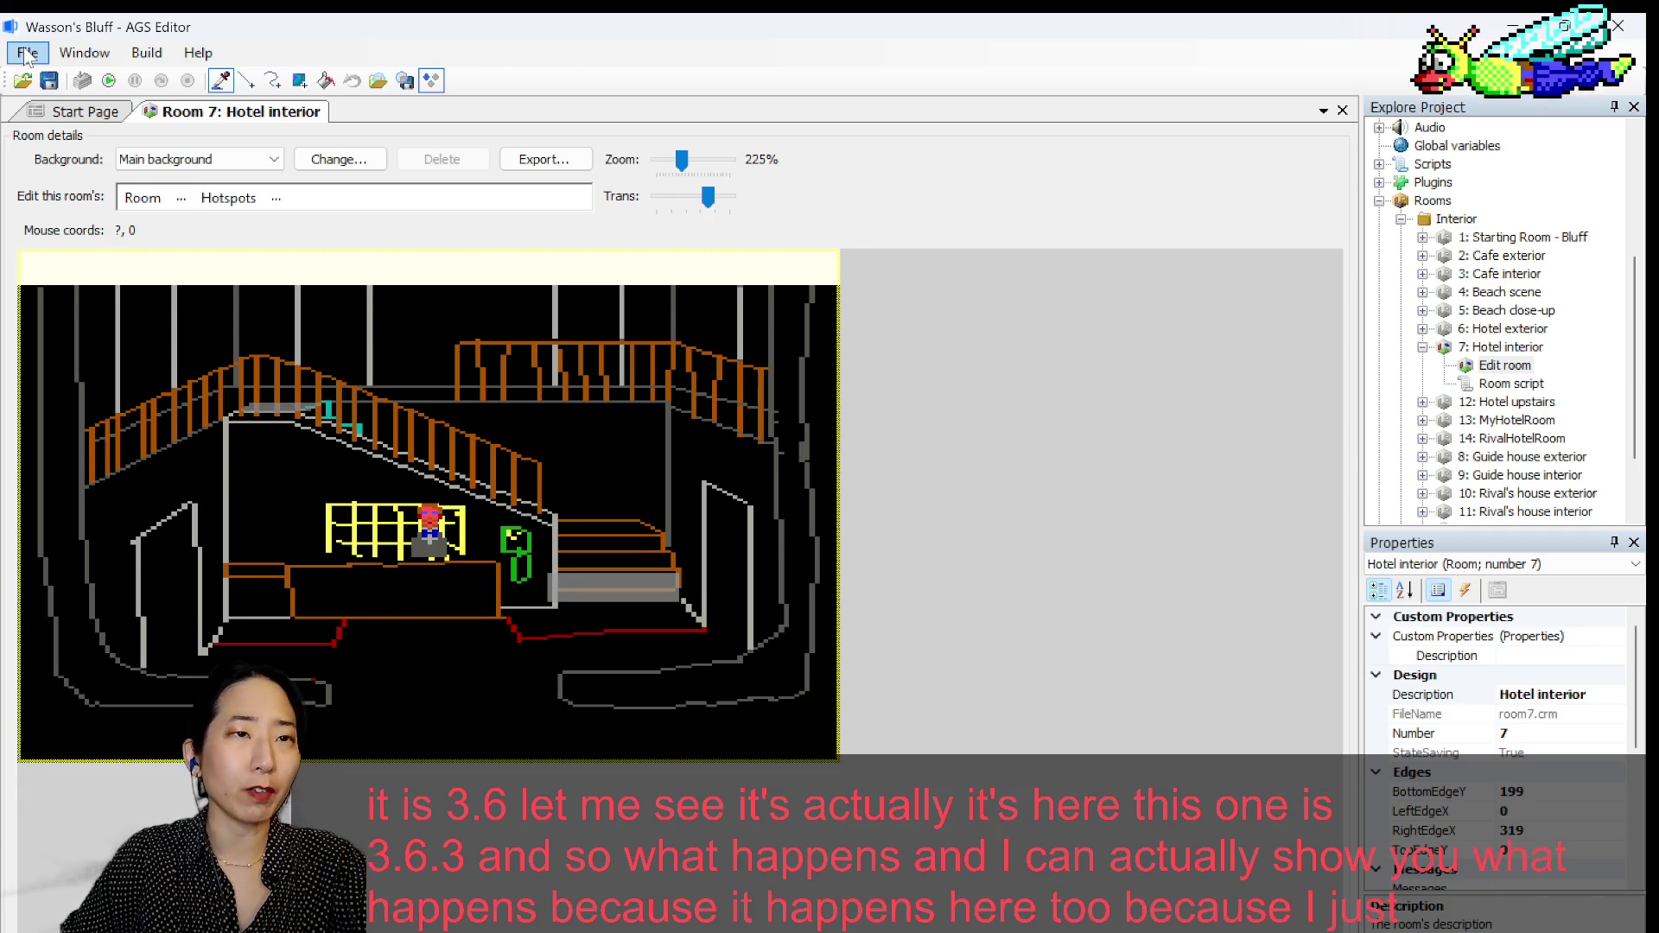
left_click(117, 82)
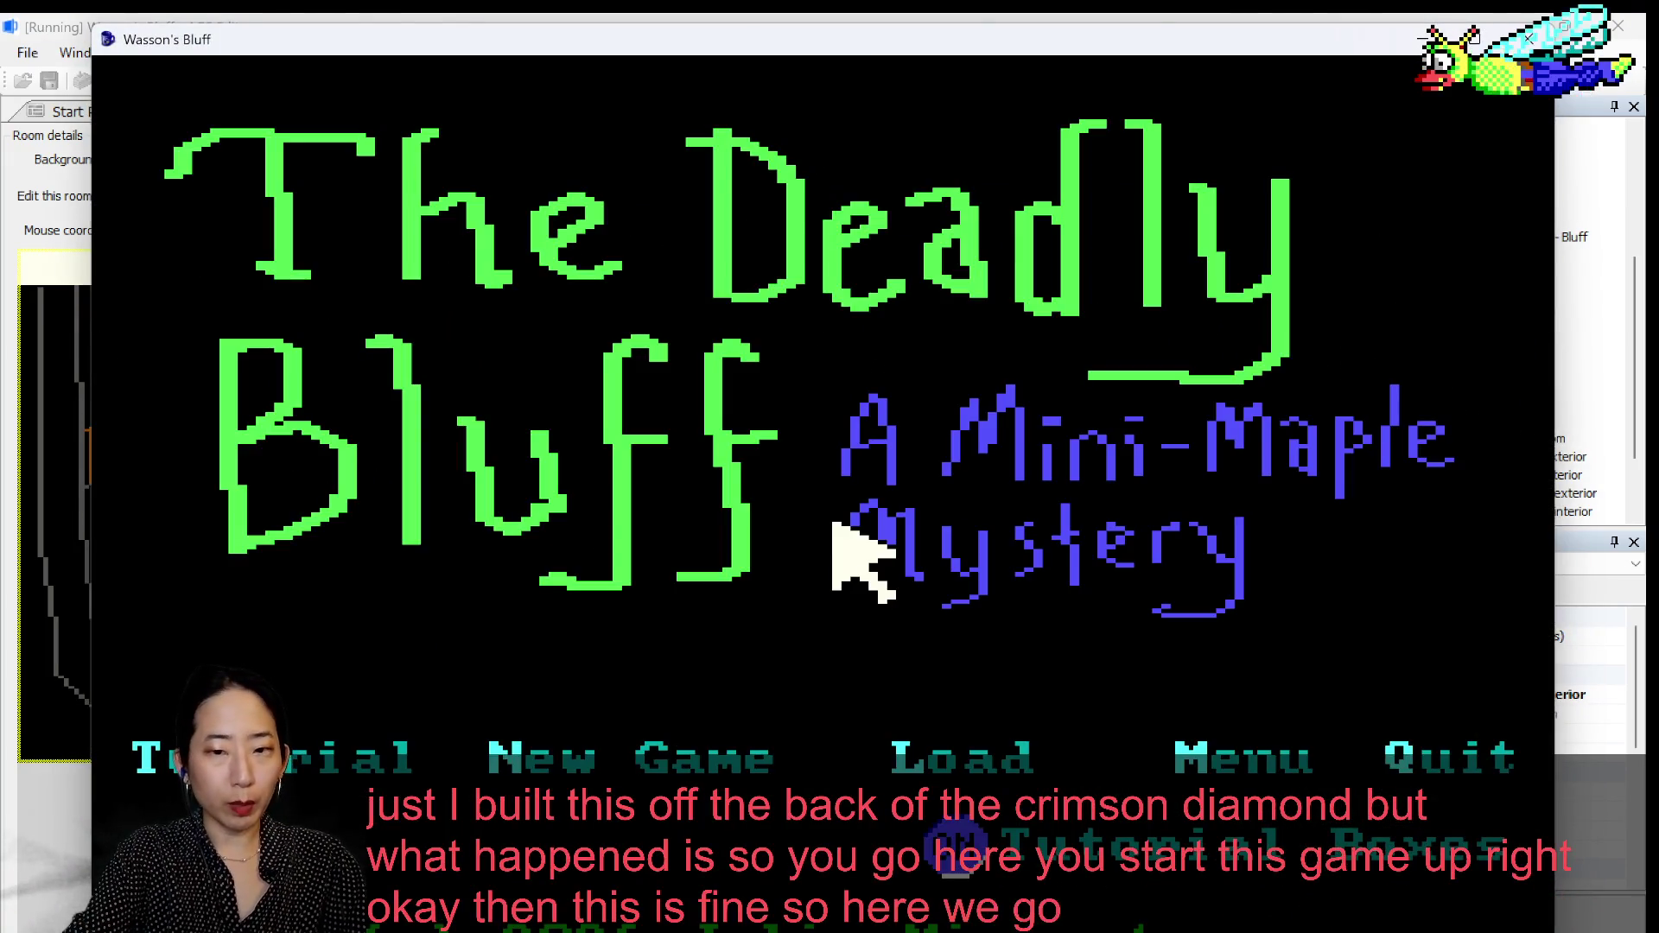
Start a new game, skip the intro, restart with F9 and Yes, then close the game and project.
left_click(631, 759)
key("Escape")
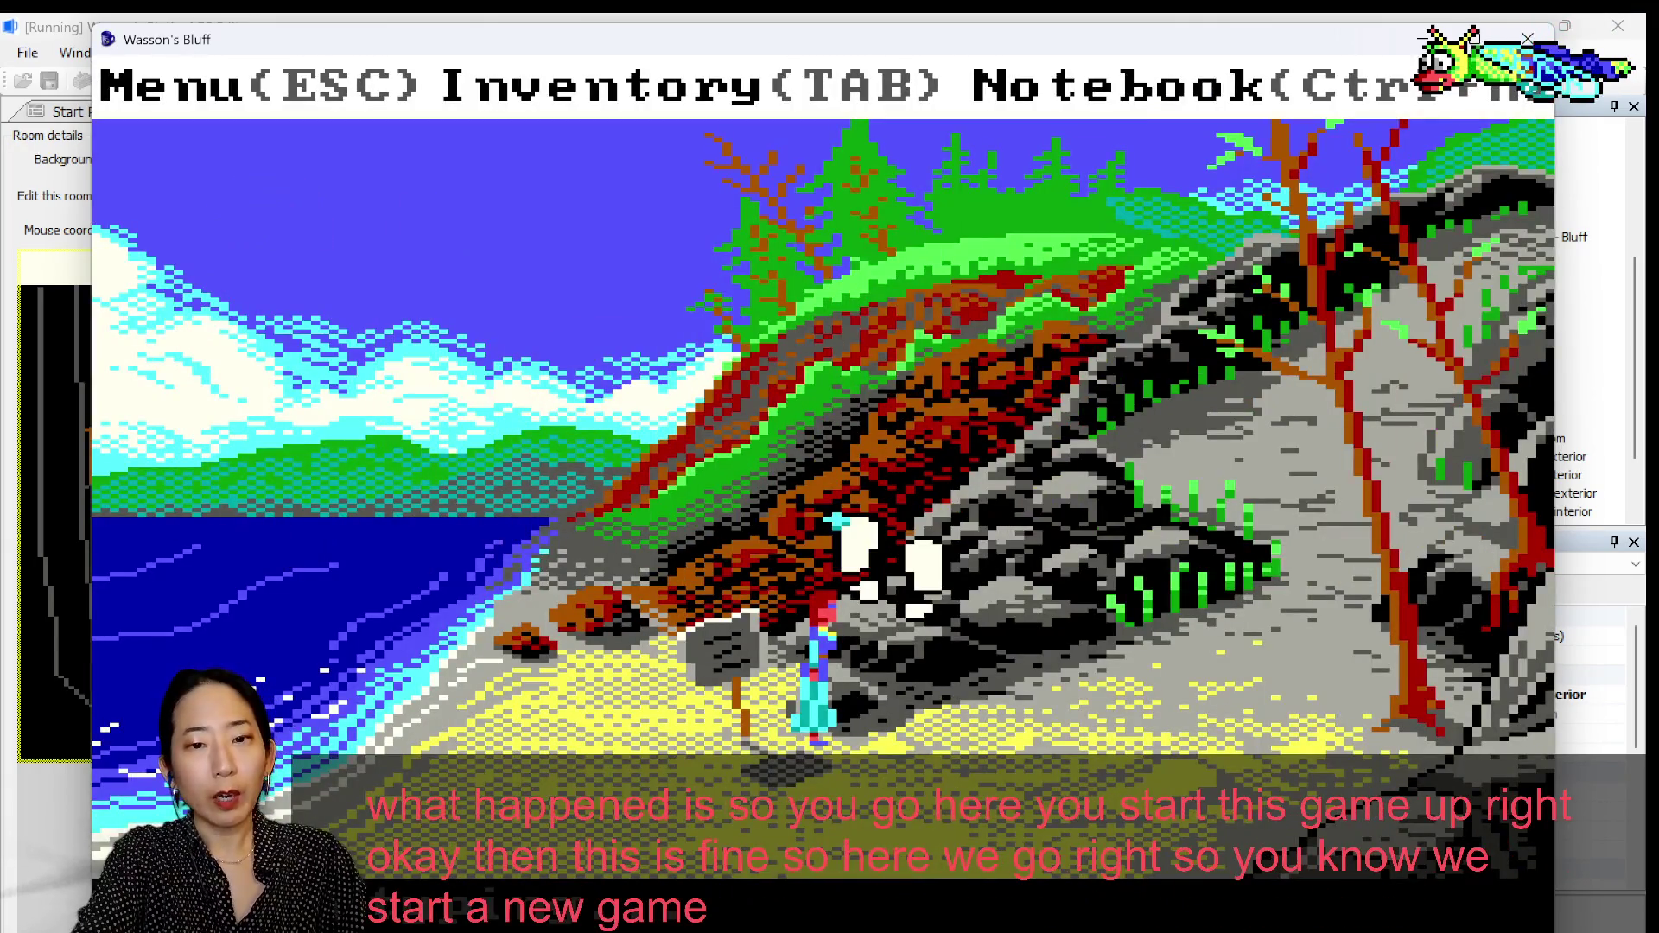
key("F9")
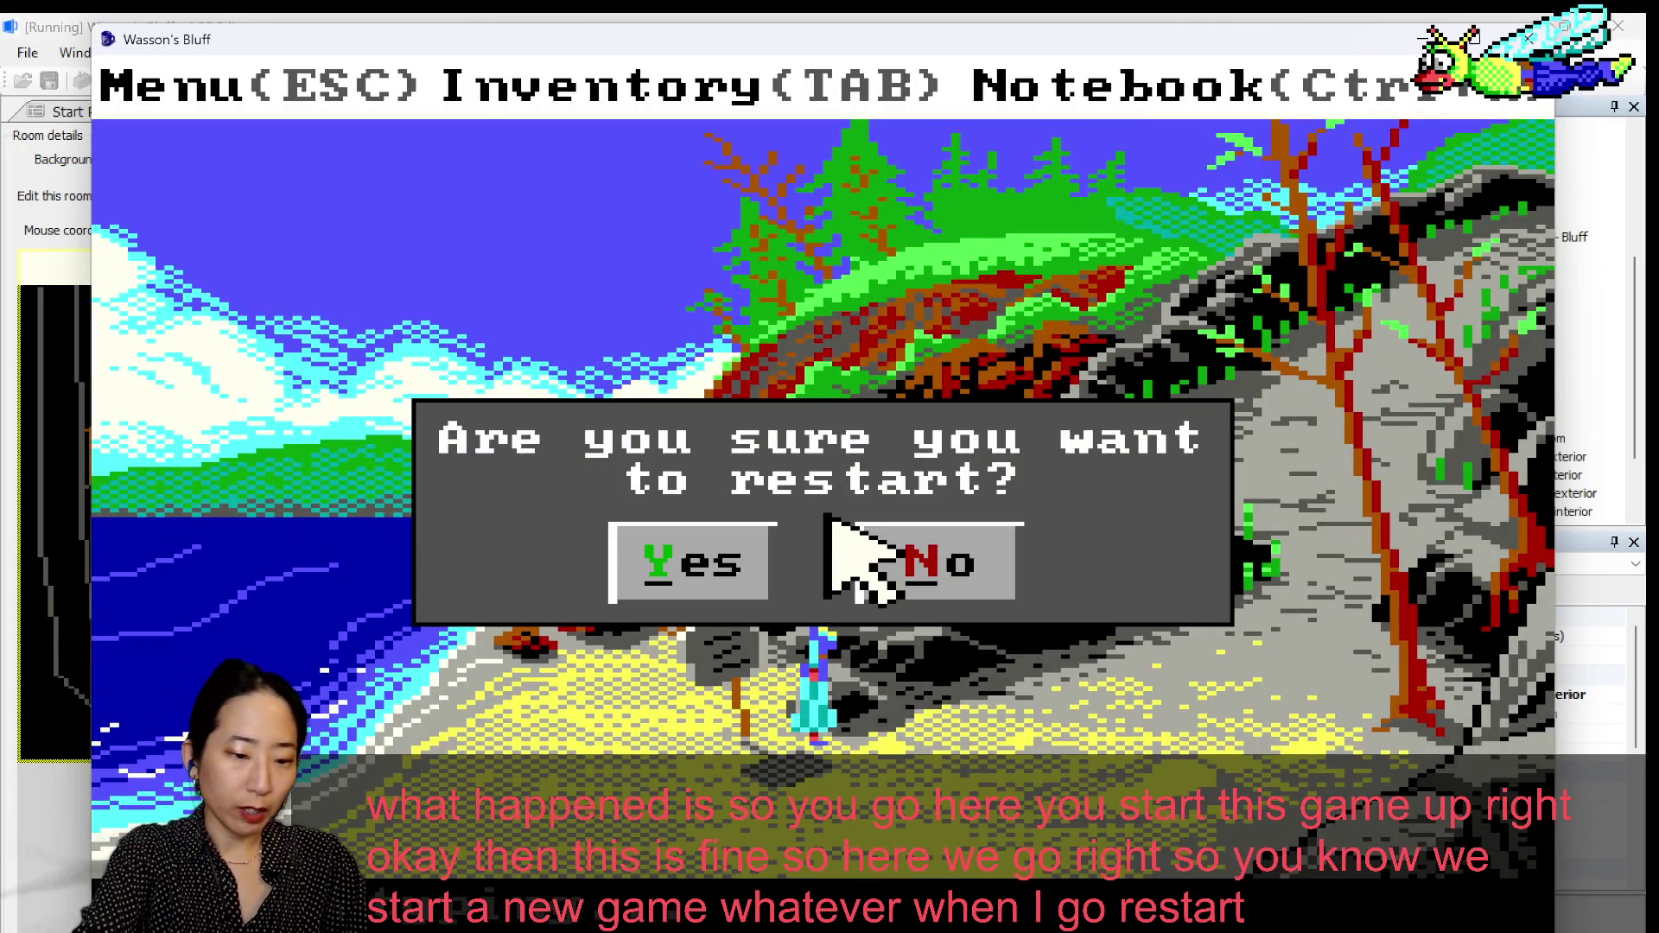
key("y")
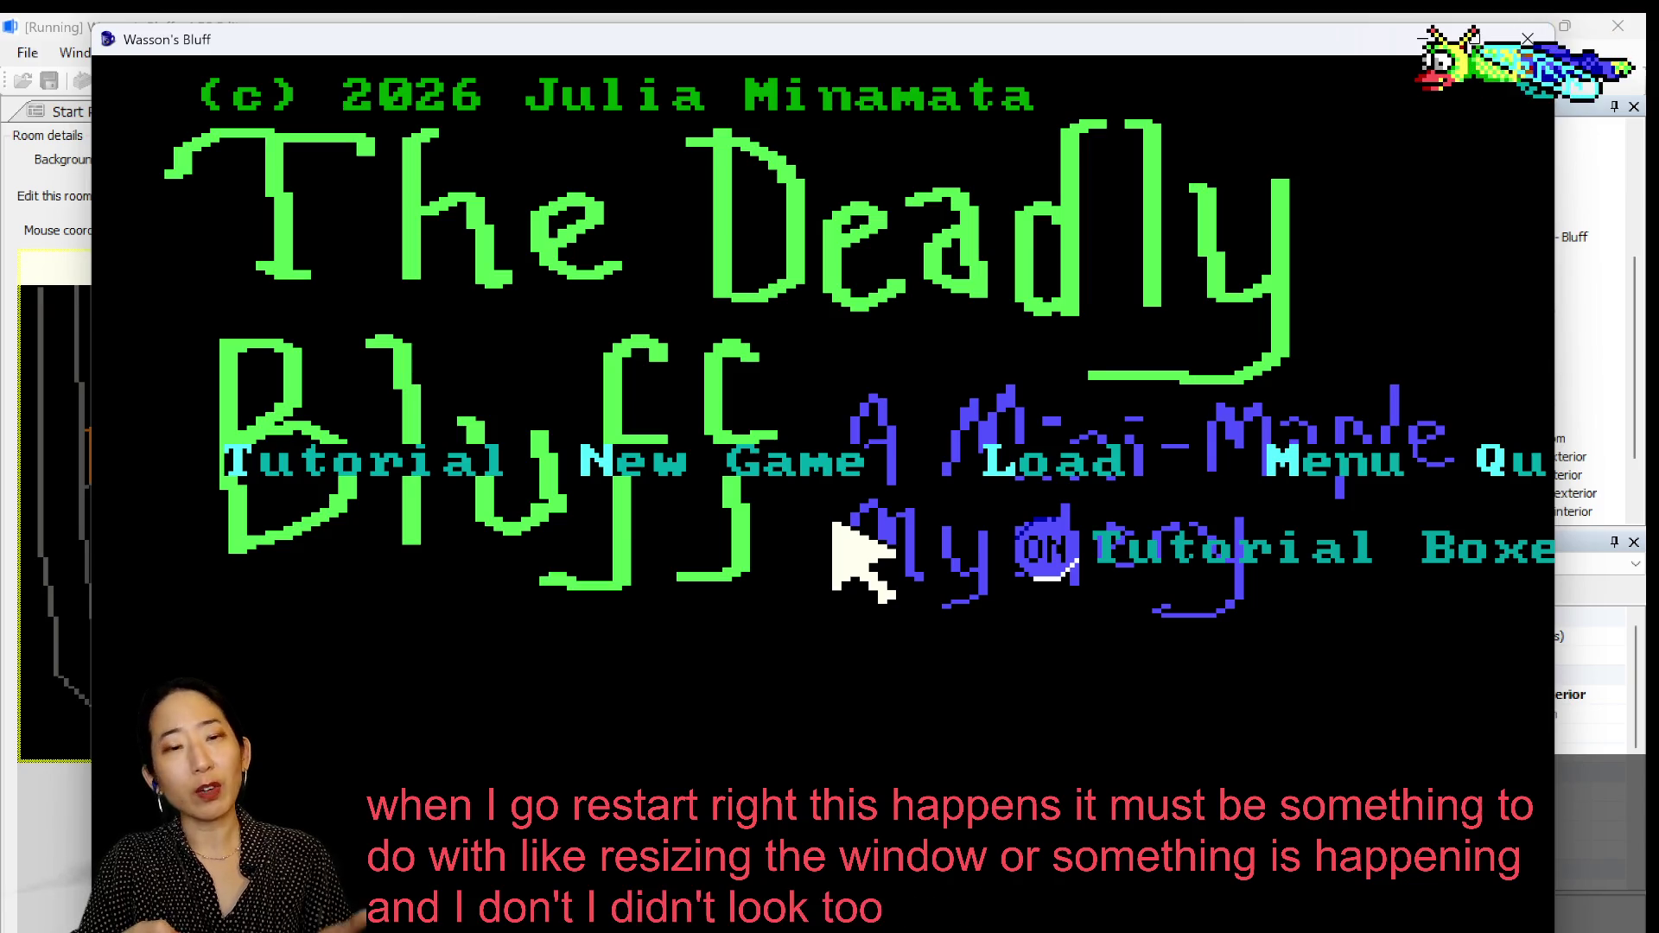
left_click(1528, 38)
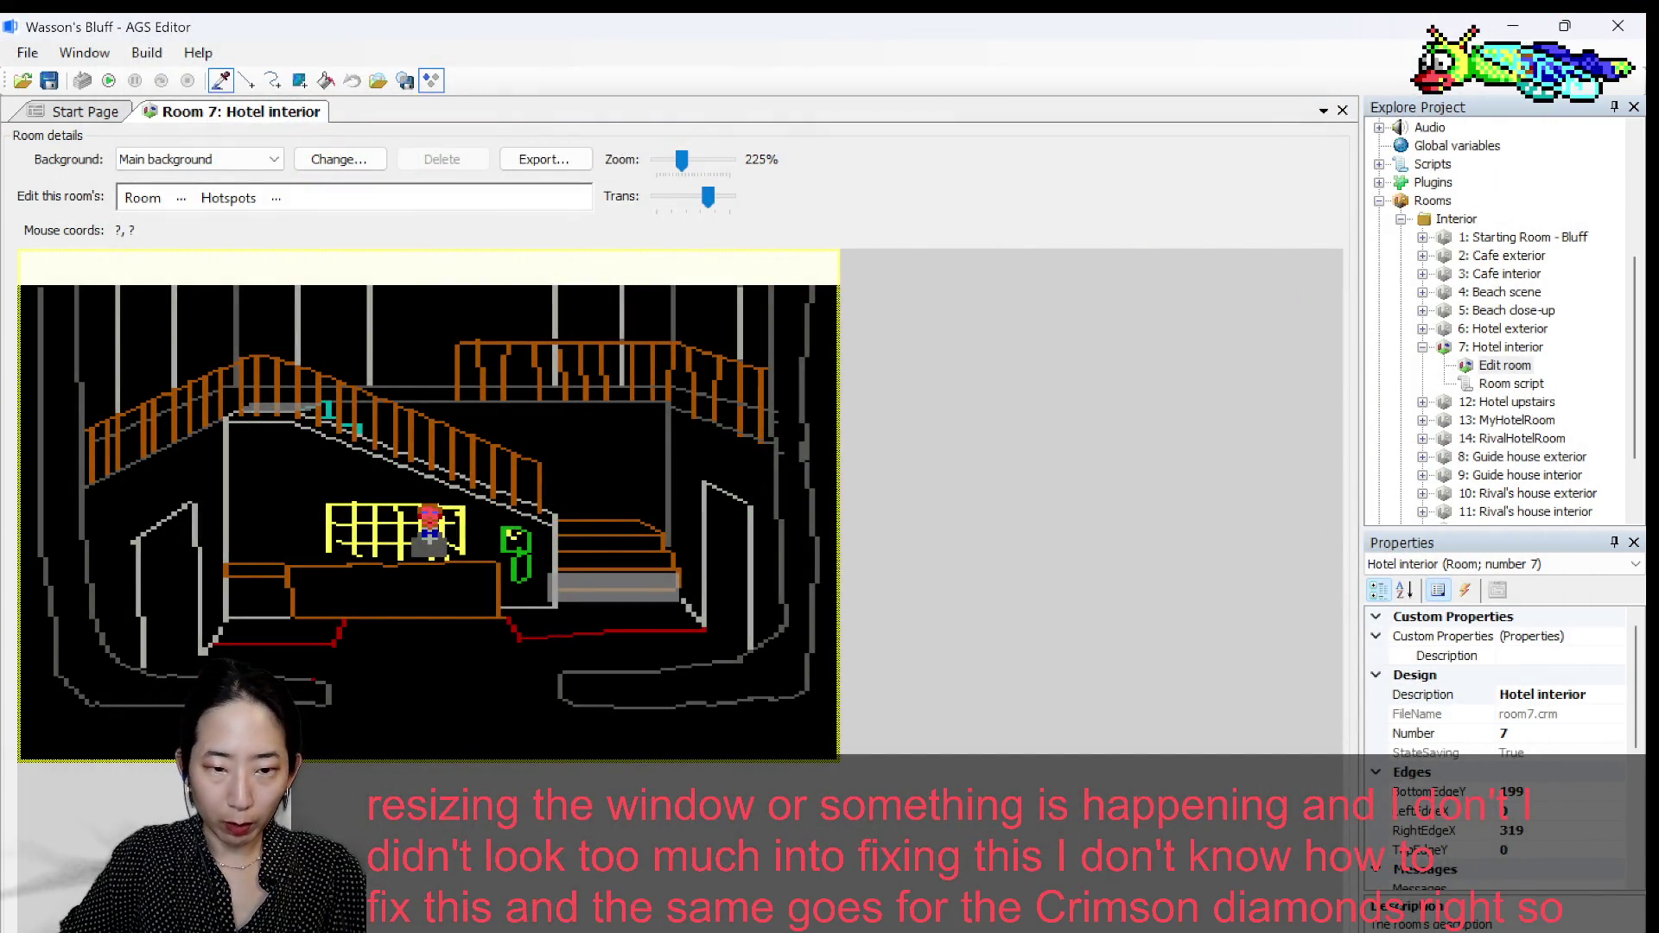
left_click(1614, 34)
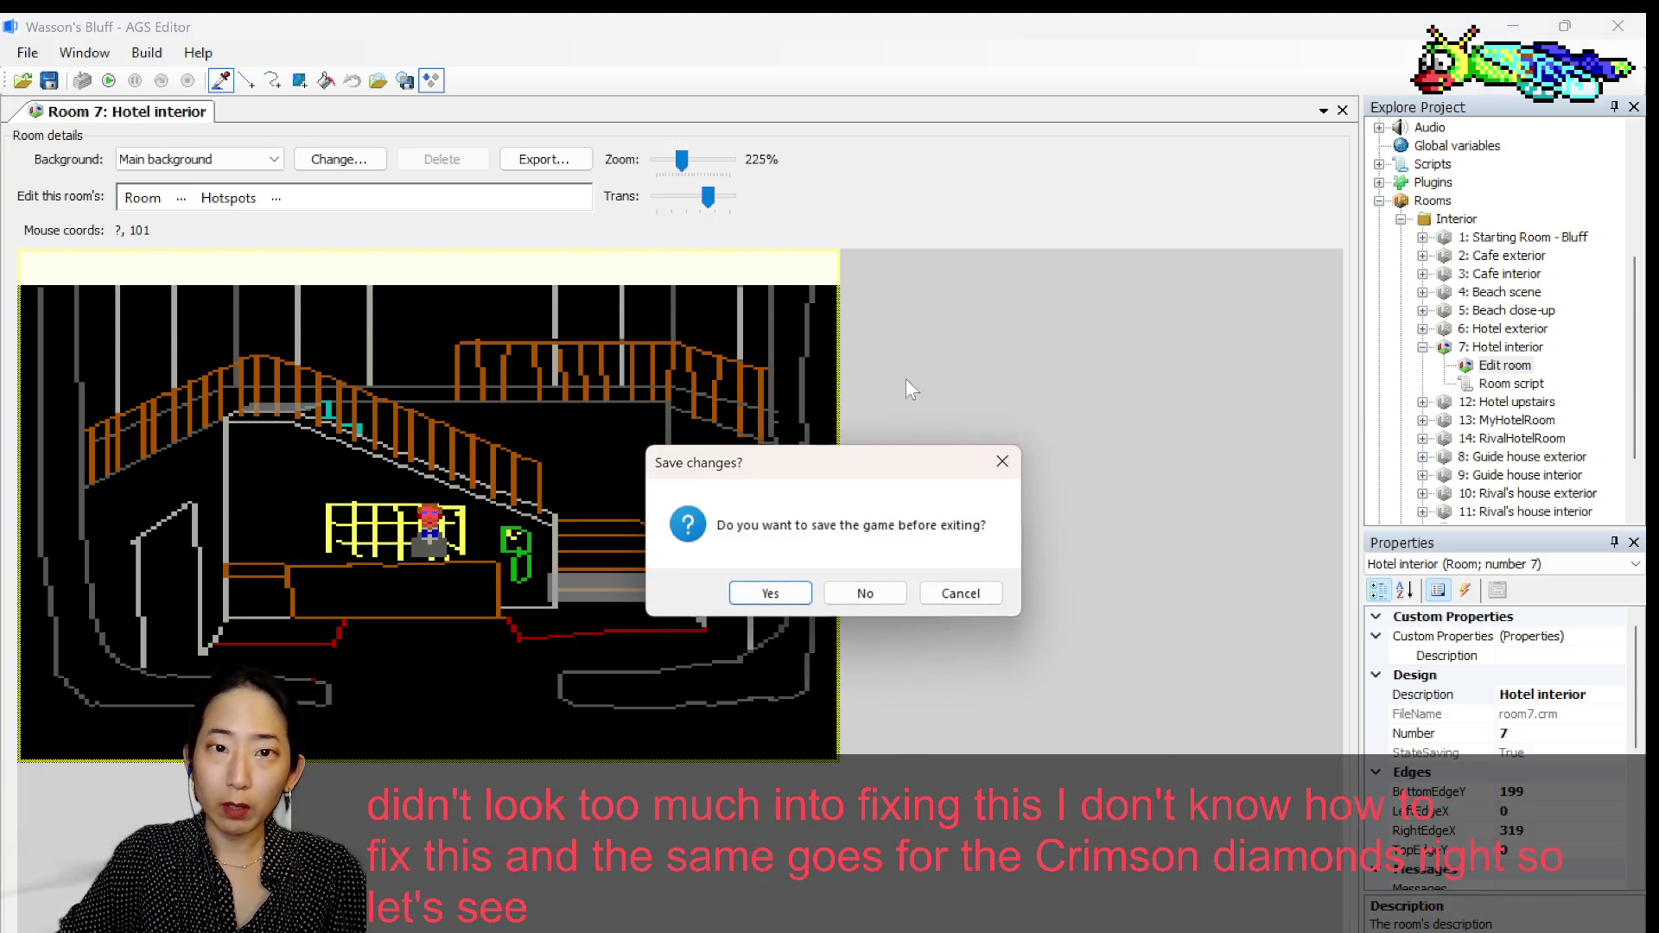
Exit without saving, open The Crimson Diamond from recent games, and start its test run.
left_click(865, 594)
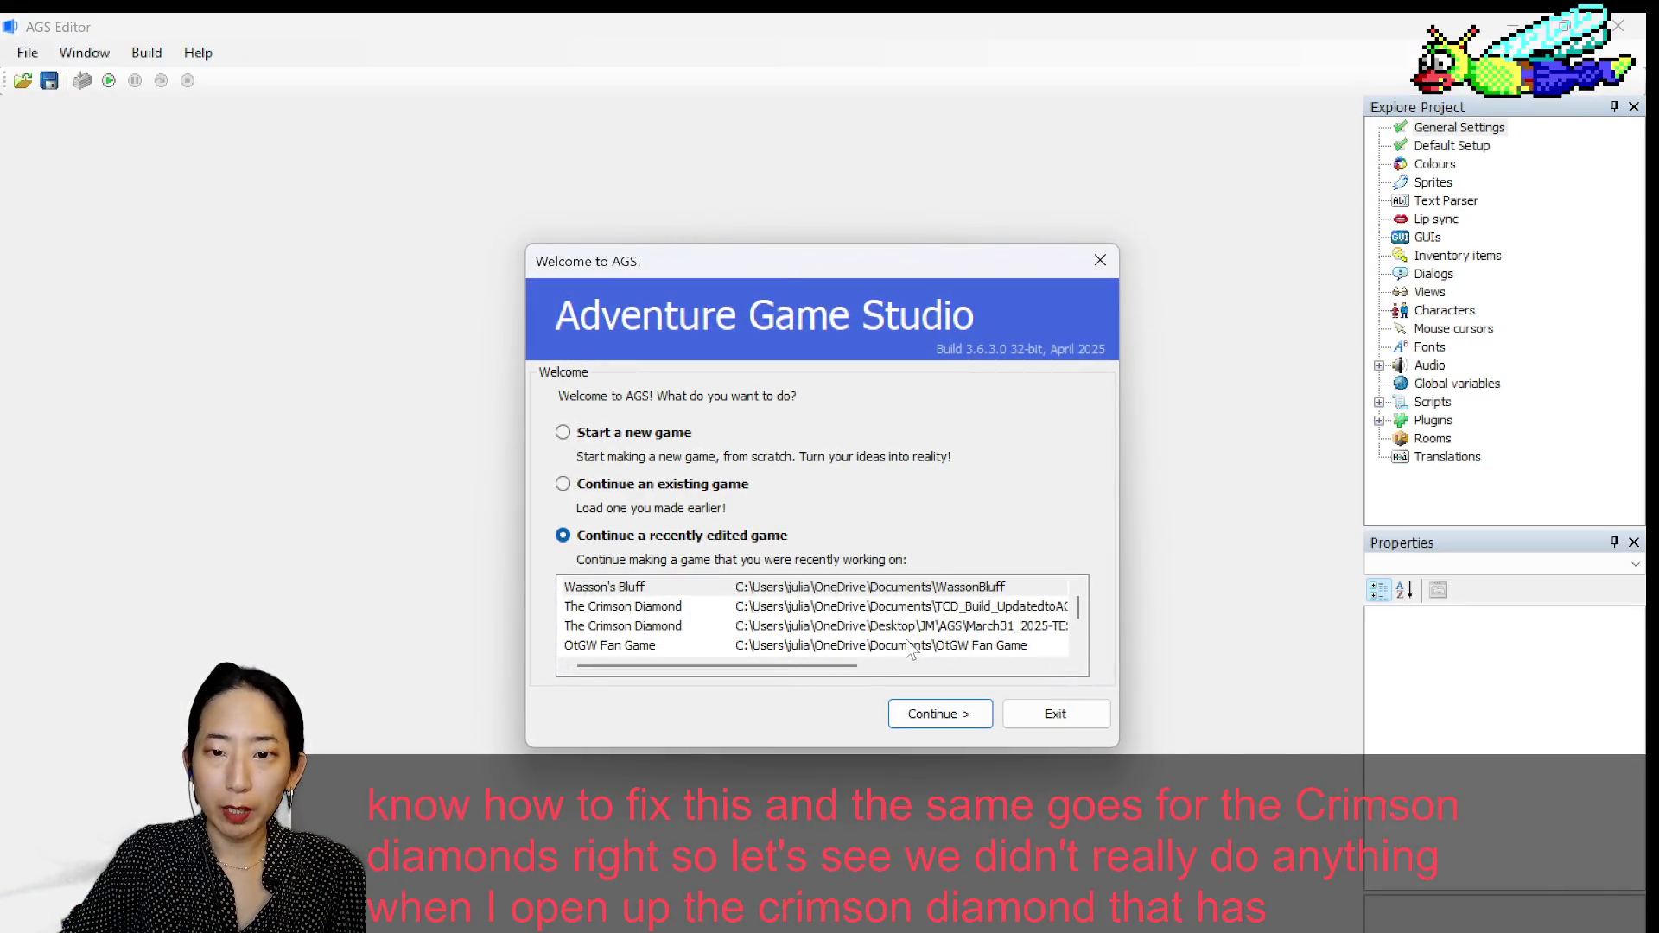
left_click(921, 608)
left_click(938, 713)
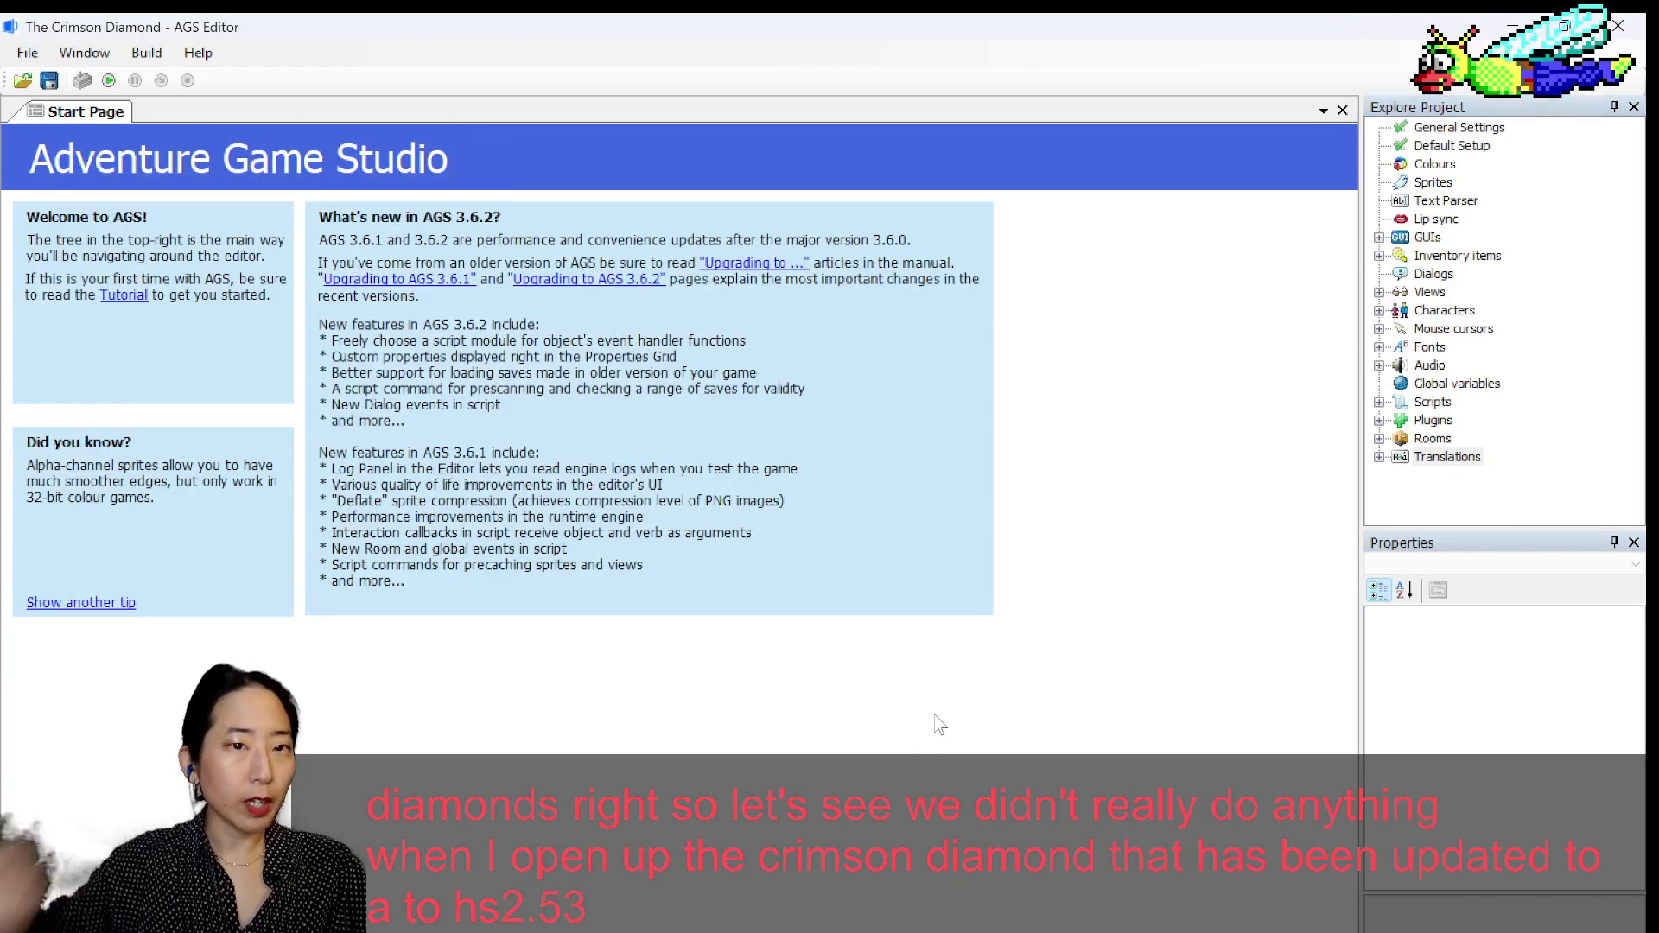
left_click(109, 80)
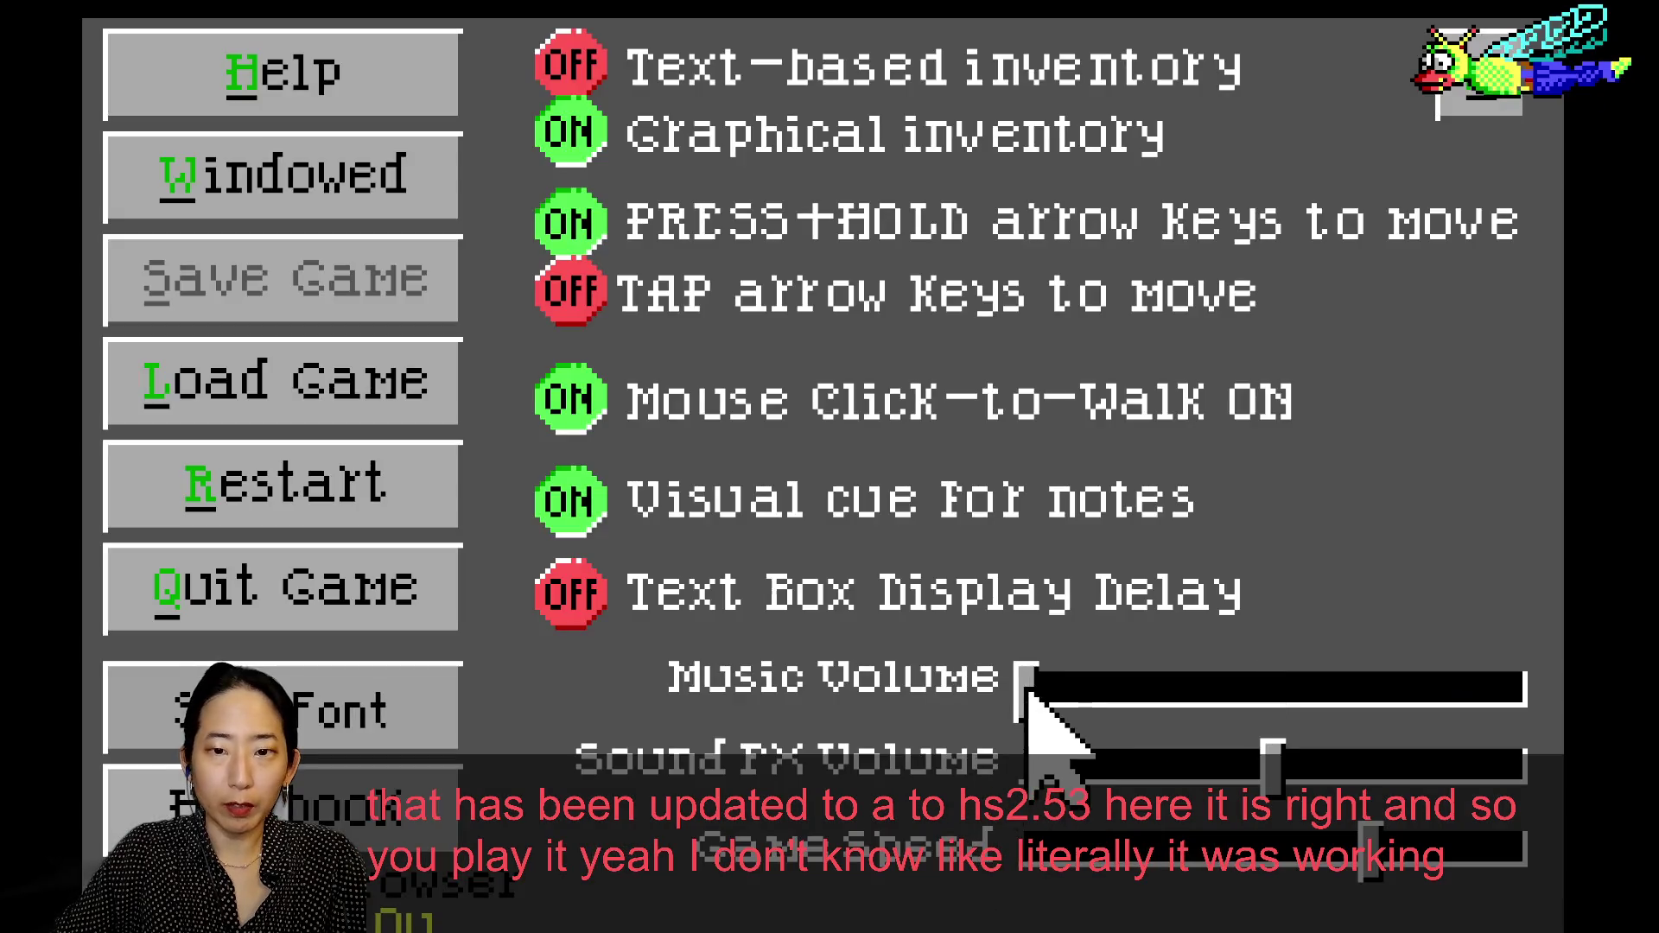
Close the options menu, start a new game, and skip the opening caption, intro messages and tips.
left_click(1449, 105)
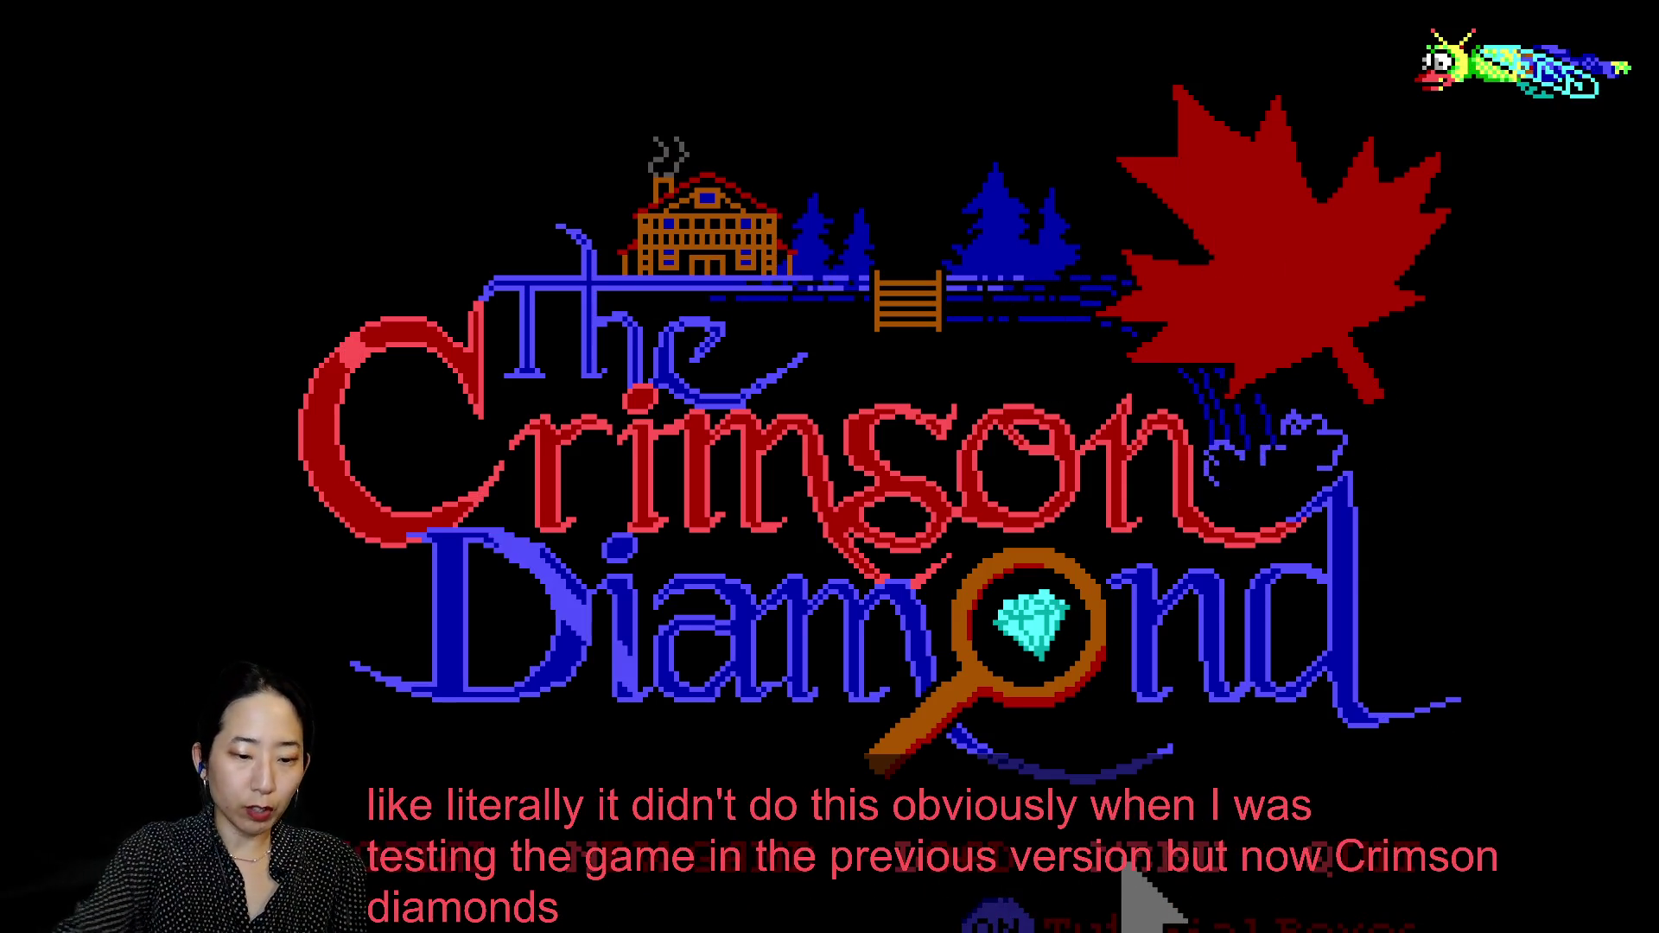
left_click(1150, 903)
key("Return")
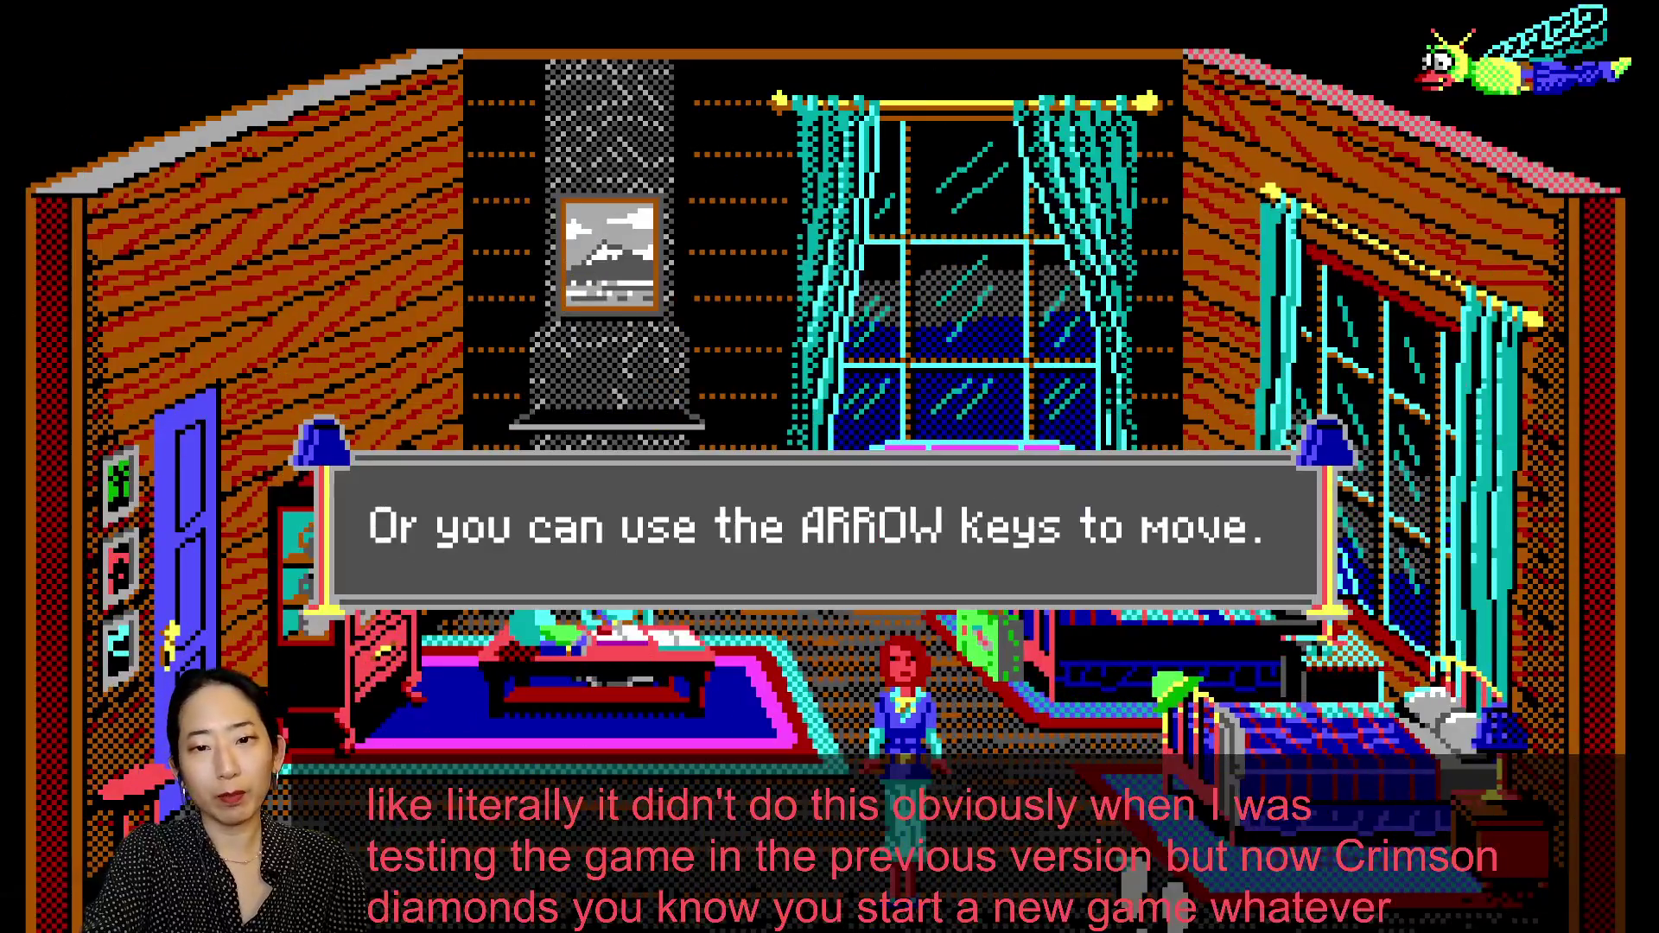
key("Return")
key("Return")
key("Return")
key("Return")
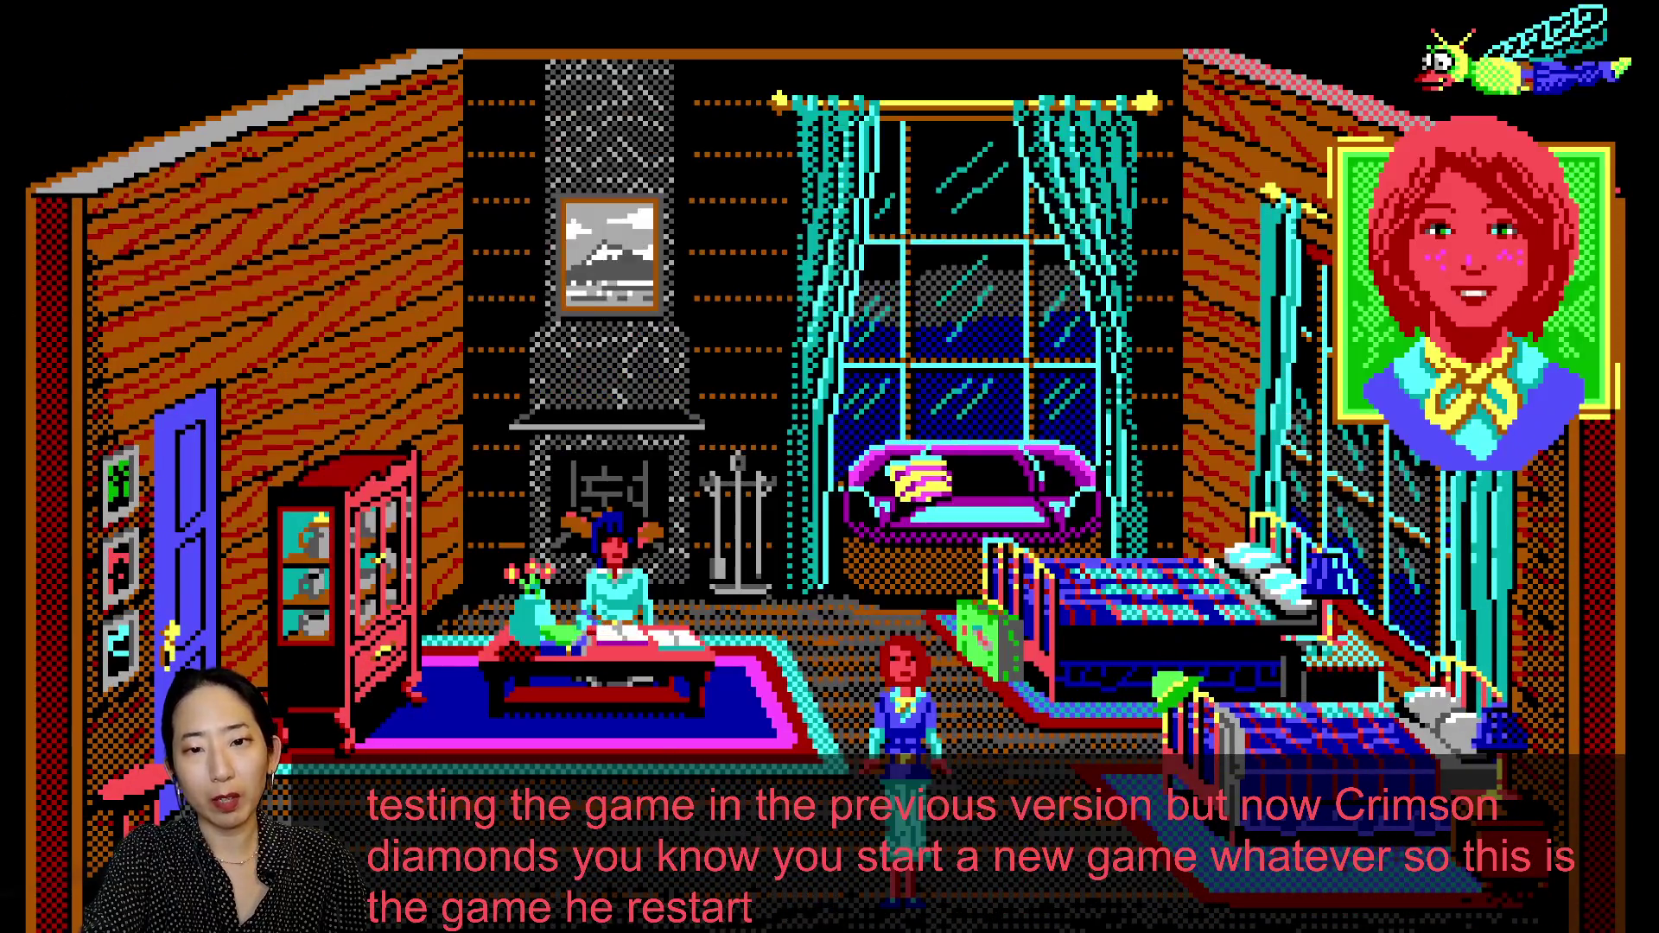
key("Return")
key("Return")
Restart the game with F9 and Yes, then close The Crimson Diamond without saving.
key("F9")
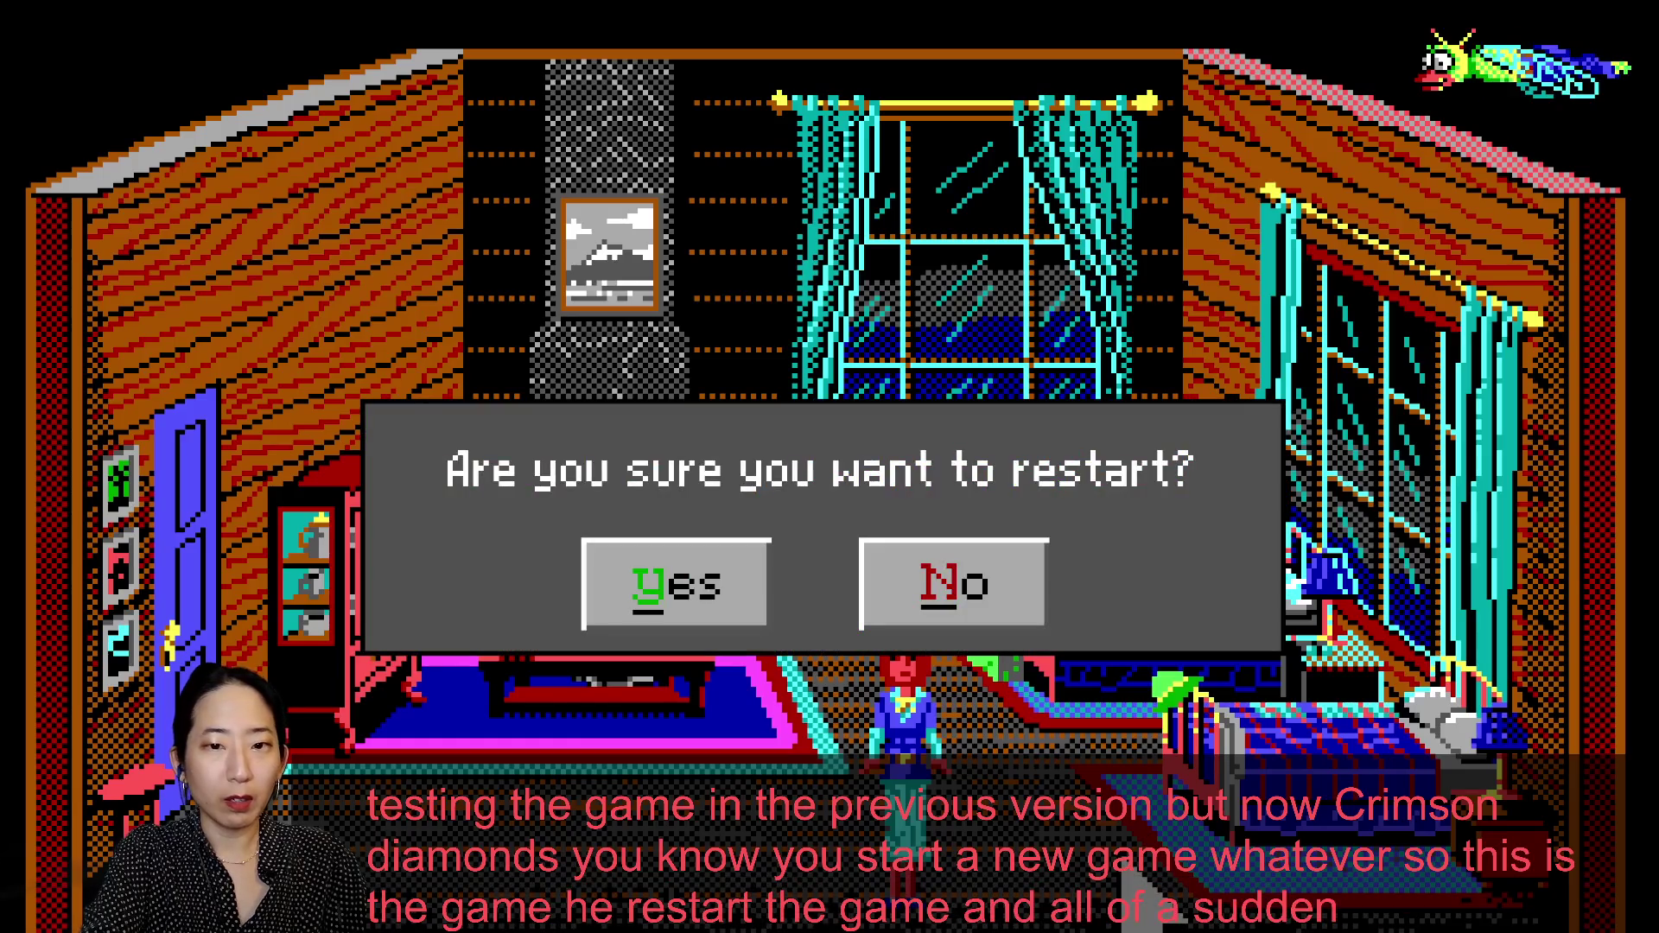
key("y")
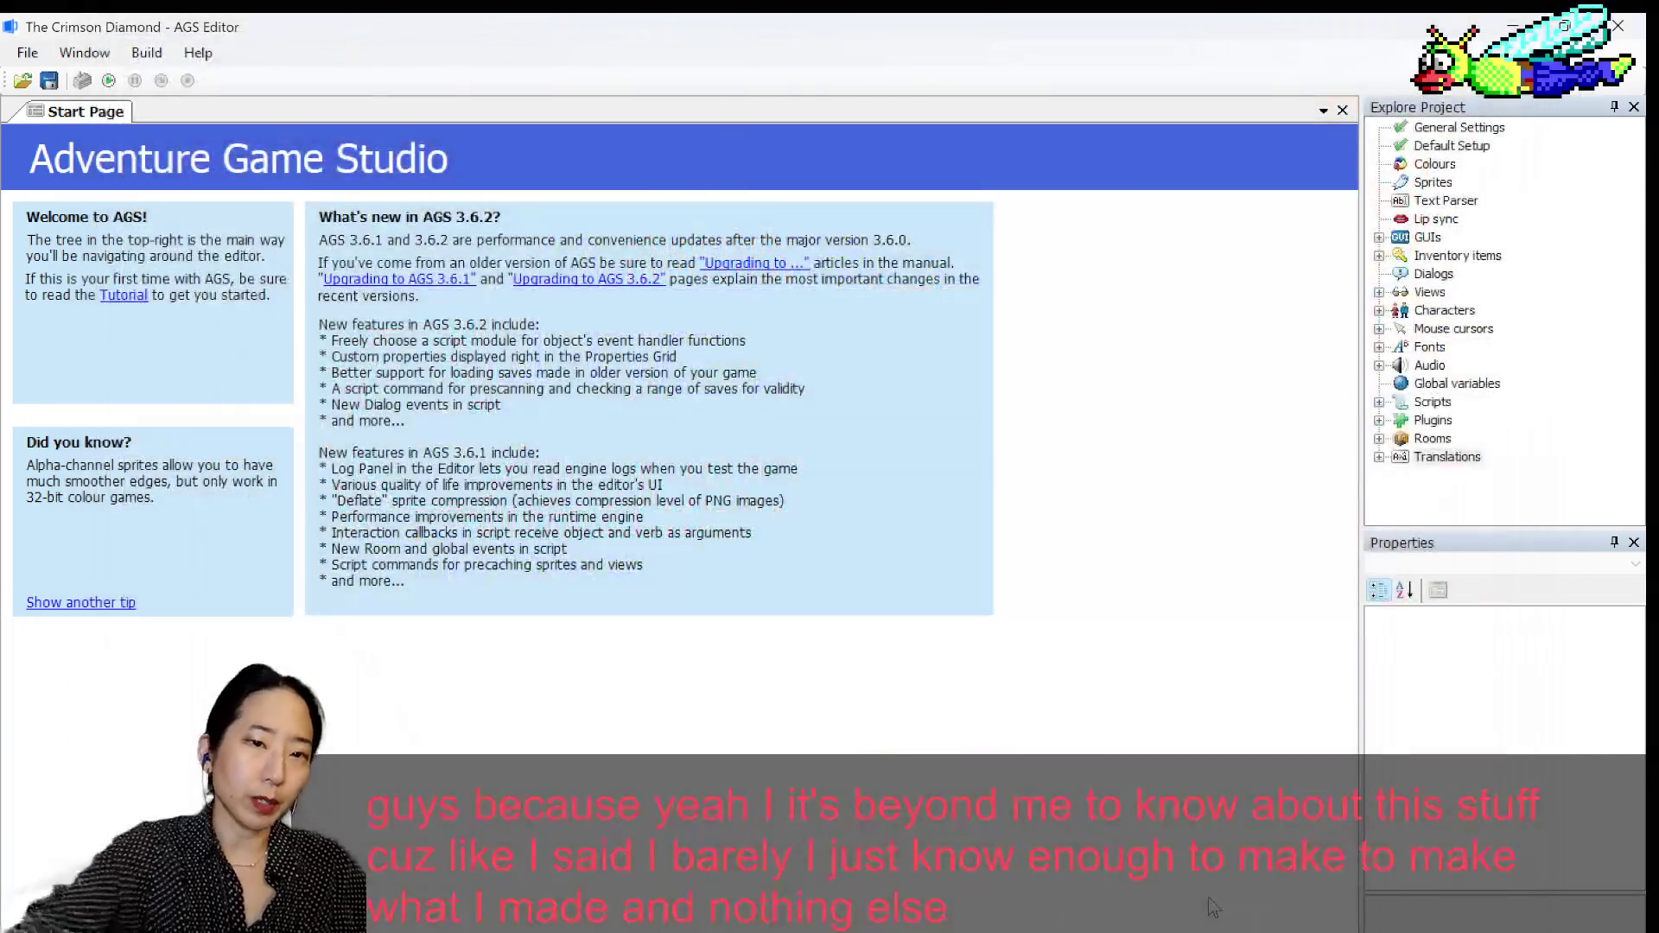
left_click(1618, 25)
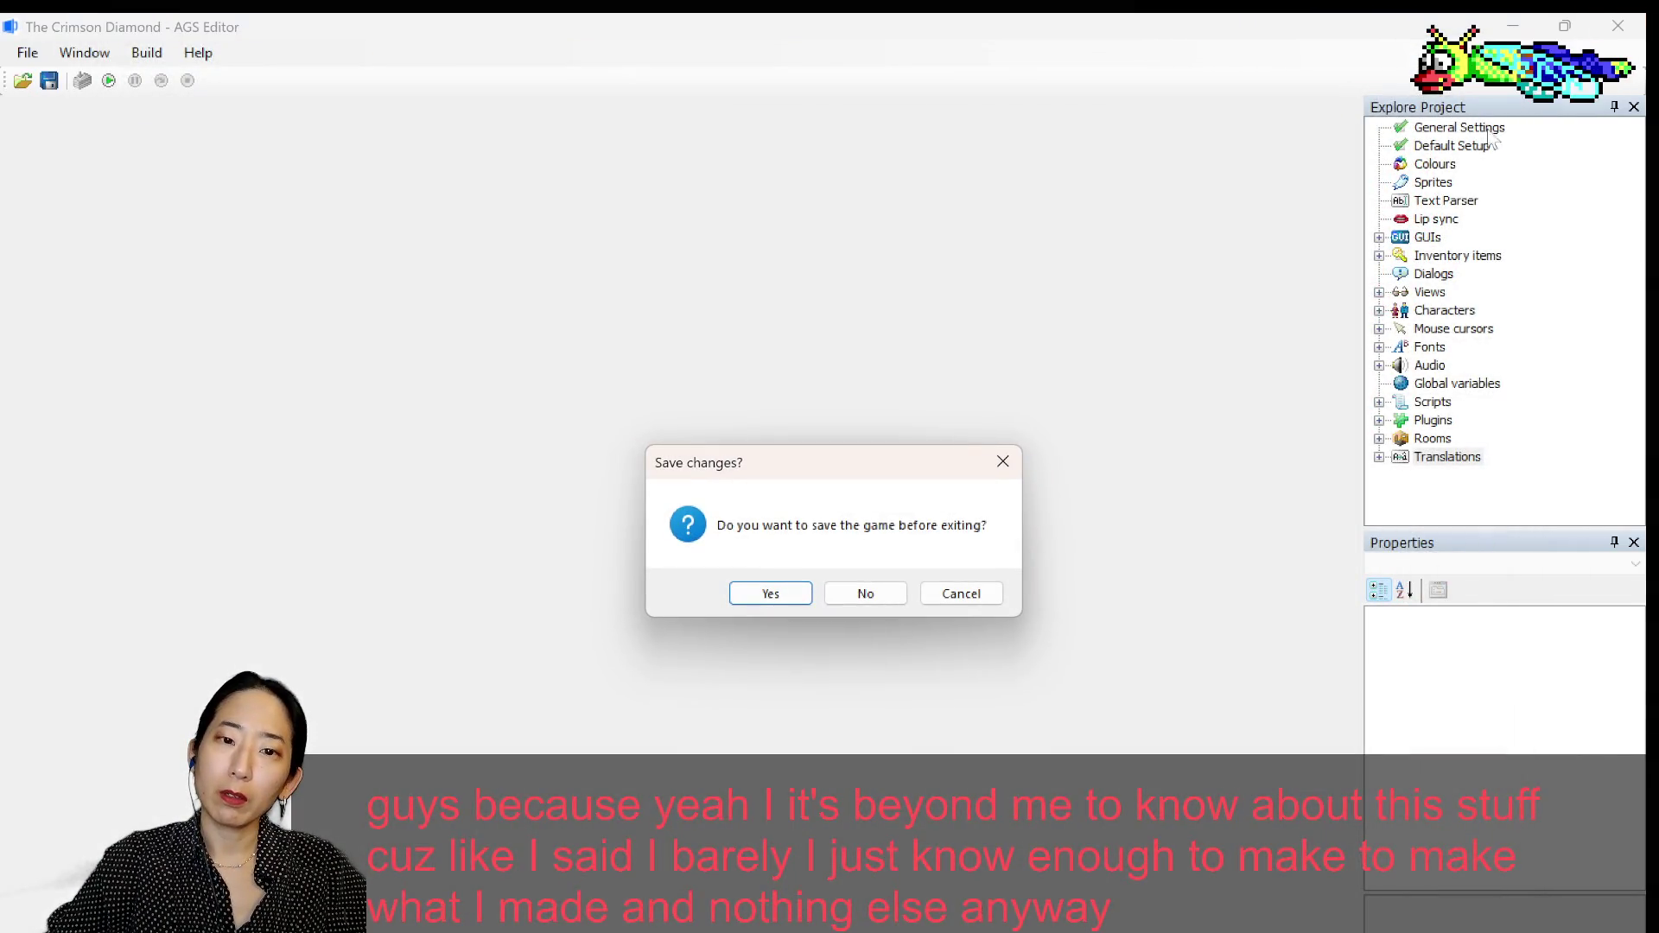
left_click(855, 603)
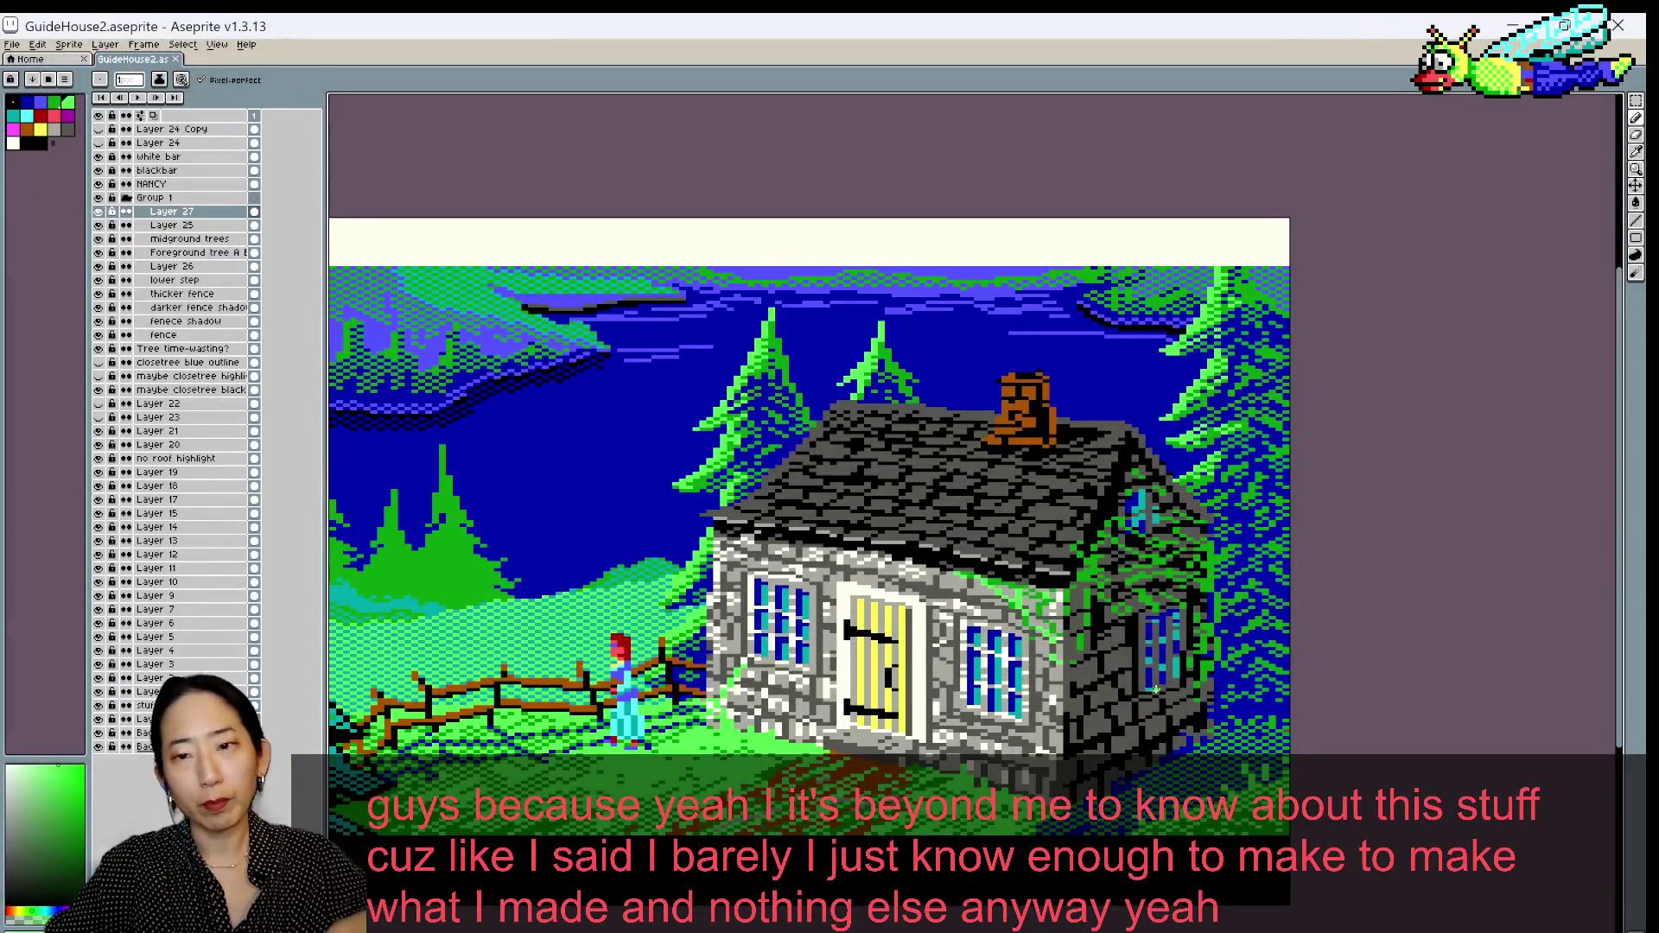
Zoom the GuideHouse2 canvas, pick a green swatch, and revert the stray pixel edit on the cottage.
scroll(1318, 641, "down", 1)
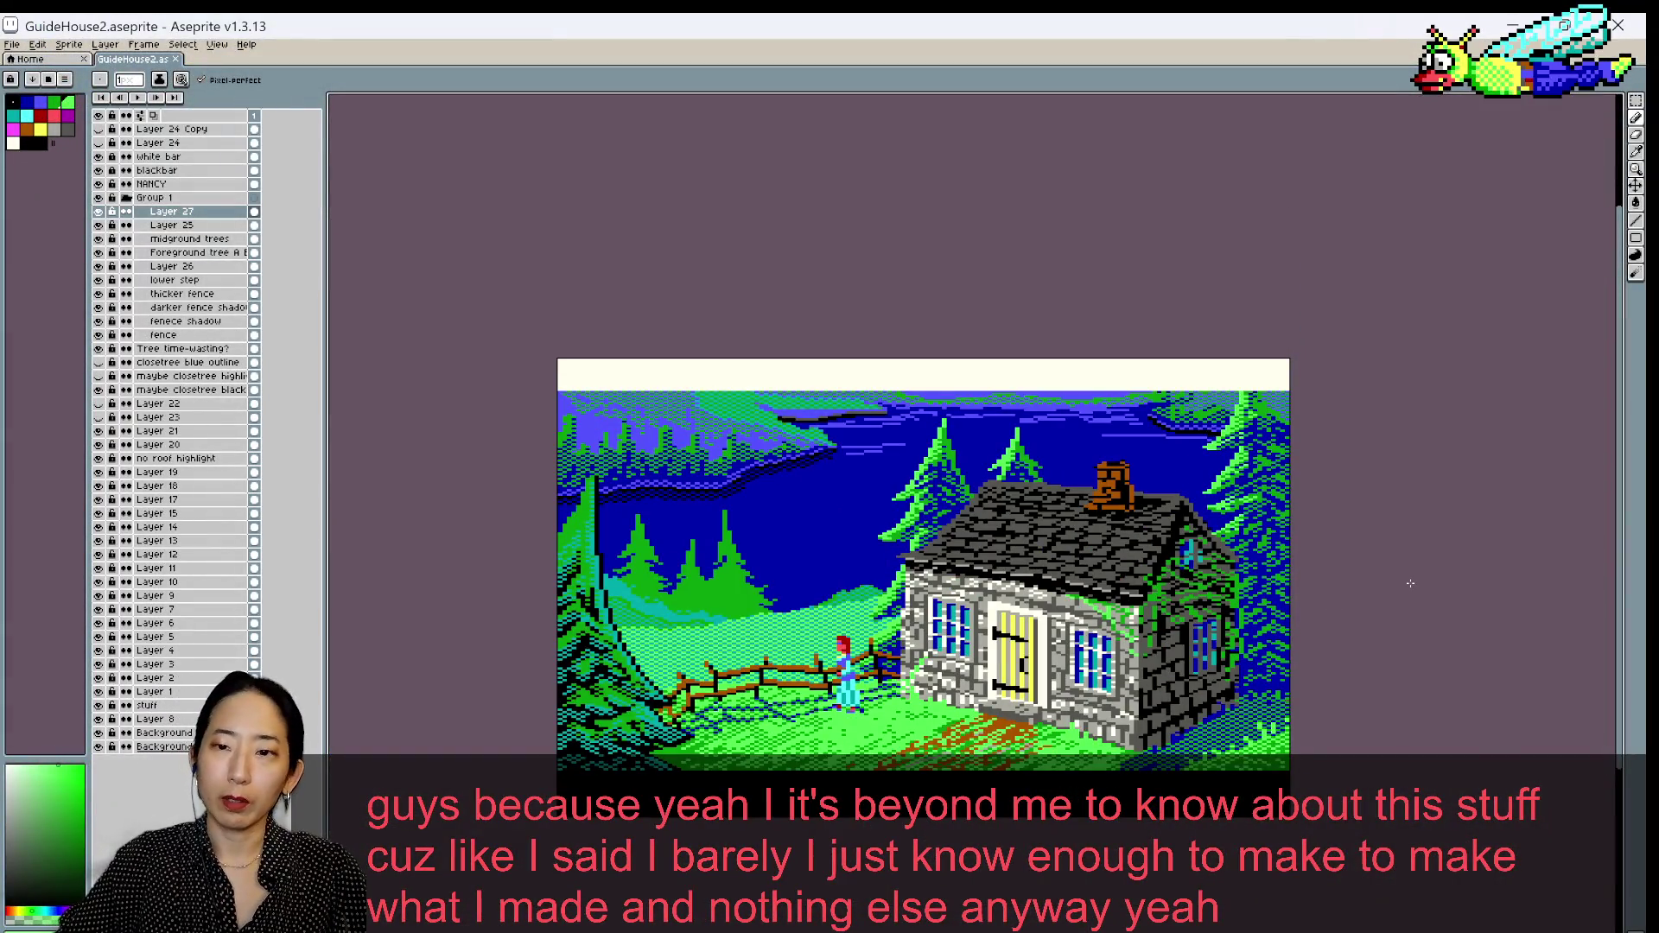
scroll(1370, 526, "up", 1)
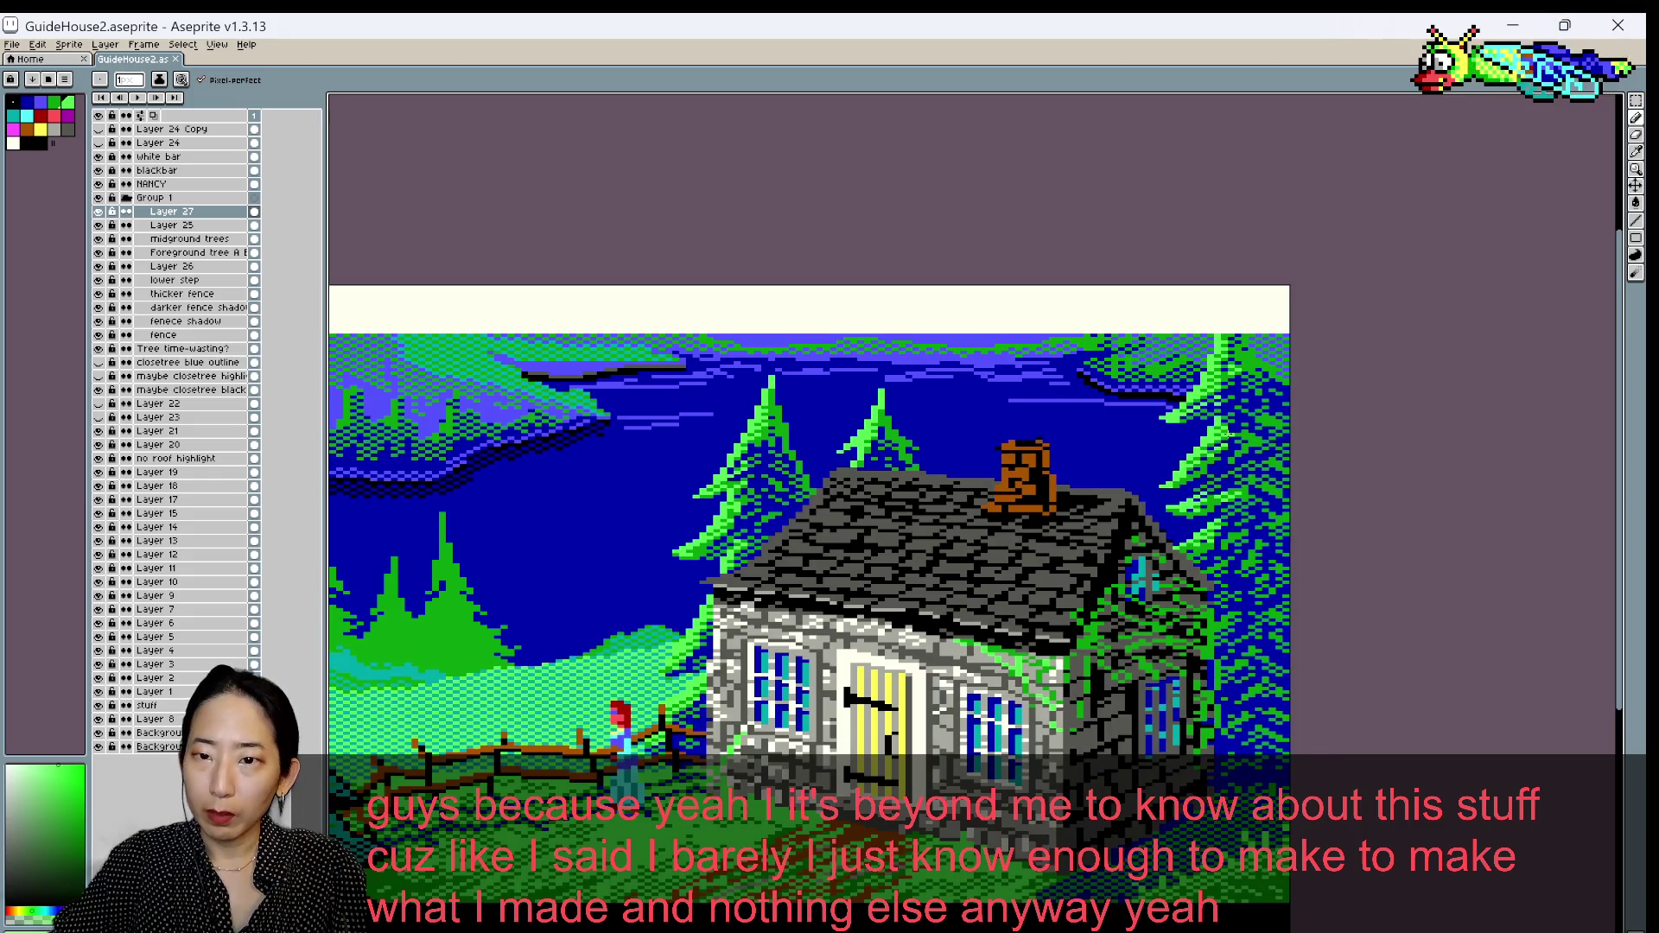
left_click(55, 104)
left_click(1242, 475)
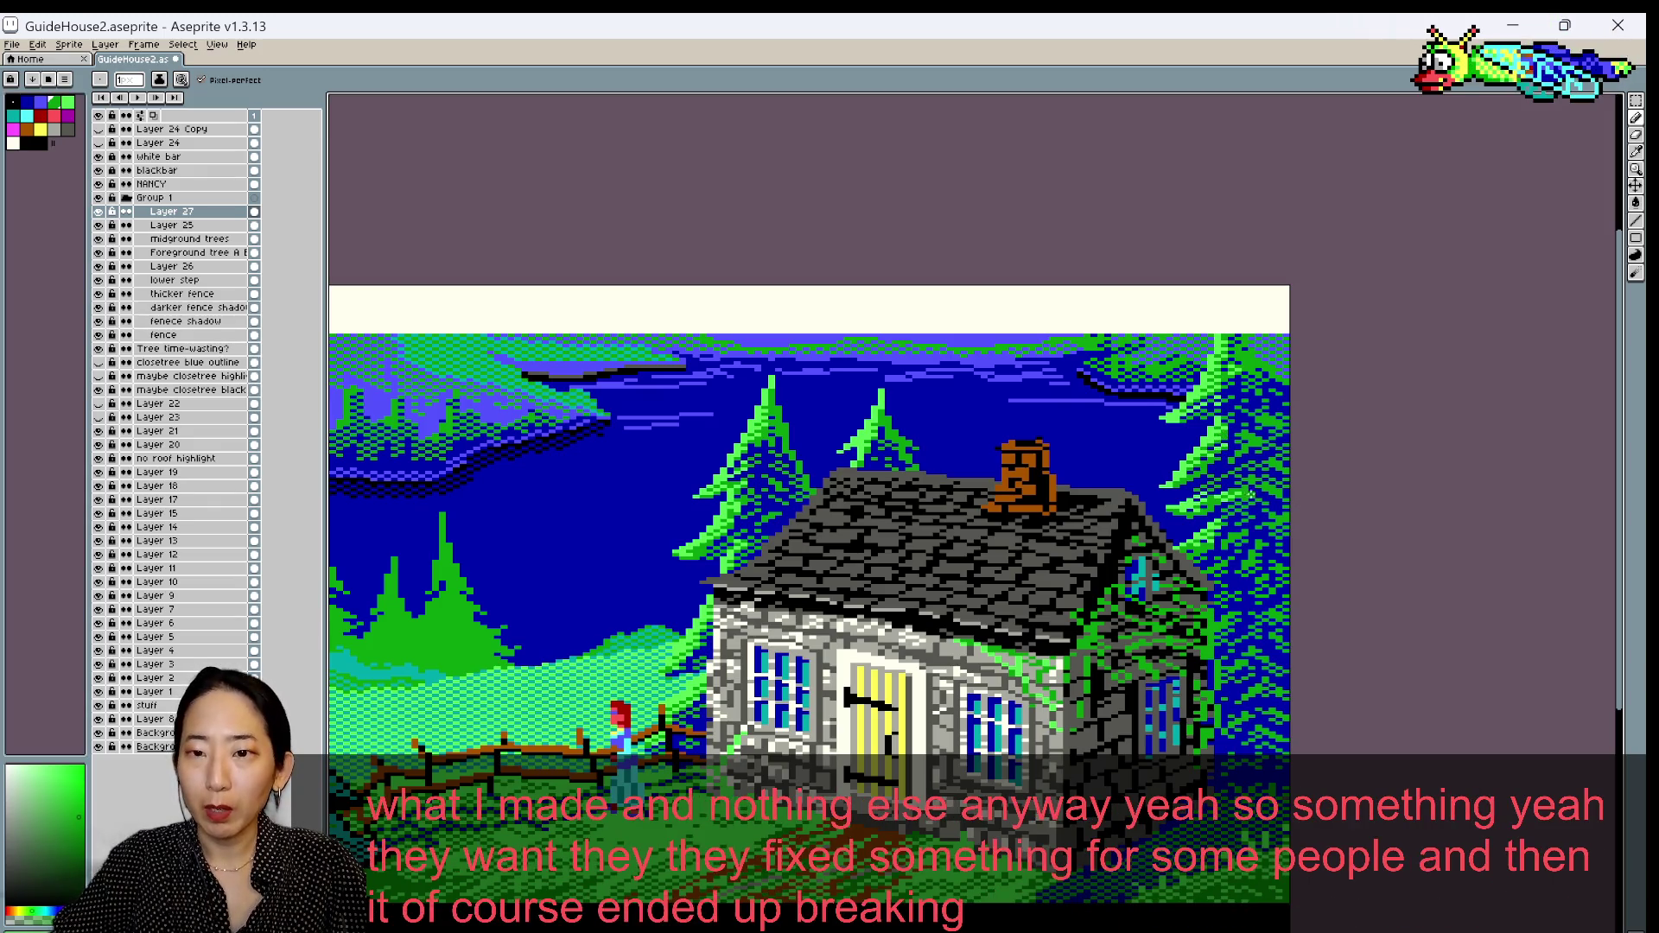
key("ctrl+s")
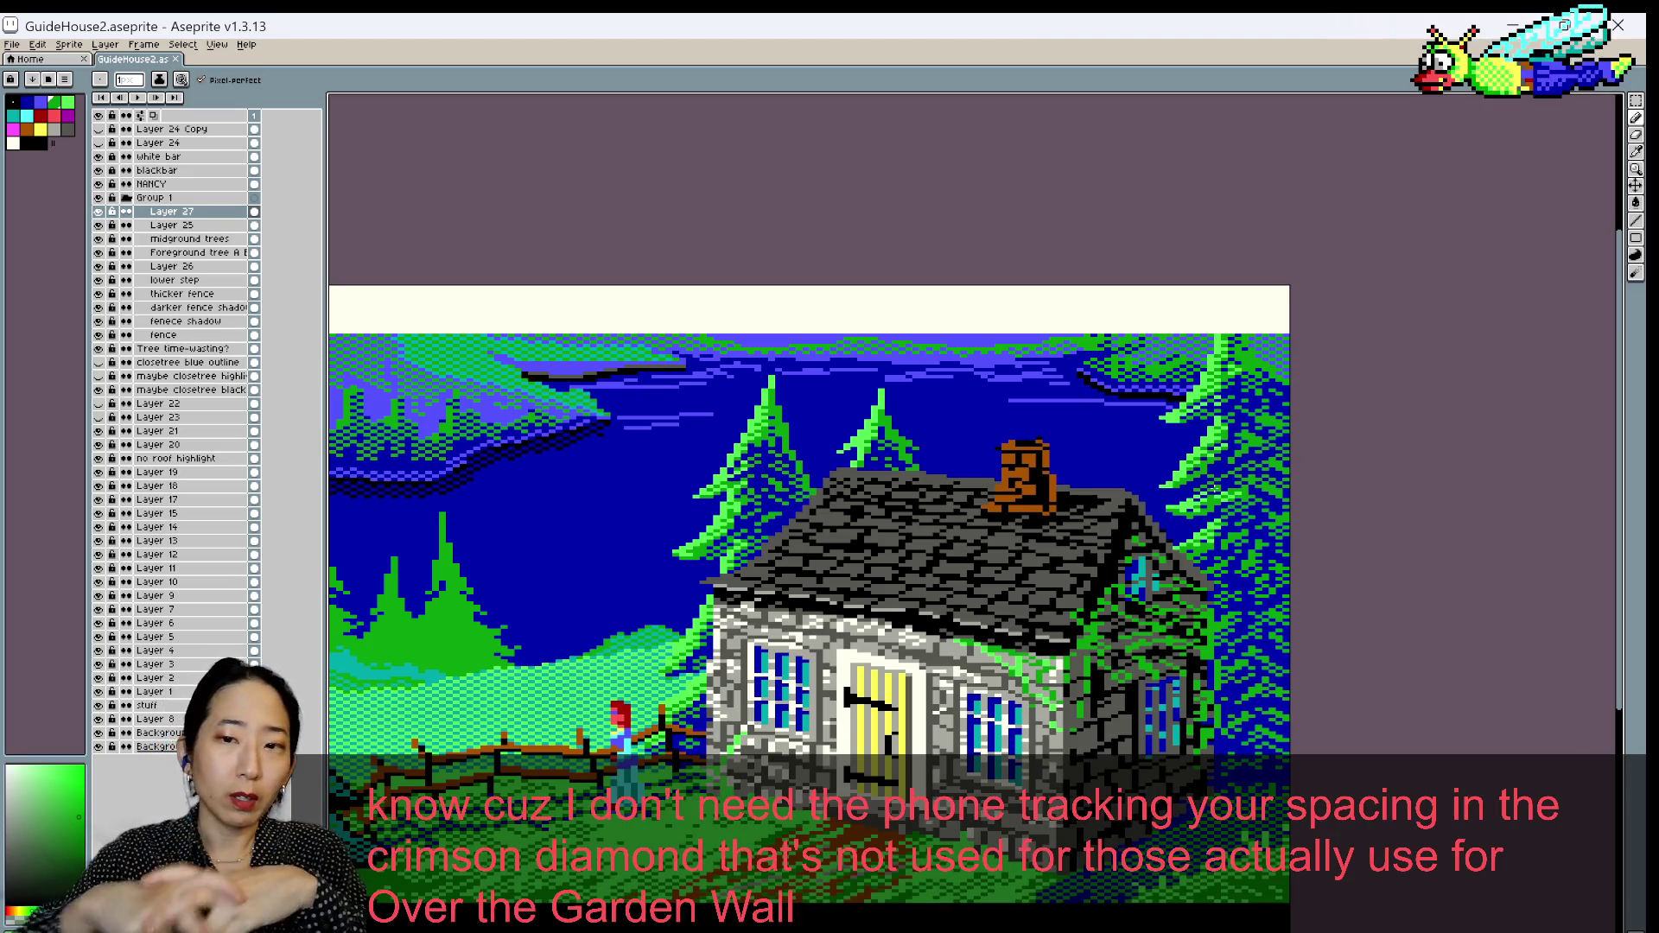
scroll(1264, 495, "down", 1)
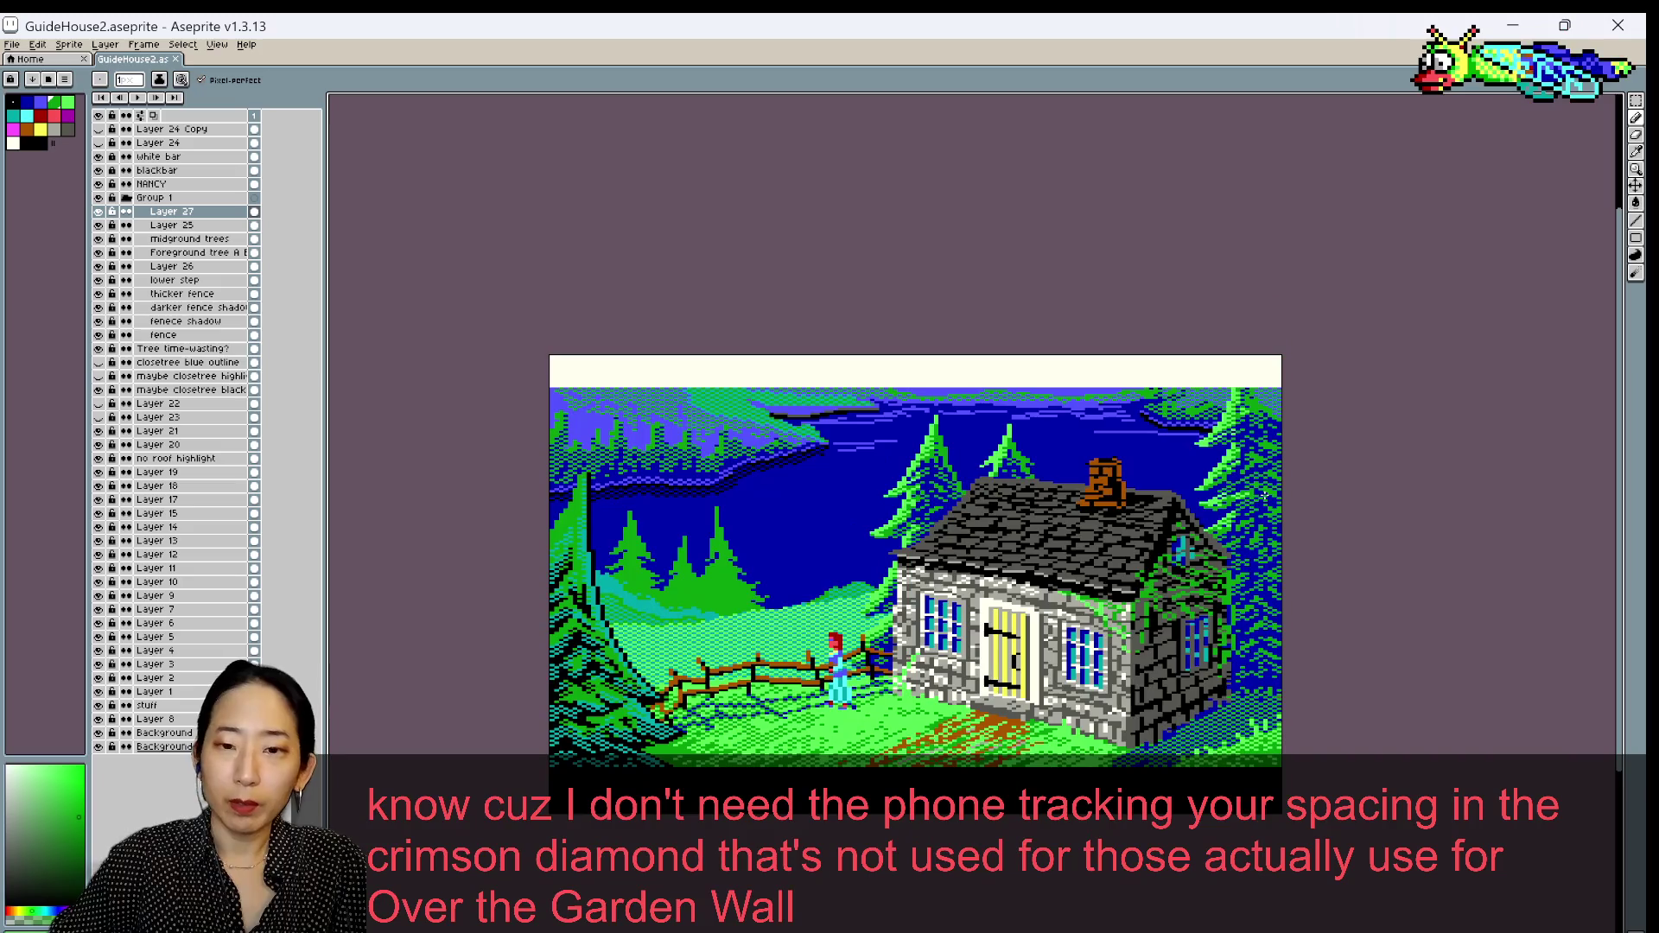
scroll(1265, 495, "up", 1)
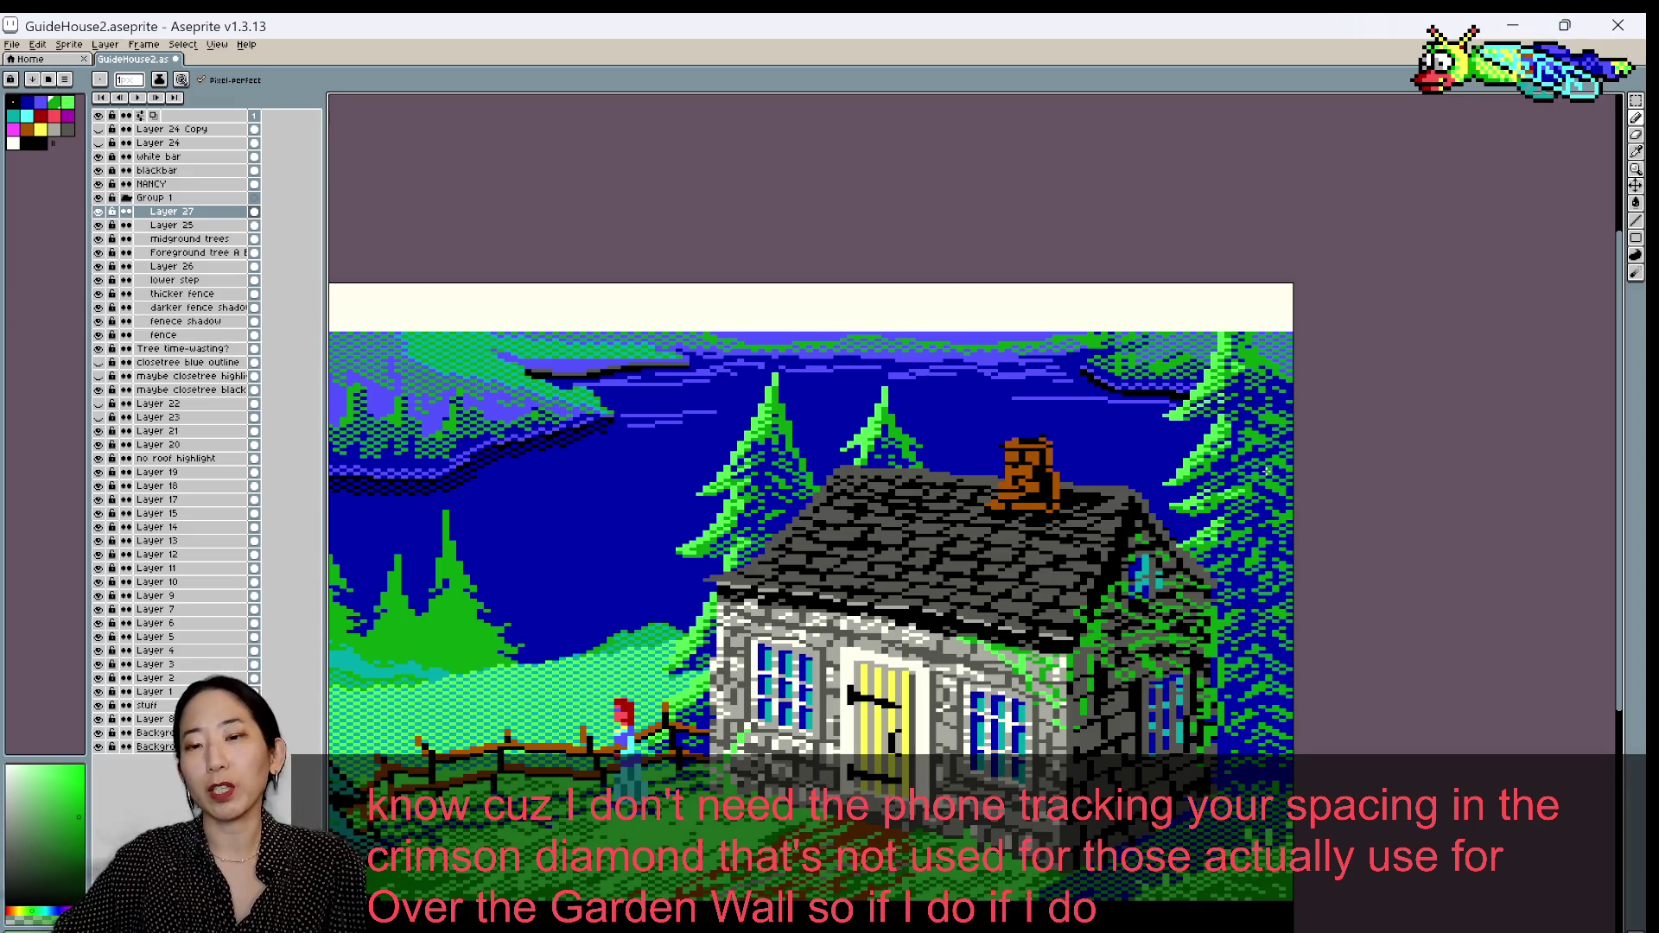
scroll(1266, 471, "down", 1)
Pan and zoom the canvas to frame the cabin scene and the right-hand trees.
left_click_drag(1103, 490, 1083, 359)
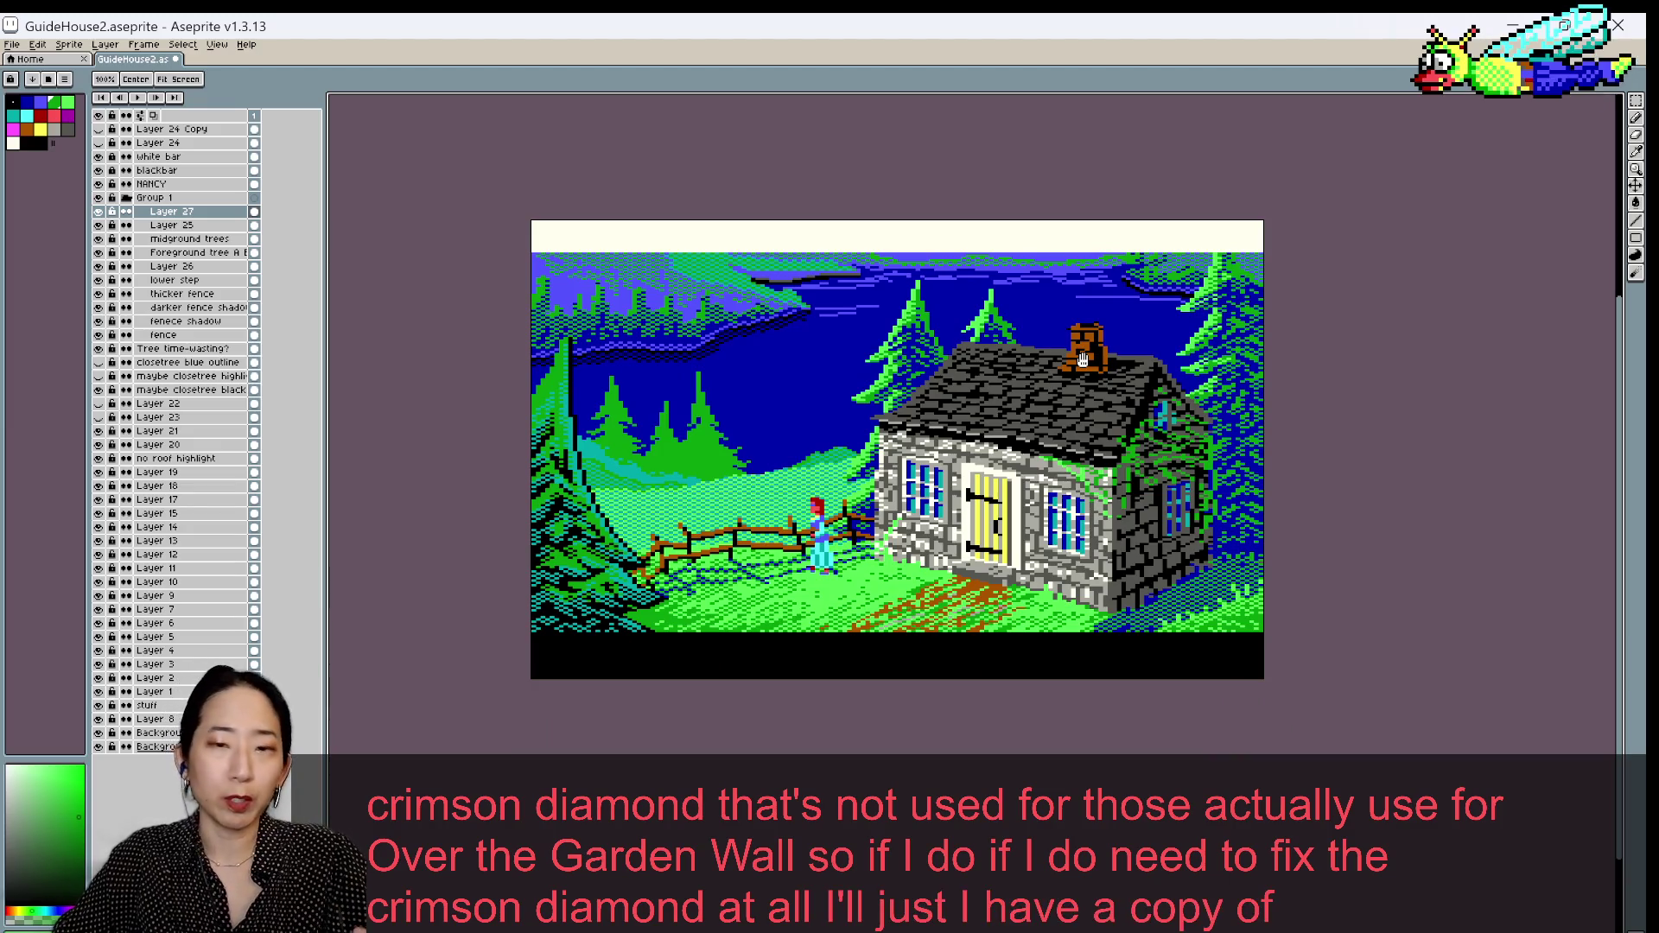
scroll(1082, 359, "up", 1)
left_click_drag(930, 377, 1051, 380)
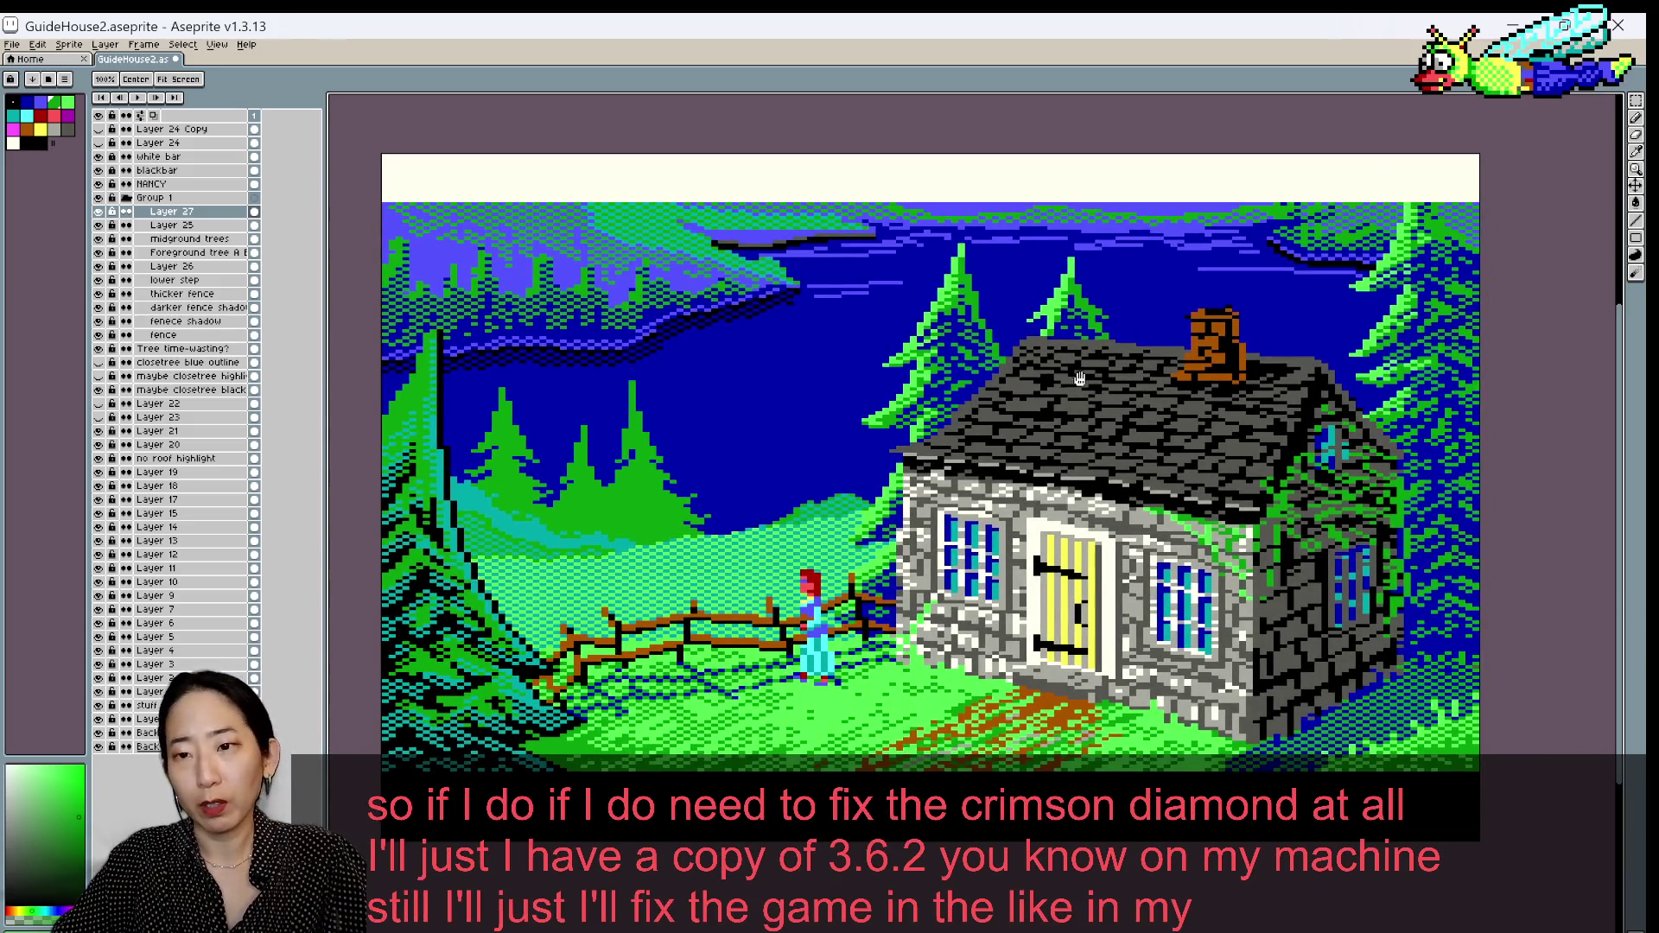
left_click_drag(1062, 380, 1010, 356)
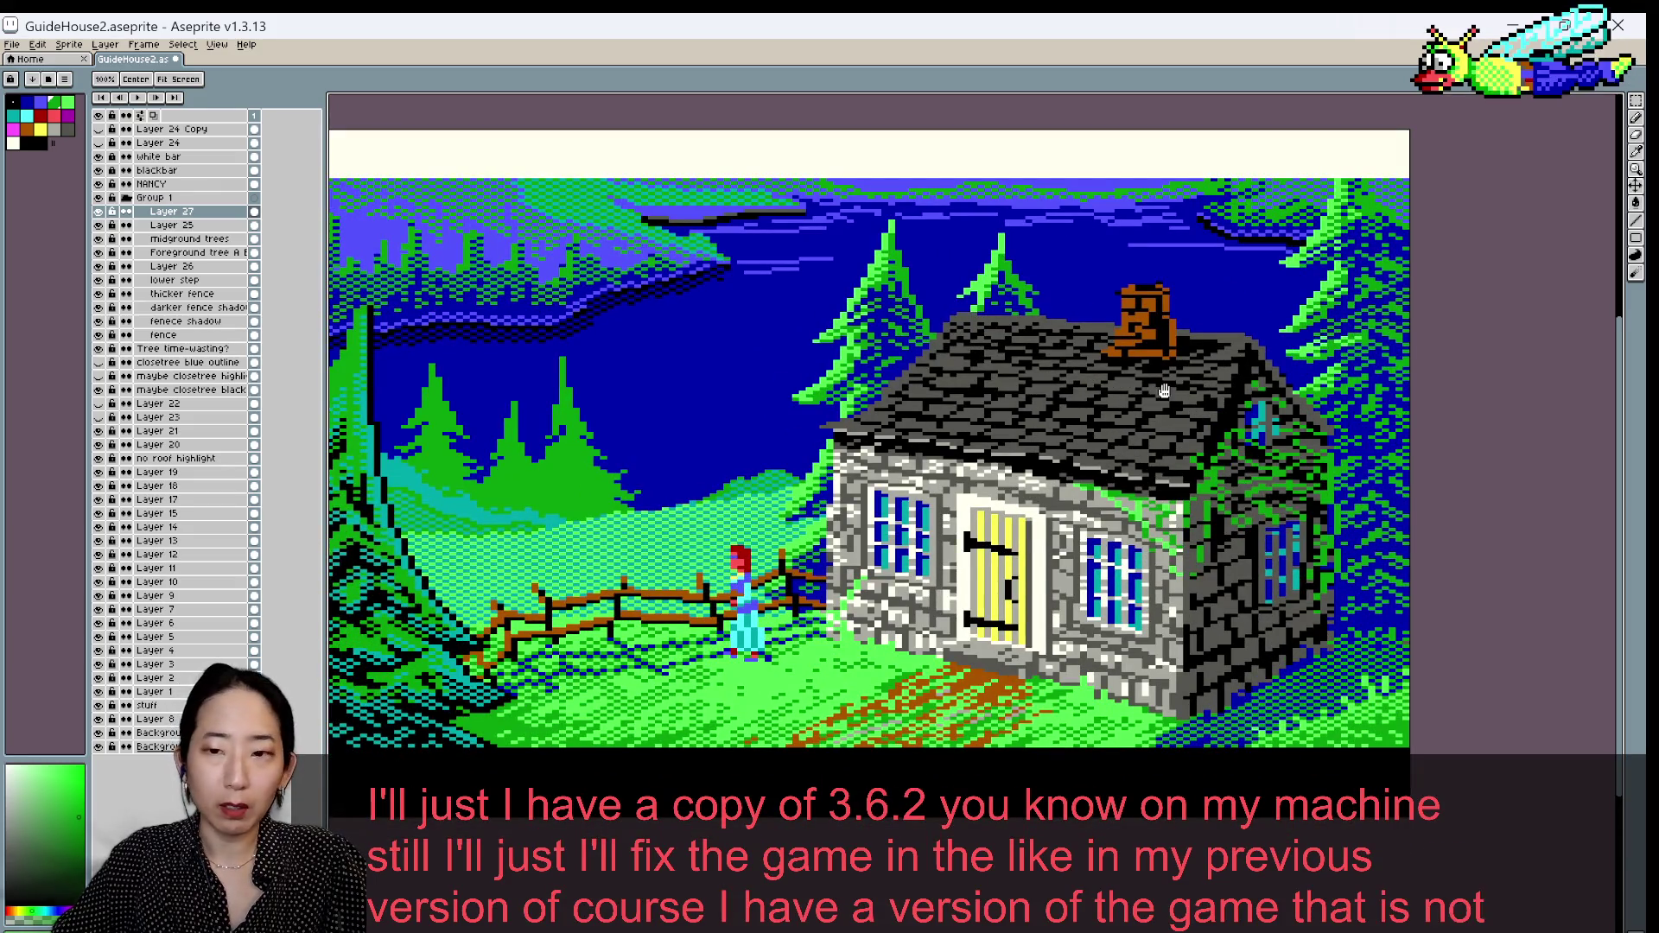
scroll(1164, 391, "down", 1)
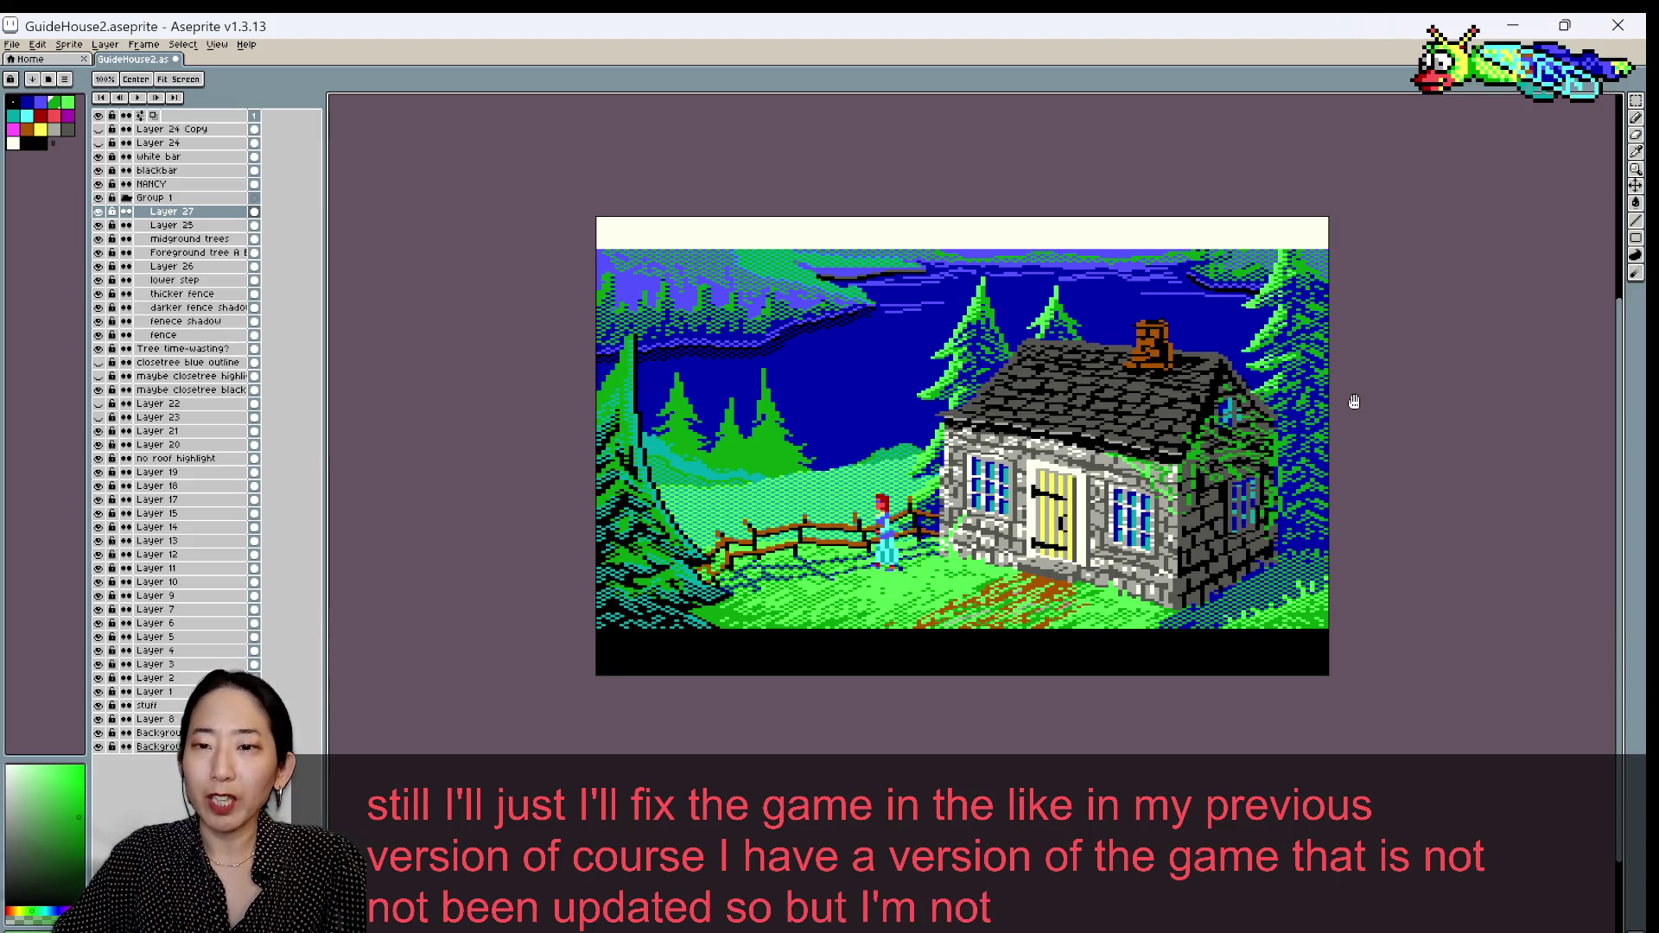
scroll(1354, 402, "up", 1)
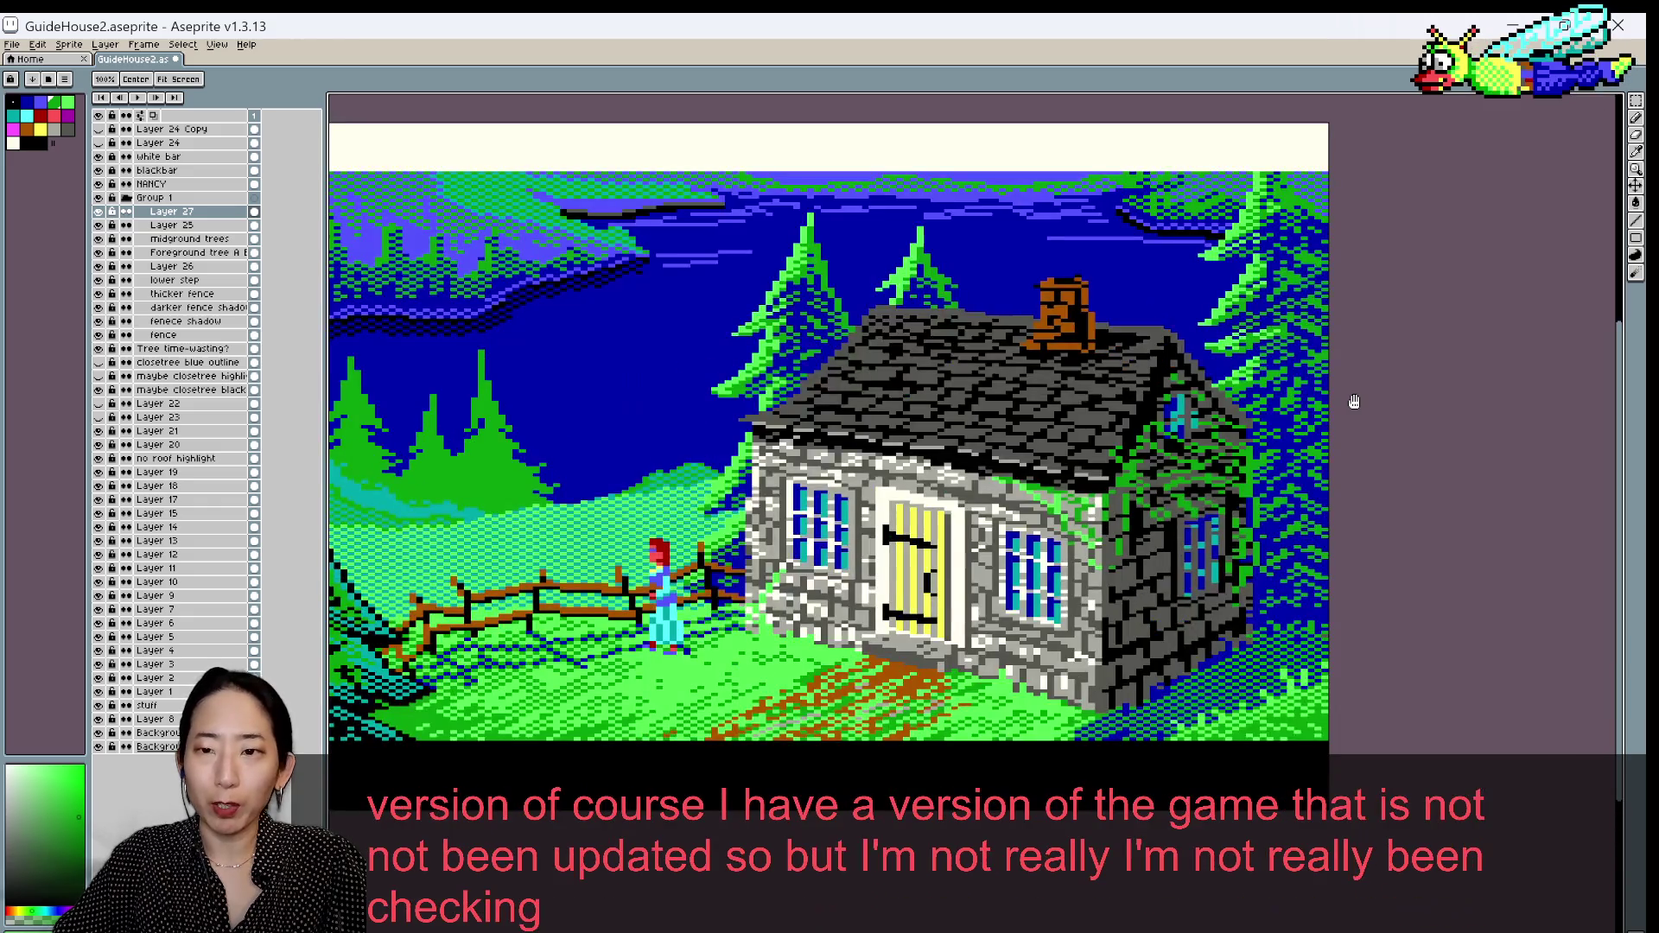
key("b")
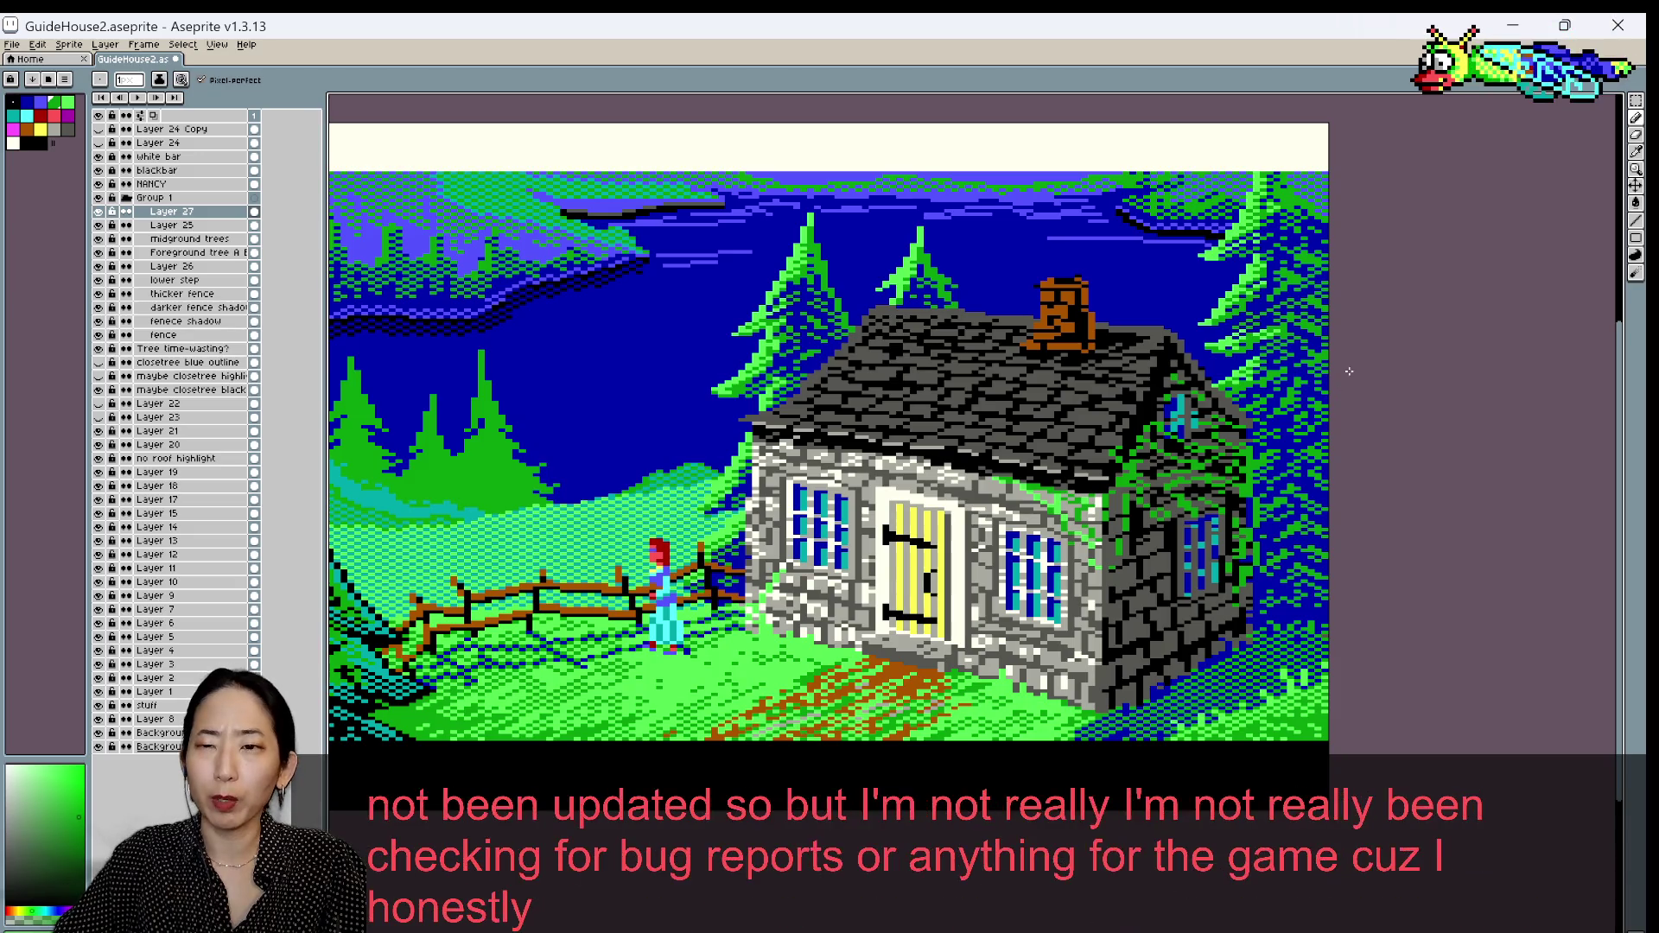
scroll(1360, 362, "down", 1)
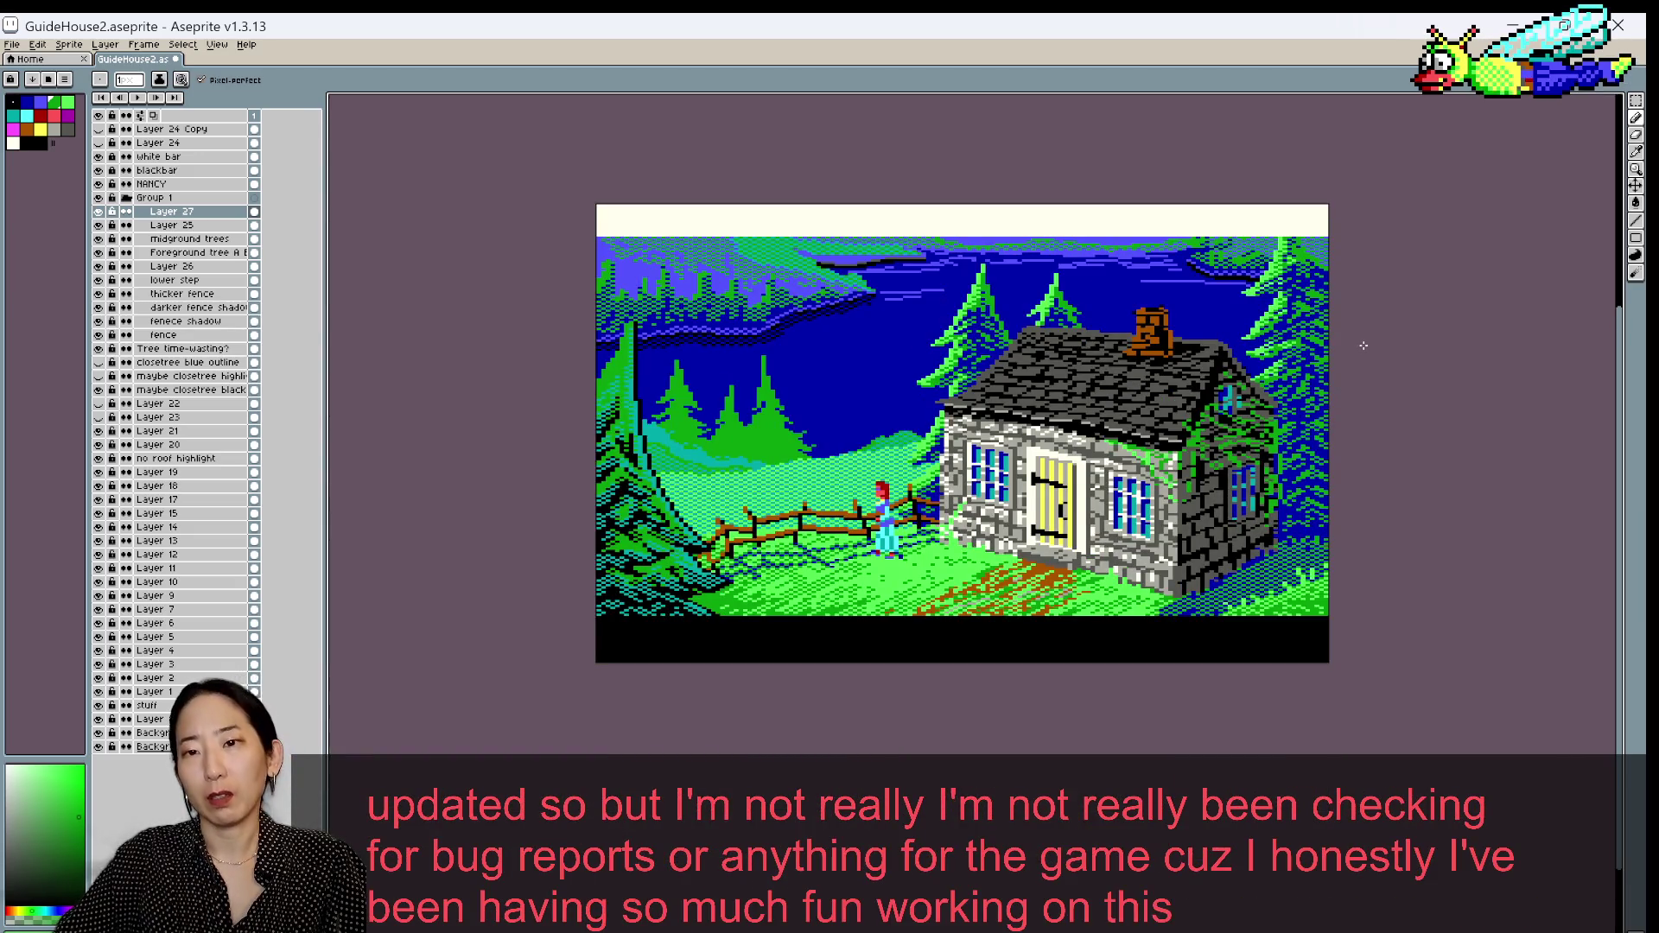
scroll(1363, 346, "down", 1)
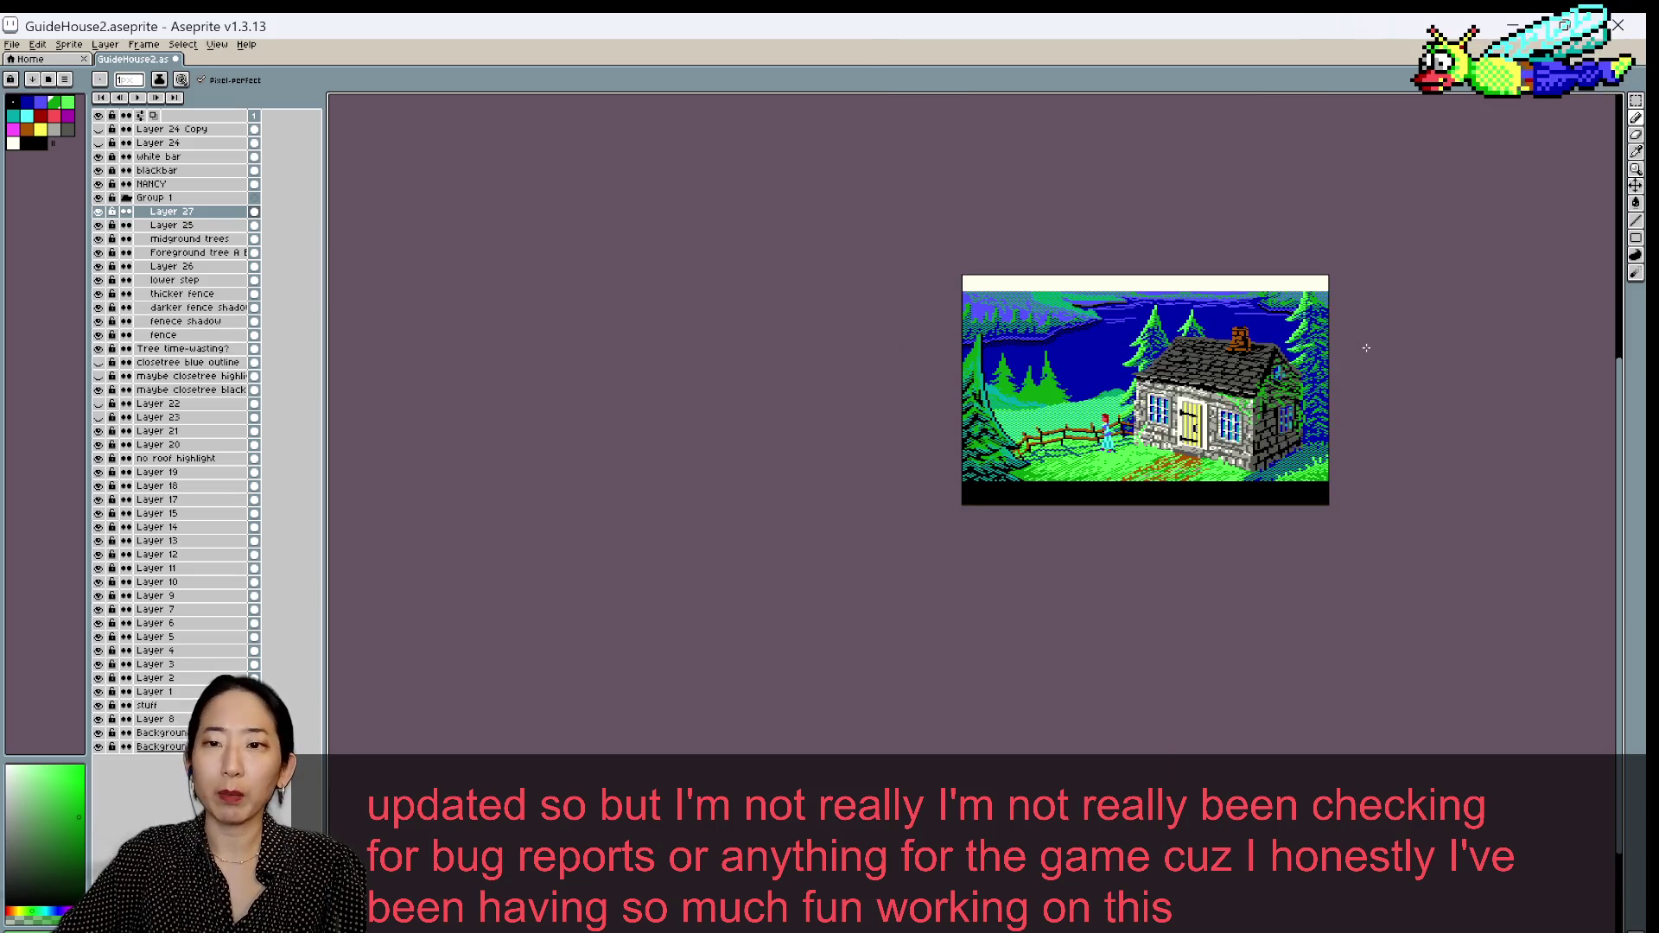
Hide and re-show Layer 27 to compare the trees, then re-centre the cabin scene.
left_click(98, 212)
left_click(99, 212)
scroll(614, 340, "up", 1)
left_click_drag(917, 316, 564, 261)
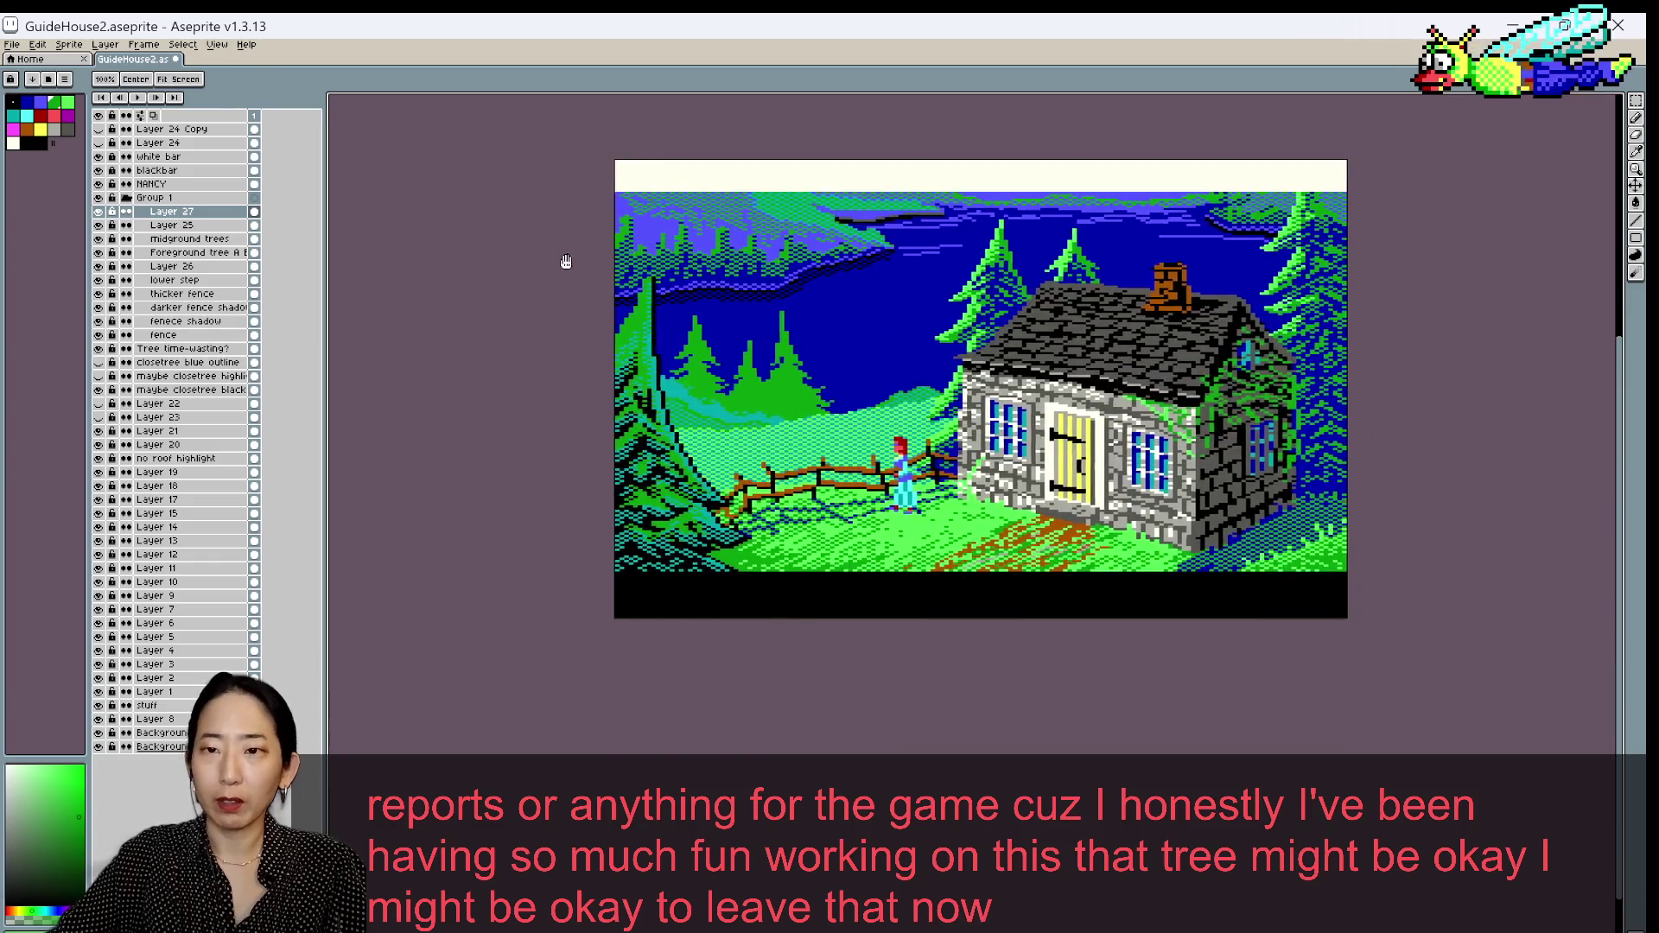
left_click_drag(92, 216, 89, 212)
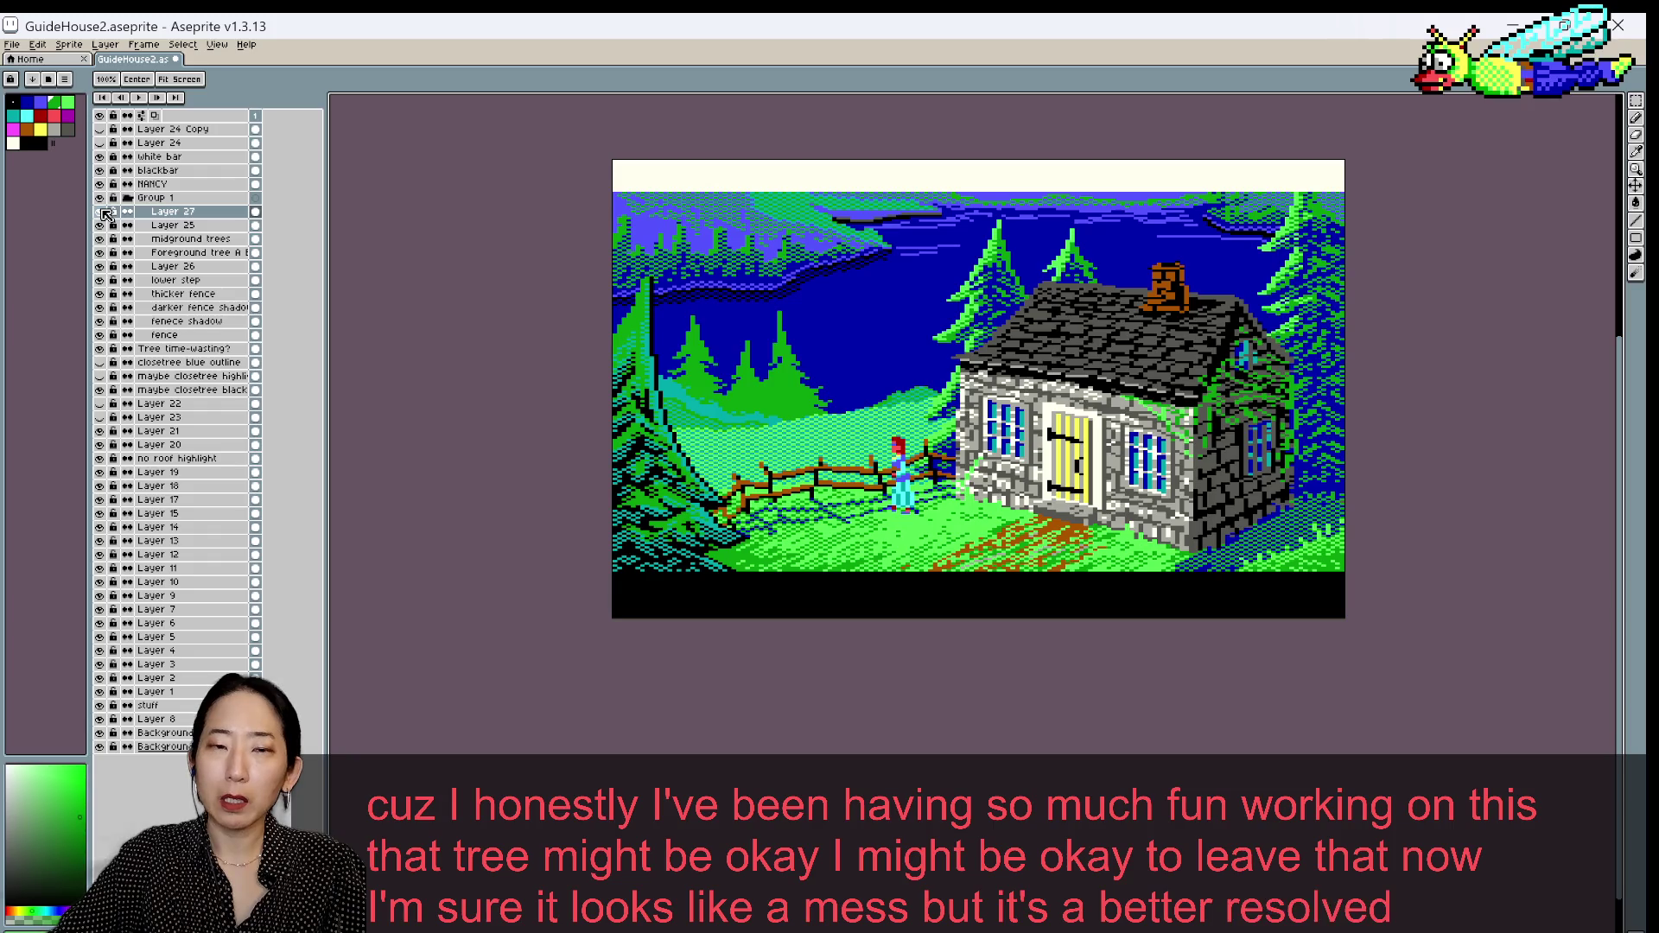
Take the Pencil with a blue palette colour and restore down the Aseprite window.
key("b")
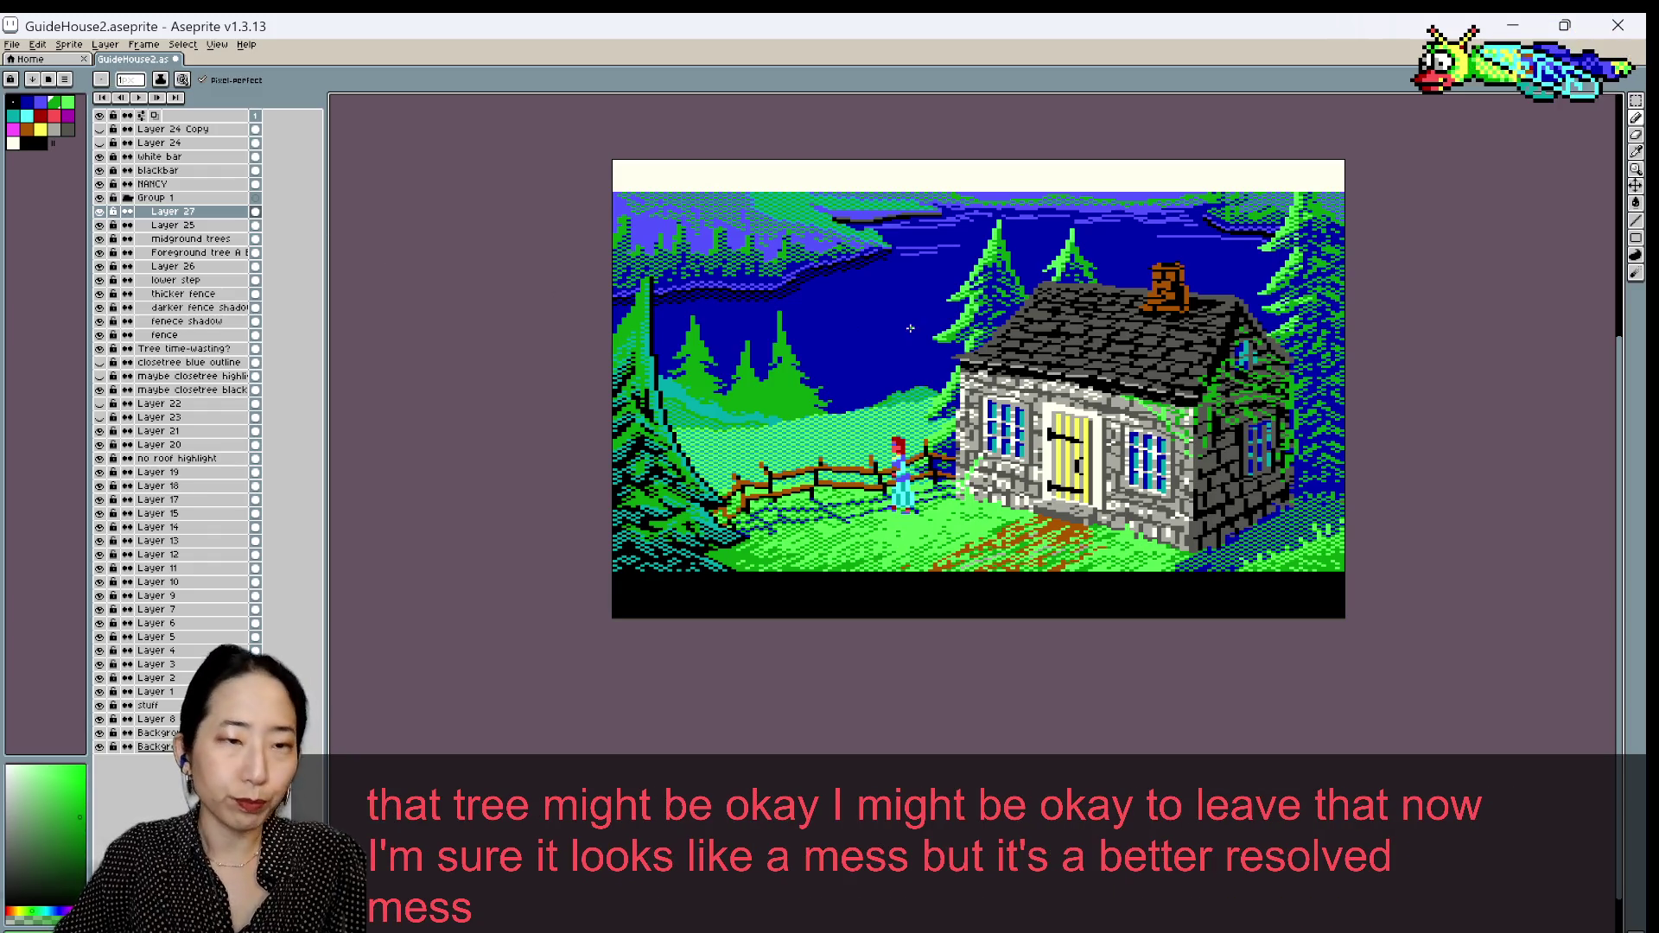
left_click(31, 105)
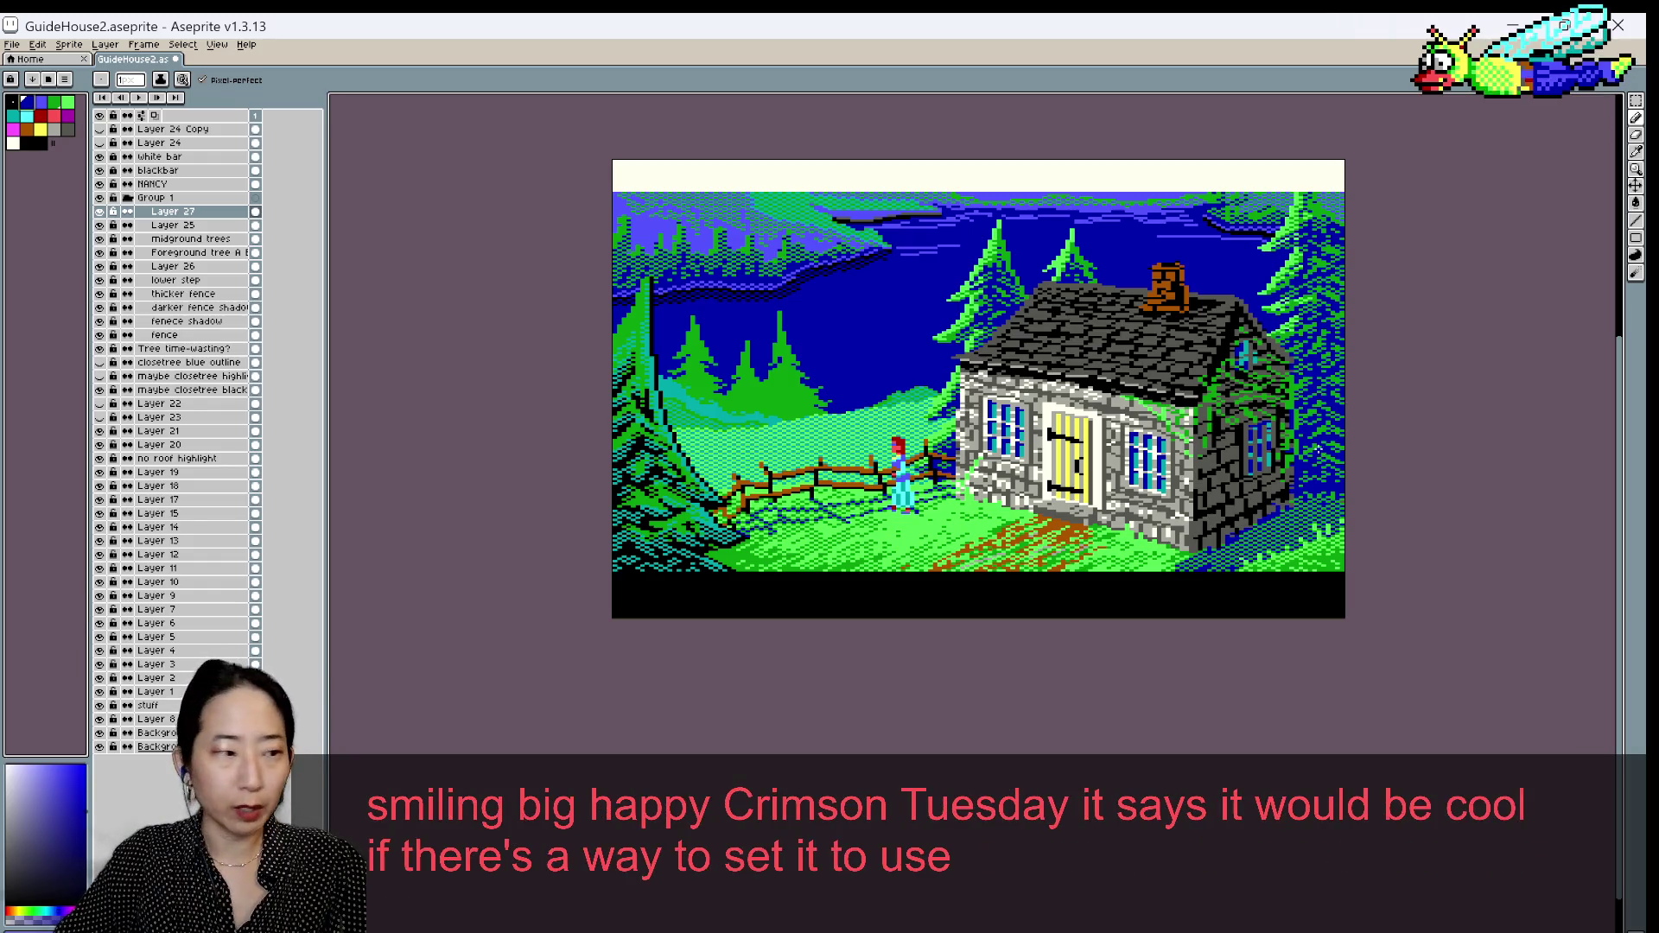
scroll(1348, 439, "up", 1)
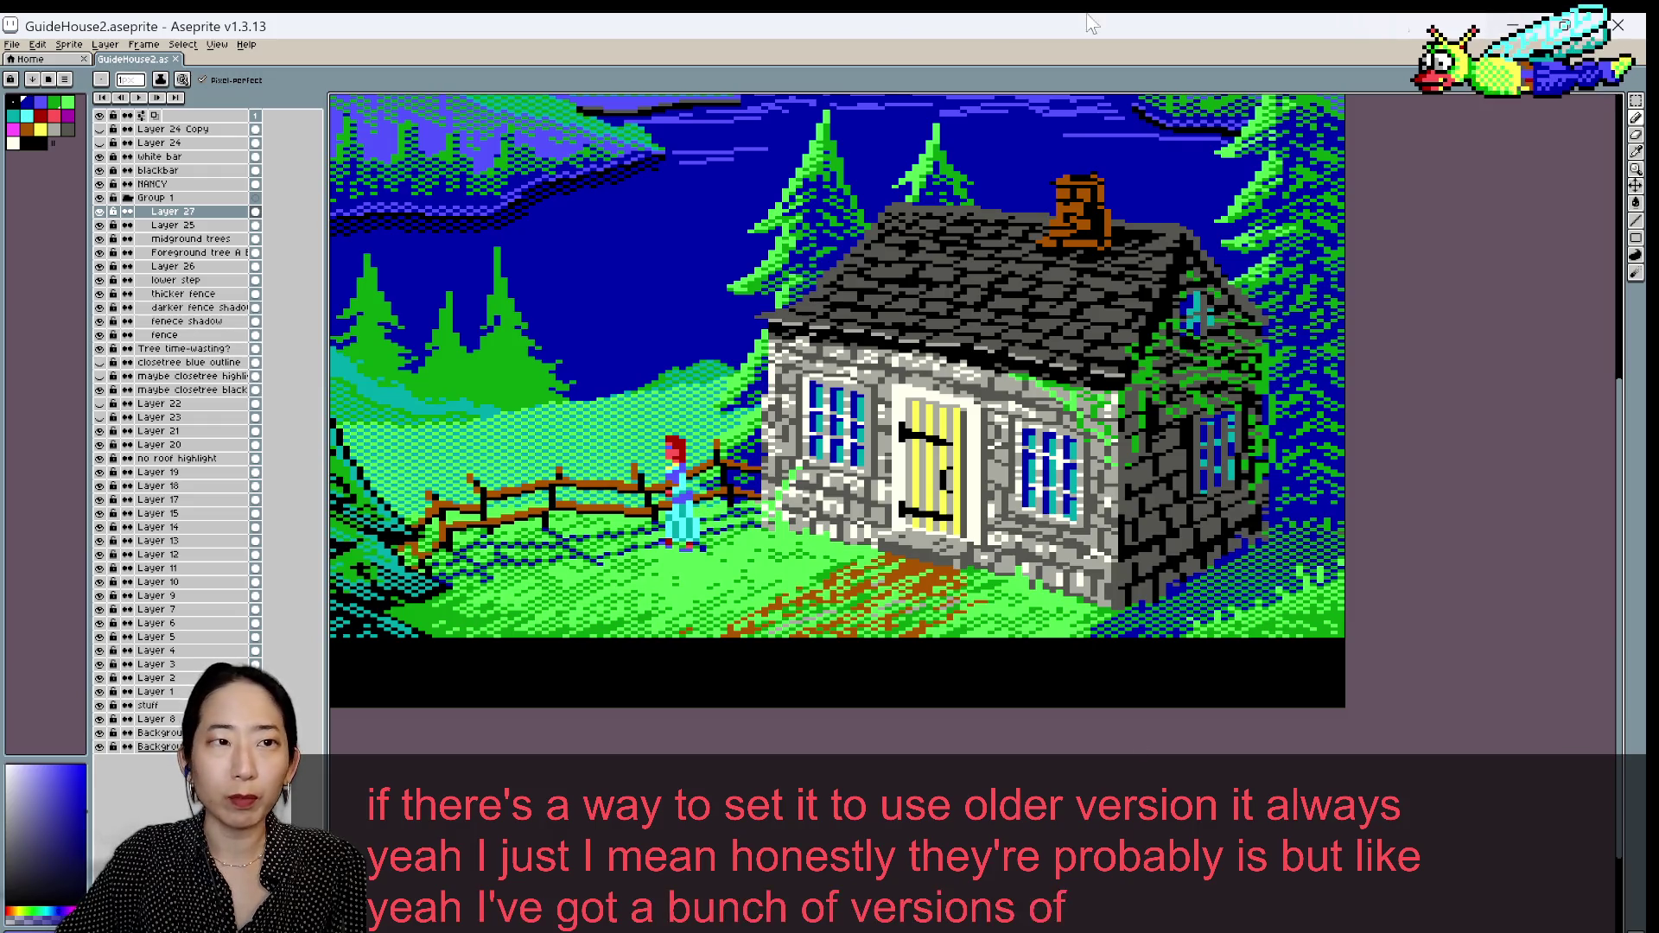
mouse_move(791, 19)
left_mouse_down()
mouse_move(871, 40)
mouse_move(785, 47)
left_mouse_up()
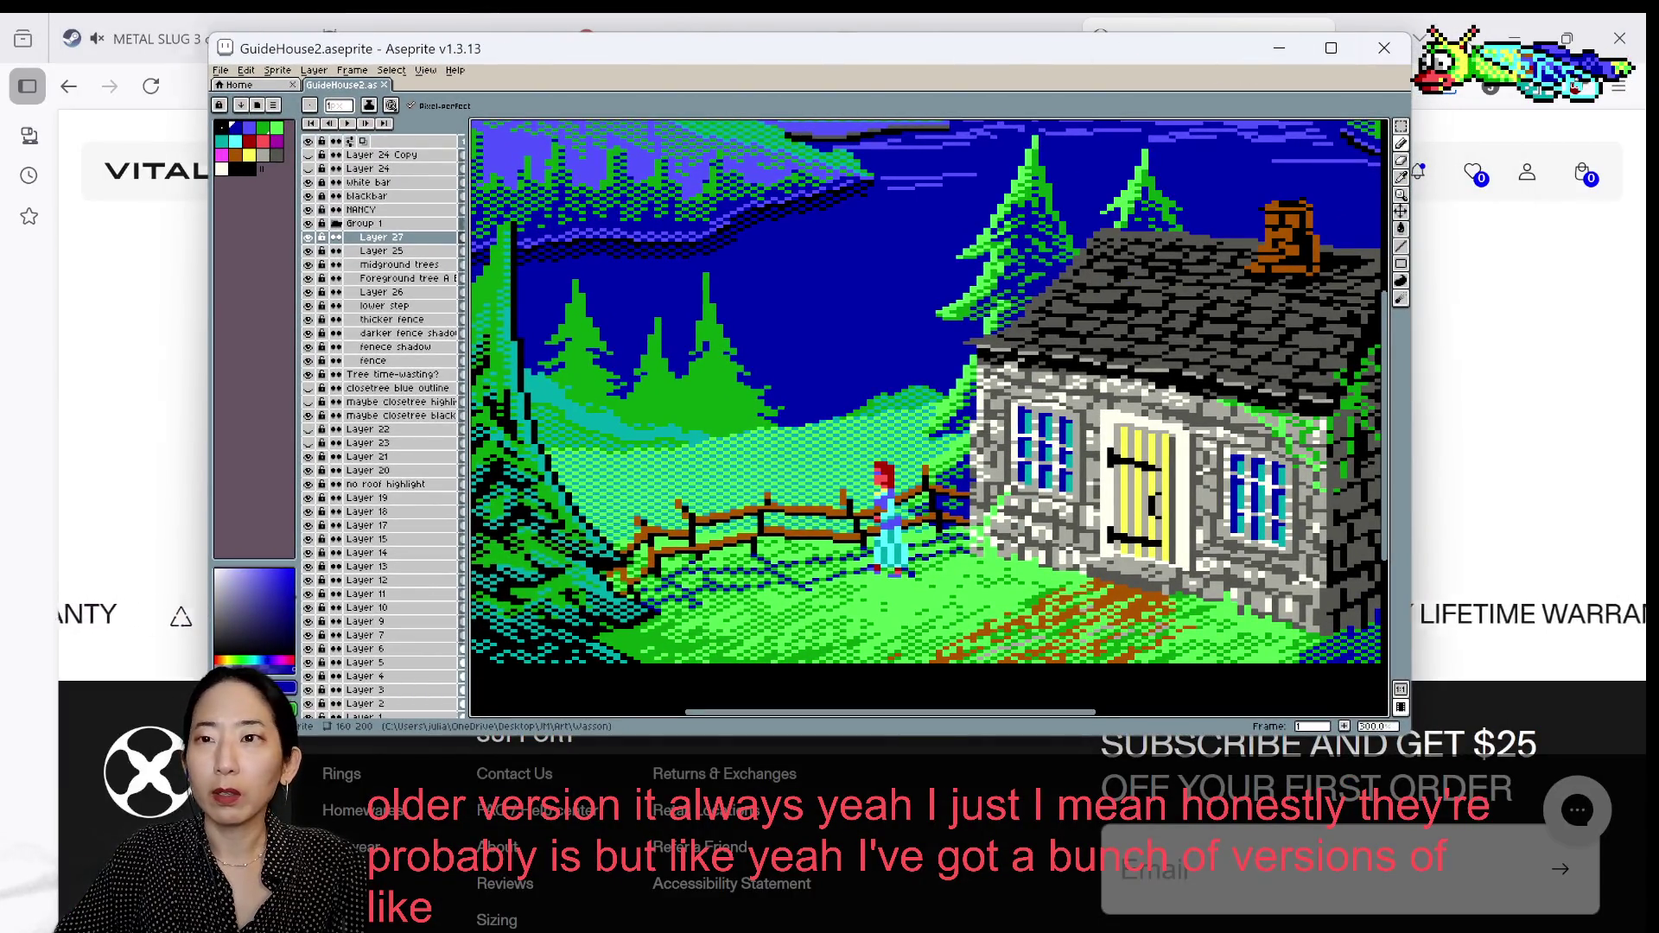
left_click_drag(141, 22, 1258, 54)
left_click(1308, 40)
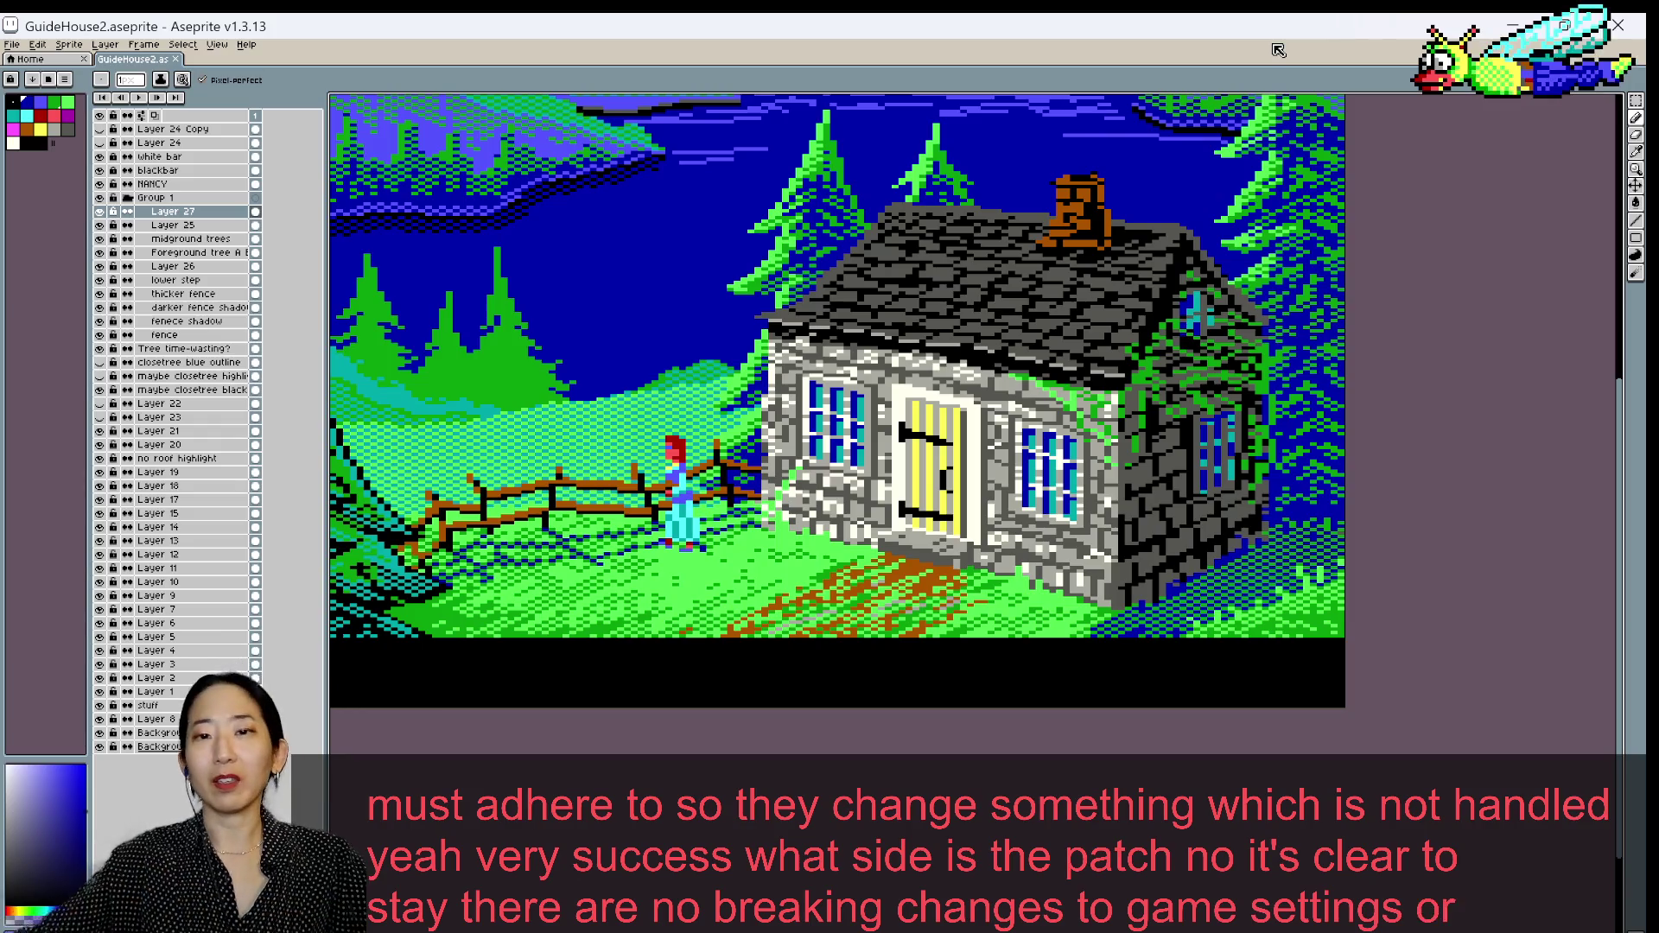
key("h")
mouse_move(1060, 377)
left_mouse_down()
mouse_move(1215, 504)
mouse_move(1190, 477)
left_mouse_up()
Paint green pixels from the palette onto the trees with the Pencil.
key("b")
scroll(1190, 477, "down", 1)
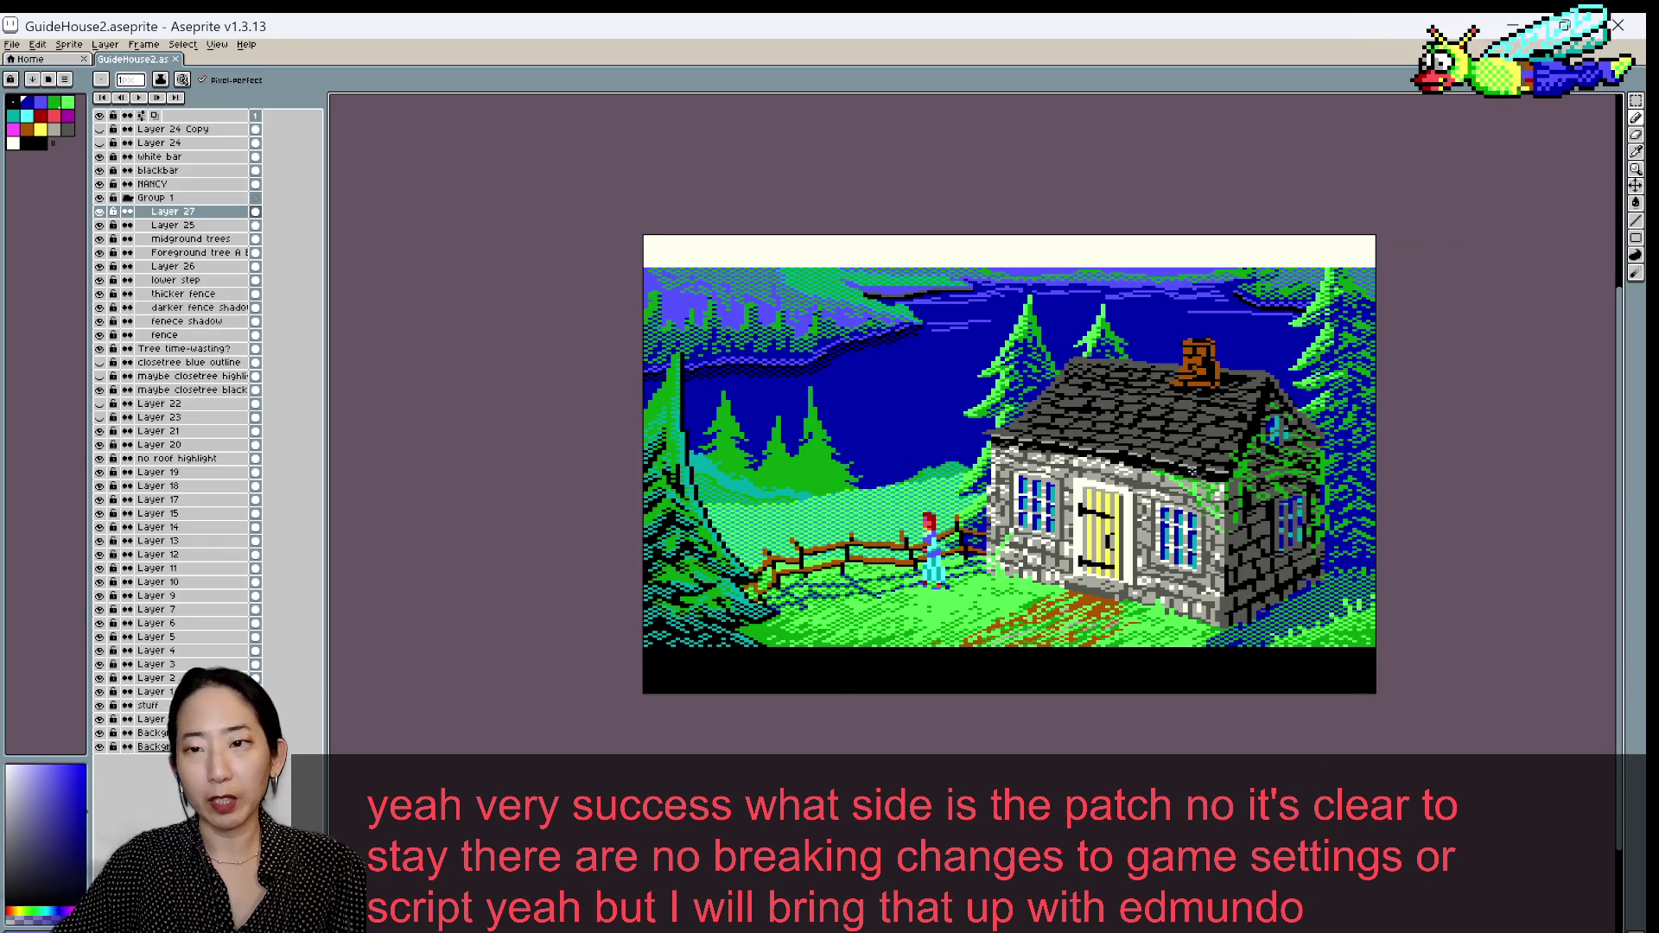
scroll(1326, 358, "up", 1)
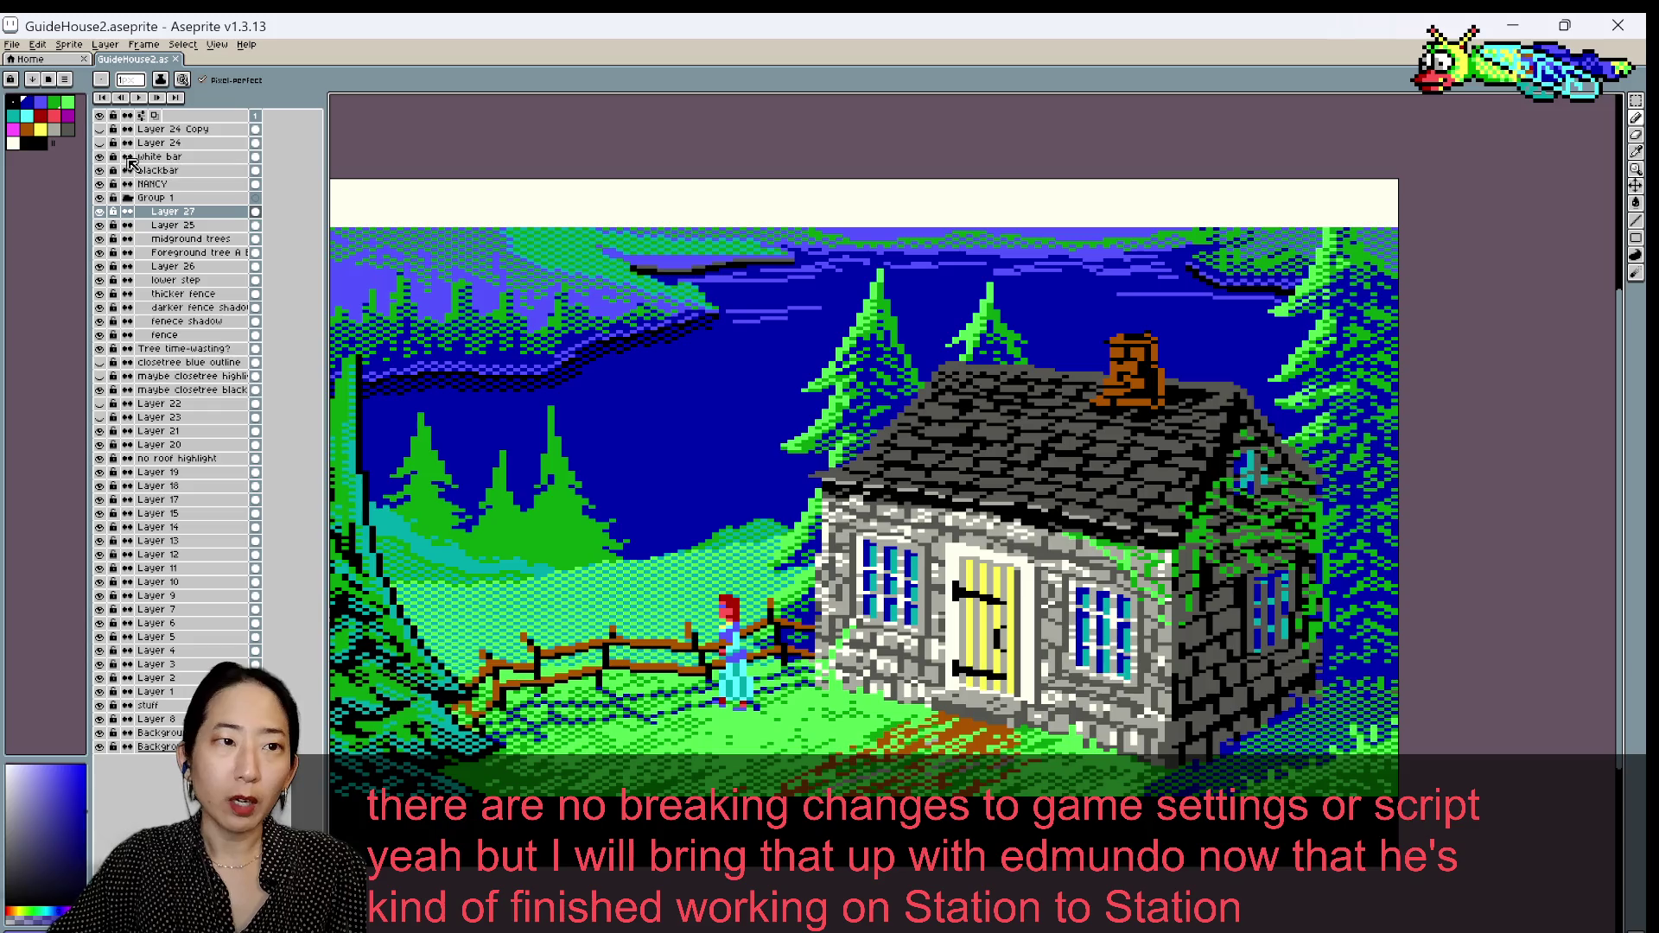
left_click(54, 102)
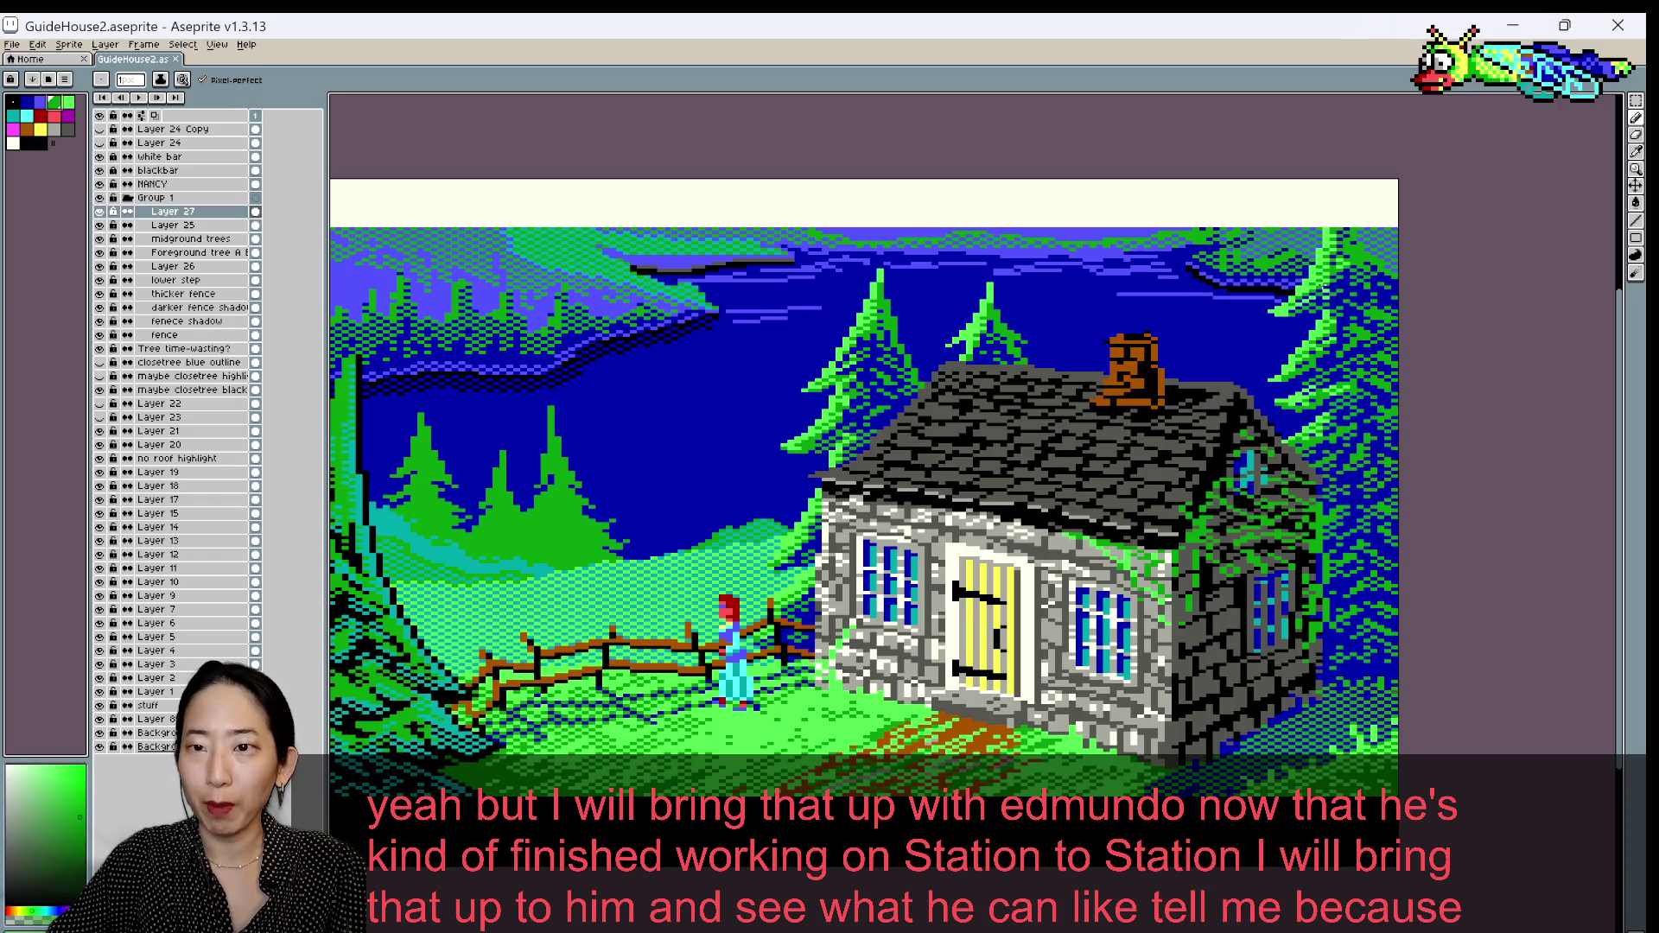
left_click(1353, 314)
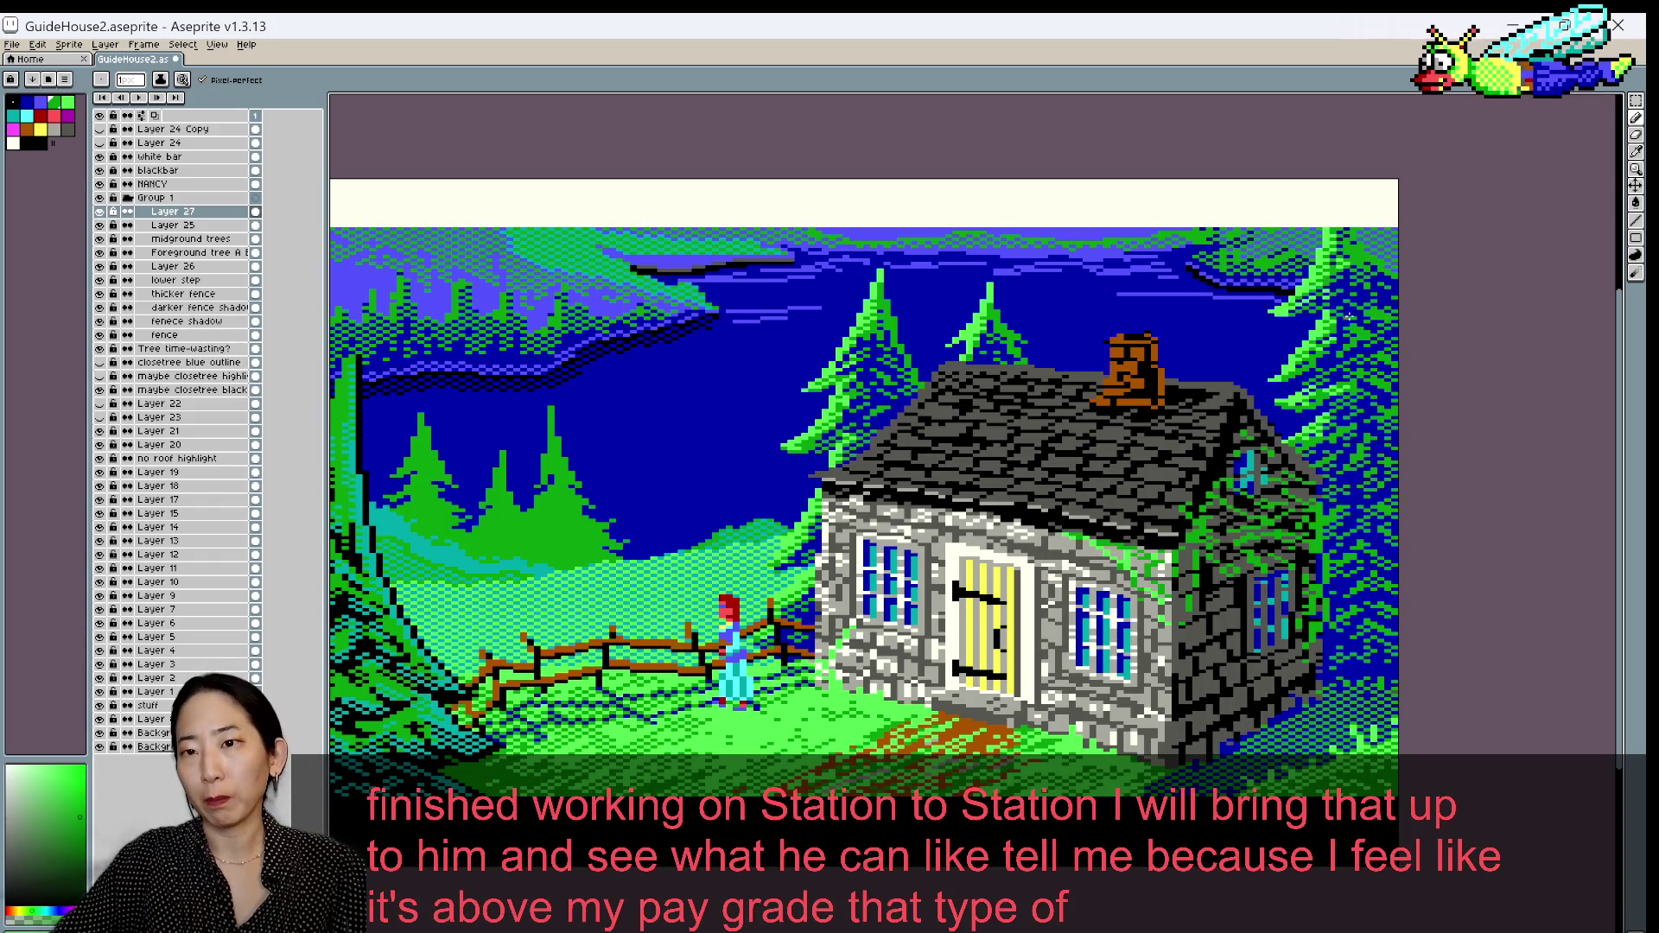
Pick a blue, sample the tree's green, and save GuideHouse2.aseprite.
scroll(1374, 283, "down", 1)
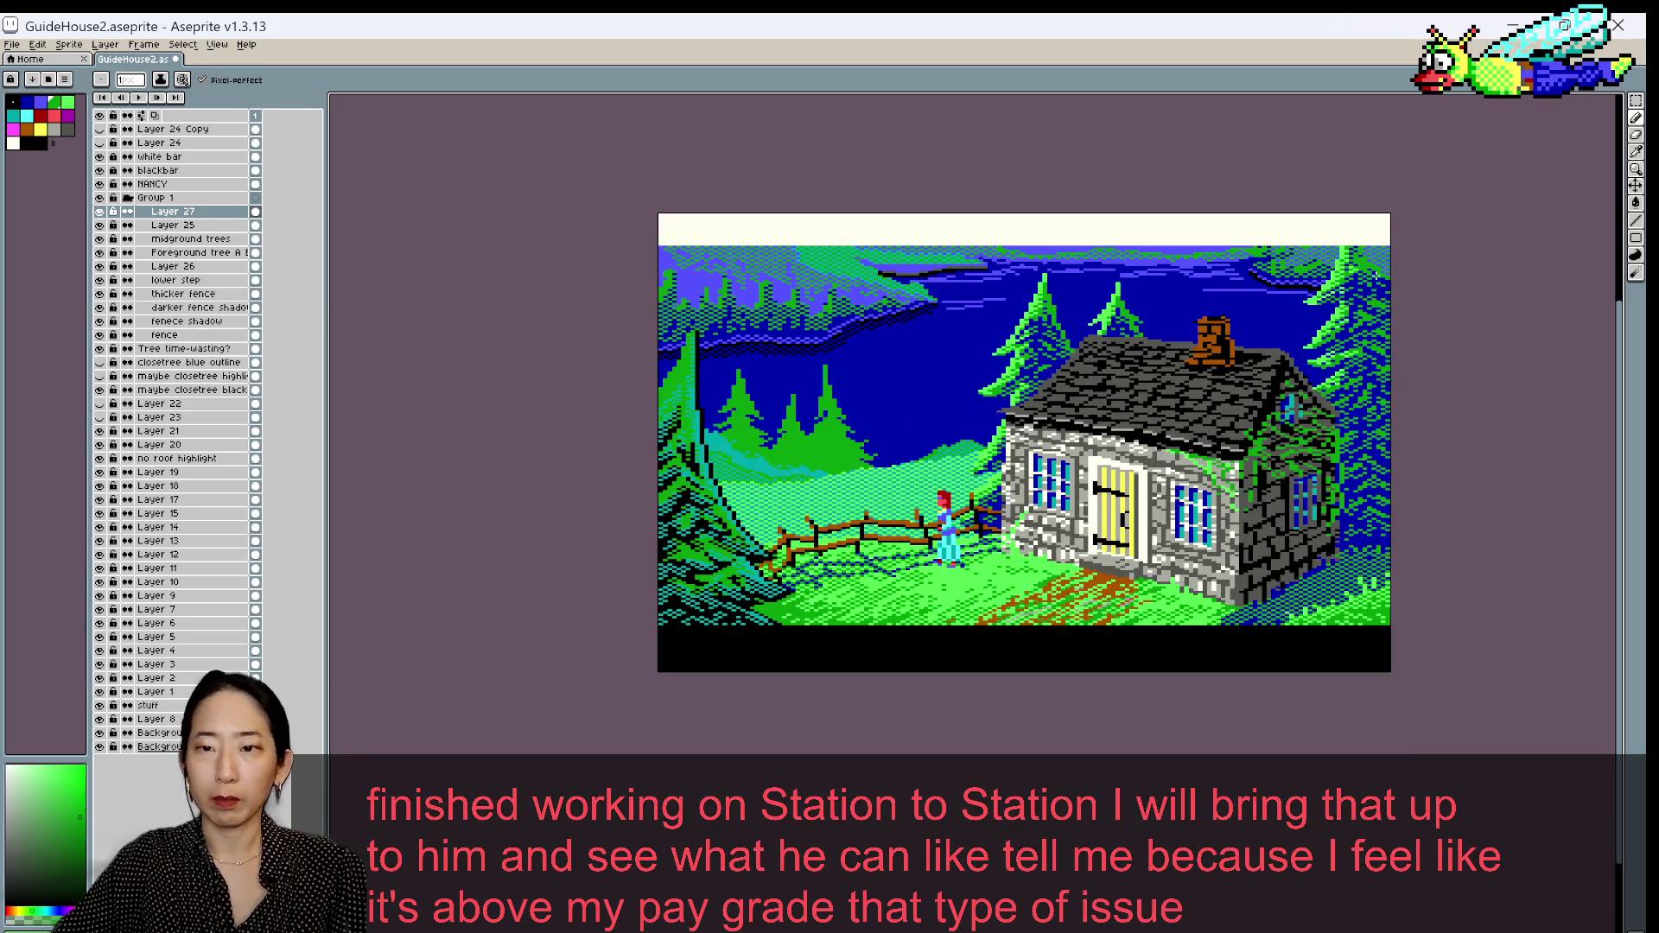
scroll(1358, 295, "up", 1)
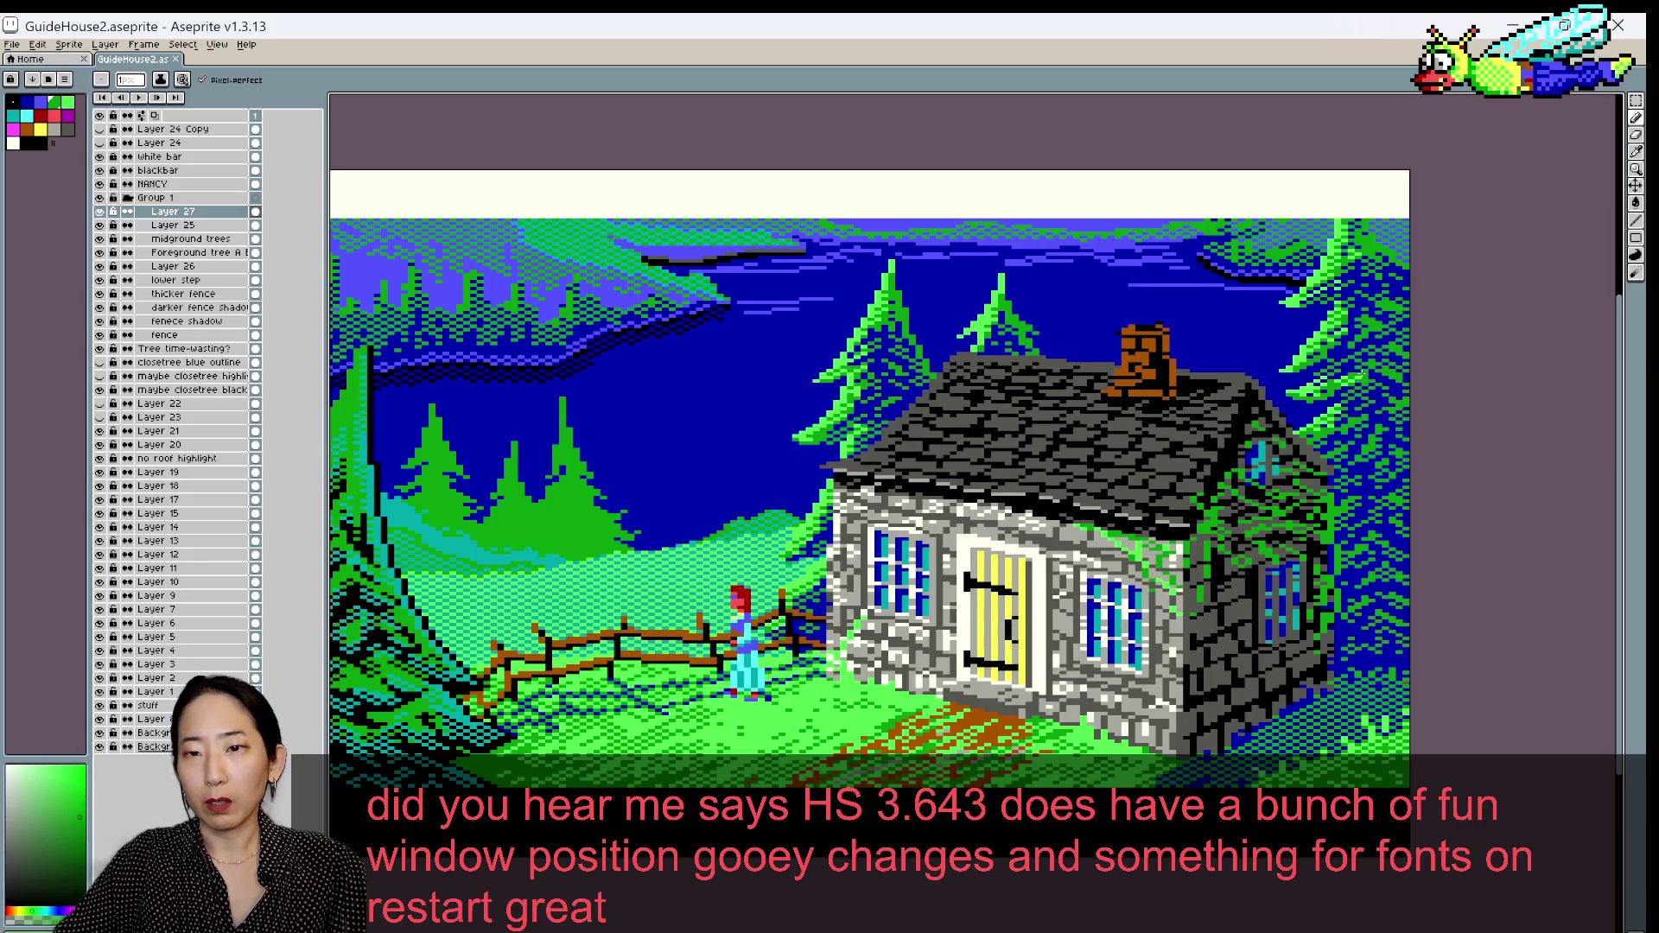
left_click(29, 105)
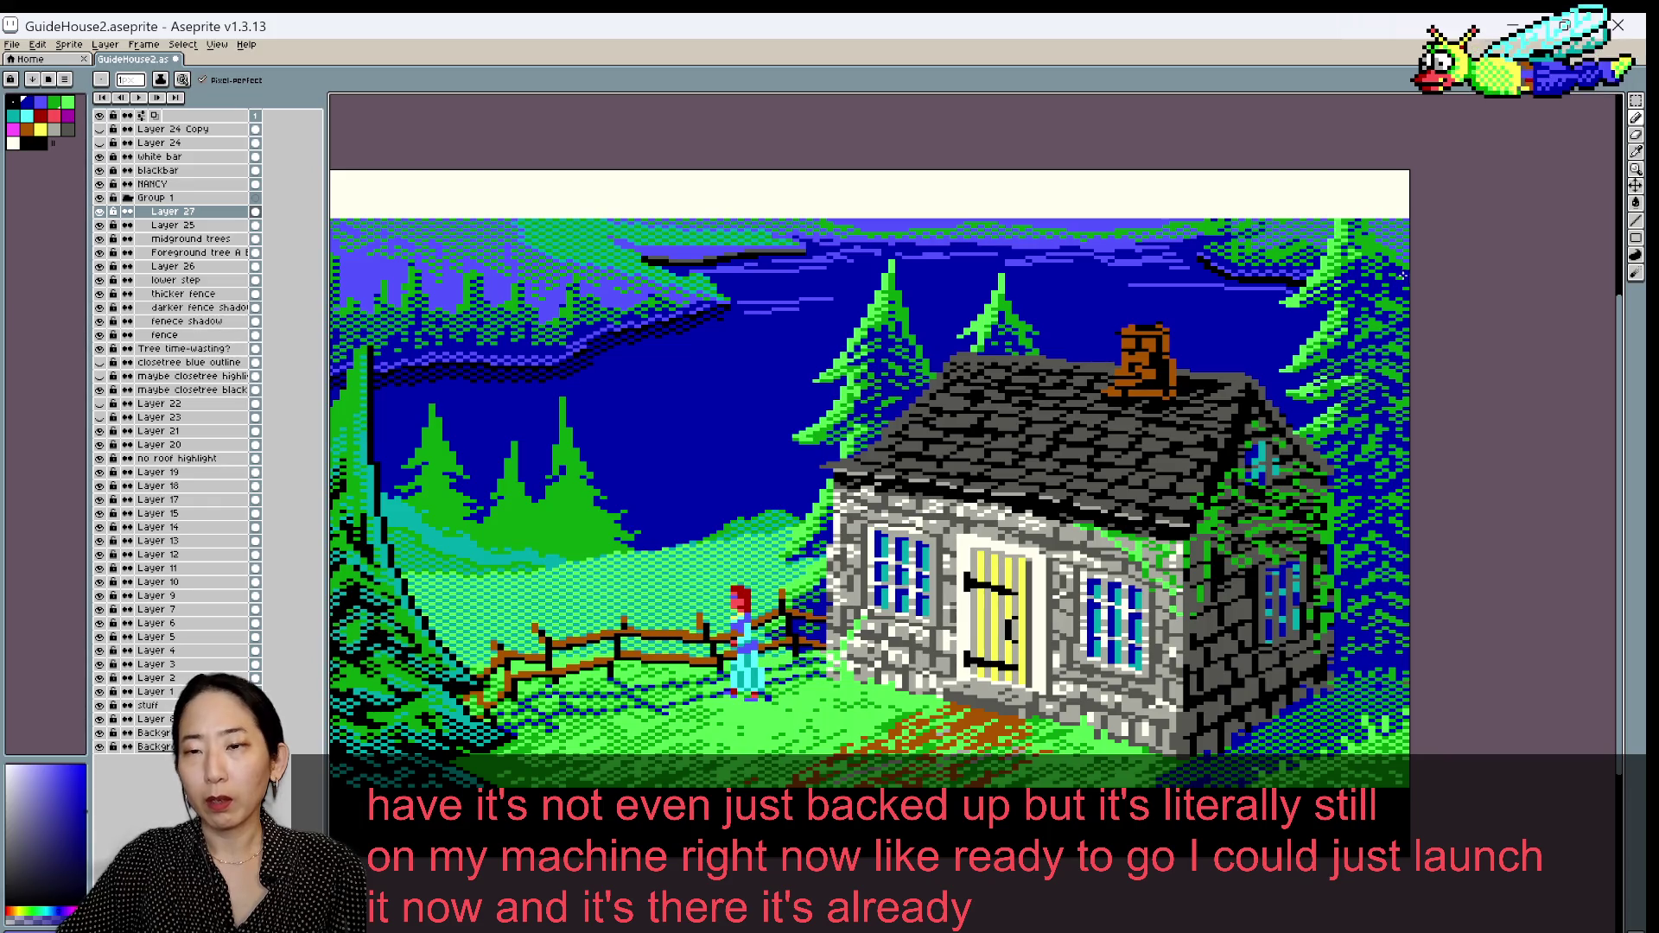
scroll(1404, 275, "down", 1)
scroll(1417, 270, "up", 1)
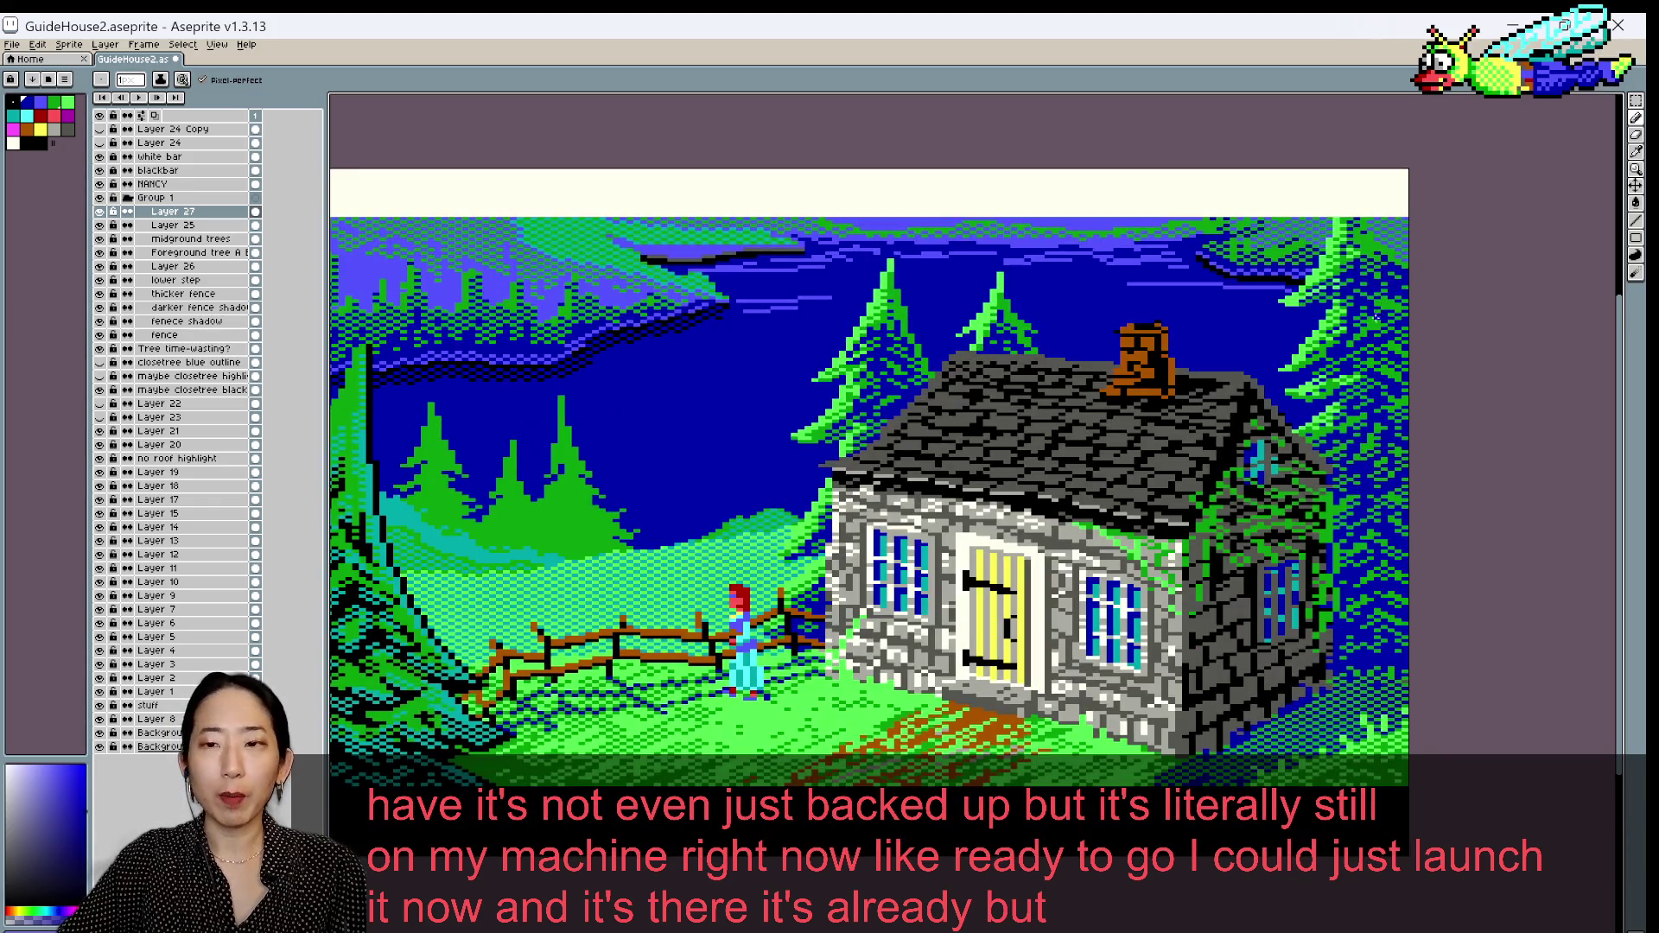
left_click(1387, 296, "alt")
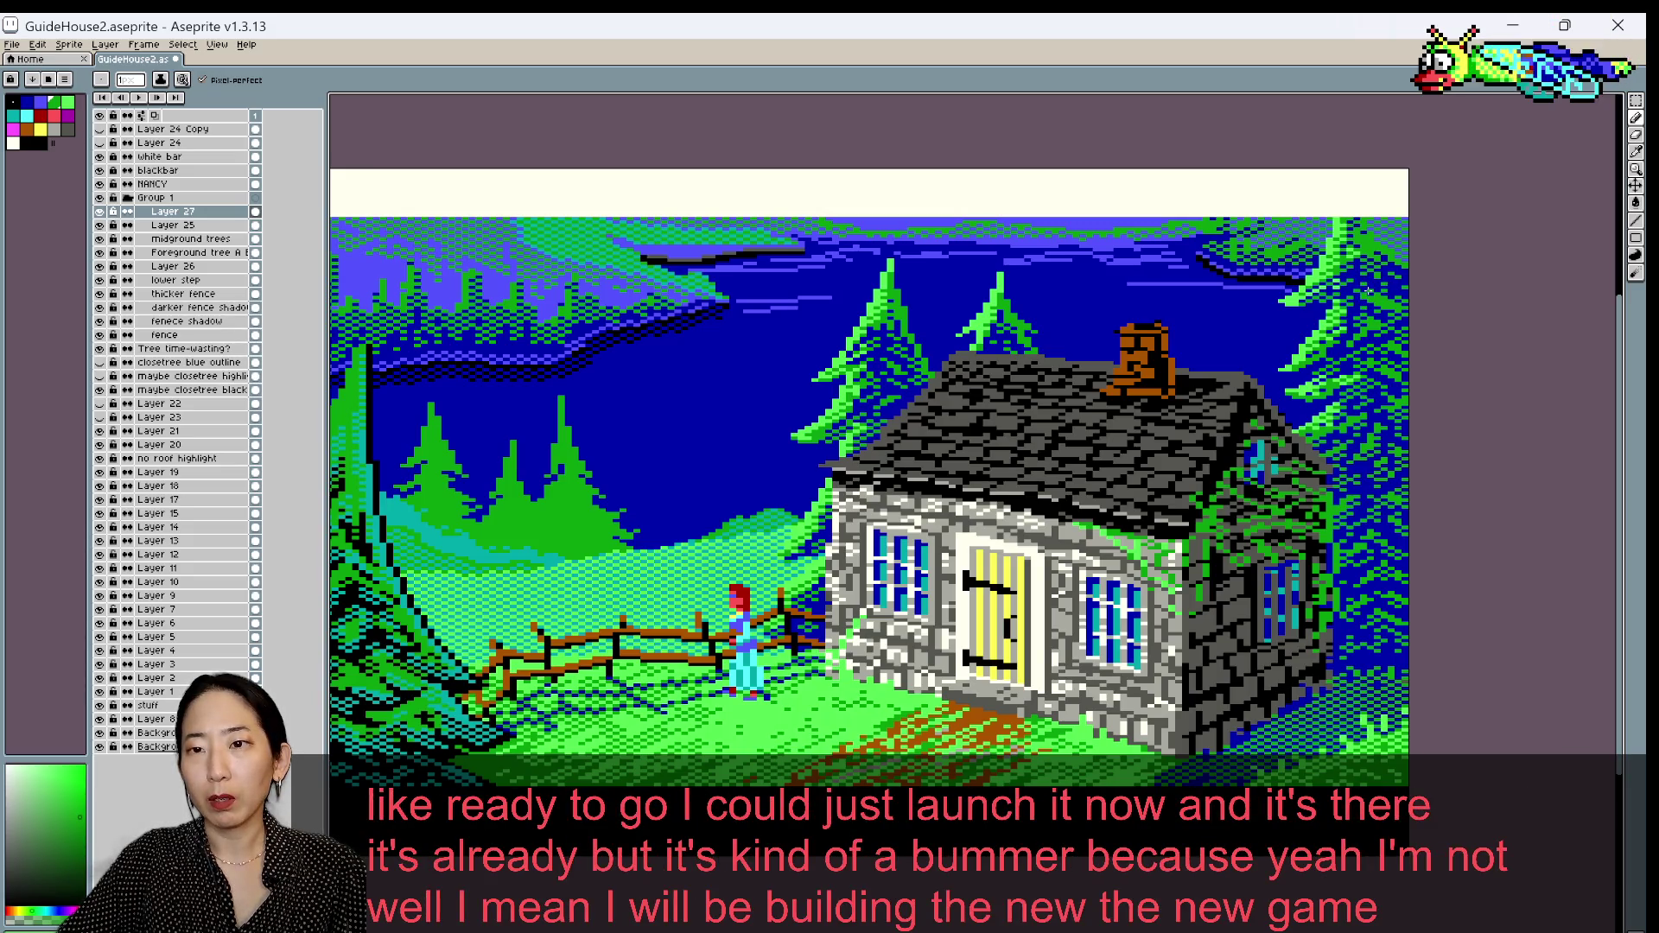
key("ctrl+s")
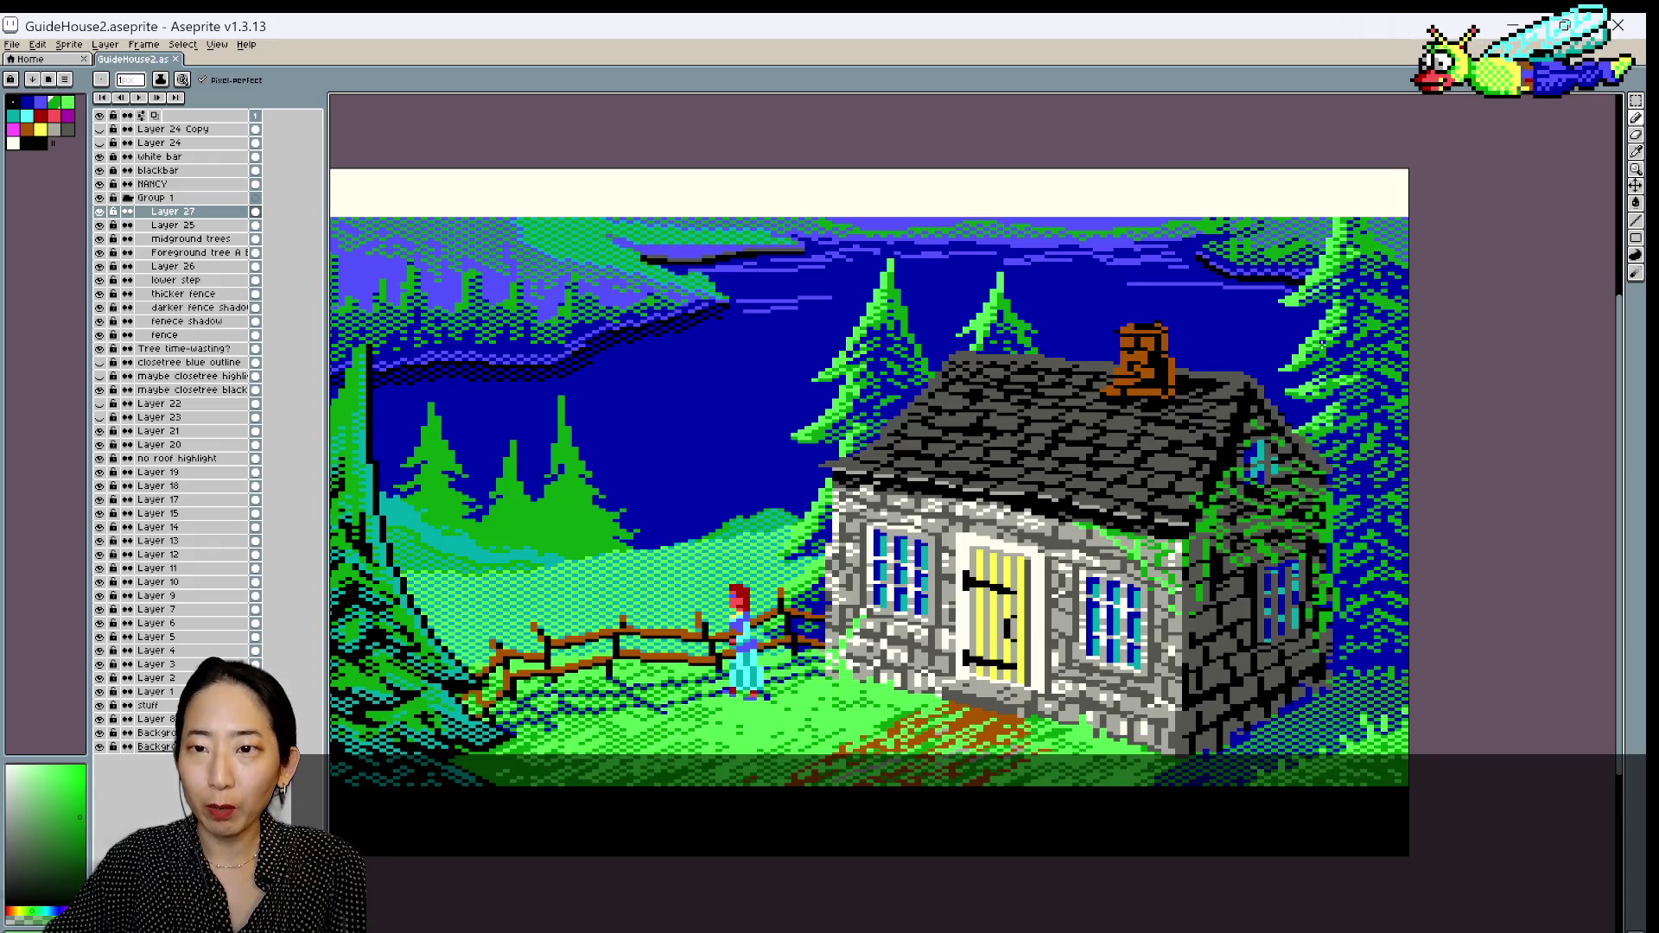
Paint blue pixels onto the tree, eyedrop its green, and save GuideHouse2.aseprite again.
left_click(35, 101)
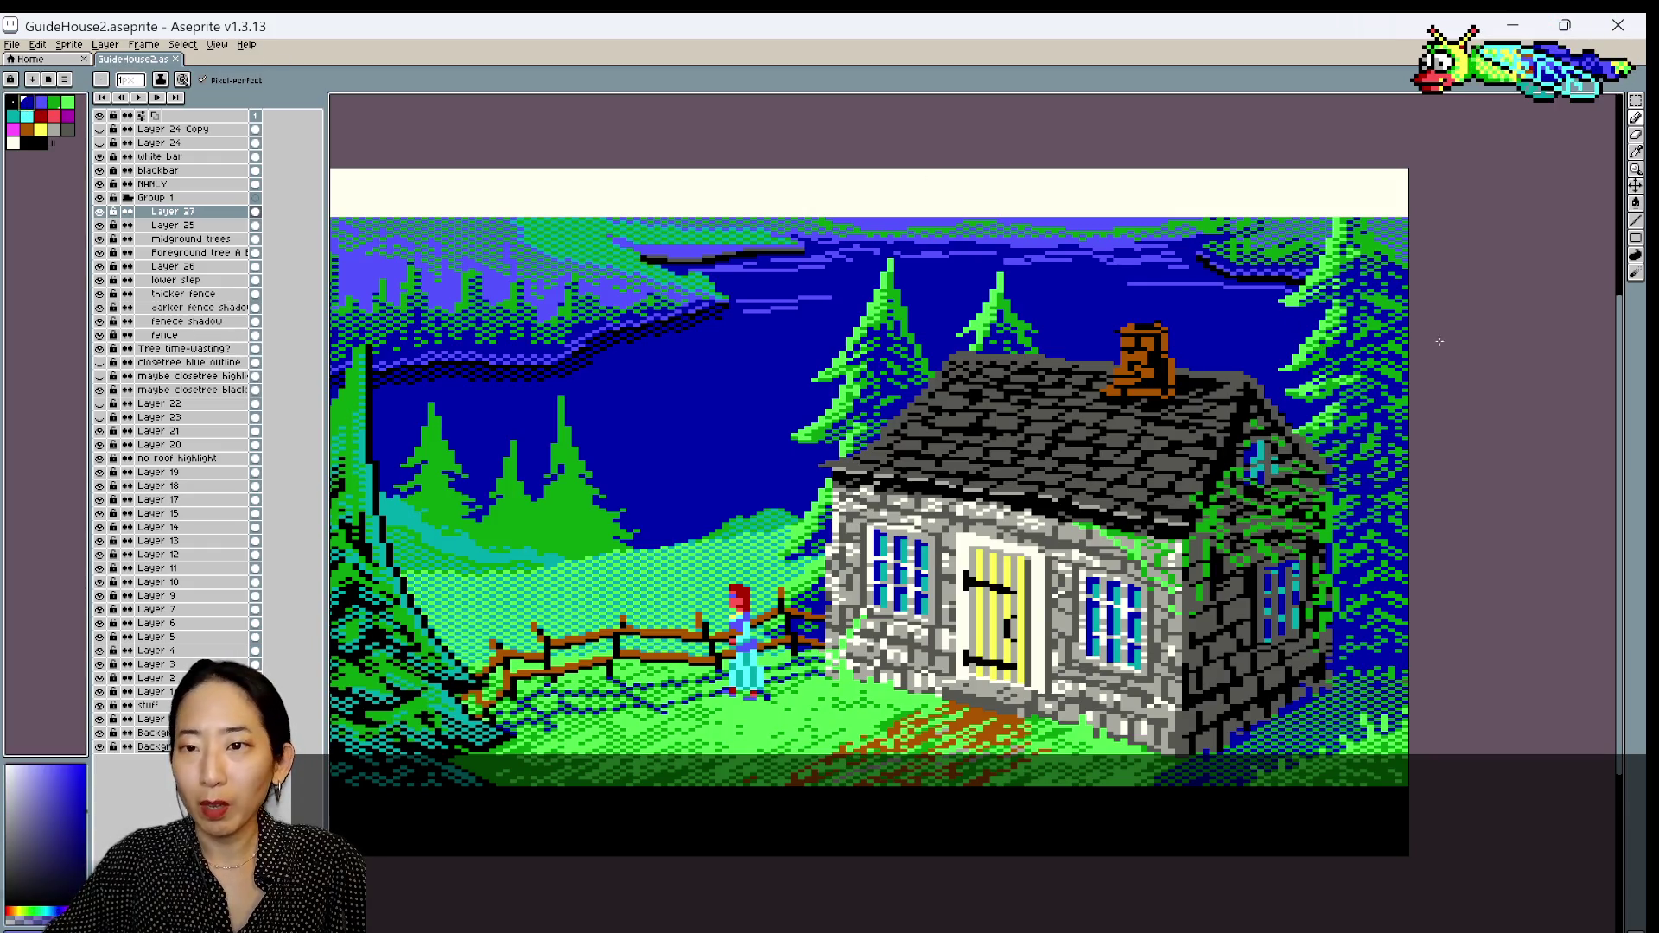
left_click(1329, 344)
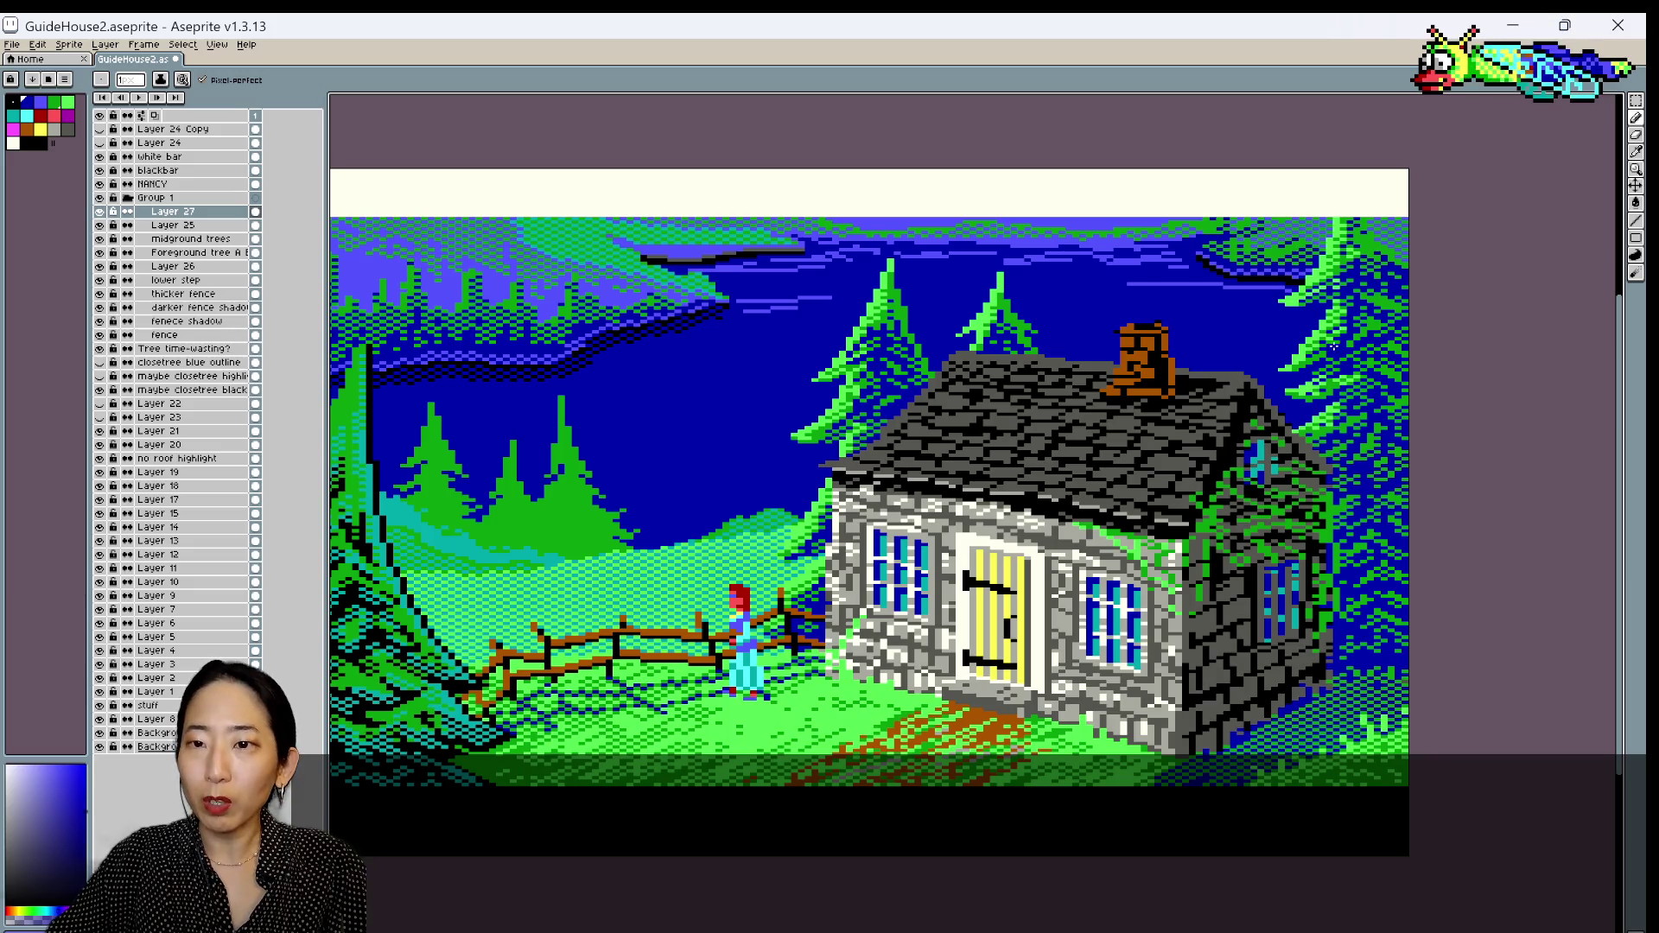
left_click(1335, 338, "alt")
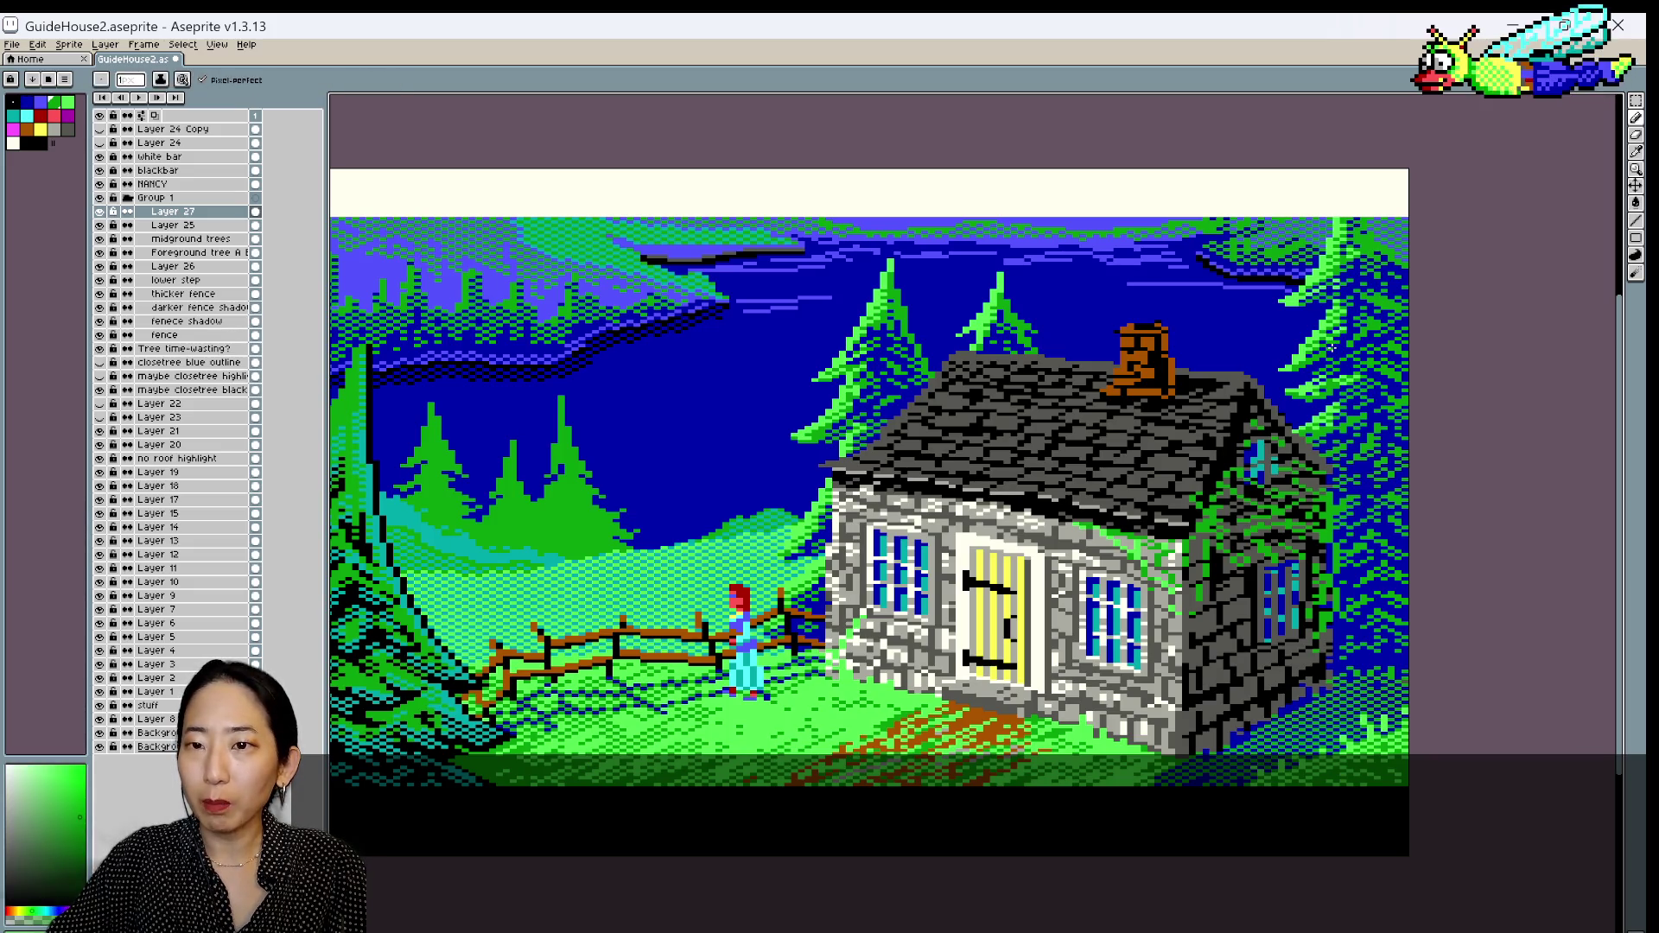
key("ctrl+s")
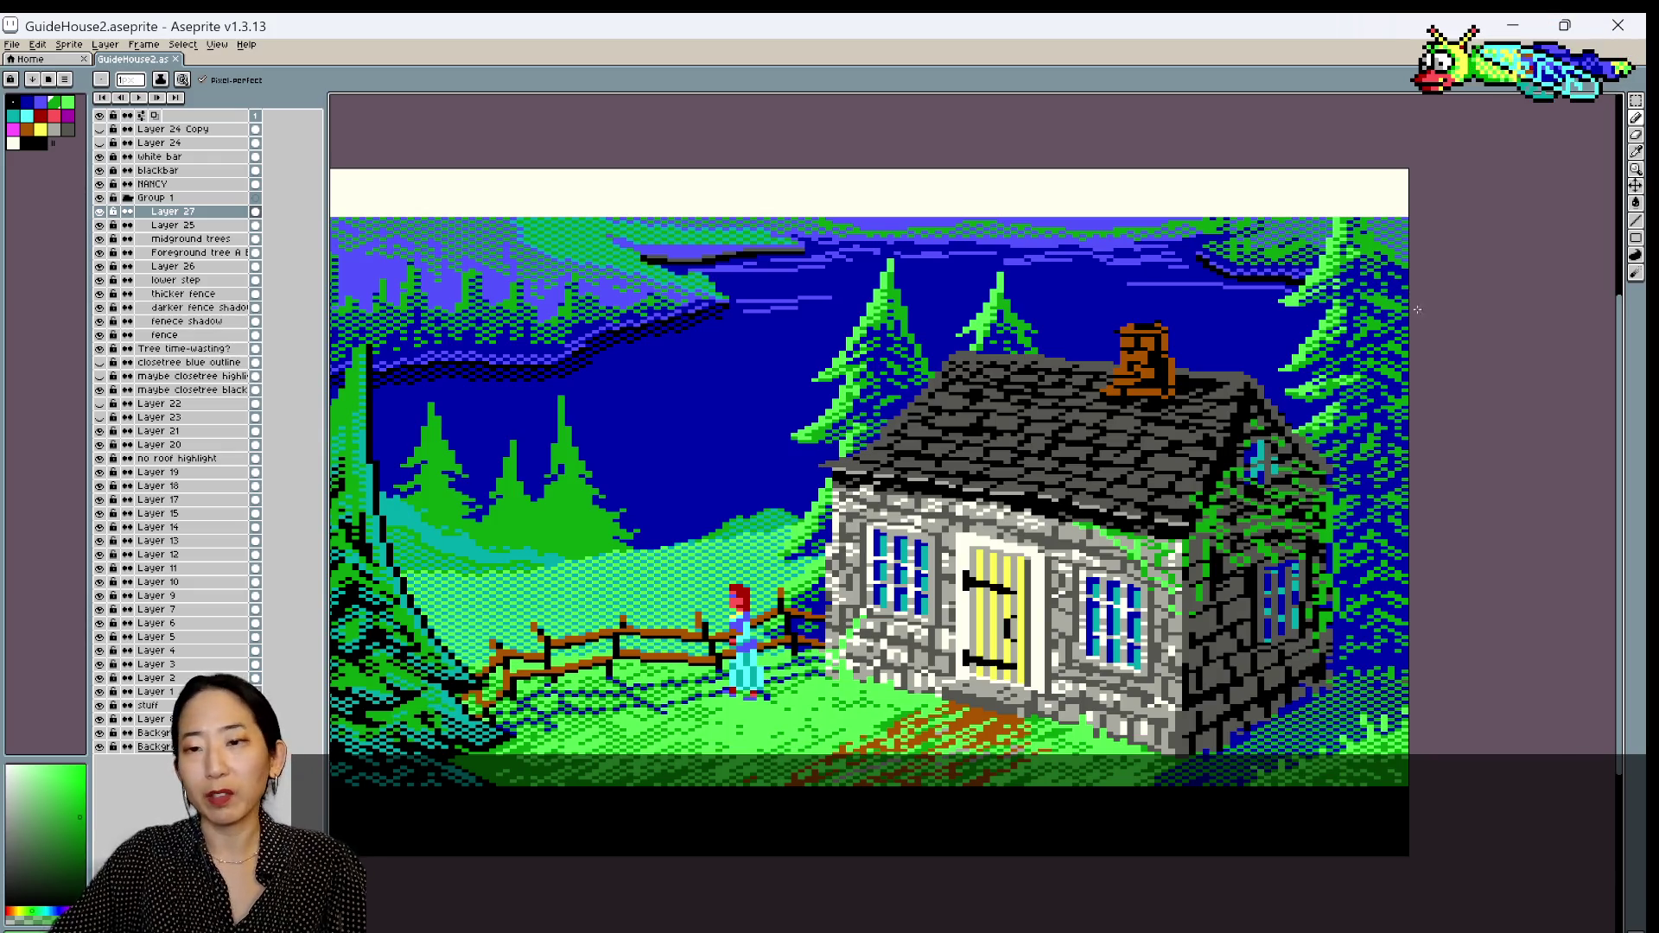
scroll(1368, 407, "down", 1)
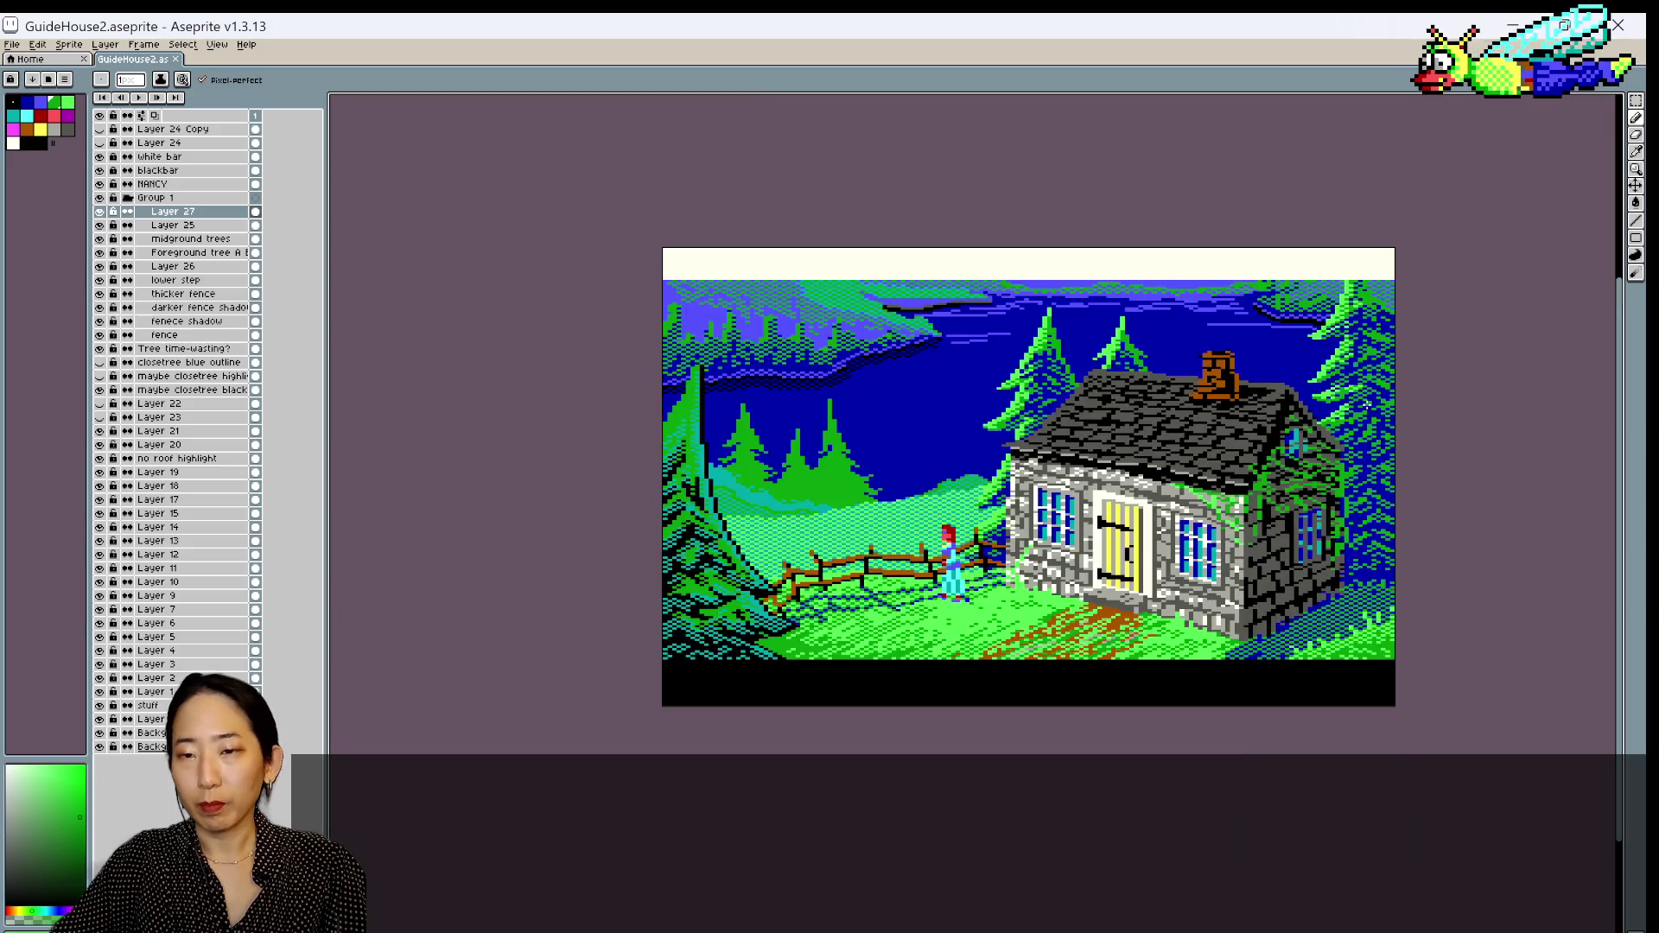
Zoom and pan the artwork to centre on the house, then return to the Pencil.
scroll(1323, 374, "up", 1)
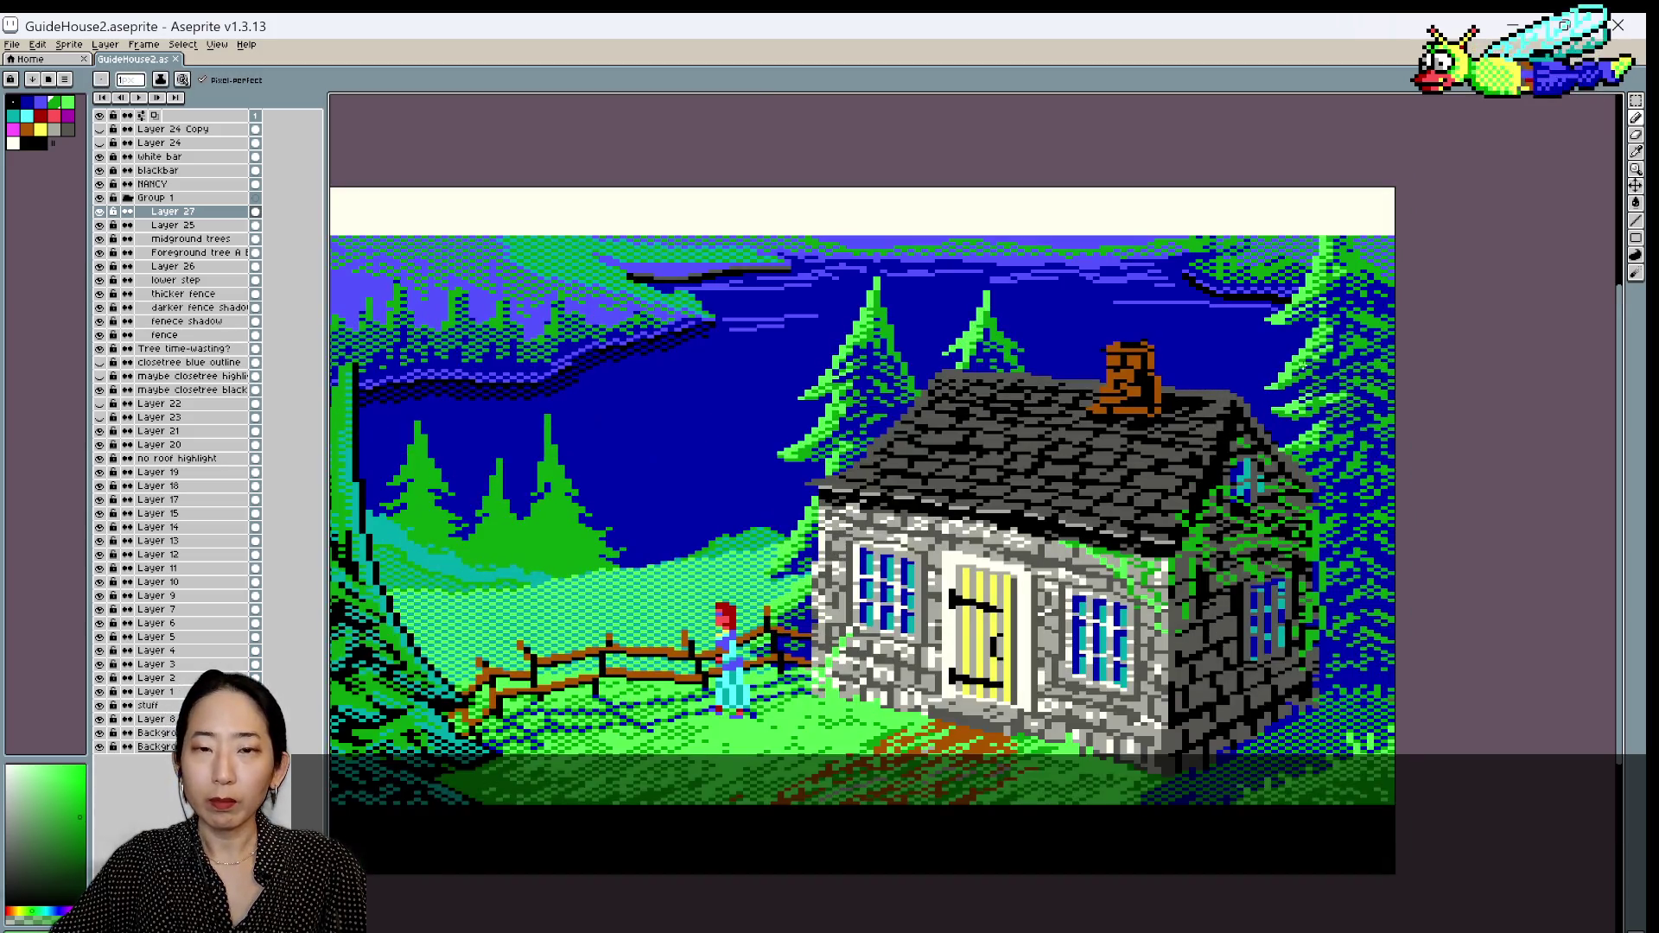
left_click_drag(1252, 370, 1280, 327)
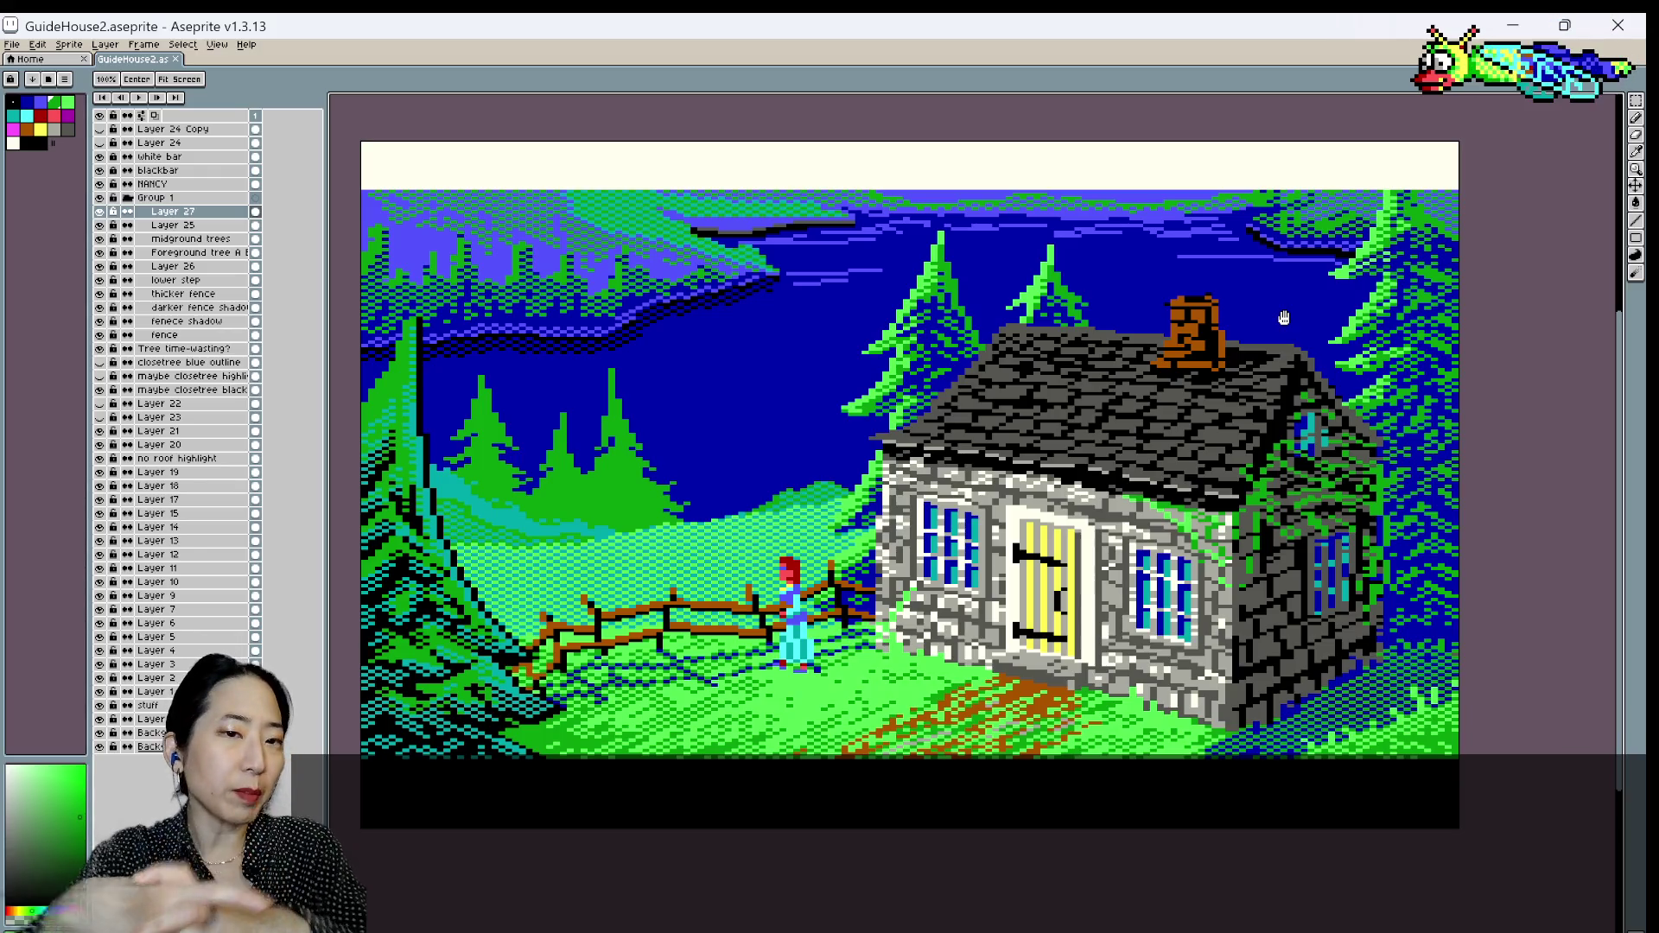
key("b")
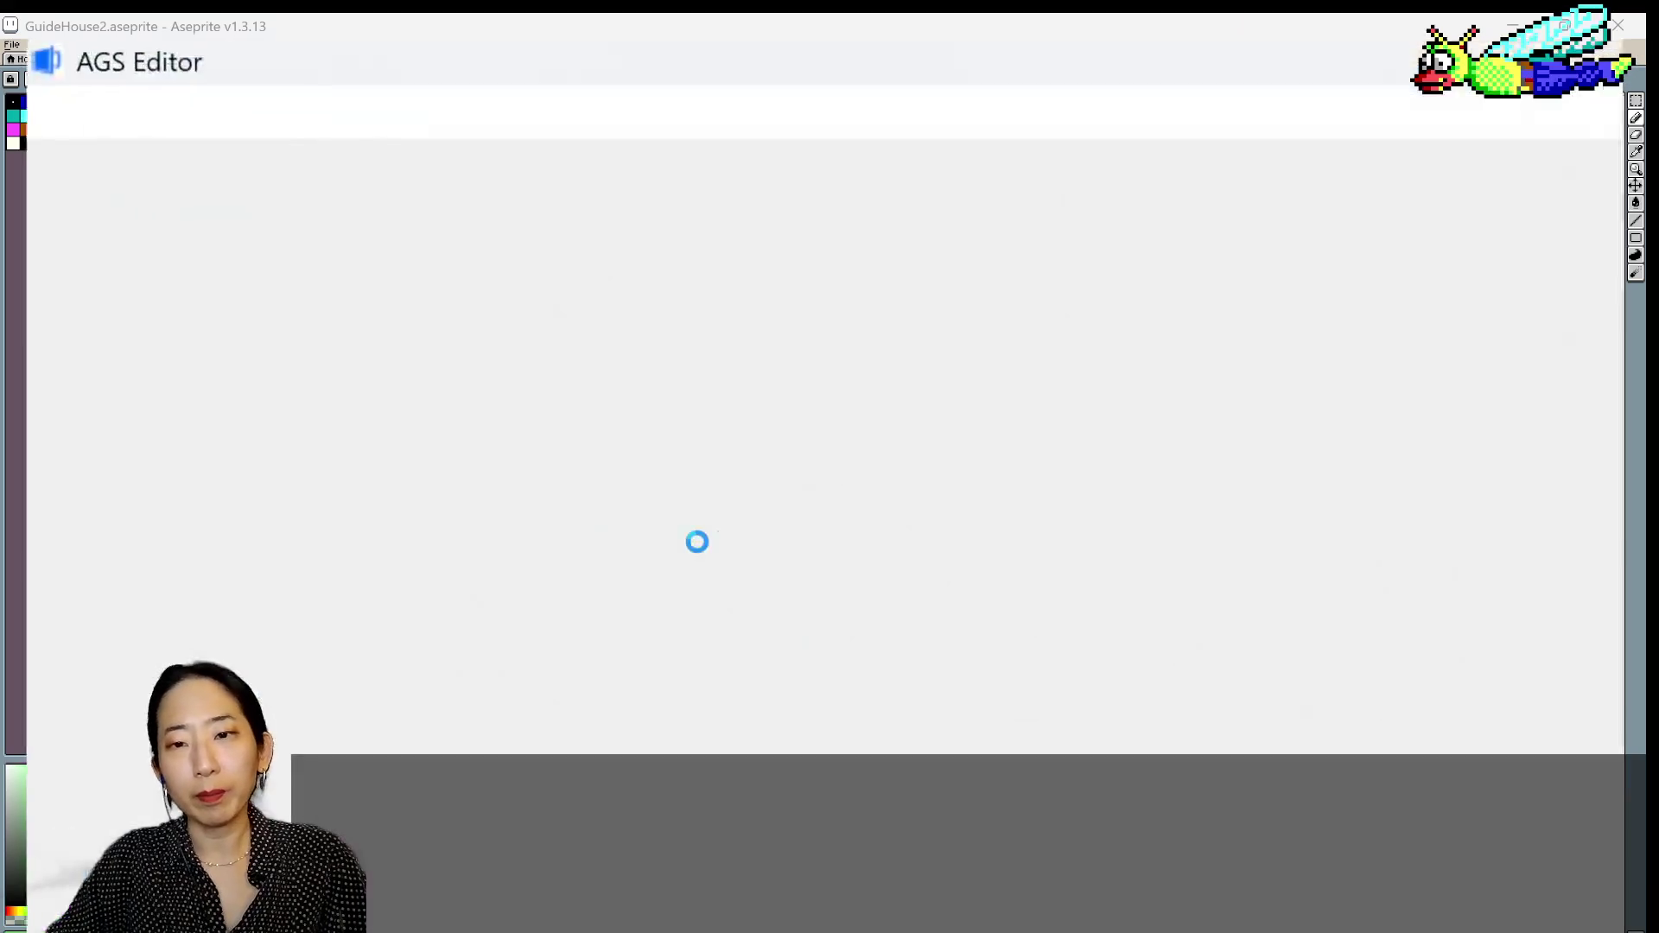
Open the Wasson's Bluff project from recent games and open GlobalScript.asc.
left_click(988, 616)
double_click(988, 616)
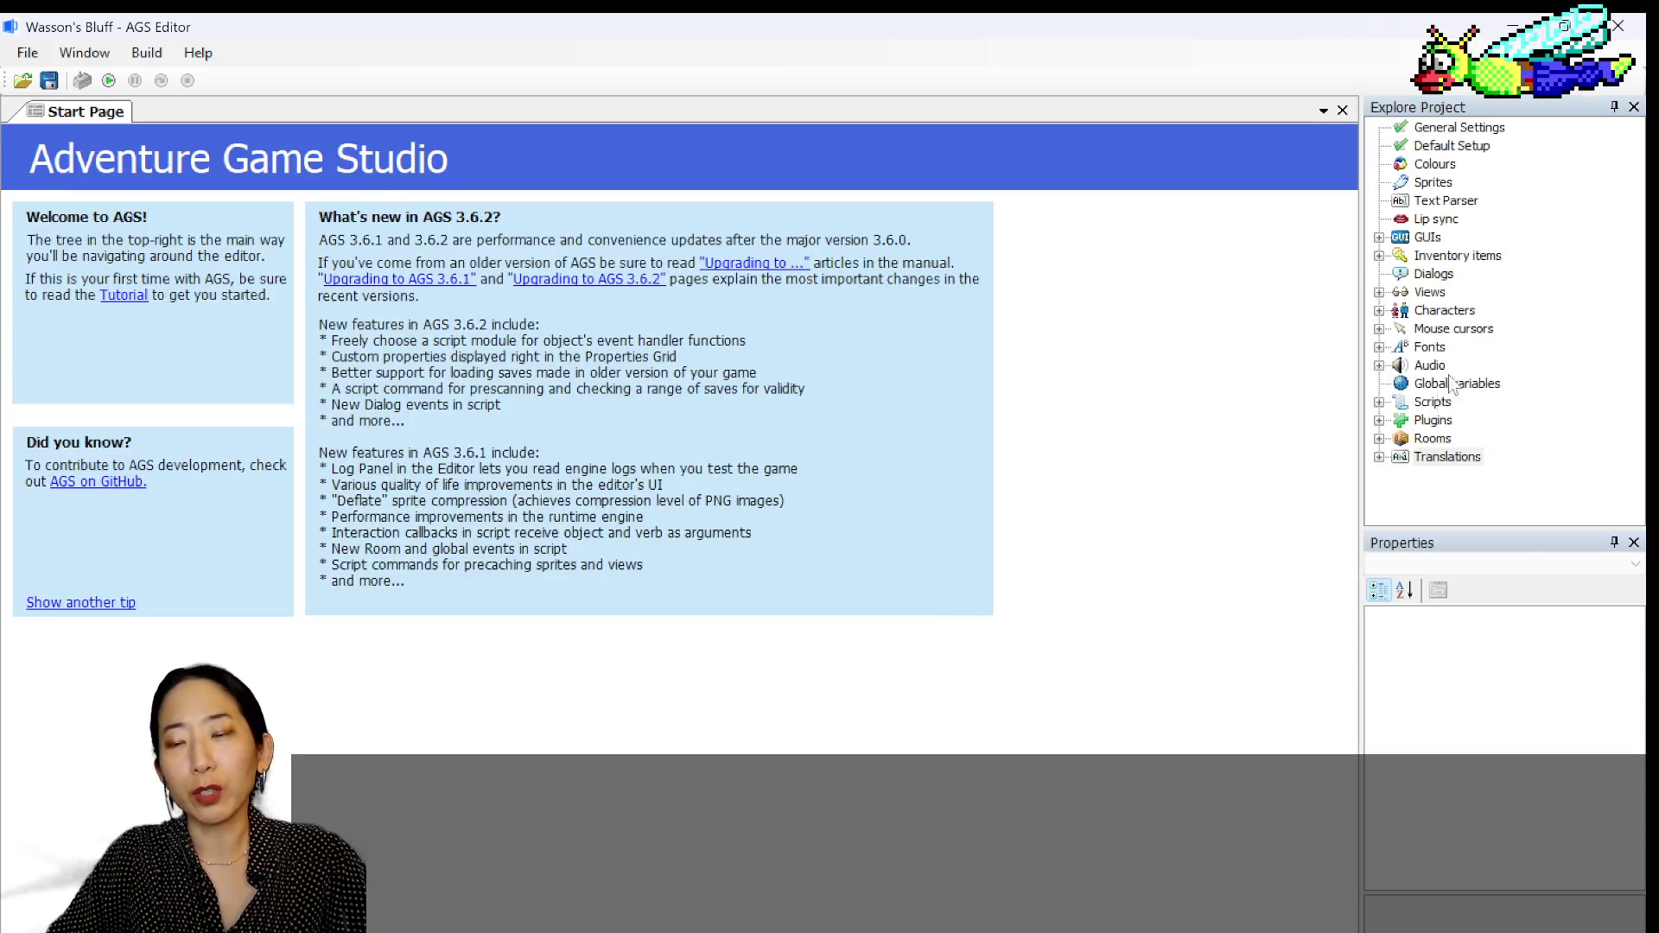
left_click(1379, 402)
scroll(1462, 435, "down", 3)
scroll(1462, 435, "down", 2)
double_click(1469, 456)
double_click(1479, 492)
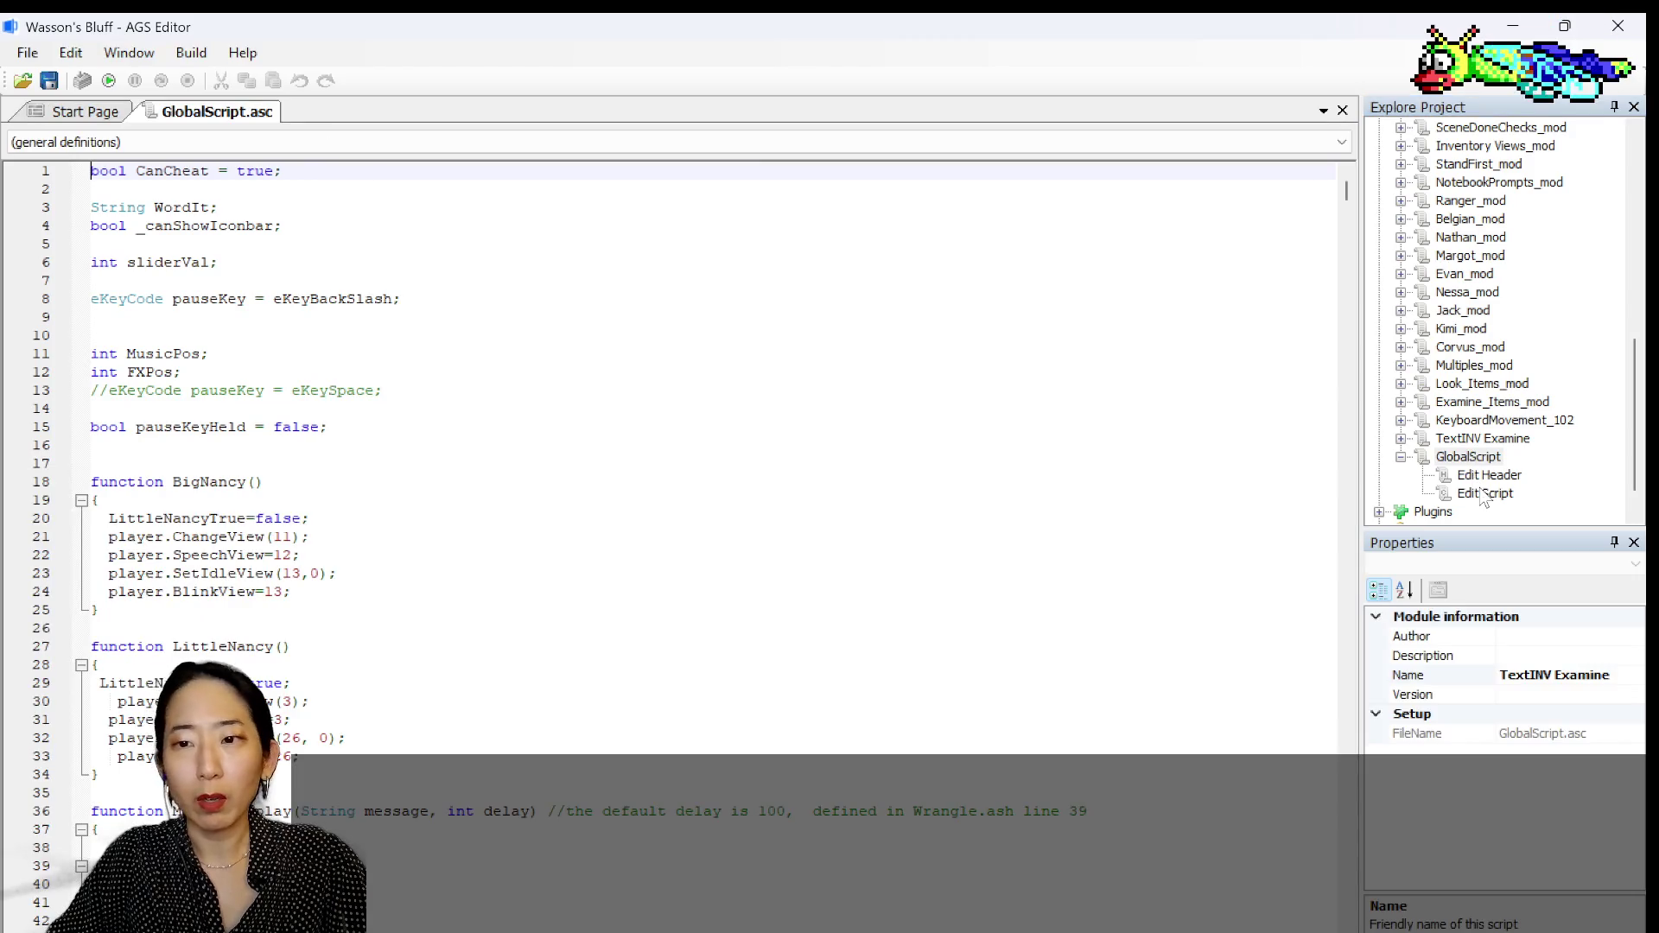
Jump to the game_start function through the script's function list.
scroll(826, 296, "down", 2)
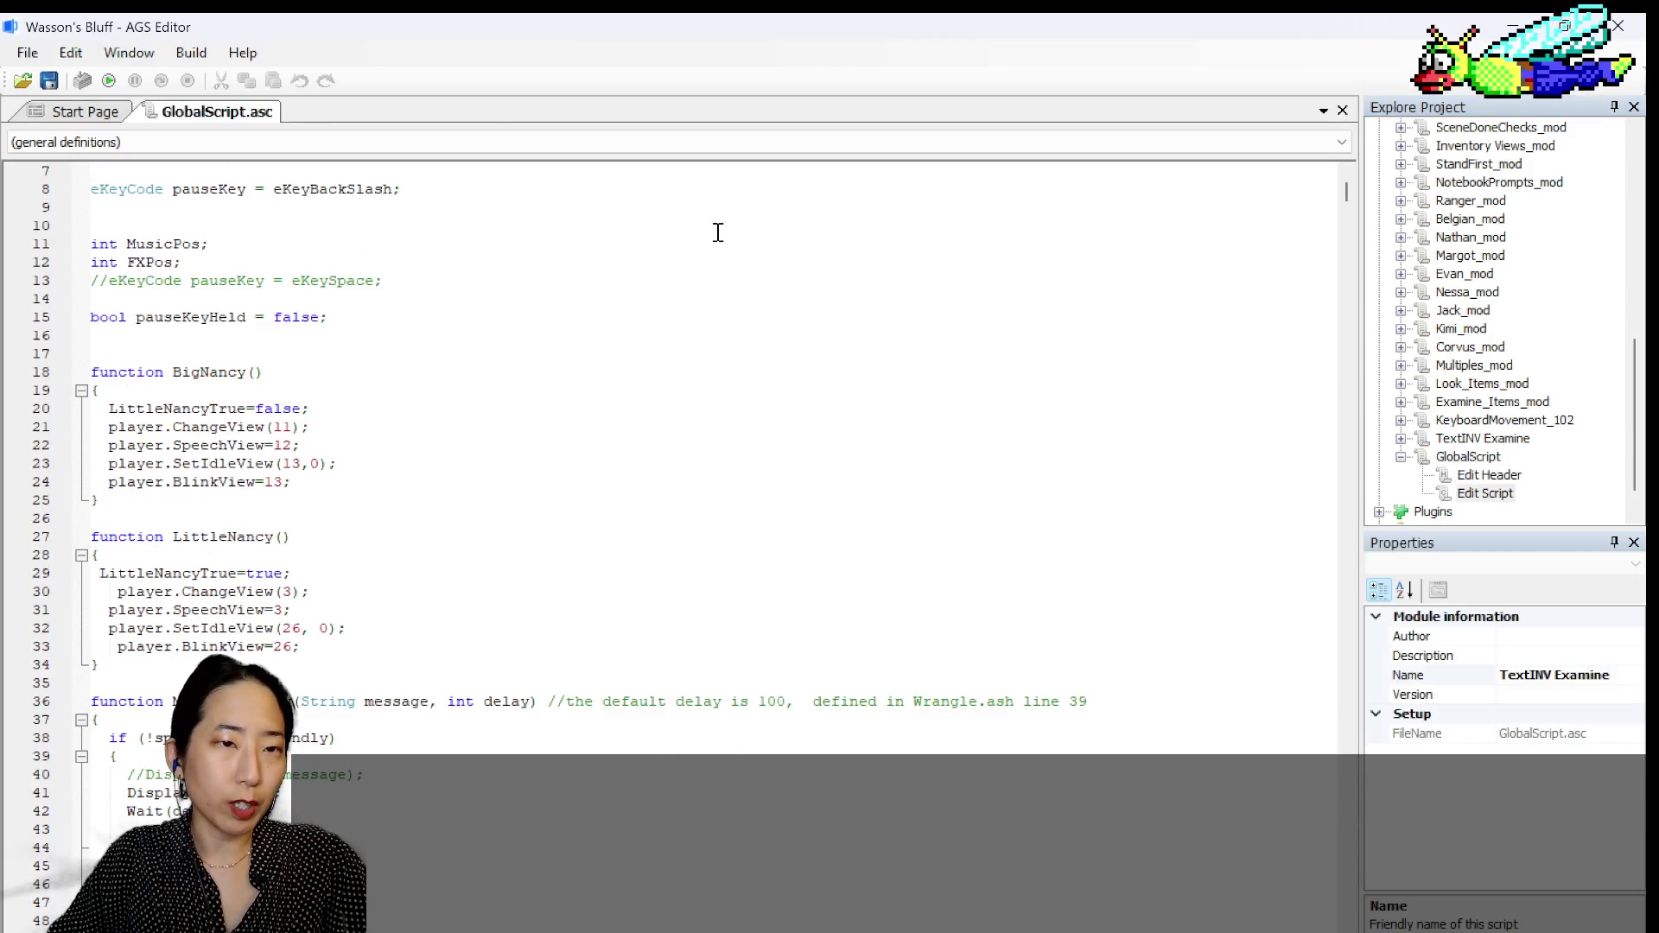
left_click(501, 141)
scroll(255, 421, "down", 5)
scroll(255, 421, "down", 3)
scroll(253, 421, "down", 5)
scroll(208, 450, "down", 5)
scroll(155, 363, "down", 5)
scroll(109, 277, "down", 5)
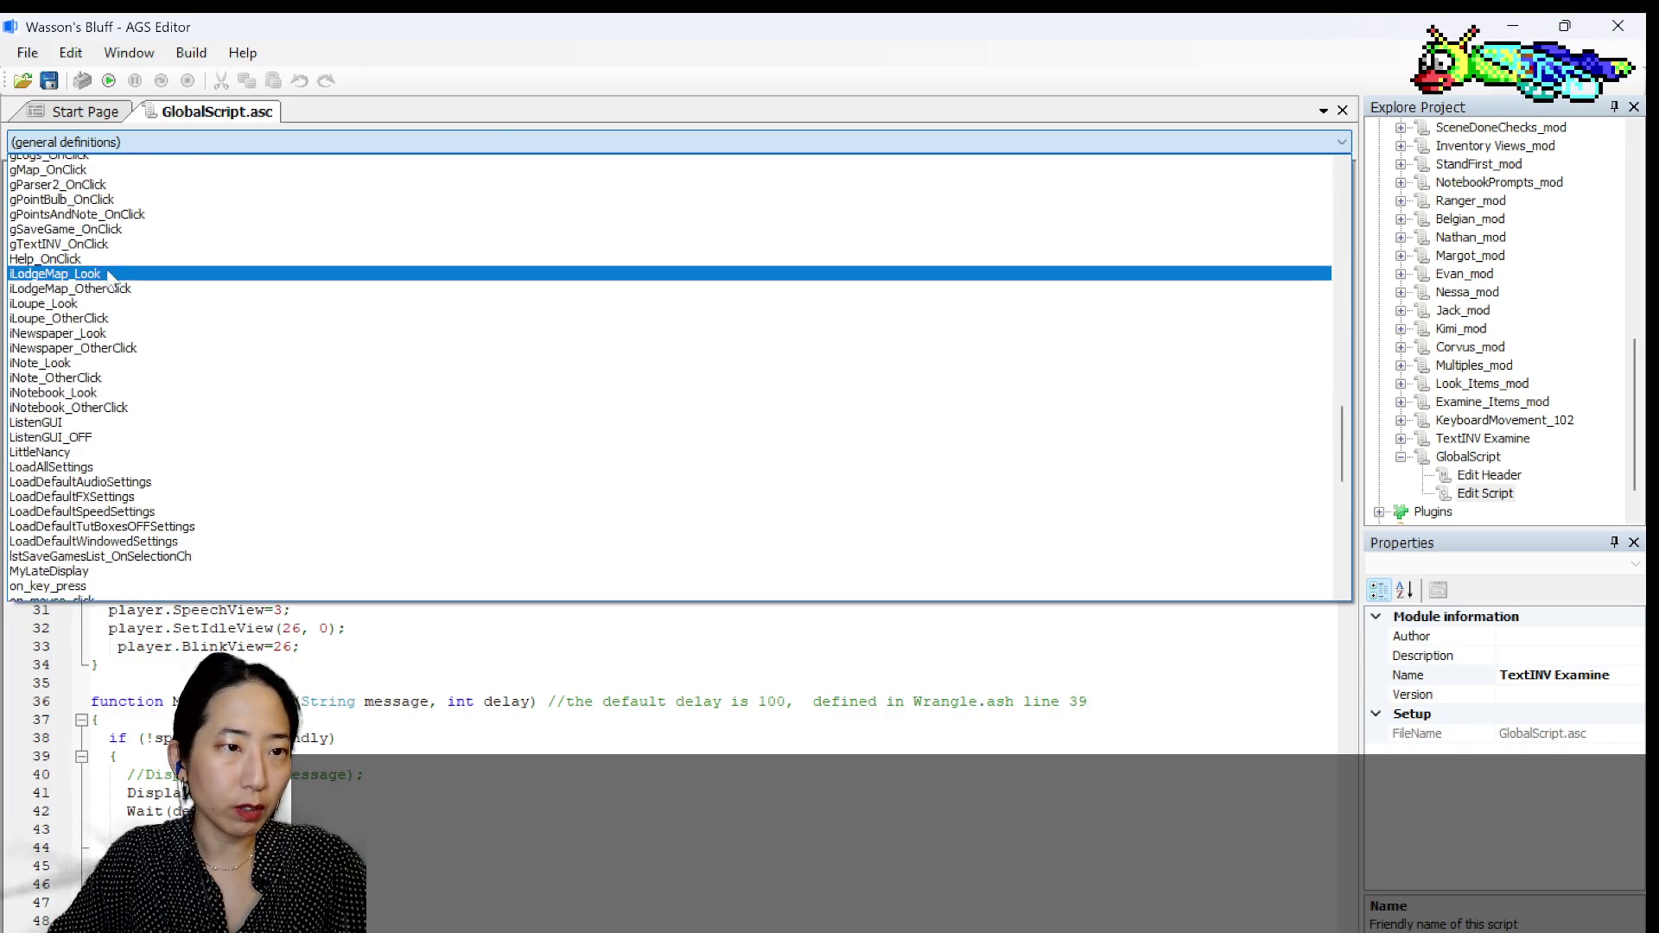
scroll(109, 272, "up", 3)
left_click(111, 177)
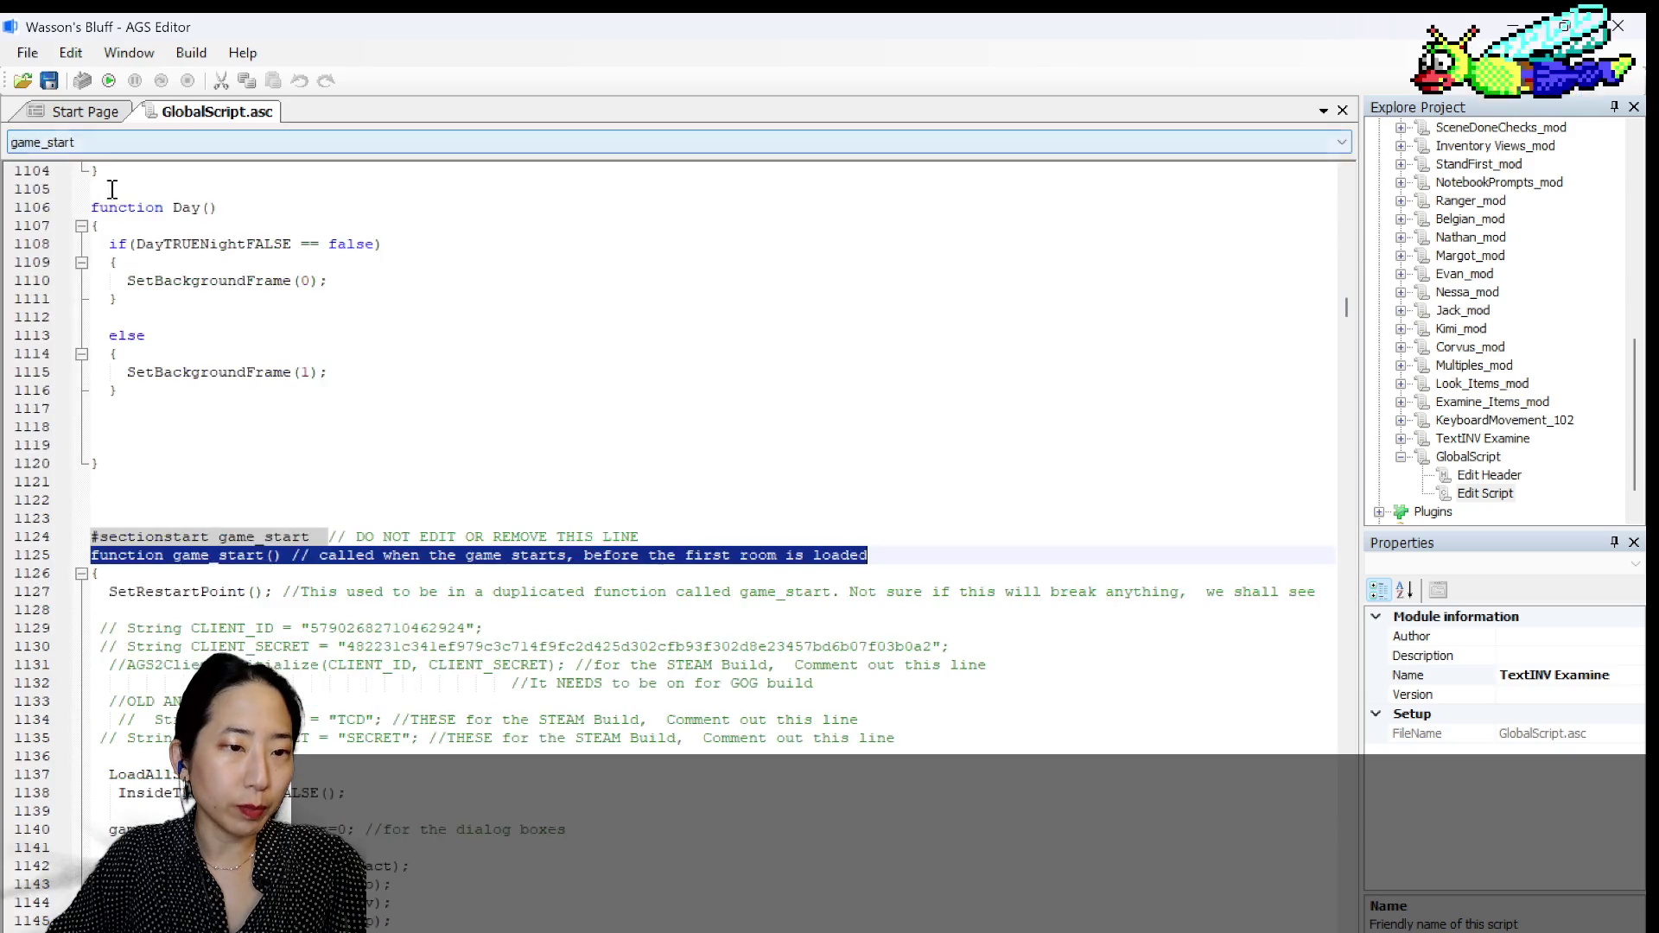
scroll(361, 480, "down", 3)
scroll(361, 487, "down", 3)
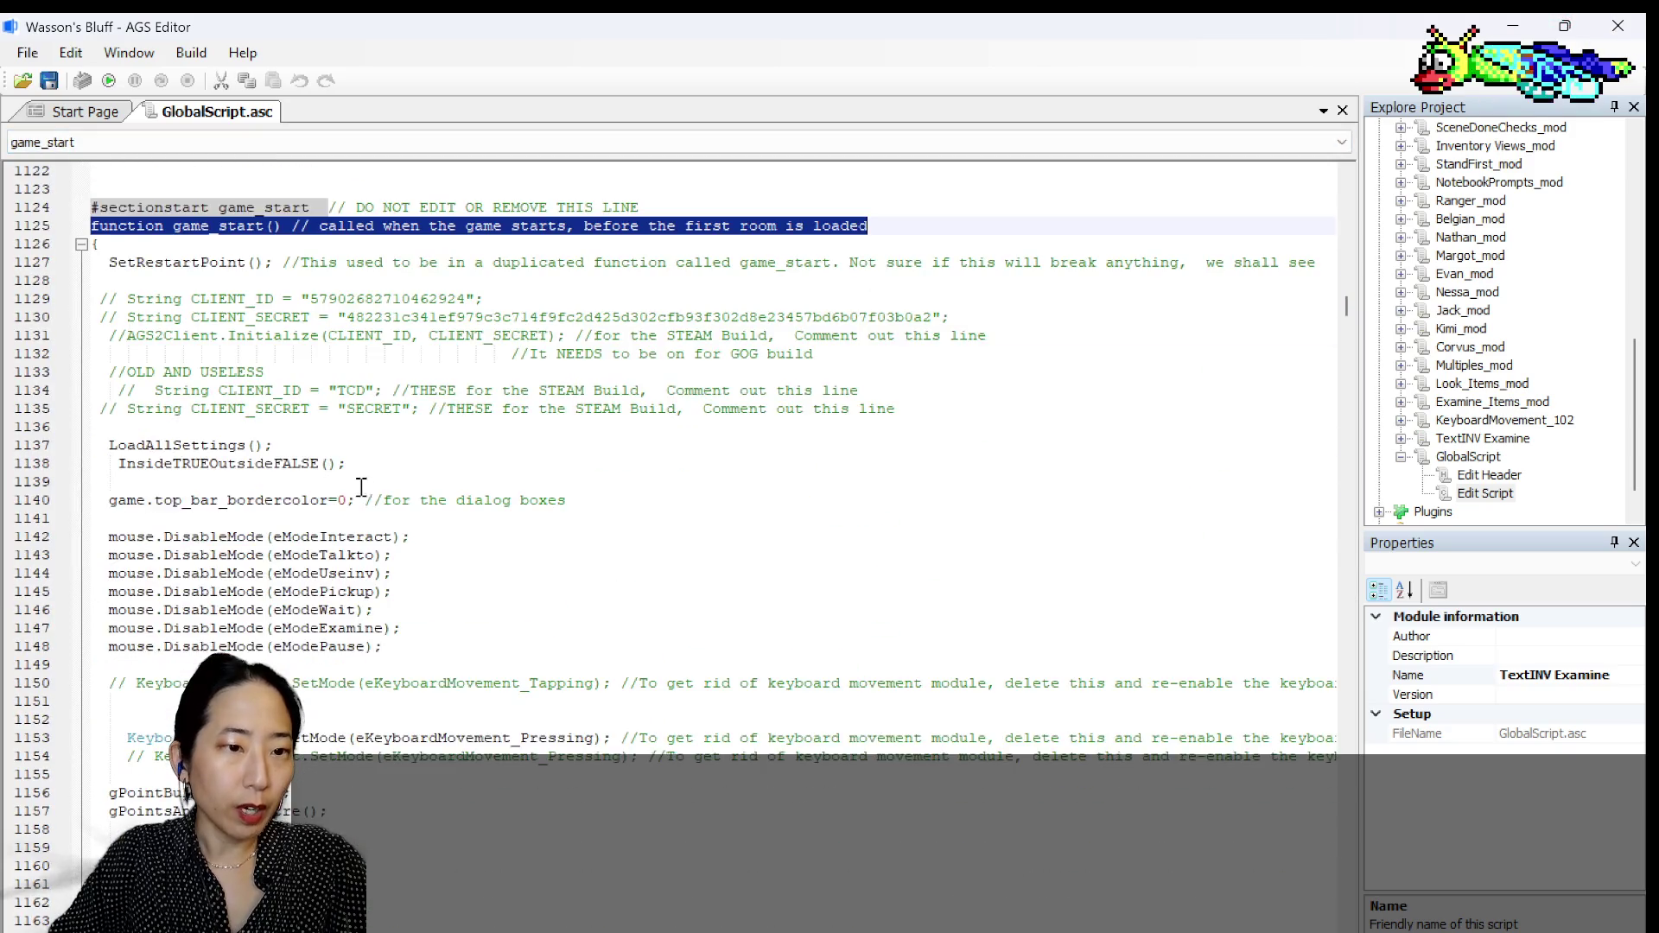
Insert blank lines after line 1128 and delete the commented CLIENT_ID/SECRET block.
left_click(172, 249)
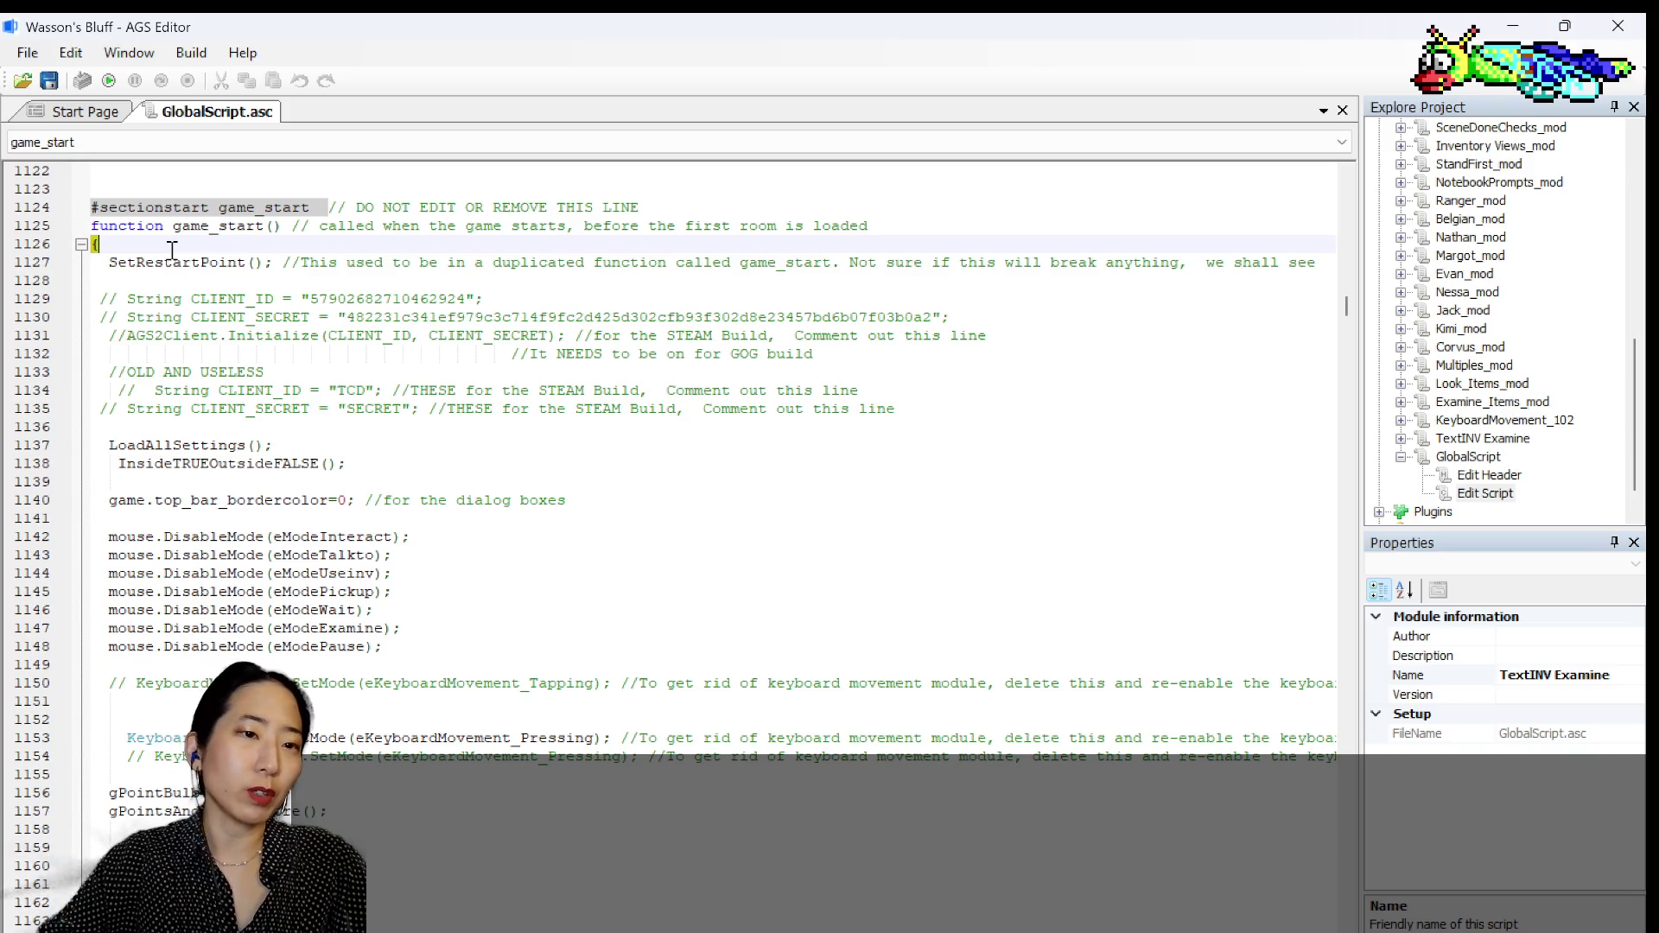
left_click(174, 278)
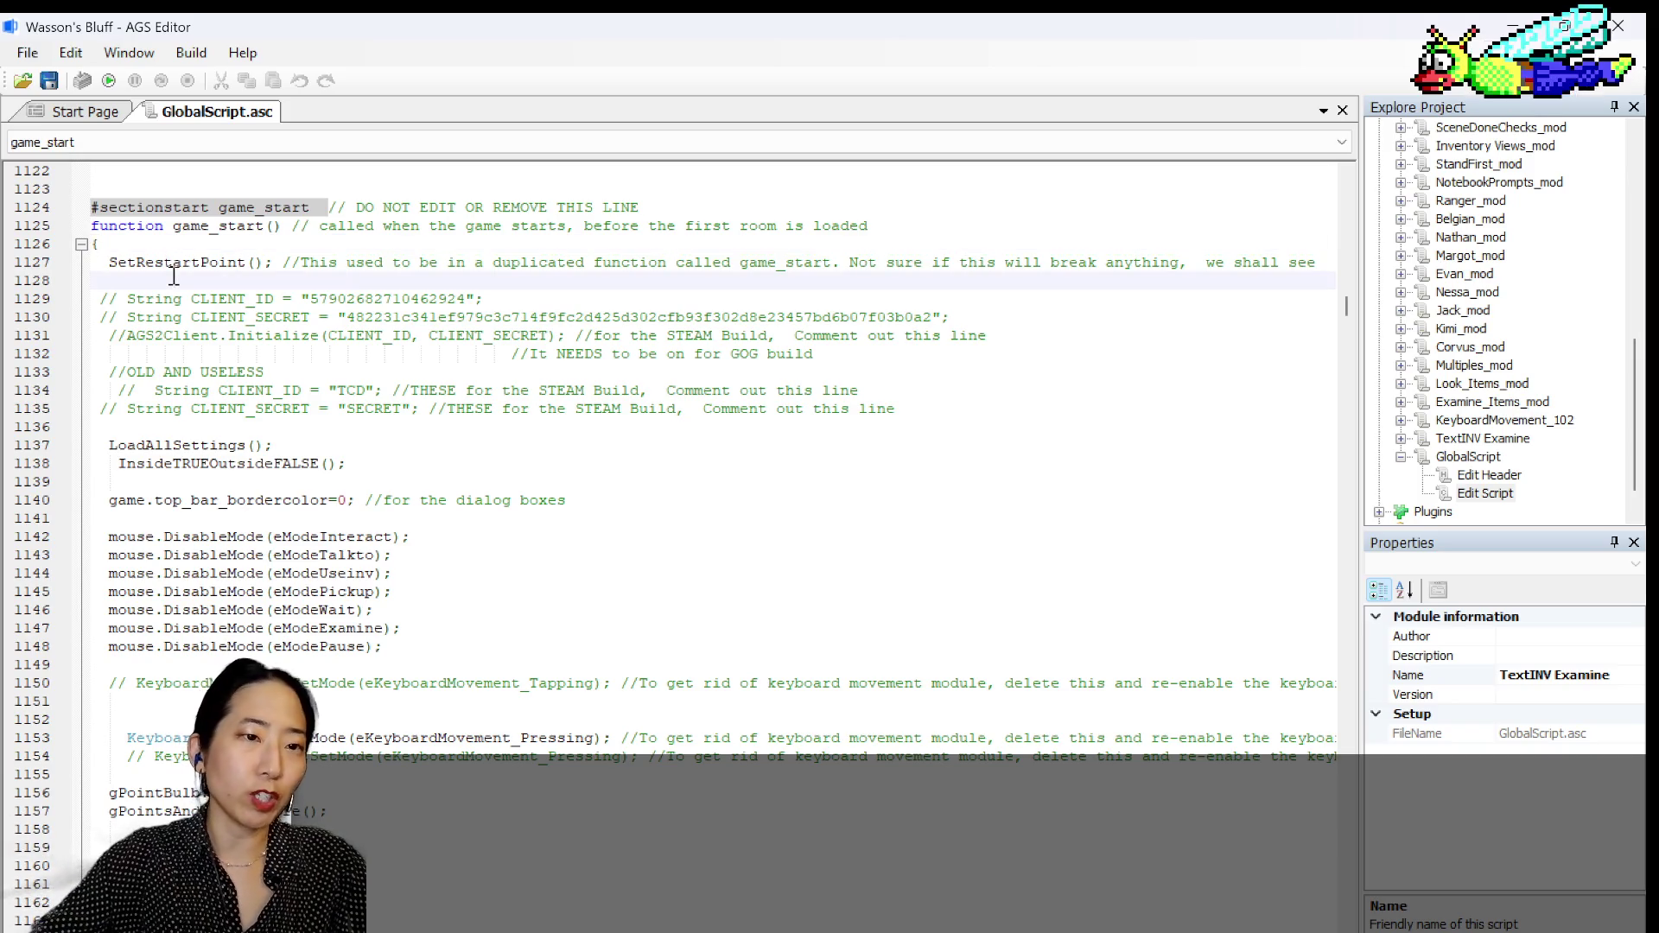
right_click(208, 261)
key("Escape")
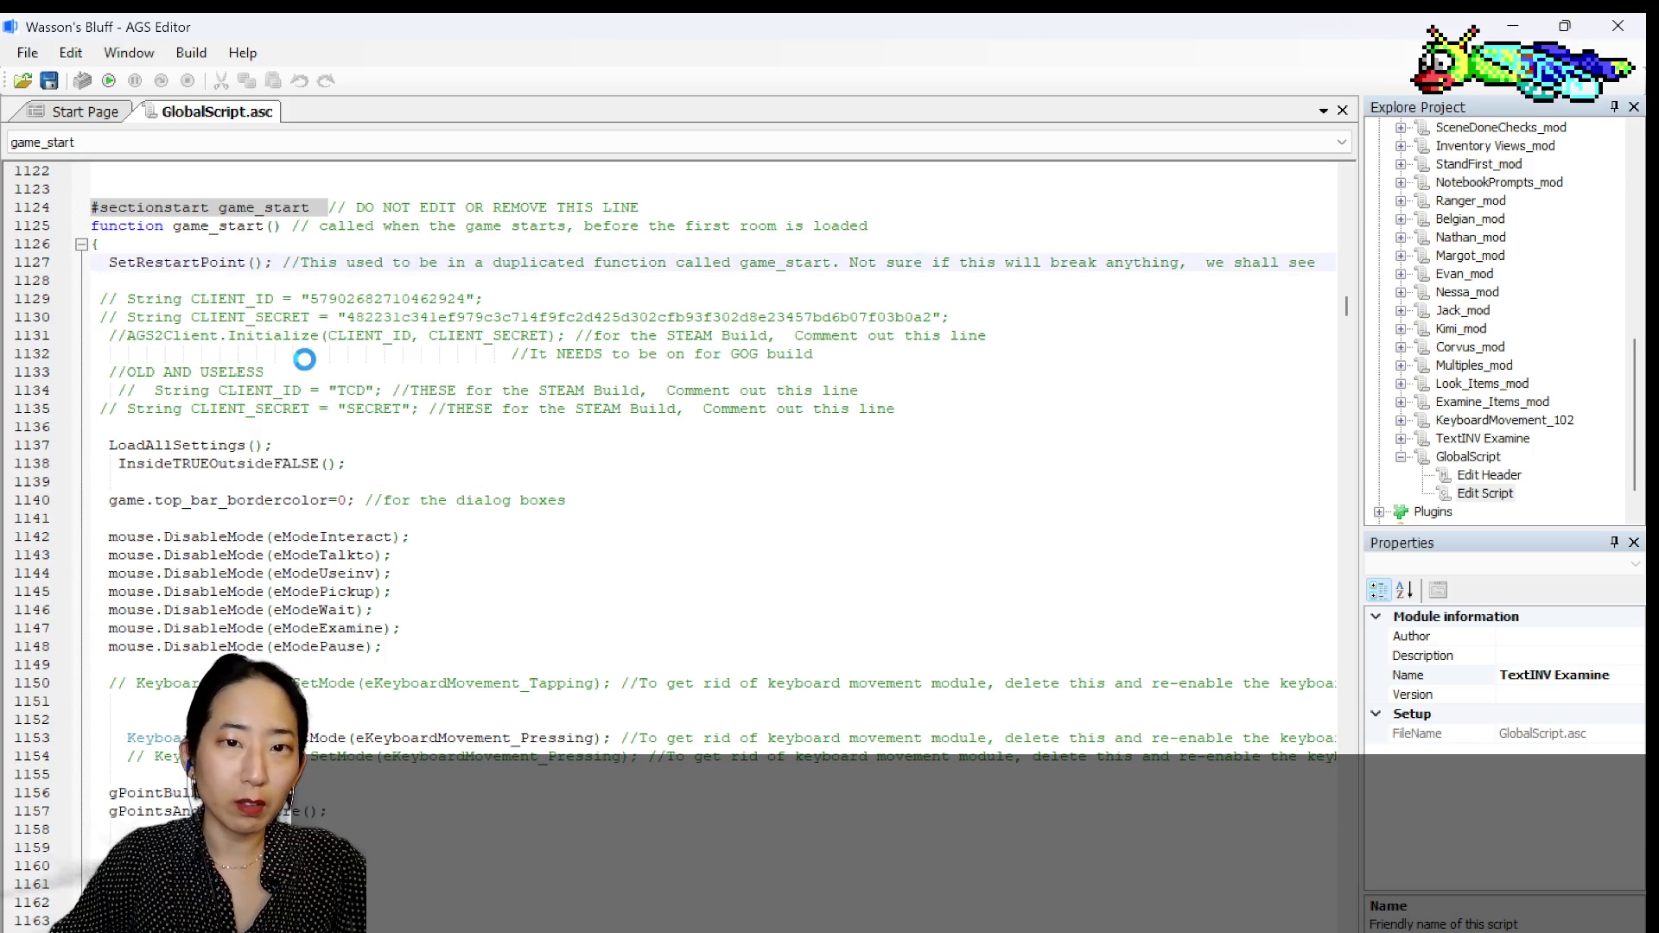
left_click(886, 592)
left_click(172, 294)
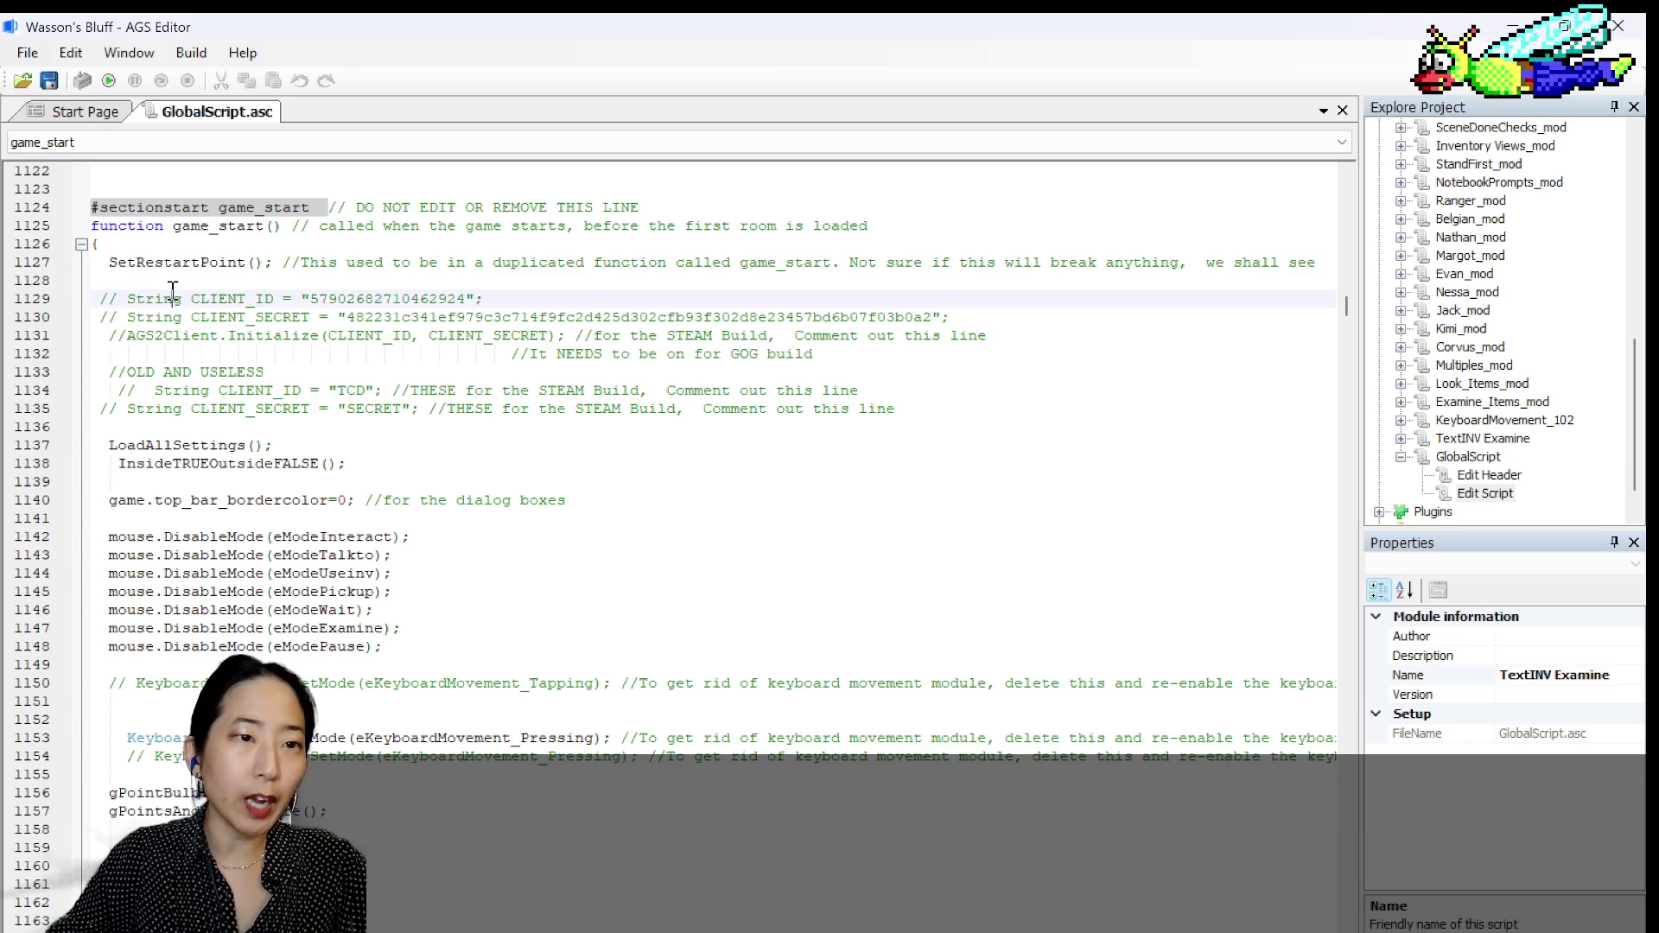
left_click(175, 281)
key("Return")
key("Return")
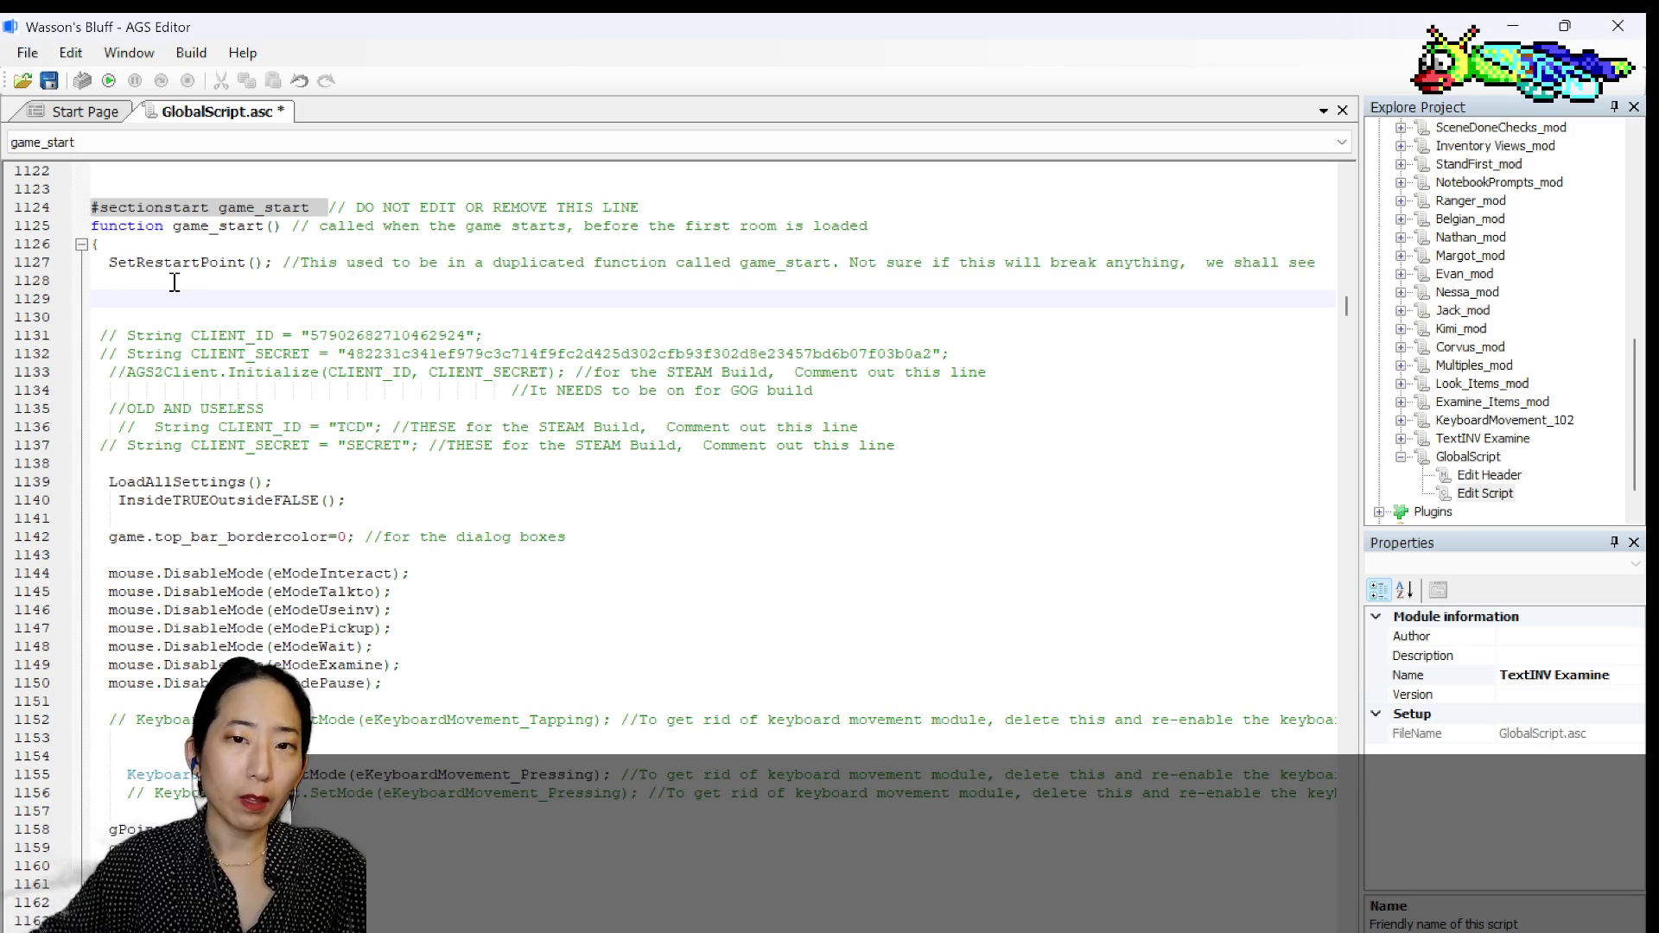
left_click_drag(93, 334, 1058, 453)
key("Delete")
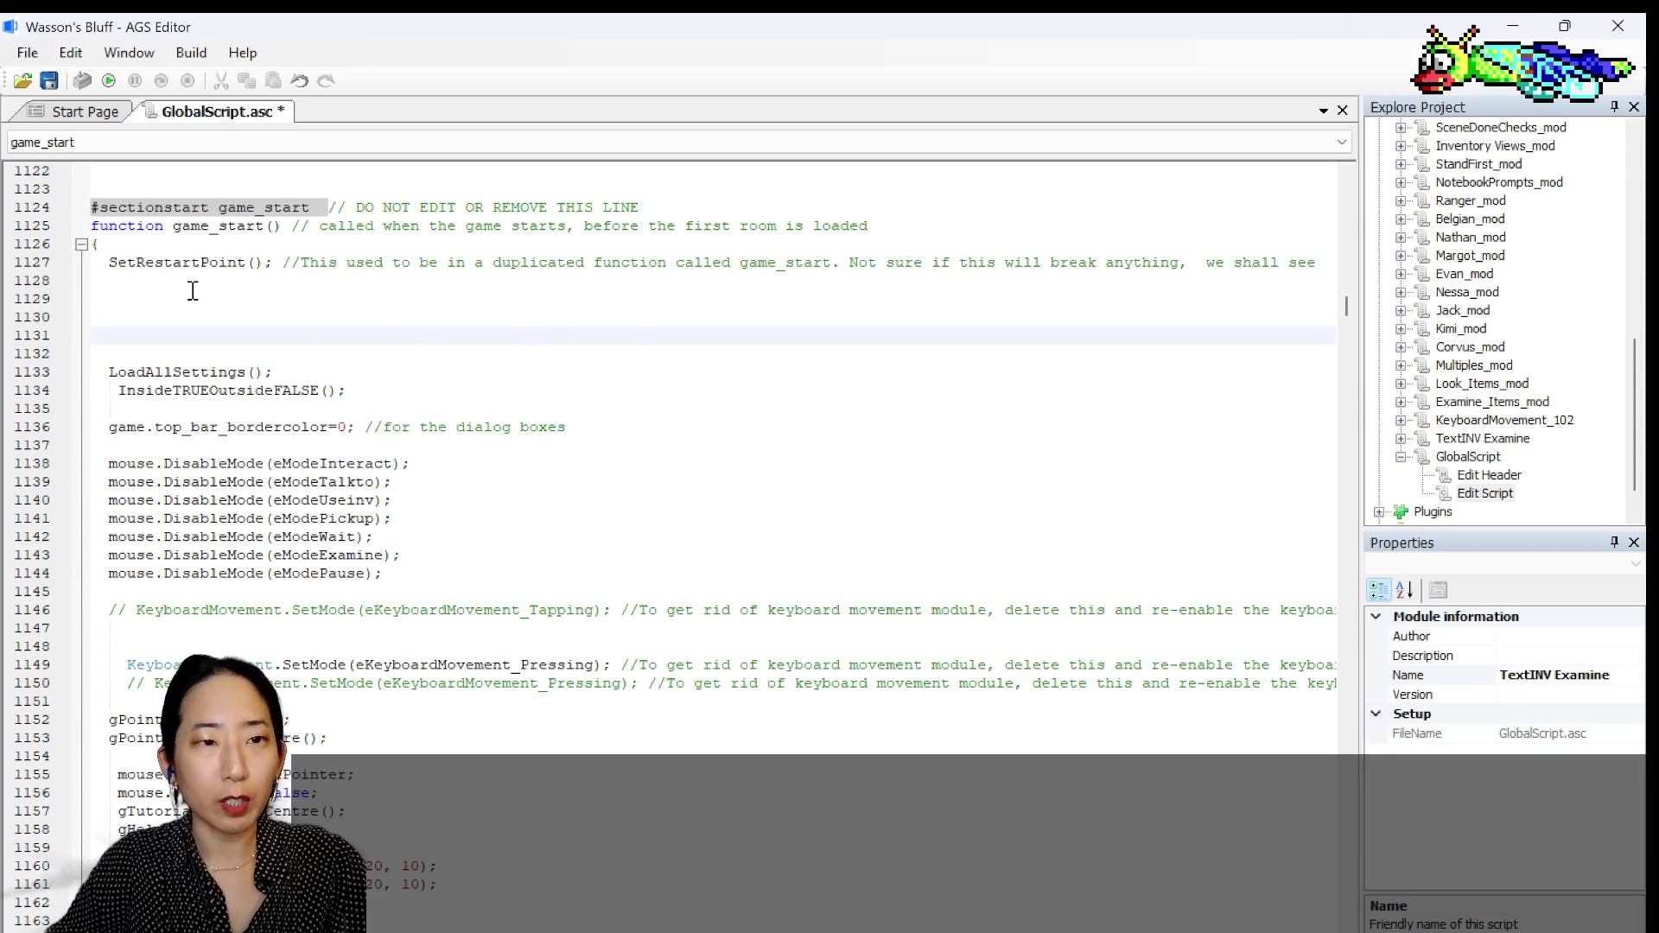
left_click(234, 294)
Expand the GUIs list, then open and close the gCreditScreen GUI.
scroll(1504, 320, "up", 5)
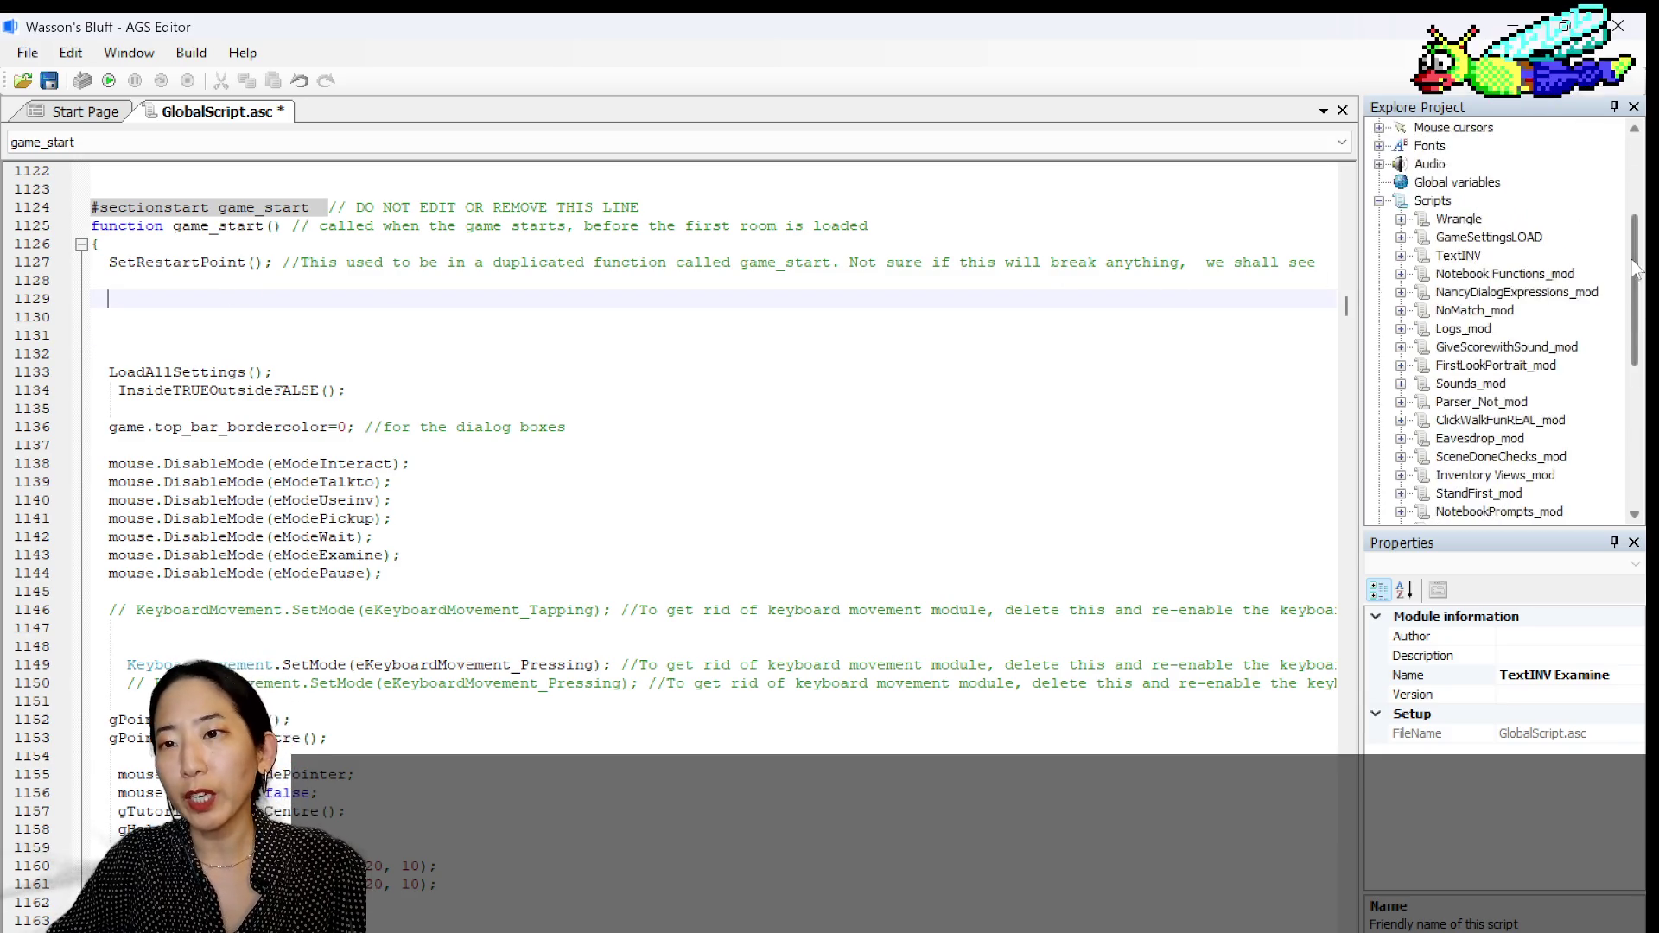
scroll(1504, 320, "up", 5)
left_click(1382, 246)
scroll(1495, 259, "down", 3)
scroll(1503, 293, "down", 3)
scroll(1508, 320, "down", 4)
scroll(1512, 330, "down", 4)
scroll(1512, 329, "up", 1)
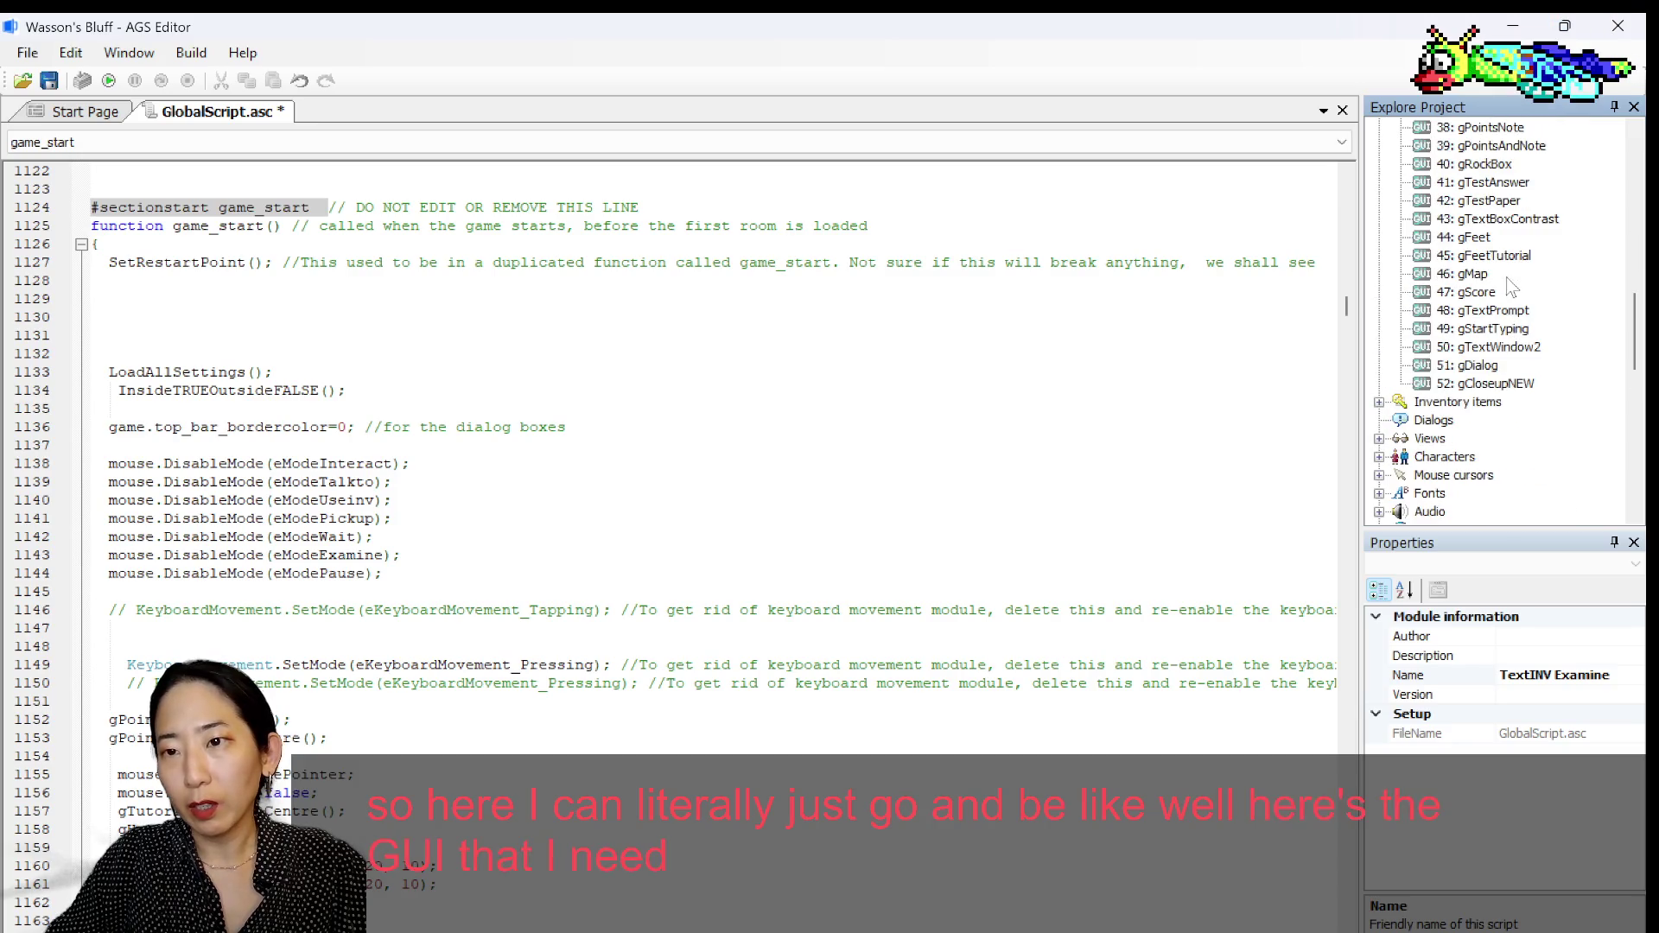
scroll(1501, 350, "up", 2)
scroll(1499, 368, "up", 2)
scroll(1499, 367, "up", 2)
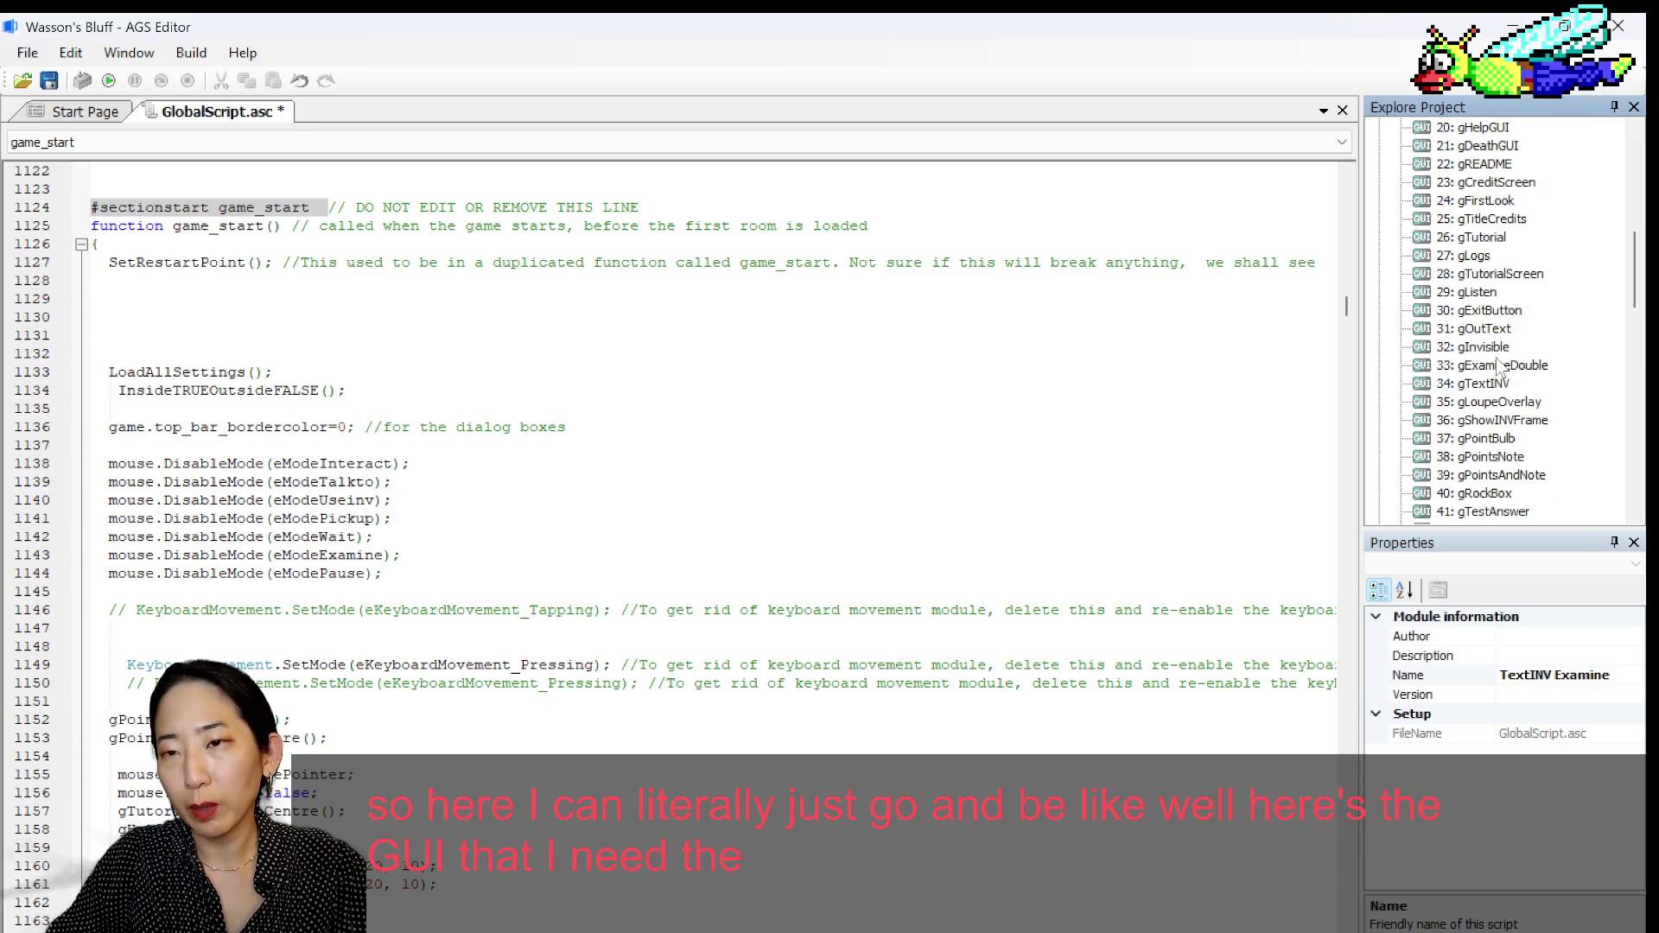
double_click(1488, 182)
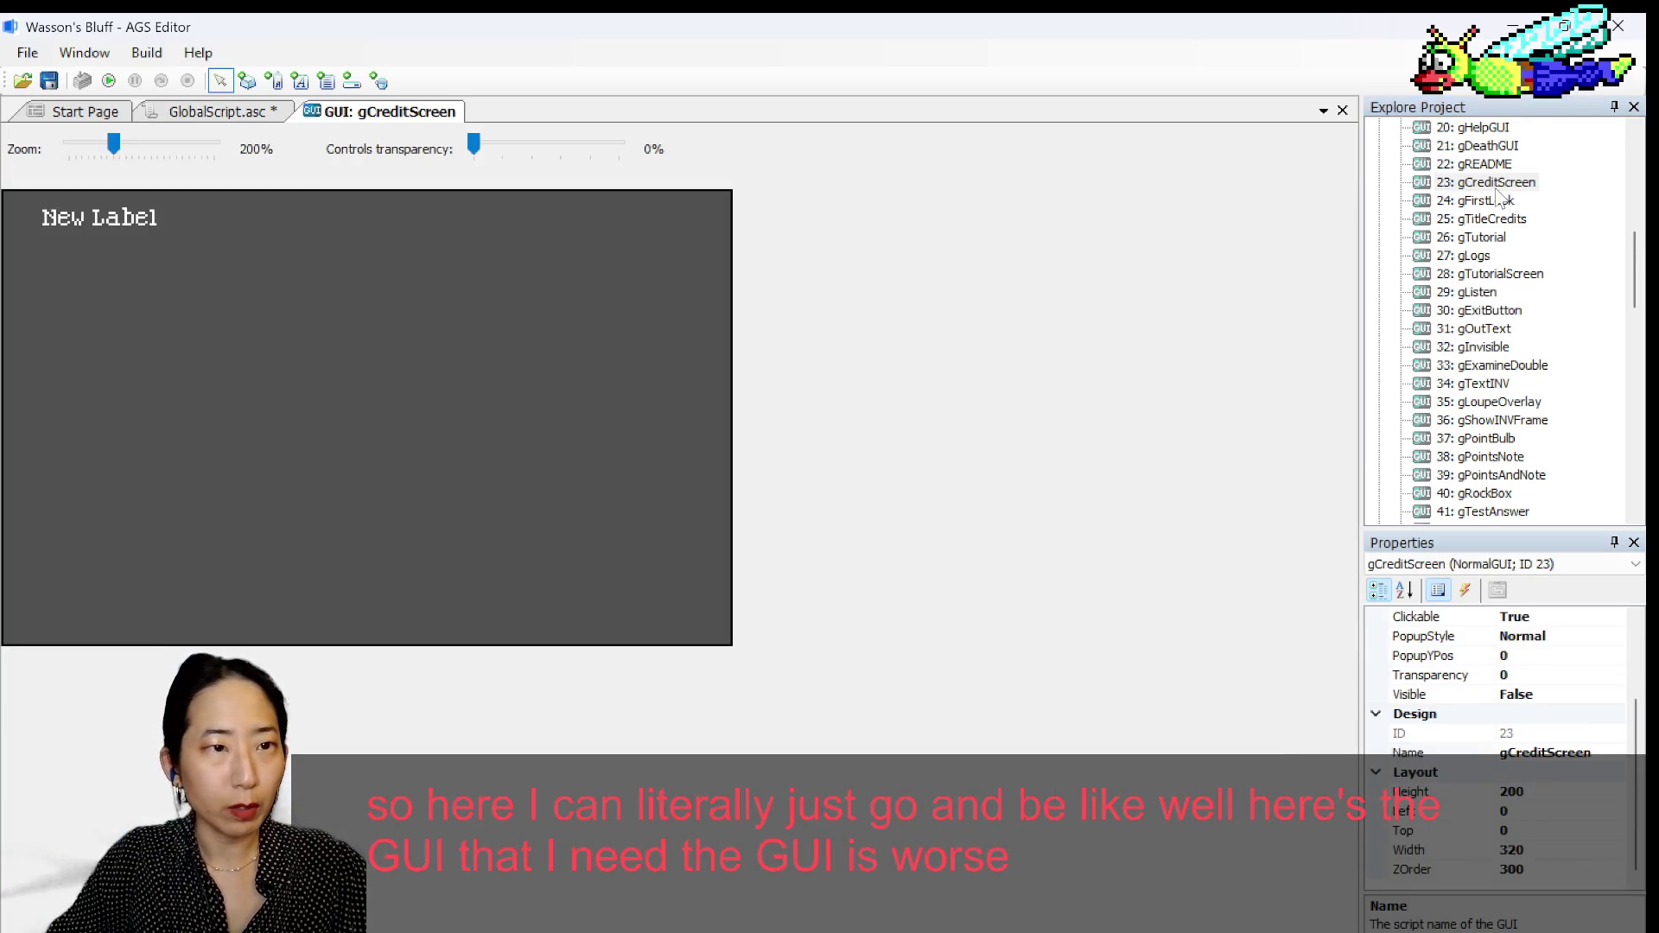
key("ctrl+F4")
Open the gTitleCredits GUI, then go back to the GlobalScript.asc tab.
scroll(1504, 328, "down", 1)
scroll(1508, 371, "down", 2)
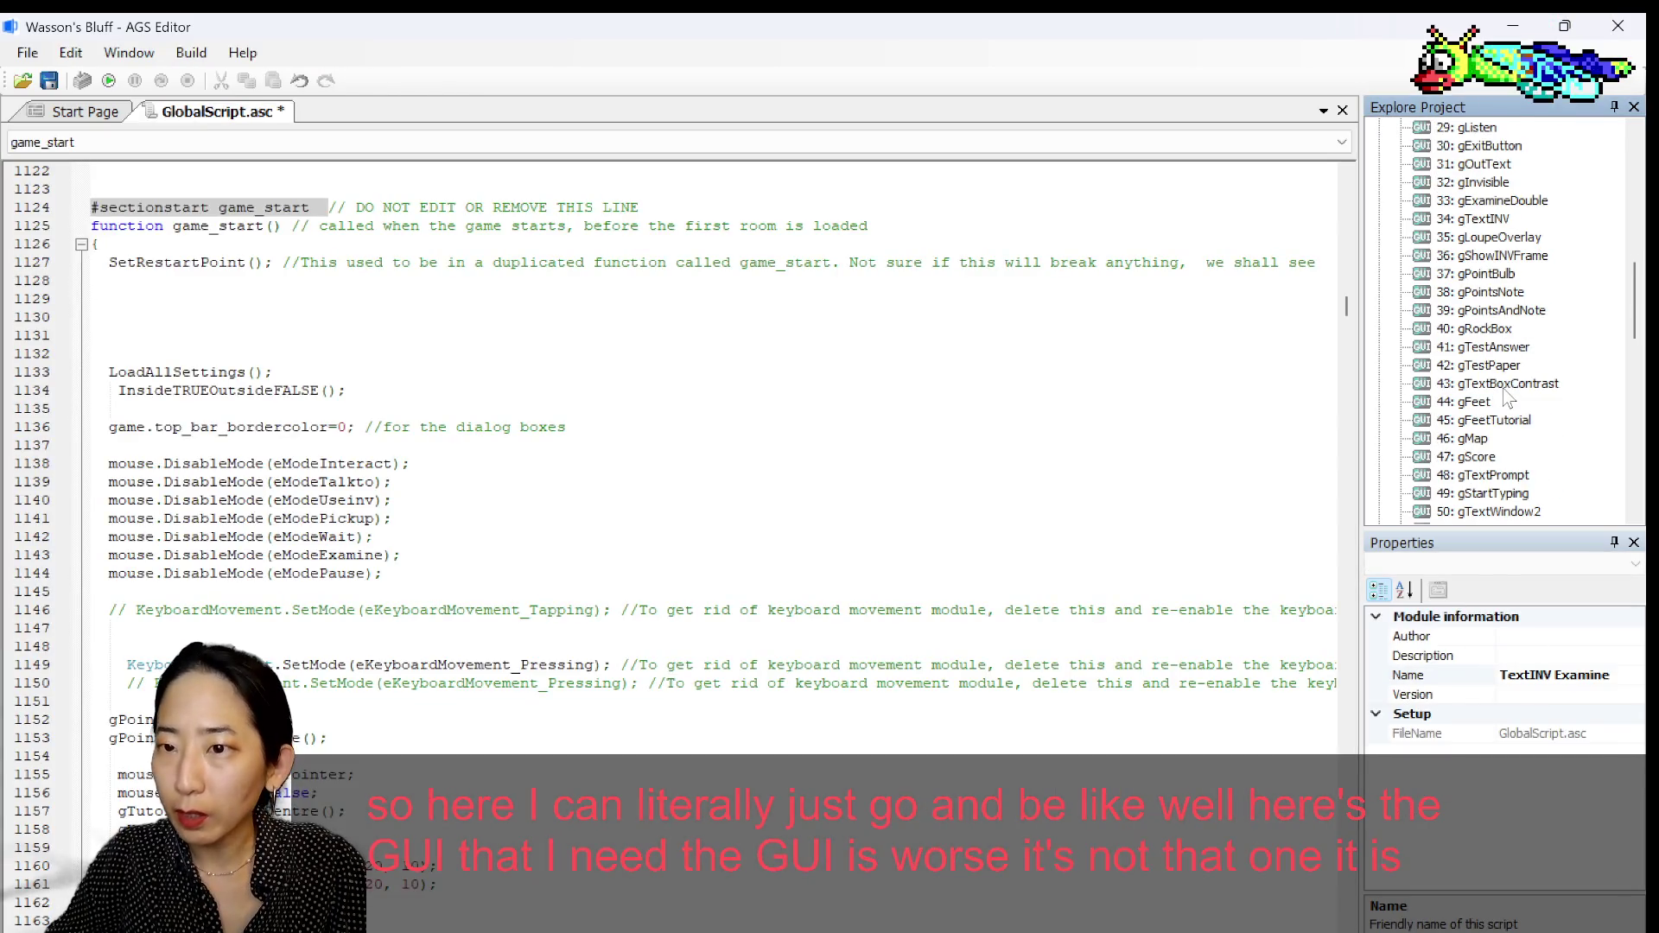
scroll(1505, 462, "down", 1)
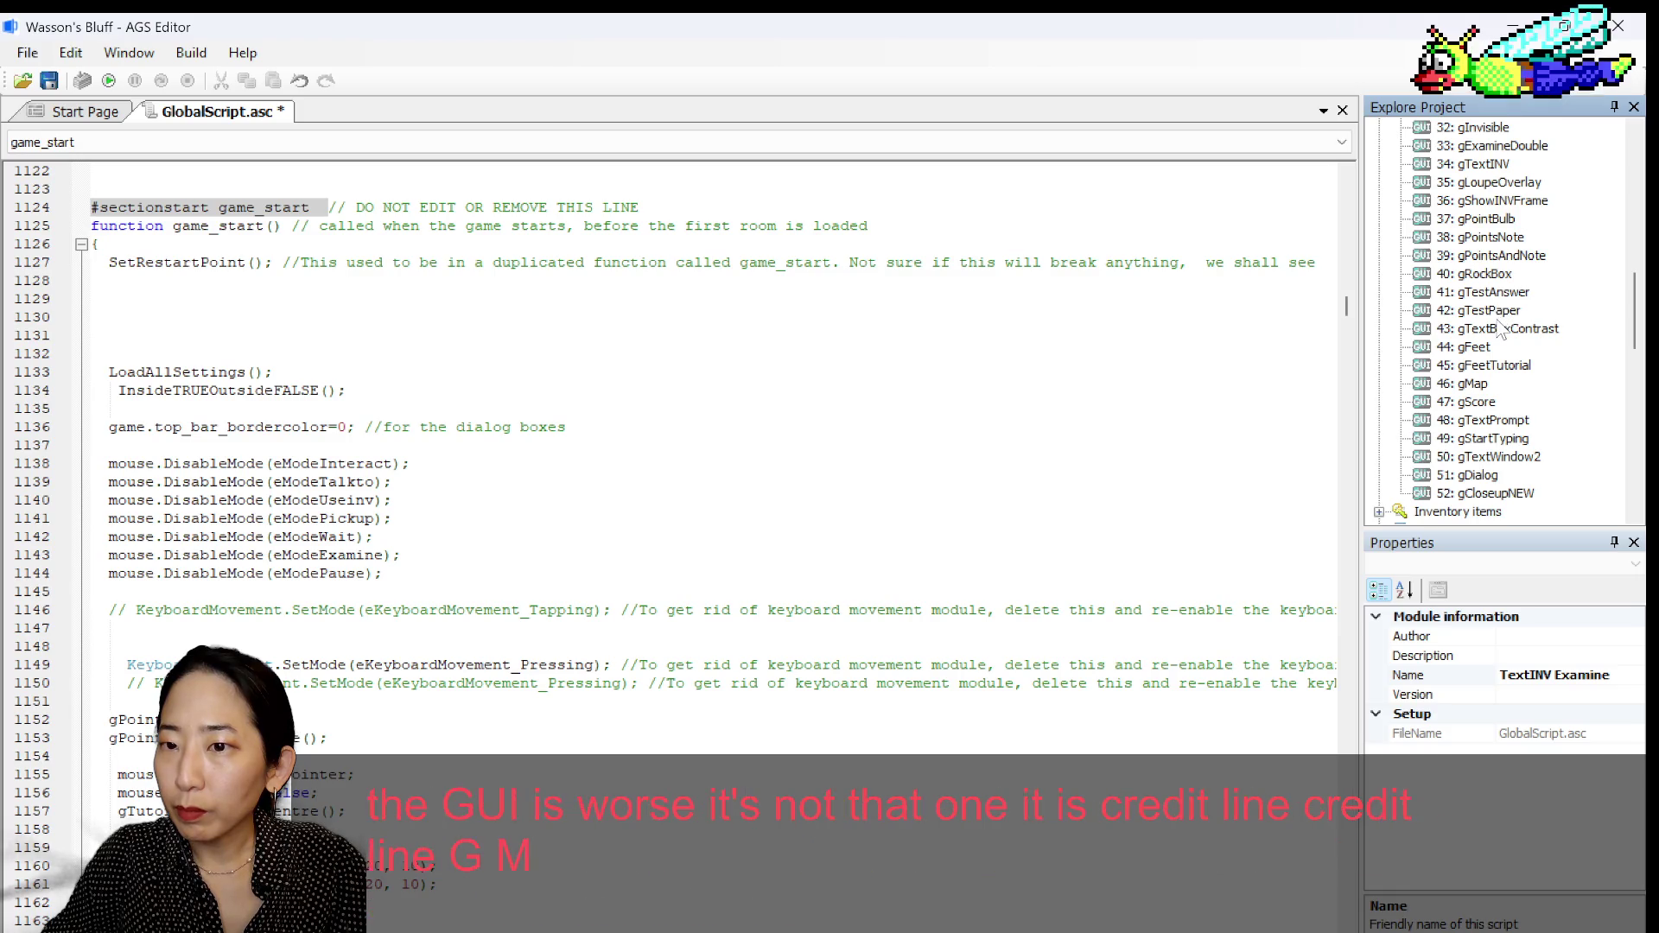
scroll(1501, 326, "up", 1)
scroll(1500, 326, "up", 1)
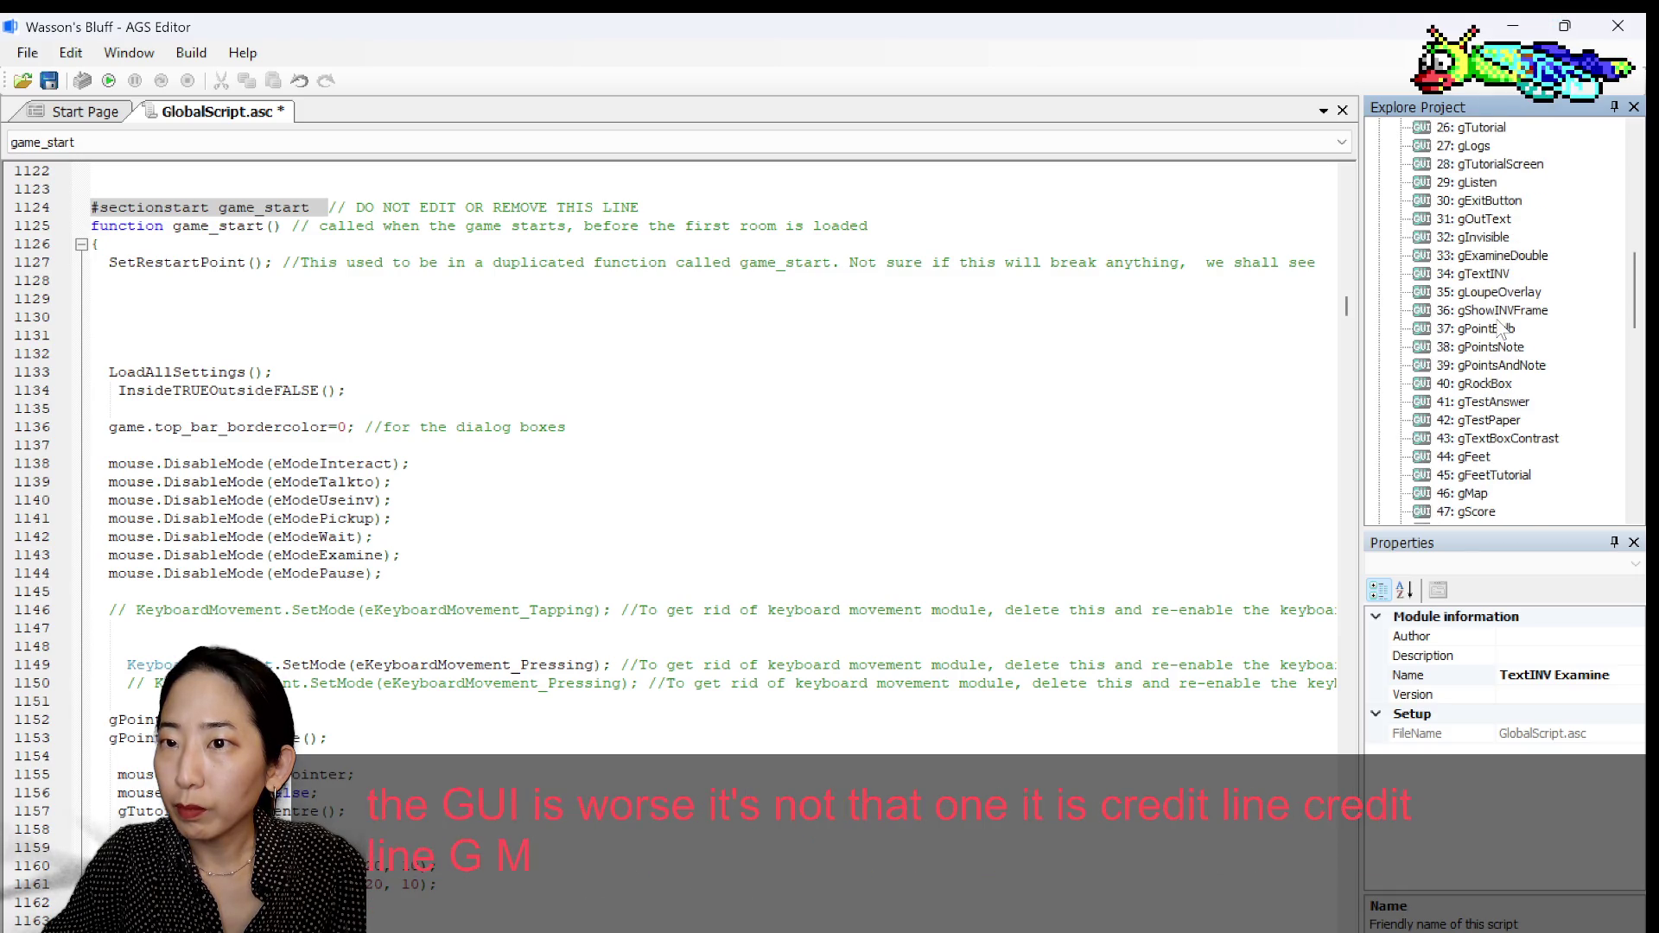
scroll(1500, 328, "up", 1)
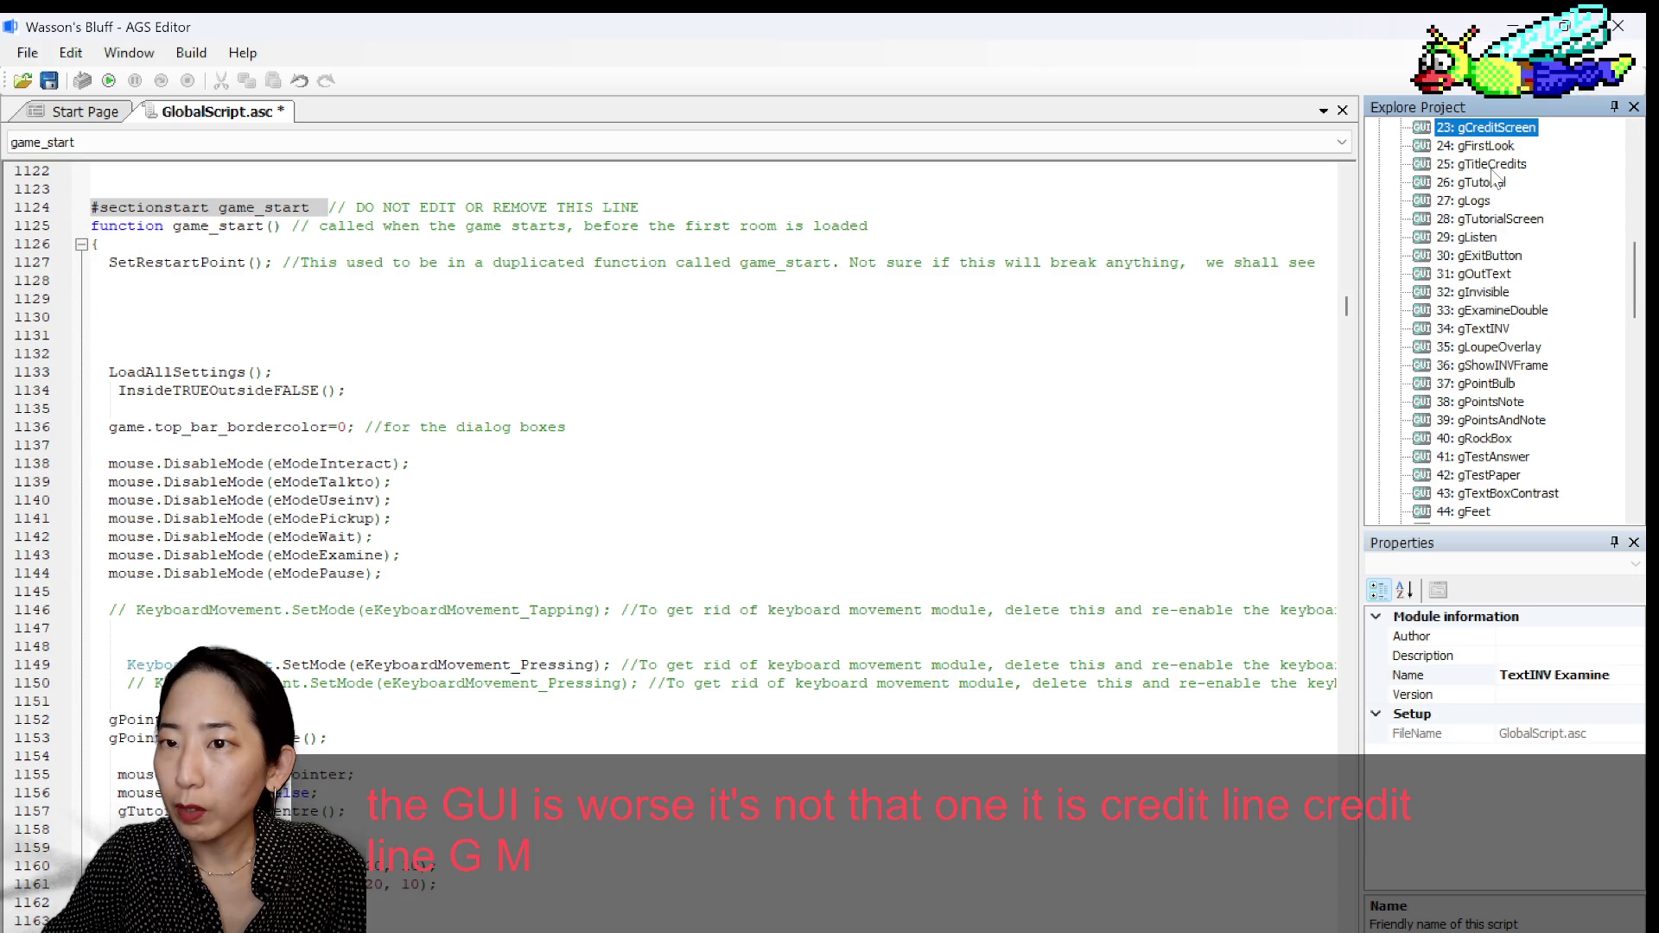
double_click(1492, 168)
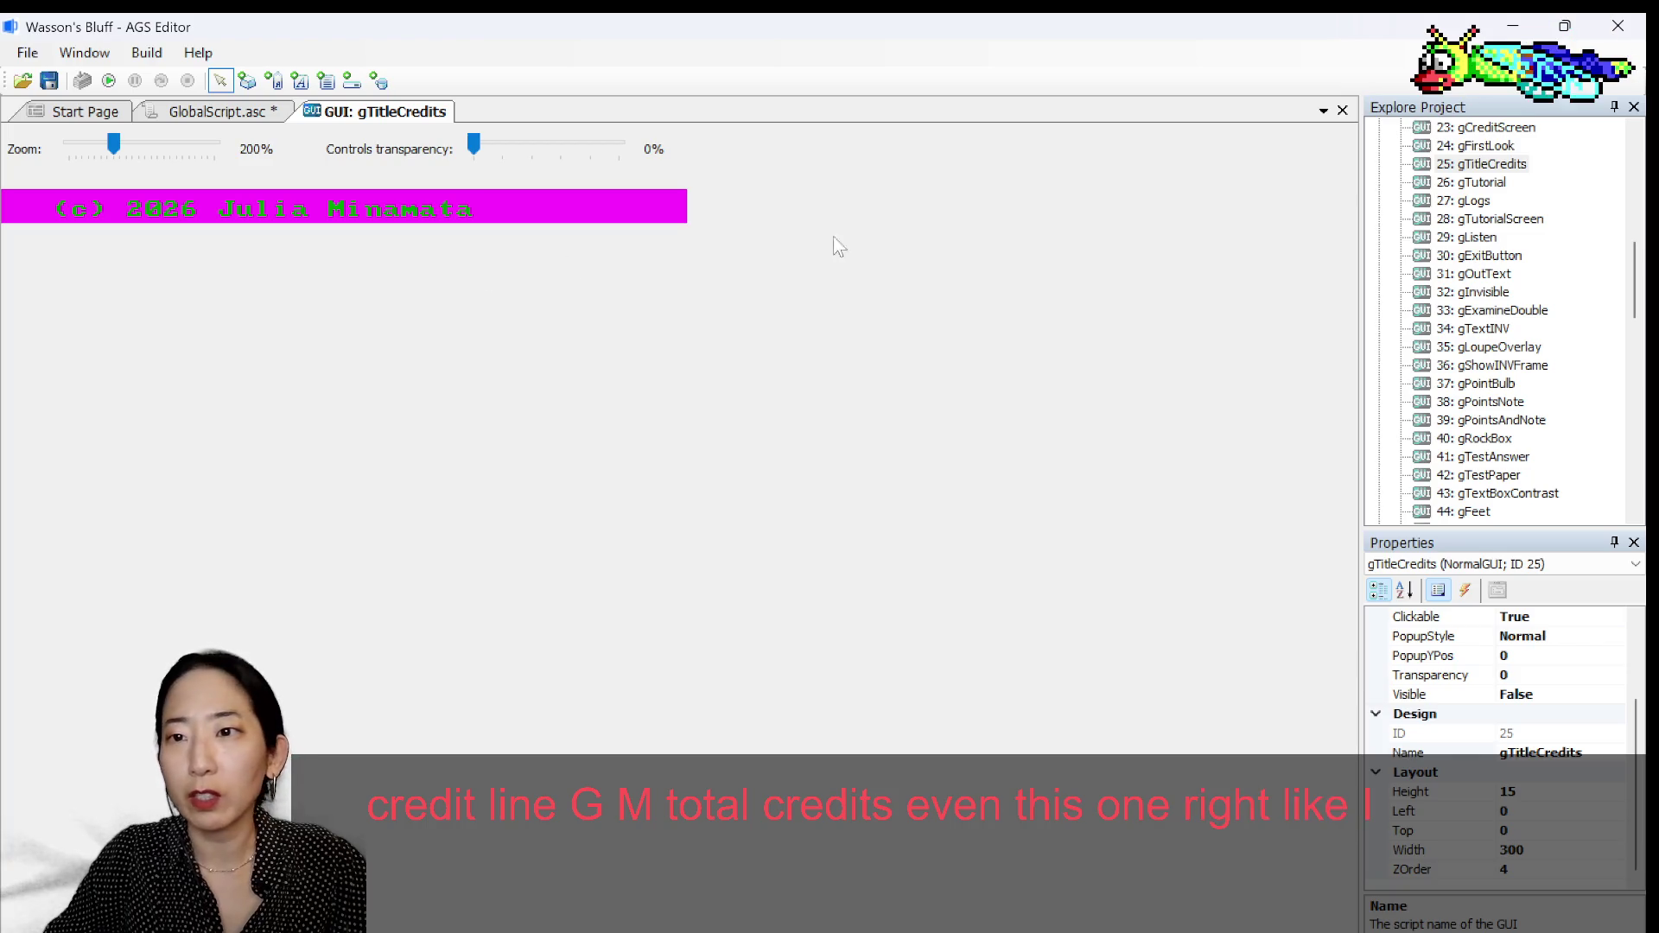
left_click(212, 112)
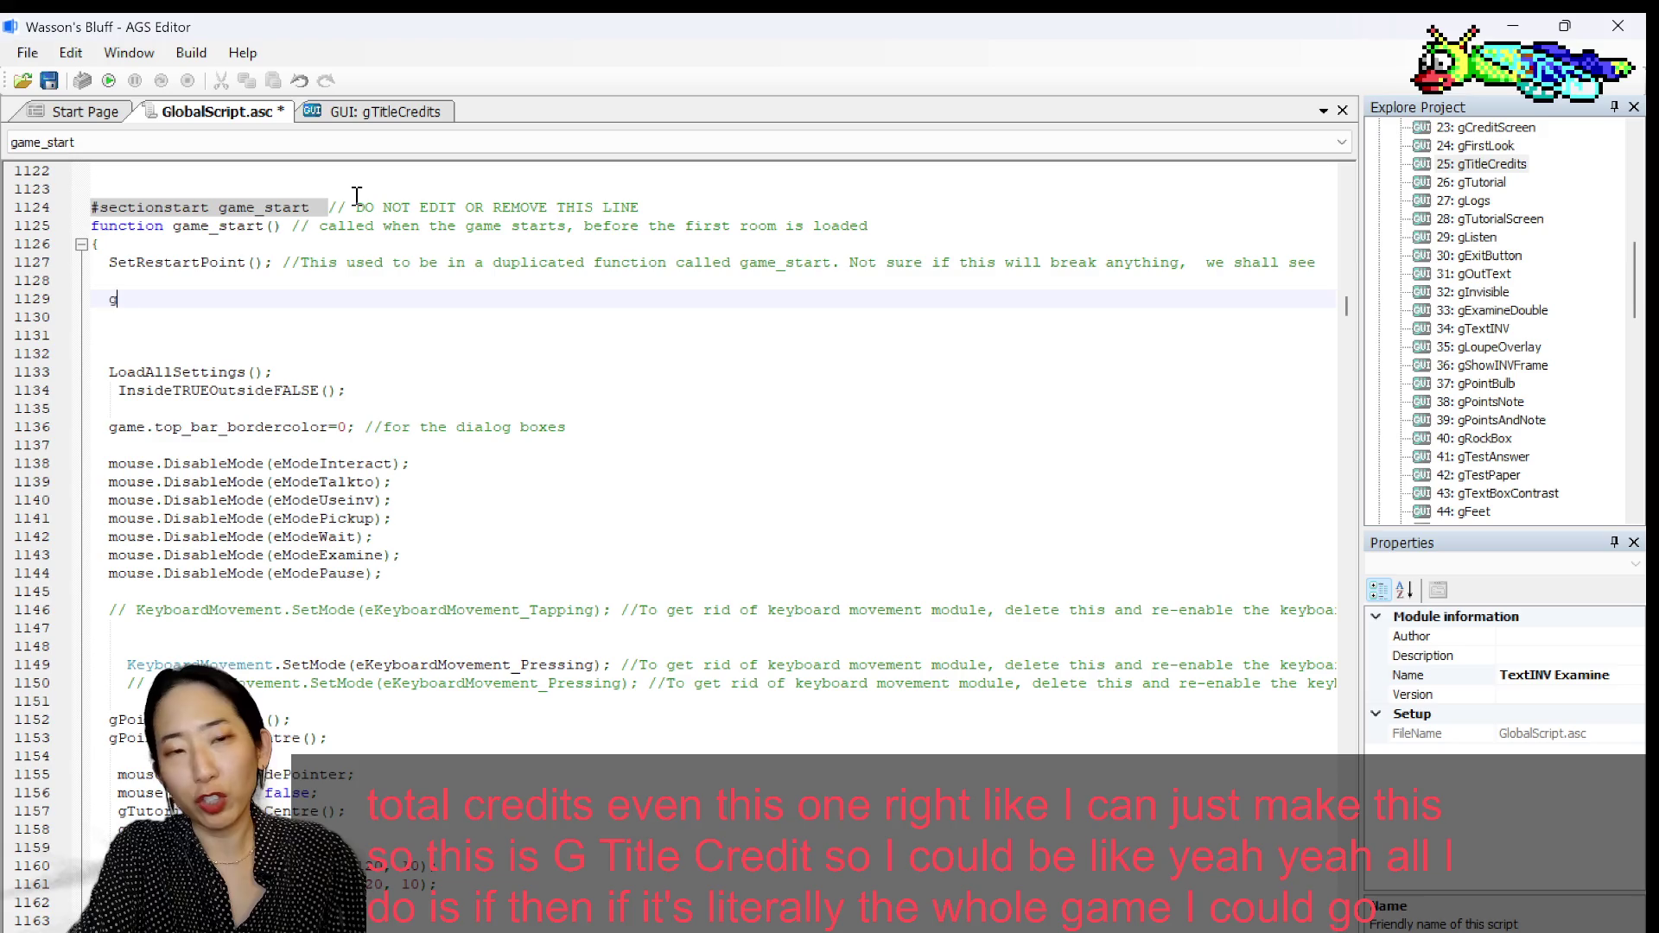
Type gTitleCredits on line 1129 using autocomplete.
type("g.")
key("BackSpace")
key("BackSpace")
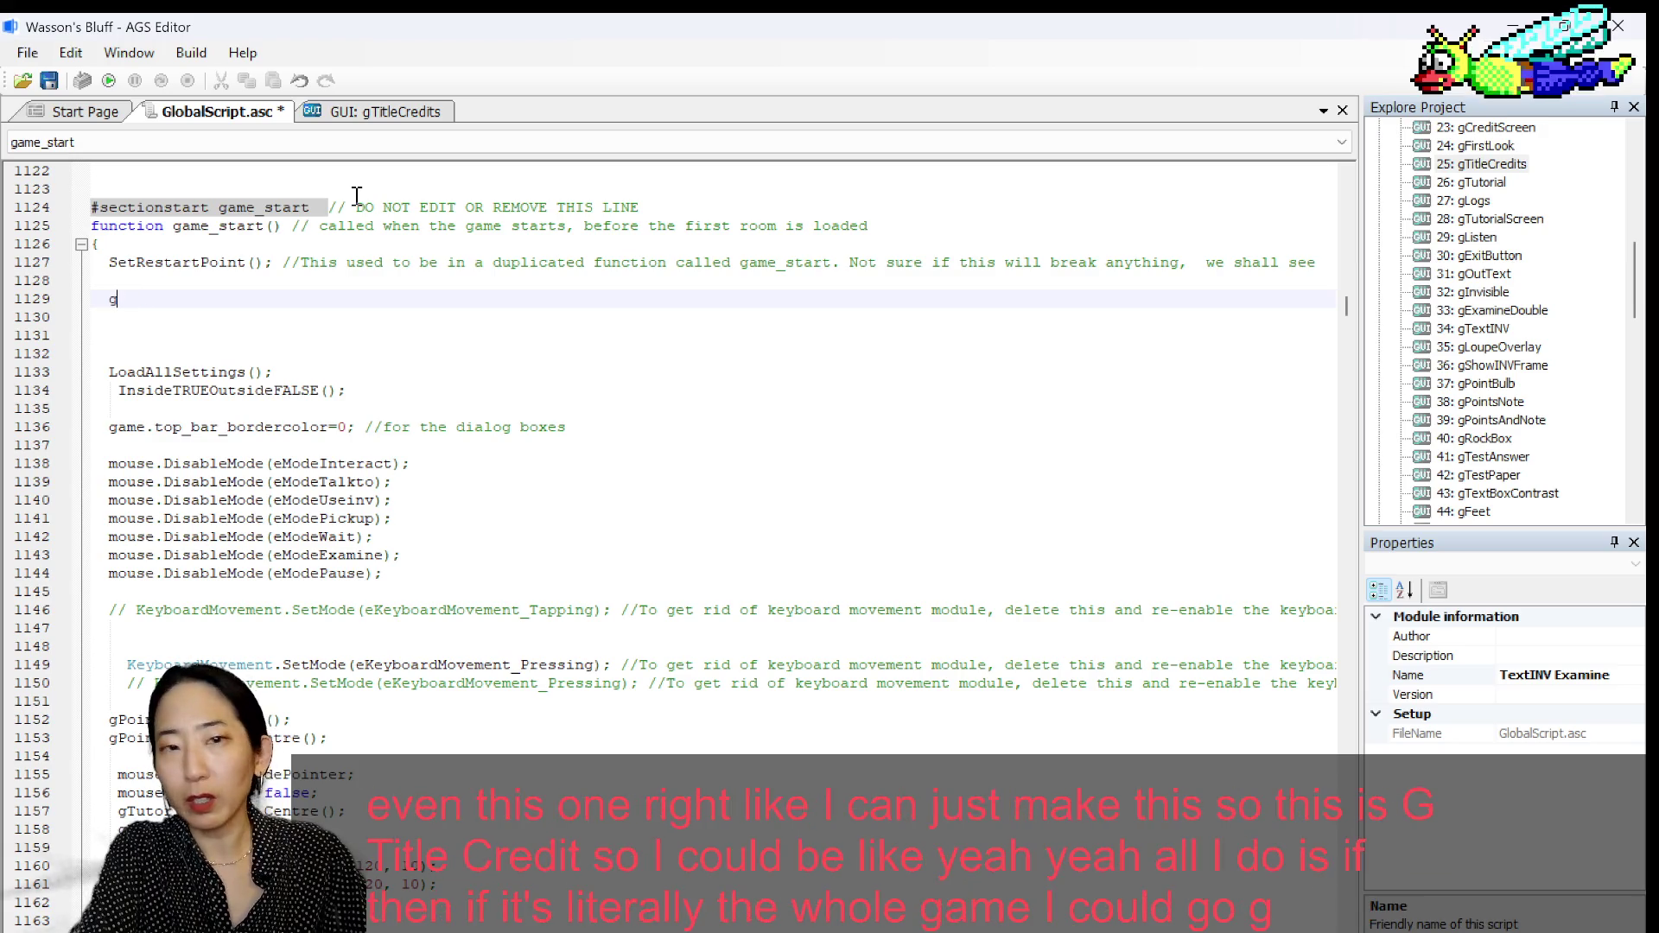
type("tit")
key("Return")
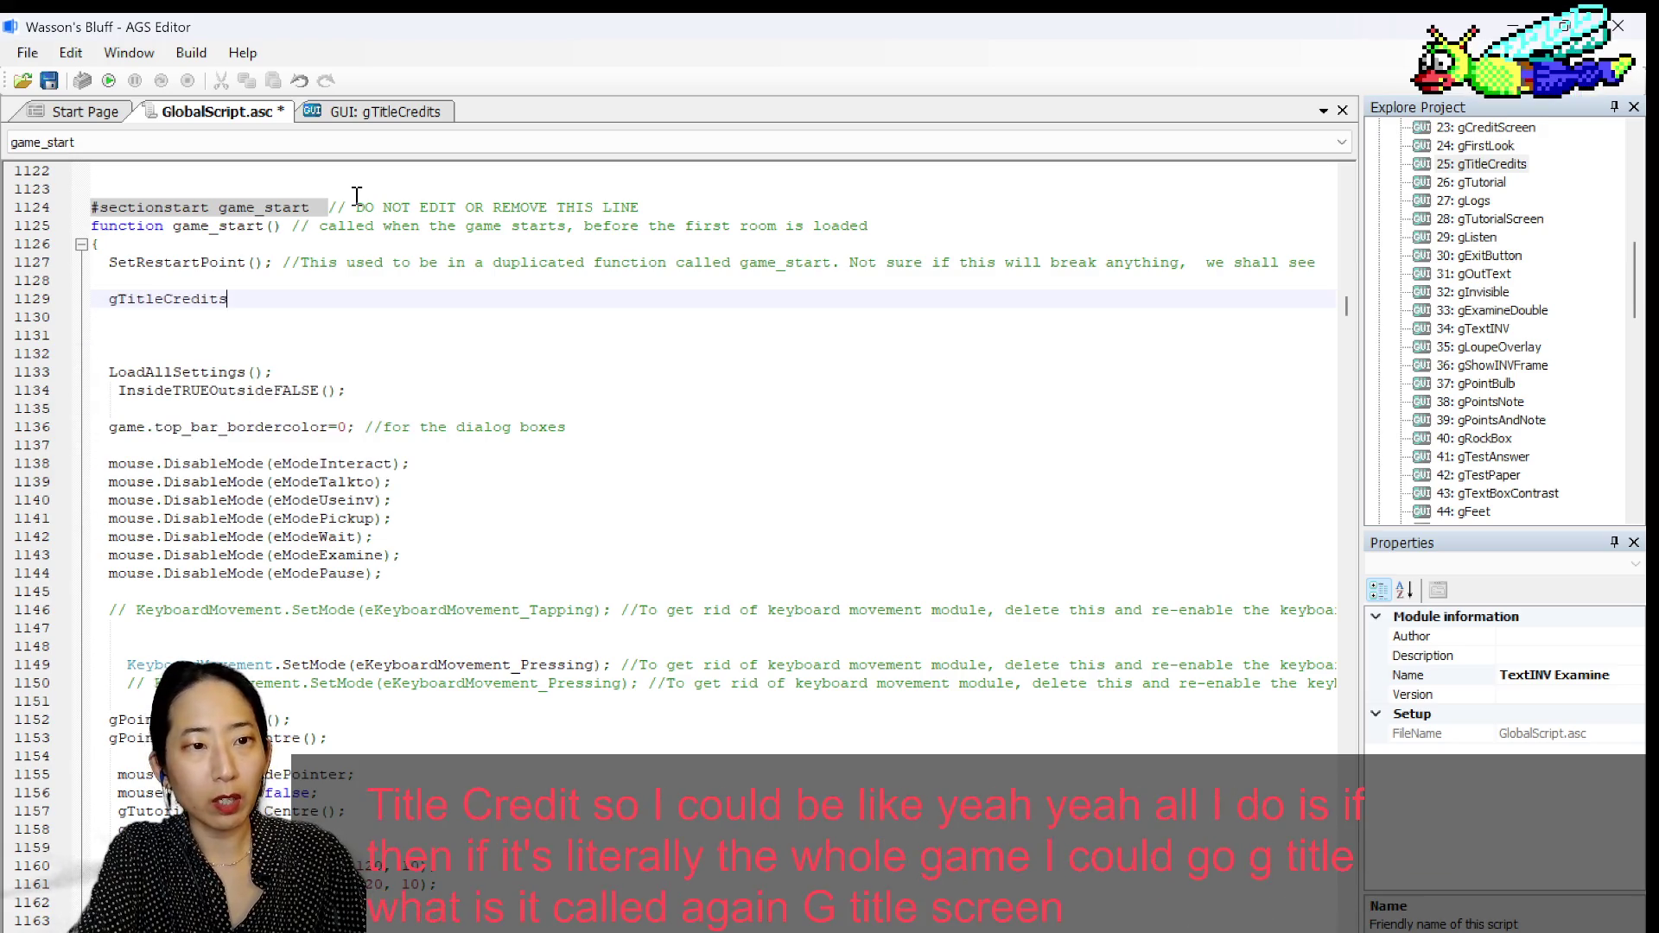
Recheck the gTitleCredits GUI tab, return to the script, and expand the Rooms list.
left_click(361, 116)
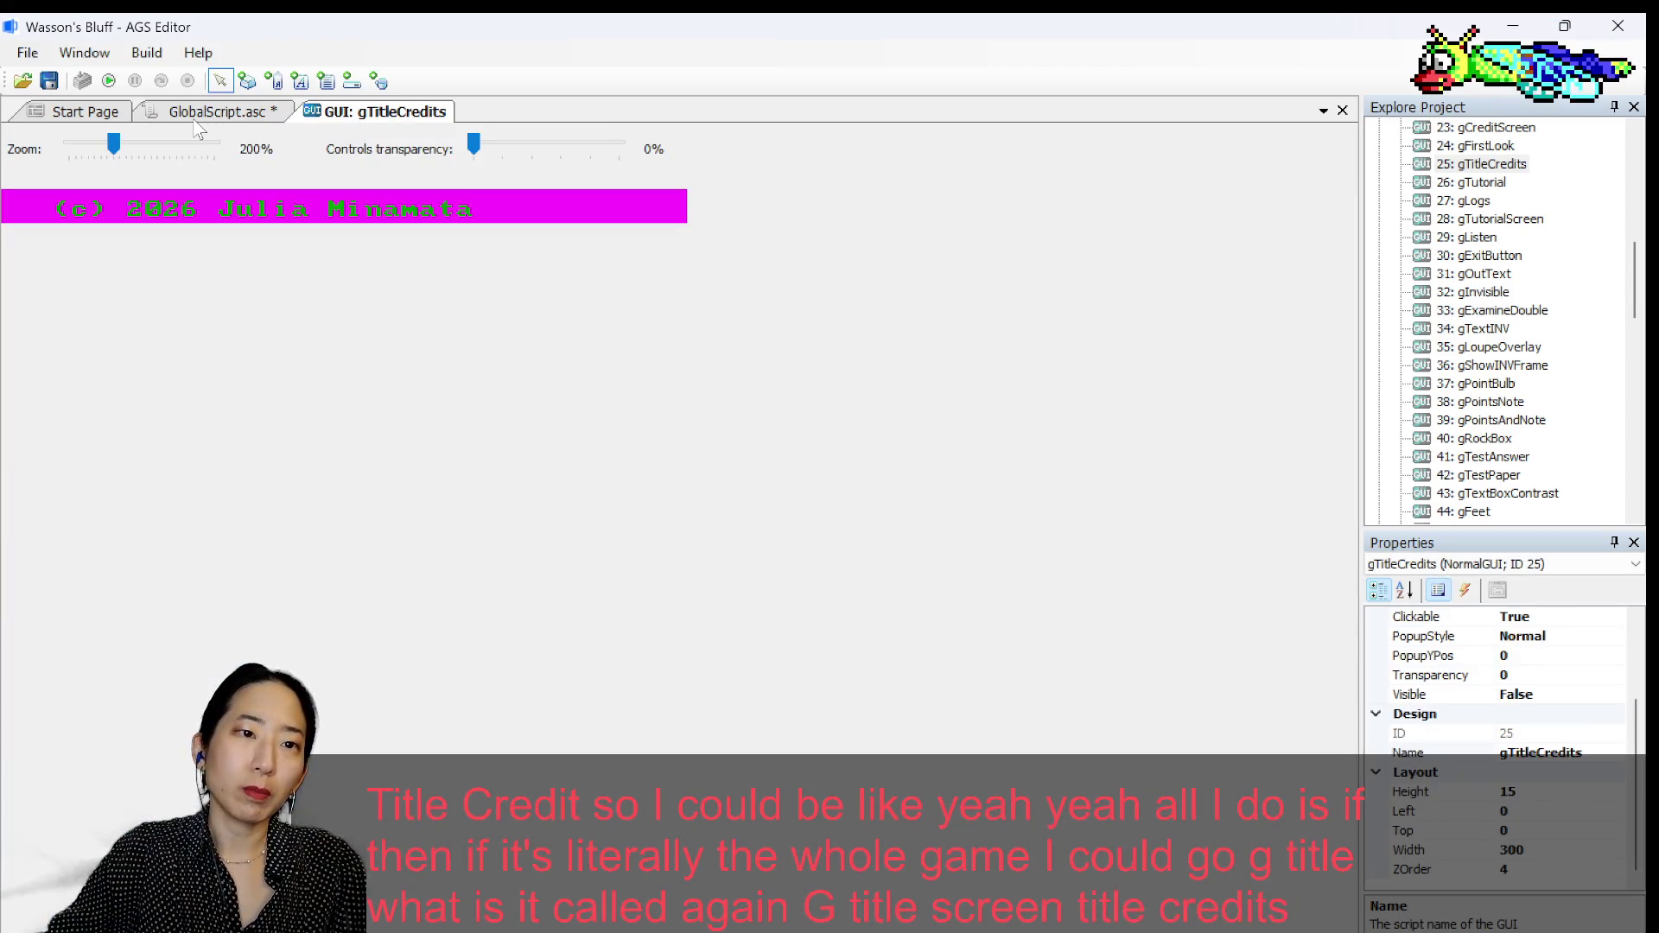
left_click(203, 112)
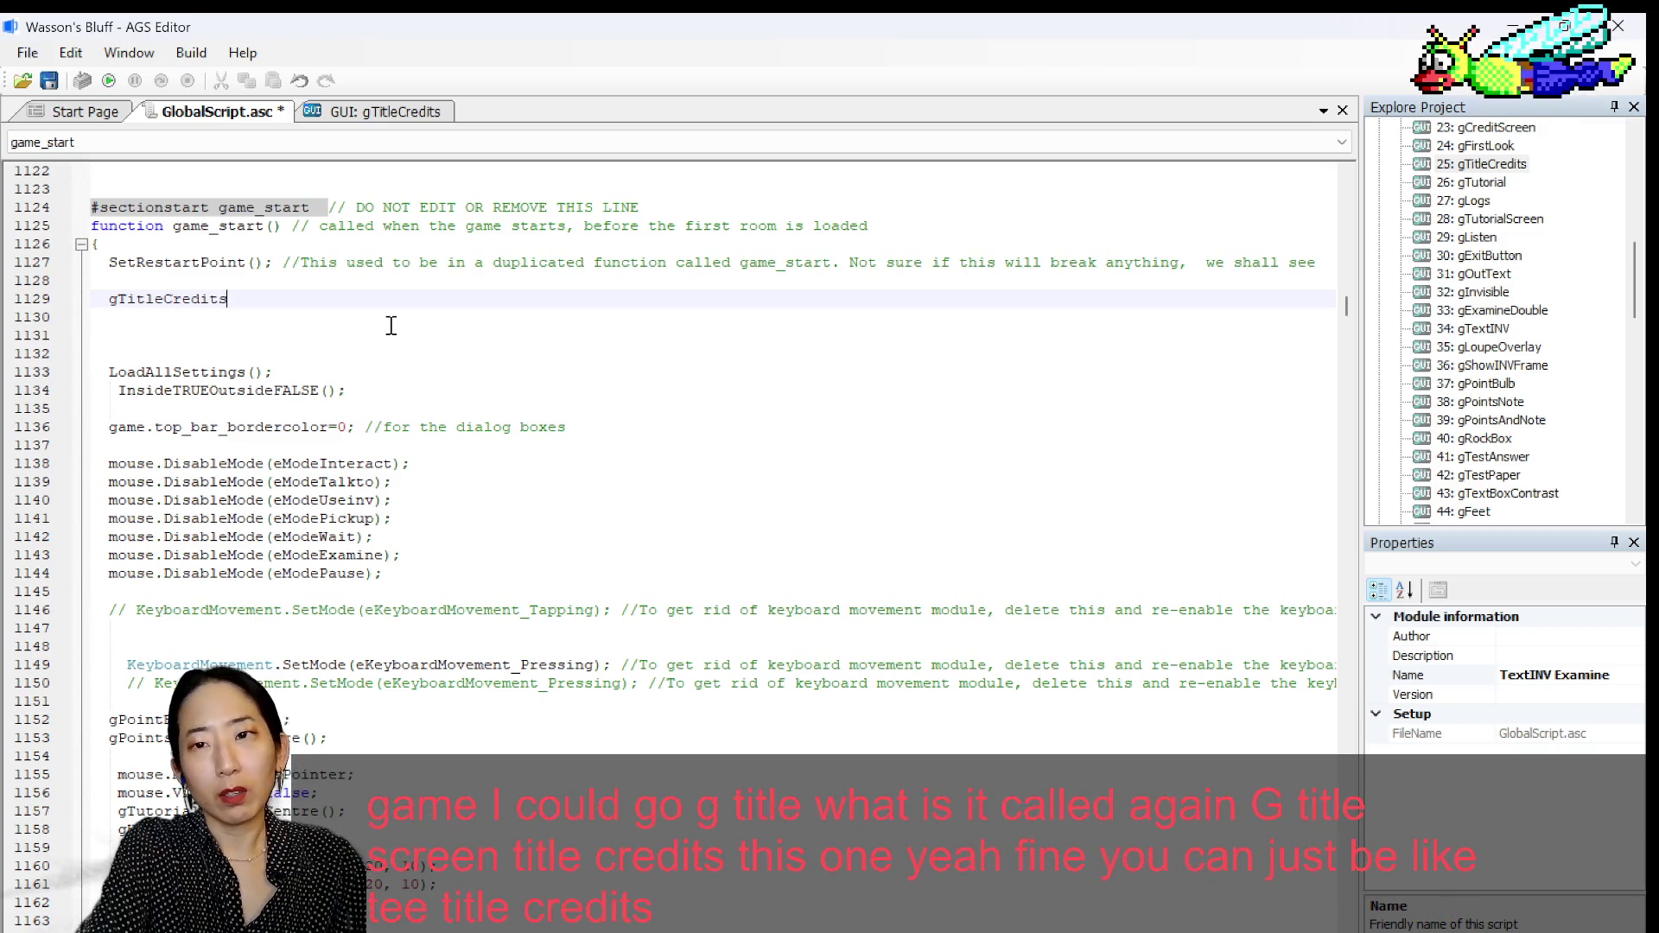
scroll(1571, 282, "down", 3)
scroll(1571, 281, "down", 3)
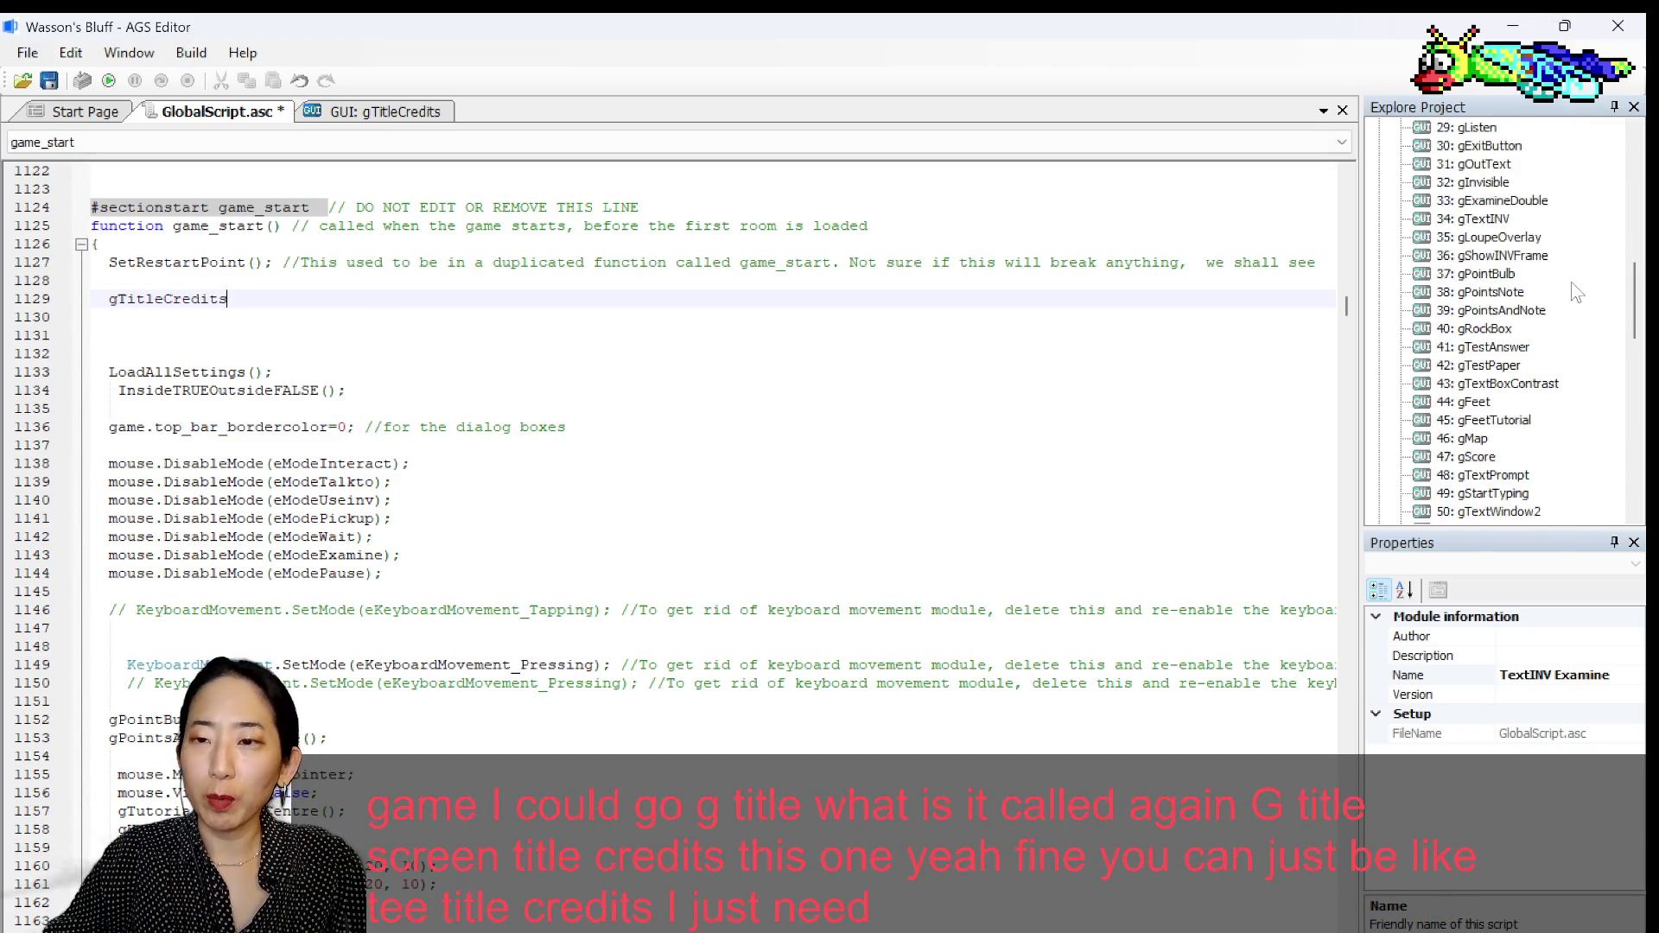
scroll(1571, 282, "down", 6)
scroll(1546, 363, "up", 3)
scroll(1545, 357, "down", 4)
scroll(1472, 482, "down", 5)
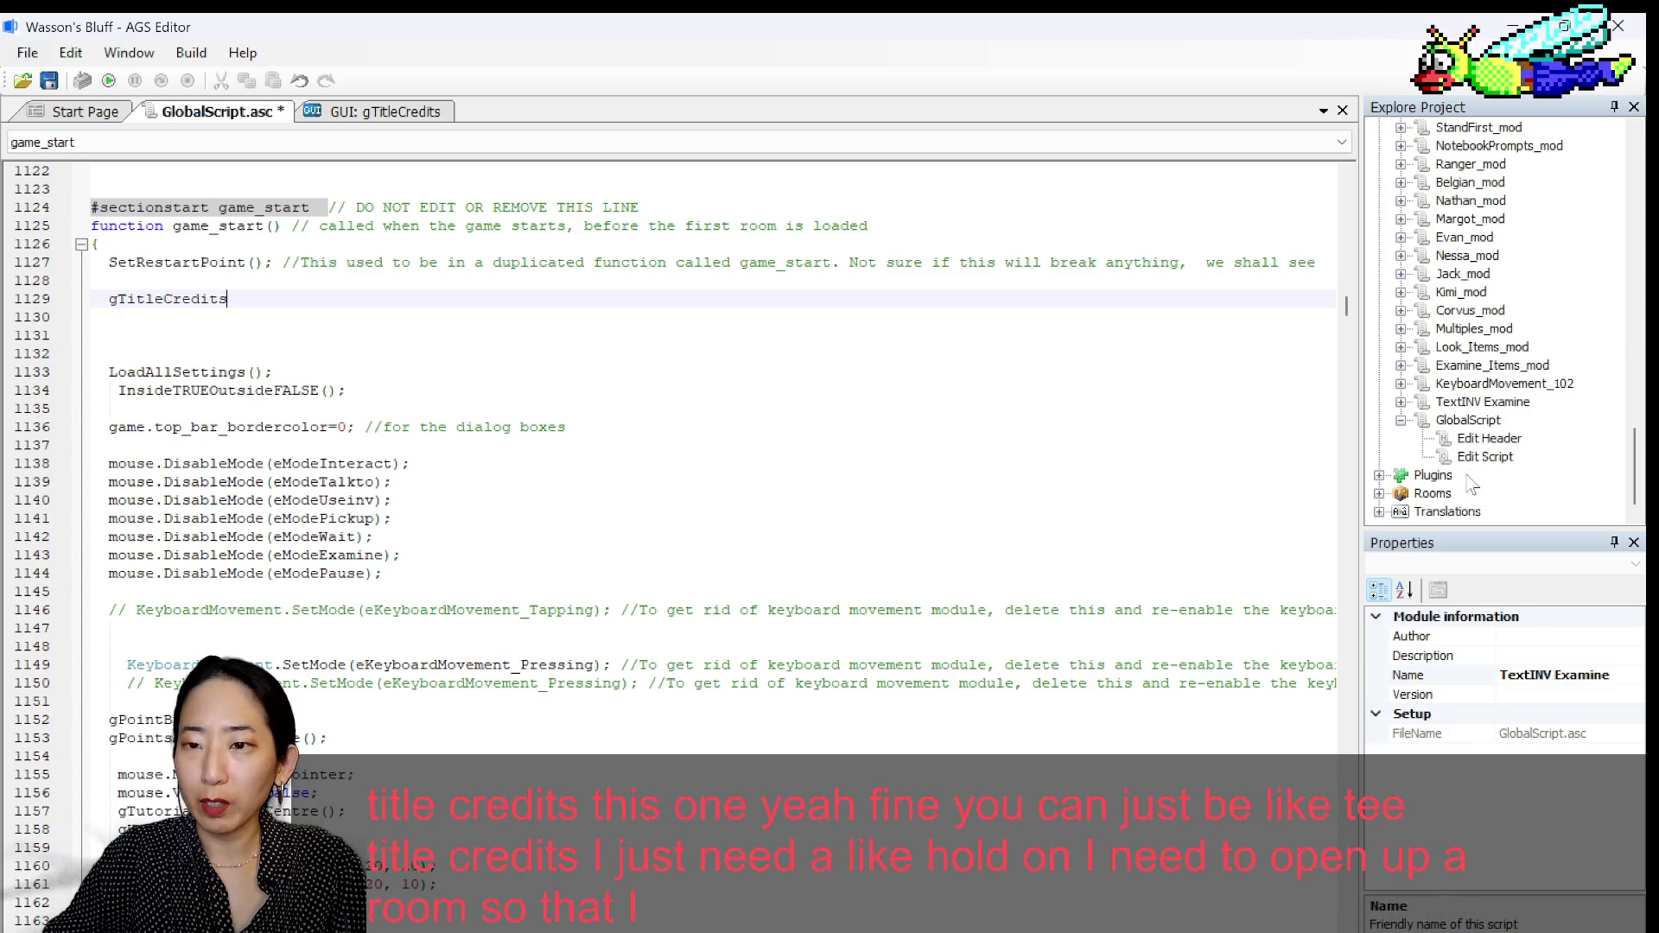
left_click(1379, 493)
Open and close room 68 Credit Screen, open room 62 Pre Intro, then return to GlobalScript.asc.
left_click(1401, 476)
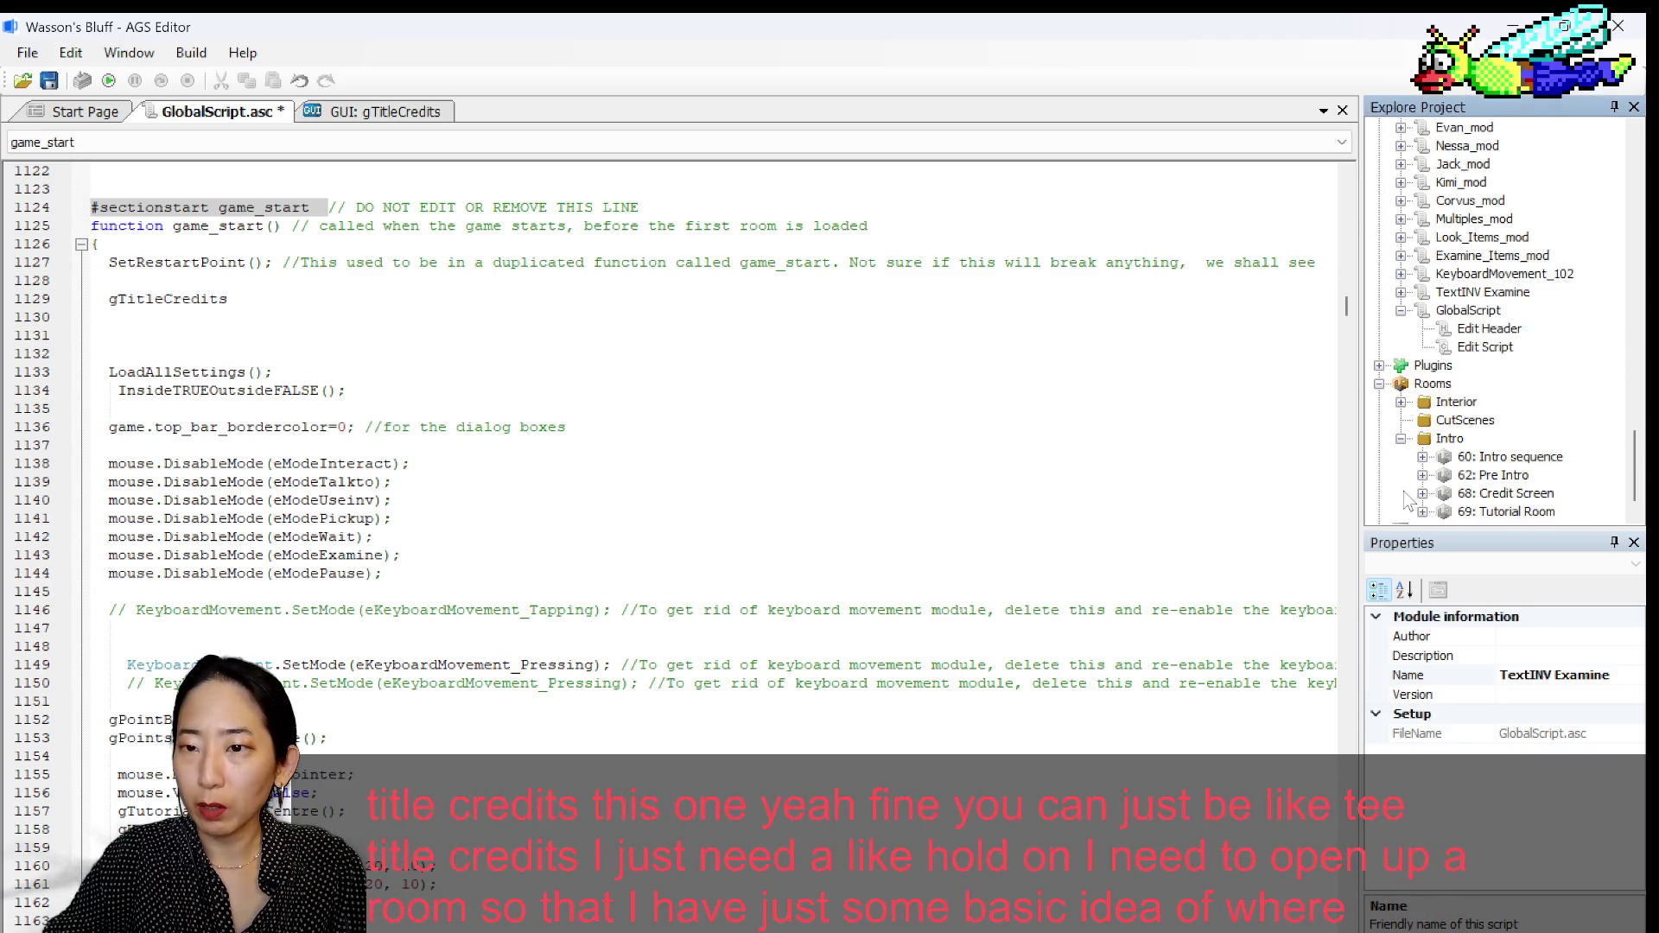
double_click(1491, 496)
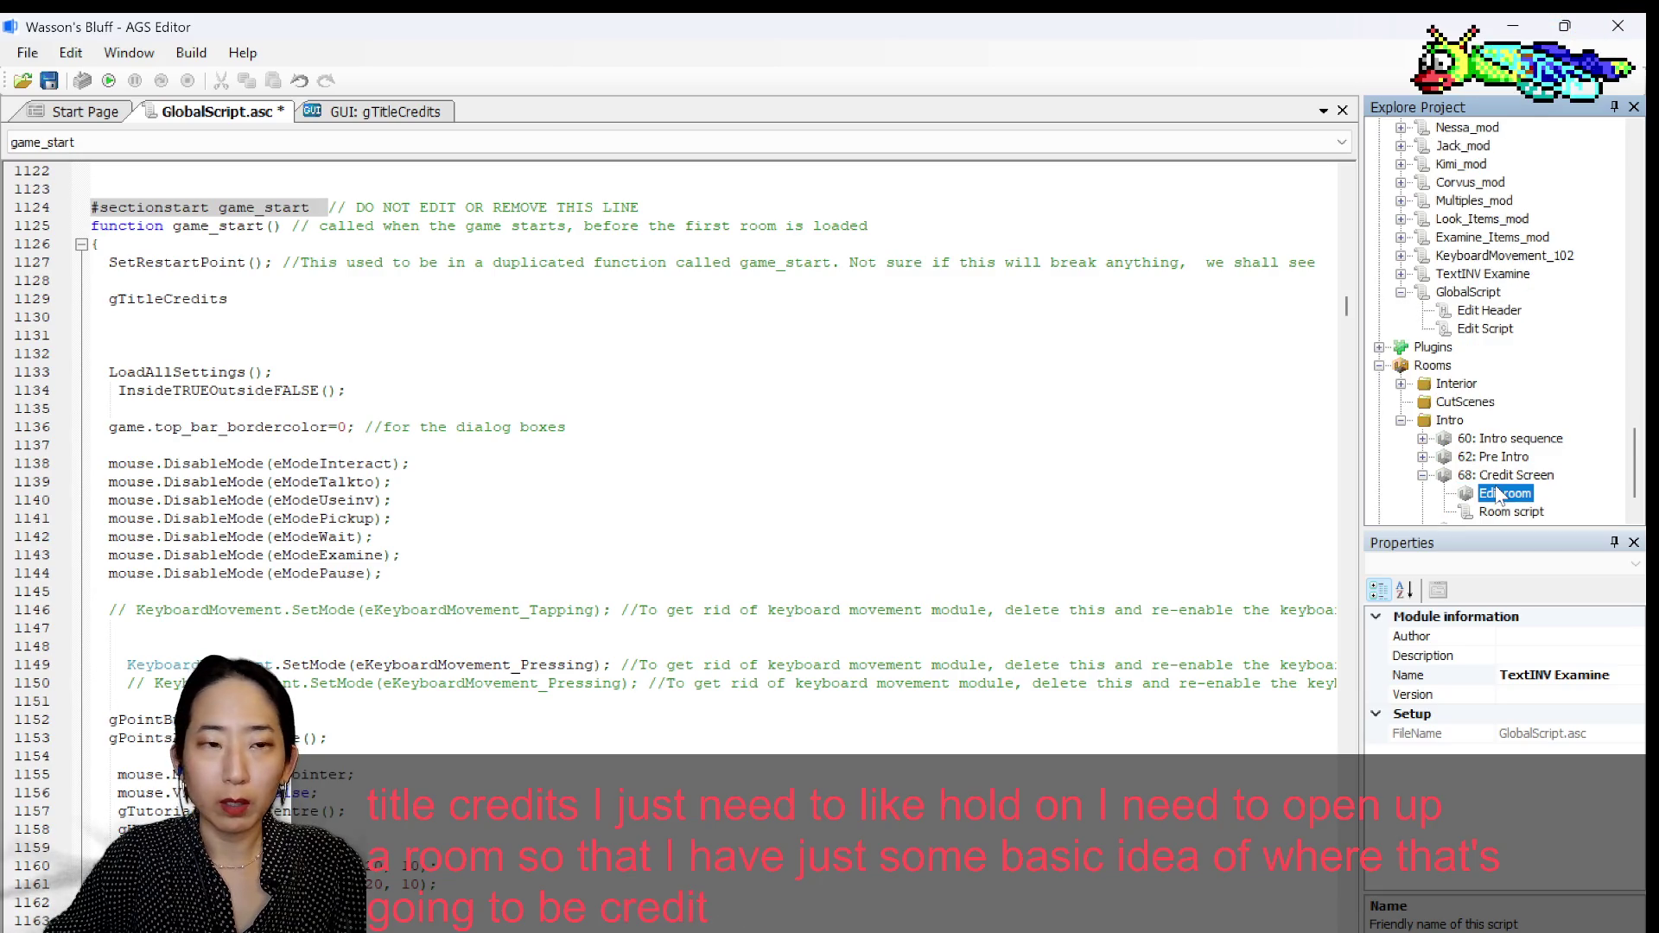
double_click(1499, 494)
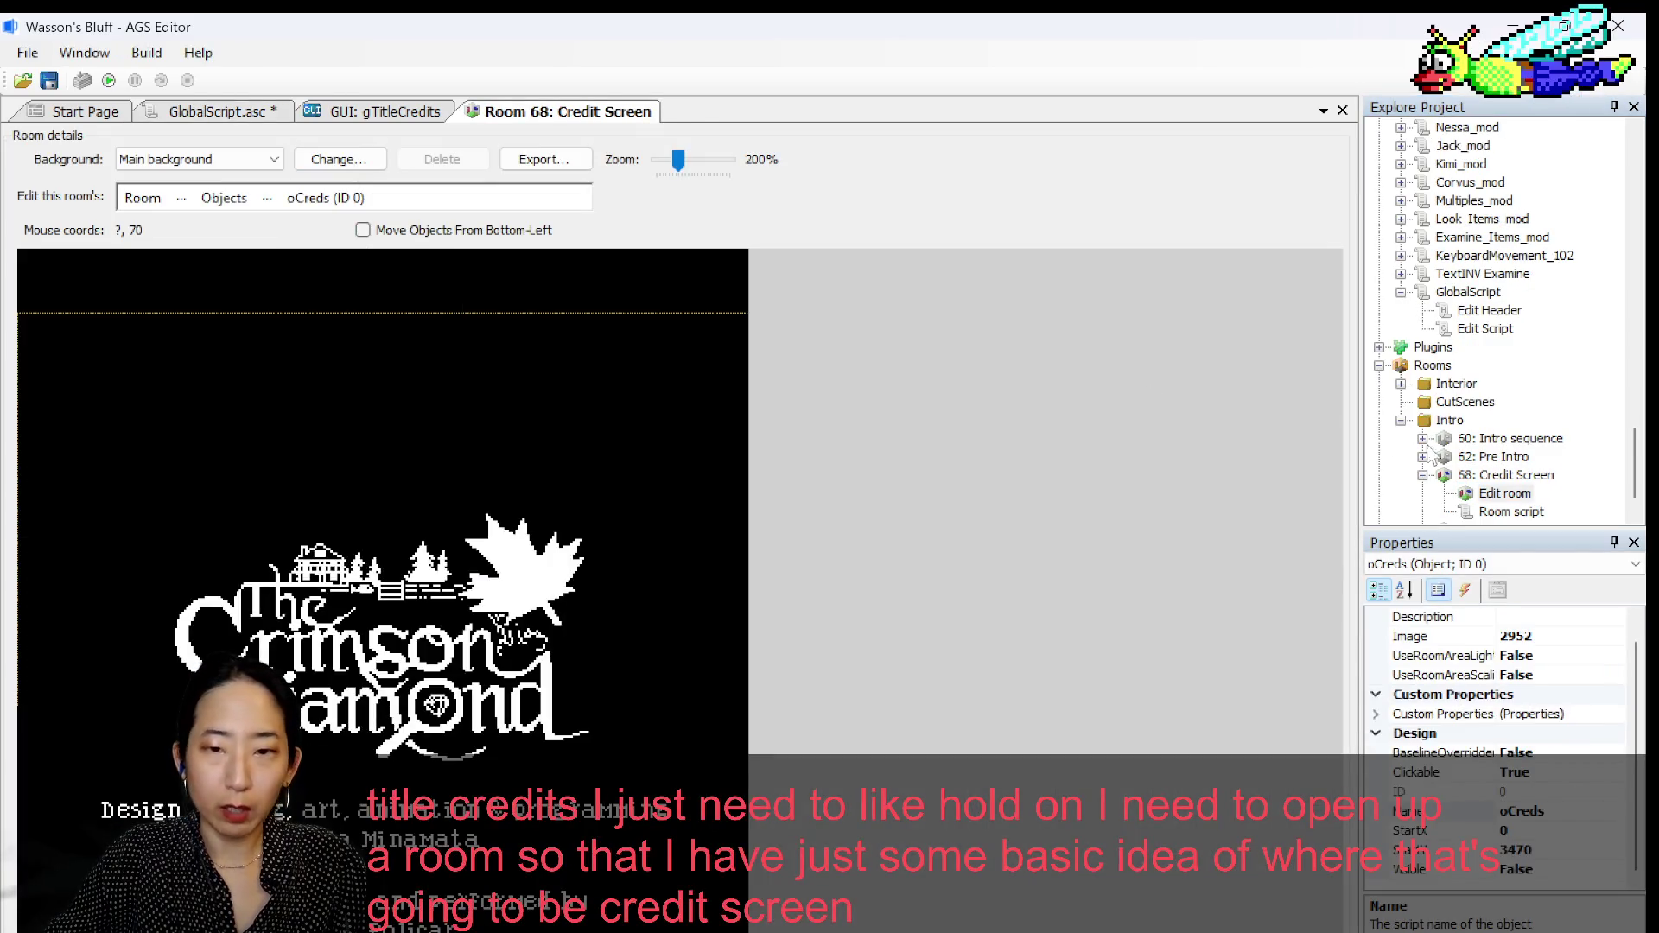
left_click(1498, 487)
double_click(1494, 459)
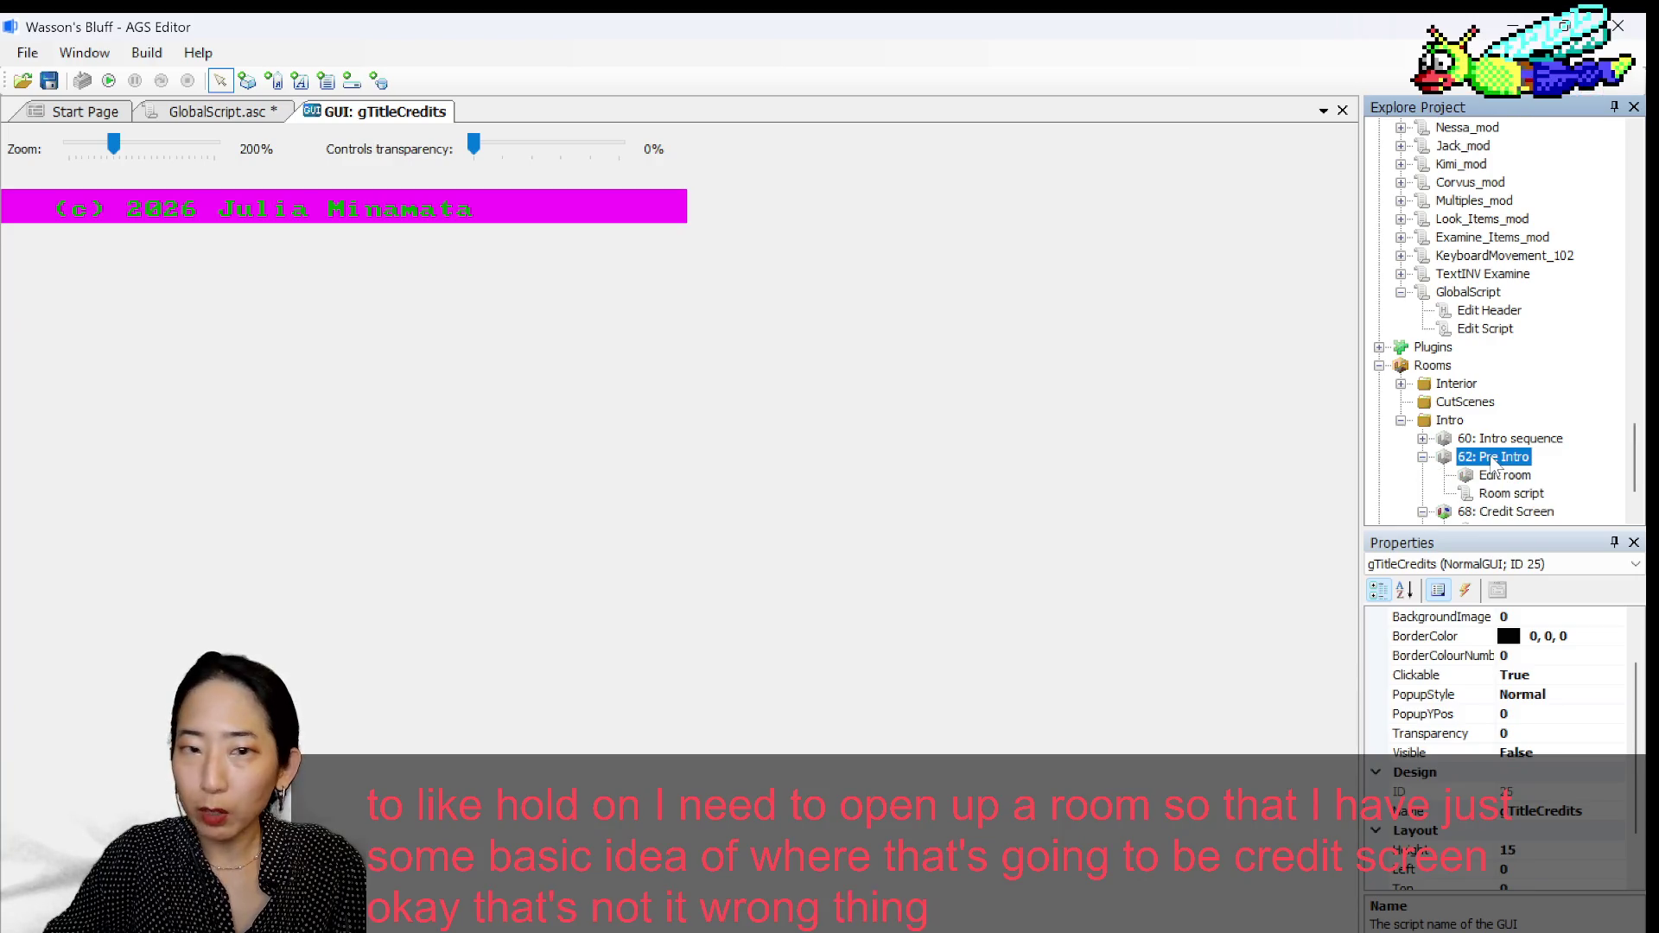
double_click(1499, 476)
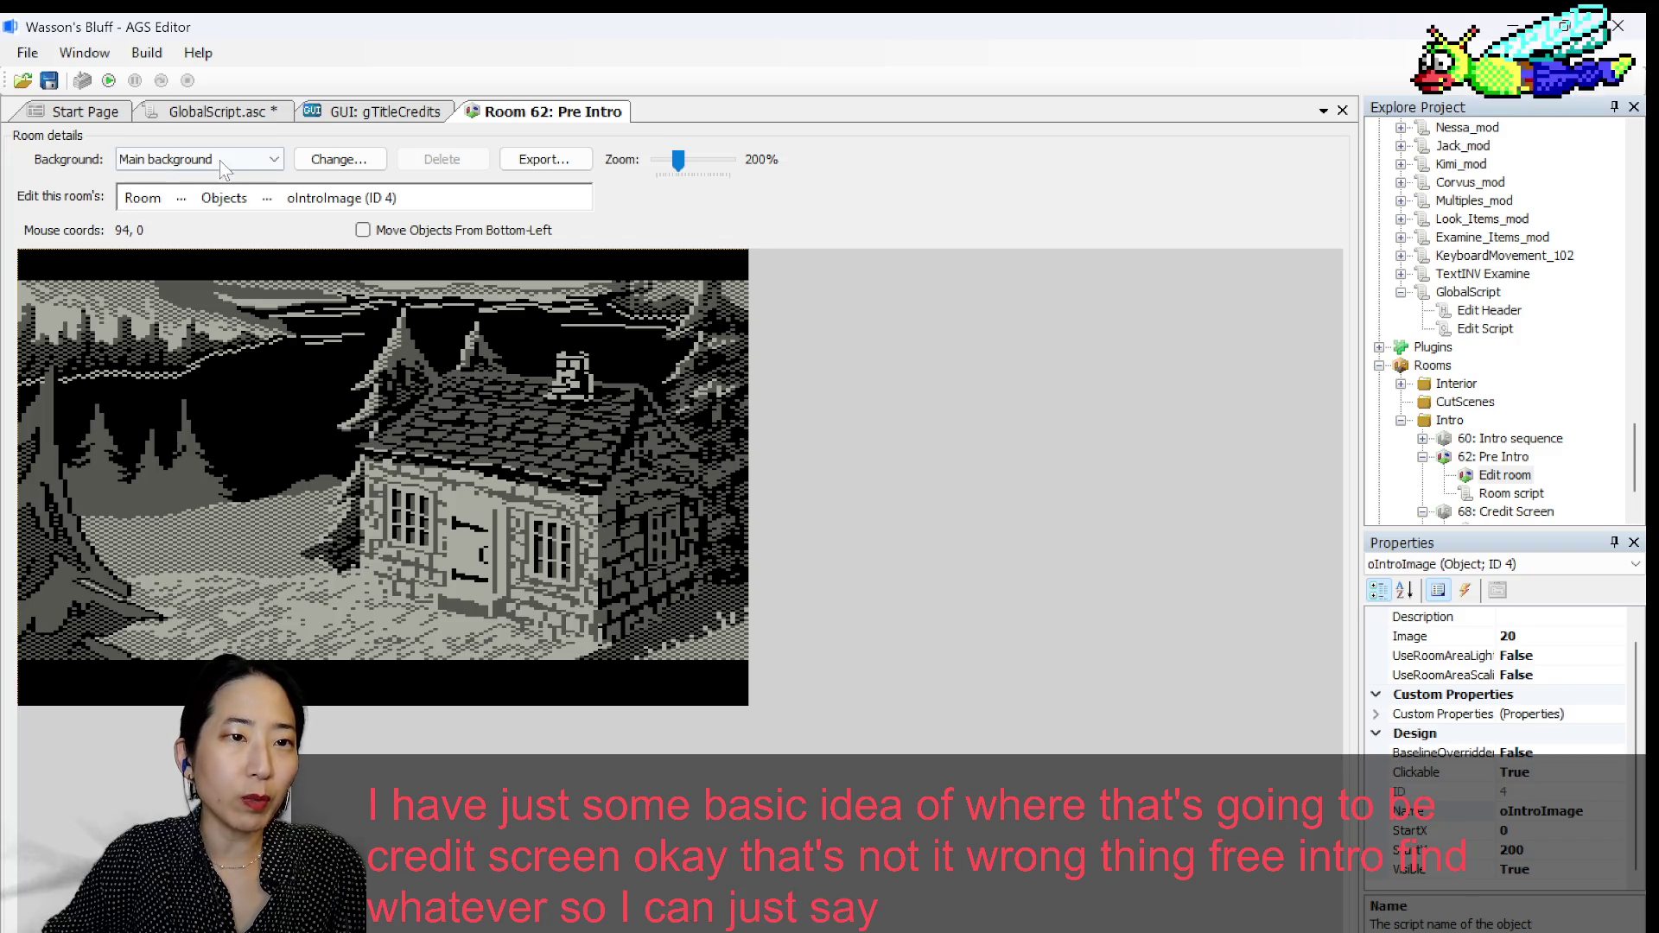
left_click(232, 113)
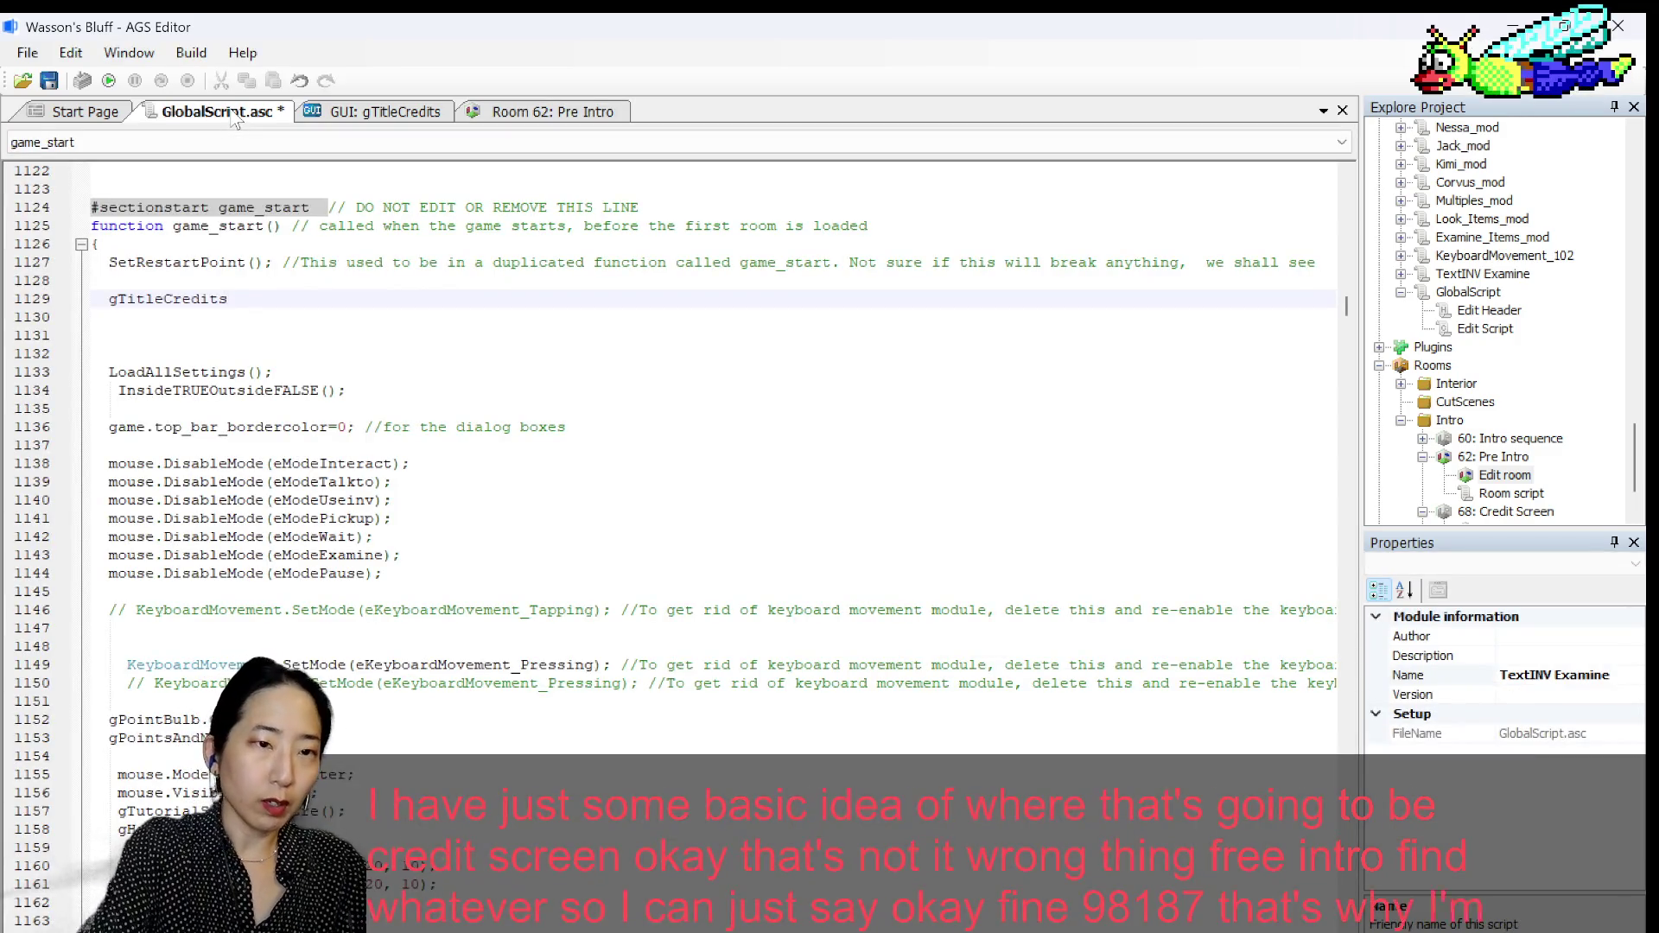
Write gTitleCredits.X=198; and gTitleCredits.Y=186; in game_start, save, and run the game.
type(".X=")
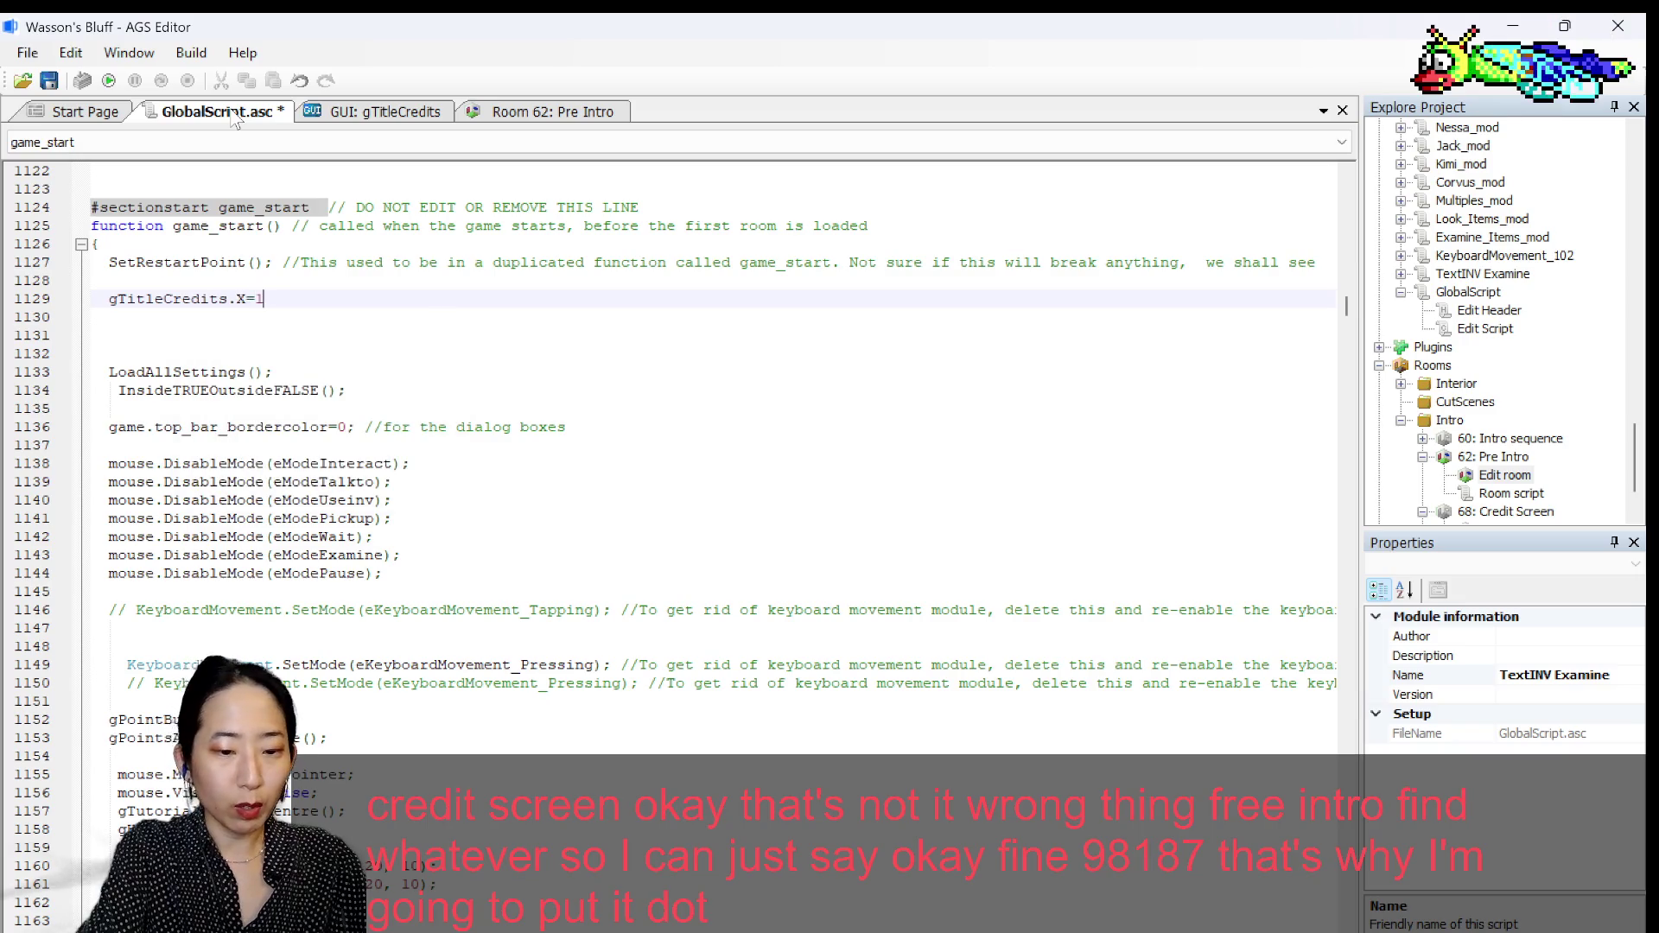
type("198;")
key("Return")
type("gTitle")
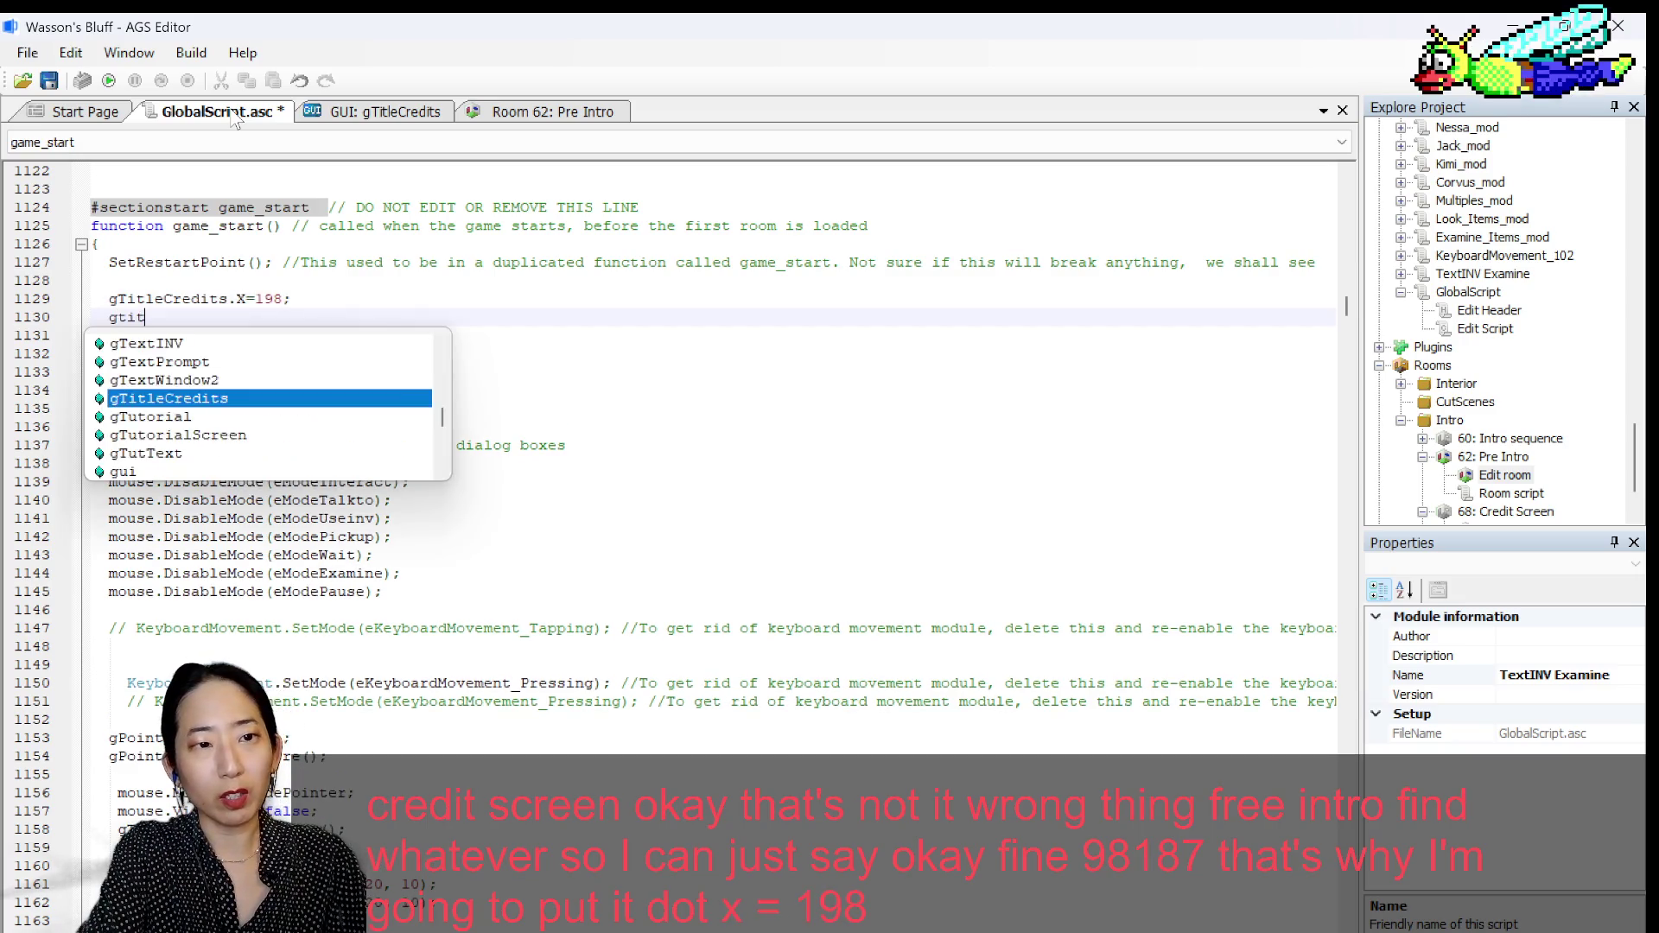
type("Credits.Y")
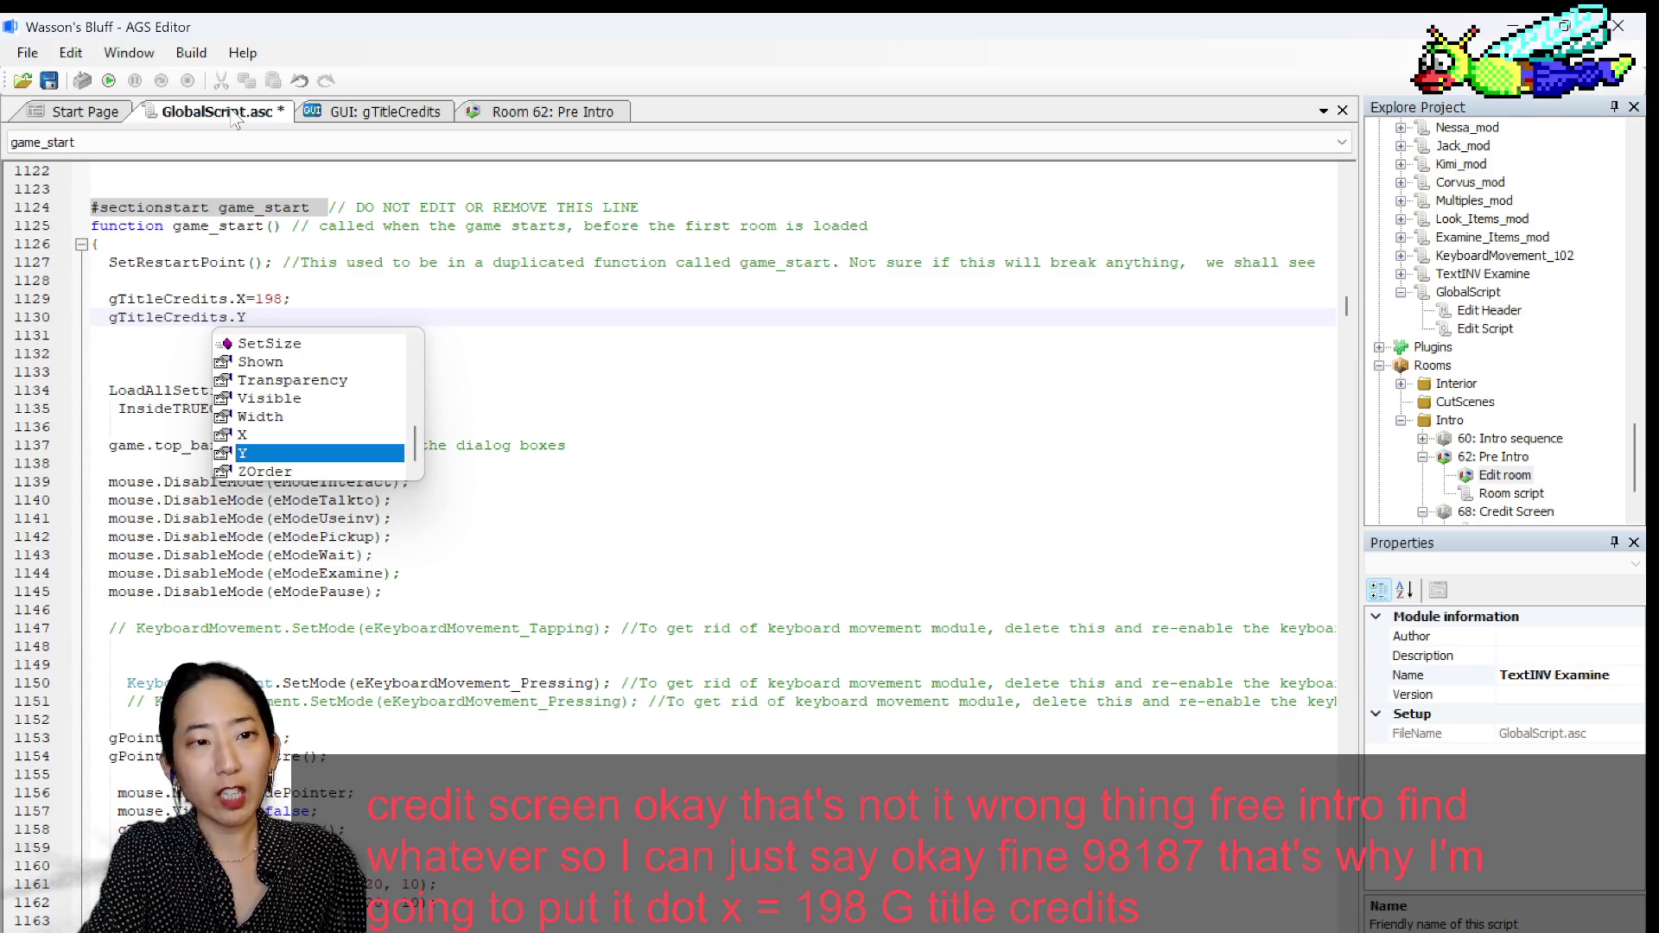
type("=")
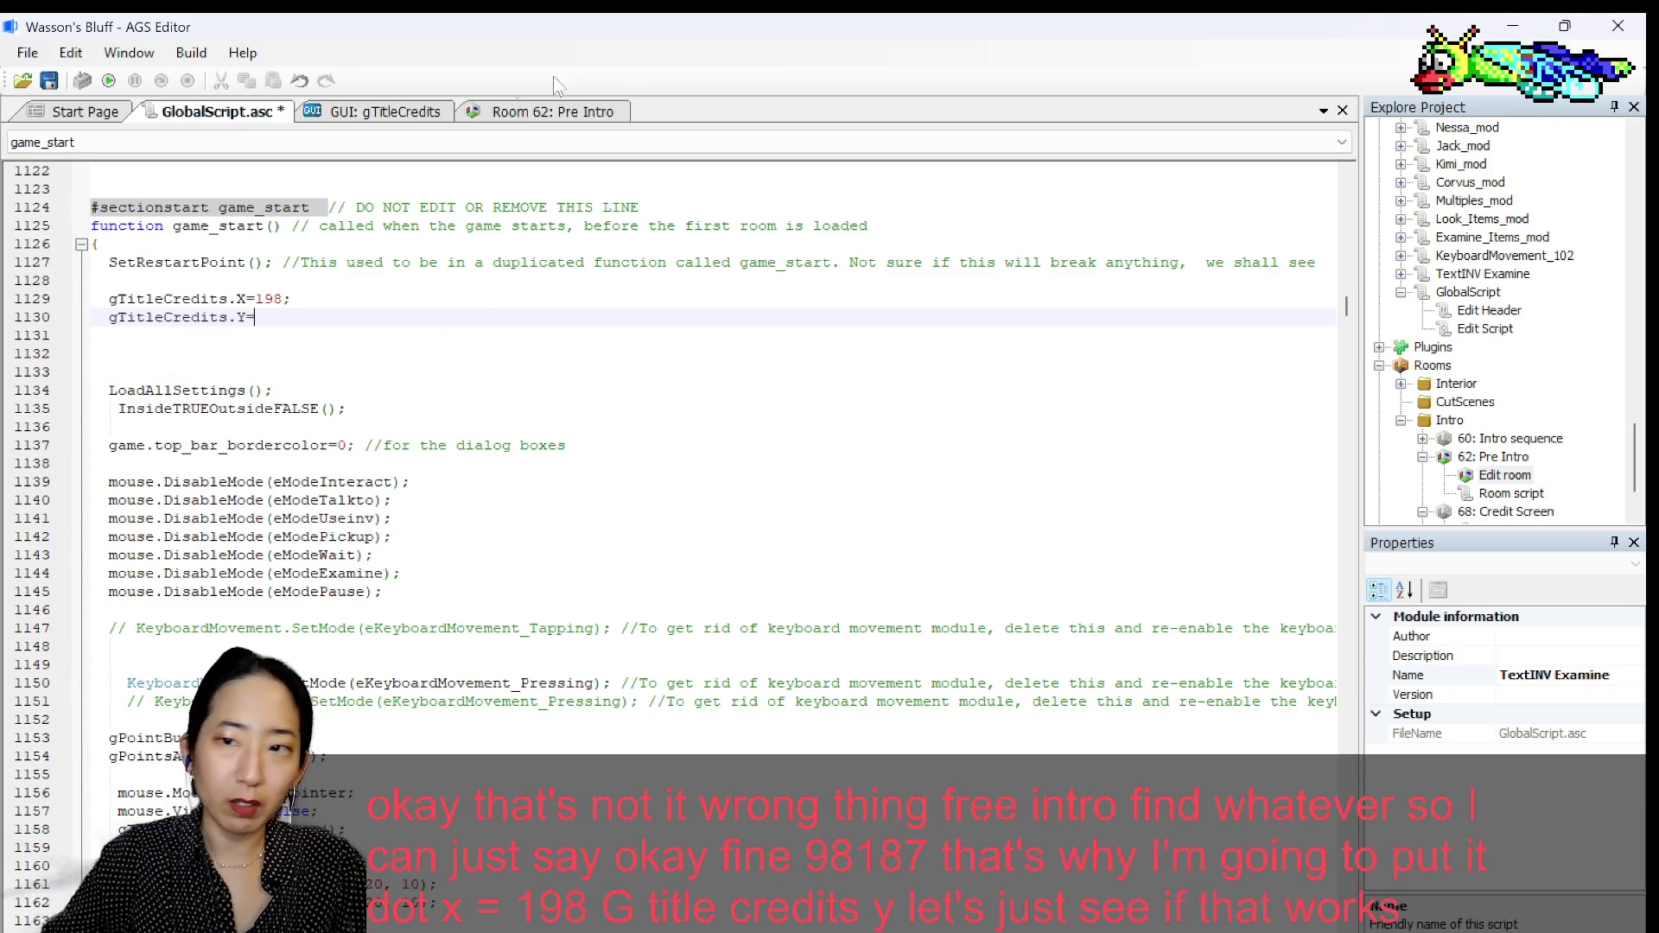
left_click(544, 111)
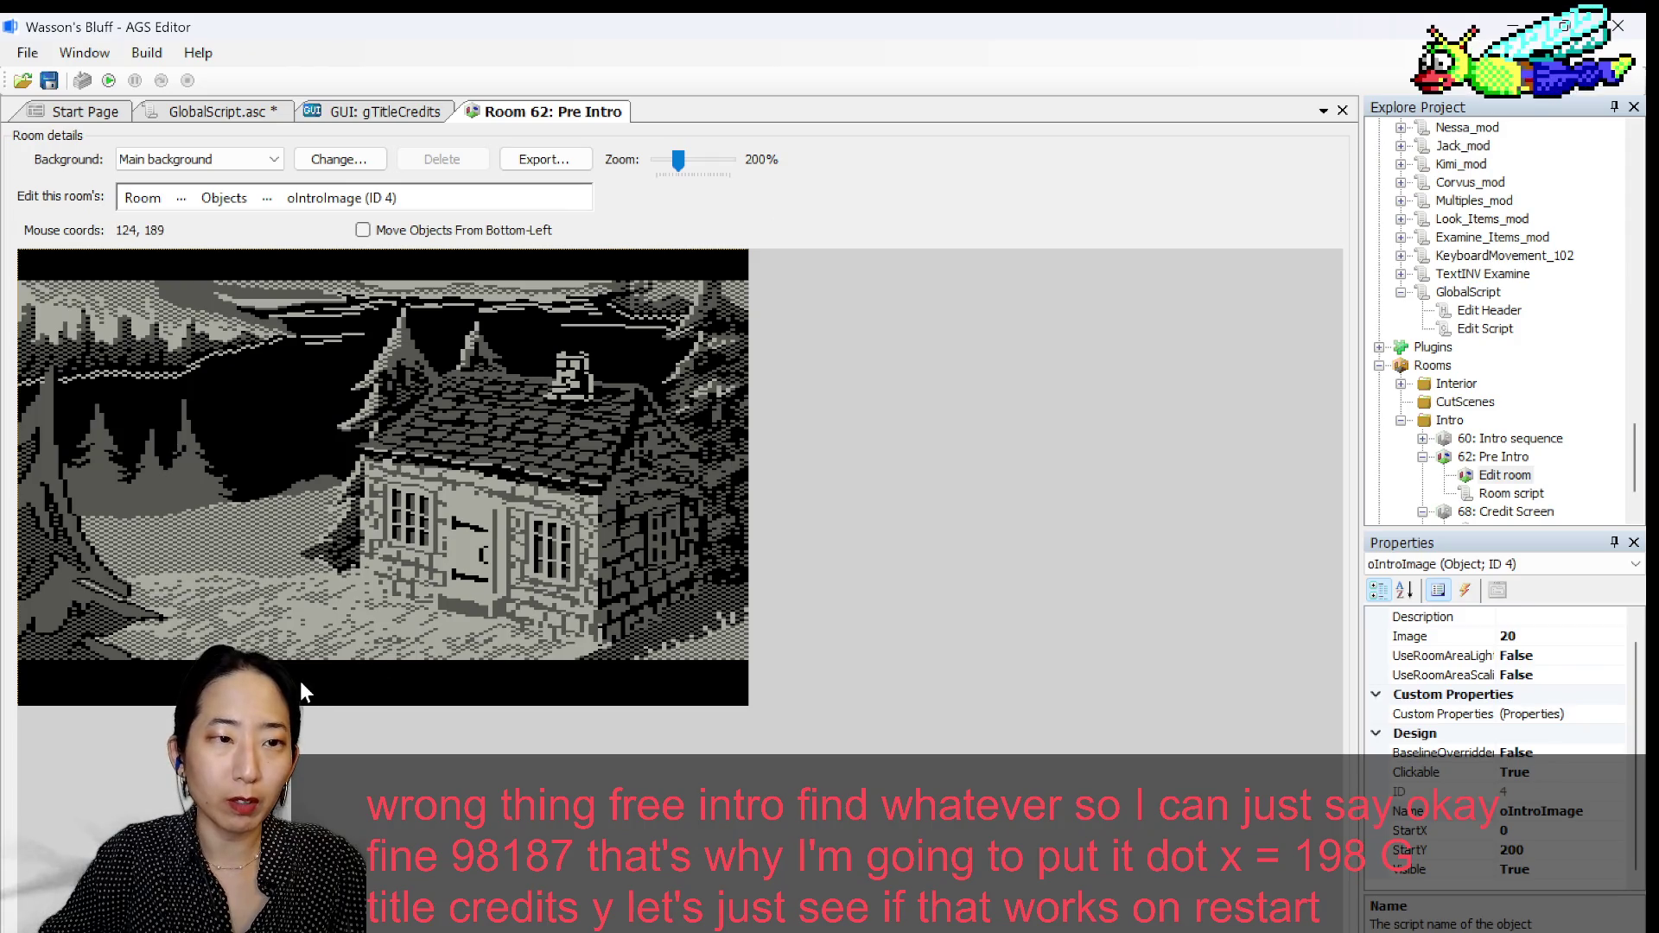
left_click(227, 112)
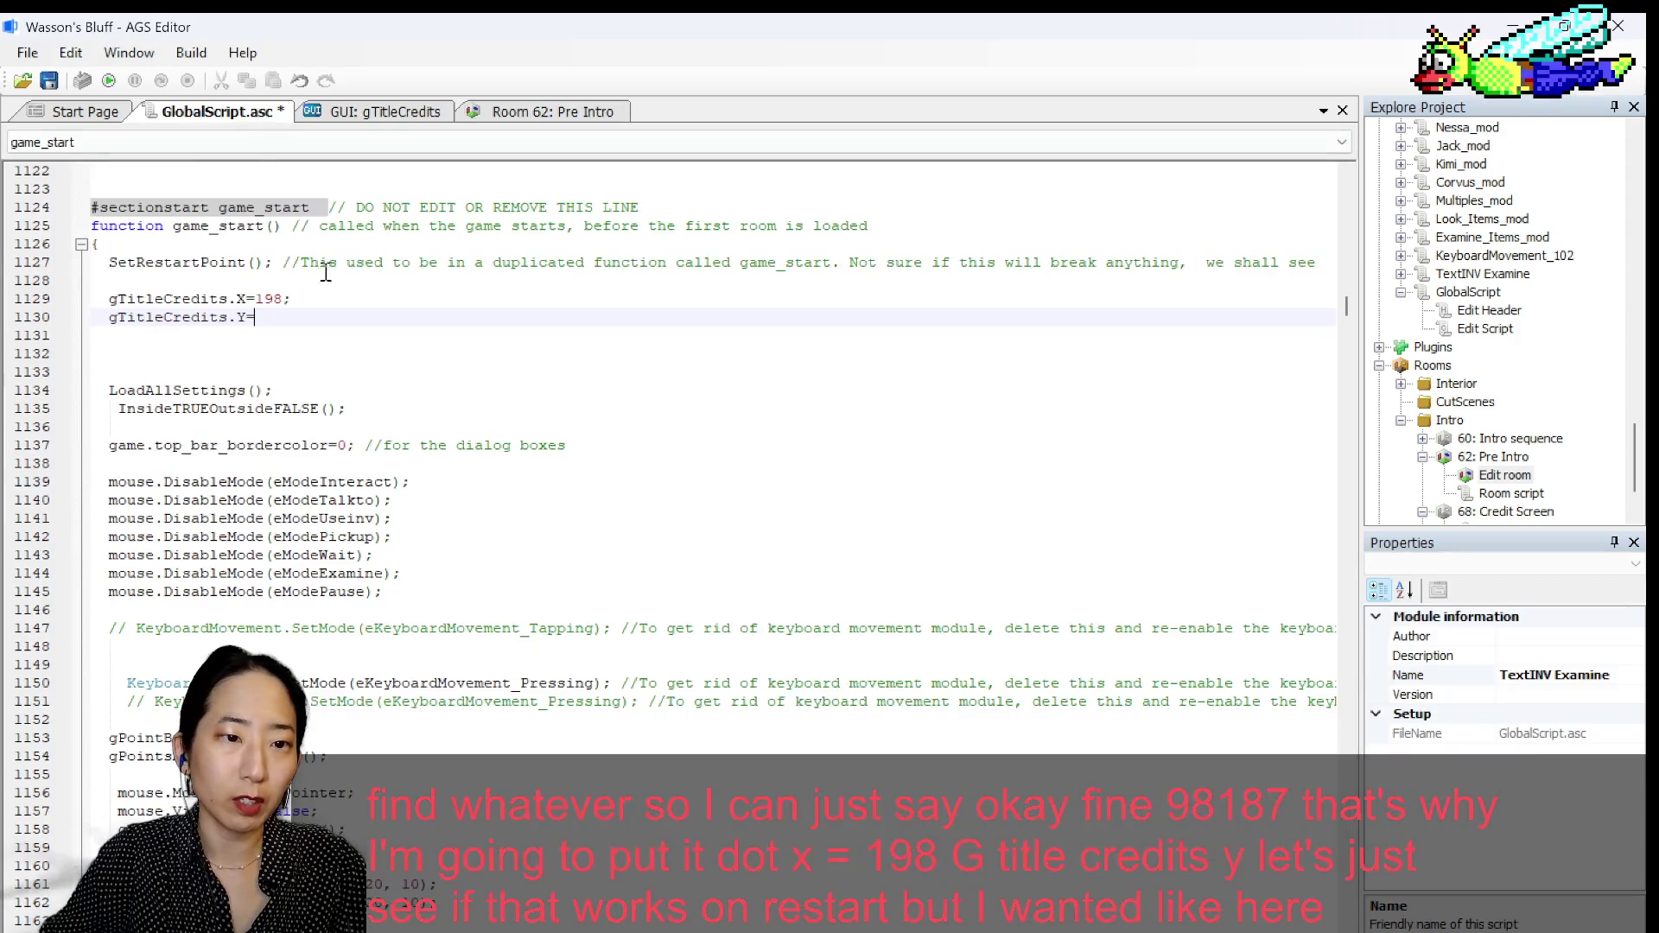
type("186")
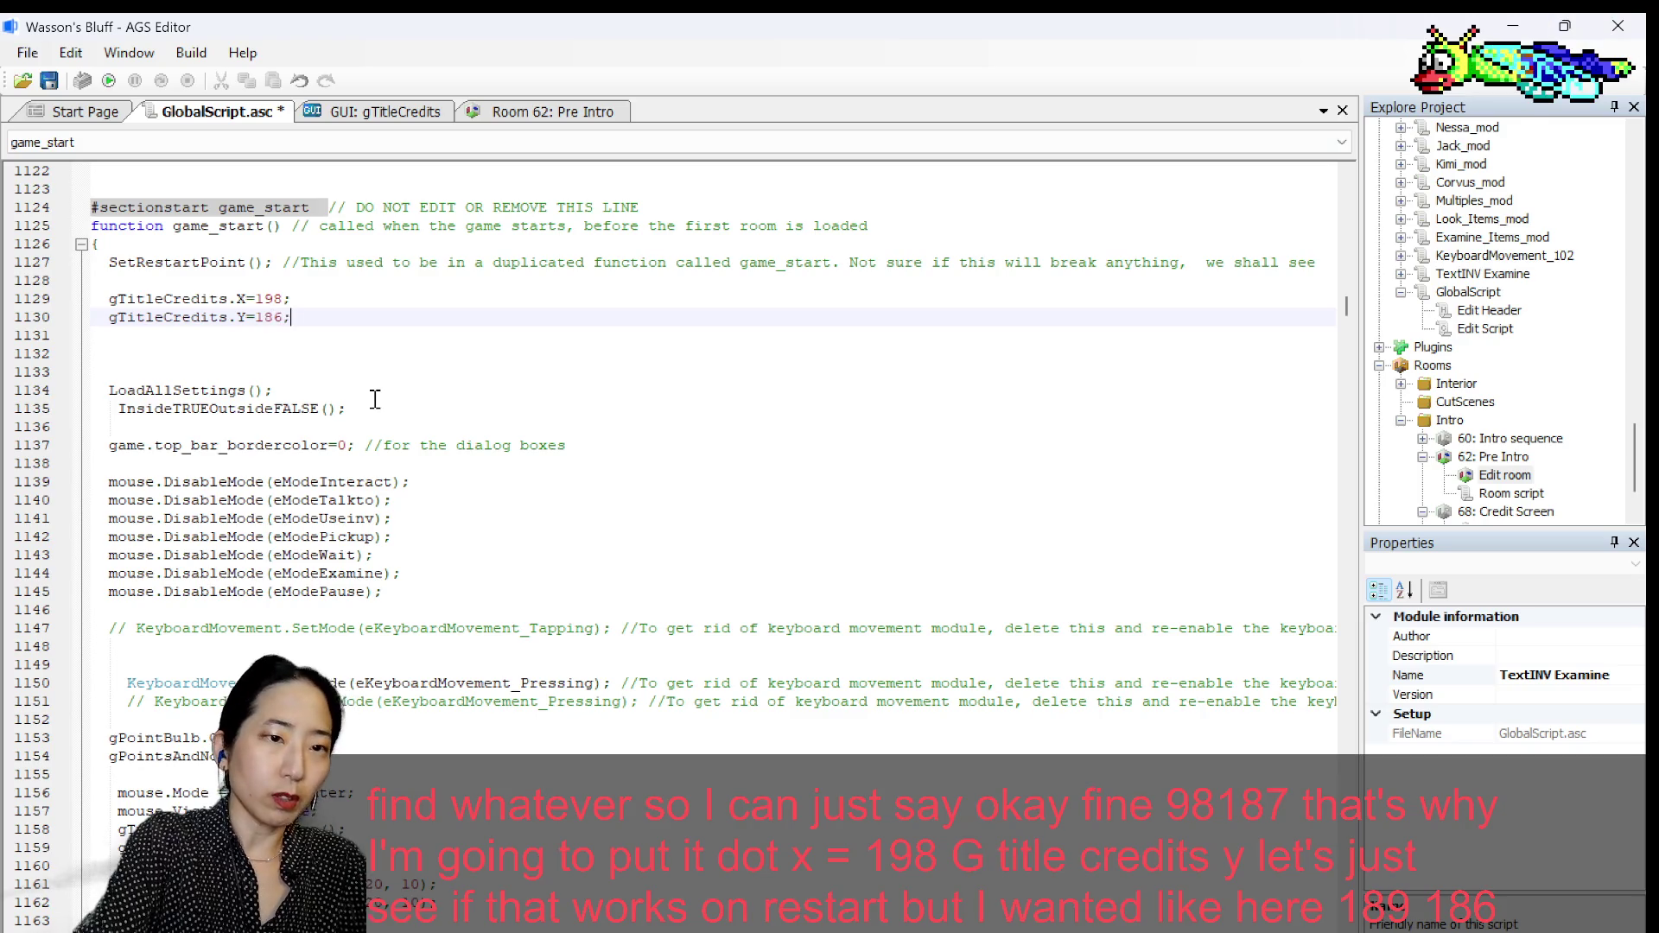
type(";")
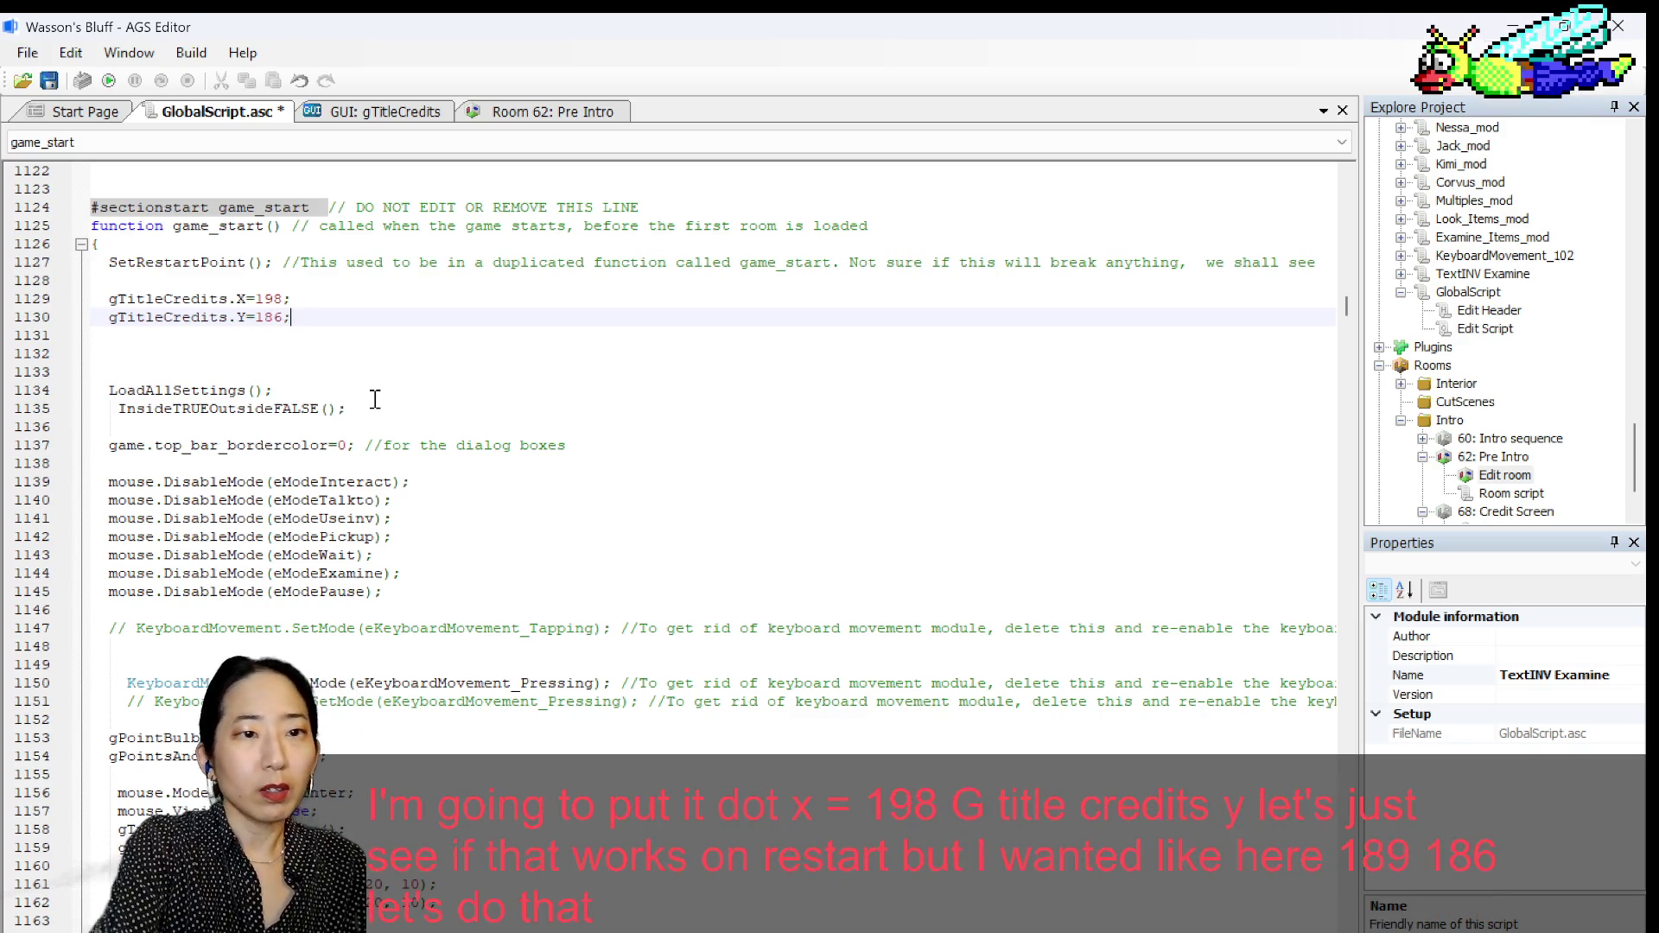
key("ctrl+s")
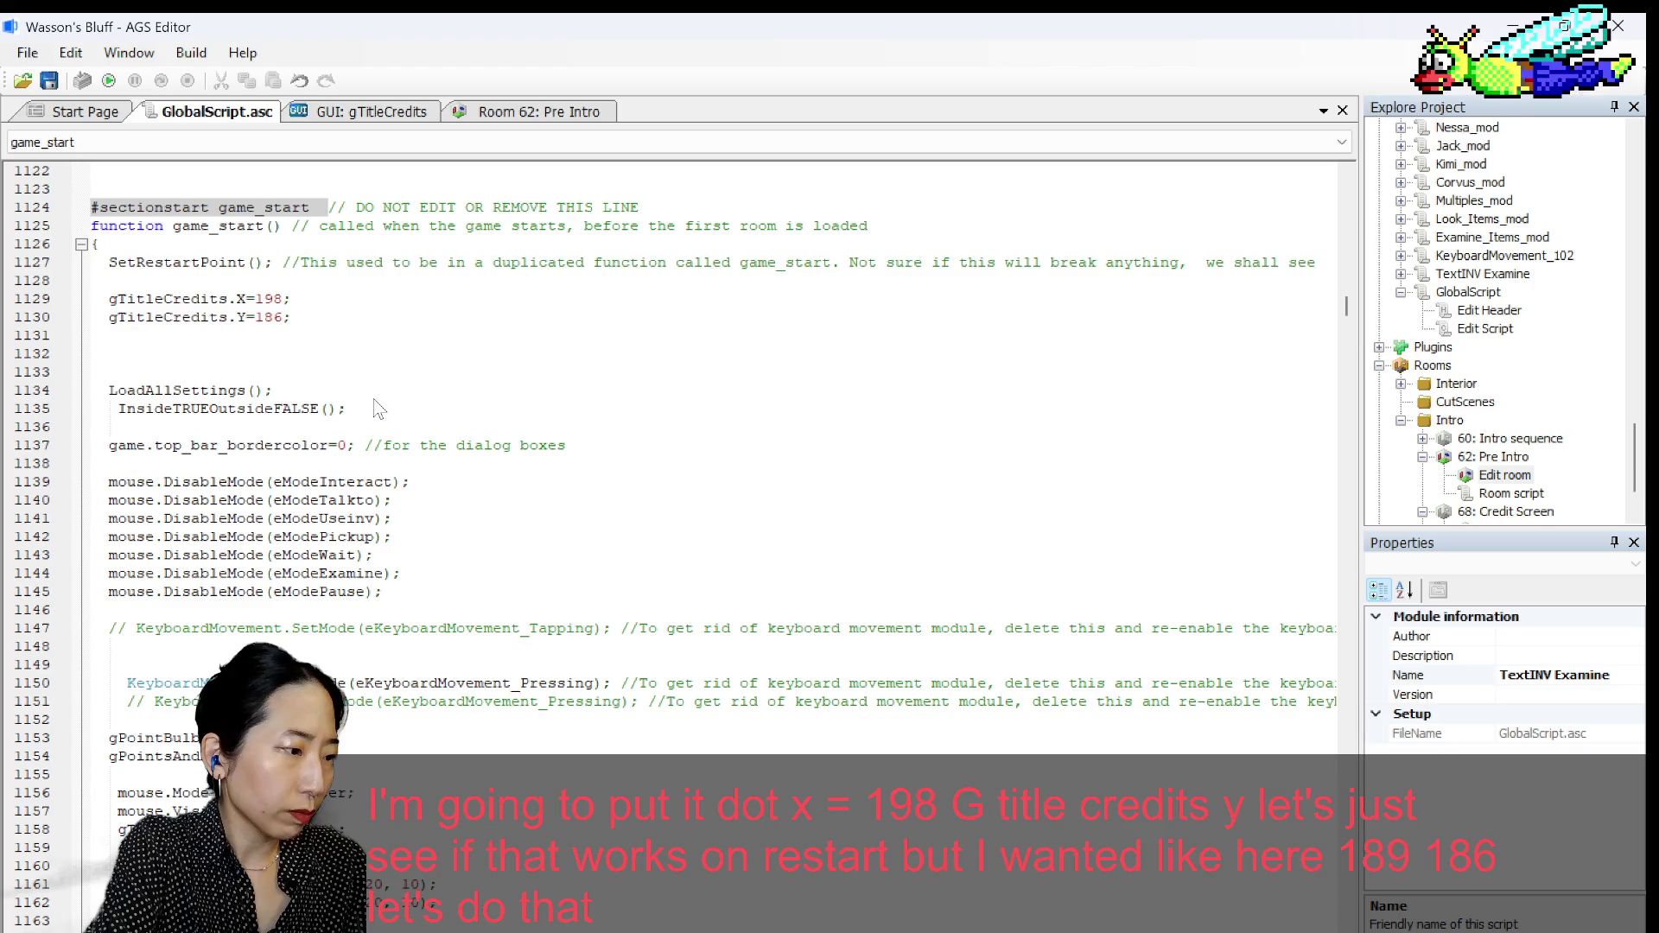
key("F5")
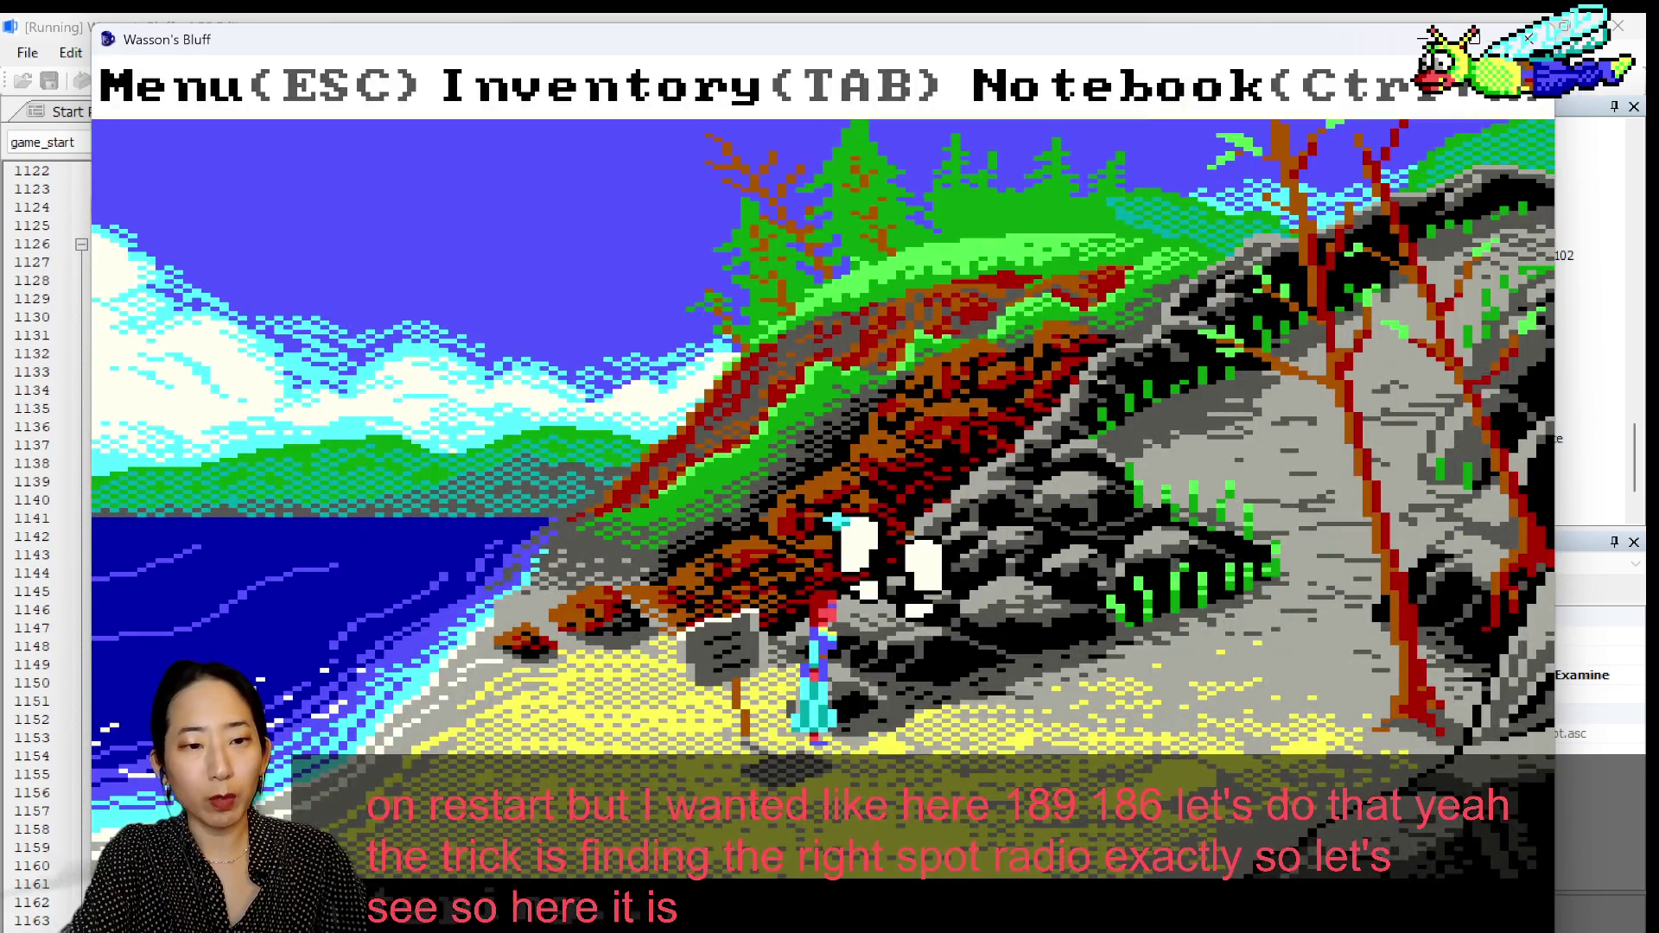
Restart the test game to check the title credits, close it, and select the two position lines.
key("F9")
key("y")
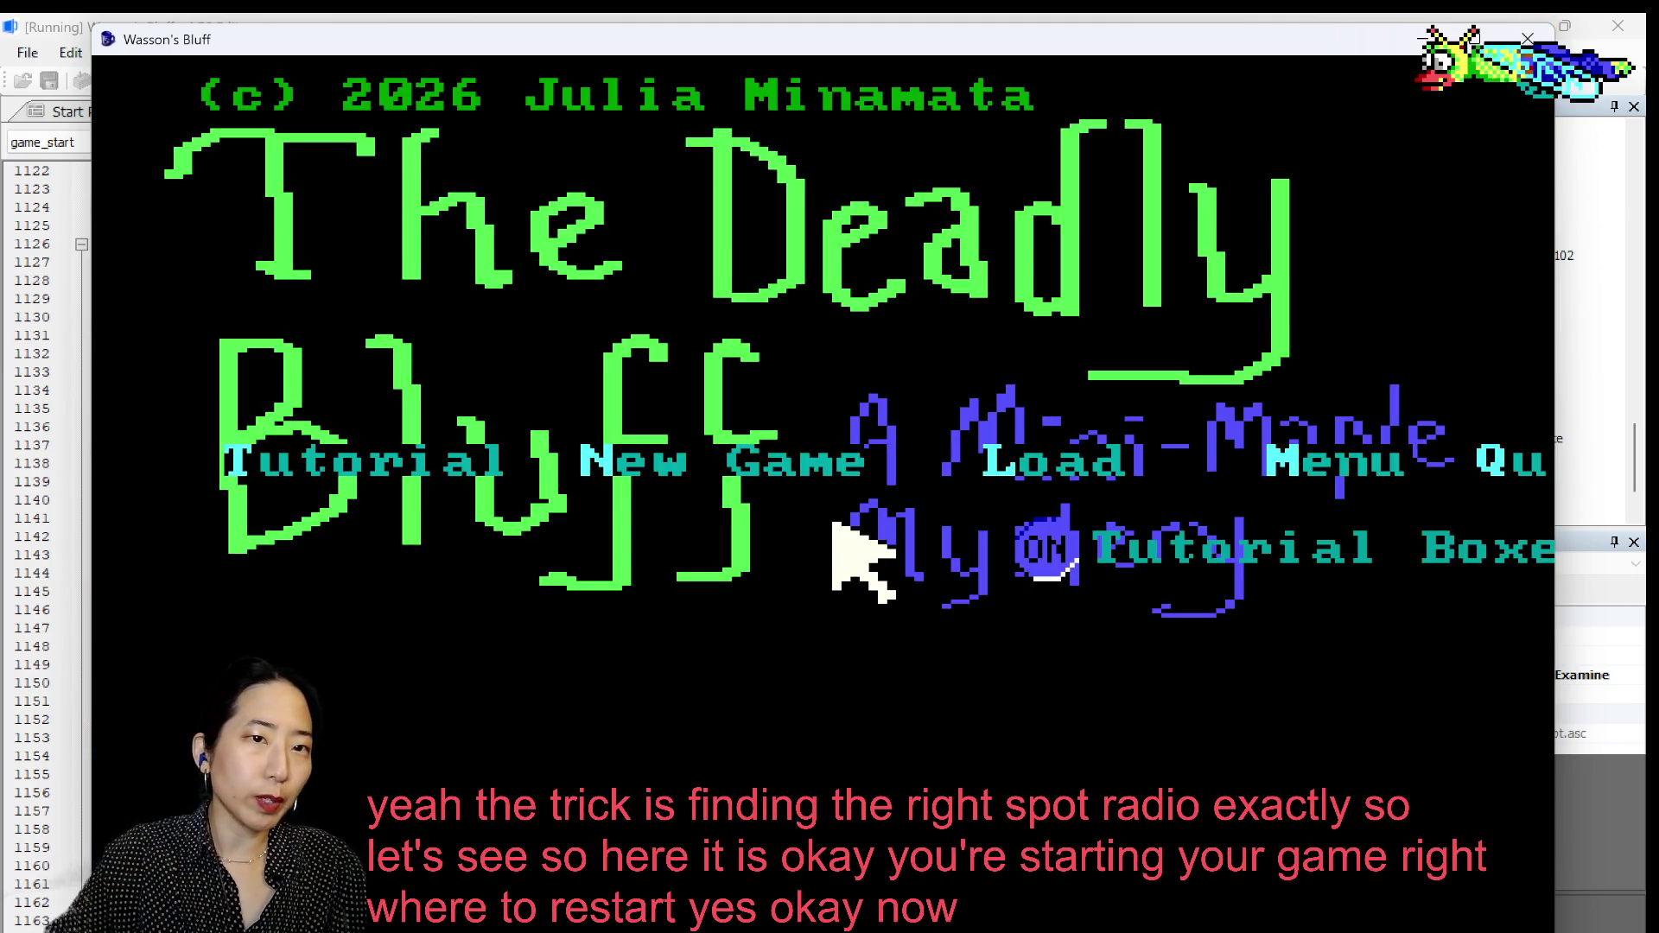
left_click_drag(472, 50, 506, 119)
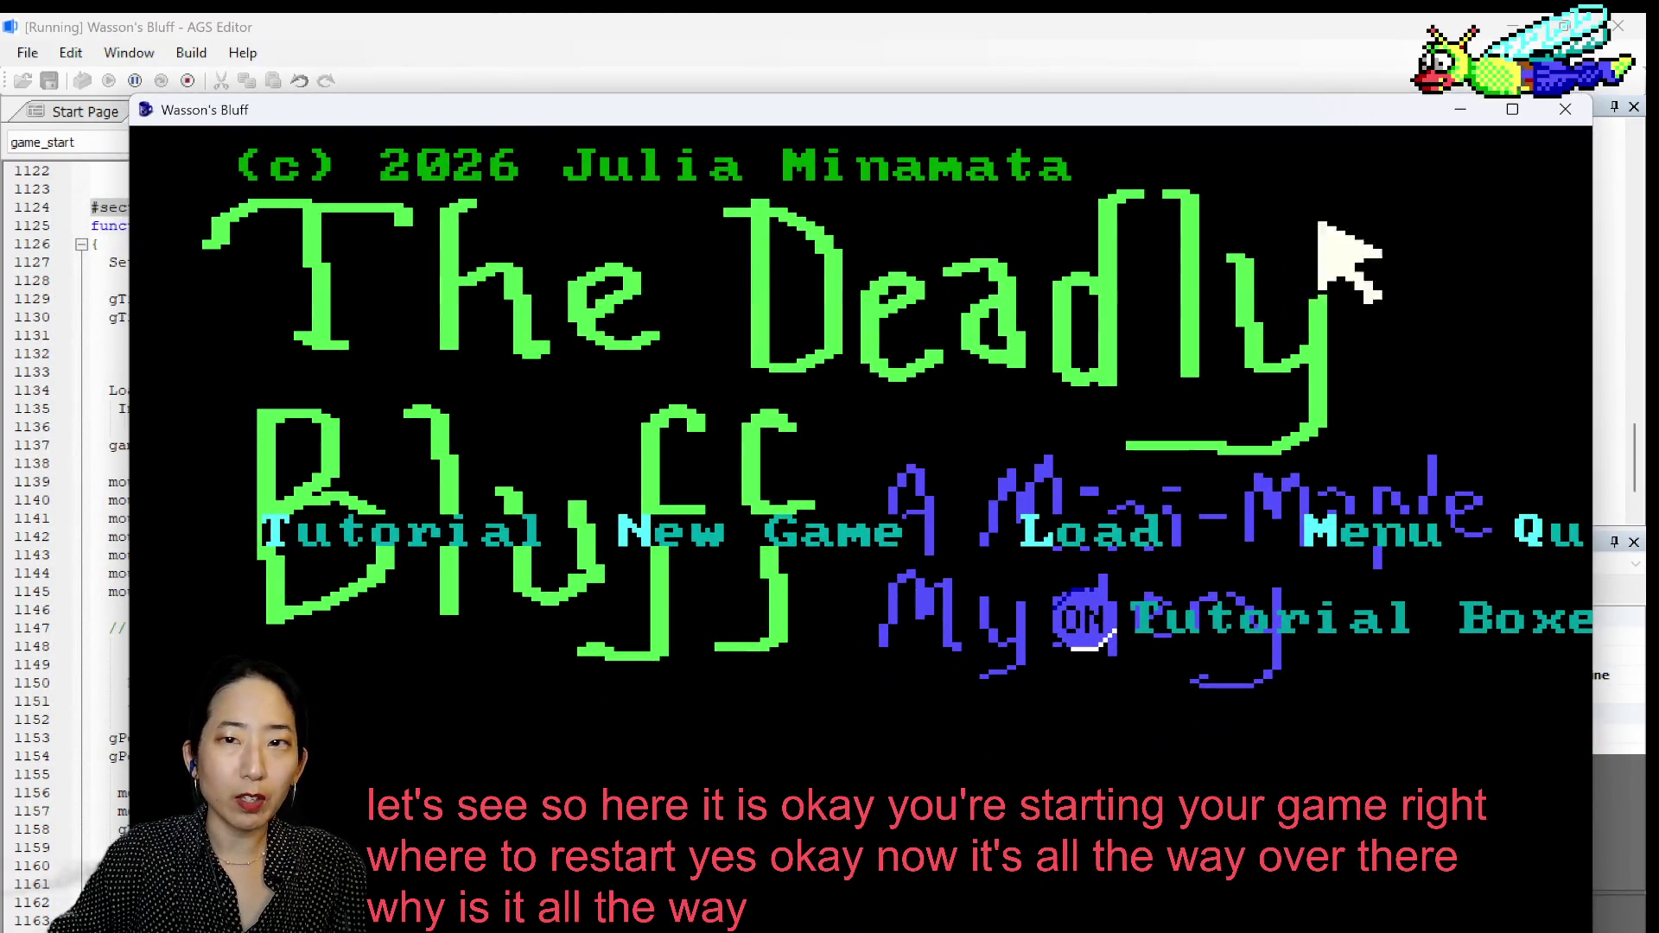
left_click(1564, 108)
left_click_drag(135, 274, 346, 320)
key("ctrl+c")
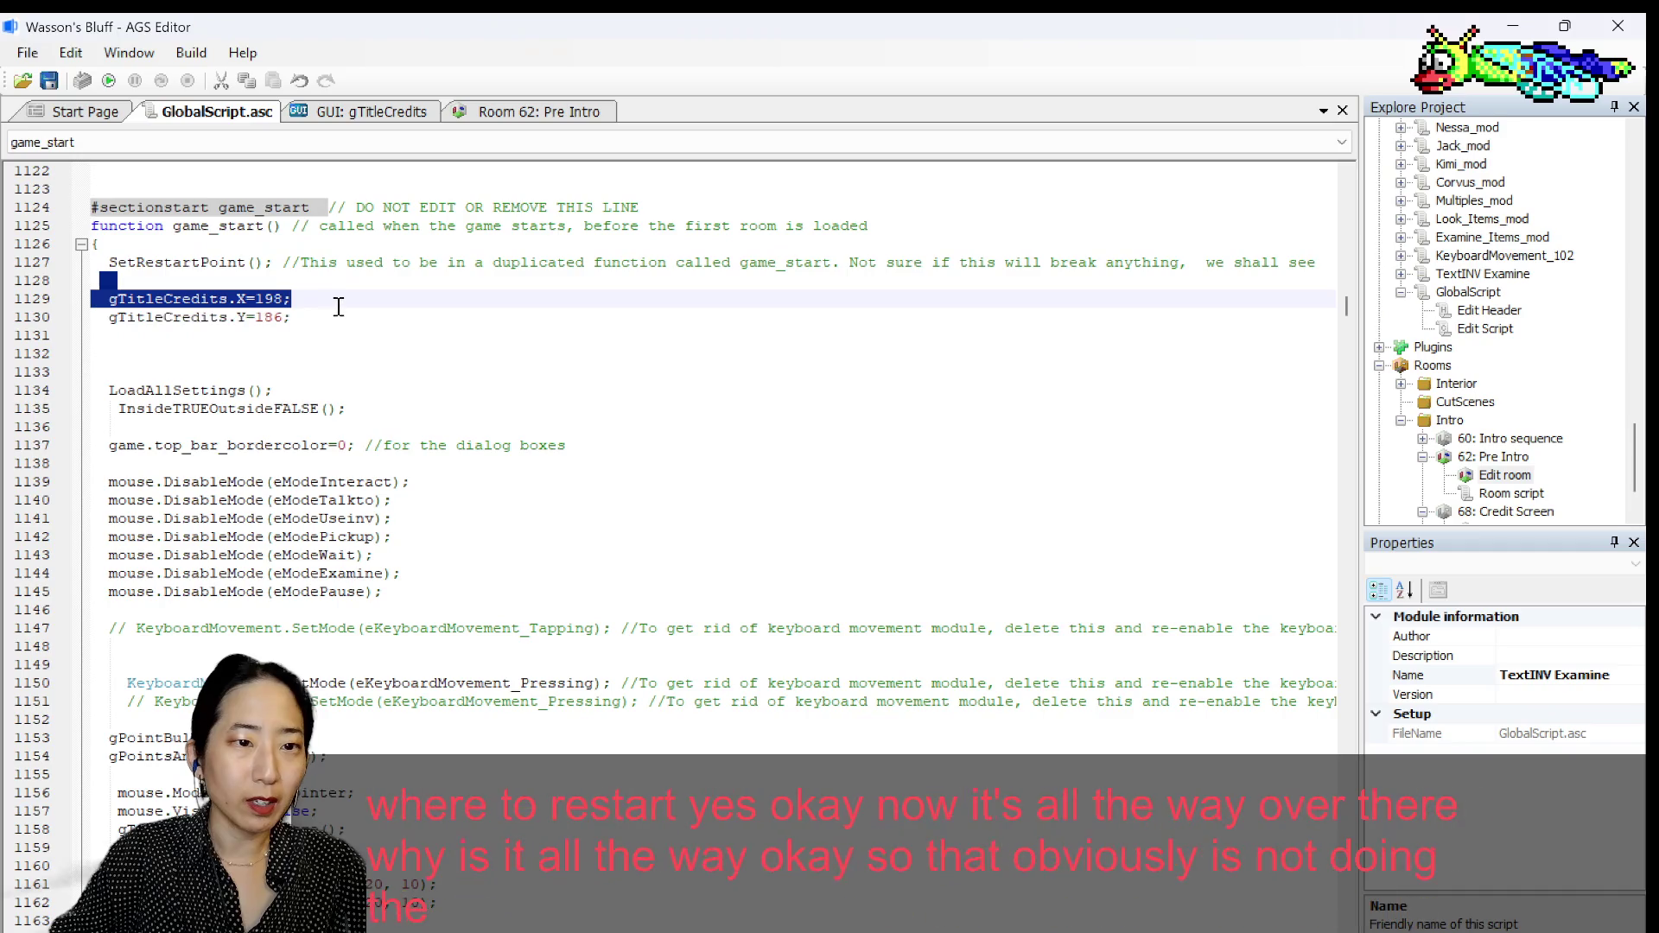
Move the gTitleCredits X/Y lines after the font settings at the end of game_start, then run the game.
key("Delete")
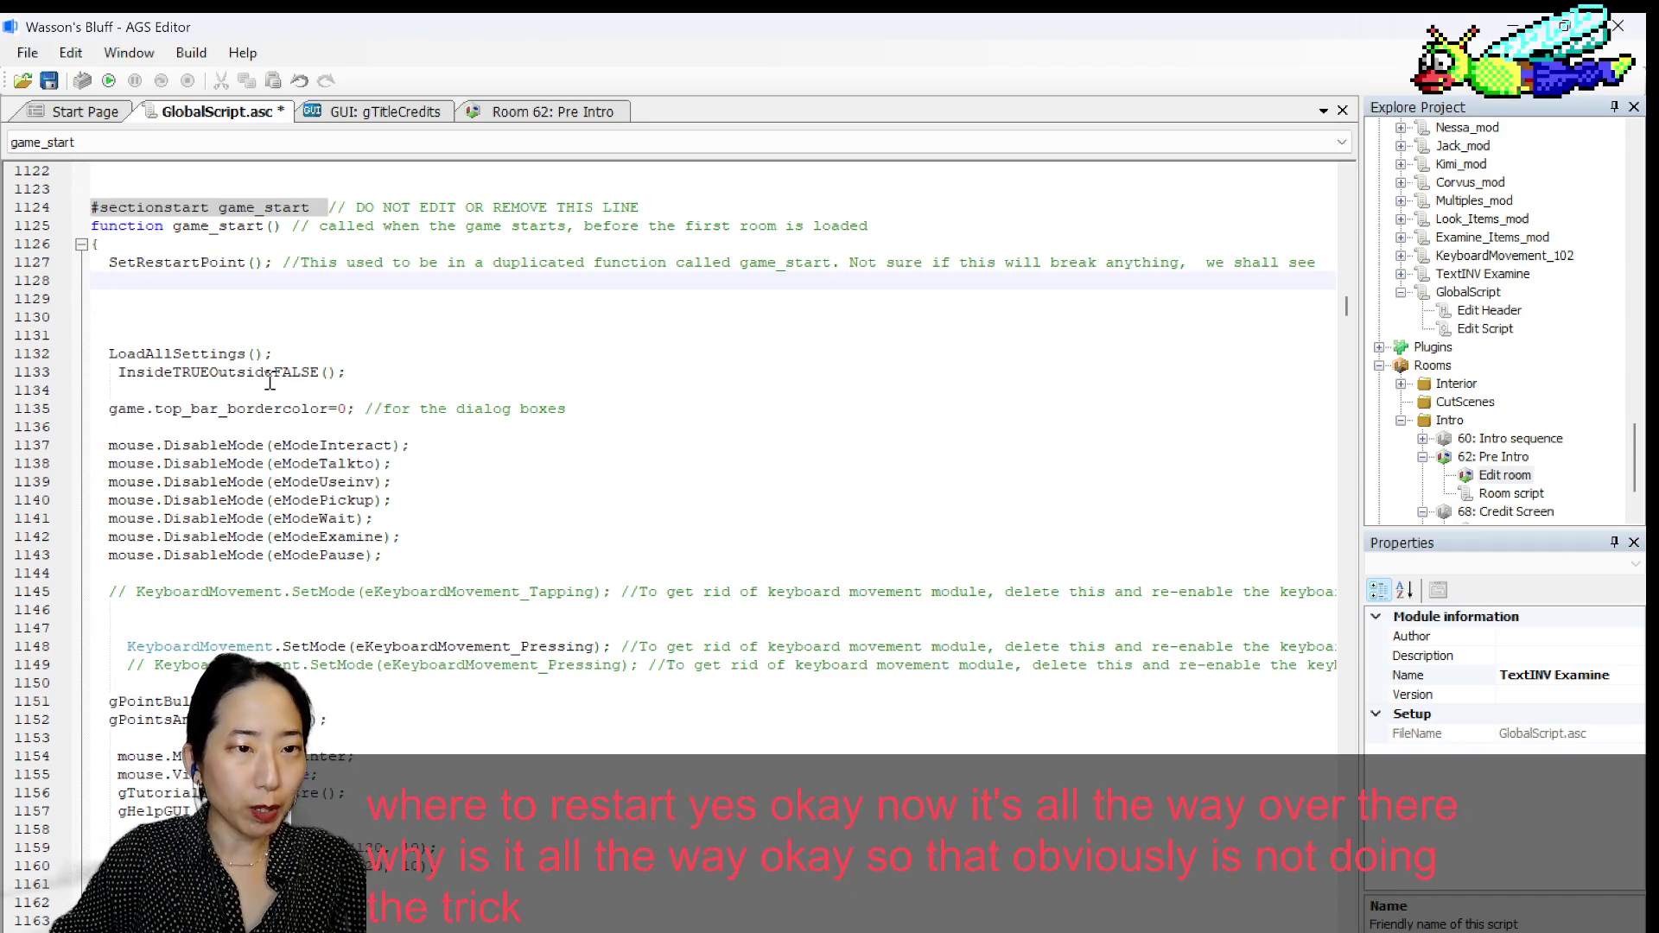
scroll(147, 425, "down", 2)
scroll(146, 425, "down", 3)
scroll(142, 346, "up", 5)
left_click(95, 246)
scroll(130, 389, "down", 4)
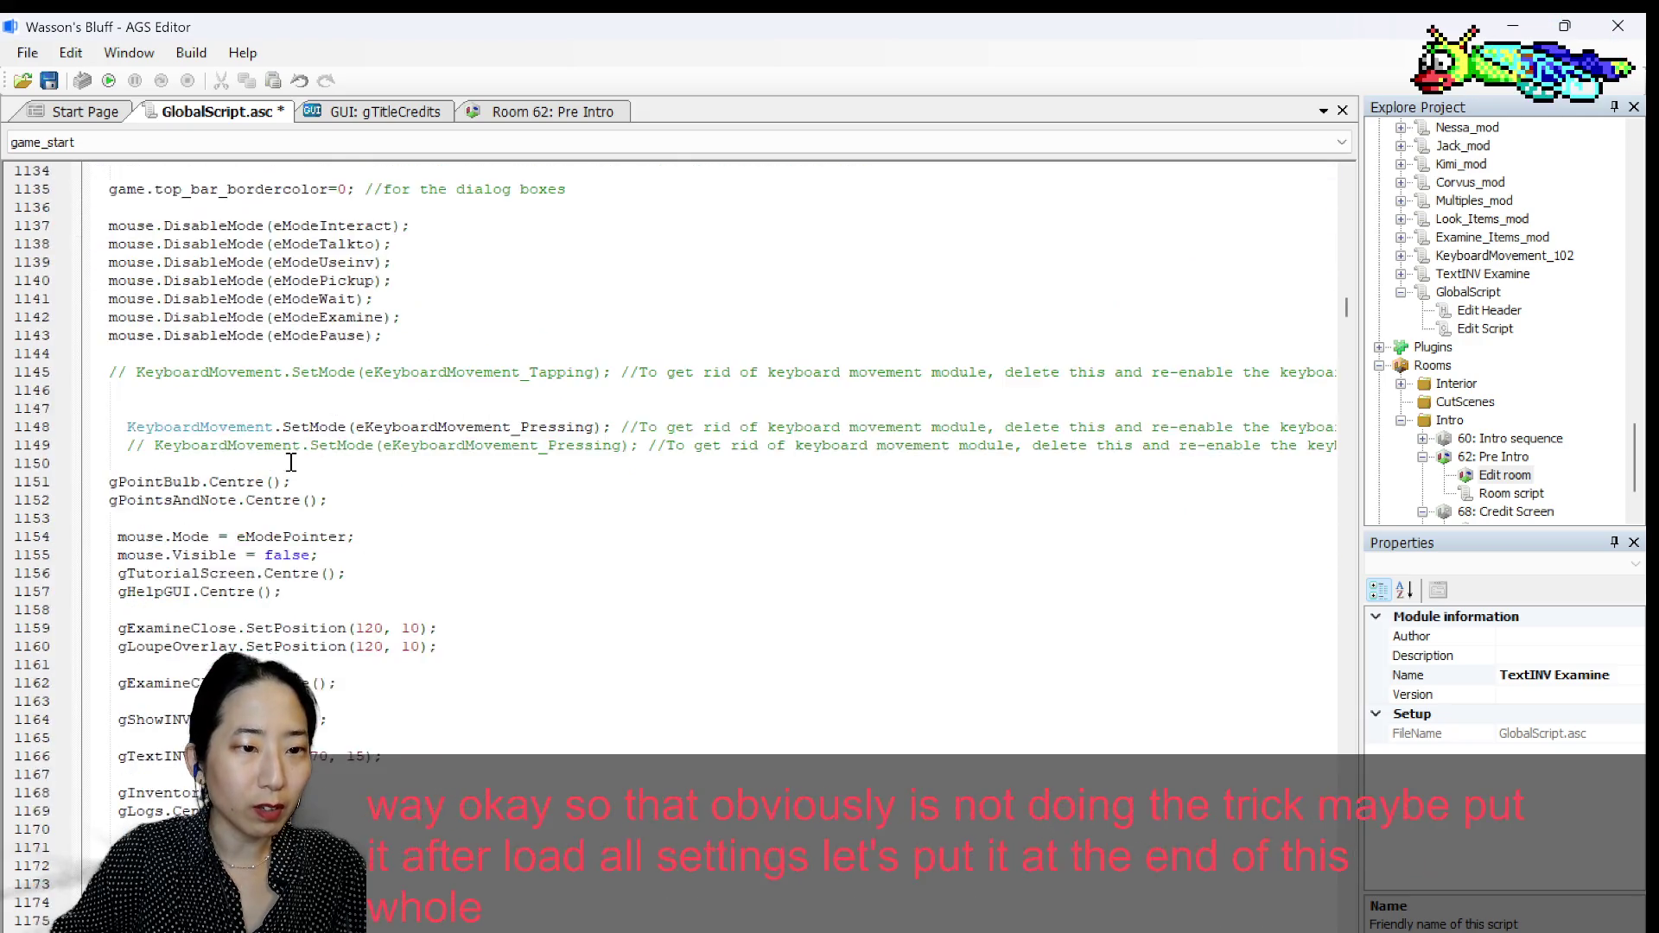
scroll(147, 484, "down", 8)
scroll(169, 579, "down", 4)
left_click(169, 560)
key("ctrl+v")
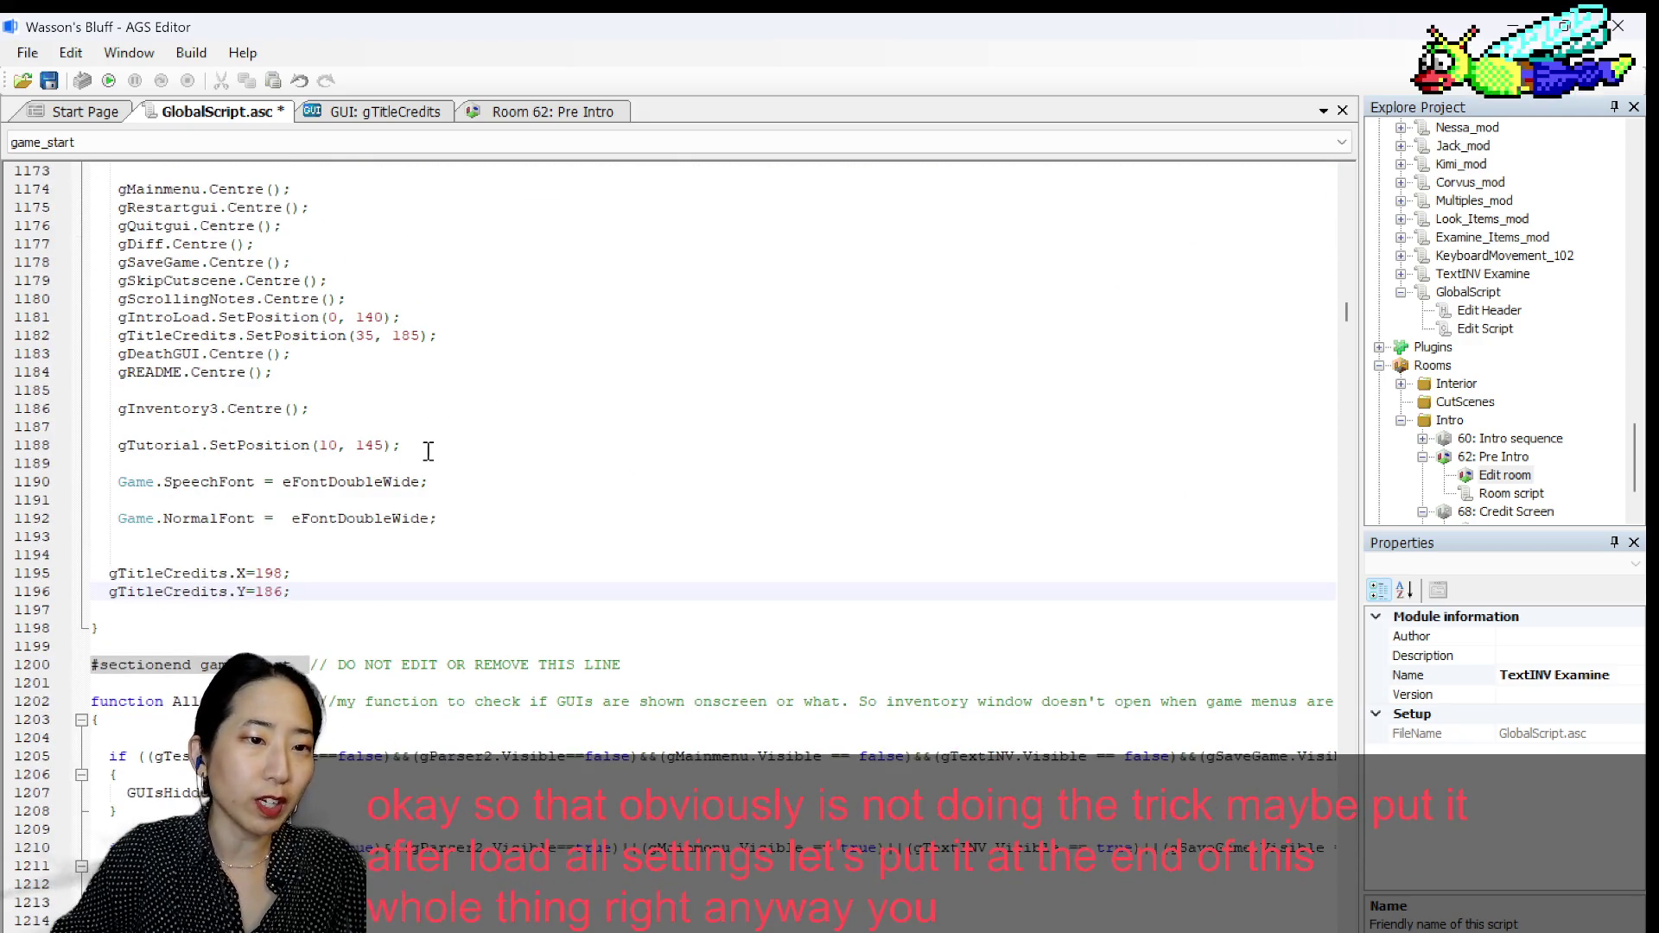
left_click(110, 80)
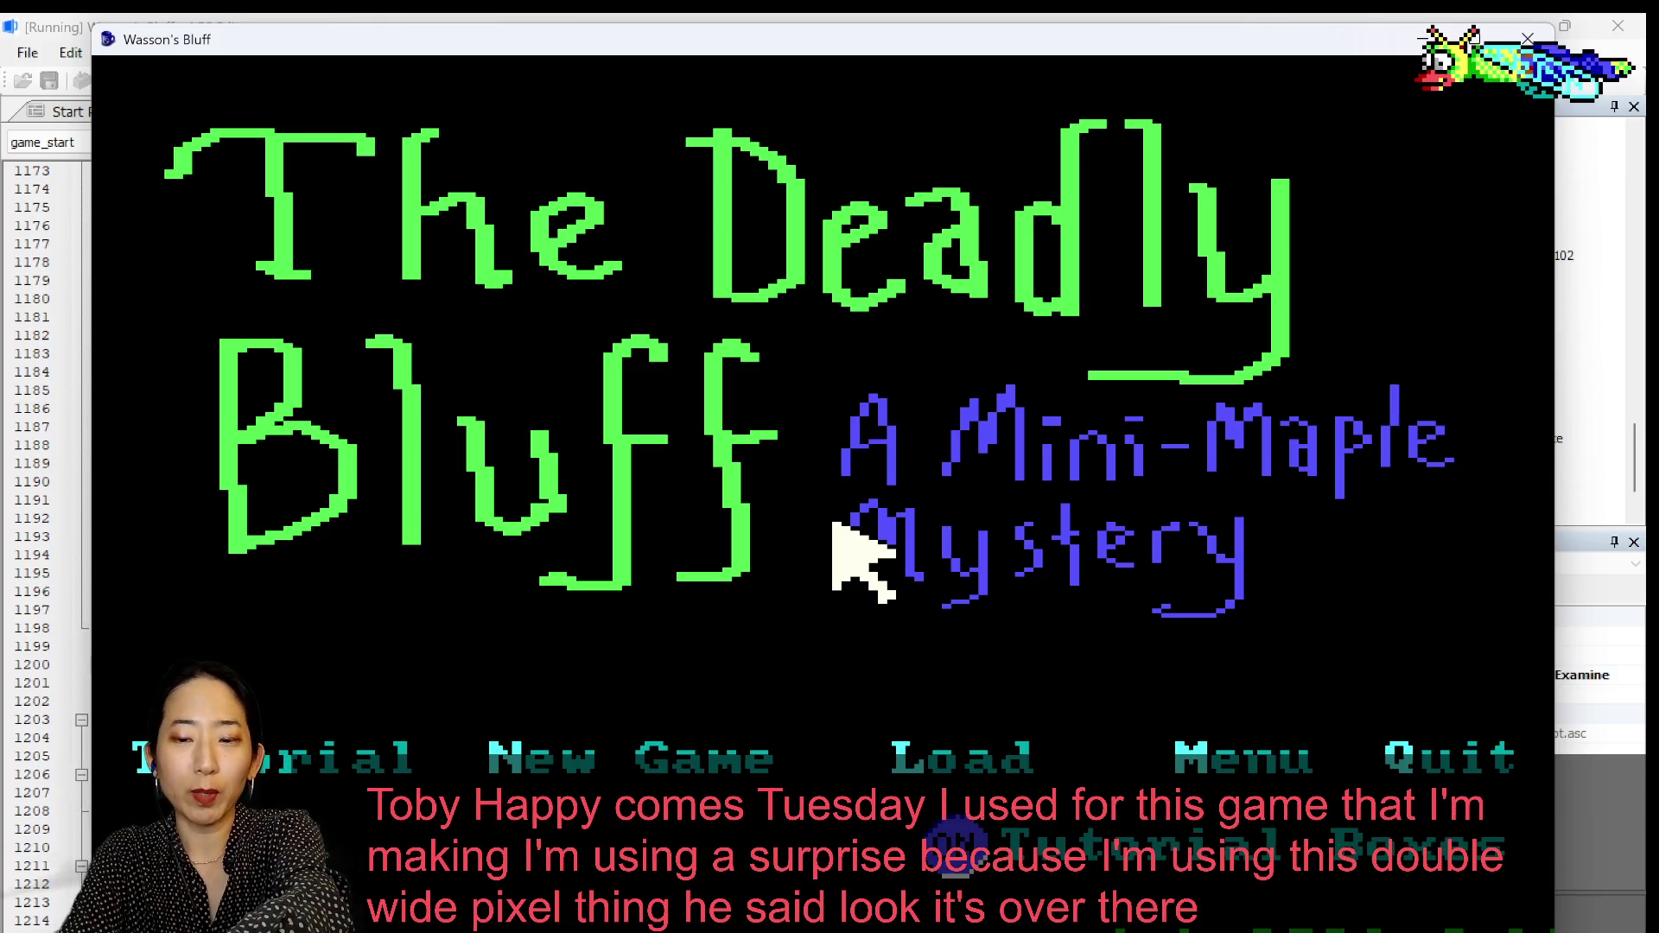
Skip the intro, restart the test game to recheck the title credits position, then close it.
key("Return")
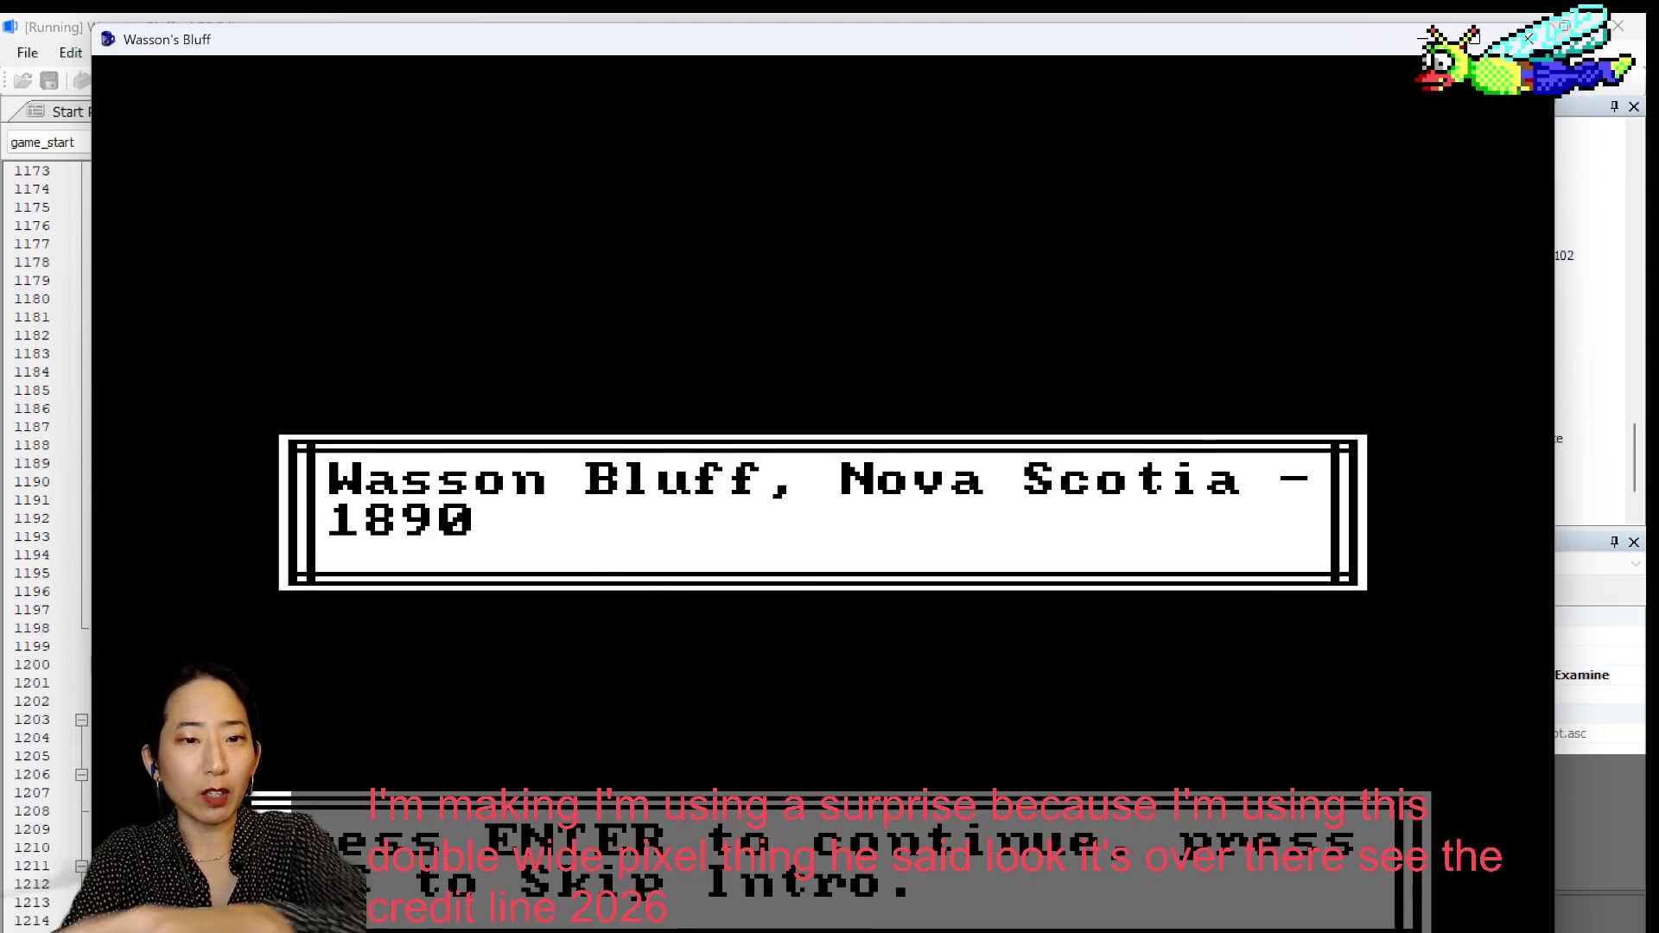
key("Escape")
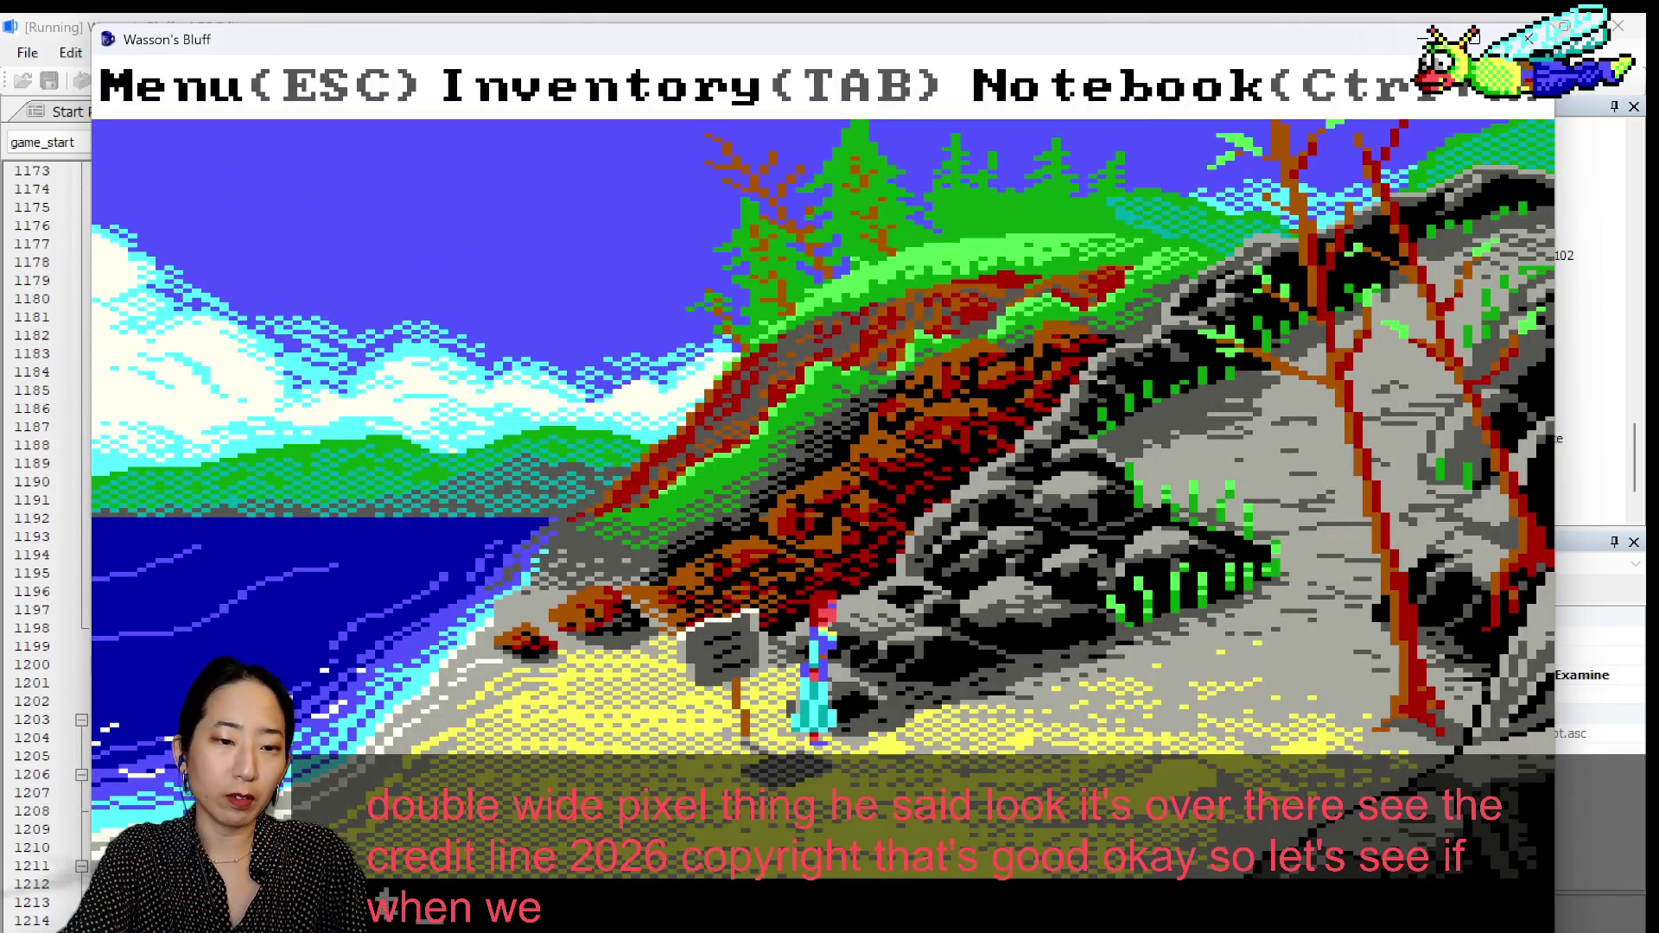
key("F9")
key("y")
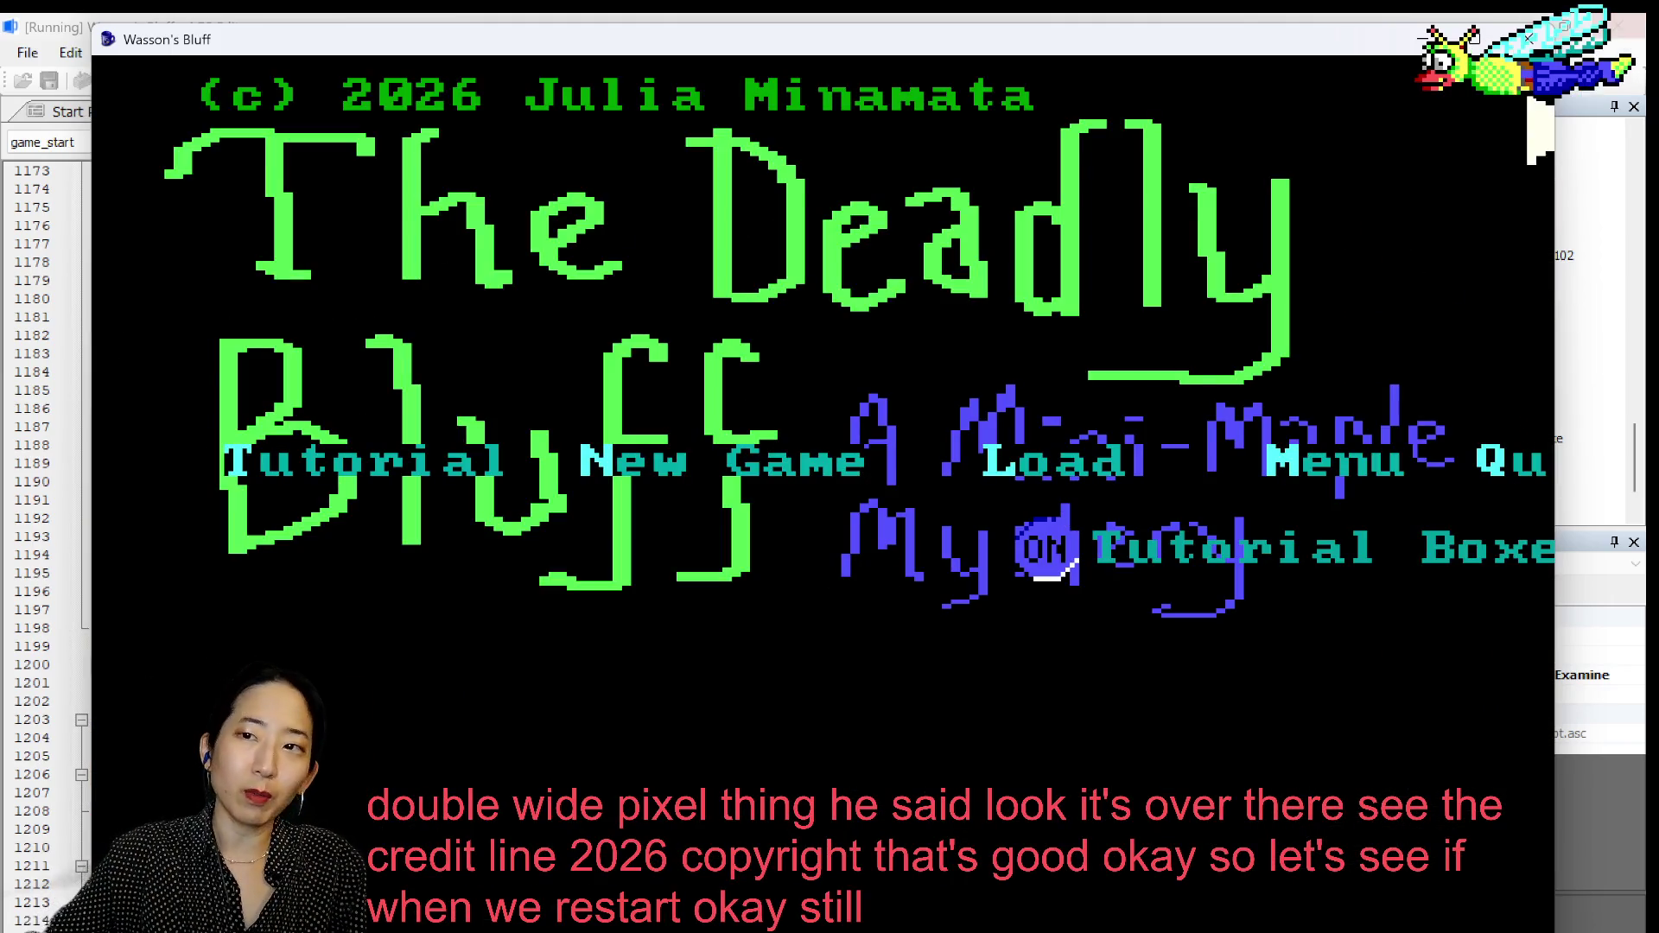
left_click(1620, 26)
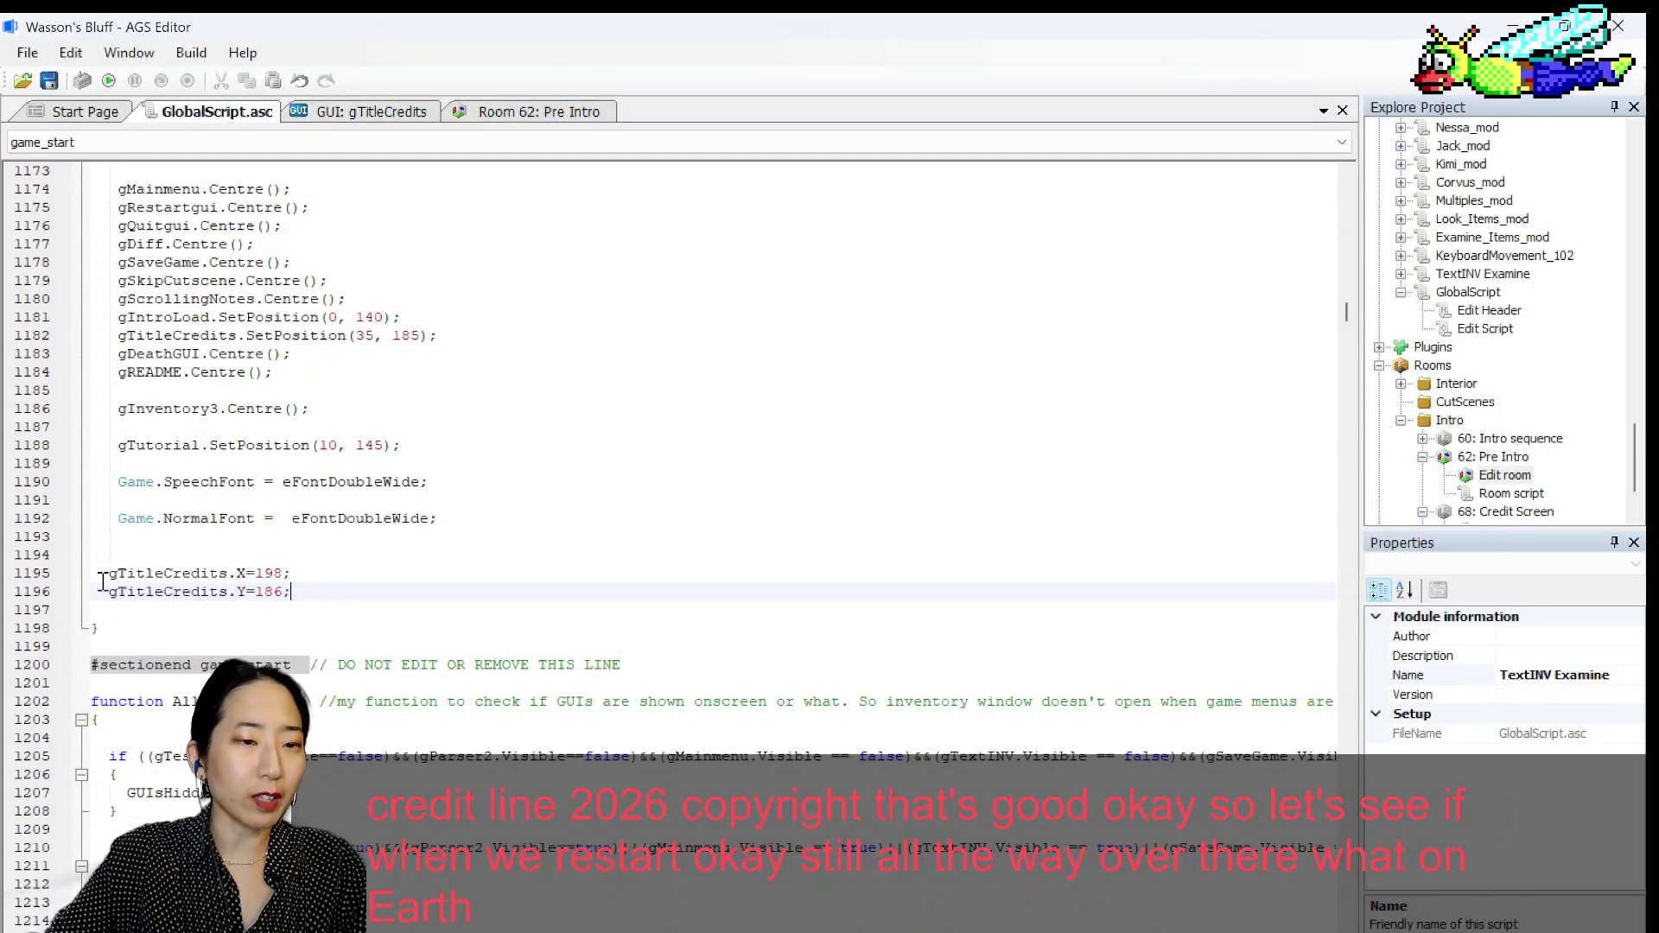
Cut the gTitleCredits position lines from game_start and paste them into repeatedly_execute.
left_click_drag(100, 573, 336, 606)
key("ctrl+c")
key("Delete")
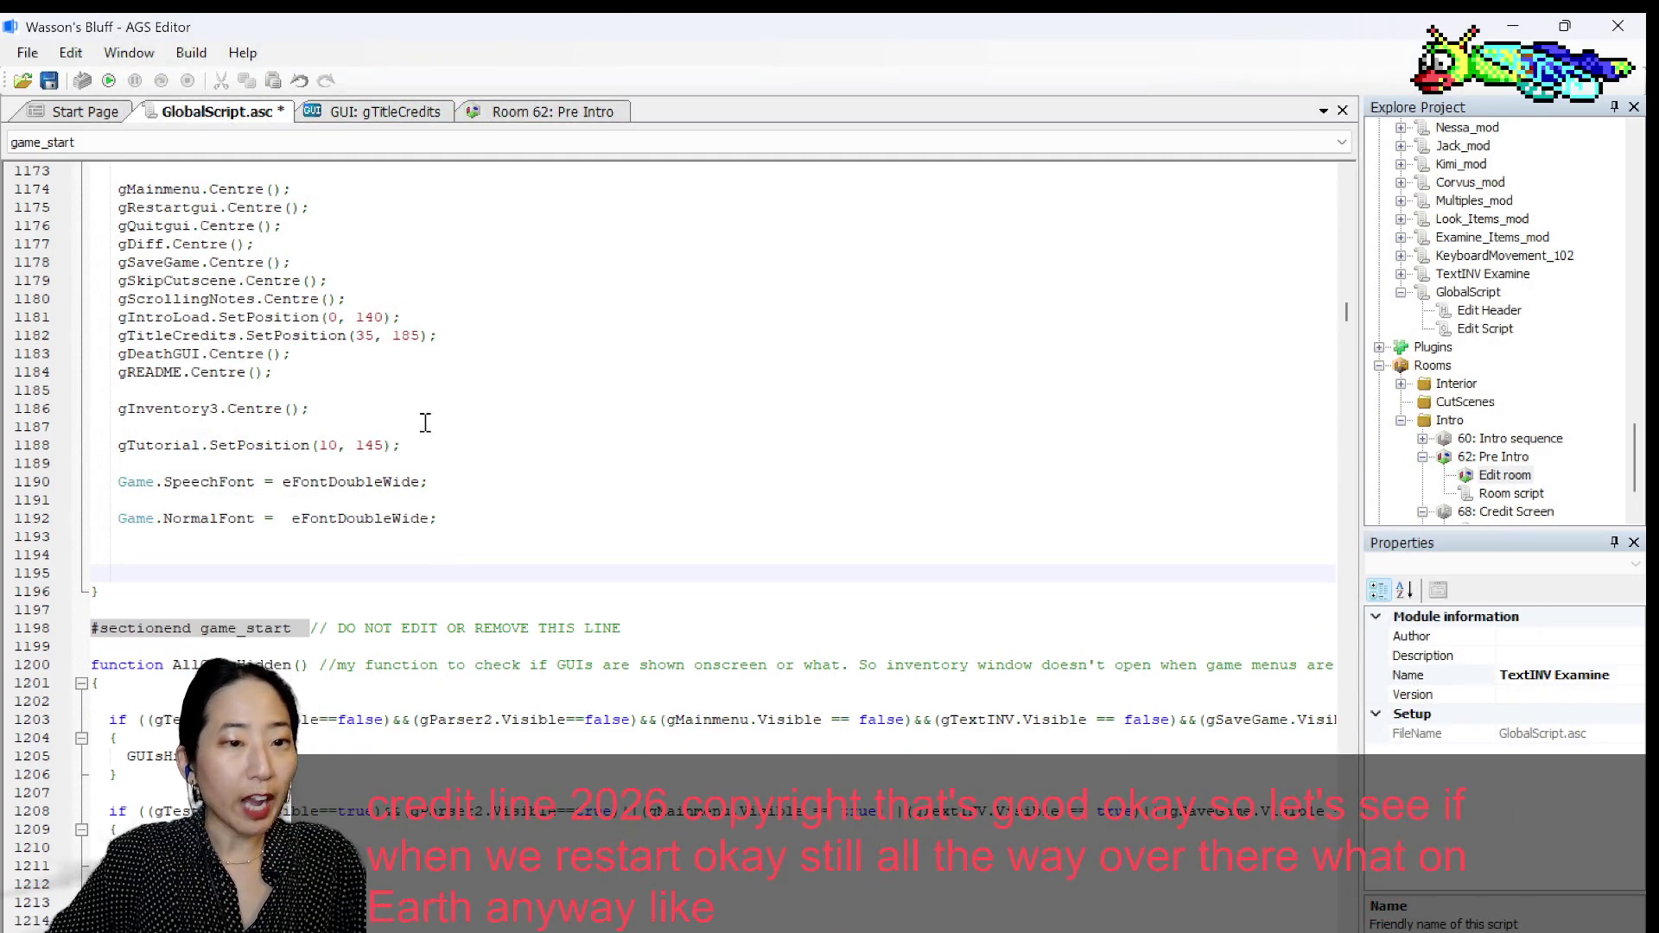
left_click(248, 143)
scroll(337, 519, "down", 10)
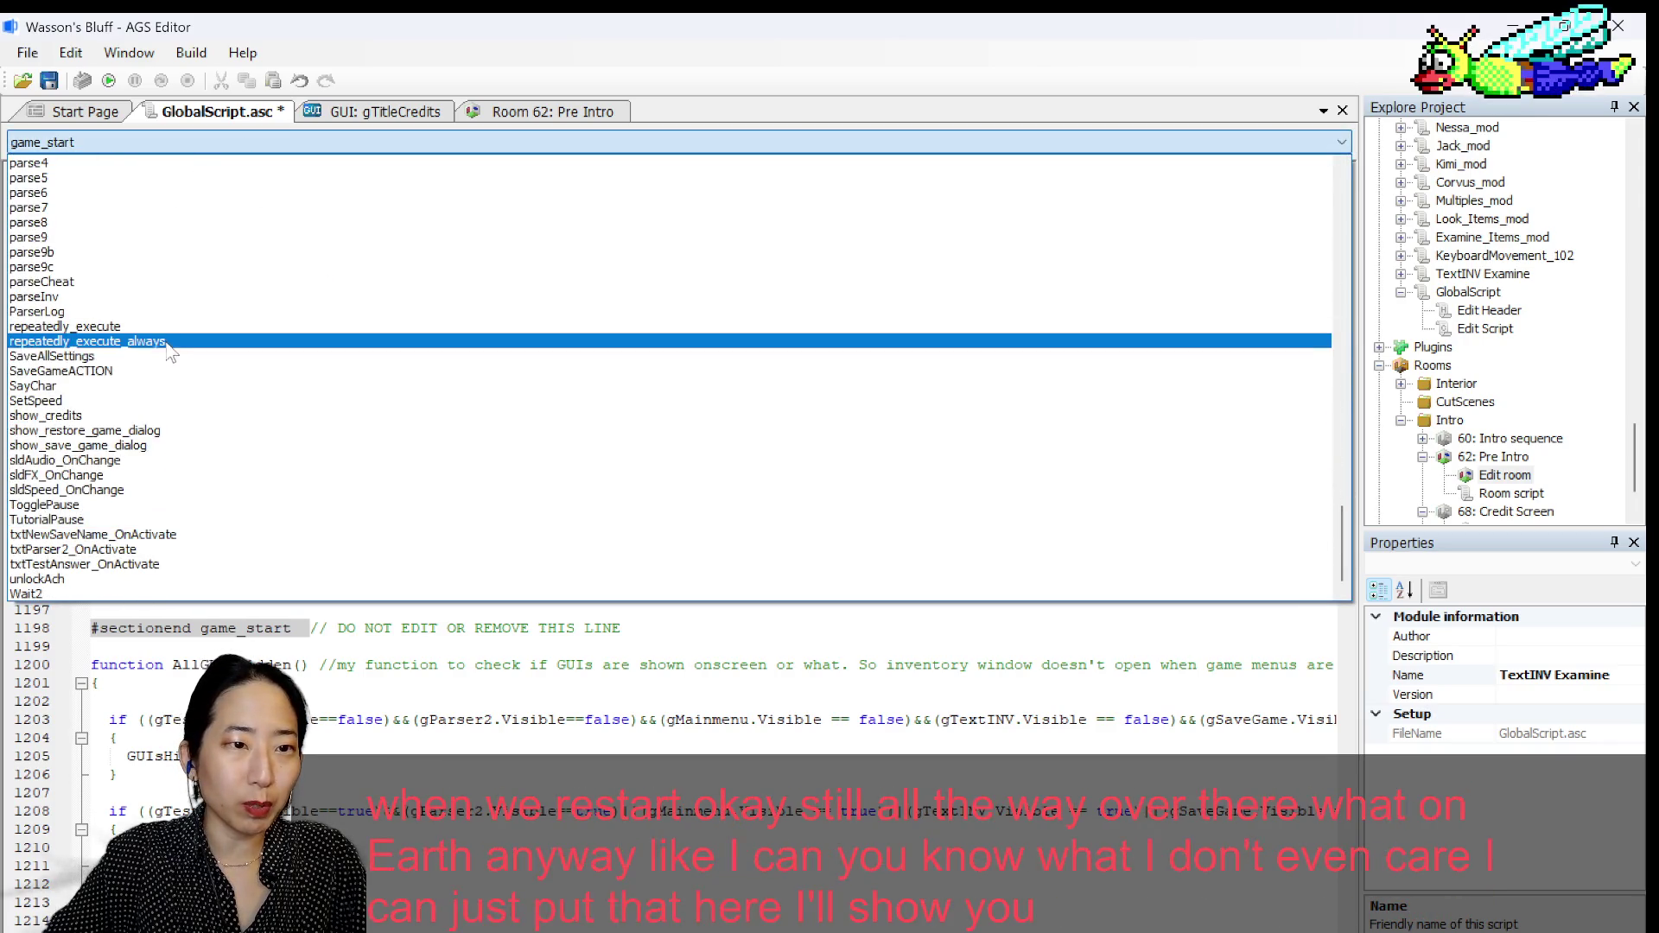
left_click(338, 327)
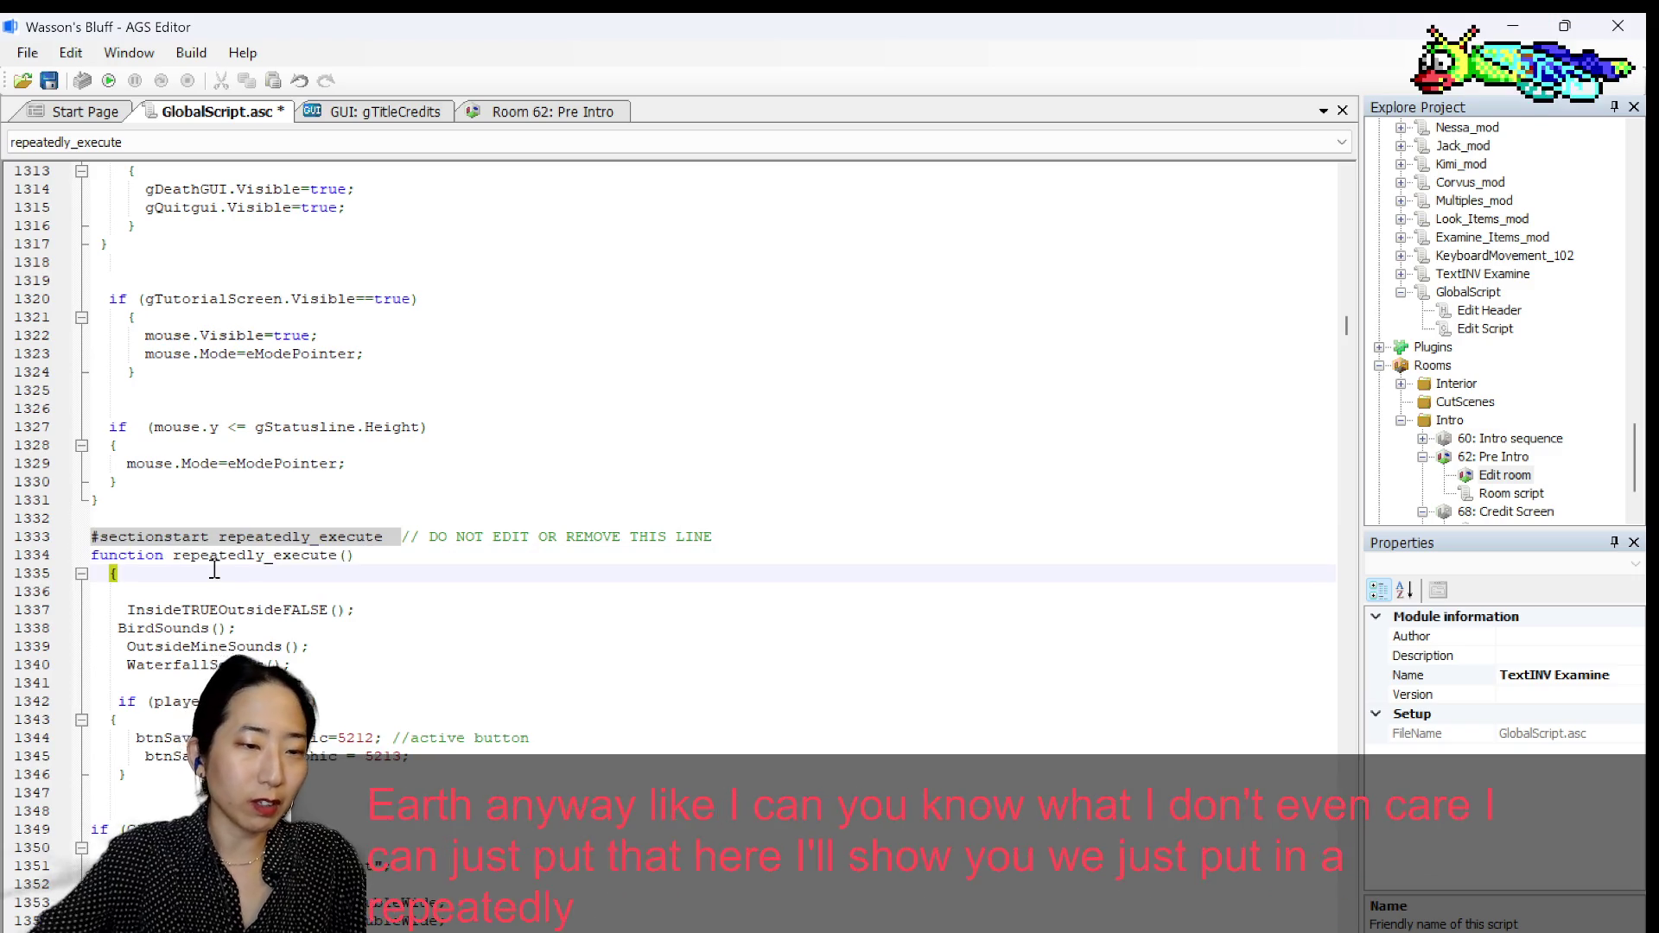
key("Return")
key("Return")
key("ctrl+v")
Save and test-run the game, restart it to check the title menu, then close it.
key("F5")
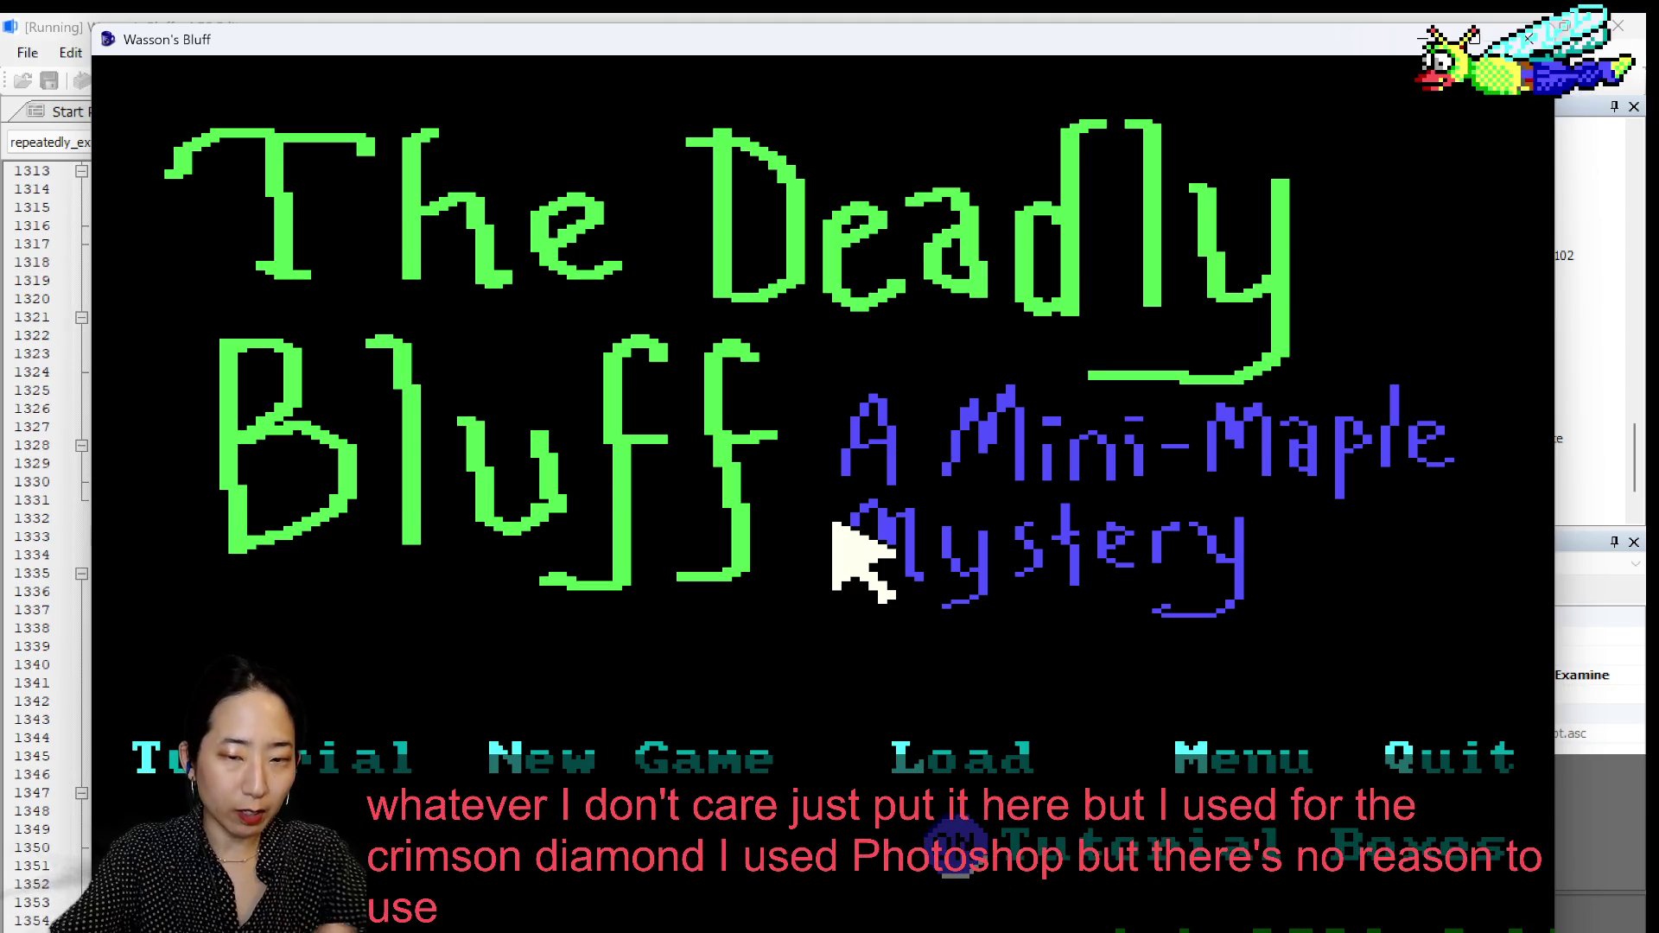
key("Escape")
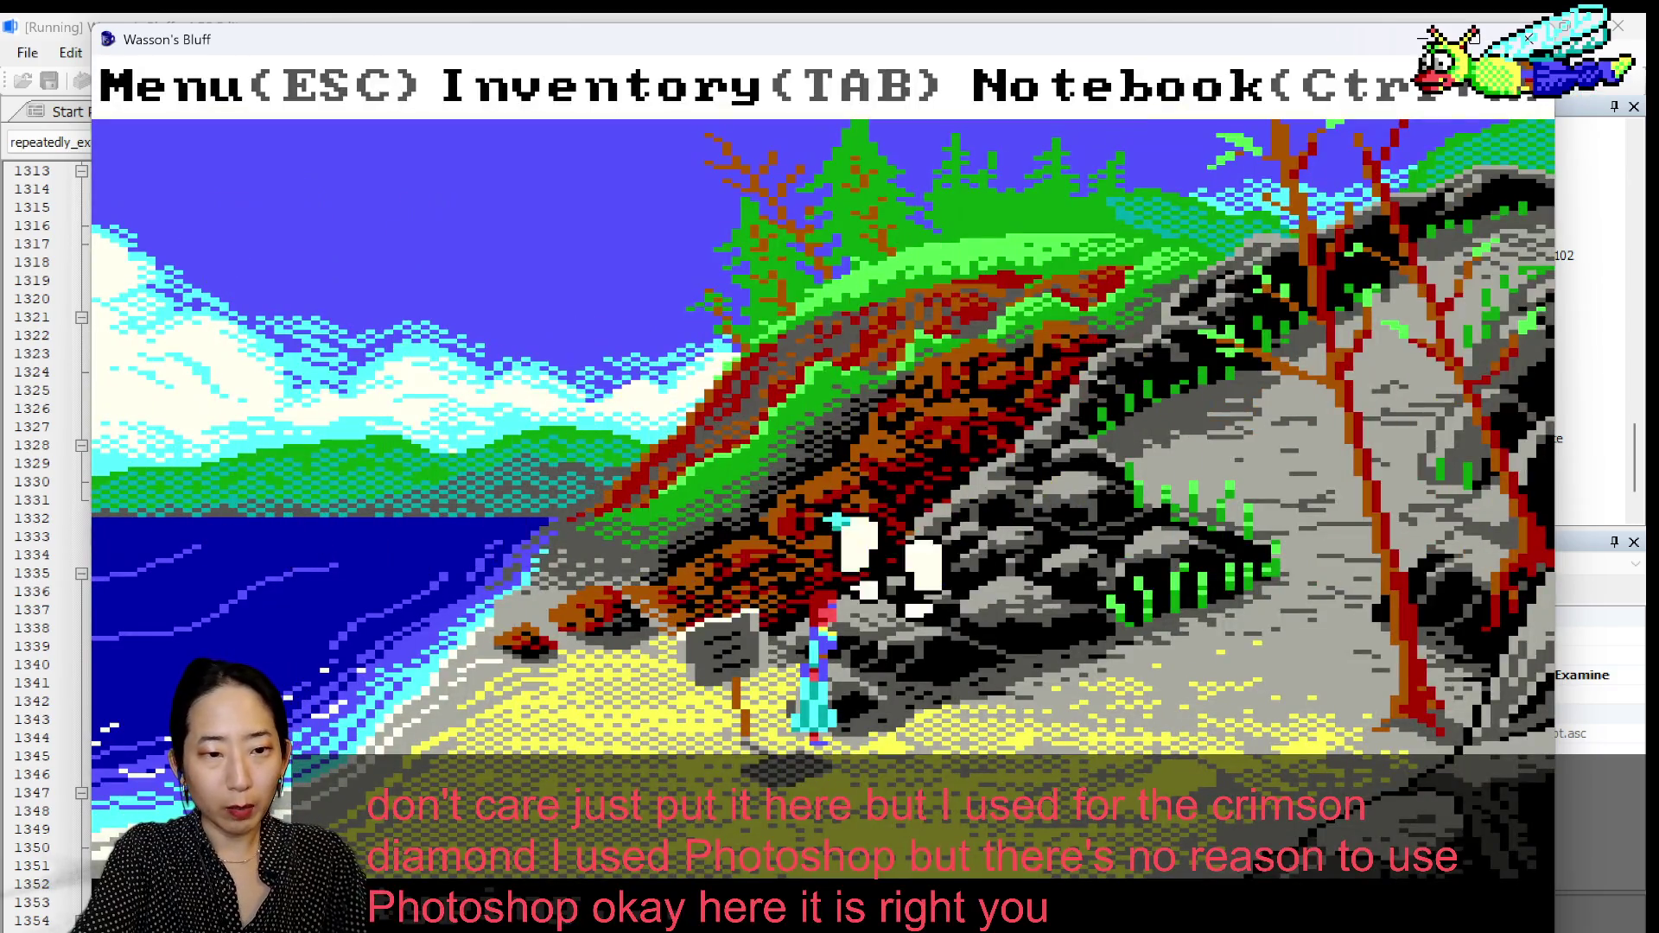
key("F9")
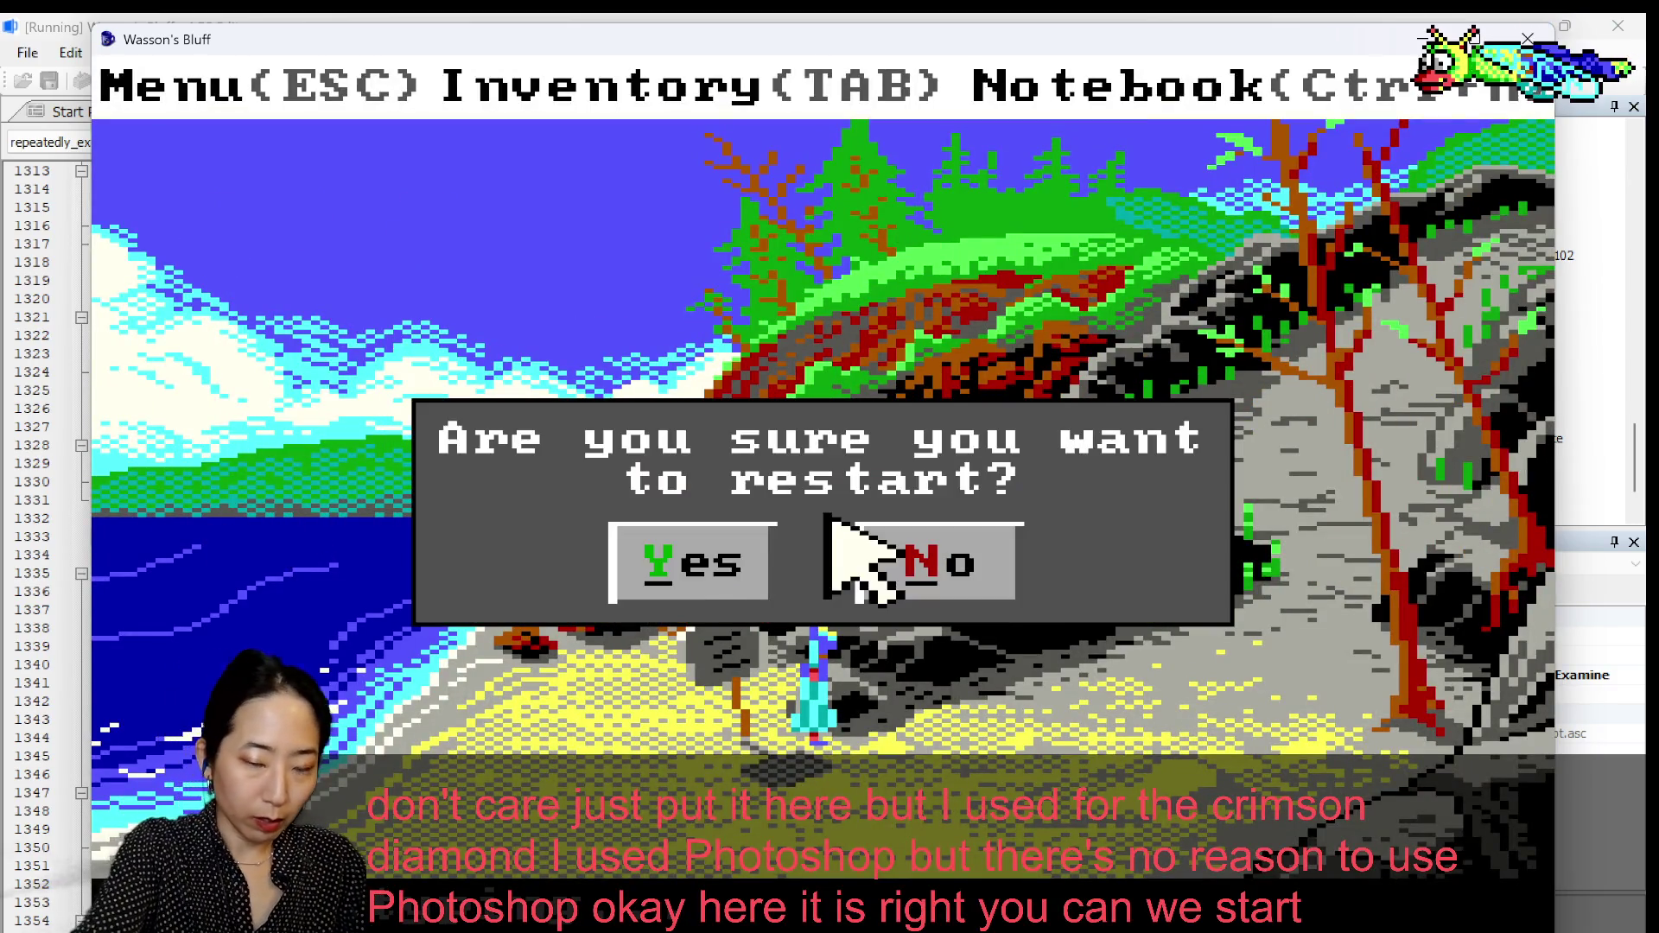
key("y")
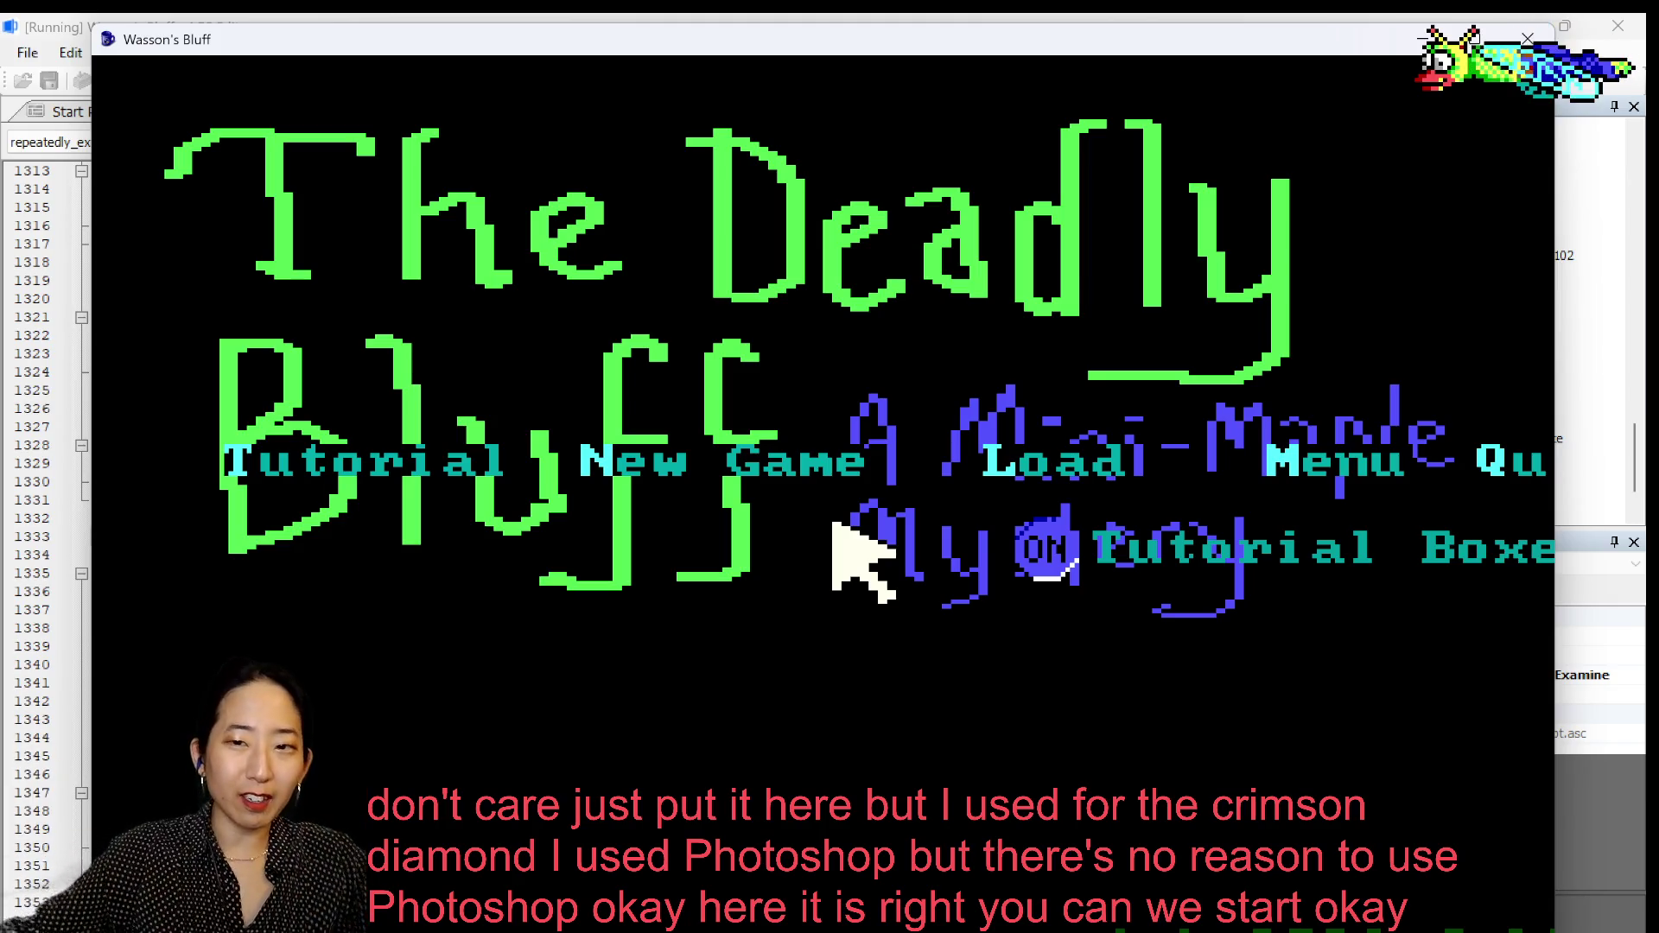
left_click(1538, 39)
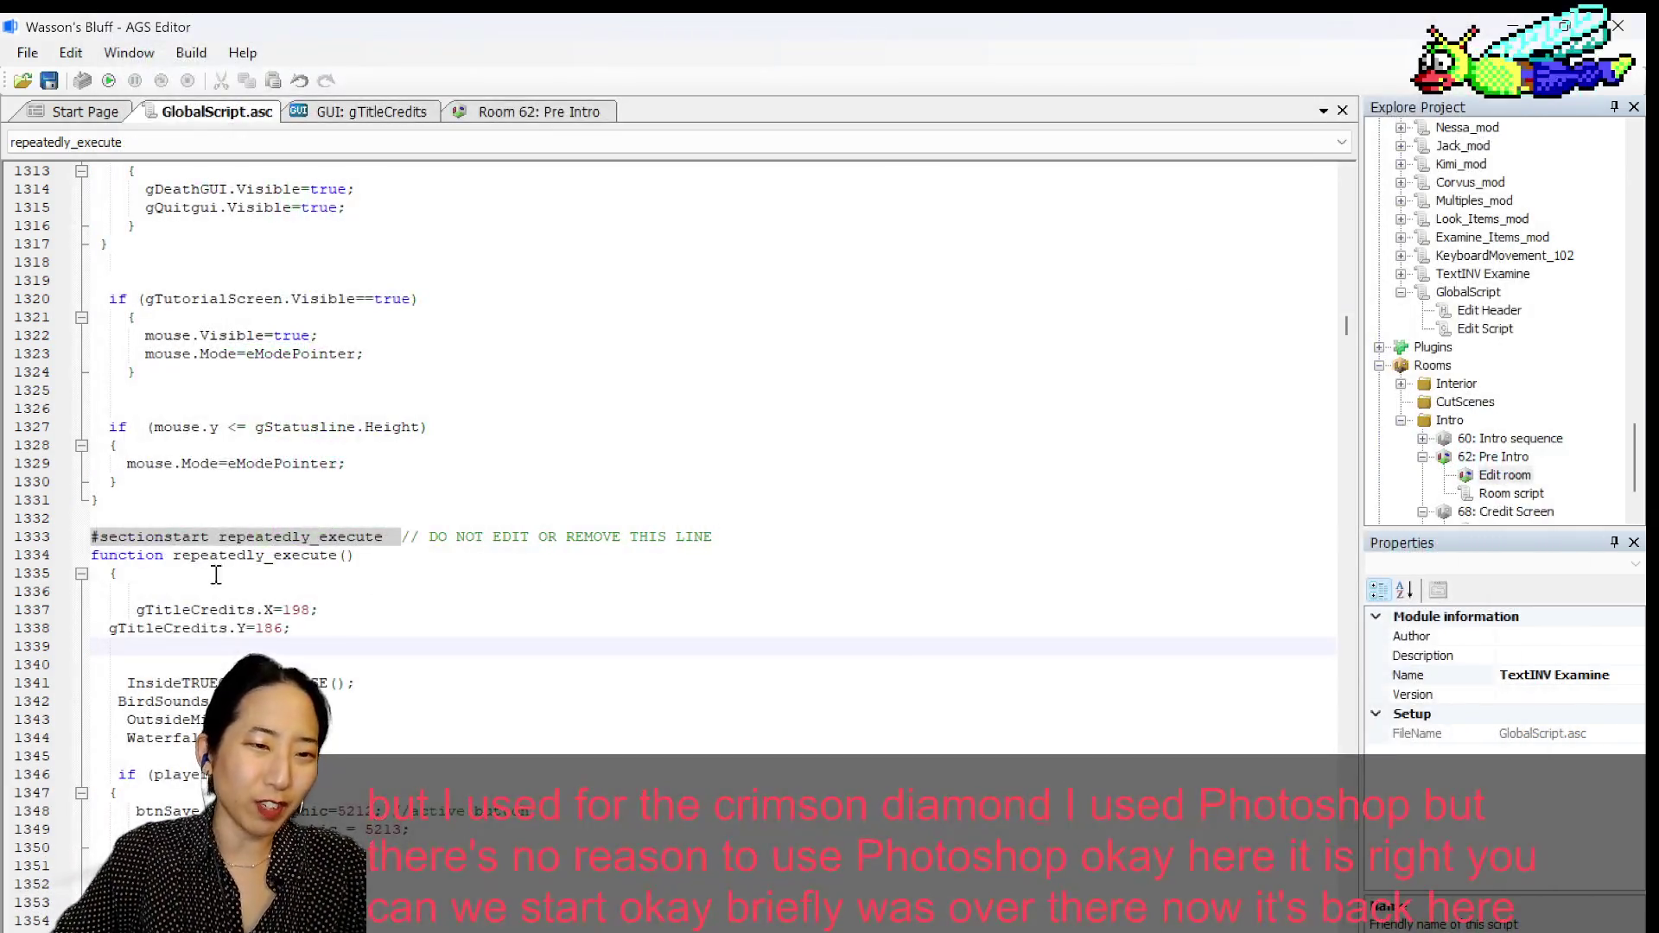
Move the gTitleCredits X=198/Y=186 lines into repeatedly_execute_always, then save and run the game.
left_click_drag(111, 591, 390, 624)
key("ctrl+c")
key("Delete")
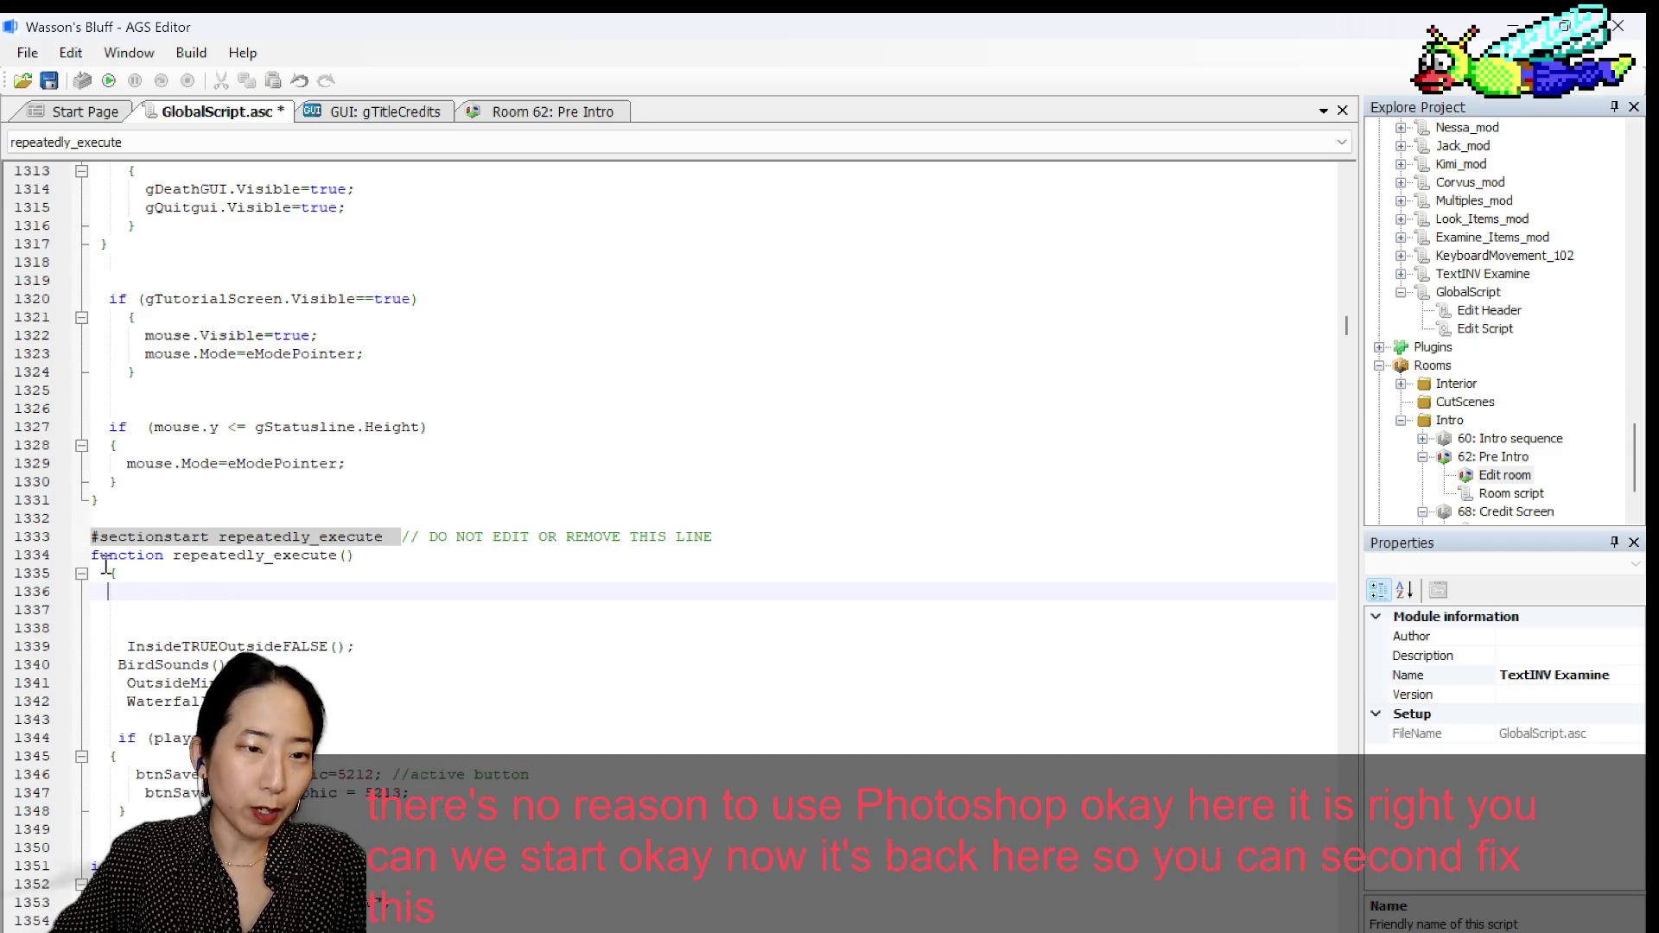
left_click(81, 573)
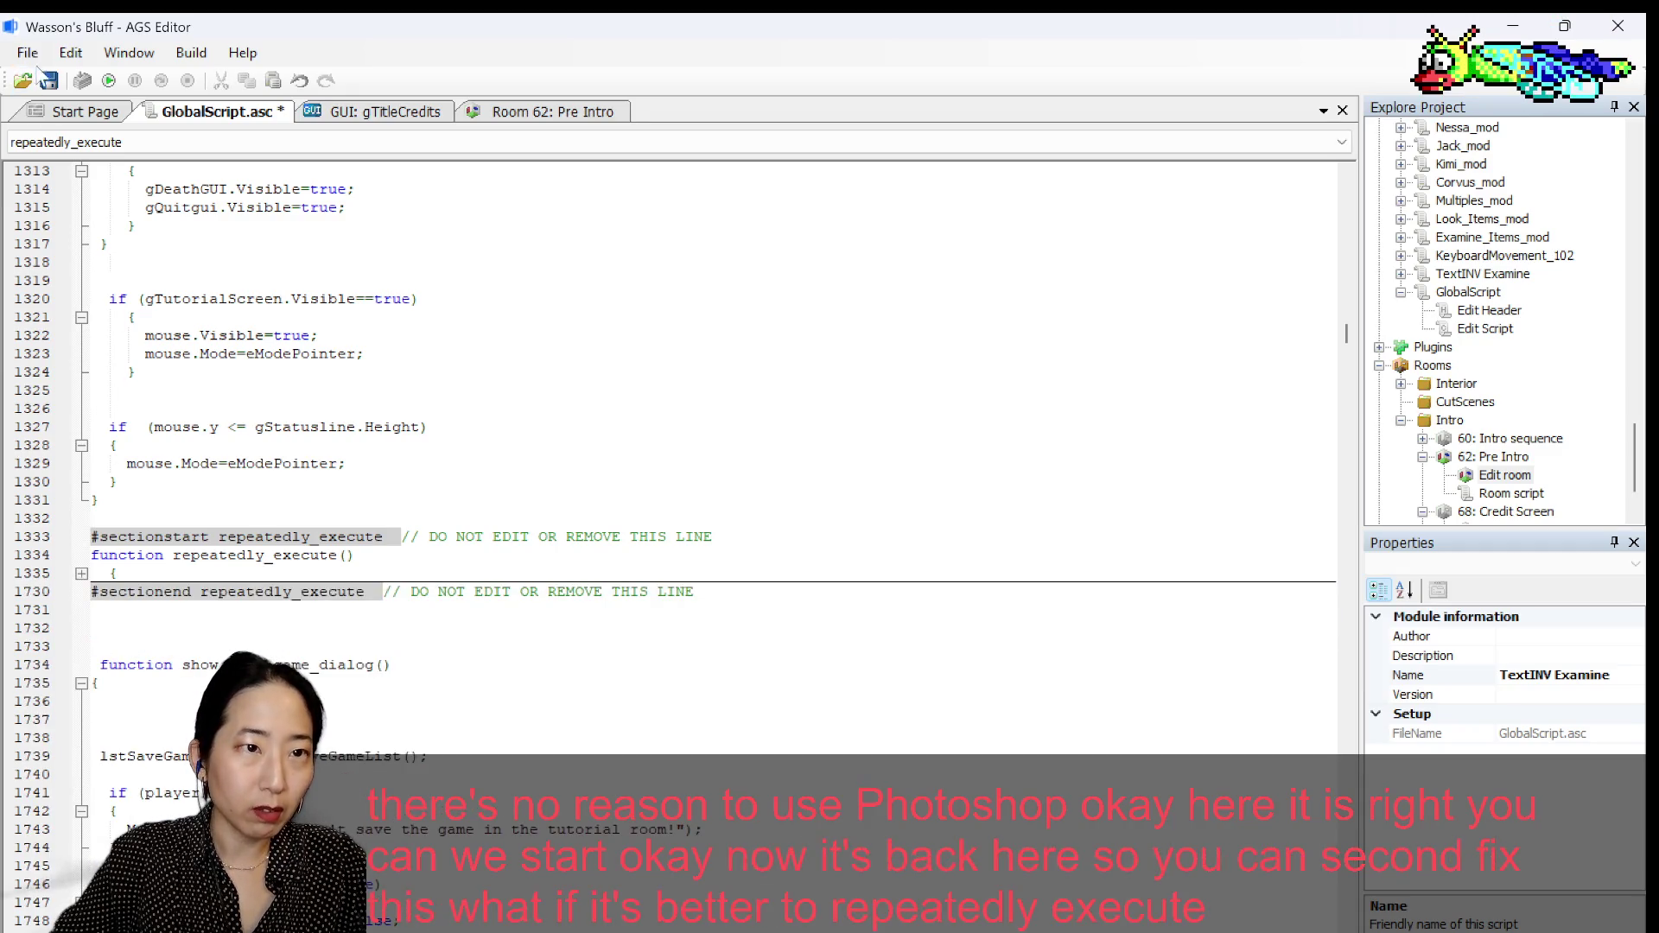
left_click(90, 142)
left_click(203, 343)
left_click(202, 588)
key("Return")
key("Return")
key("ctrl+v")
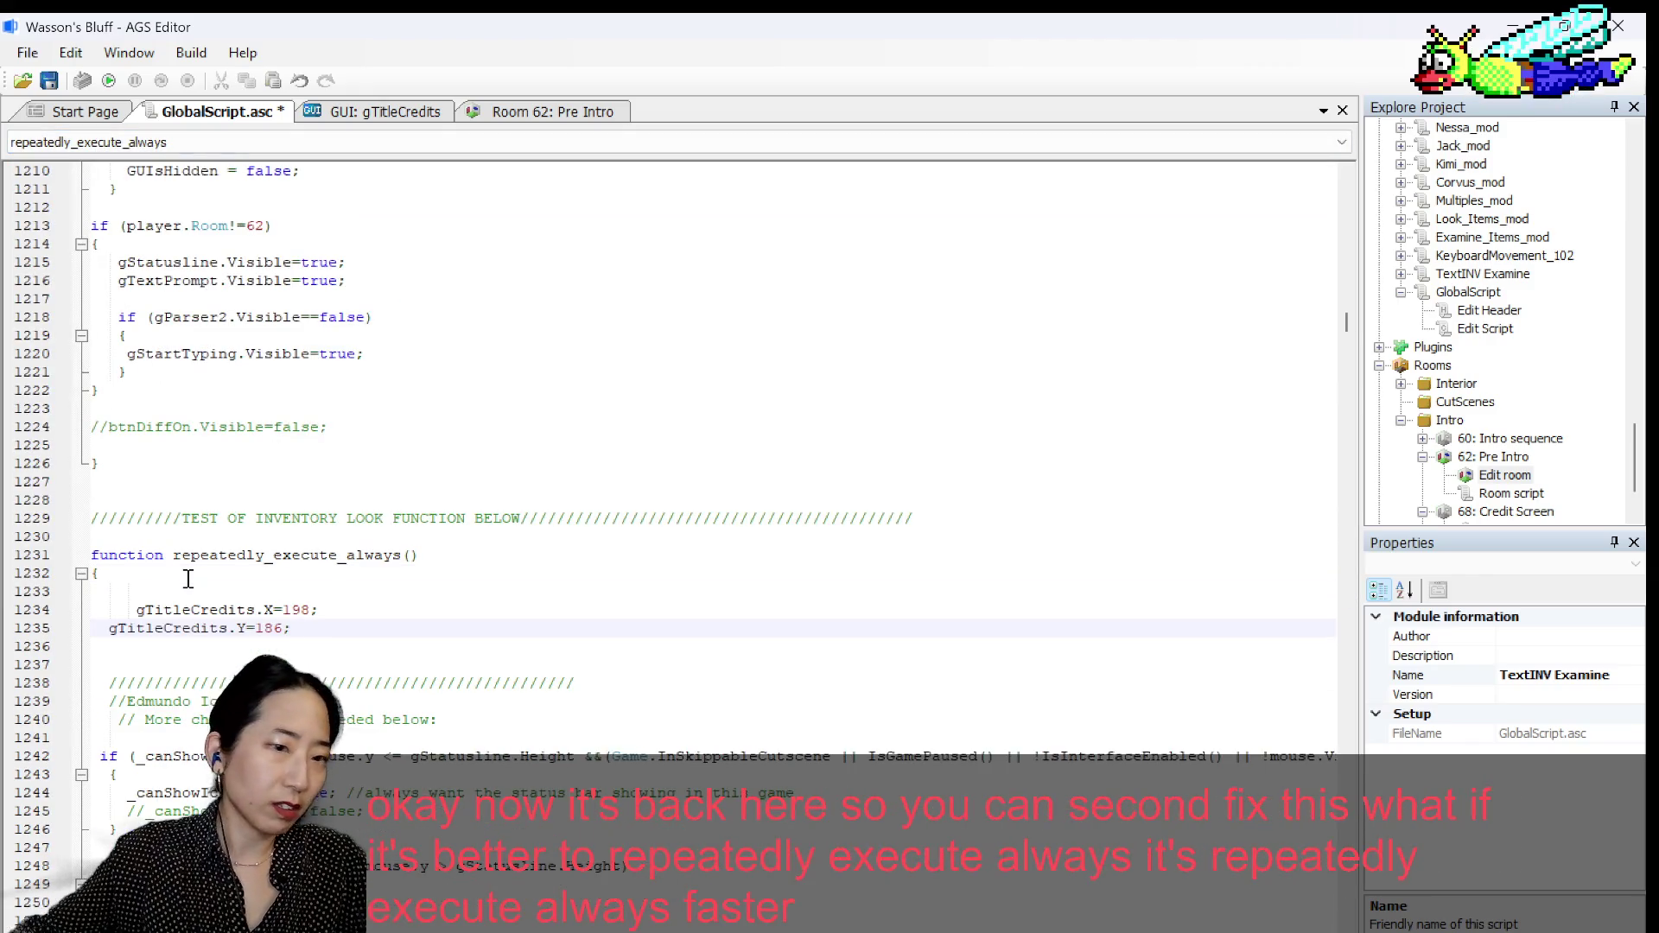
left_click(119, 87)
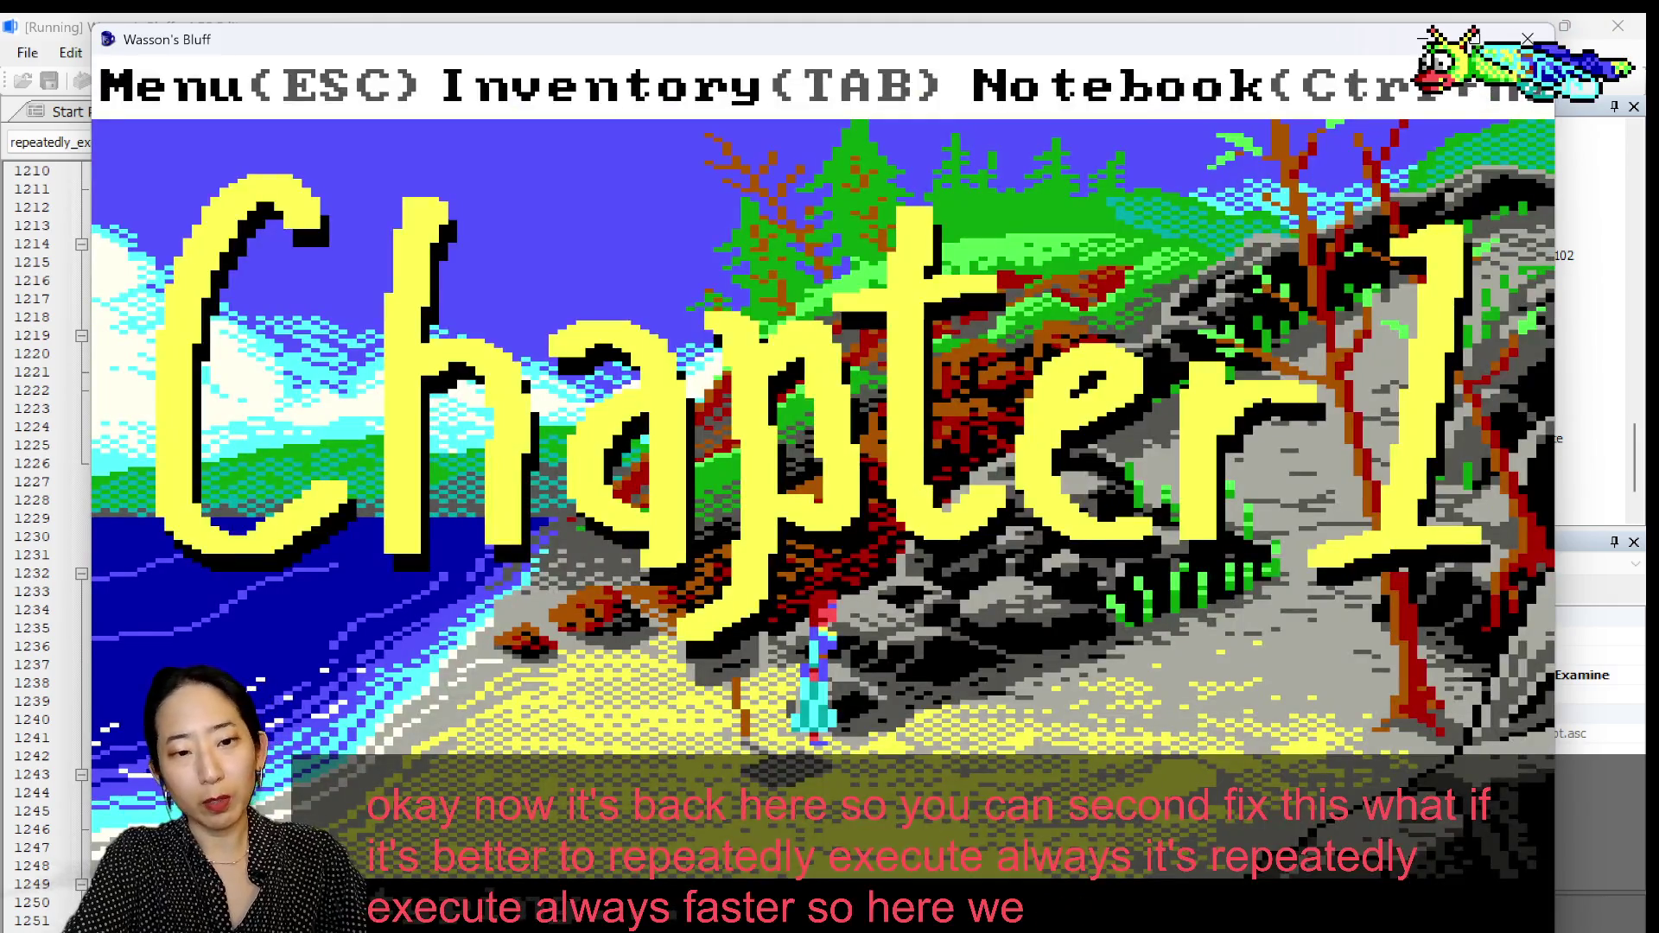
Restart the running game and shift its window to confirm the title menu is correctly placed.
key("F9")
key("y")
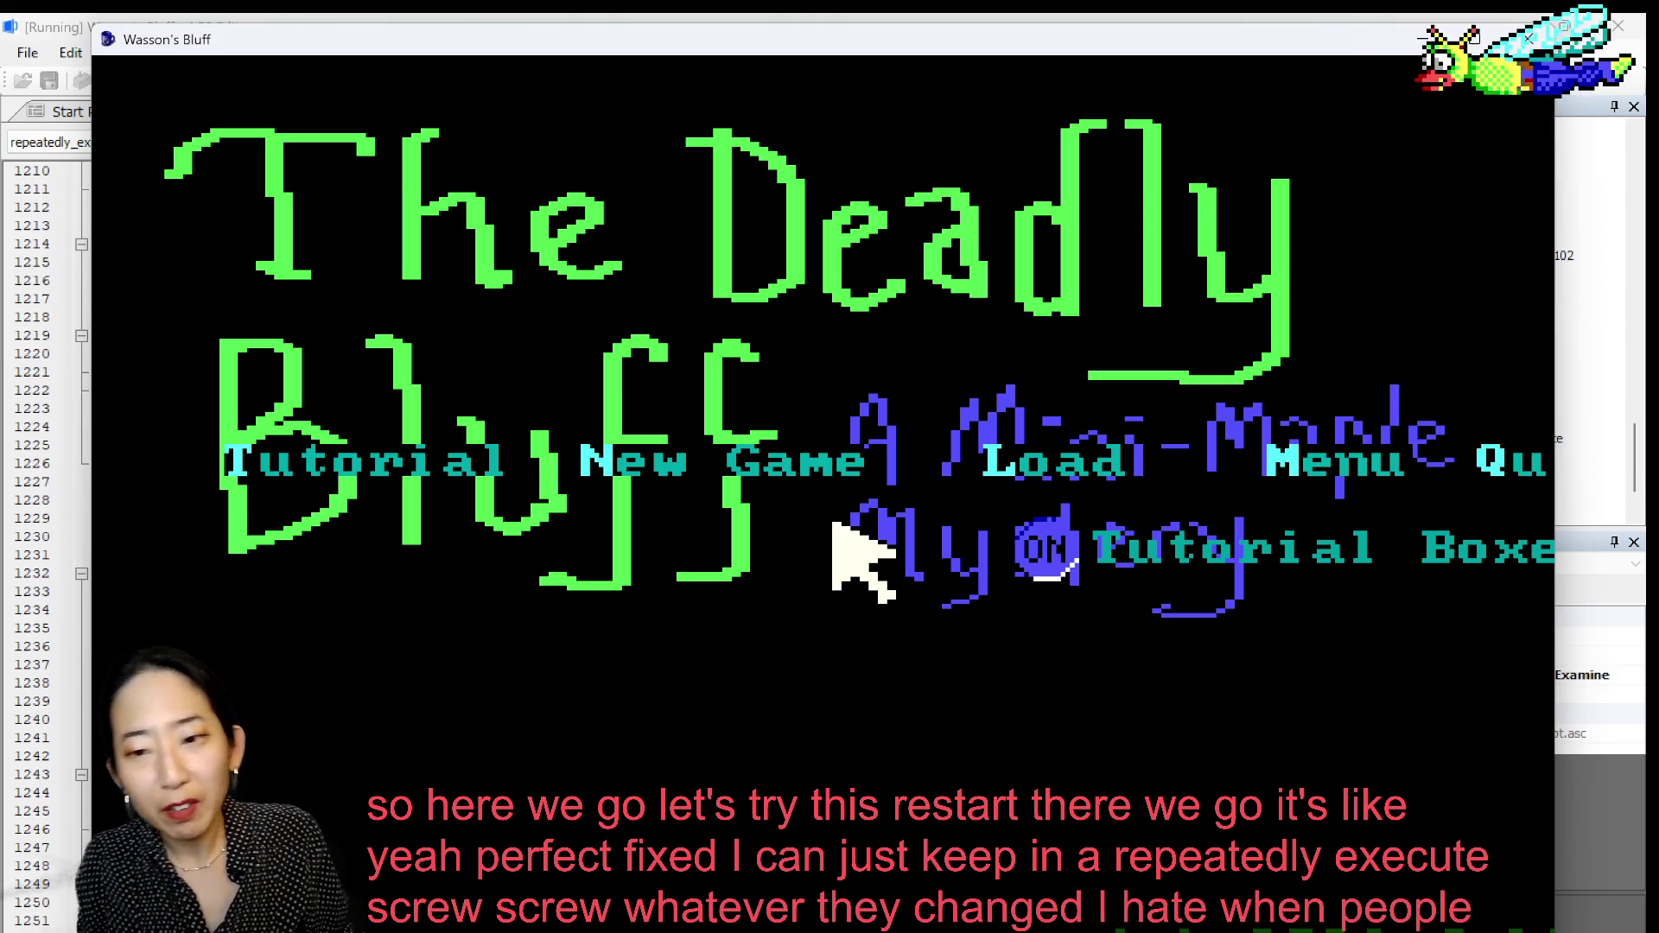
mouse_move(1177, 52)
left_mouse_down()
mouse_move(1135, 138)
mouse_move(1175, 90)
left_mouse_up()
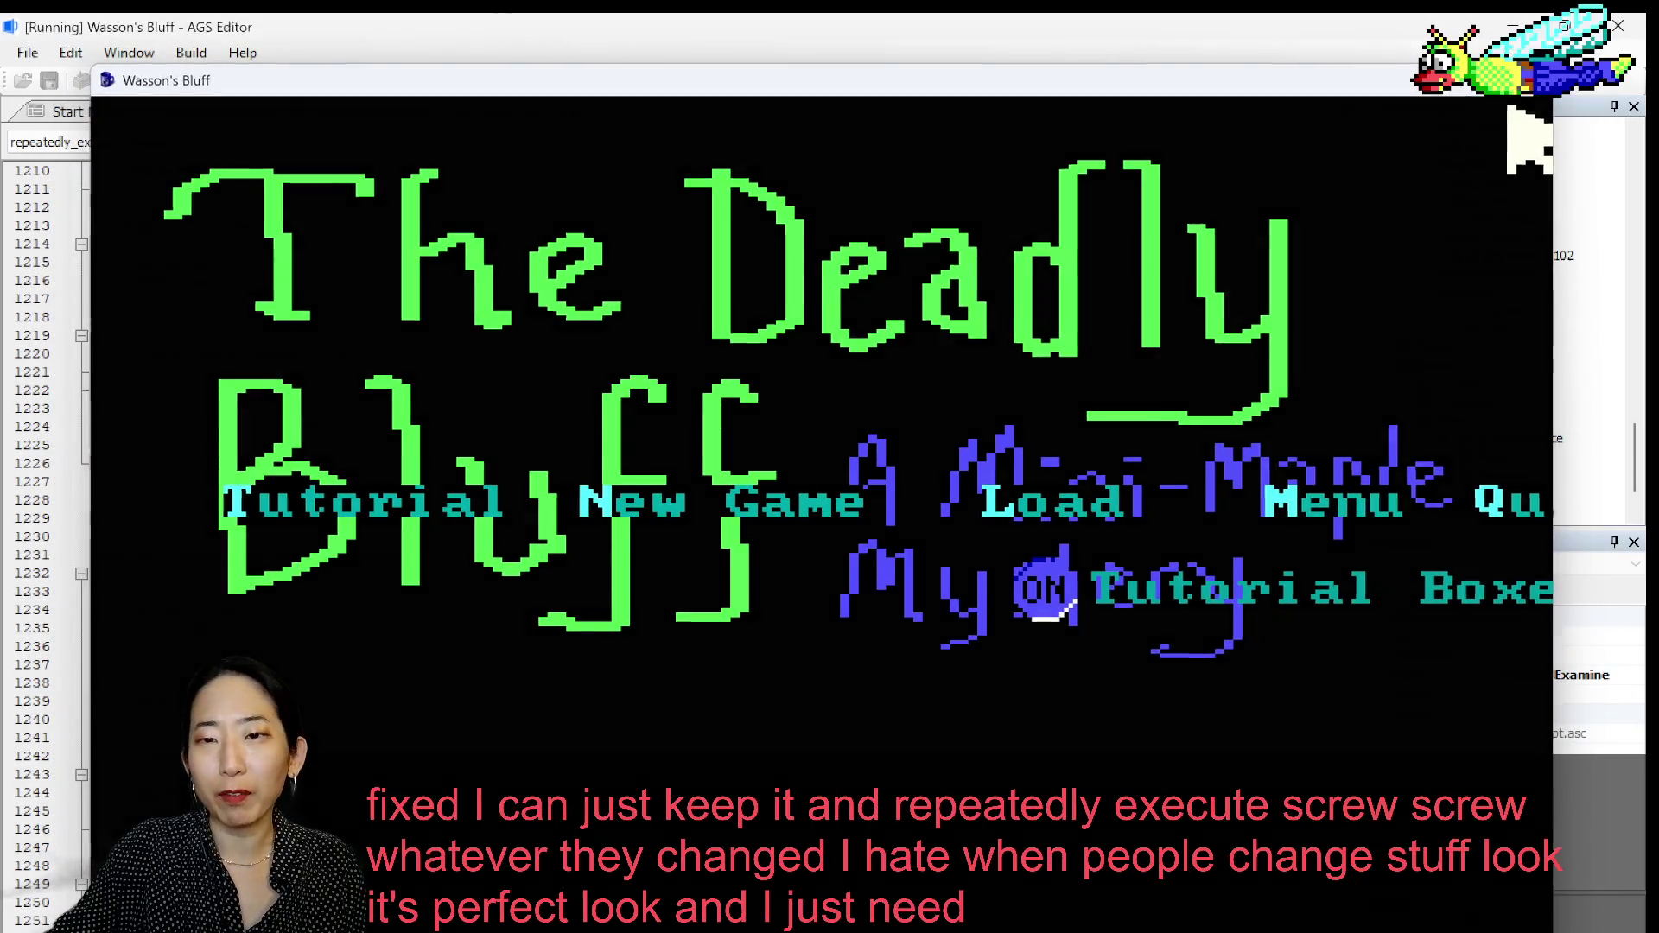
Close the game, indent the gTitleCredits.Y line to match the X line, and save the script.
key("alt+F4")
scroll(1469, 308, "up", 5)
scroll(1624, 304, "up", 5)
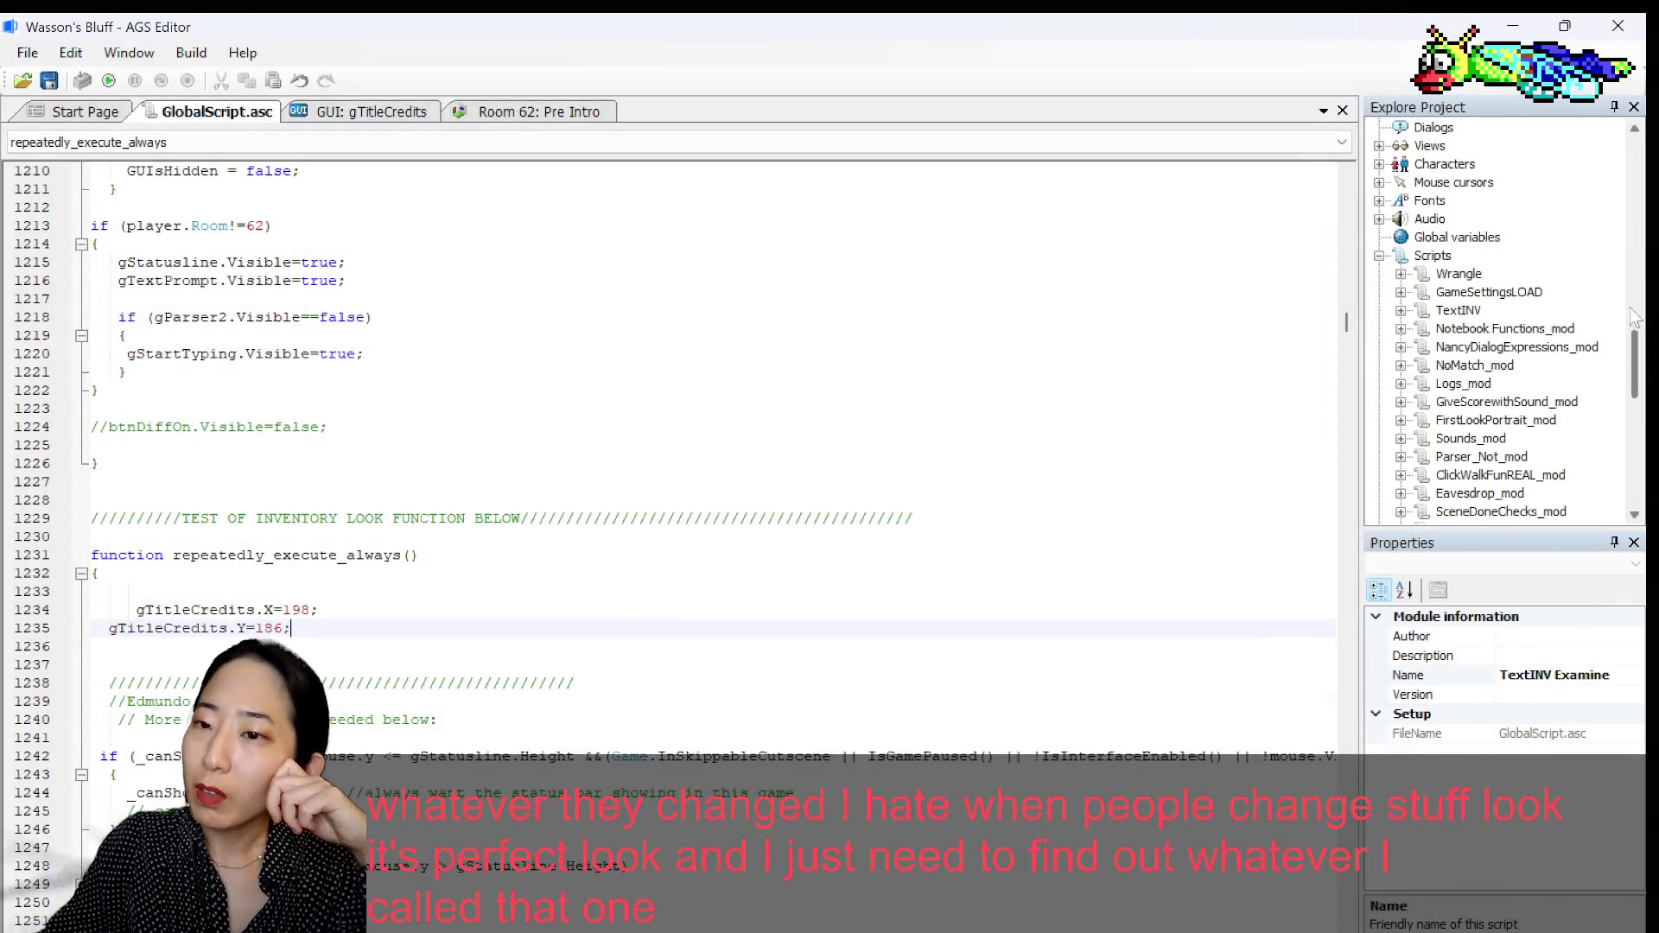
left_click(1379, 256)
left_click_drag(1634, 441, 1626, 168)
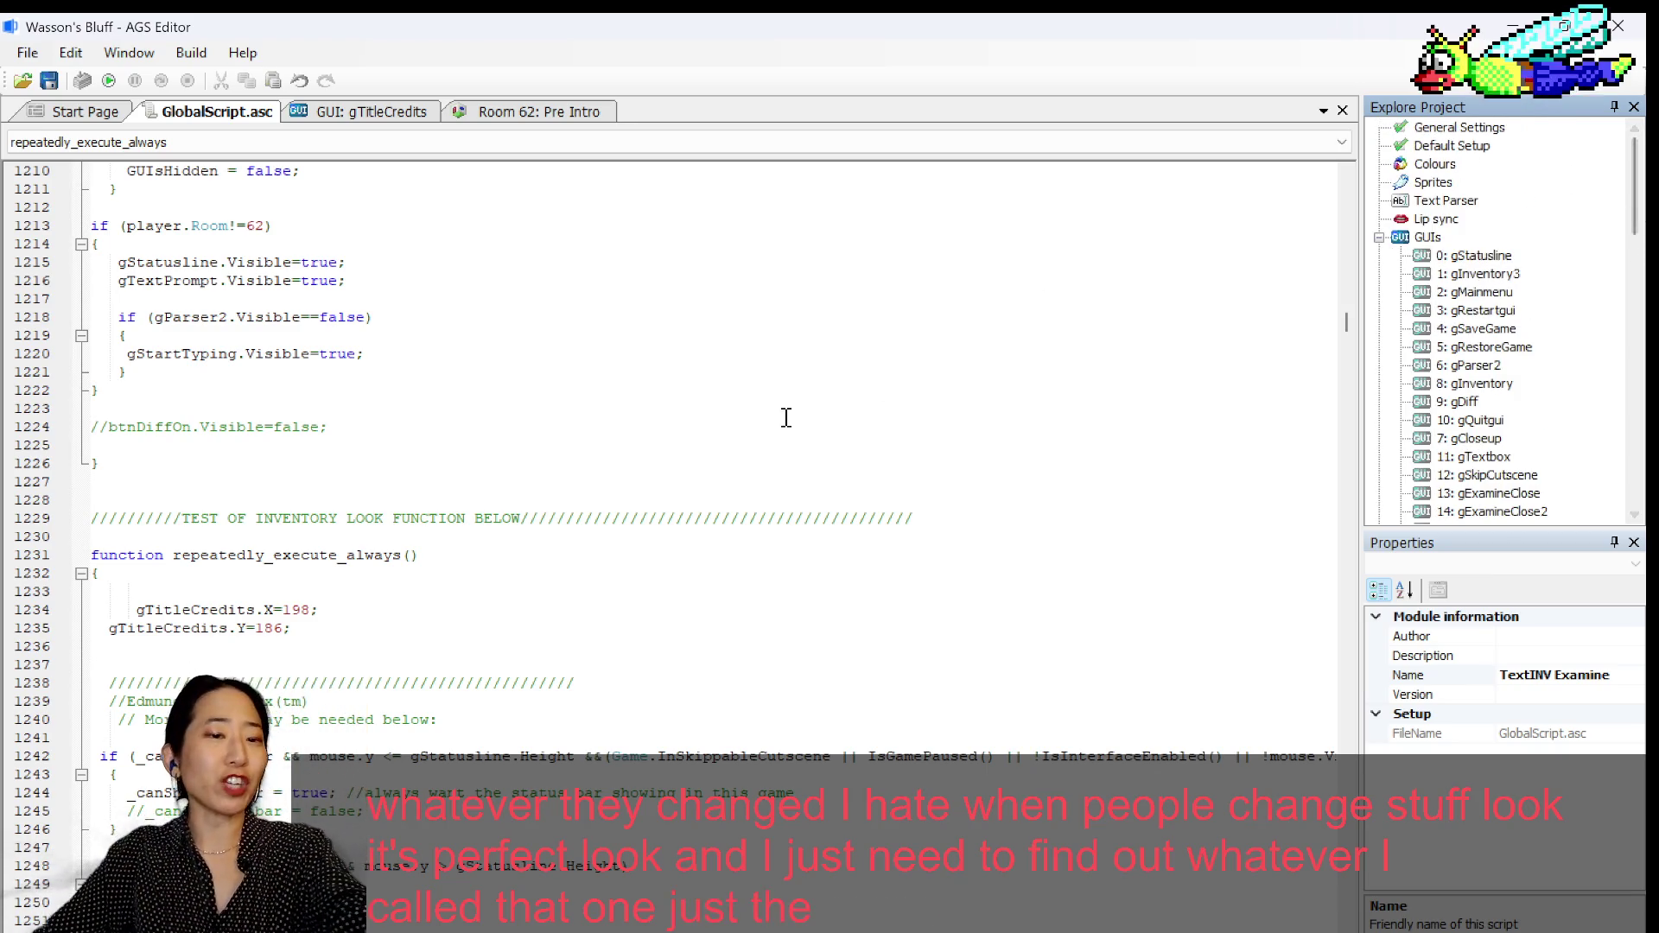
left_click(101, 628)
key("Tab")
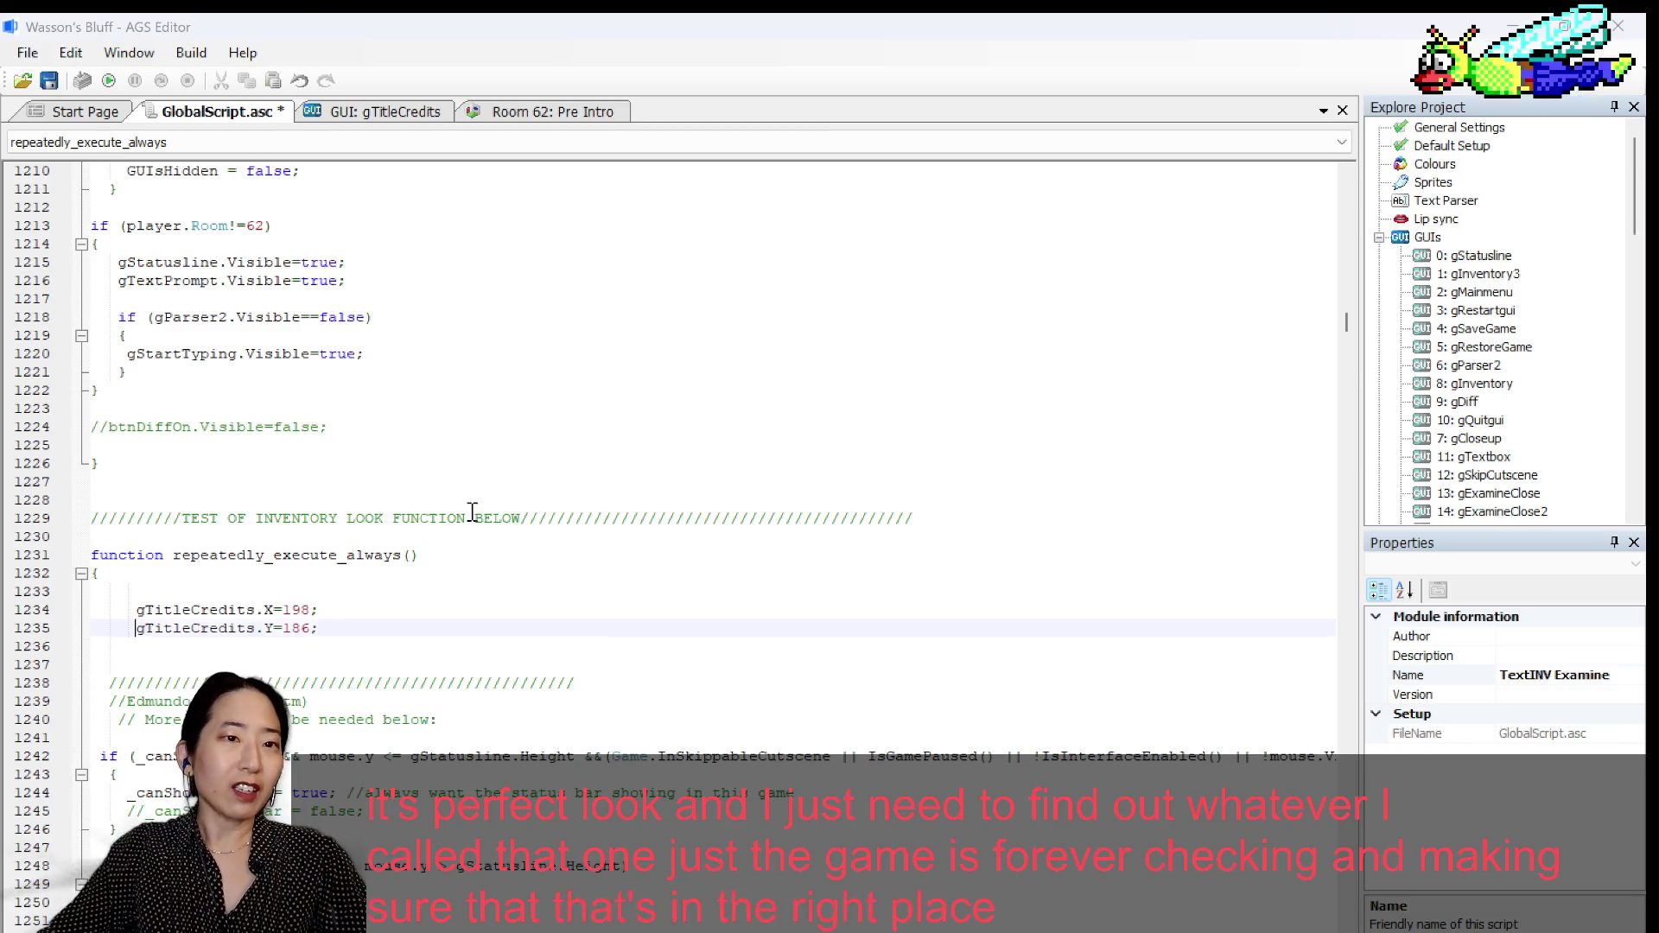
key("ctrl+s")
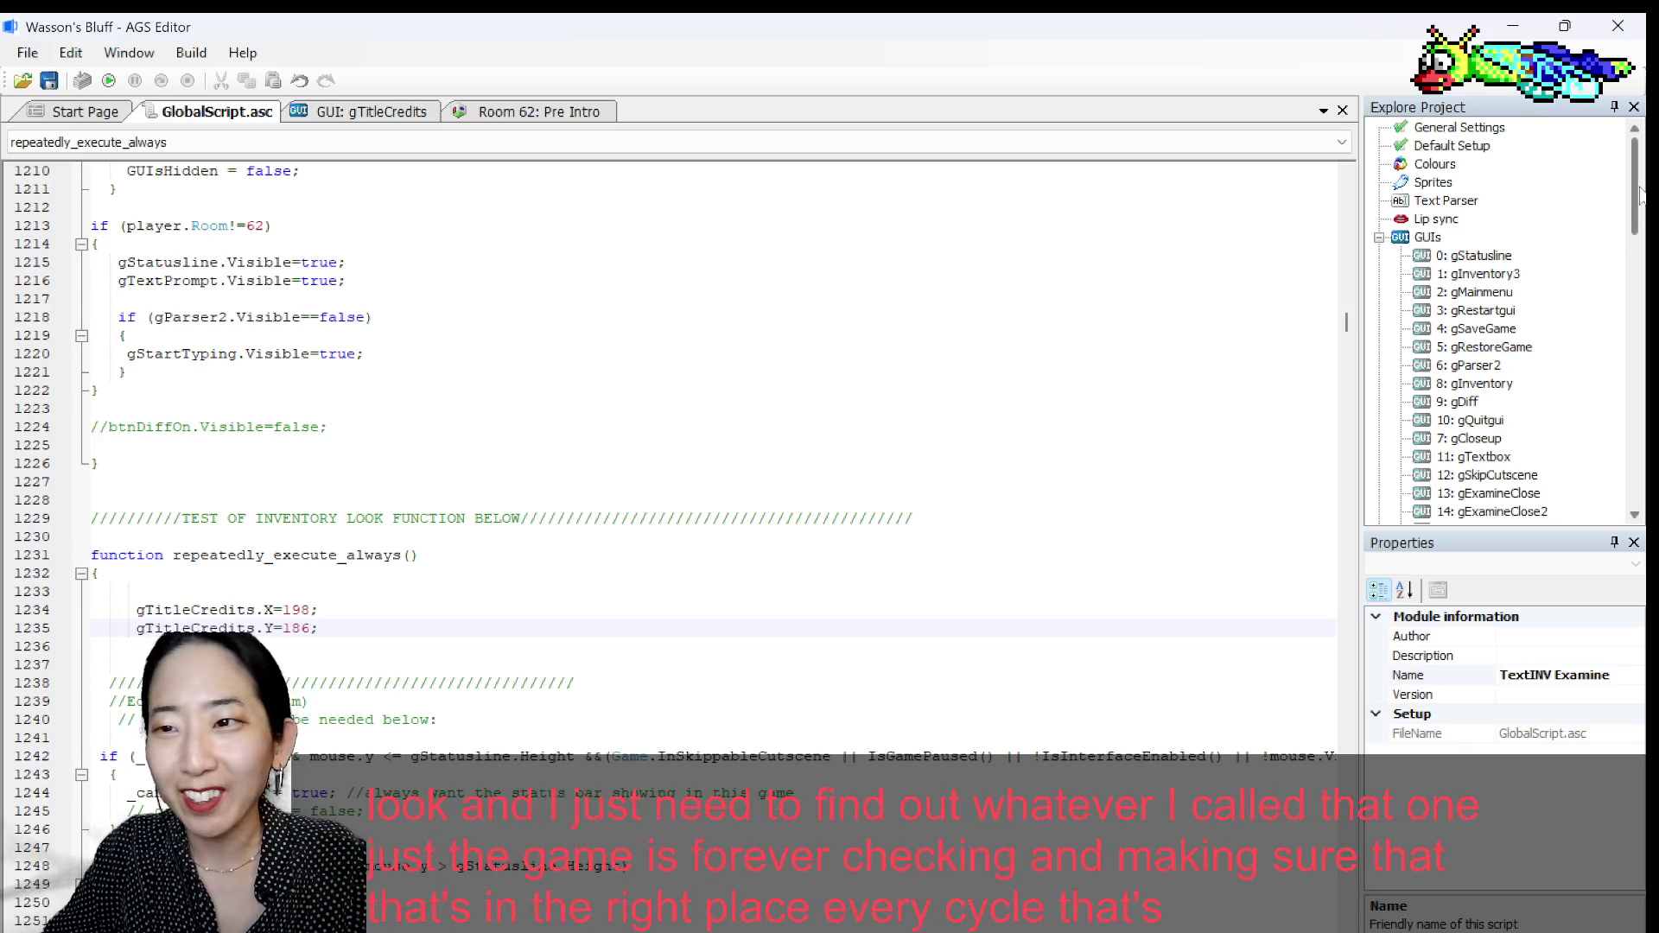
Open the 15: gIntroLoad GUI to check its layout, then return to repeatedly_execute_always in GlobalScript.asc.
left_click_drag(1634, 194, 1633, 191)
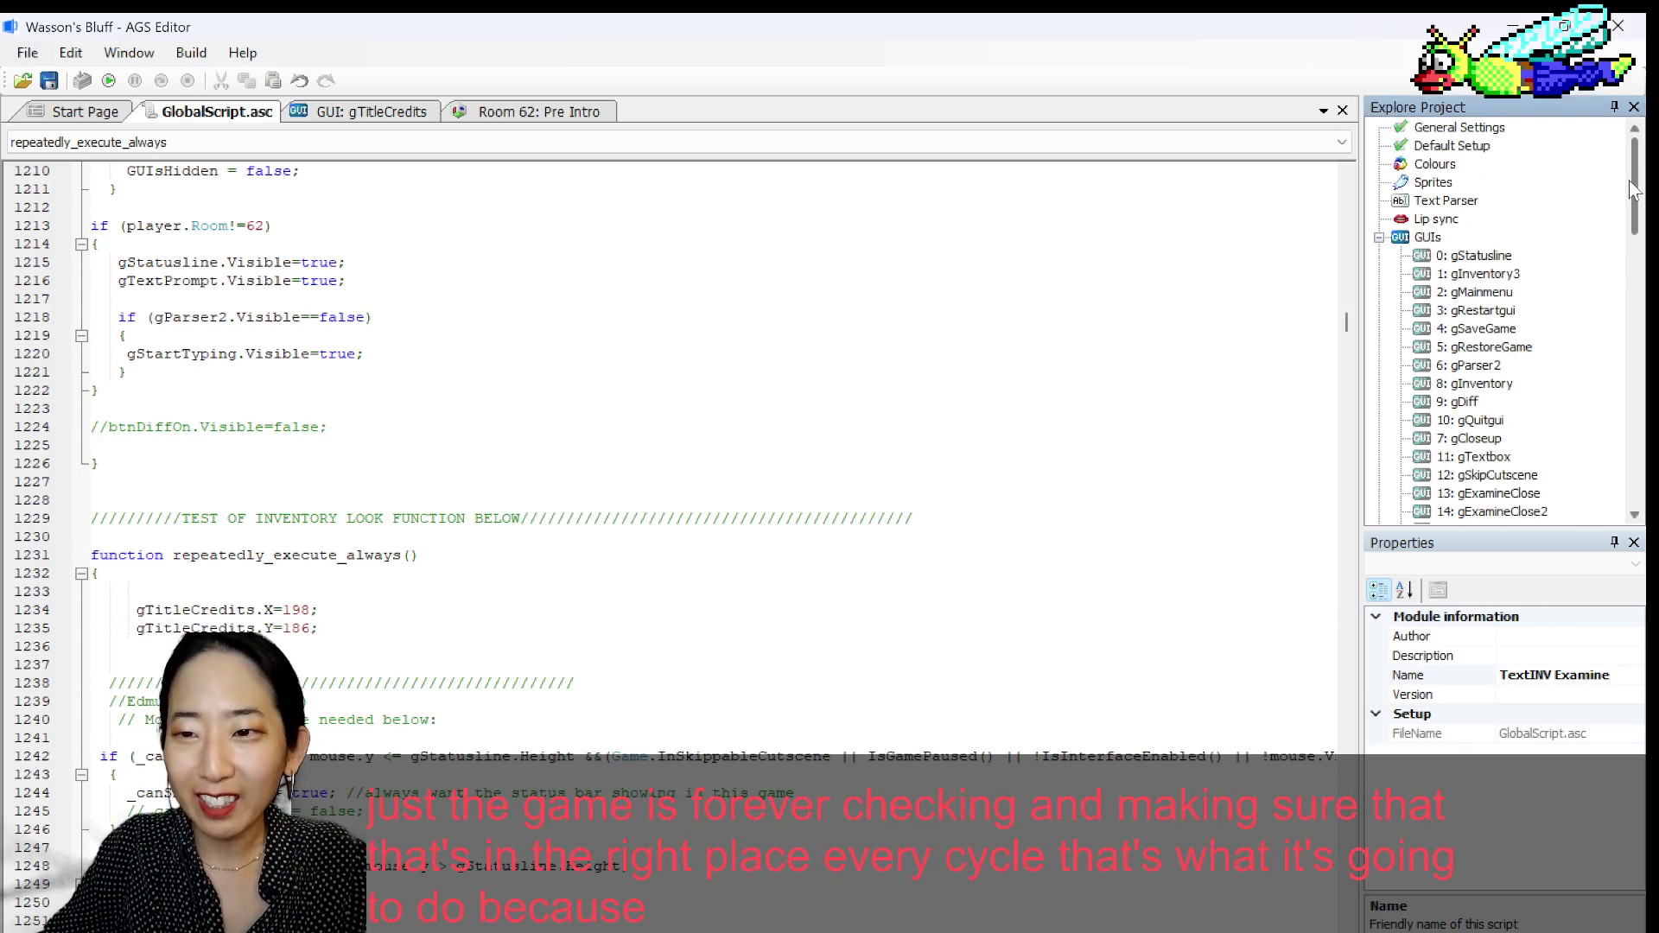
left_click_drag(1633, 190, 1636, 210)
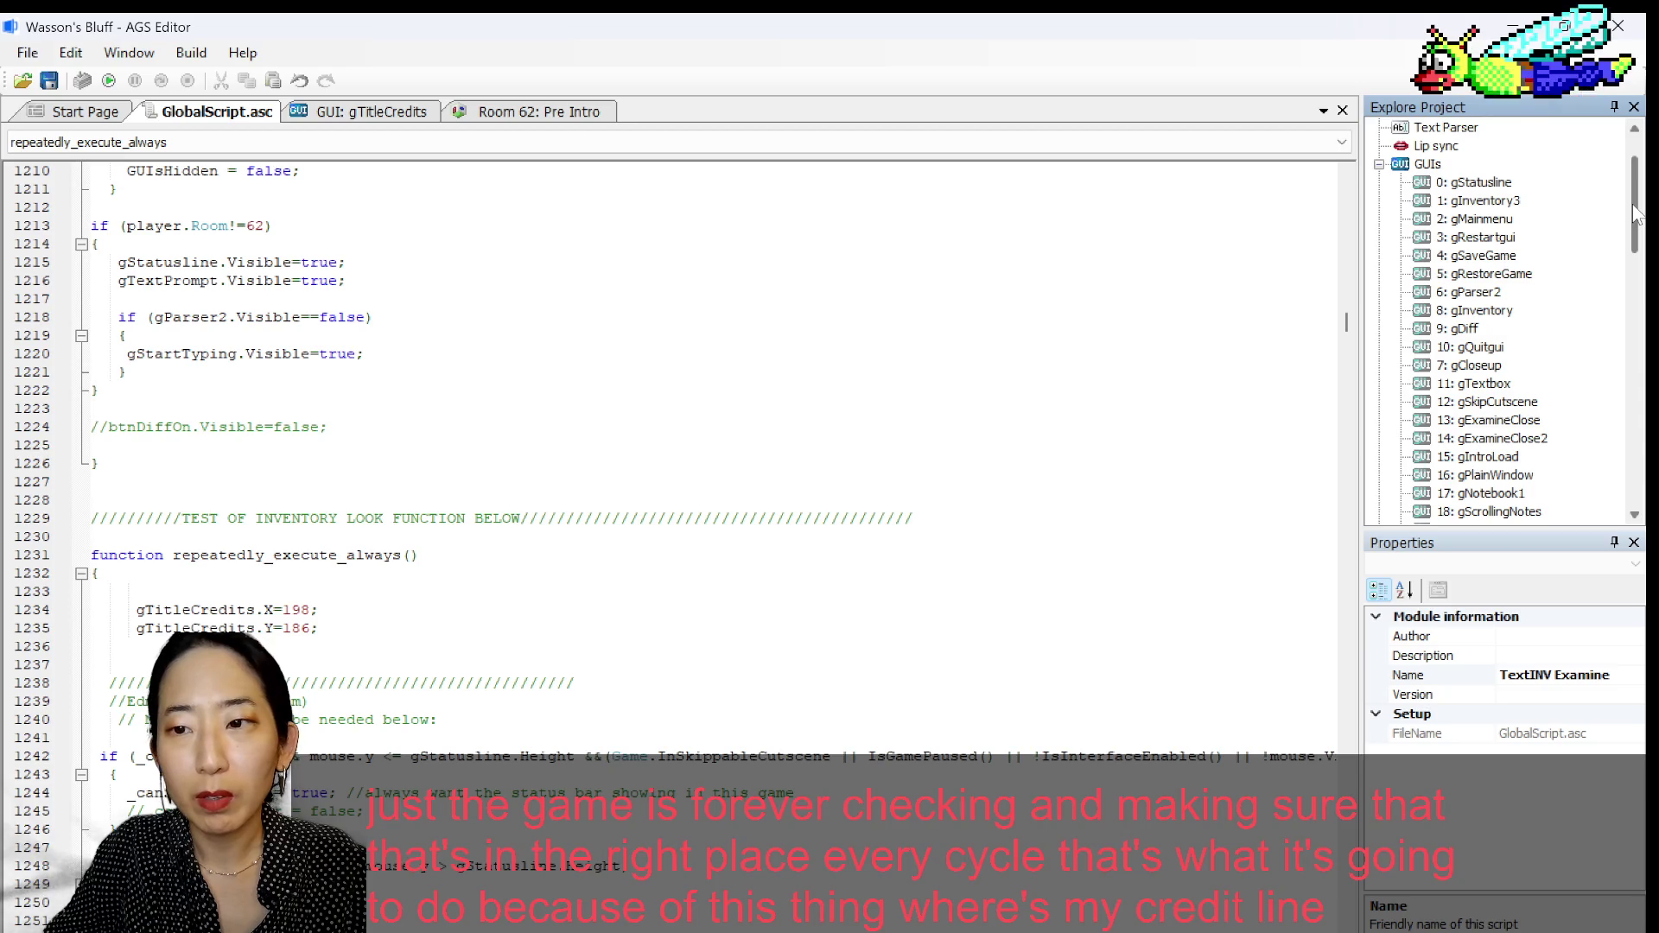
left_click_drag(1636, 214, 1636, 229)
double_click(1479, 383)
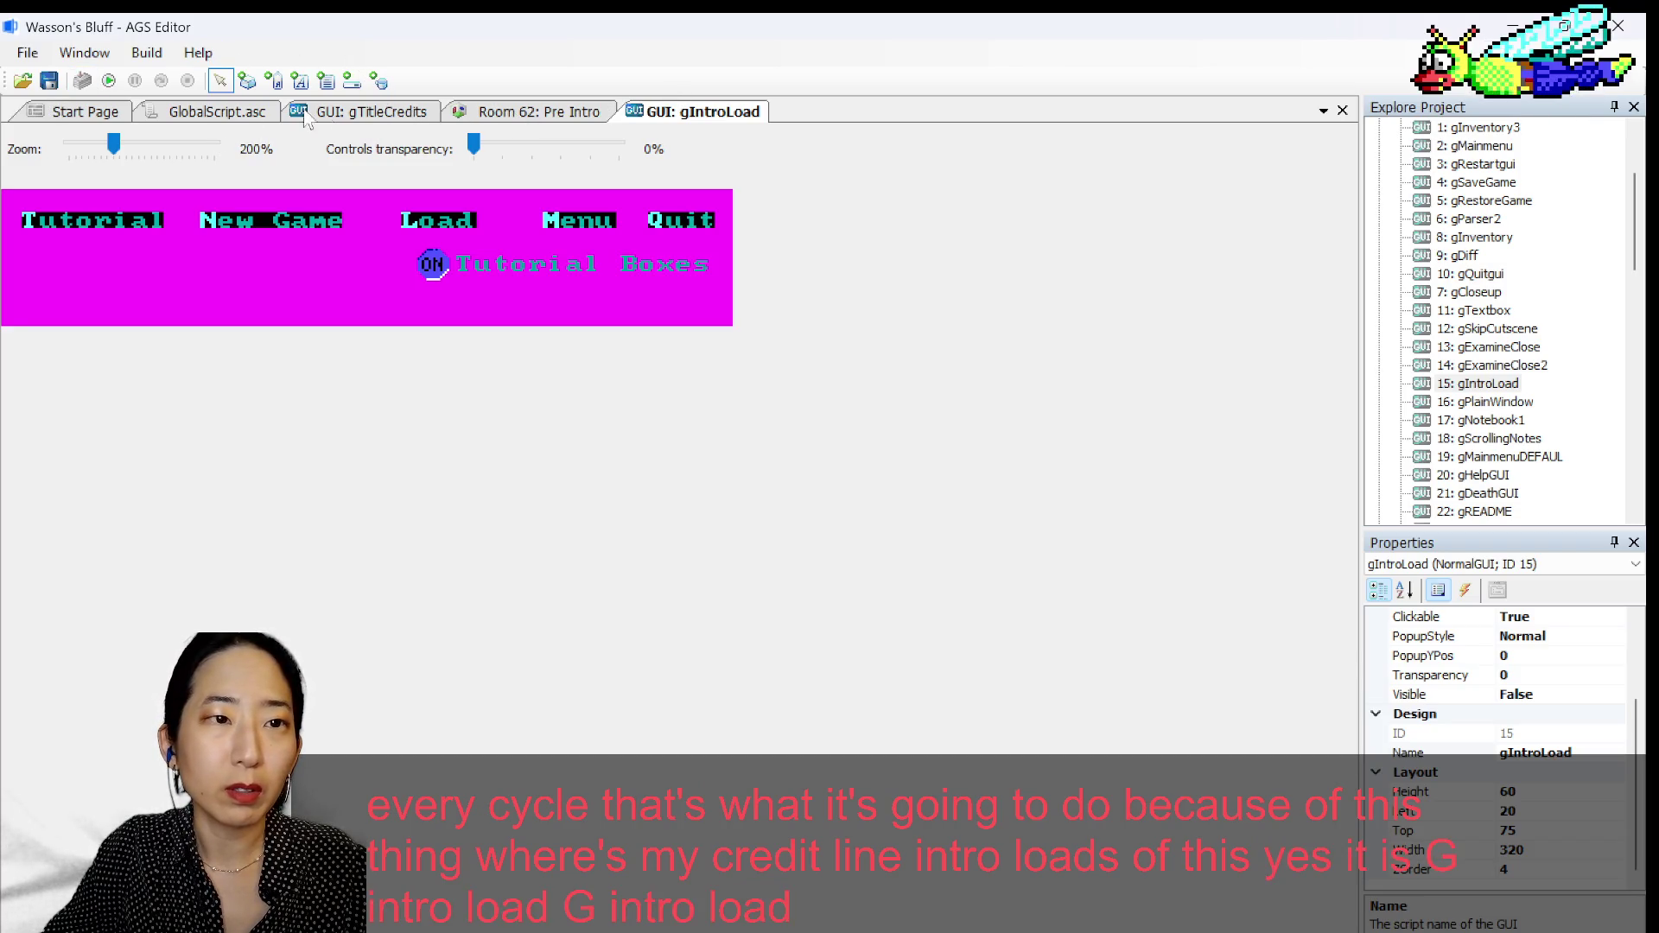
left_click(199, 116)
left_click(161, 573)
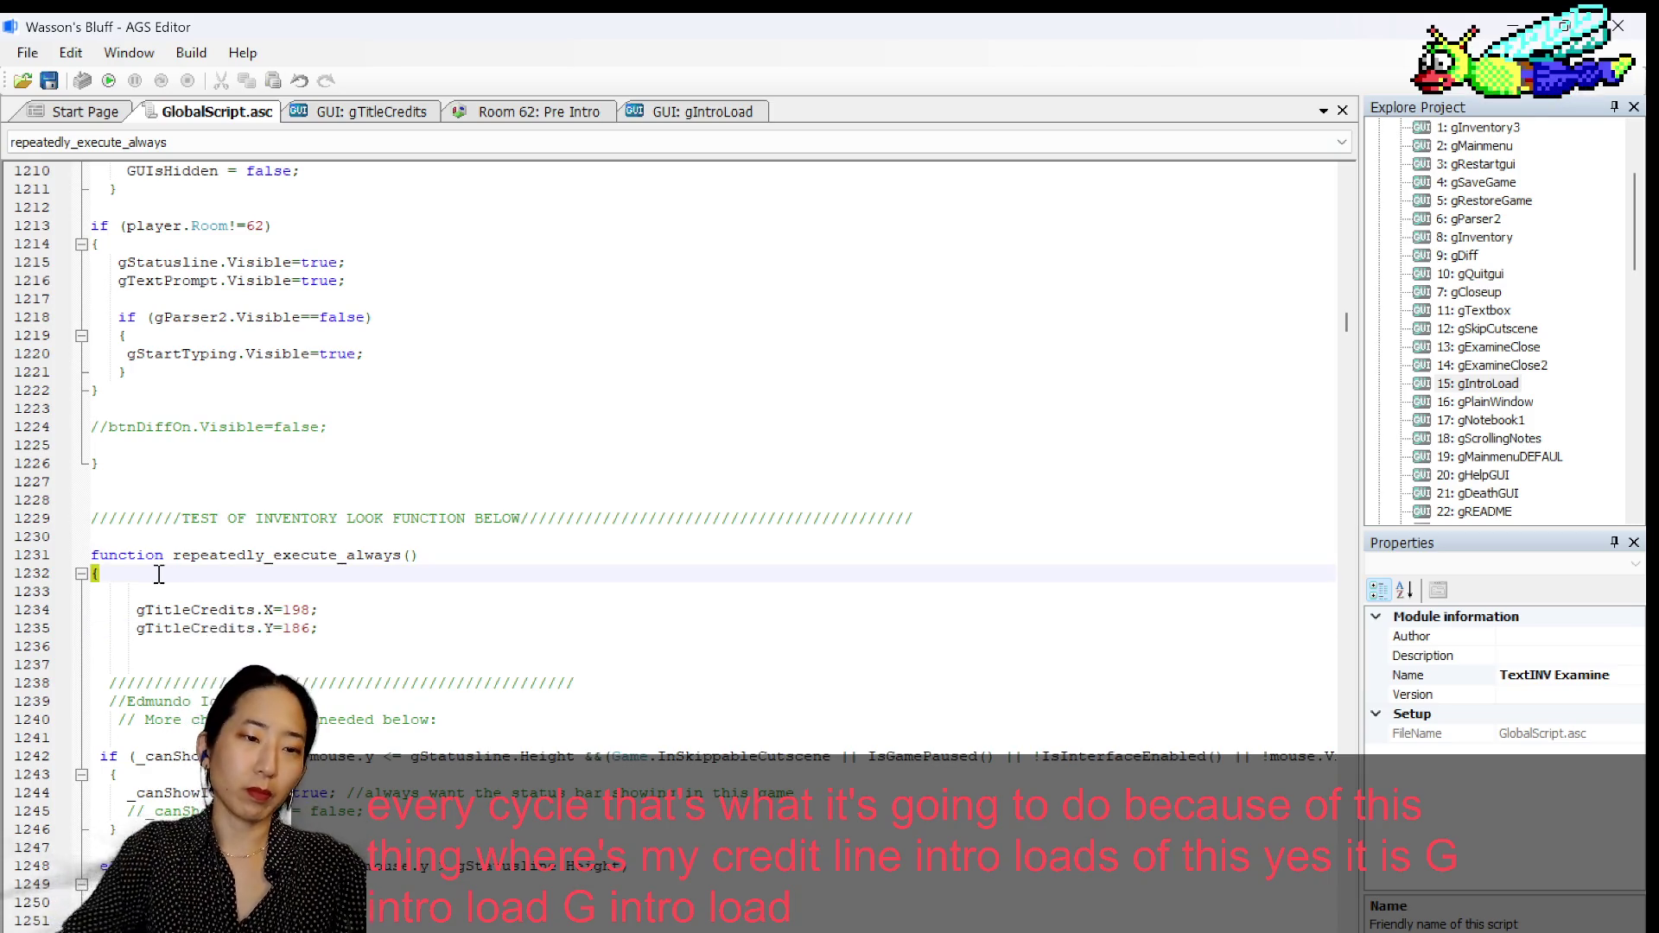
Add gIntroLoad.X=150 and gIntroLoad.Y=166 at the top of repeatedly_execute_always, save, and run the game.
key("Return")
type("ntro")
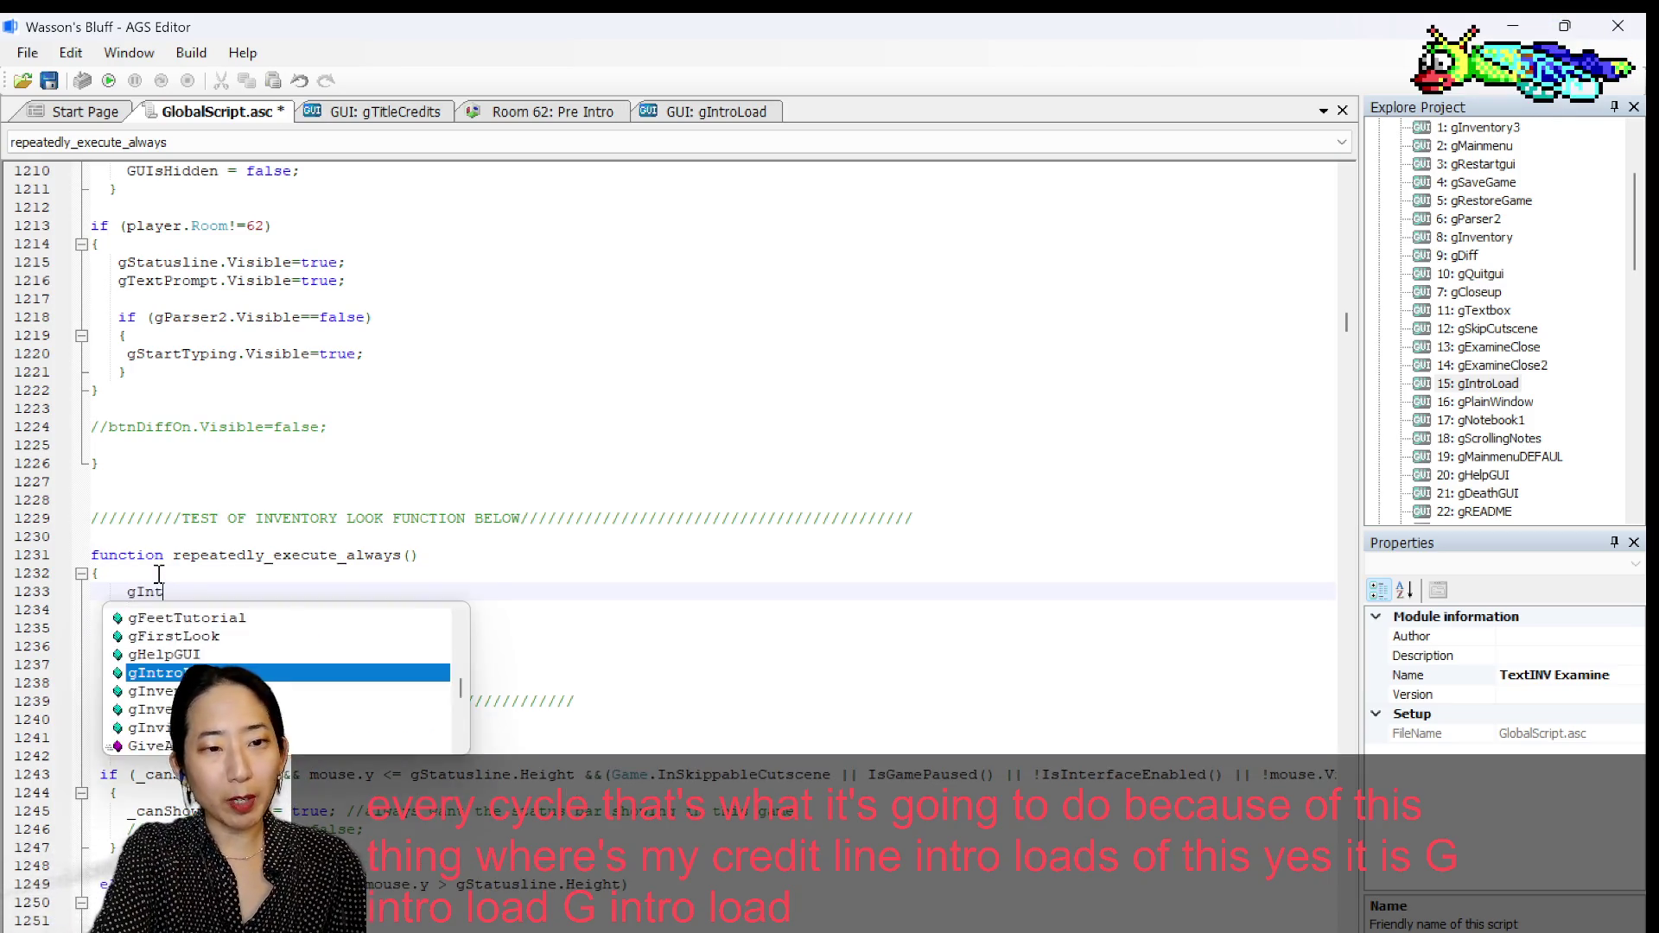
key("Return")
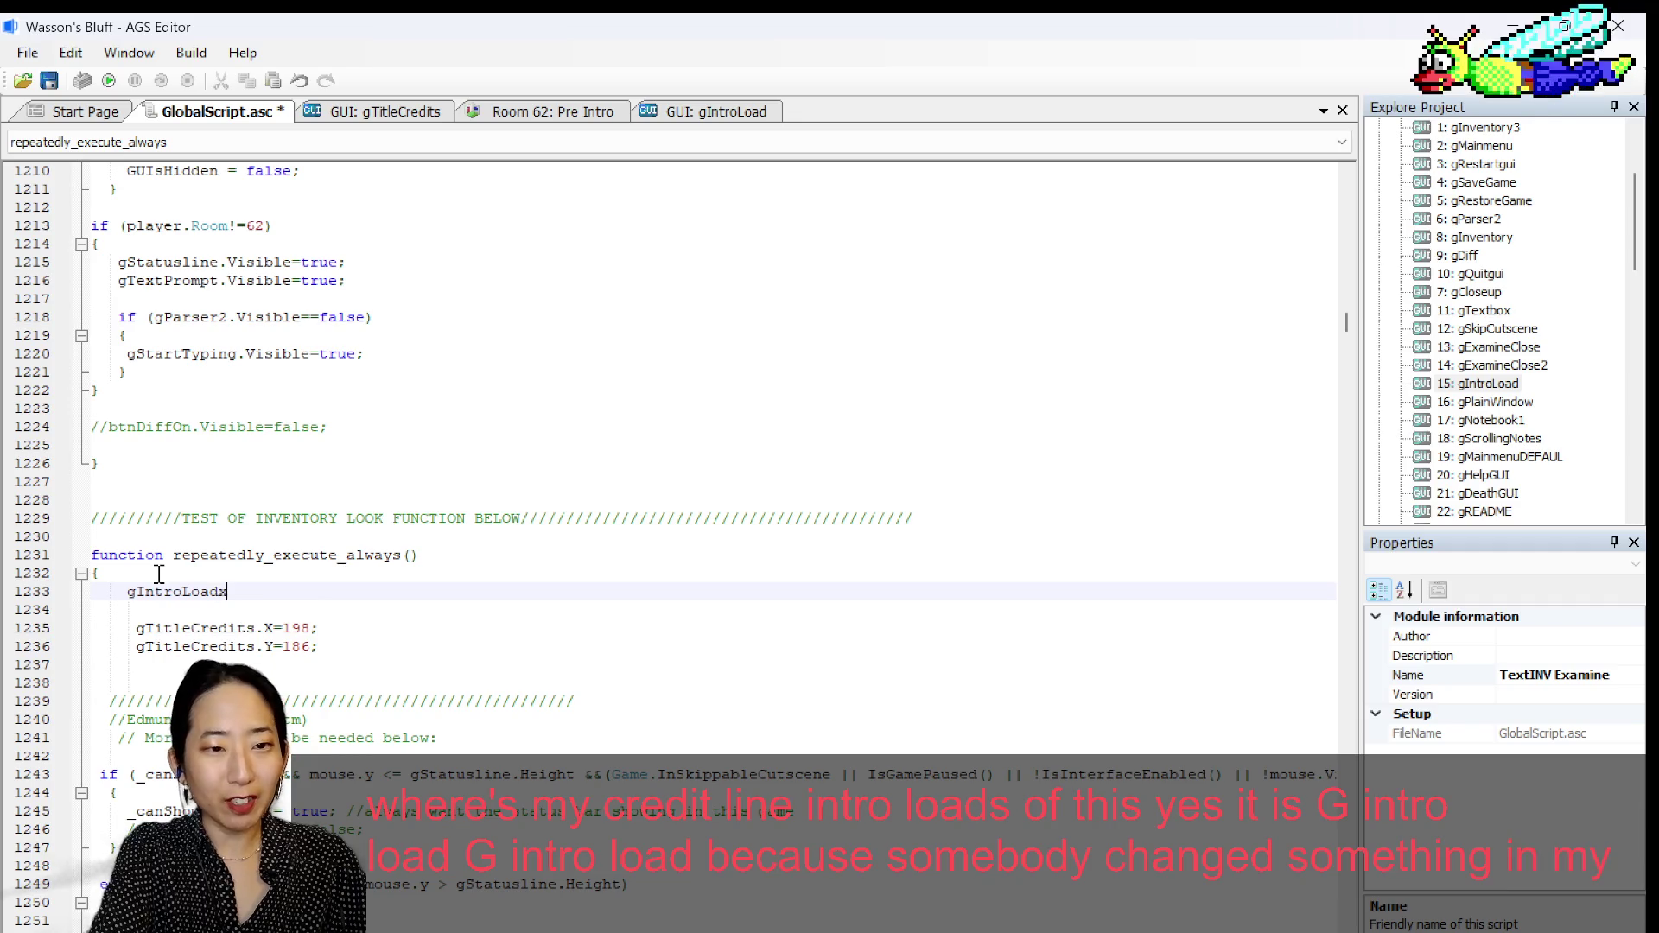
type(".X=")
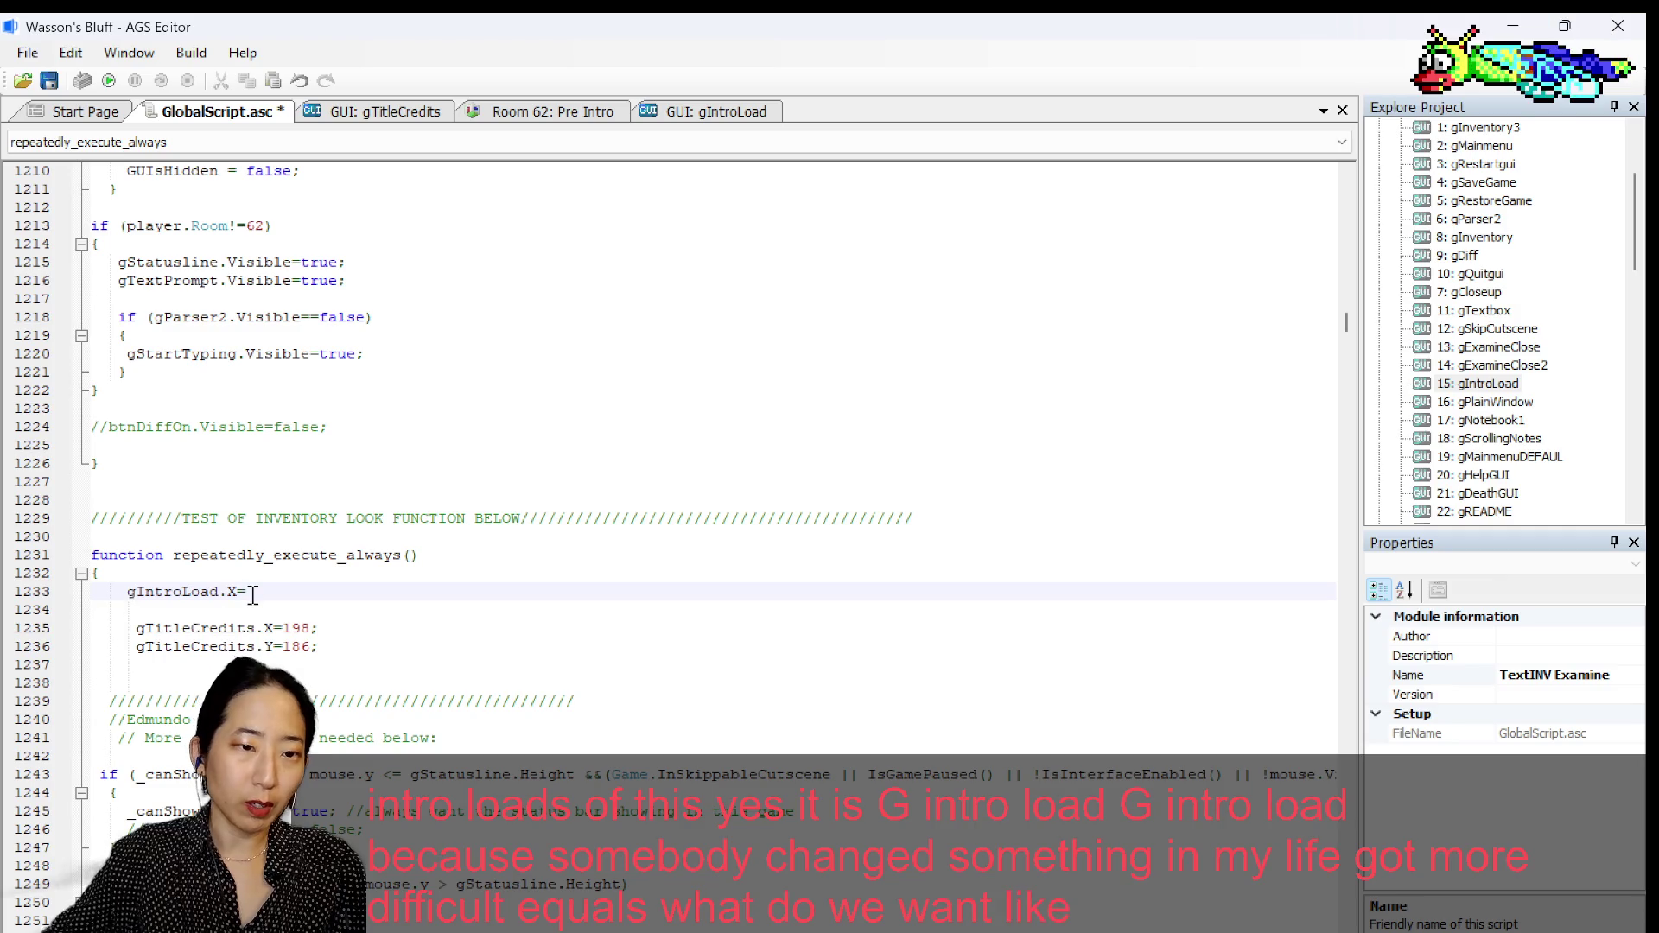
key("Return")
type("ntroLoad.Y=16")
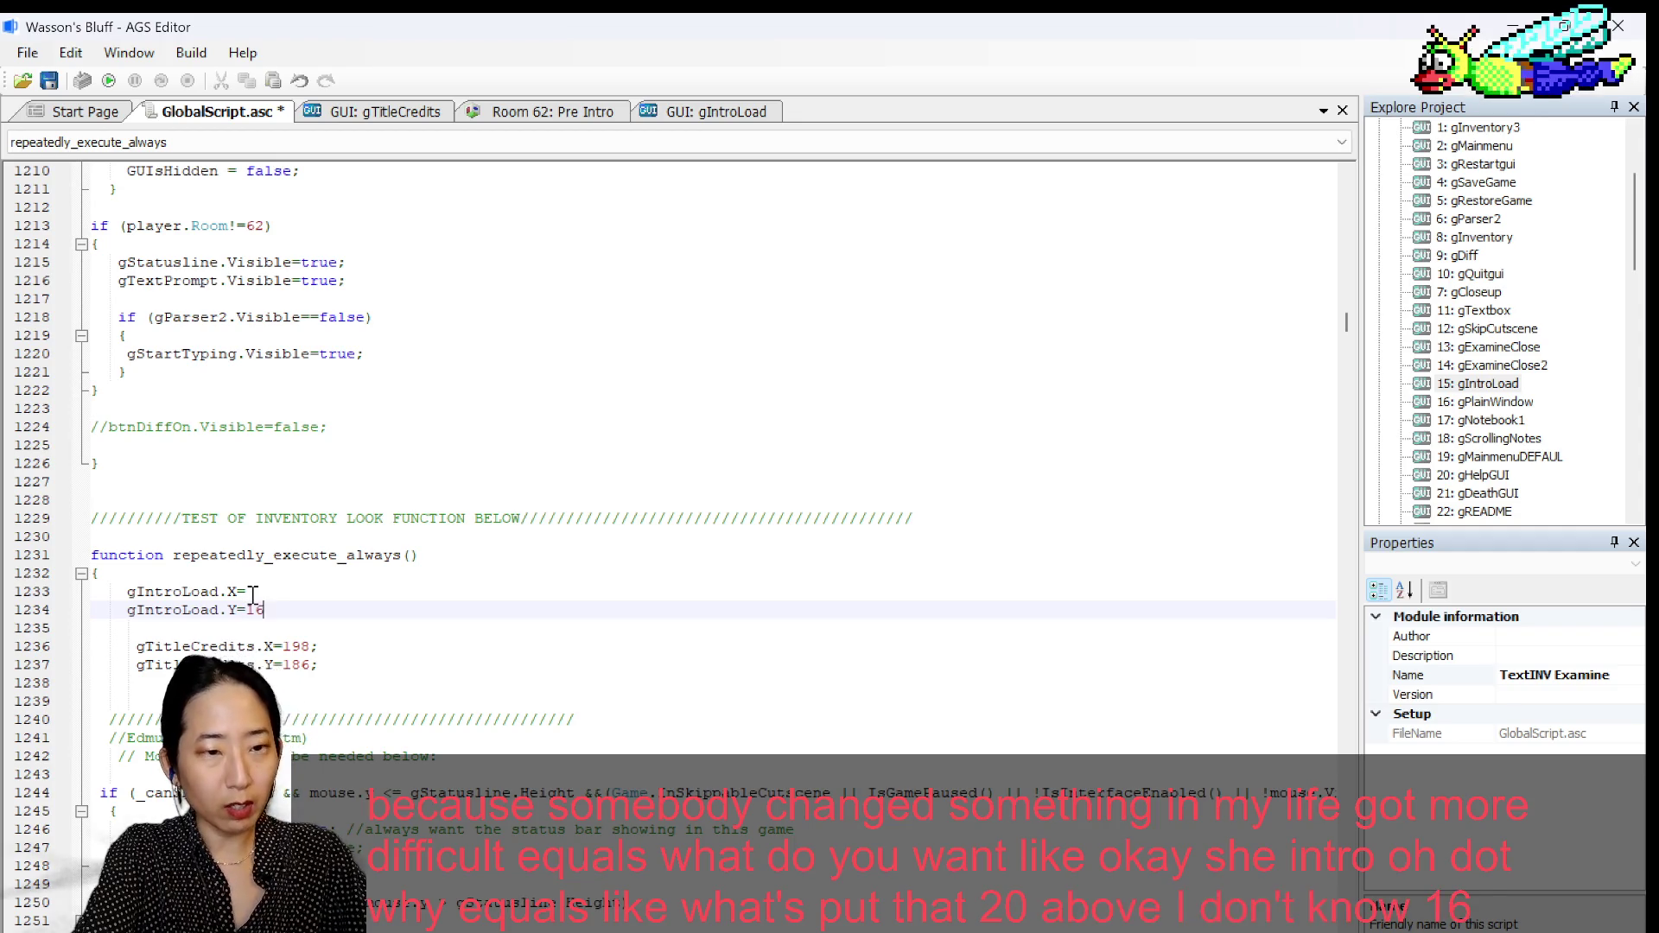
type("6;")
left_click(254, 593)
type("50;")
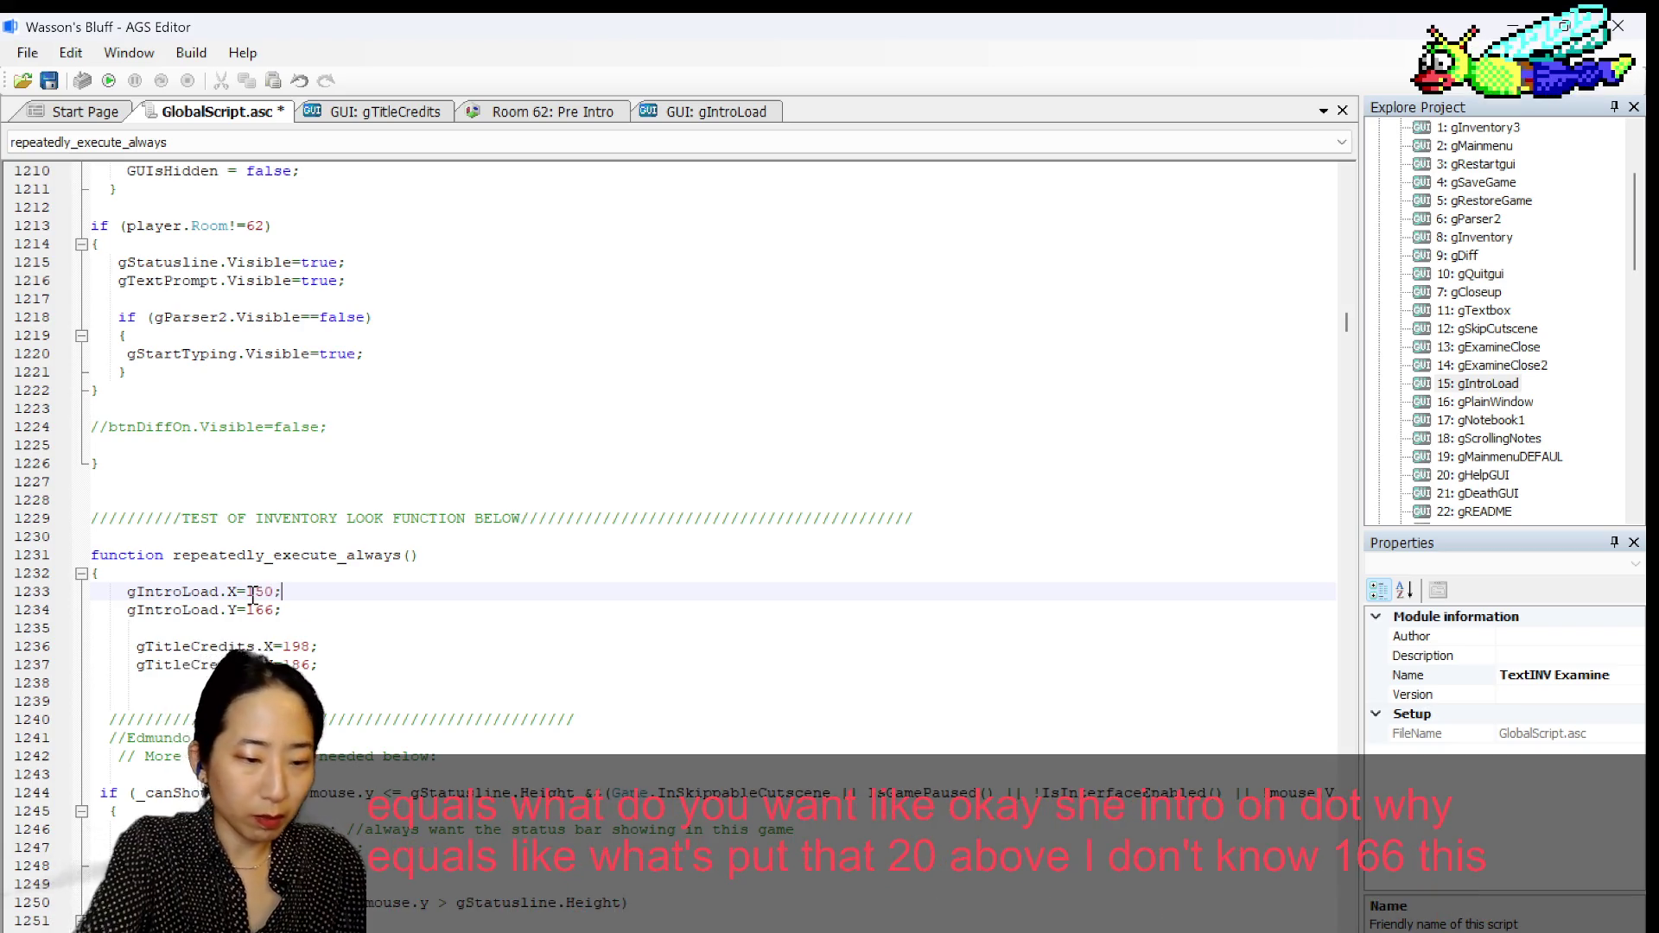
key("ctrl+s")
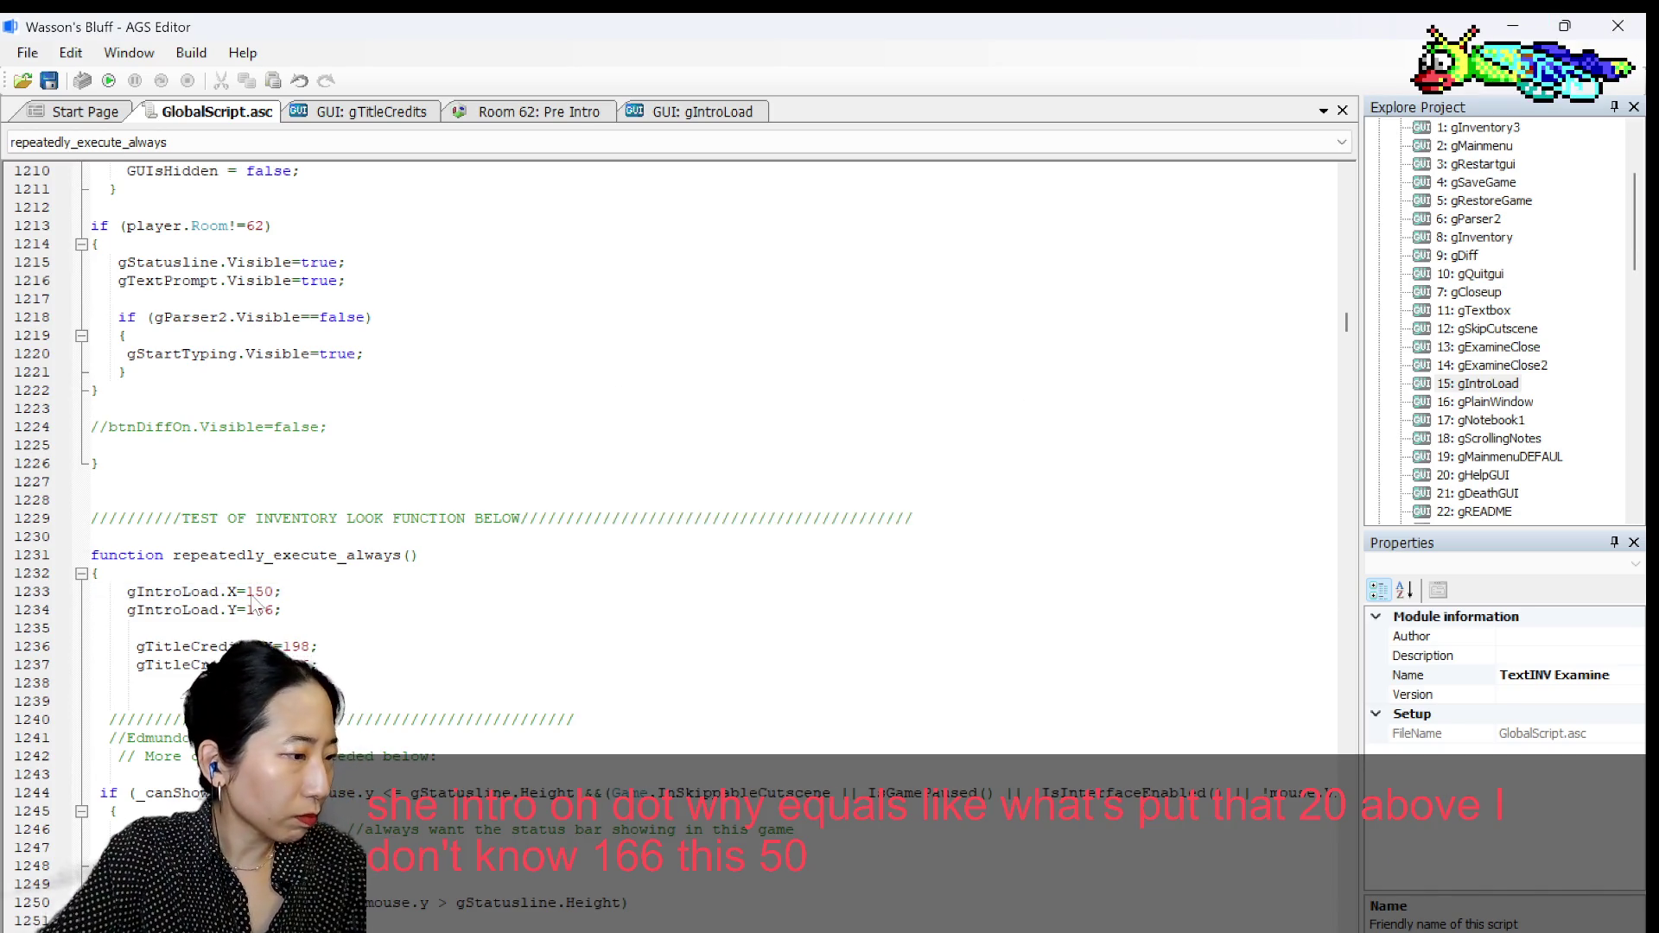
key("F5")
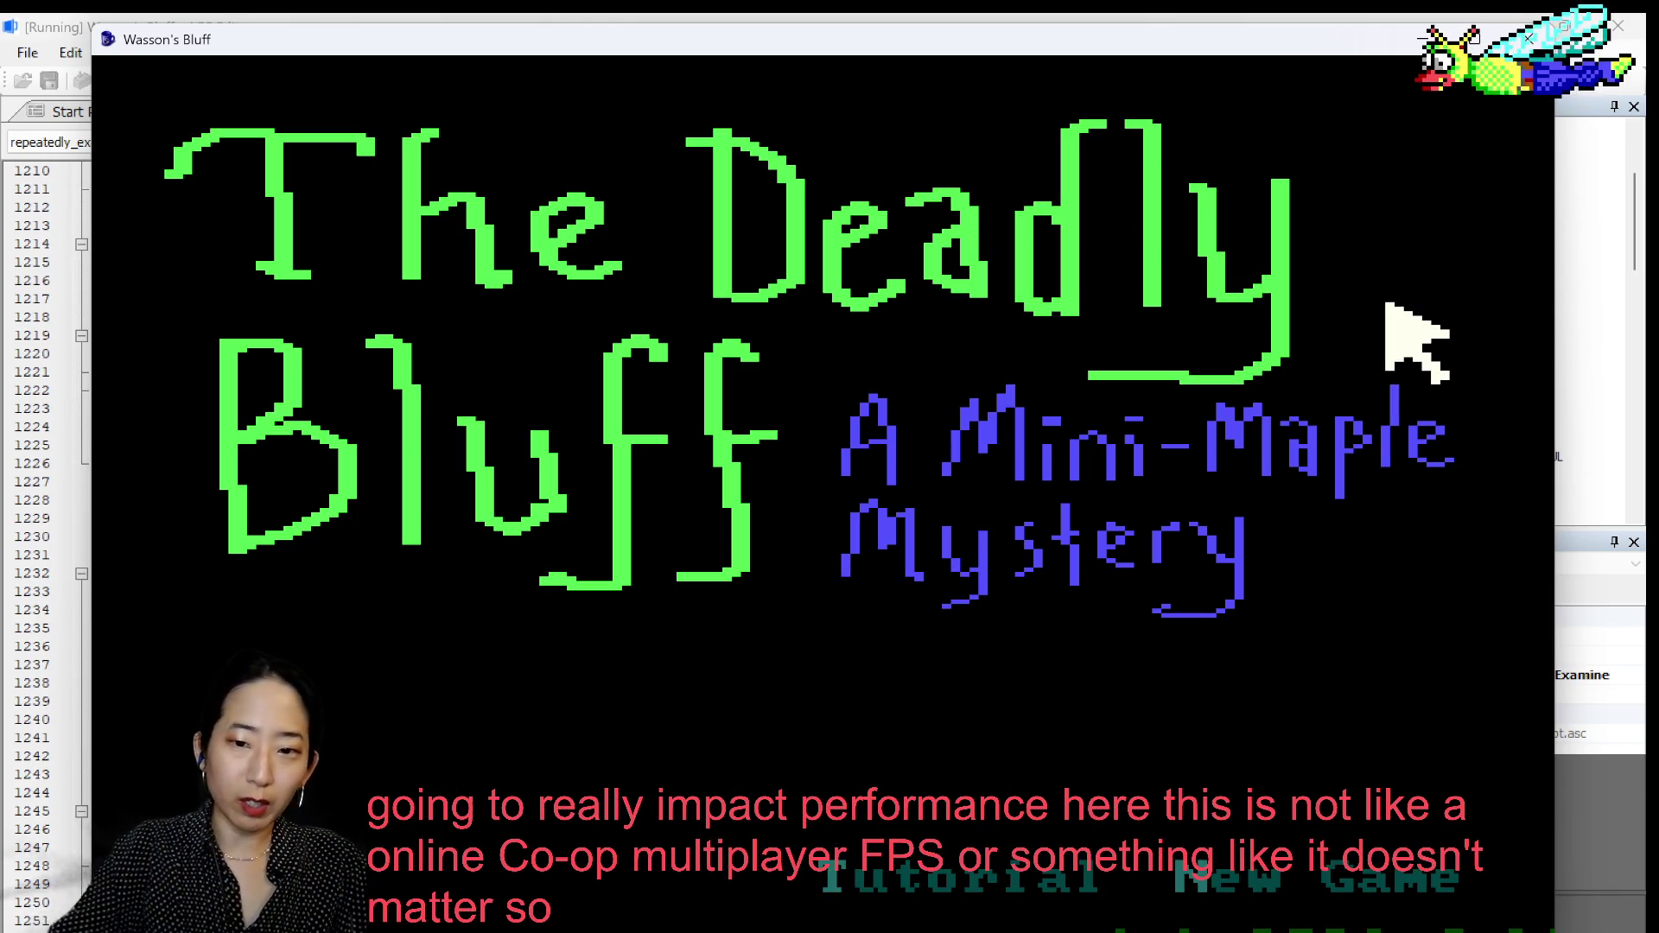
Skip to Chapter 1, restart back to The Deadly Bluff title screen to inspect it, then close the game.
key("Return")
key("Escape")
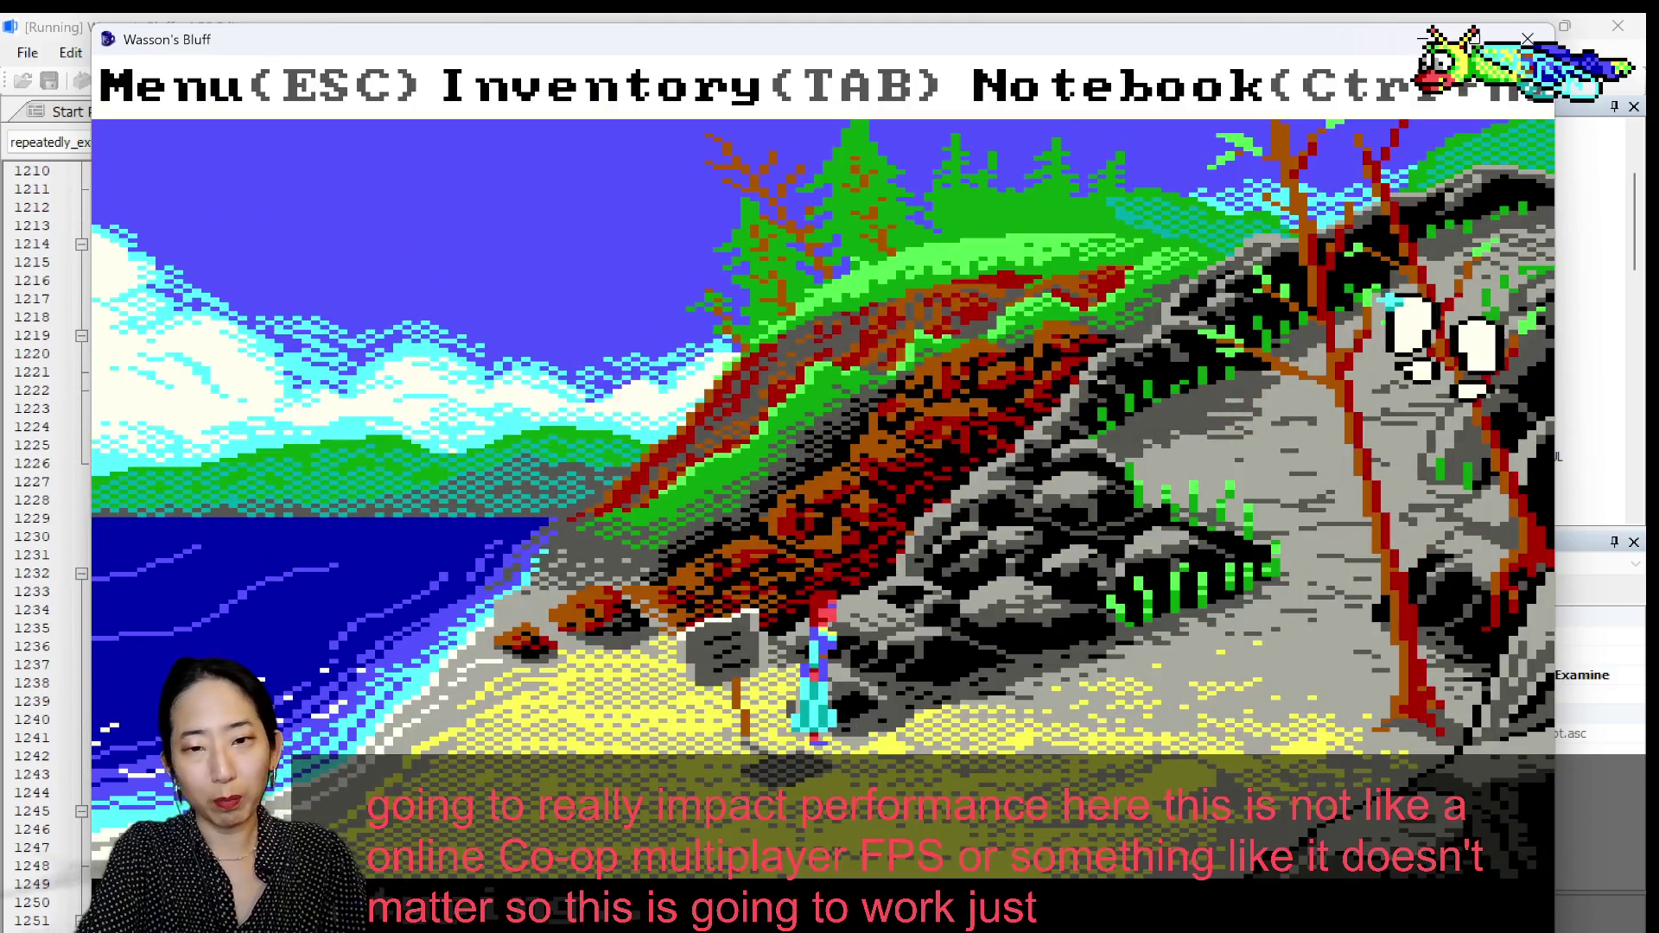
key("F9")
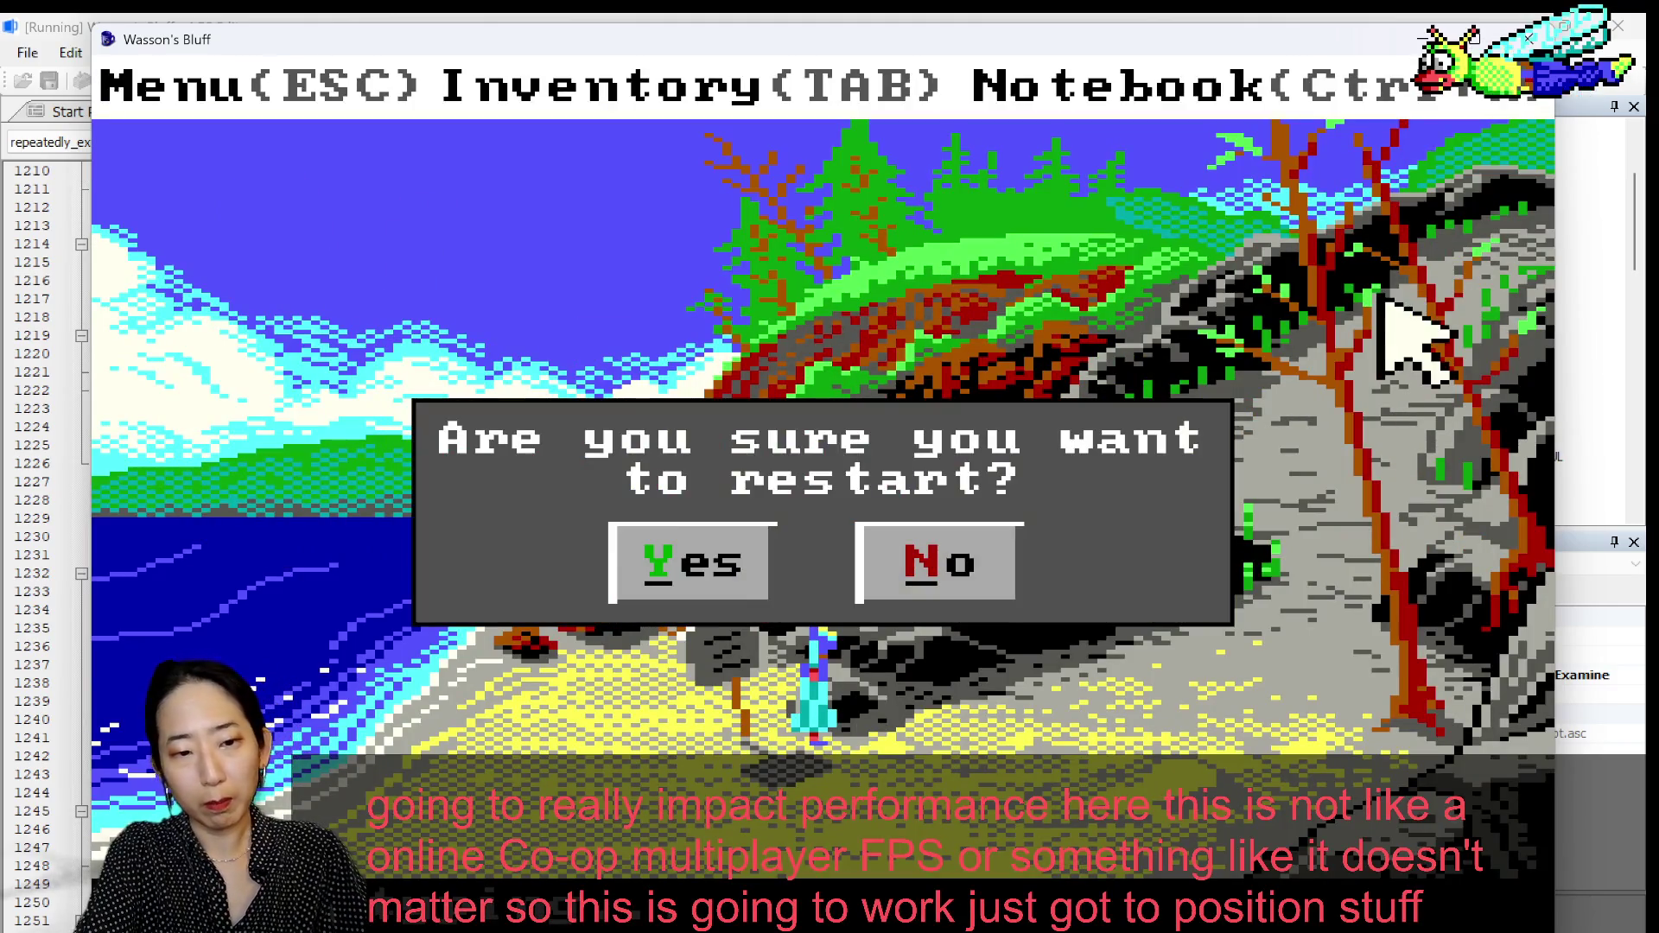
key("y")
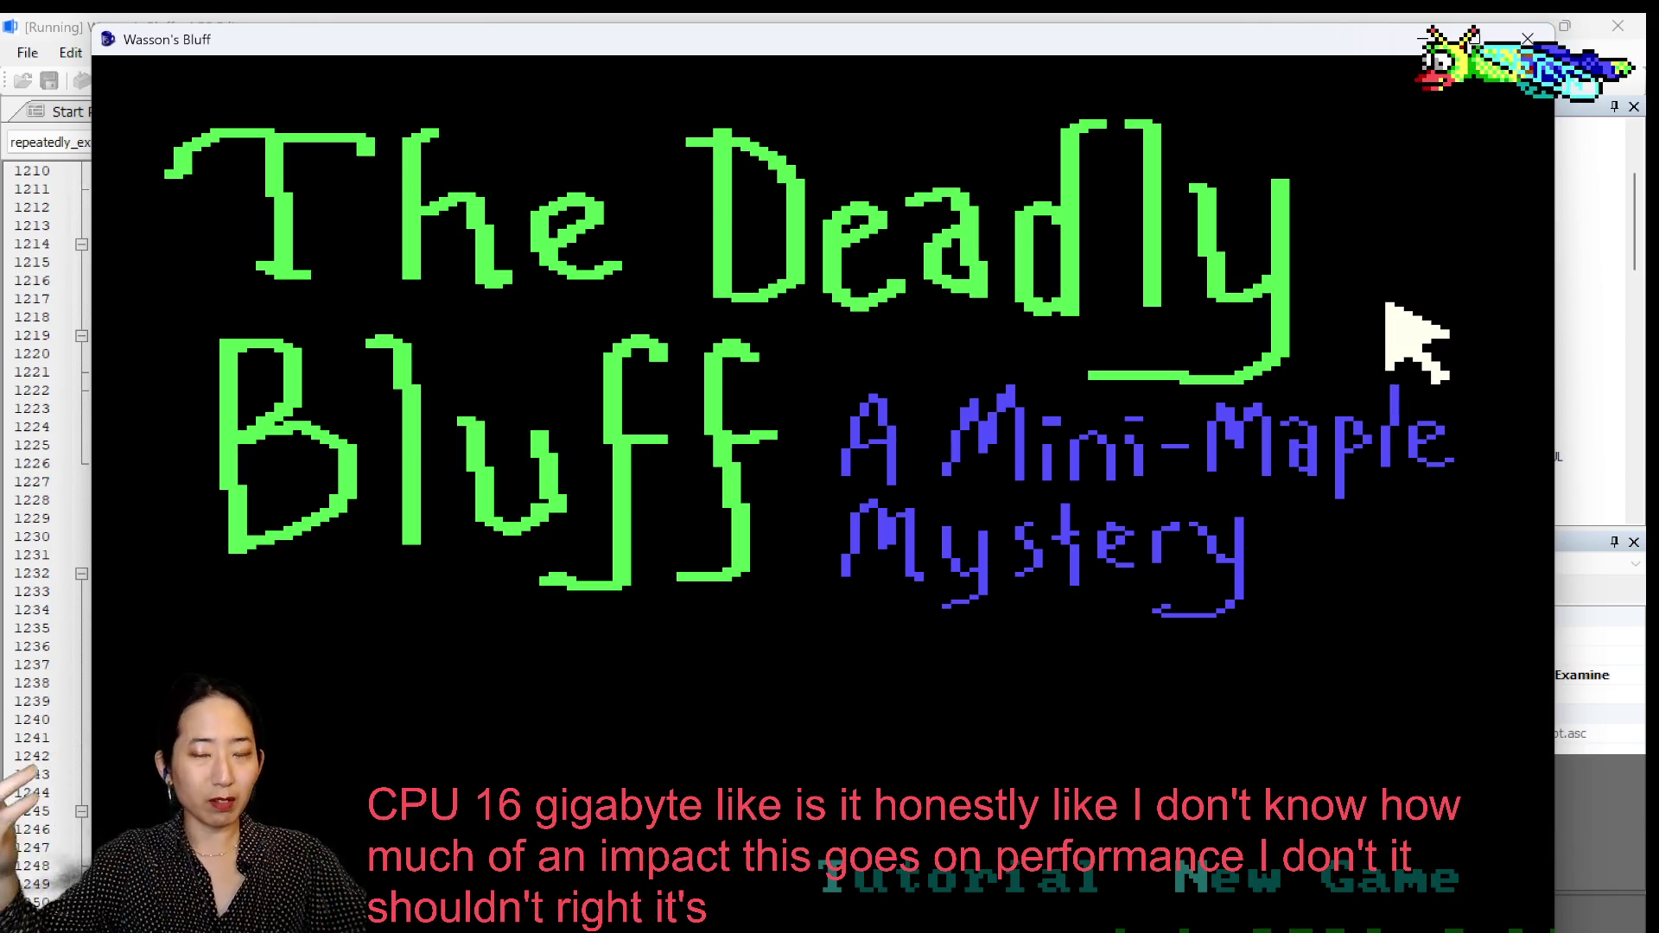
left_click(1528, 38)
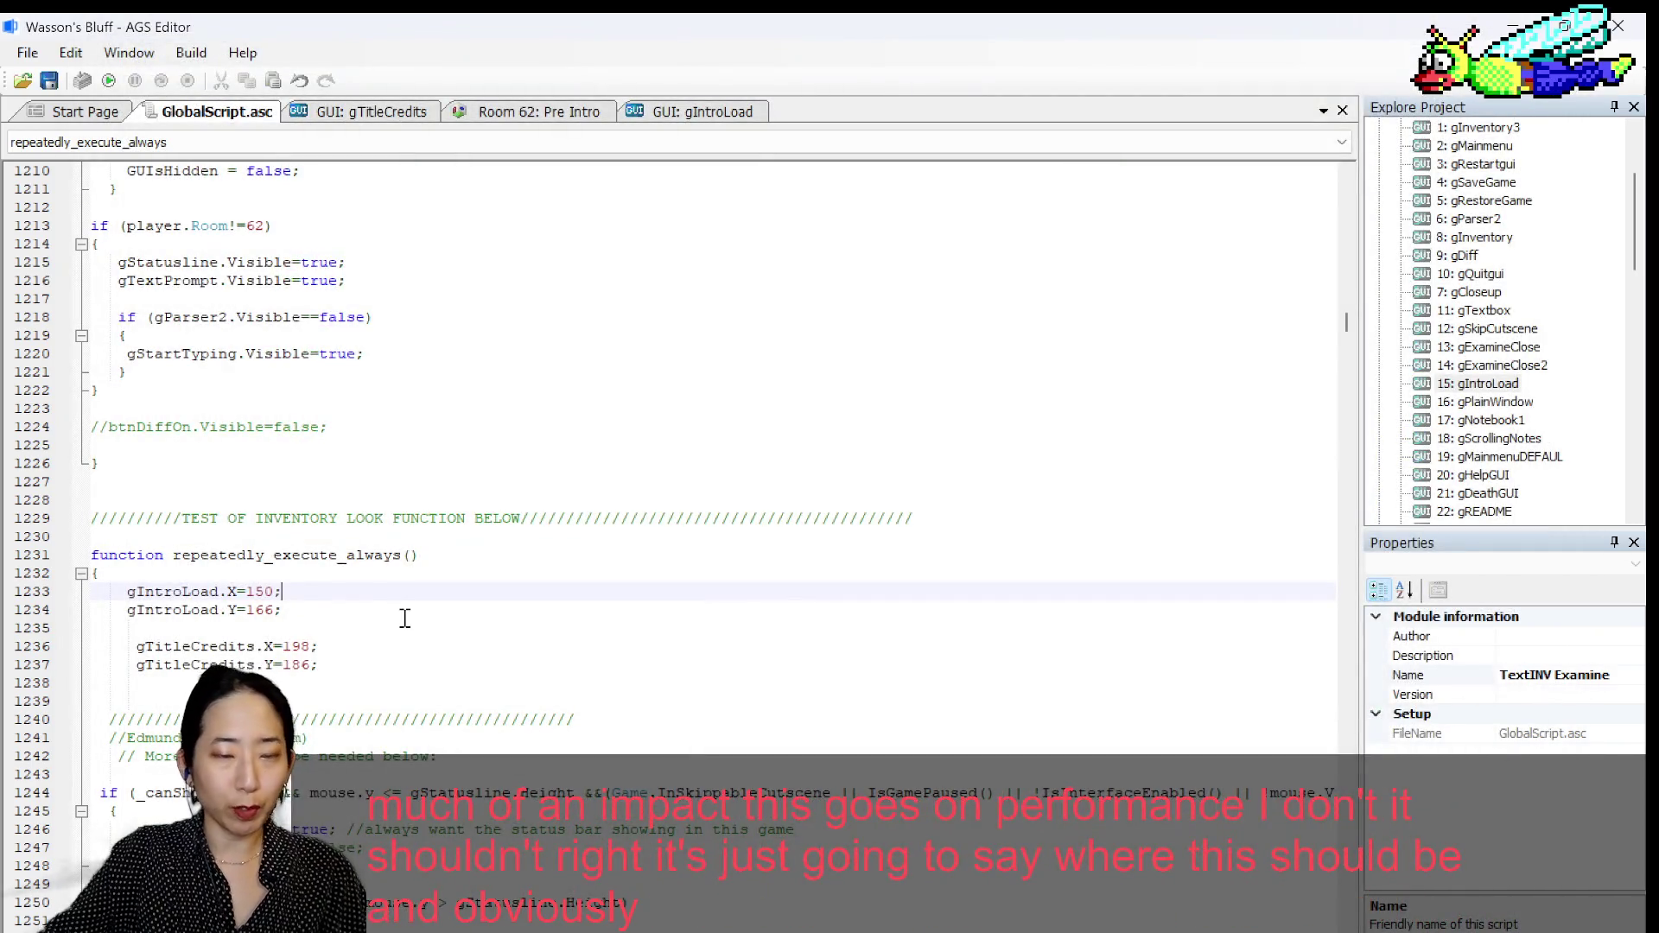
Change gIntroLoad.X to 10 and gTitleCredits.X to 80, save, and test-run the title screen.
key("BackSpace")
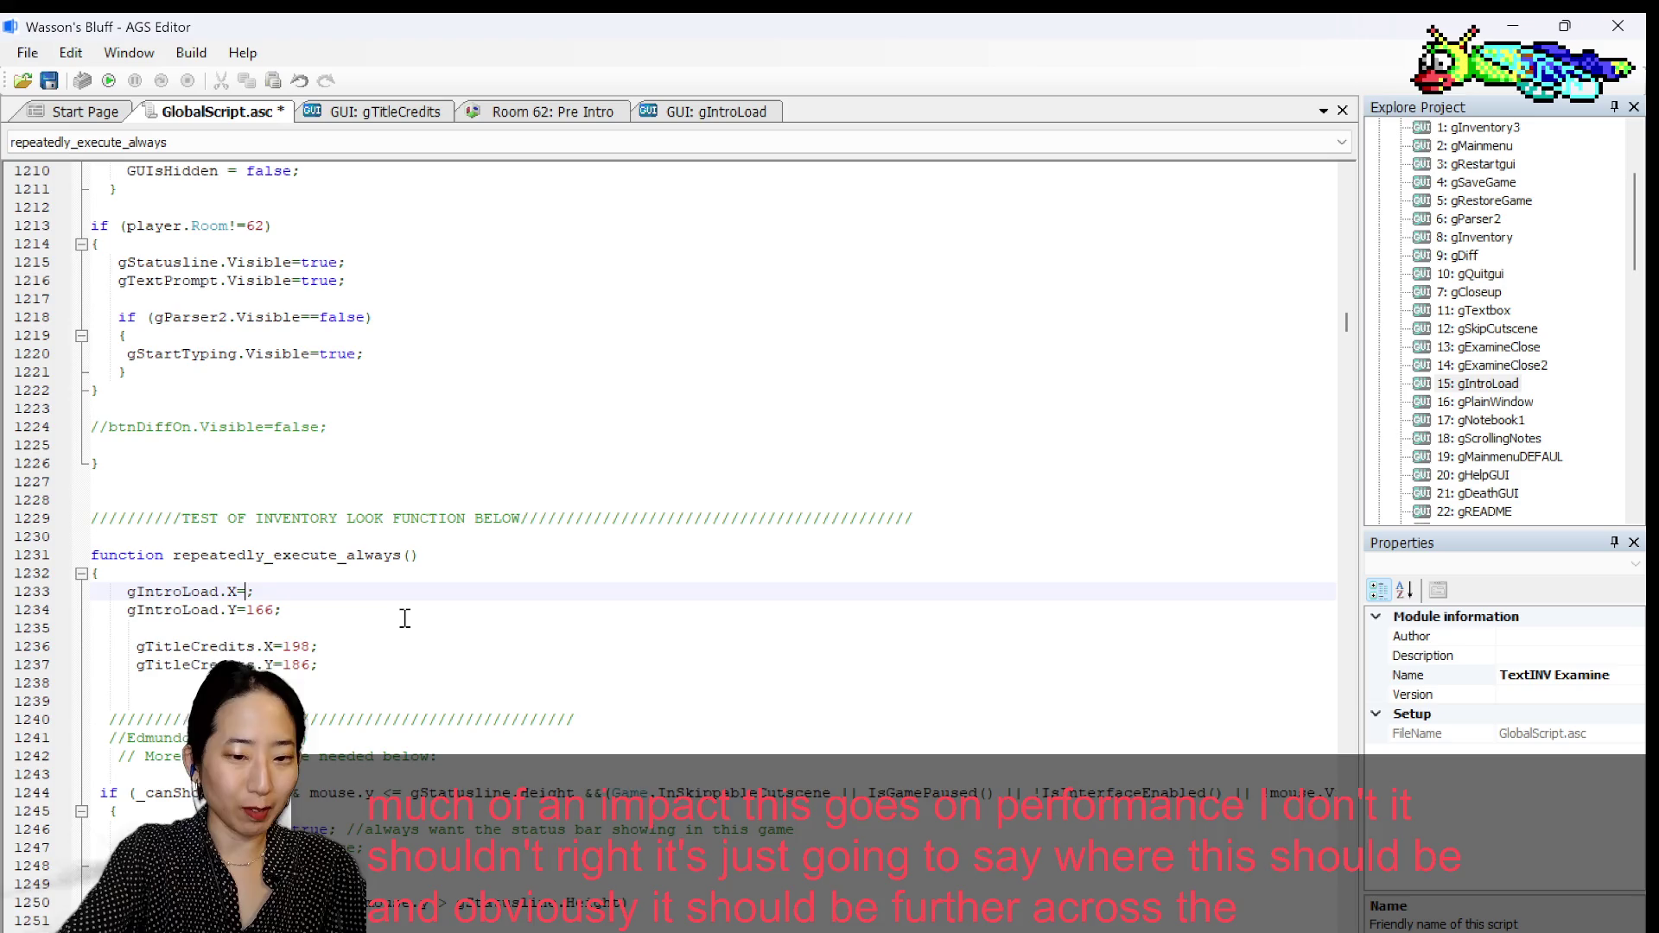
type("10")
left_click(311, 645)
key("BackSpace")
key("BackSpace")
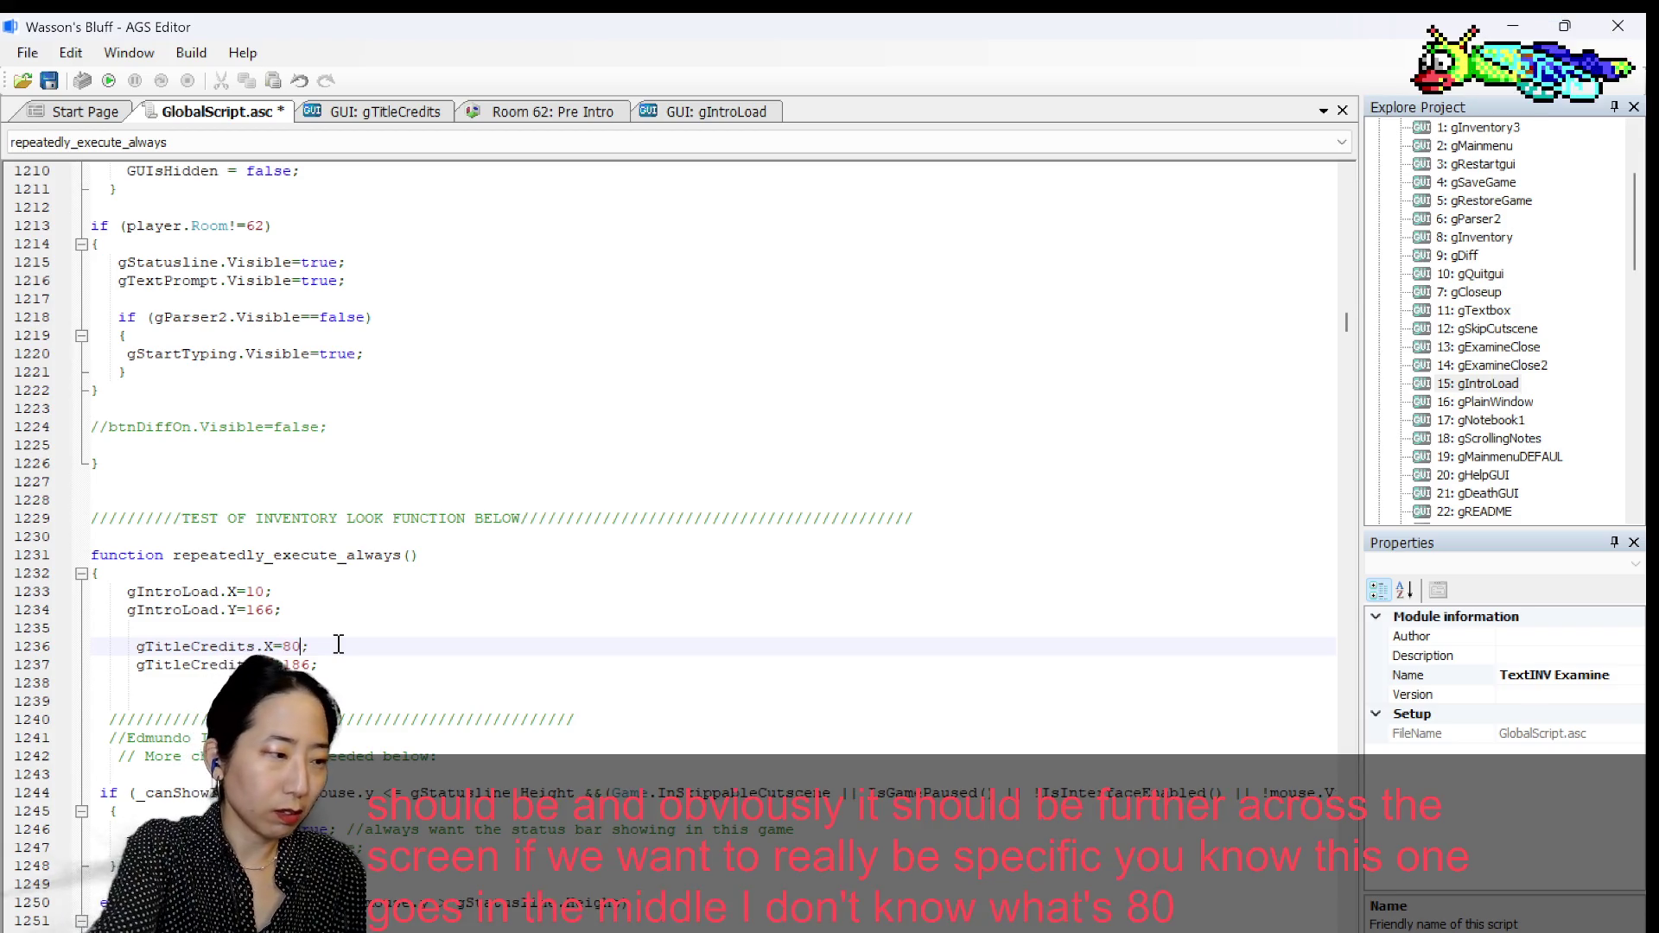
key("ctrl+s")
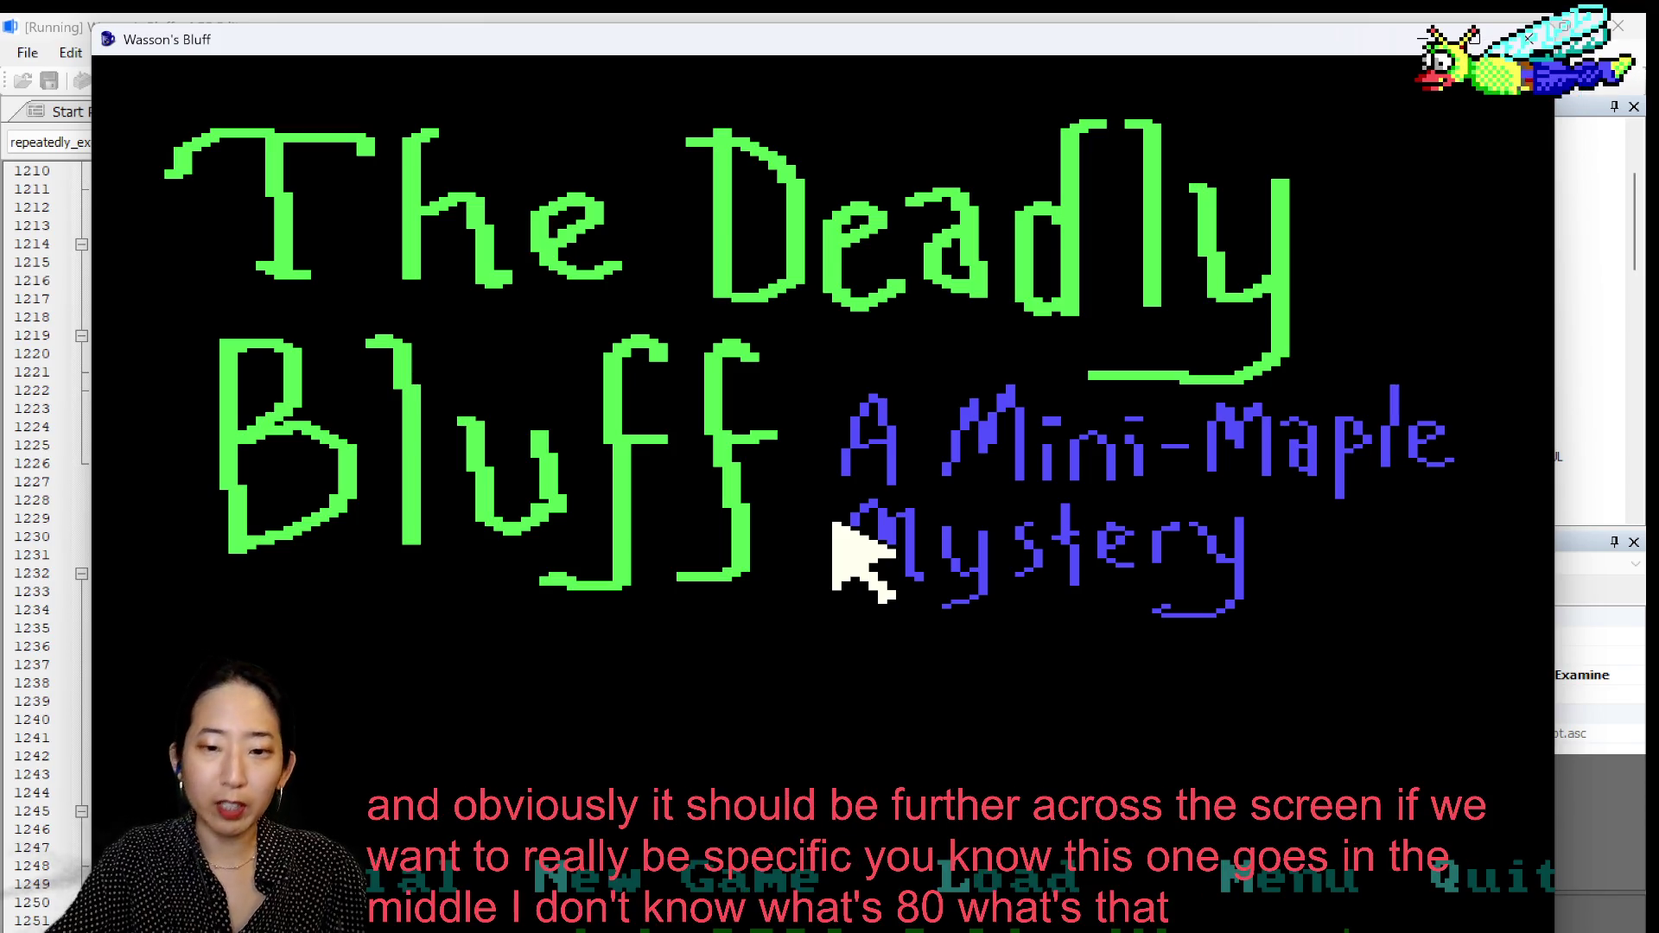
left_click(1527, 39)
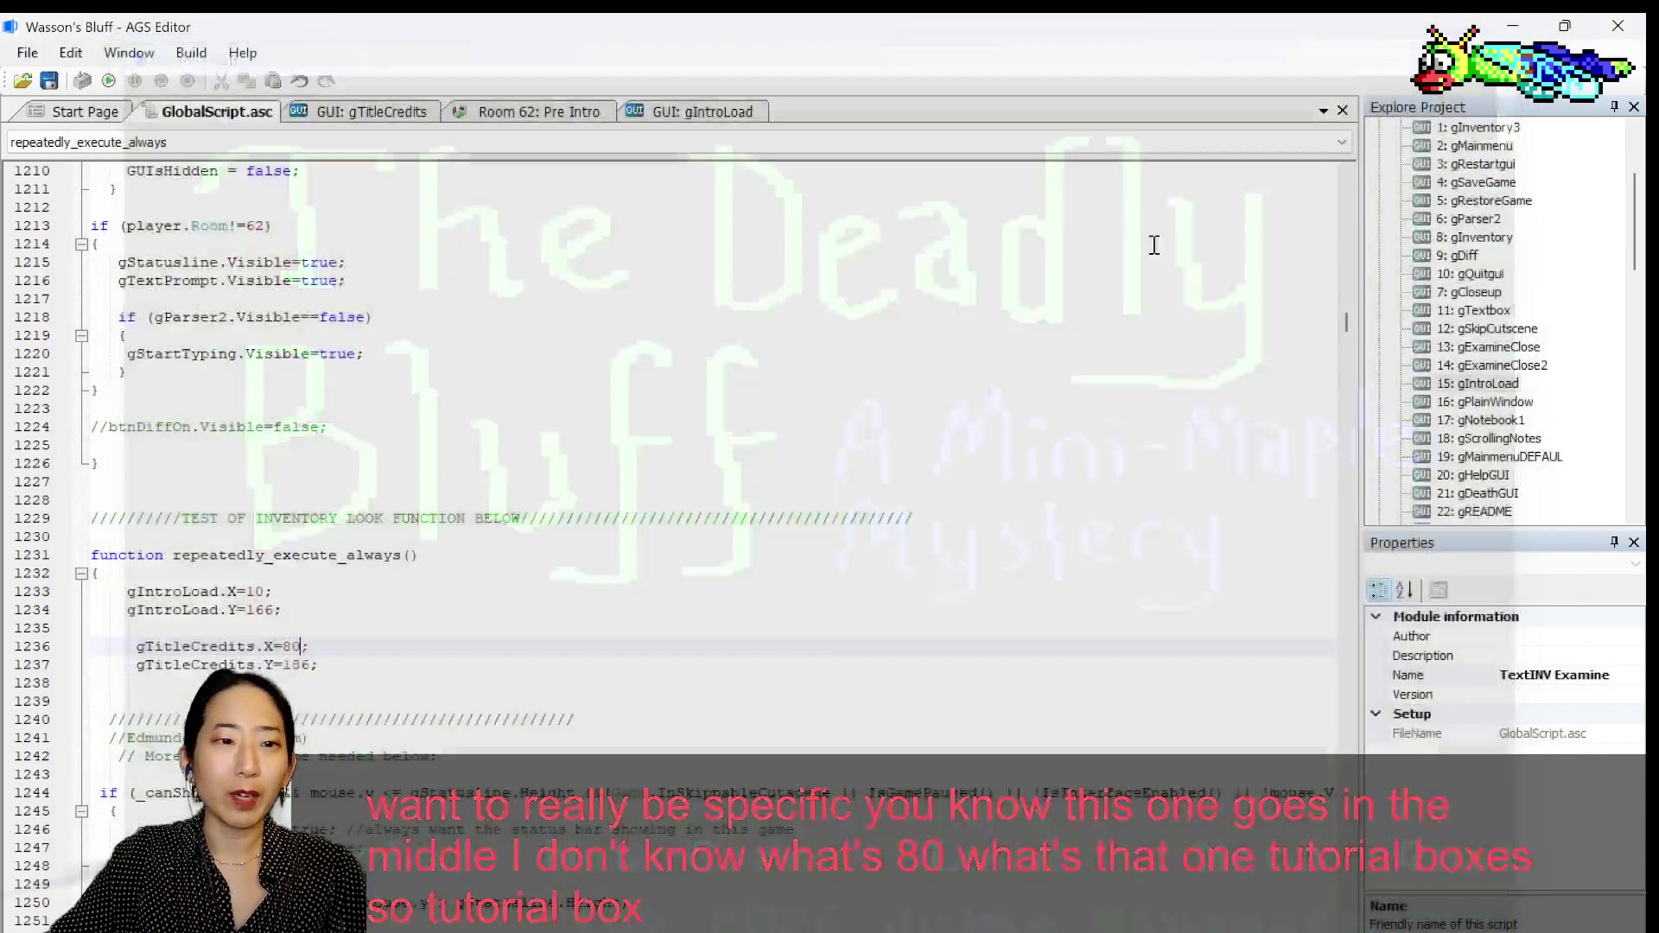
Set gIntroLoad.Y to 136 and gTitleCredits.Y to 156 in repeatedly_execute_always and save GlobalScript.asc.
left_click(254, 610)
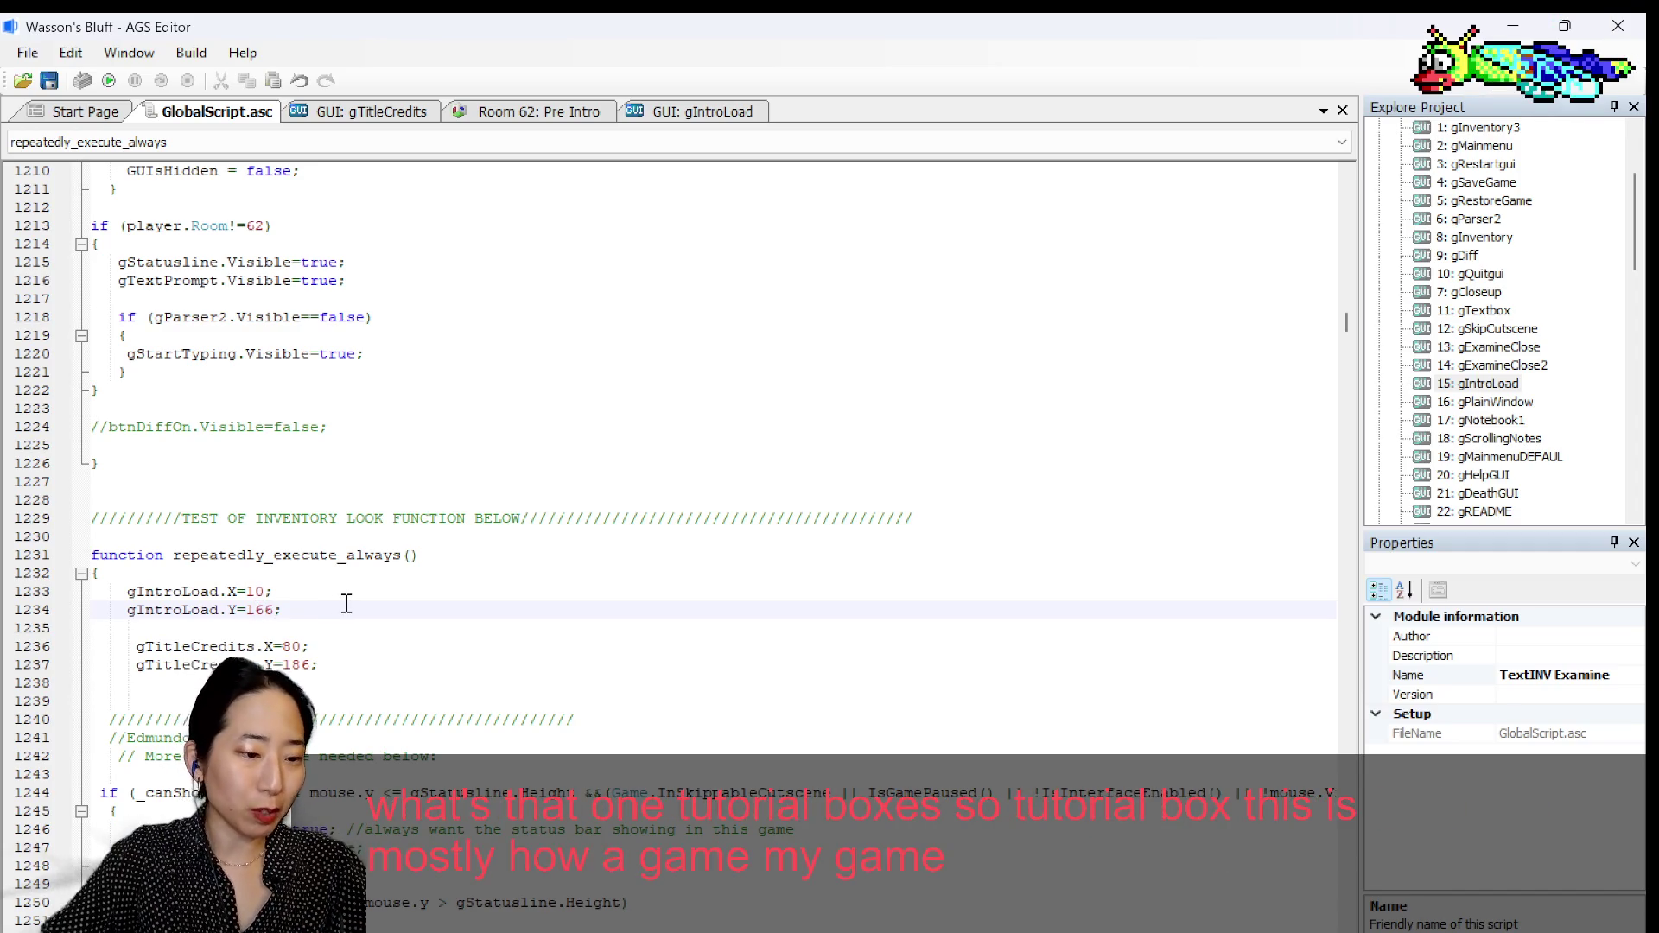
key("Delete")
key("Down")
key("Down")
key("Down")
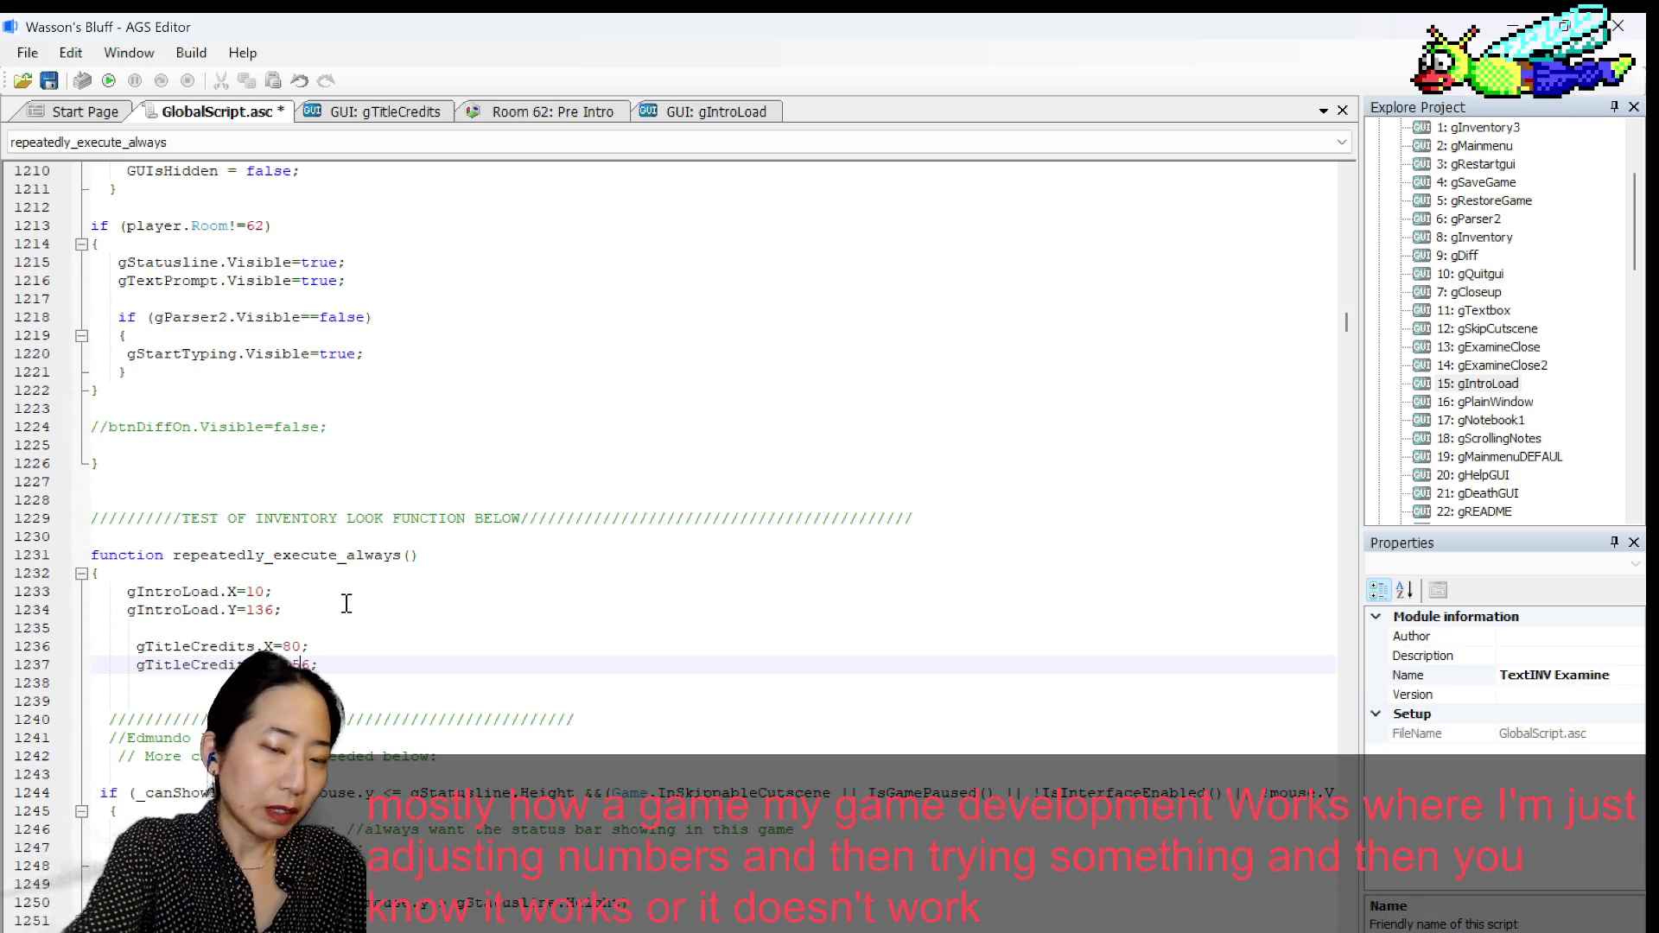
key("ctrl+s")
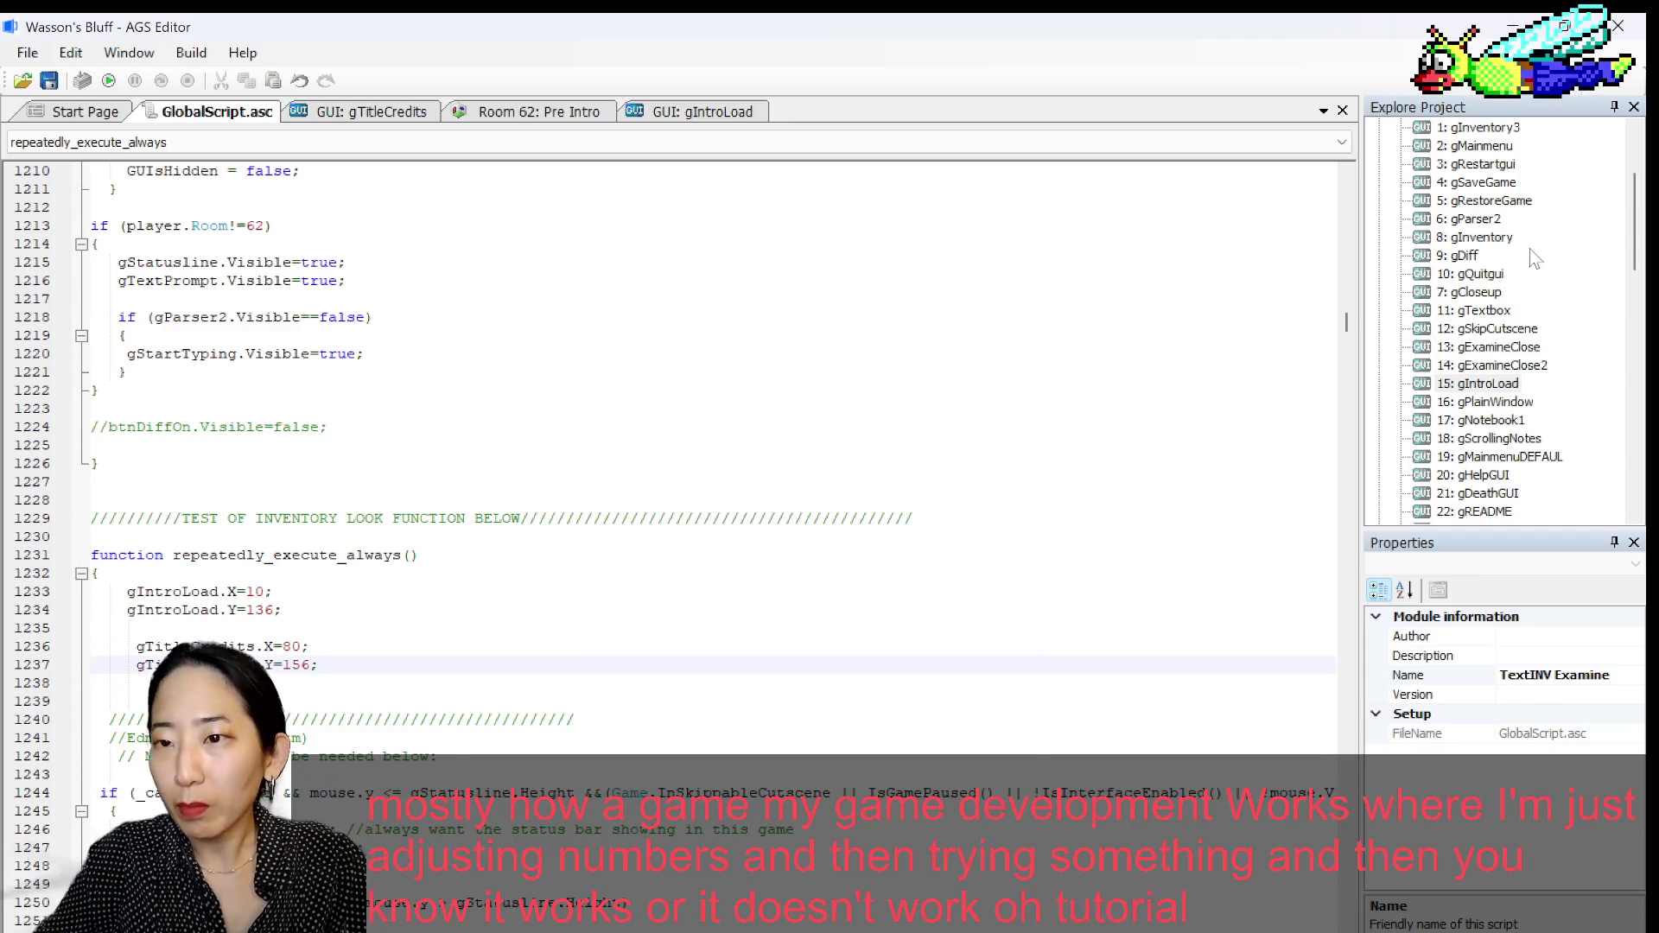
scroll(1535, 289, "up", 1)
scroll(1535, 289, "up", 1)
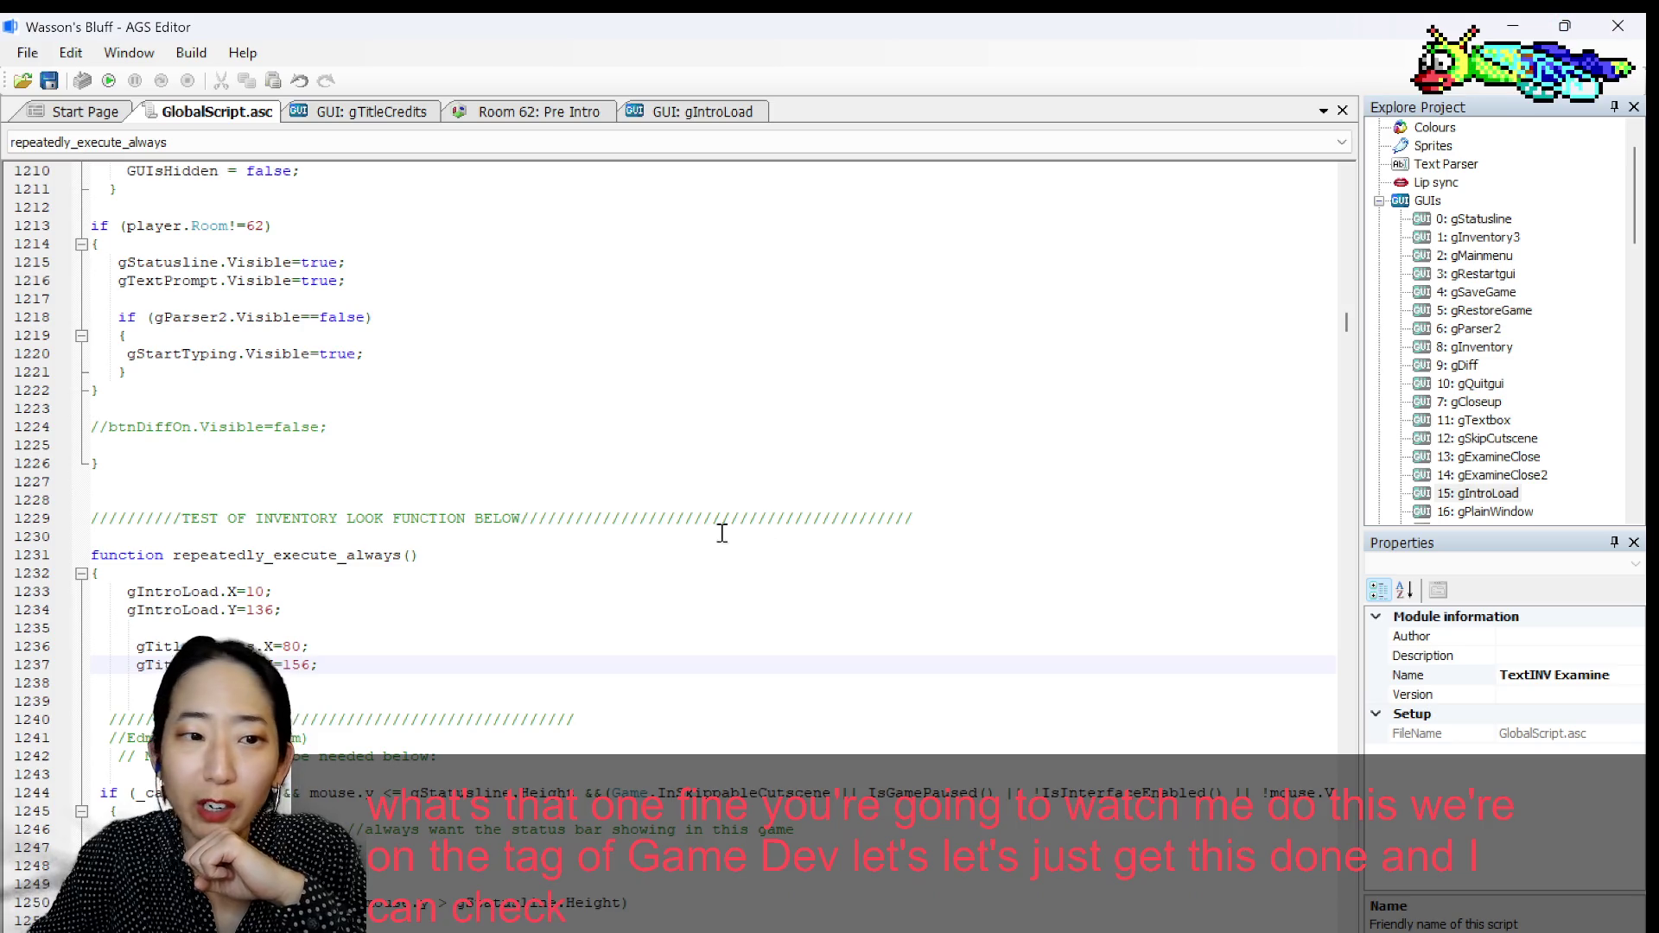
Add a slash-line comment above the GUI positioning code: 'I HAD TO DO THIS BECAUSE SOMEONE CHANGED…'.
left_click(285, 591)
key("Up")
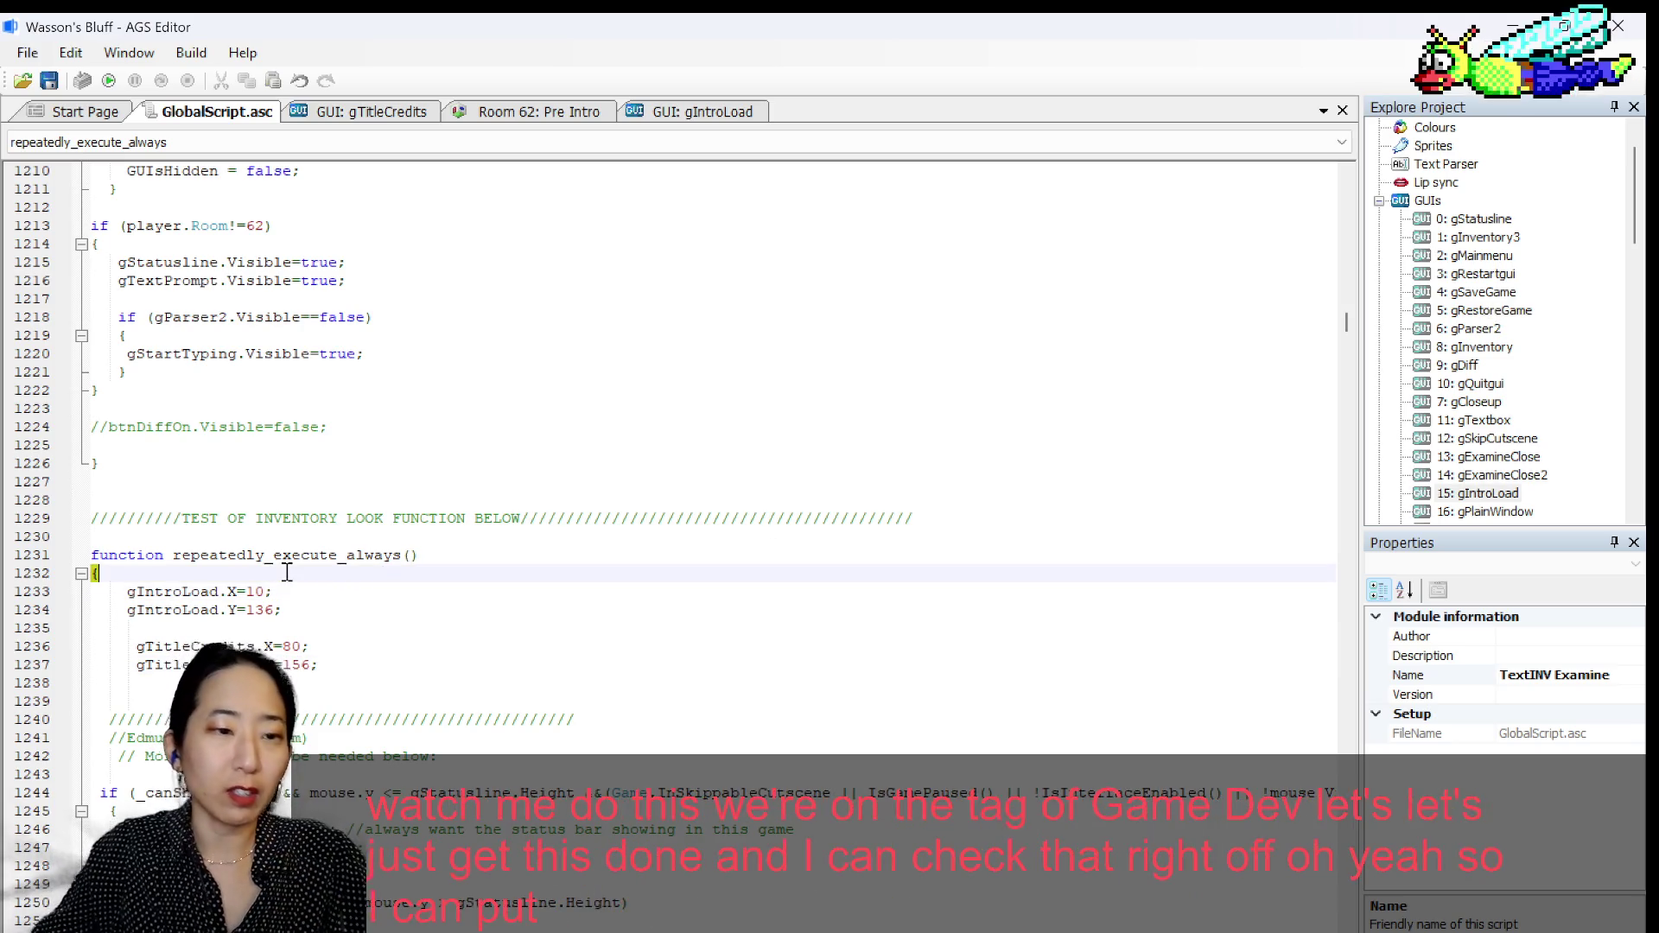
key("Return")
type("/////////////")
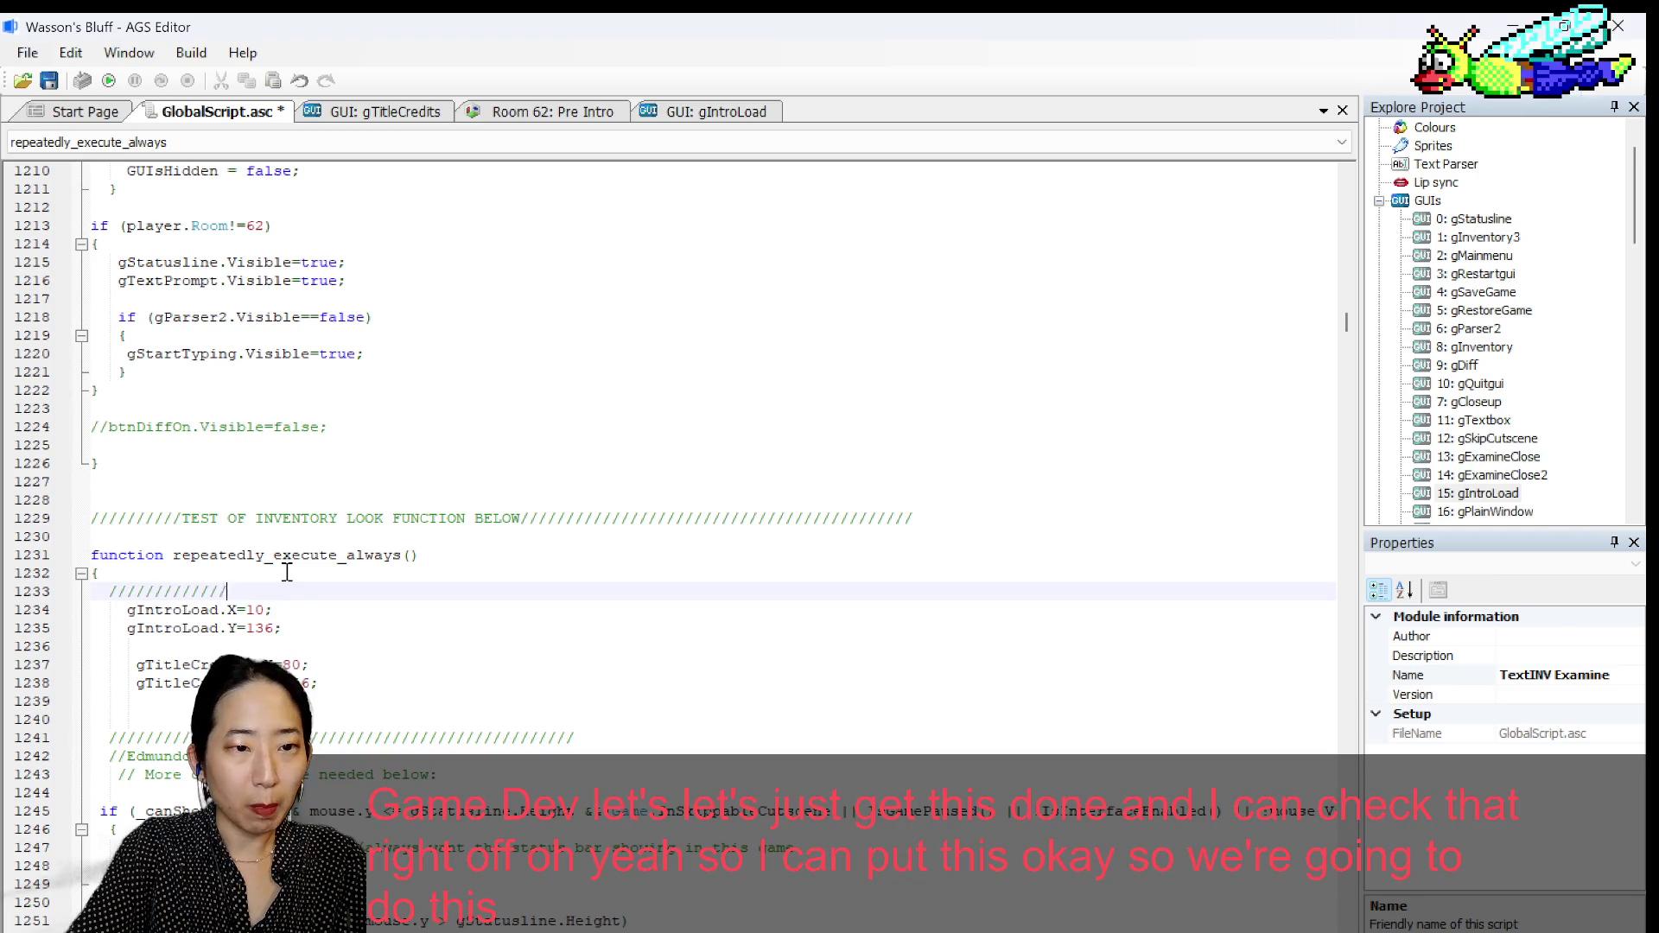
type("///////////I HAD TO DO THIS BEC")
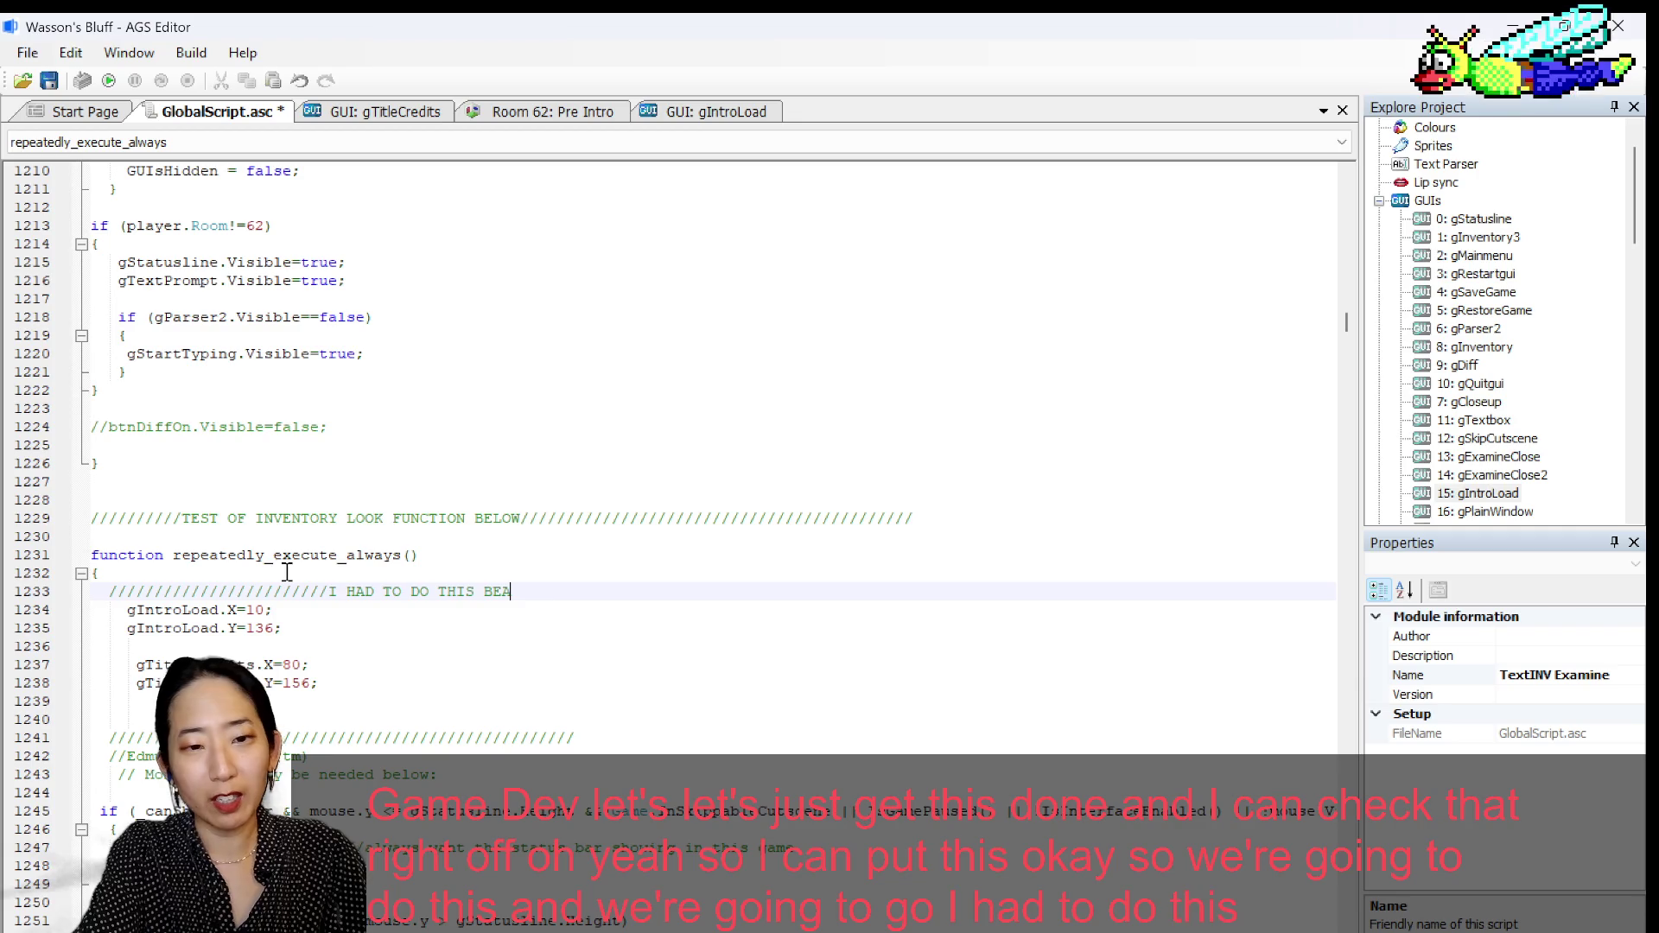
type("AUSE SOMEONE CHAN")
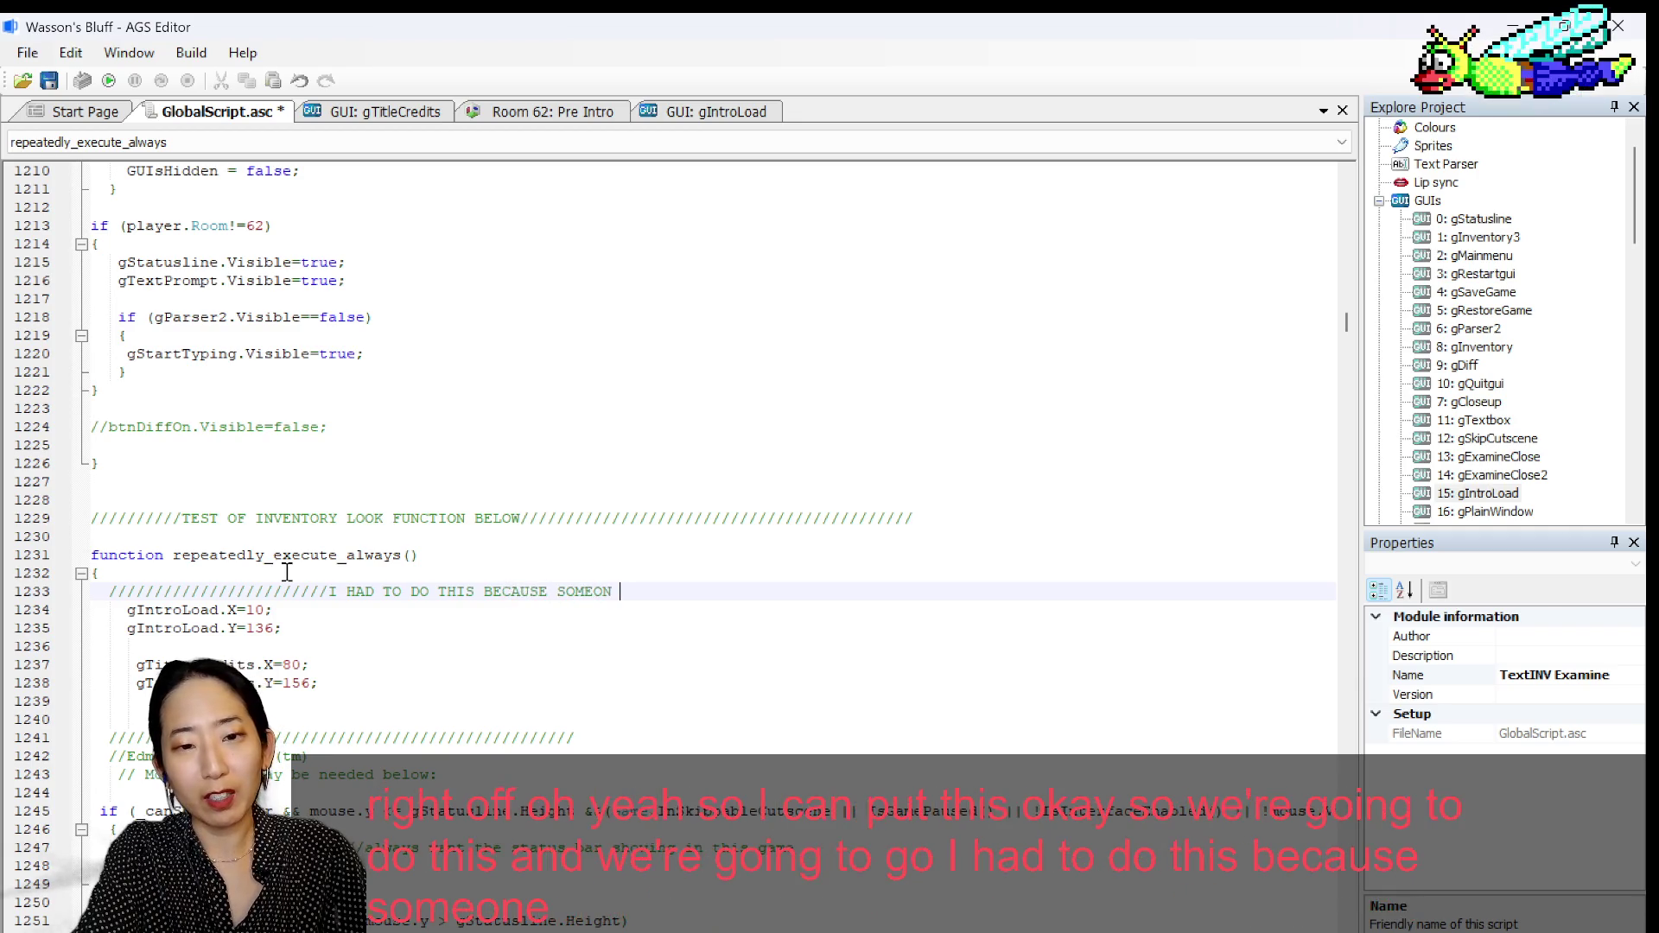
type("GE")
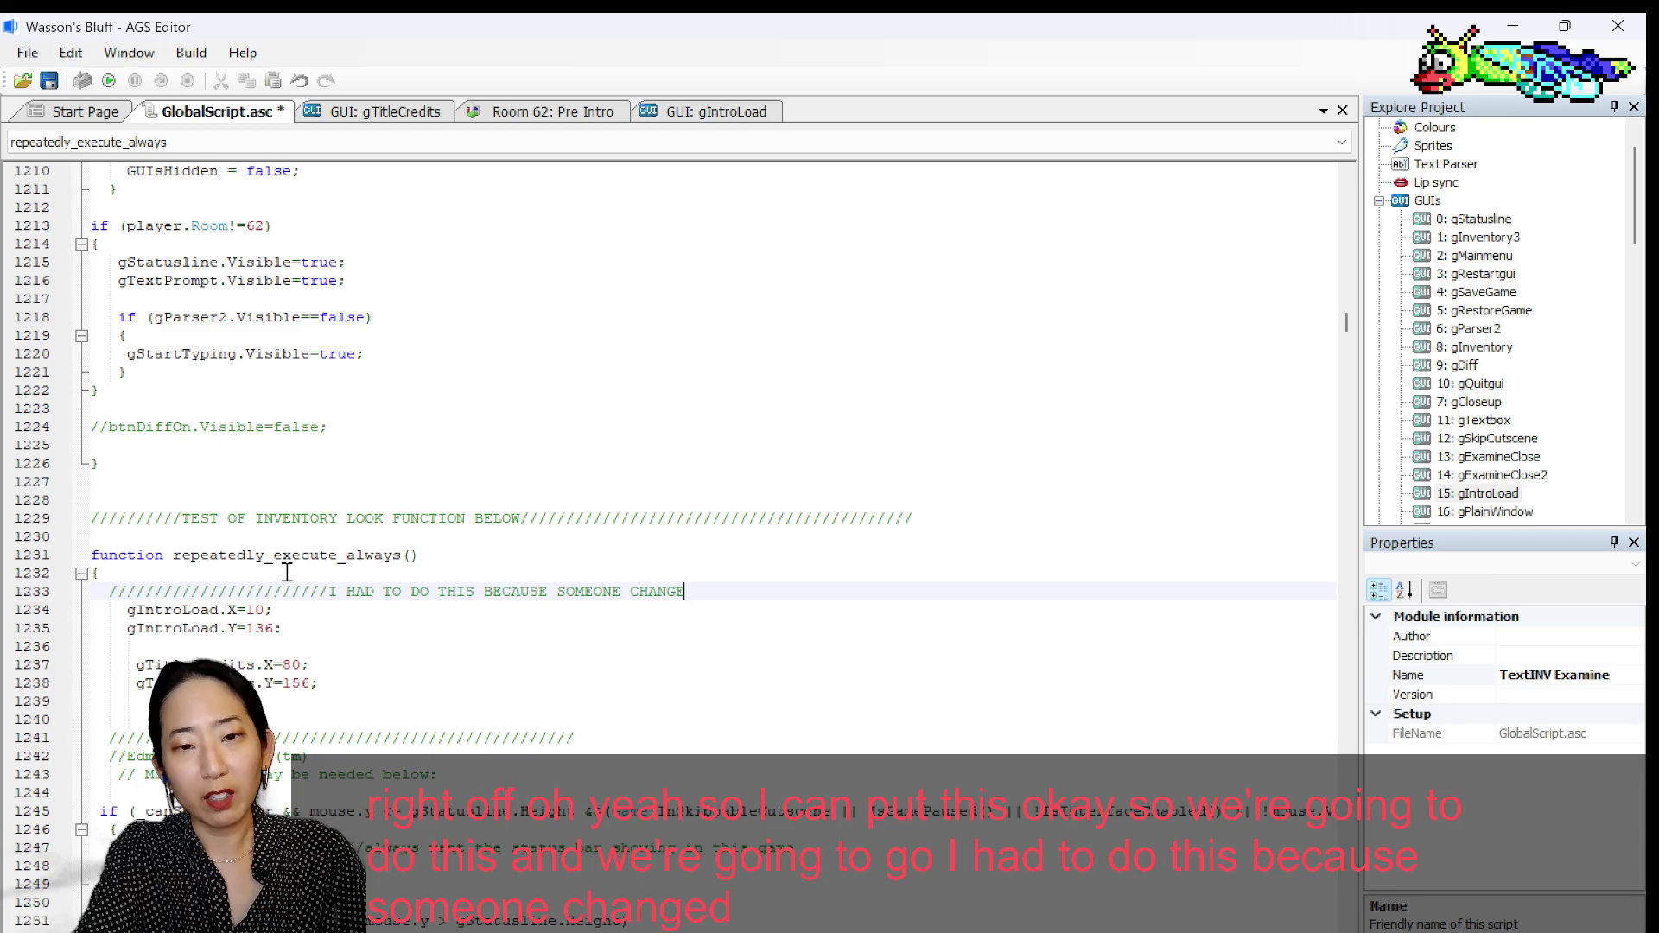
key("BackSpace")
key("BackSpace")
key("BackSpace")
type("NG!!!!")
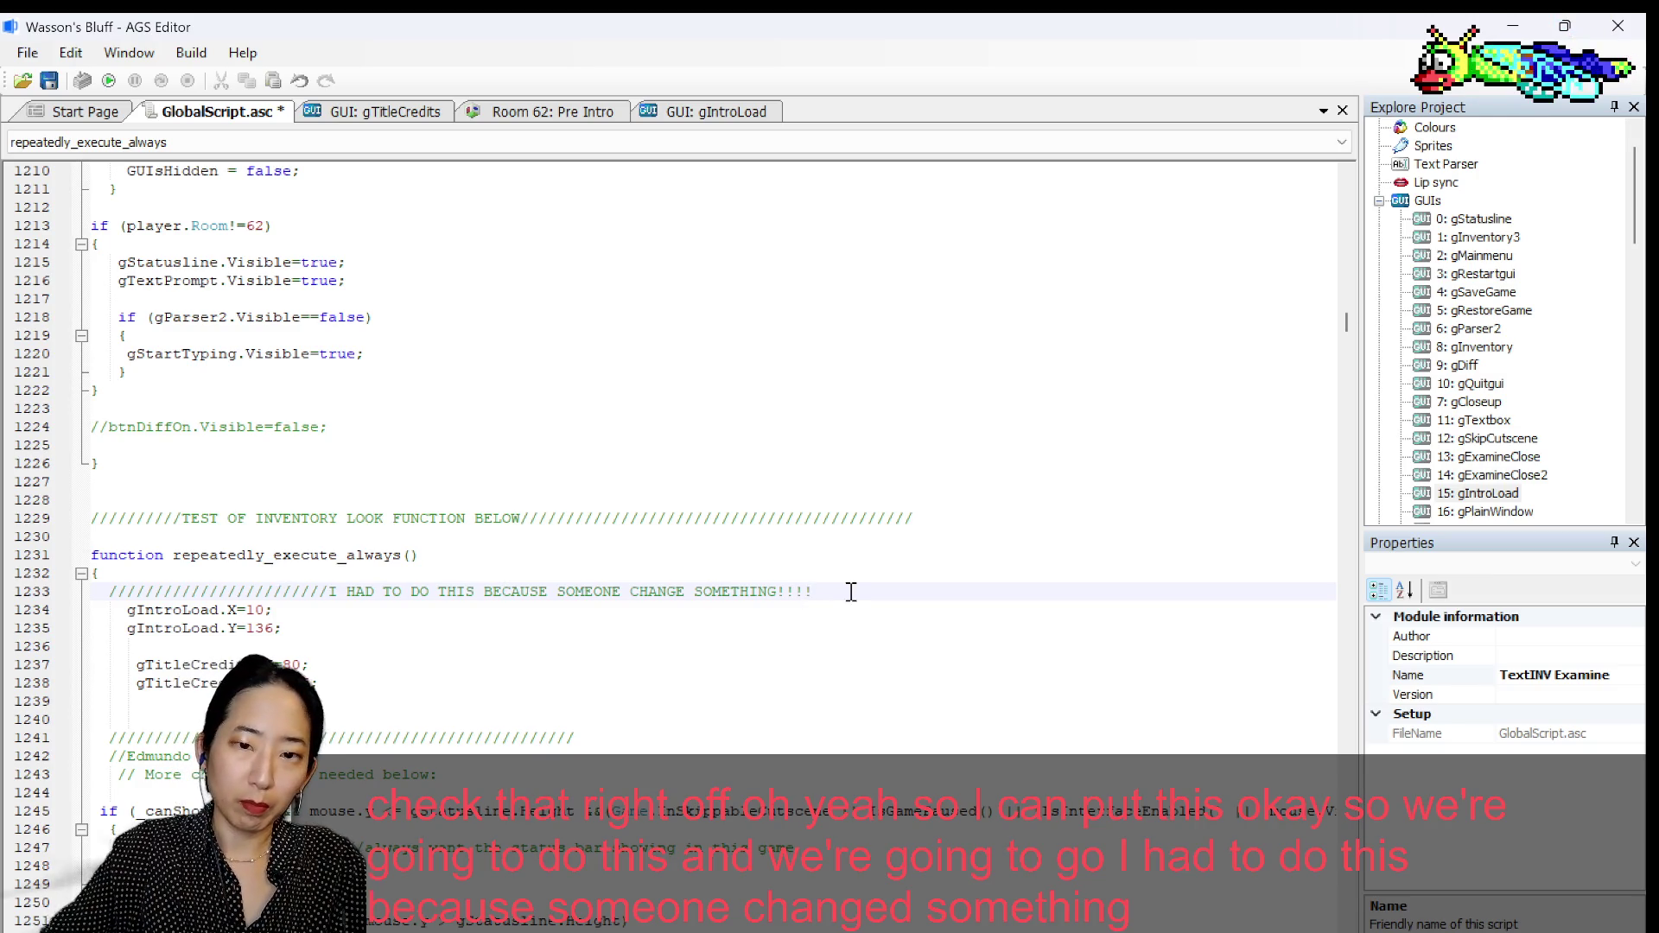
Copy that comment to a new line 1240 below the gTitleCredits lines as a closing marker.
left_click_drag(851, 592, 95, 595)
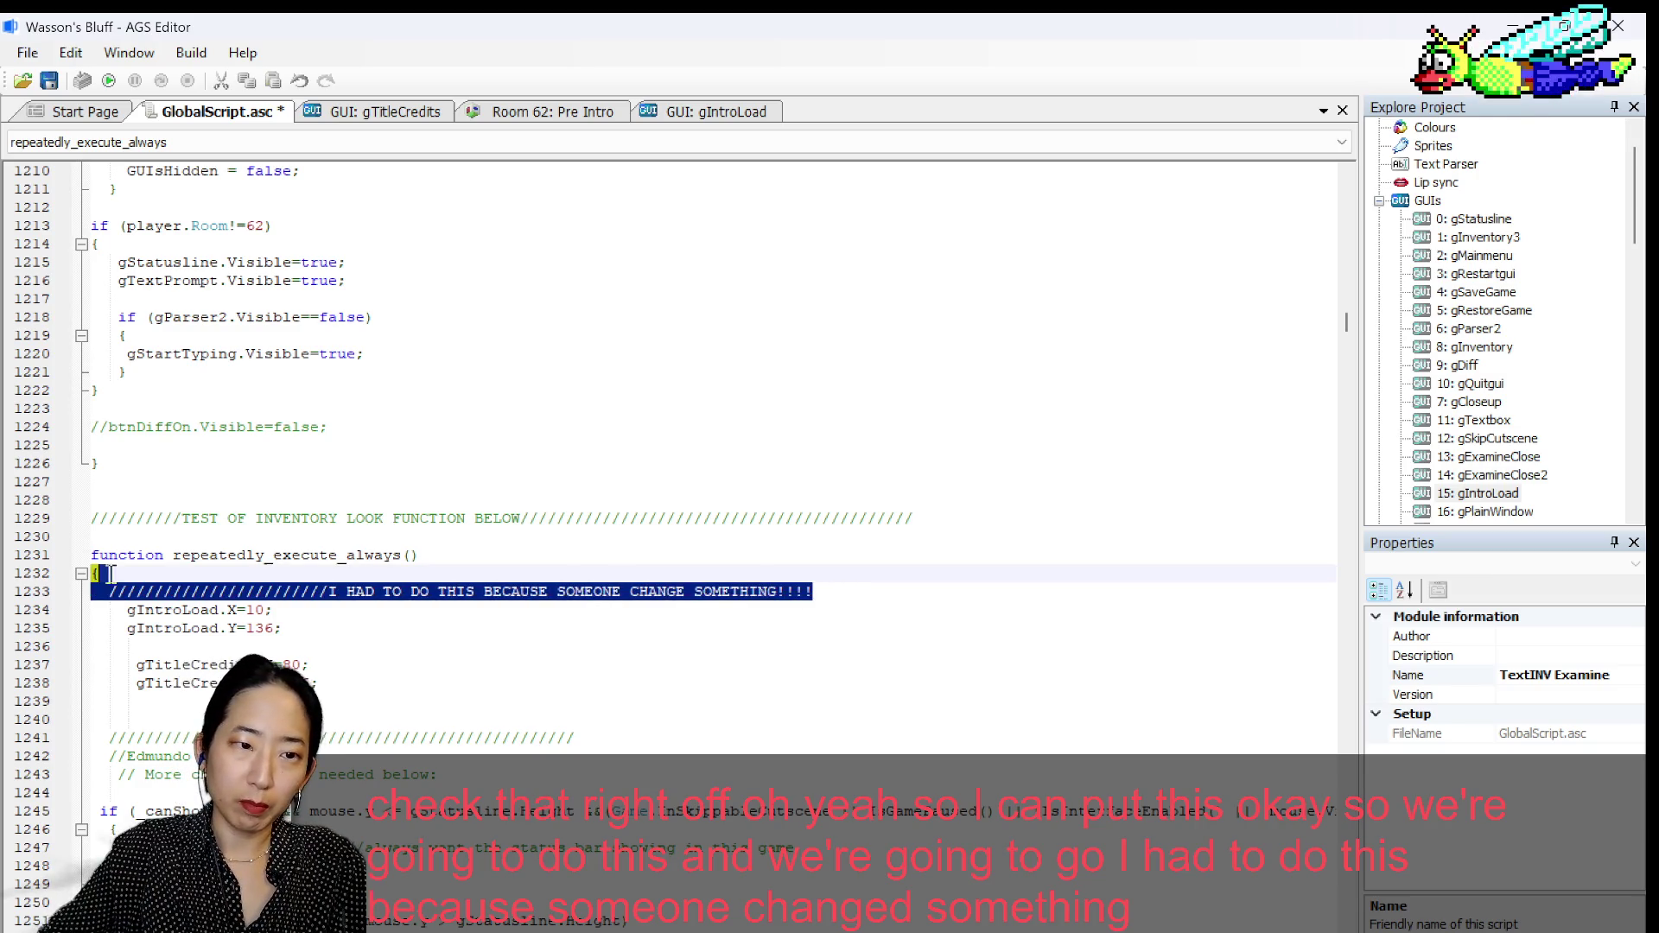
key("ctrl+c")
left_click(359, 689)
key("Return")
key("Return")
key("ctrl+v")
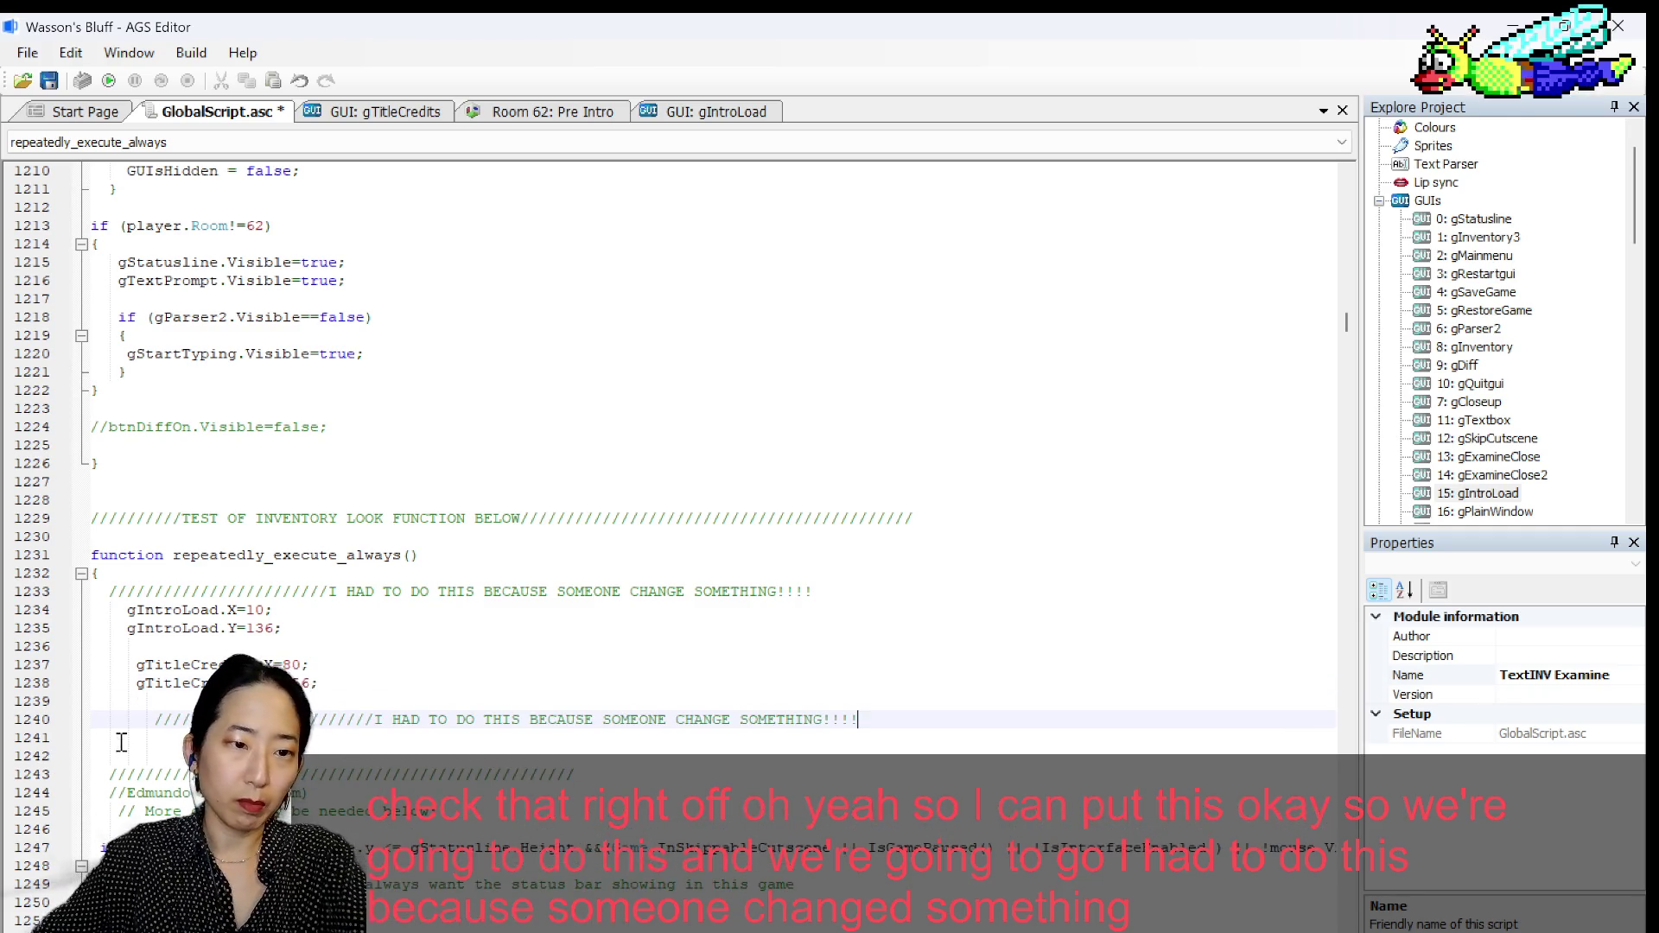
key("BackSpace")
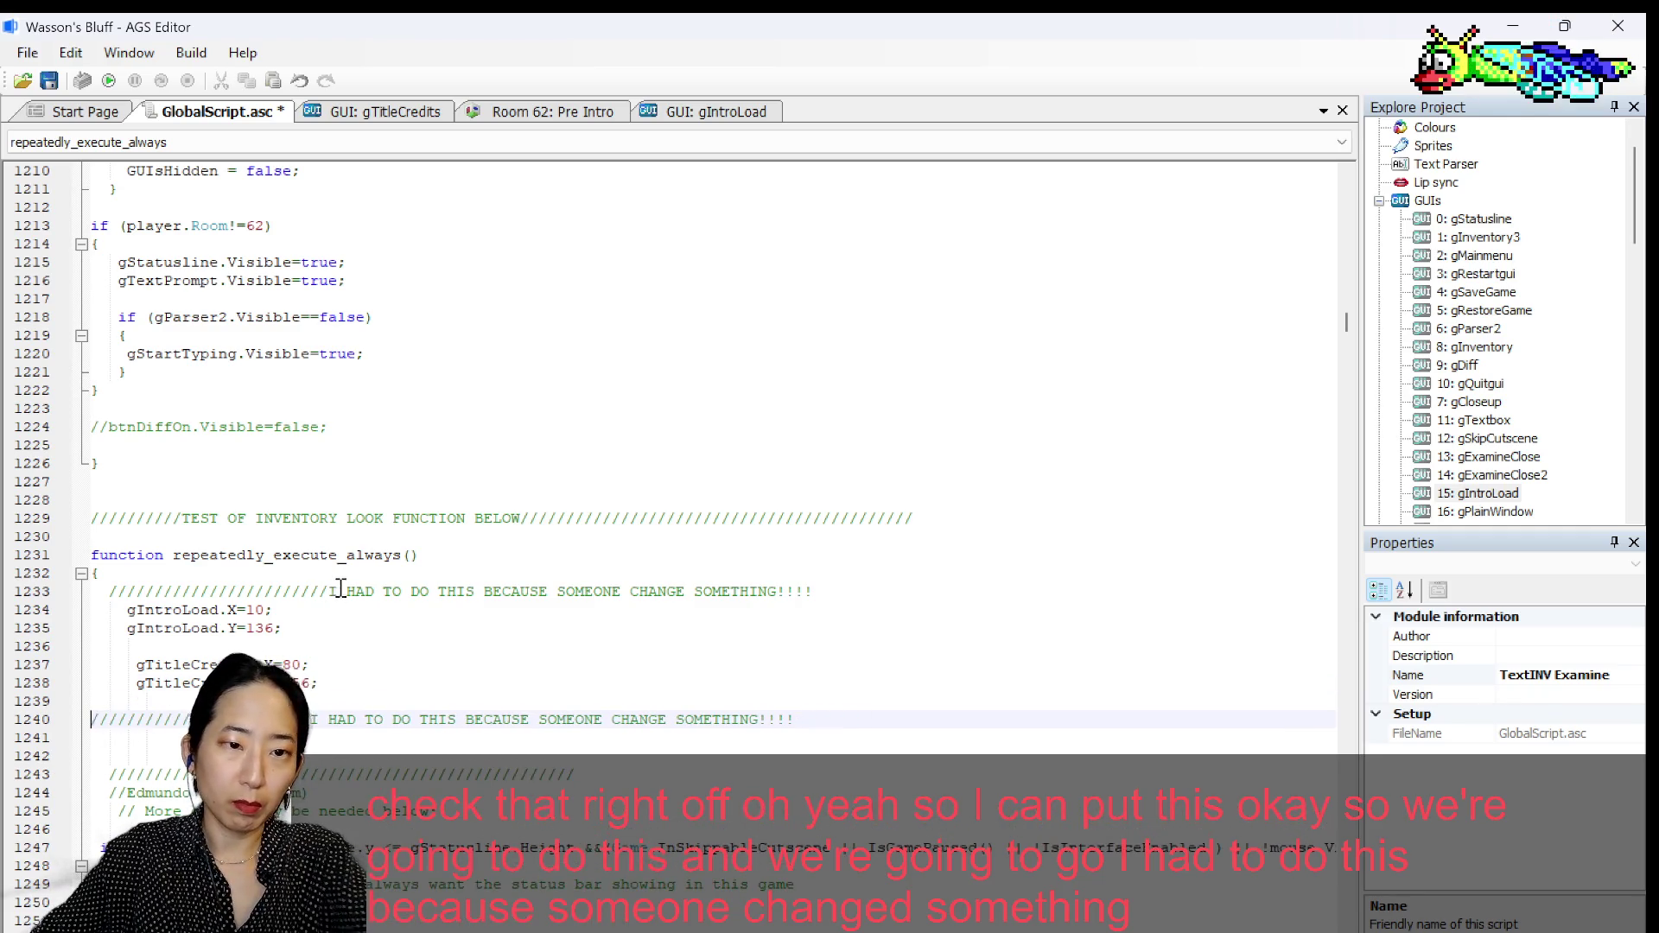
Append SEE BELOW to the line 1233 comment and SEE ABOVE to line 1240, then save.
left_click(825, 591)
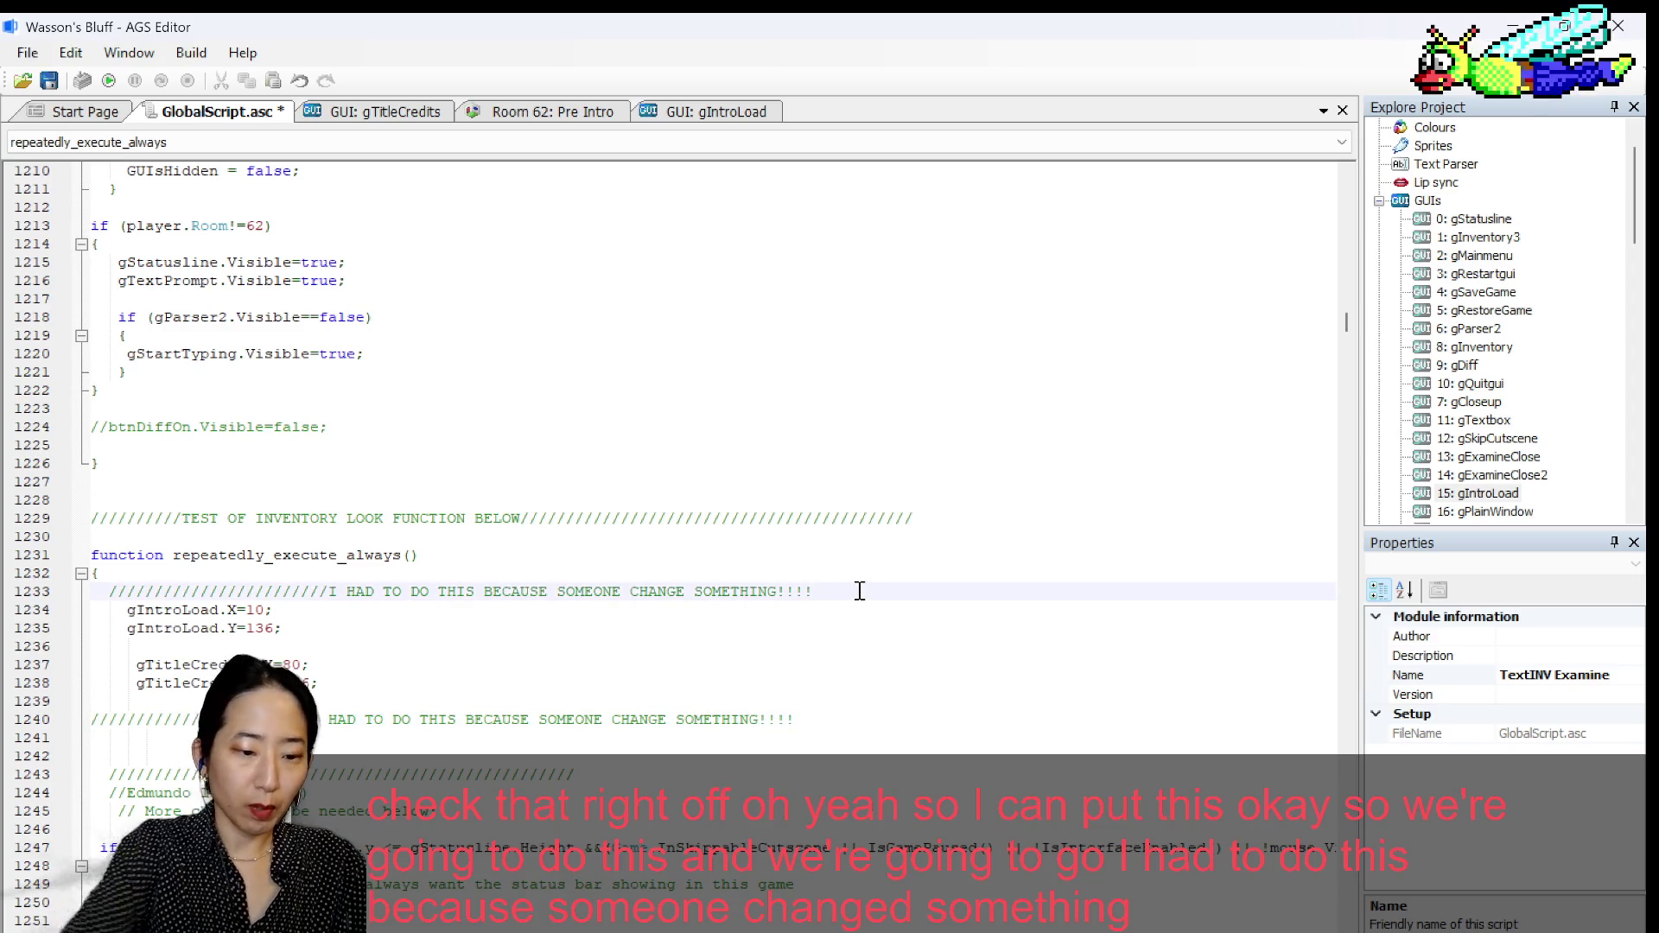
type("BE")
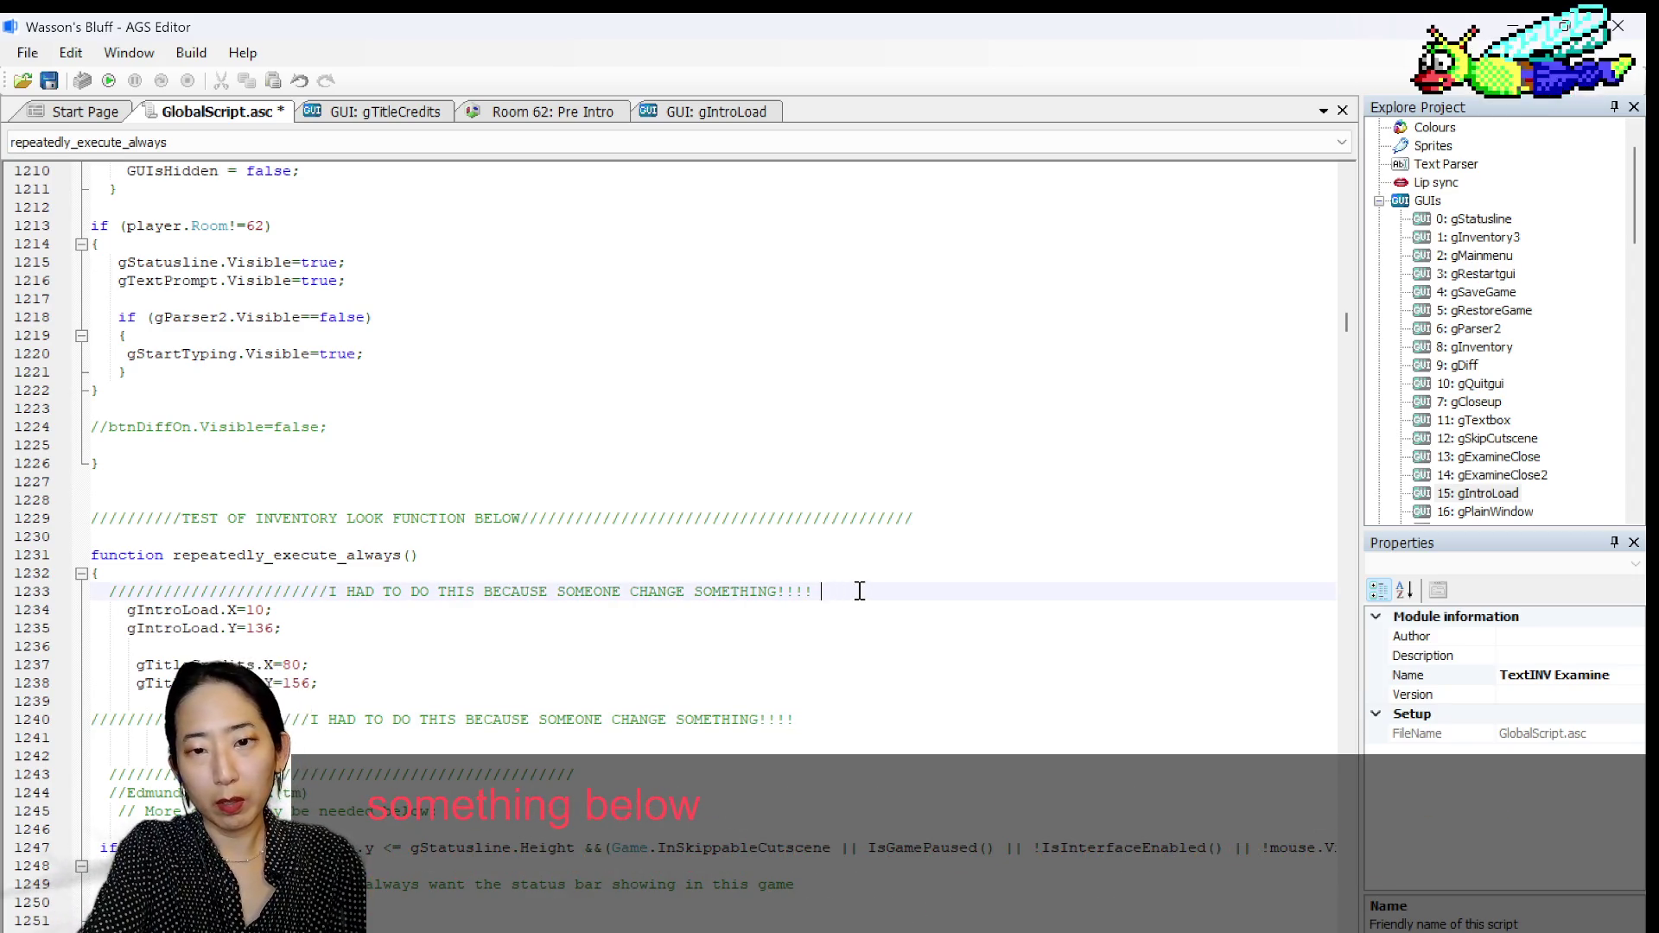
type("LOW")
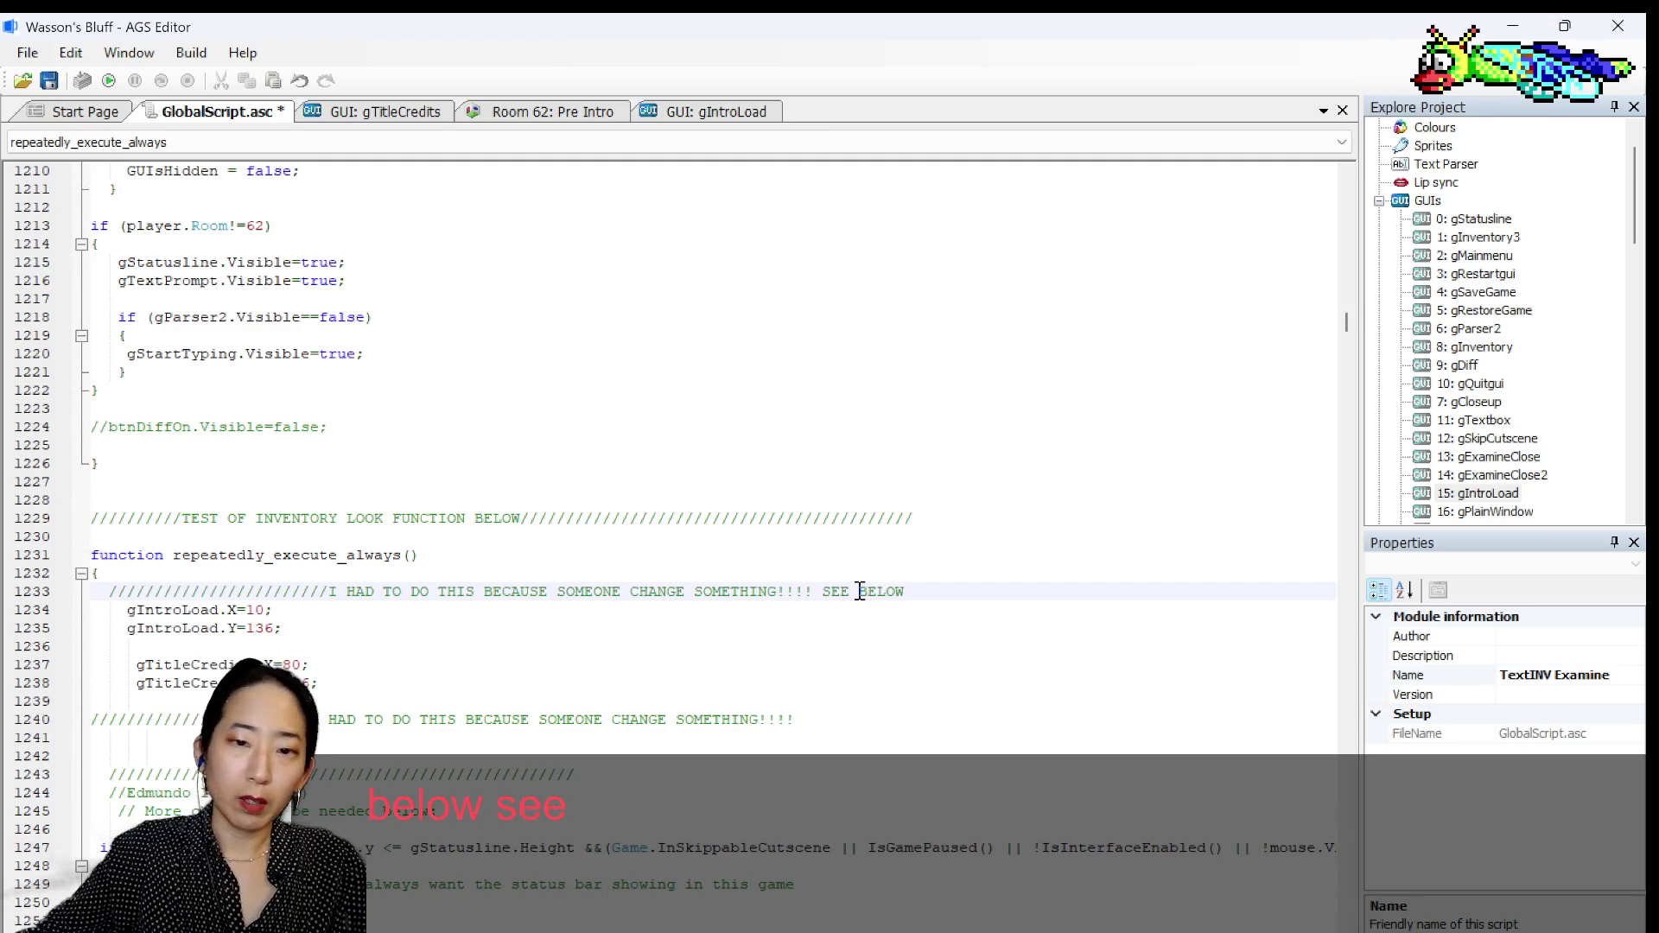
left_click(809, 716)
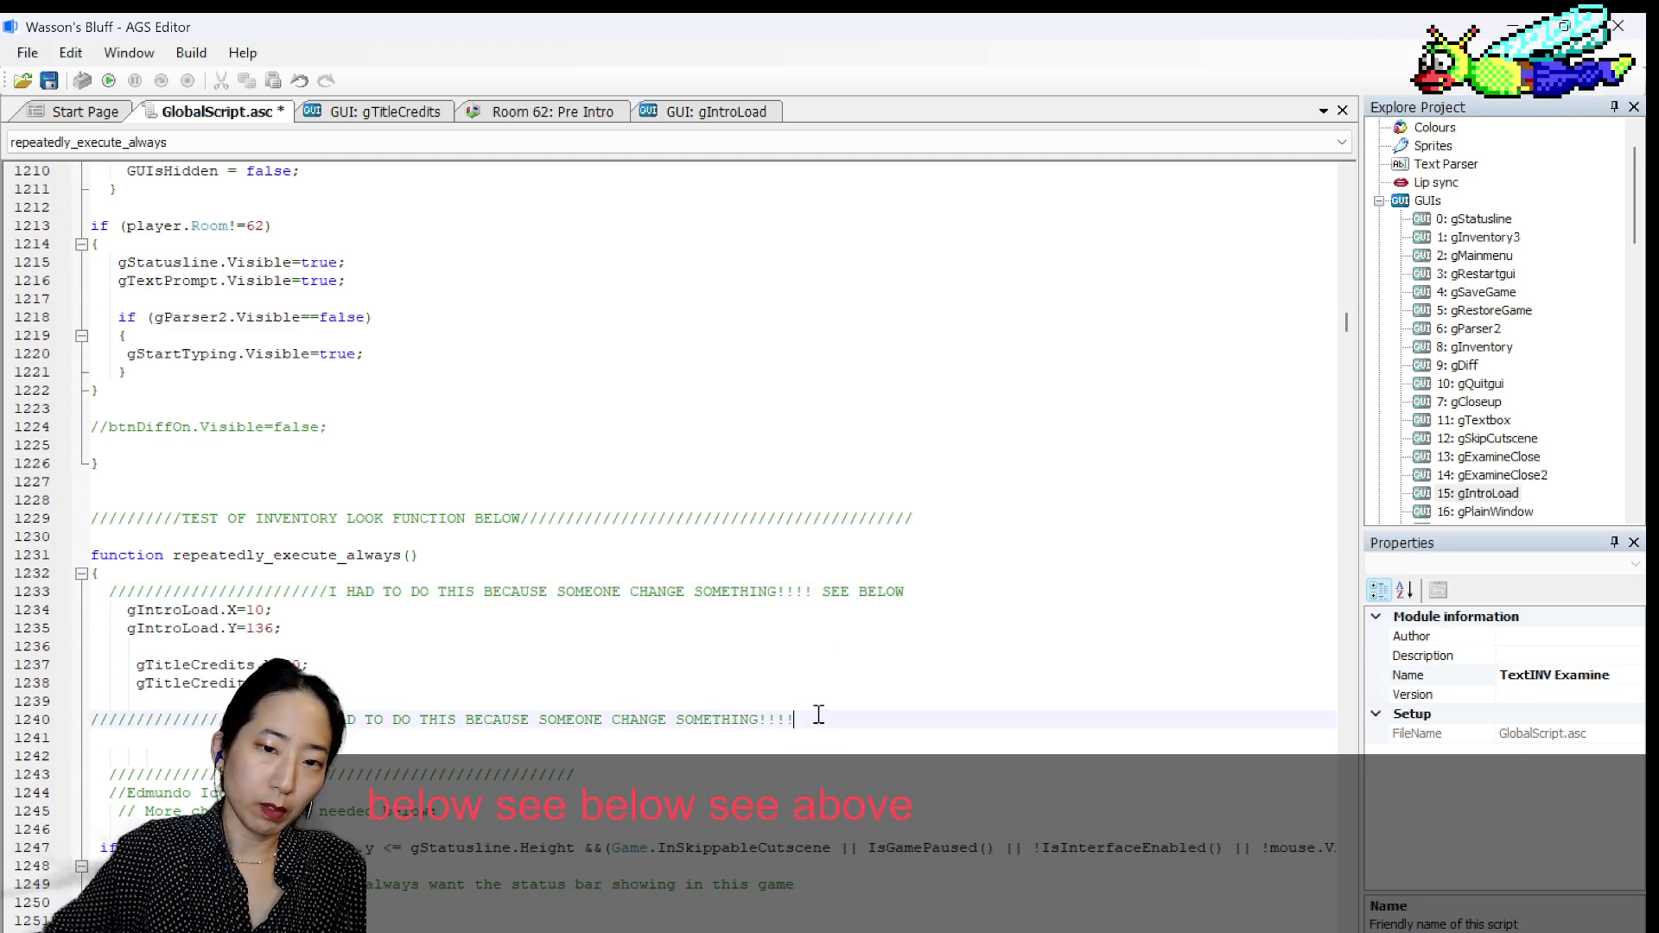
type("SEEAOVE")
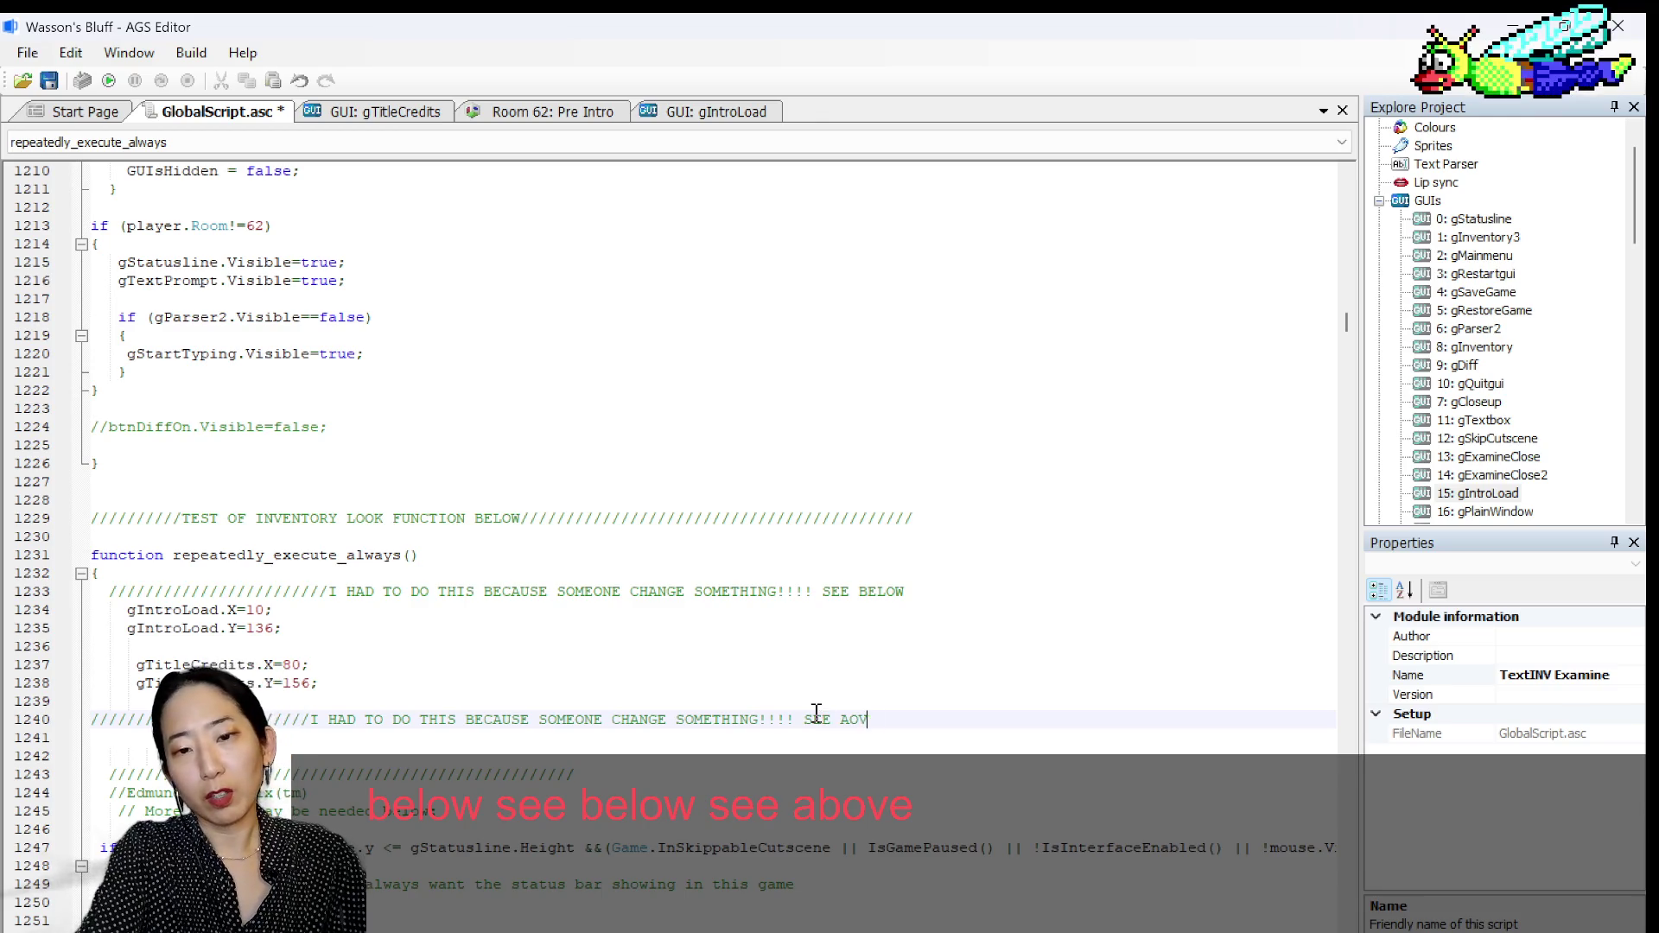
type("BOVE")
key("ctrl+s")
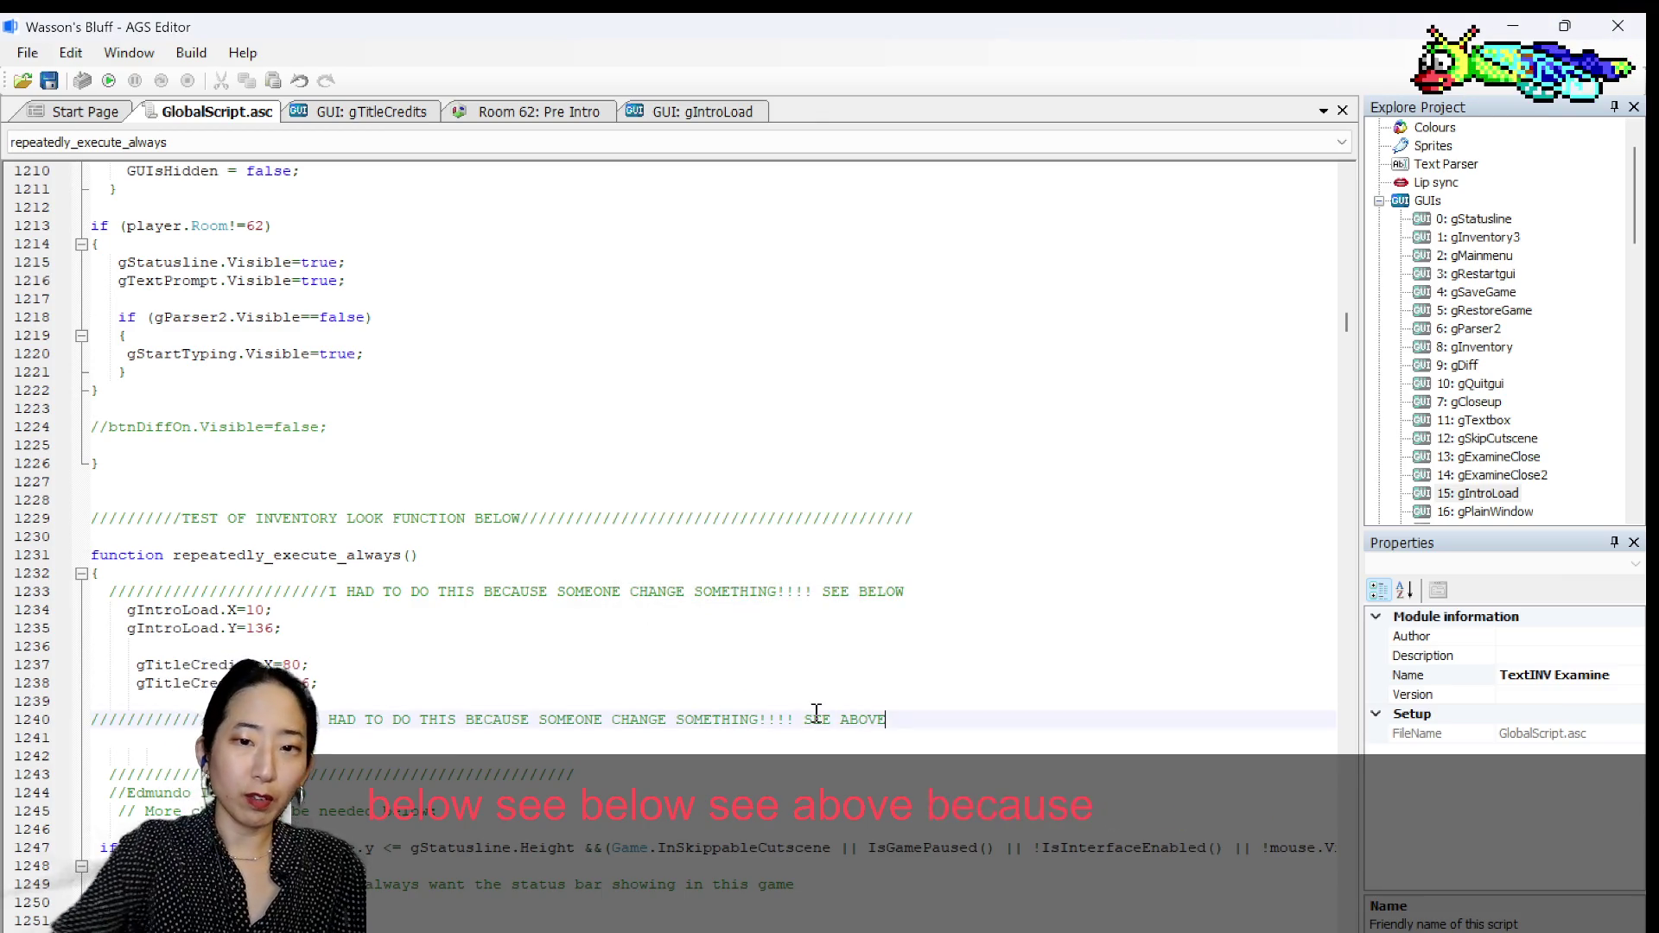
Insert 'in 3.6.6' after SOMETHING on lines 1233 and 1240, then save the script.
left_click(780, 594)
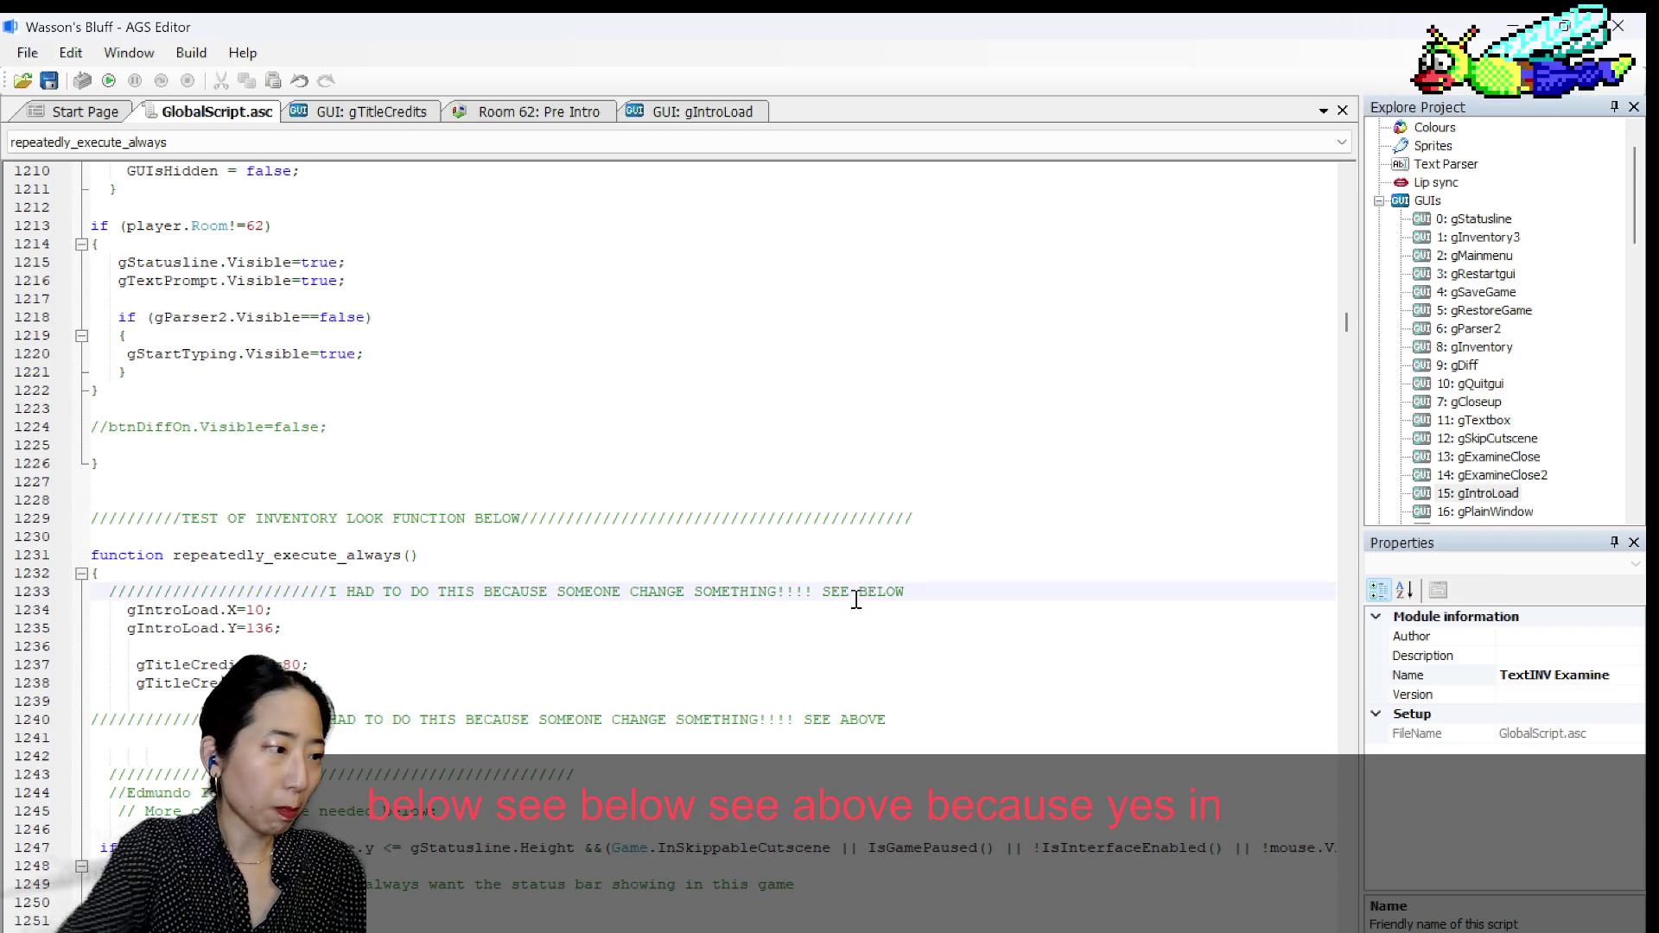
type("in 3.3.6")
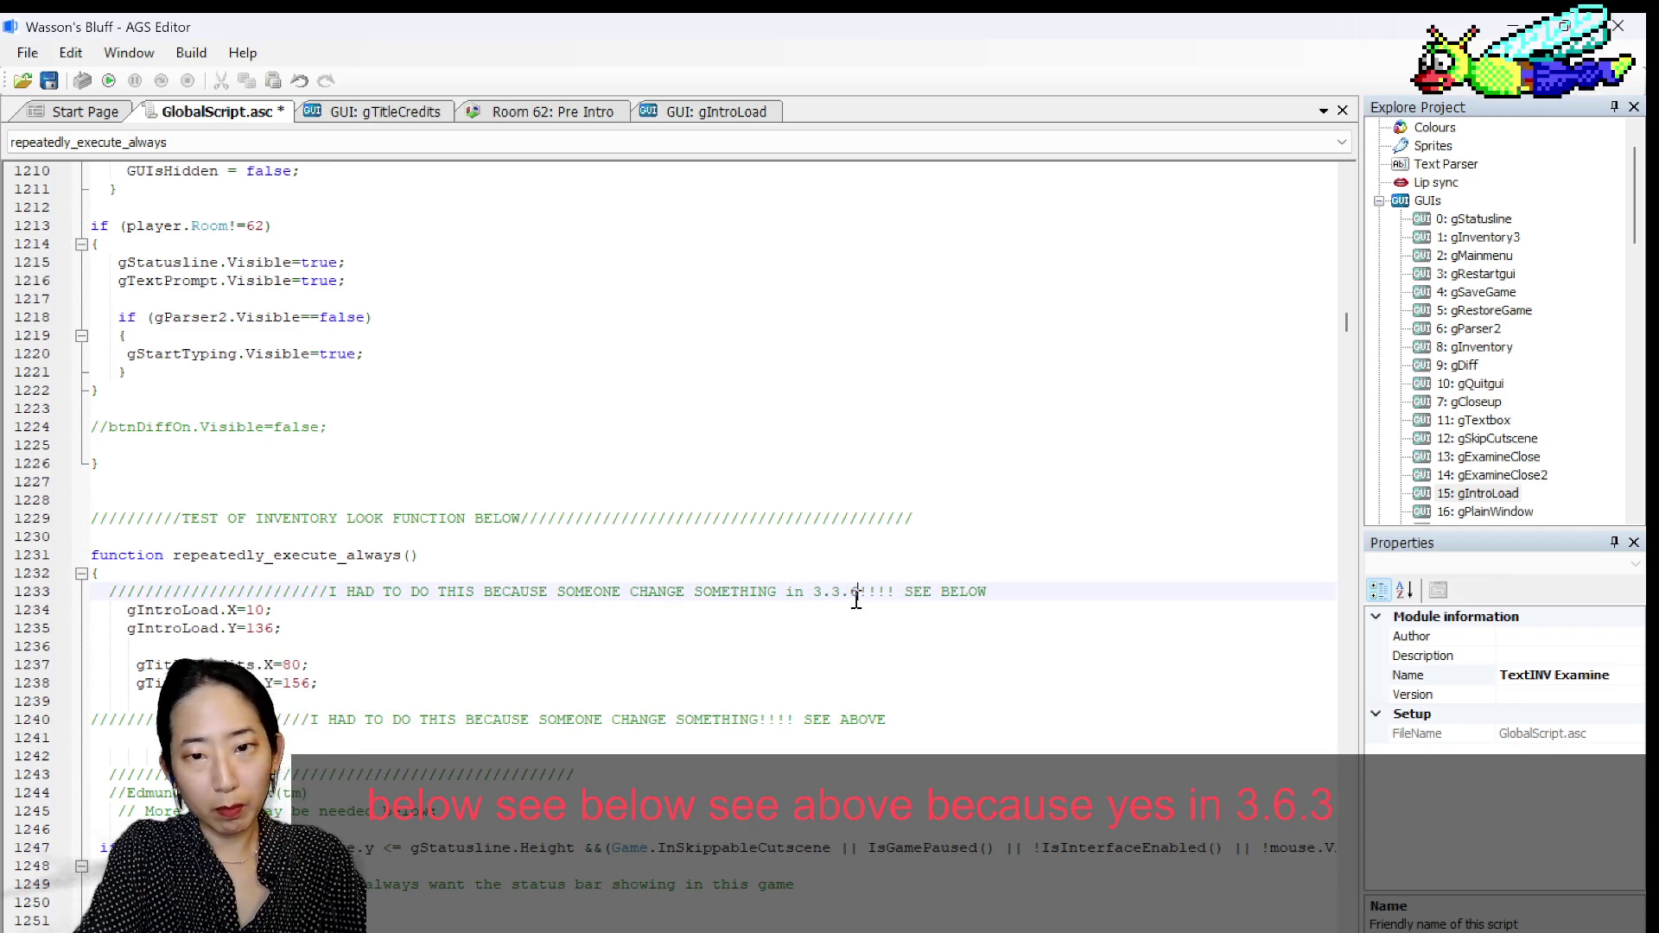
key("BackSpace")
key("BackSpace")
key("BackSpace")
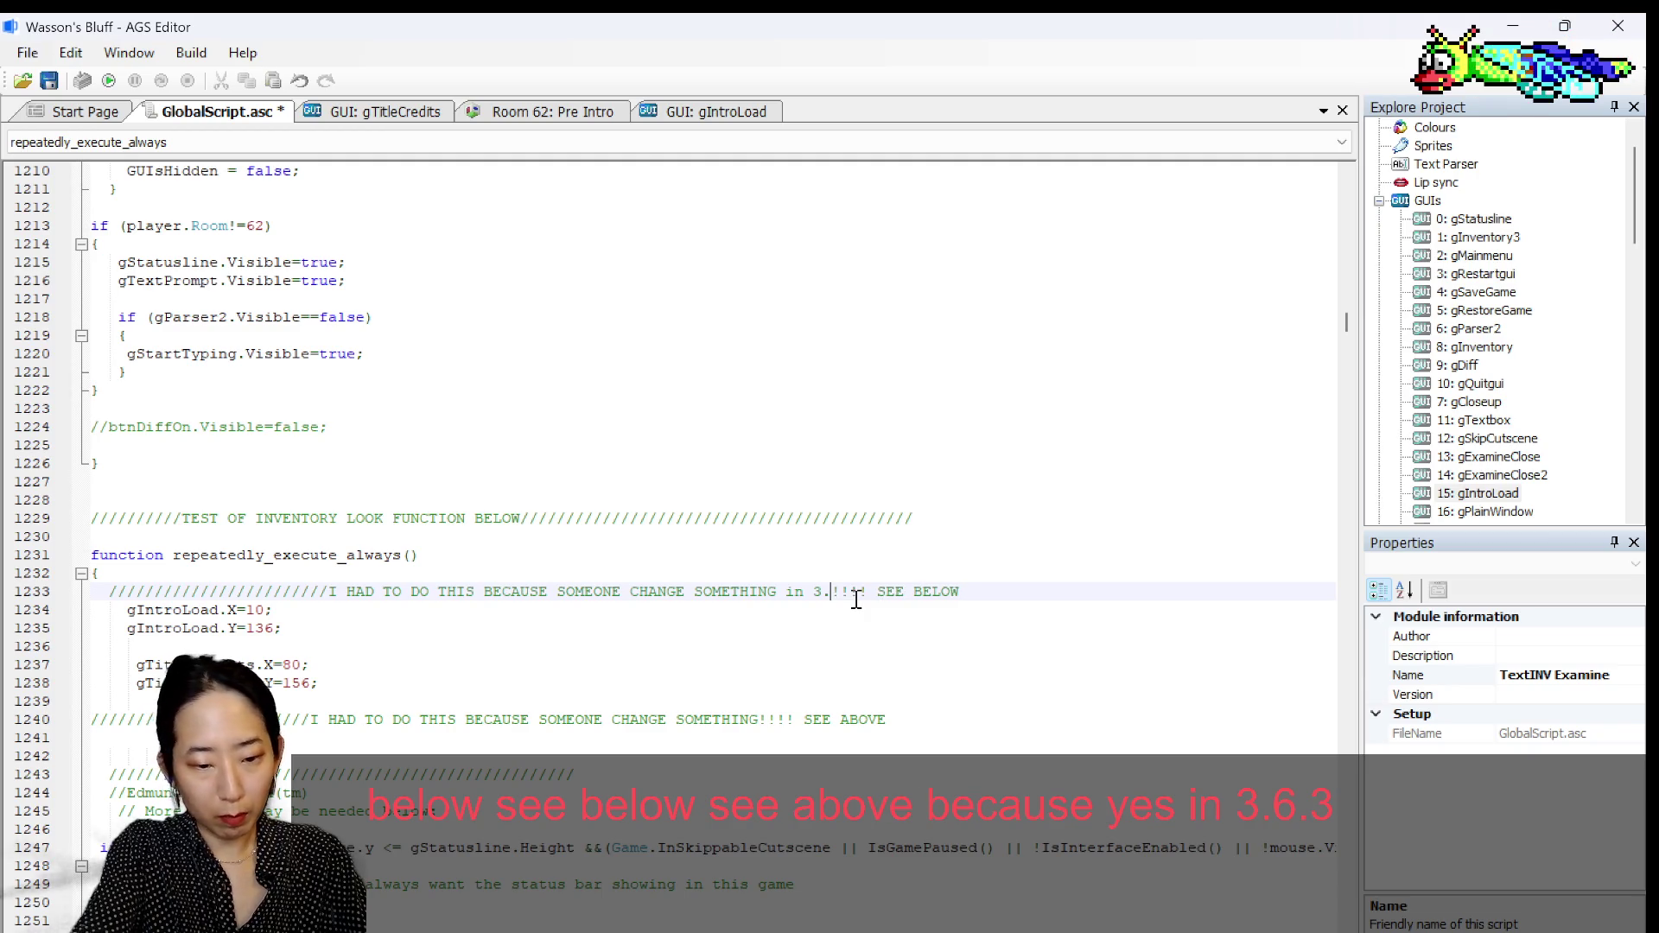
type("6.6")
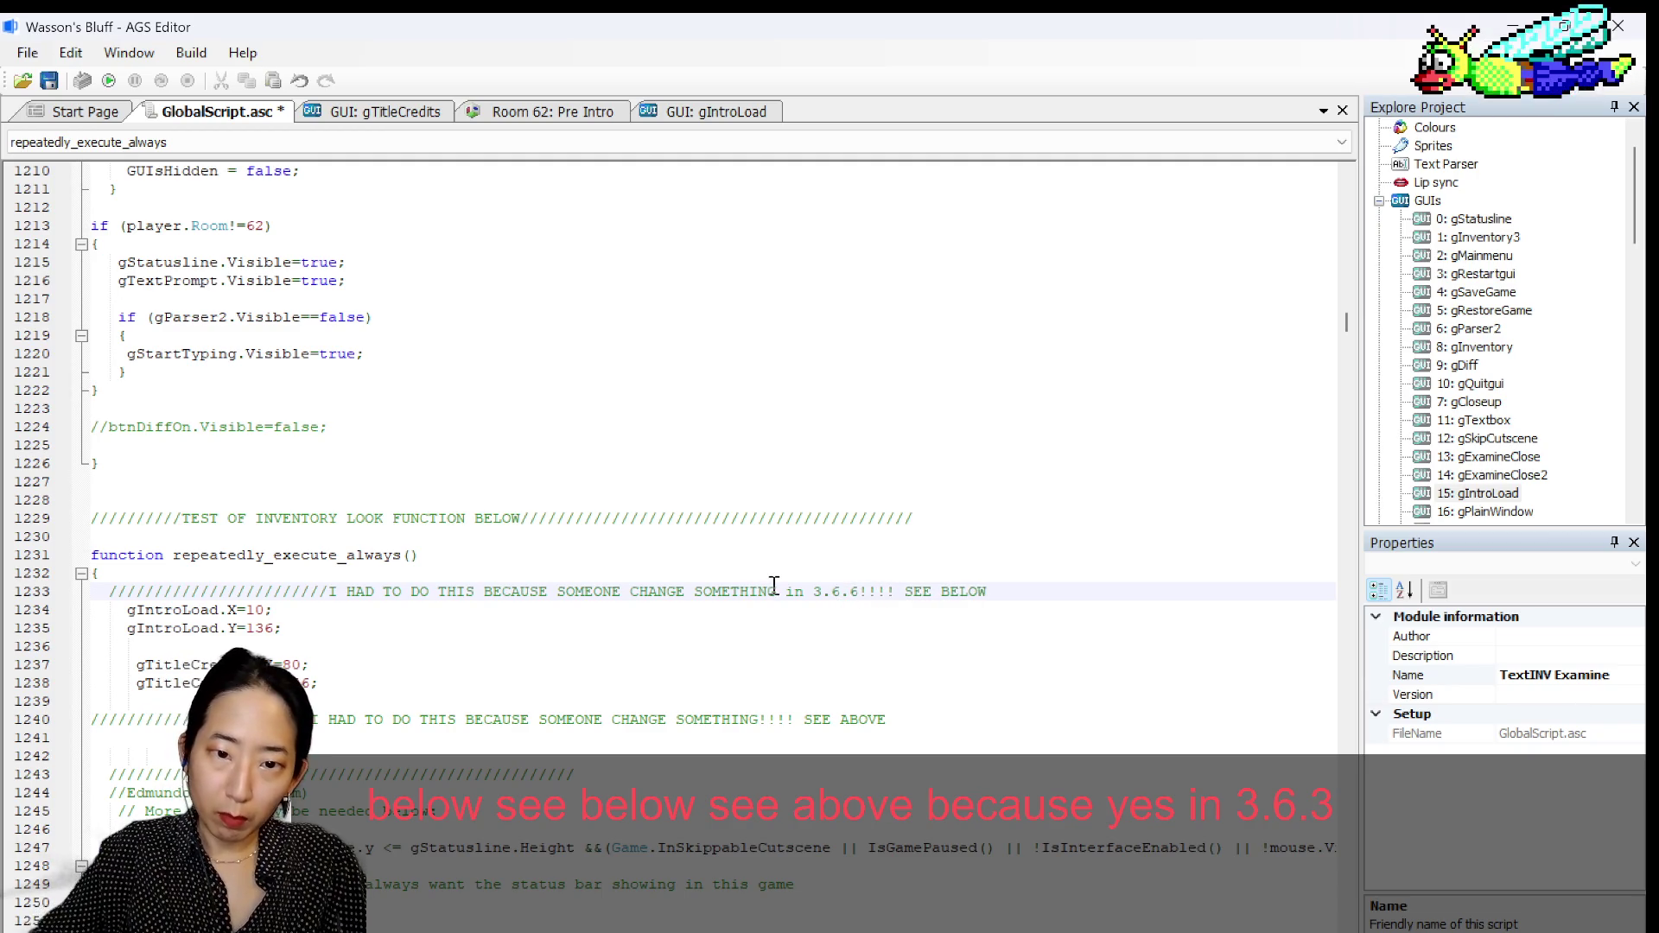
left_click_drag(774, 585, 881, 591)
key("ctrl+c")
left_click(765, 718)
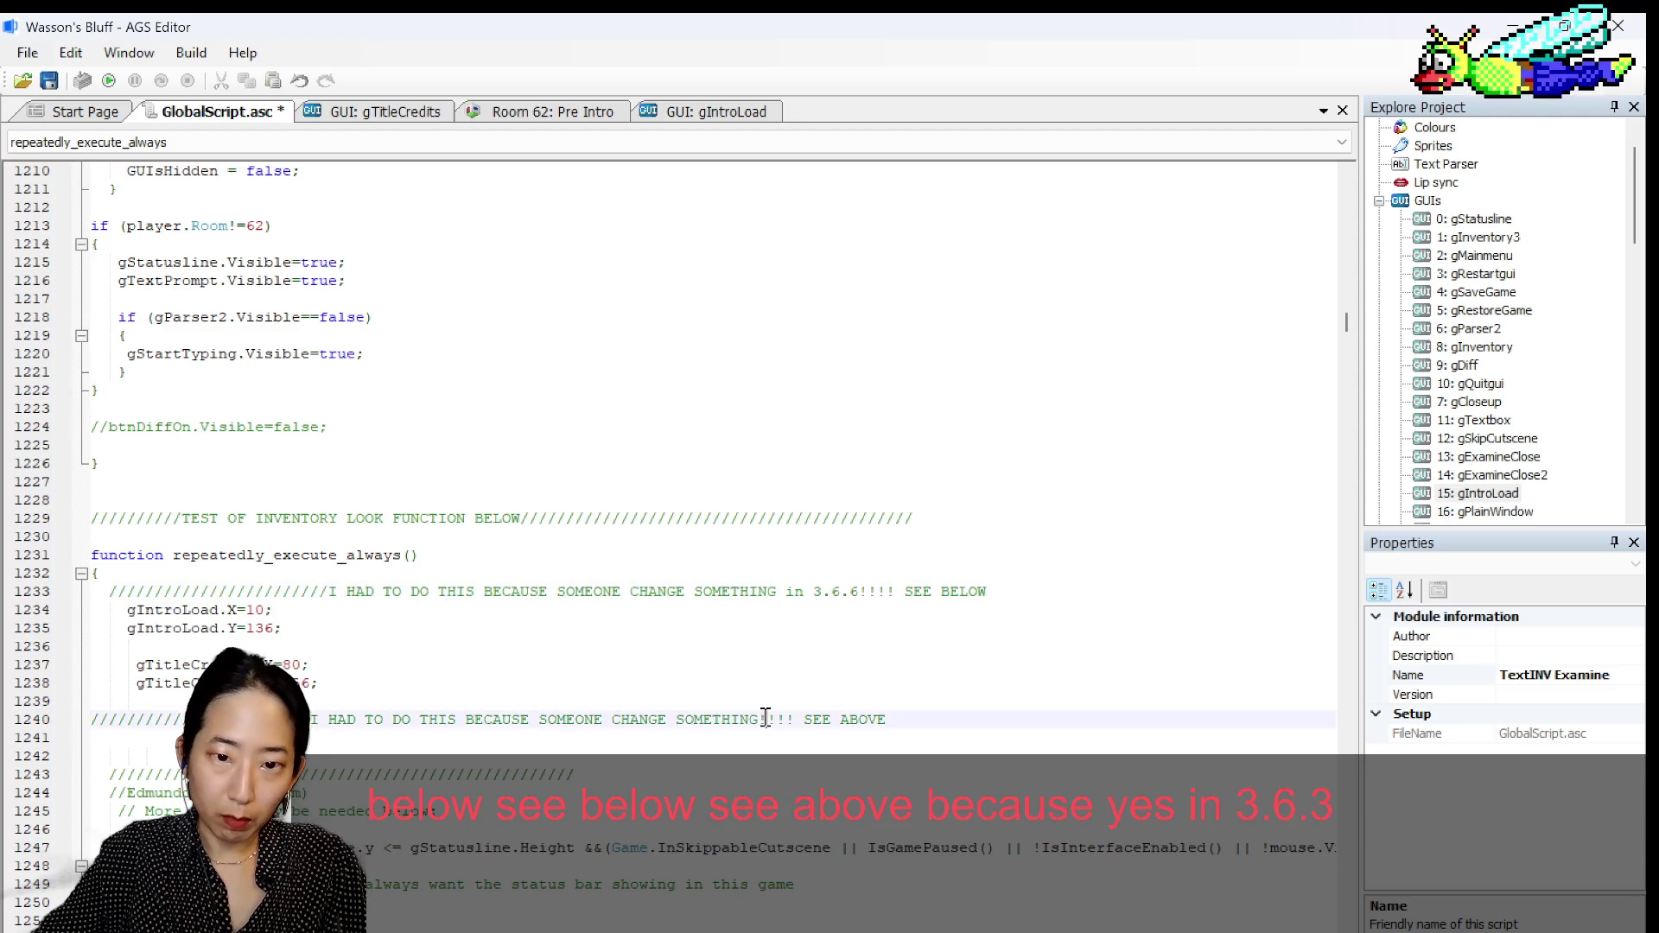
key("ctrl+v")
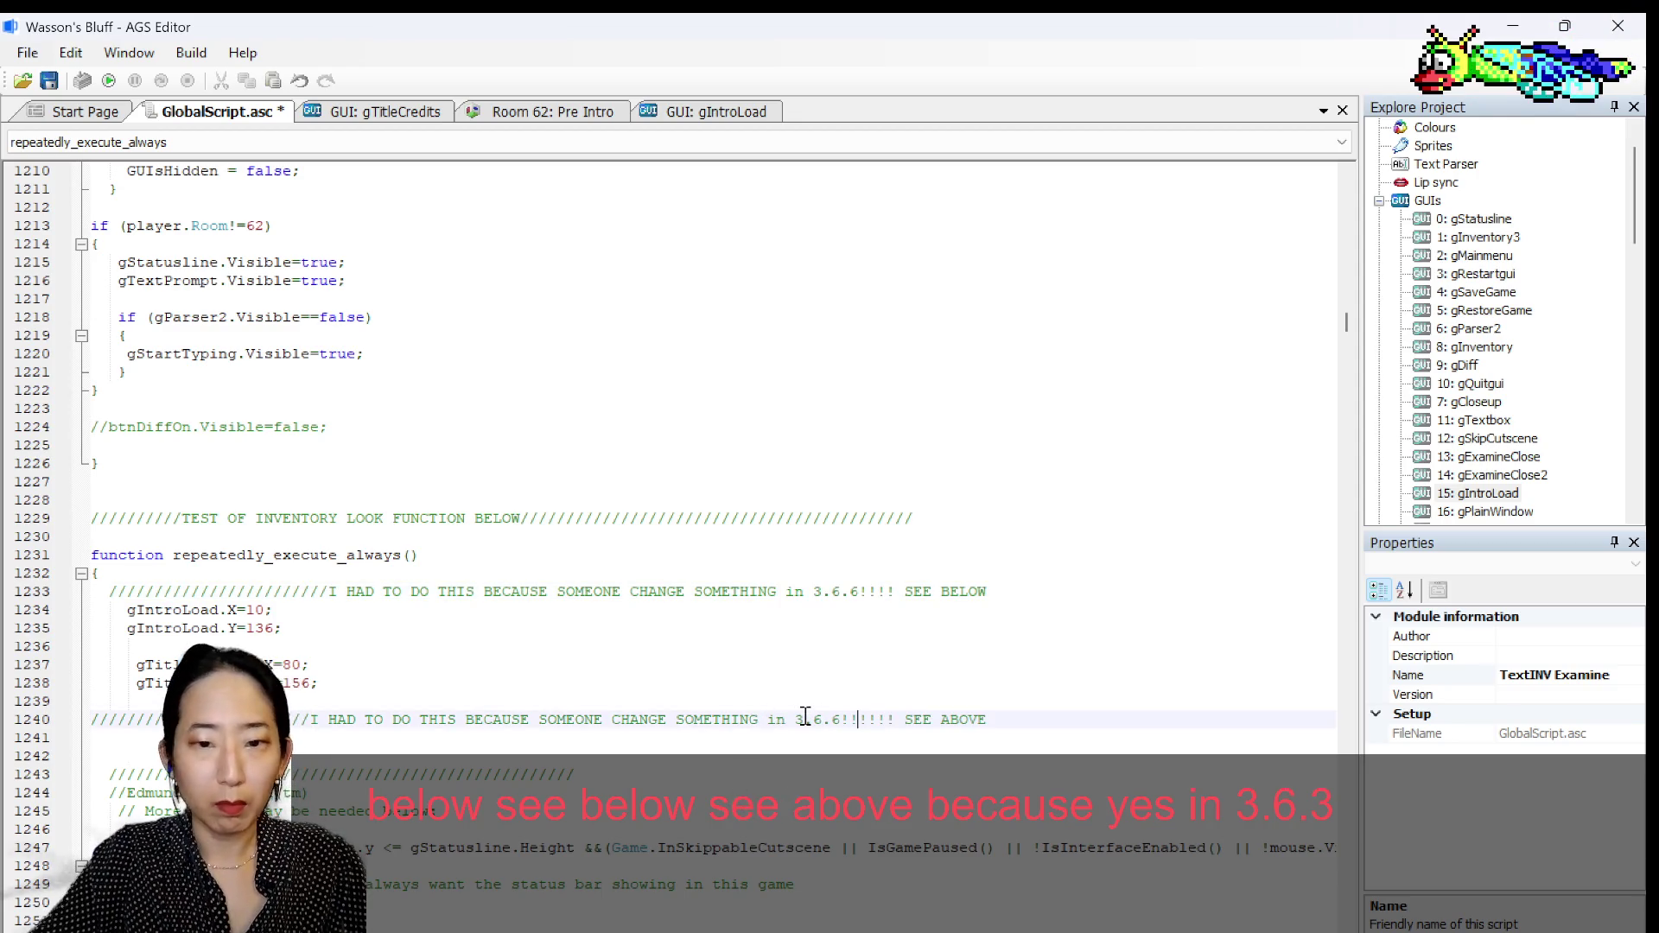
key("ctrl+s")
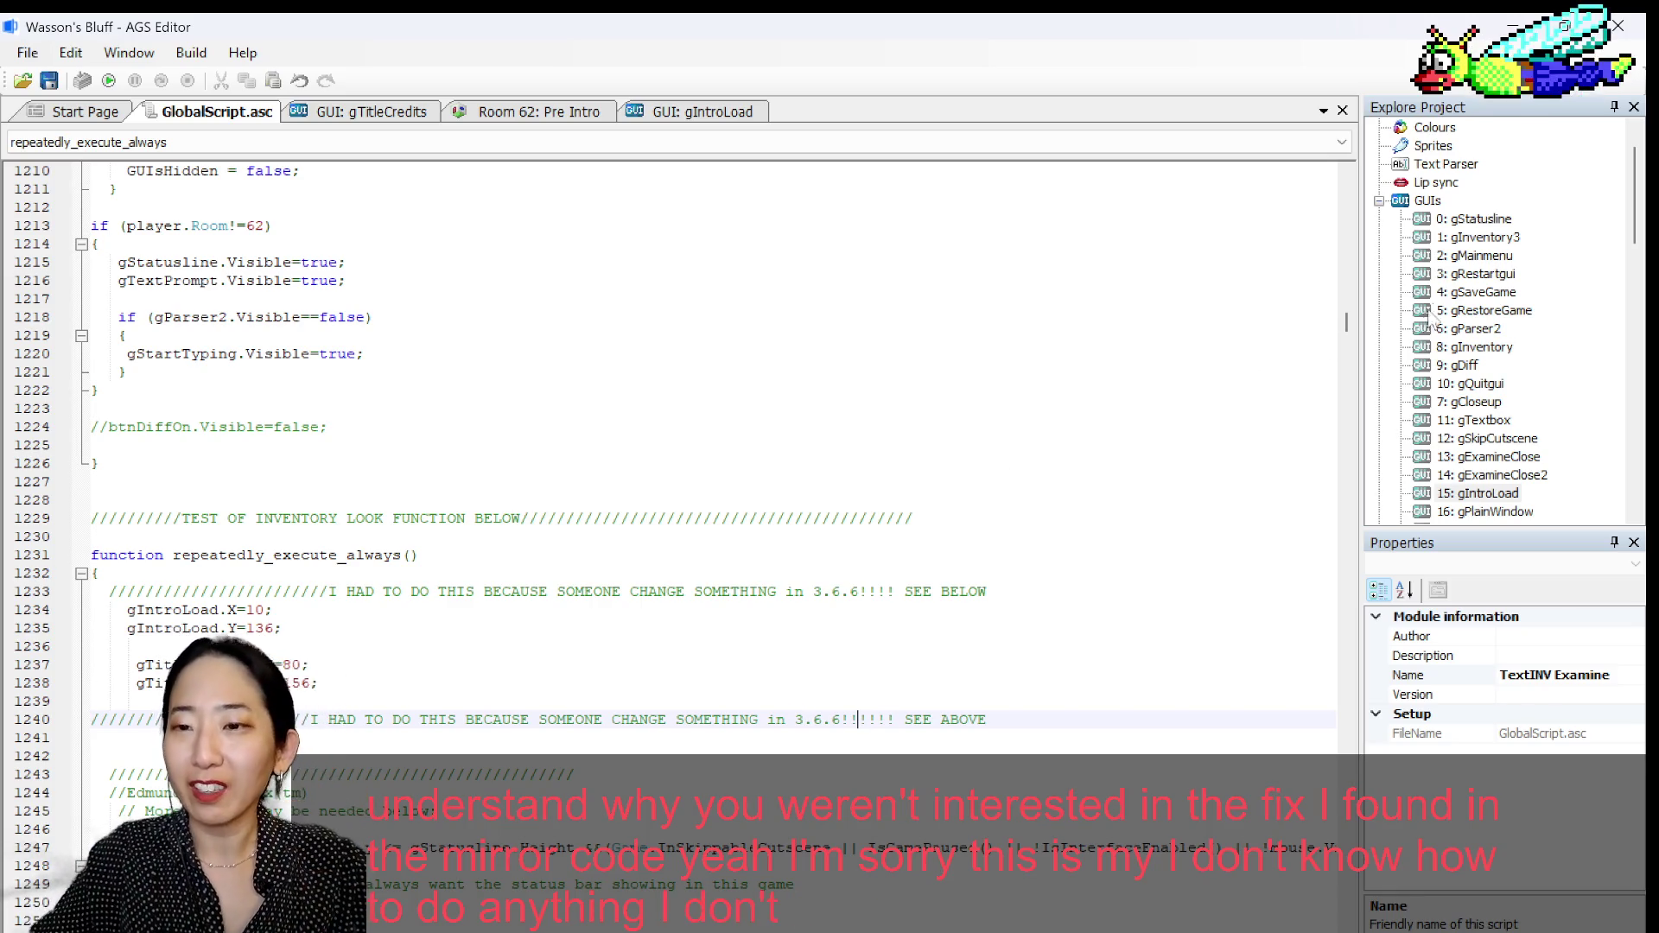
scroll(1435, 311, "down", 2)
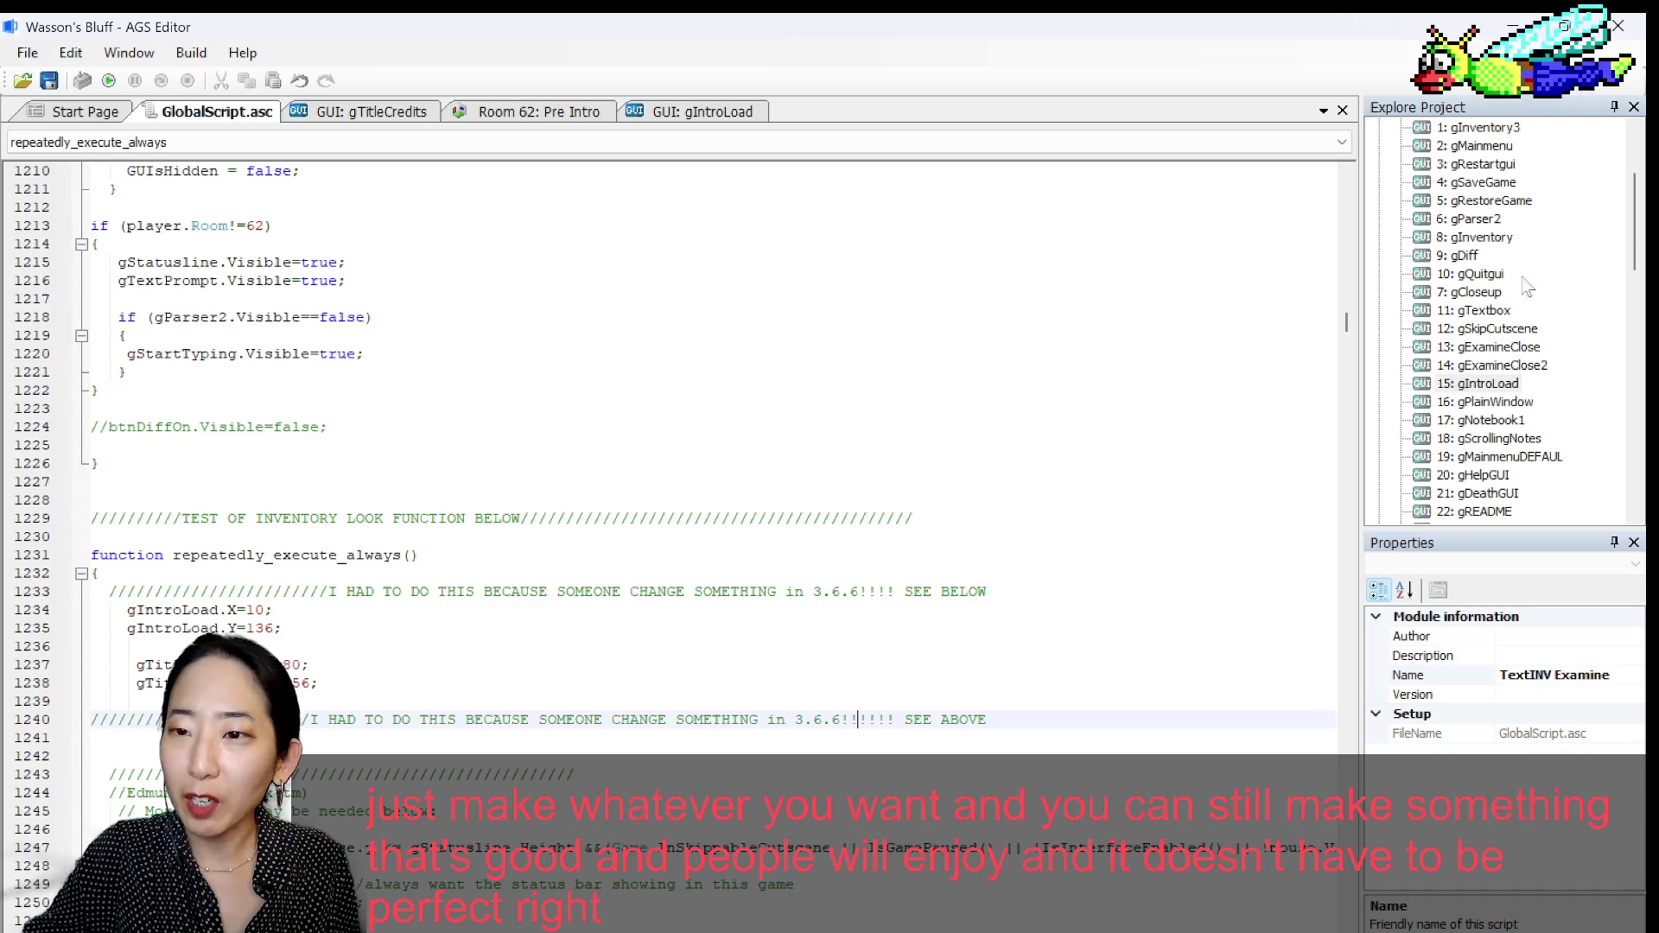
scroll(1508, 259, "up", 2)
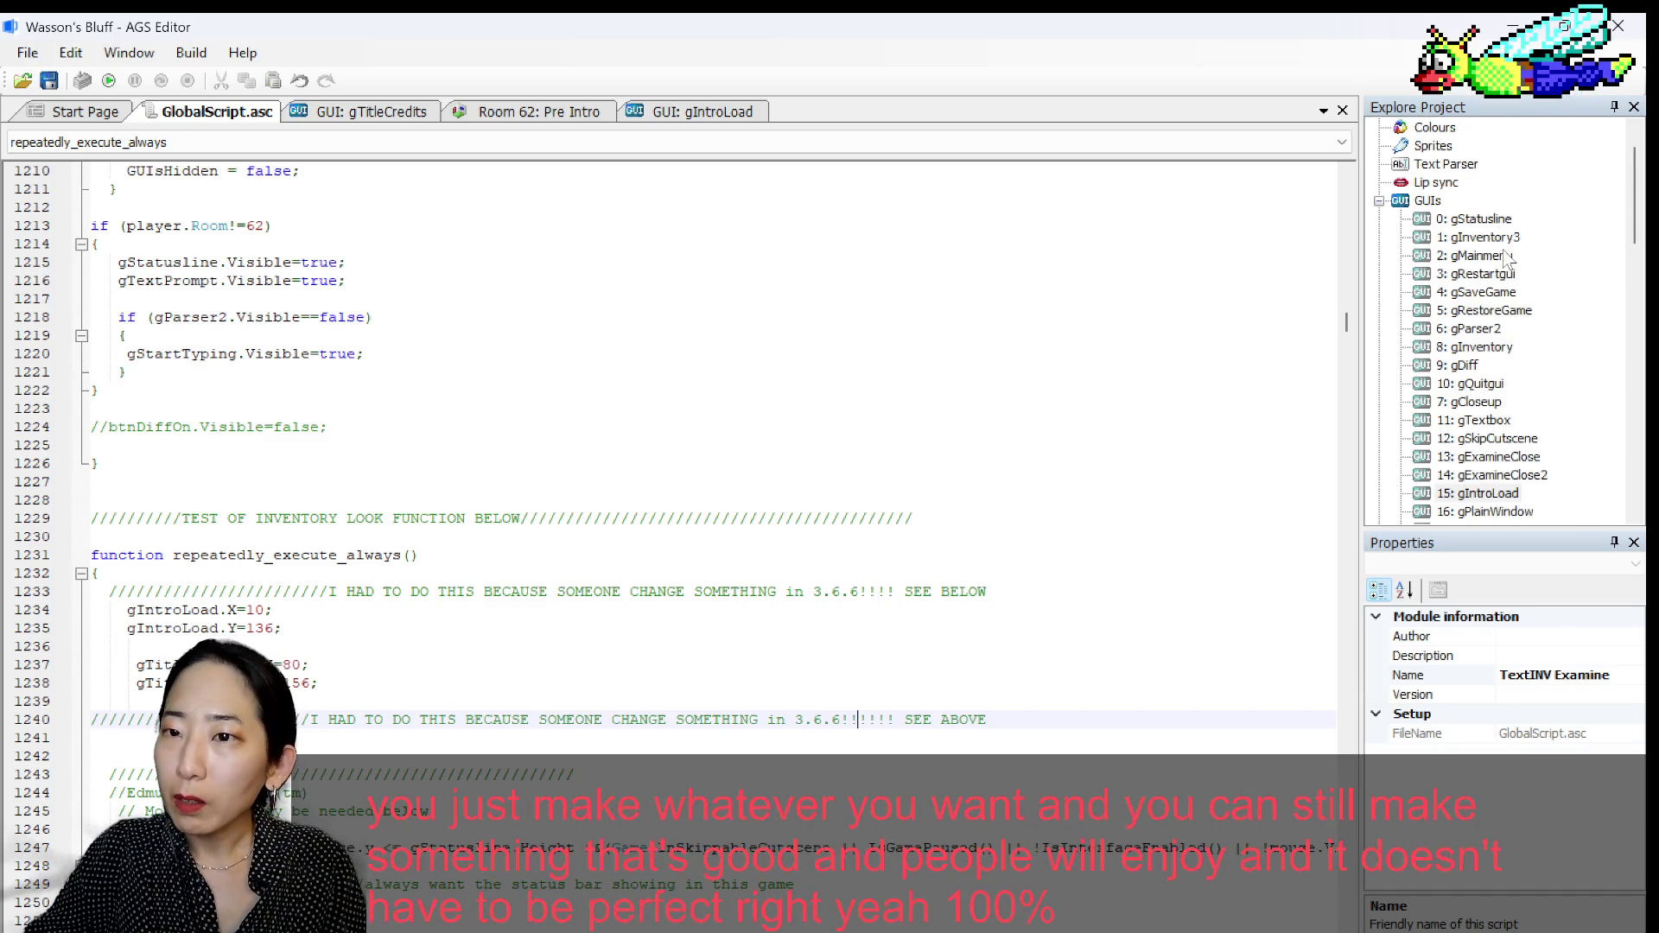
scroll(1488, 263, "down", 1)
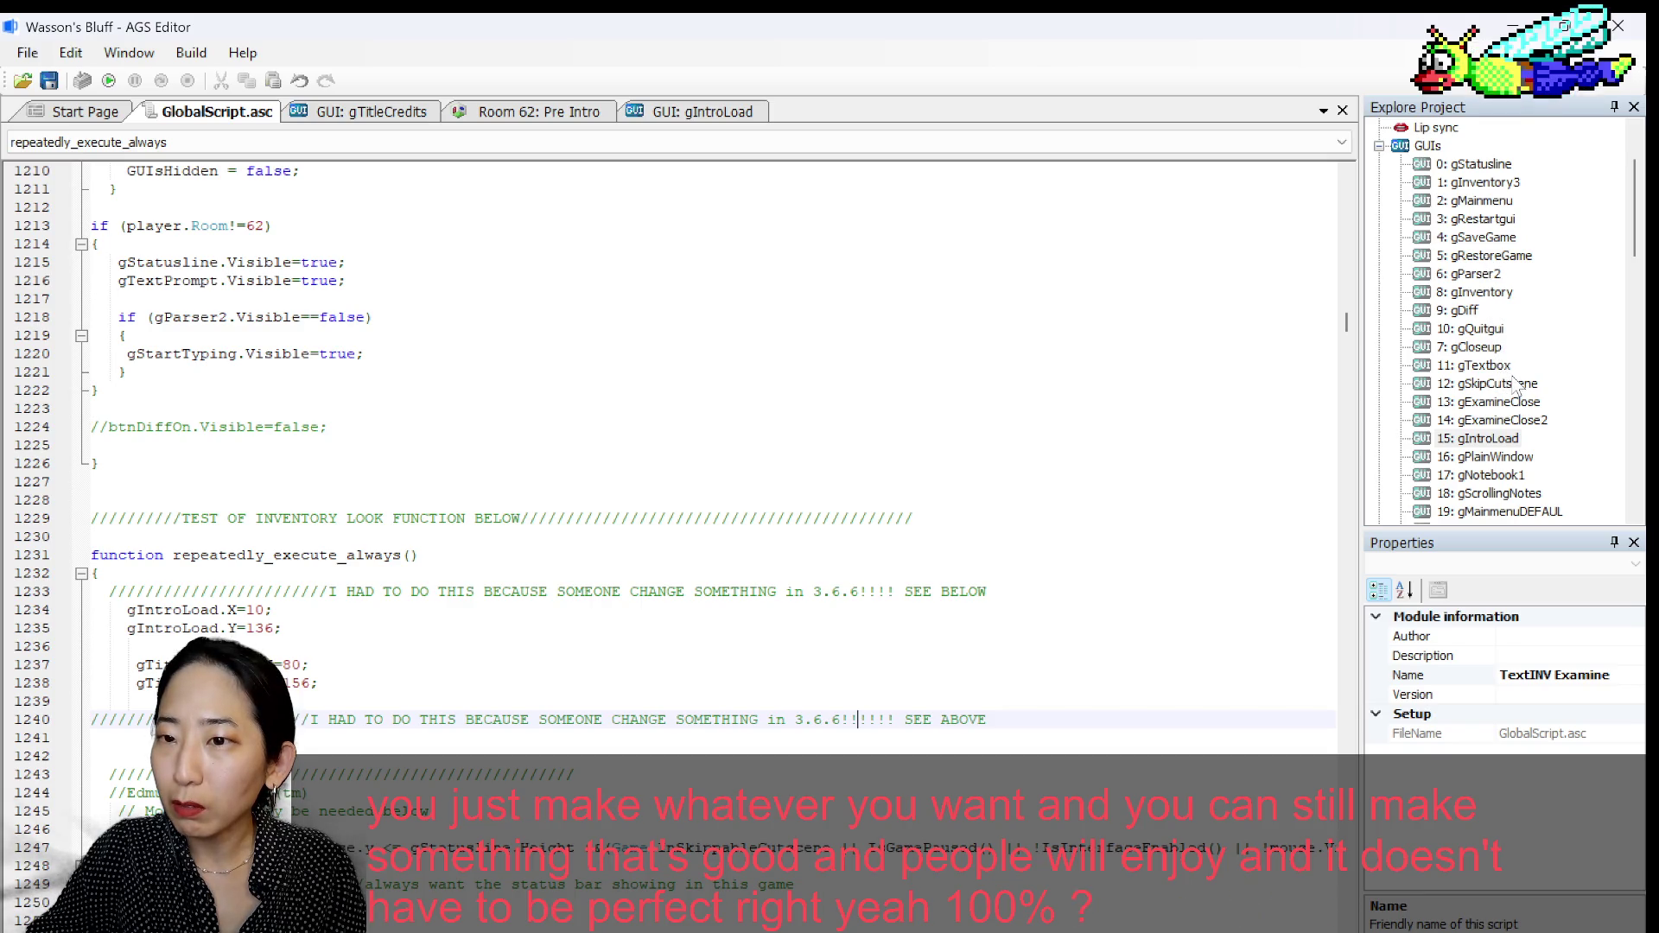
scroll(1513, 386, "down", 1)
scroll(1514, 386, "down", 1)
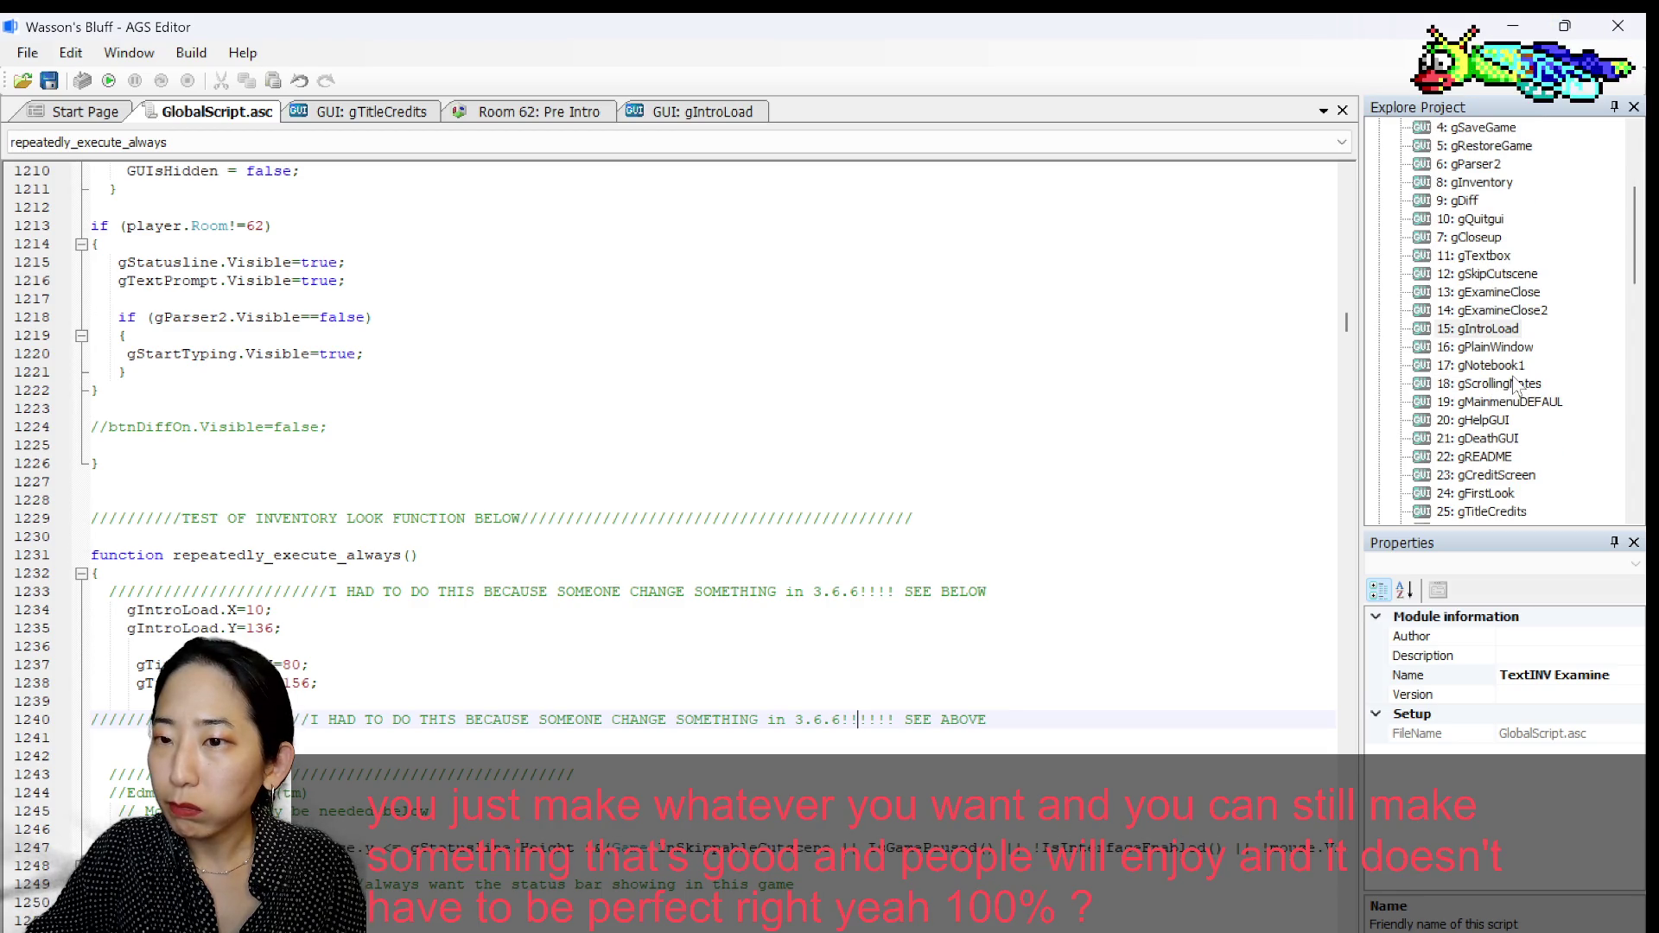
scroll(1502, 444, "down", 1)
scroll(1502, 444, "down", 1)
left_click(1487, 421)
double_click(1488, 426)
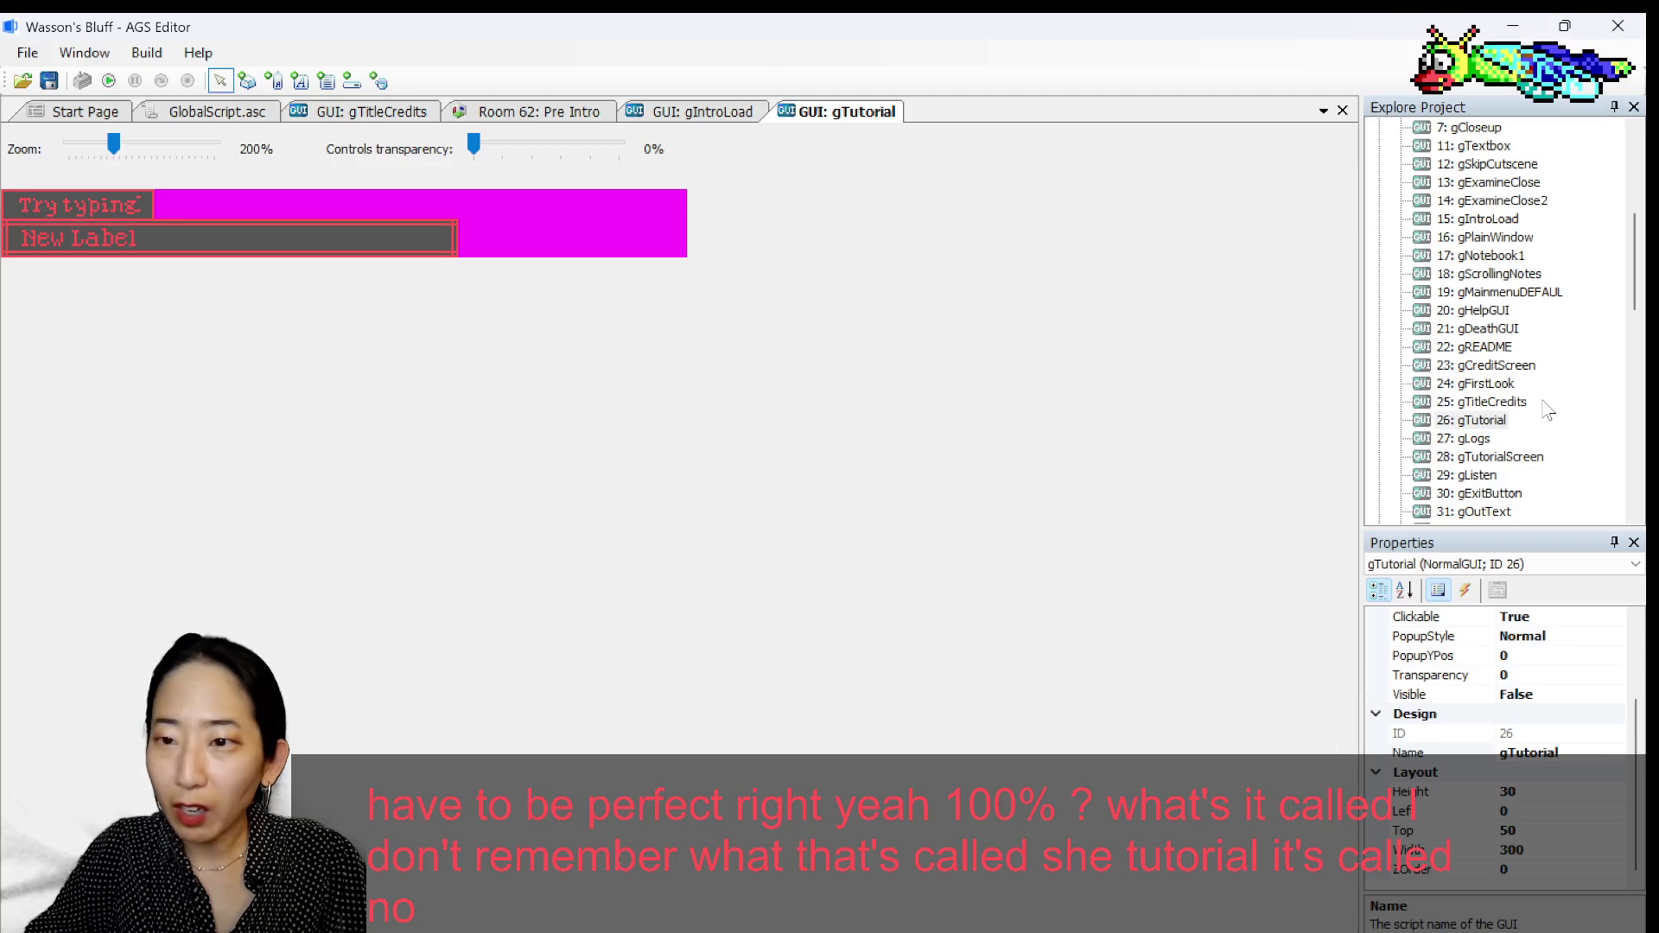
key("ctrl+F4")
double_click(1529, 458)
key("ctrl+F4")
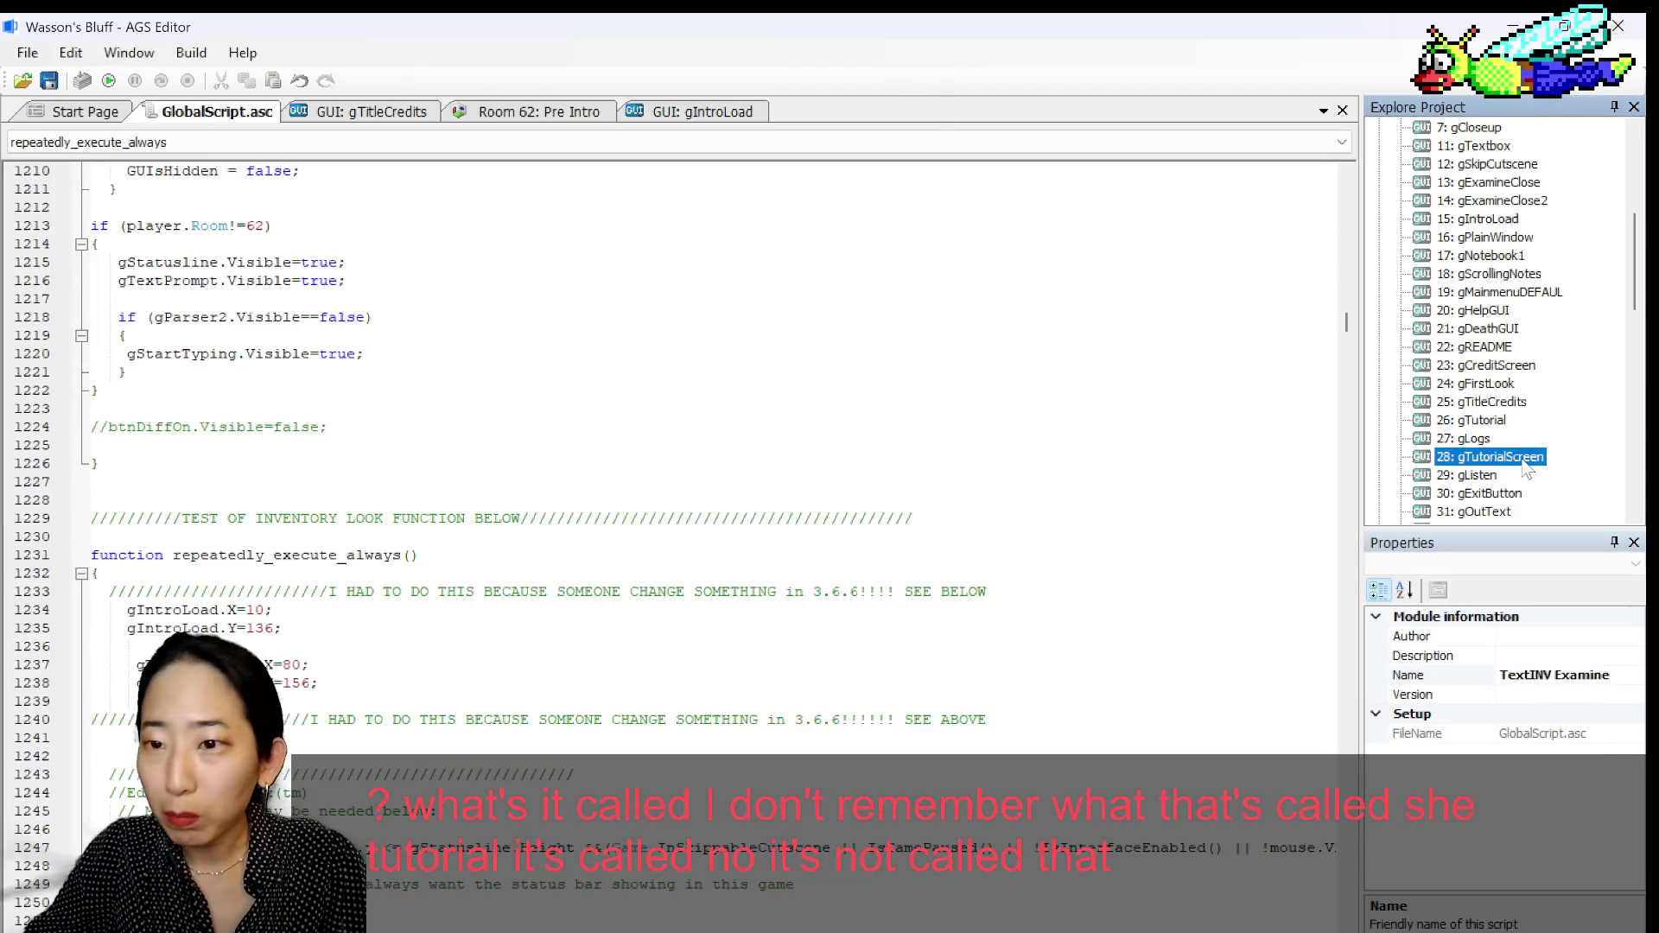
scroll(1499, 489, "down", 1)
scroll(1521, 457, "down", 1)
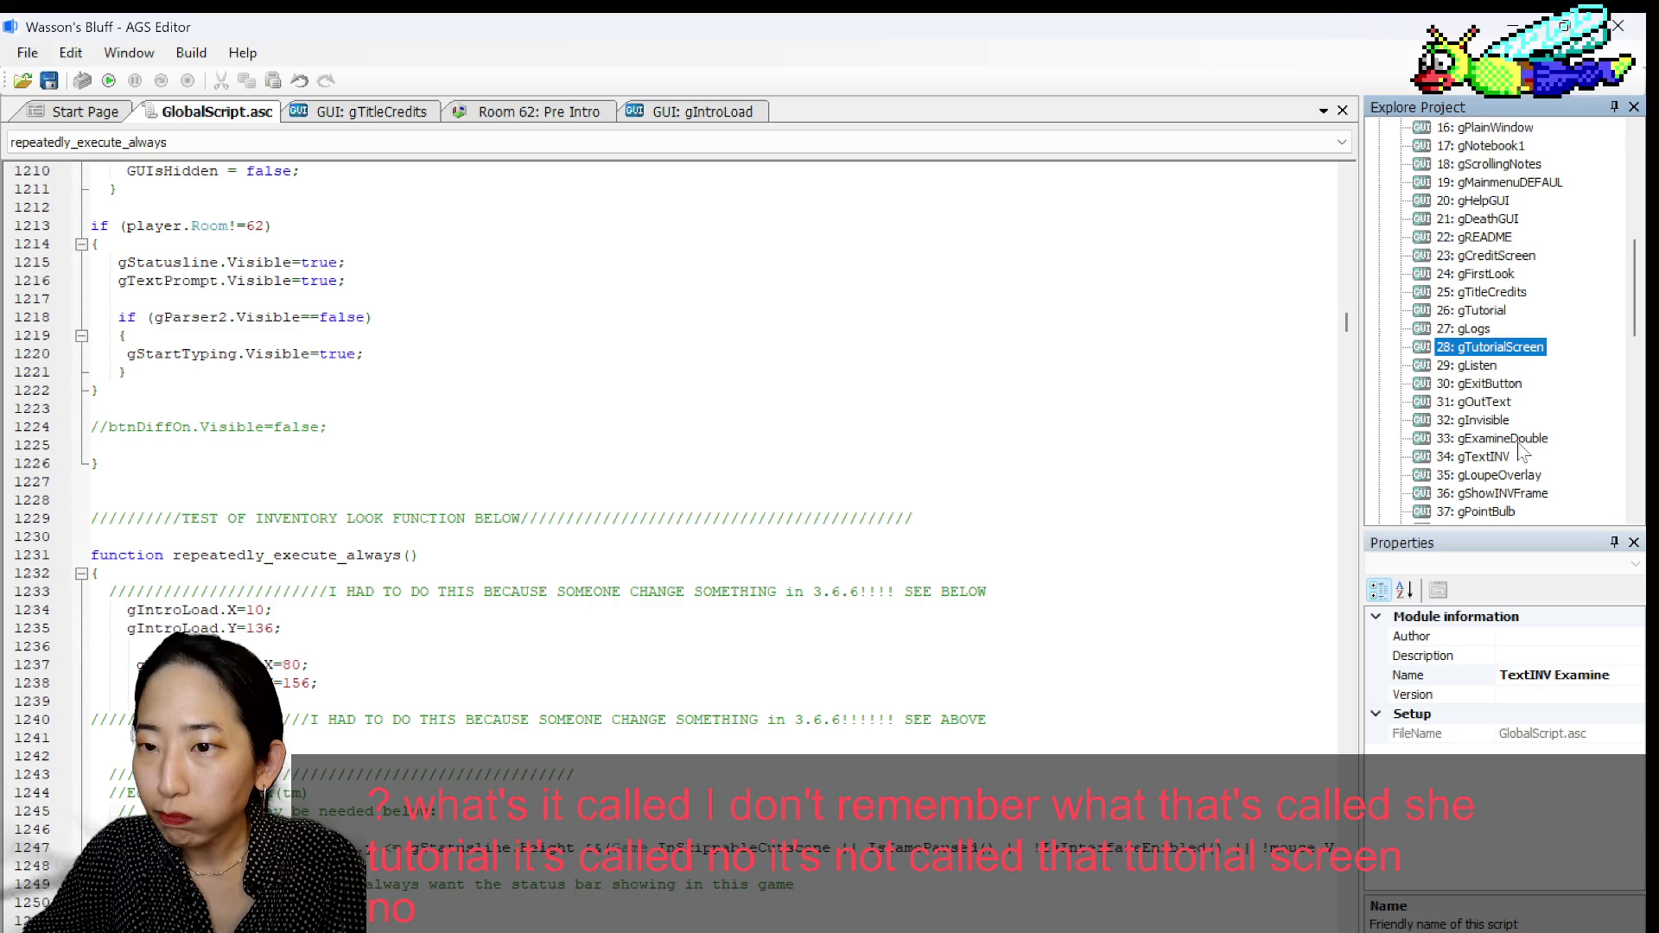
scroll(1523, 451, "down", 1)
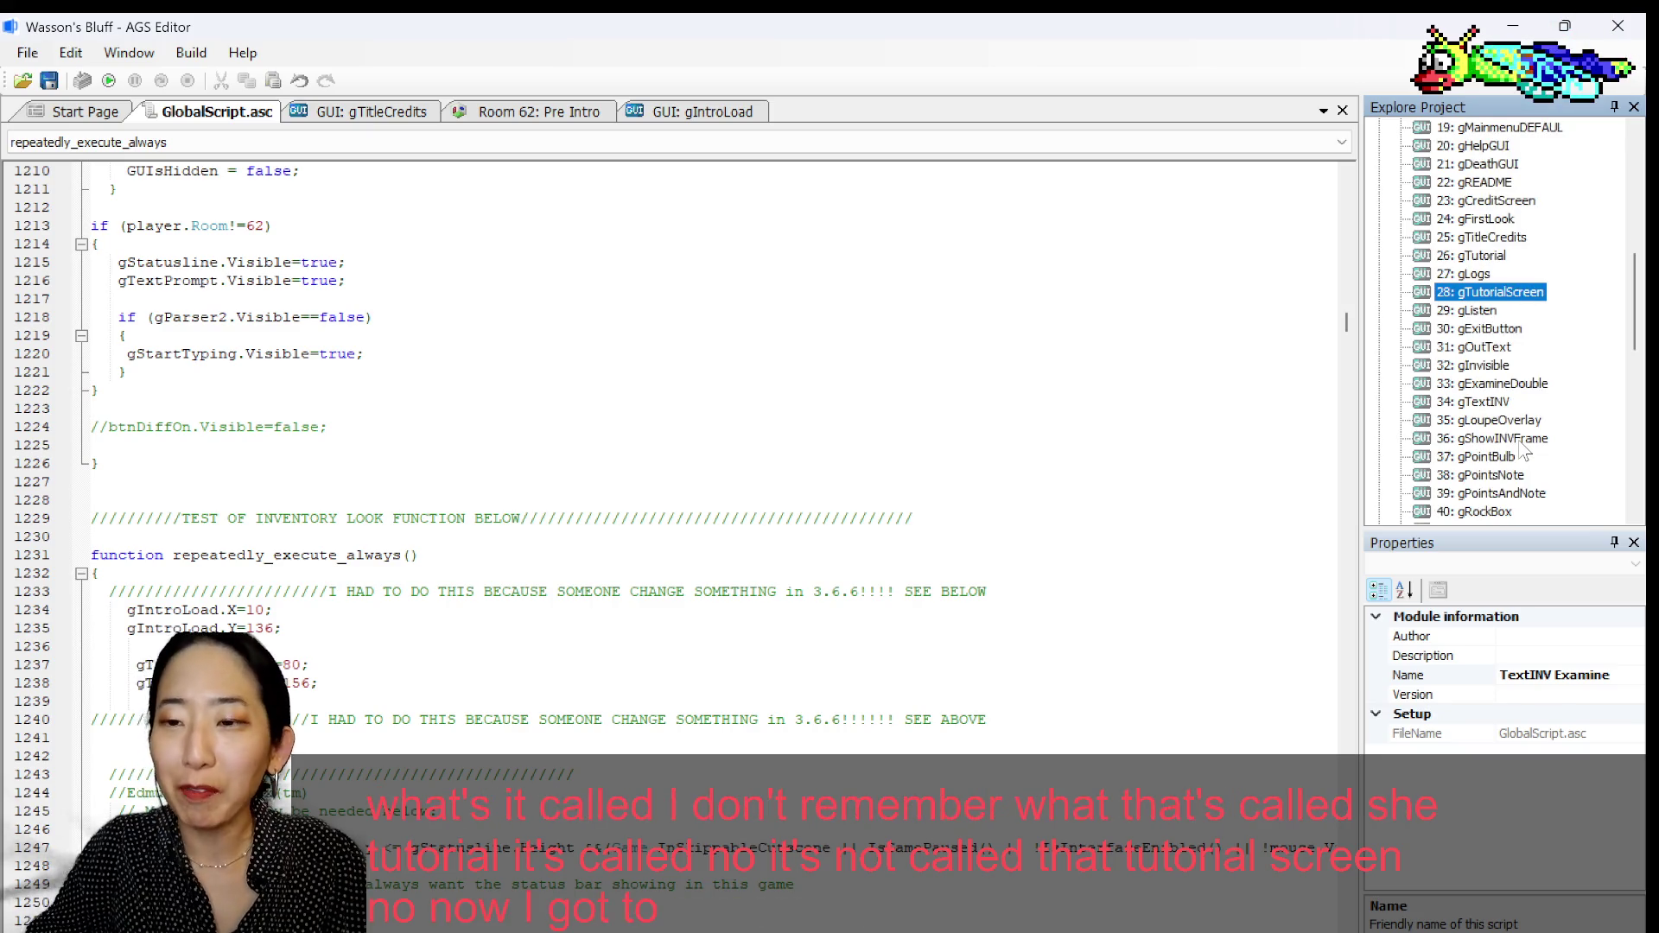
scroll(1523, 451, "down", 5)
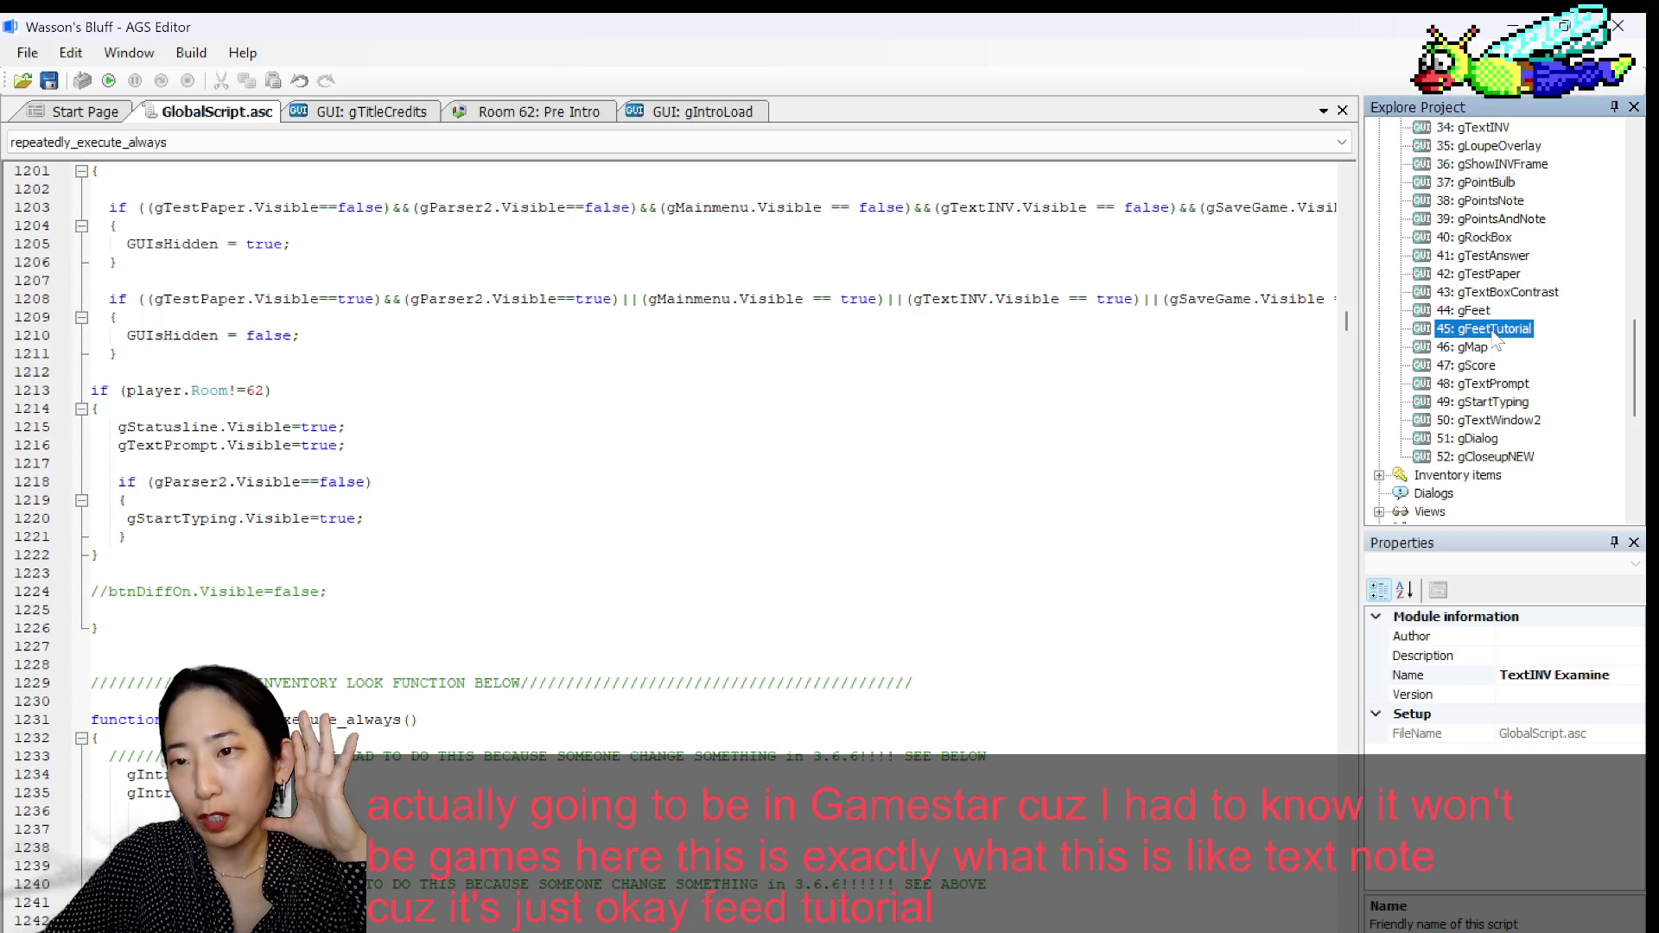
double_click(1493, 331)
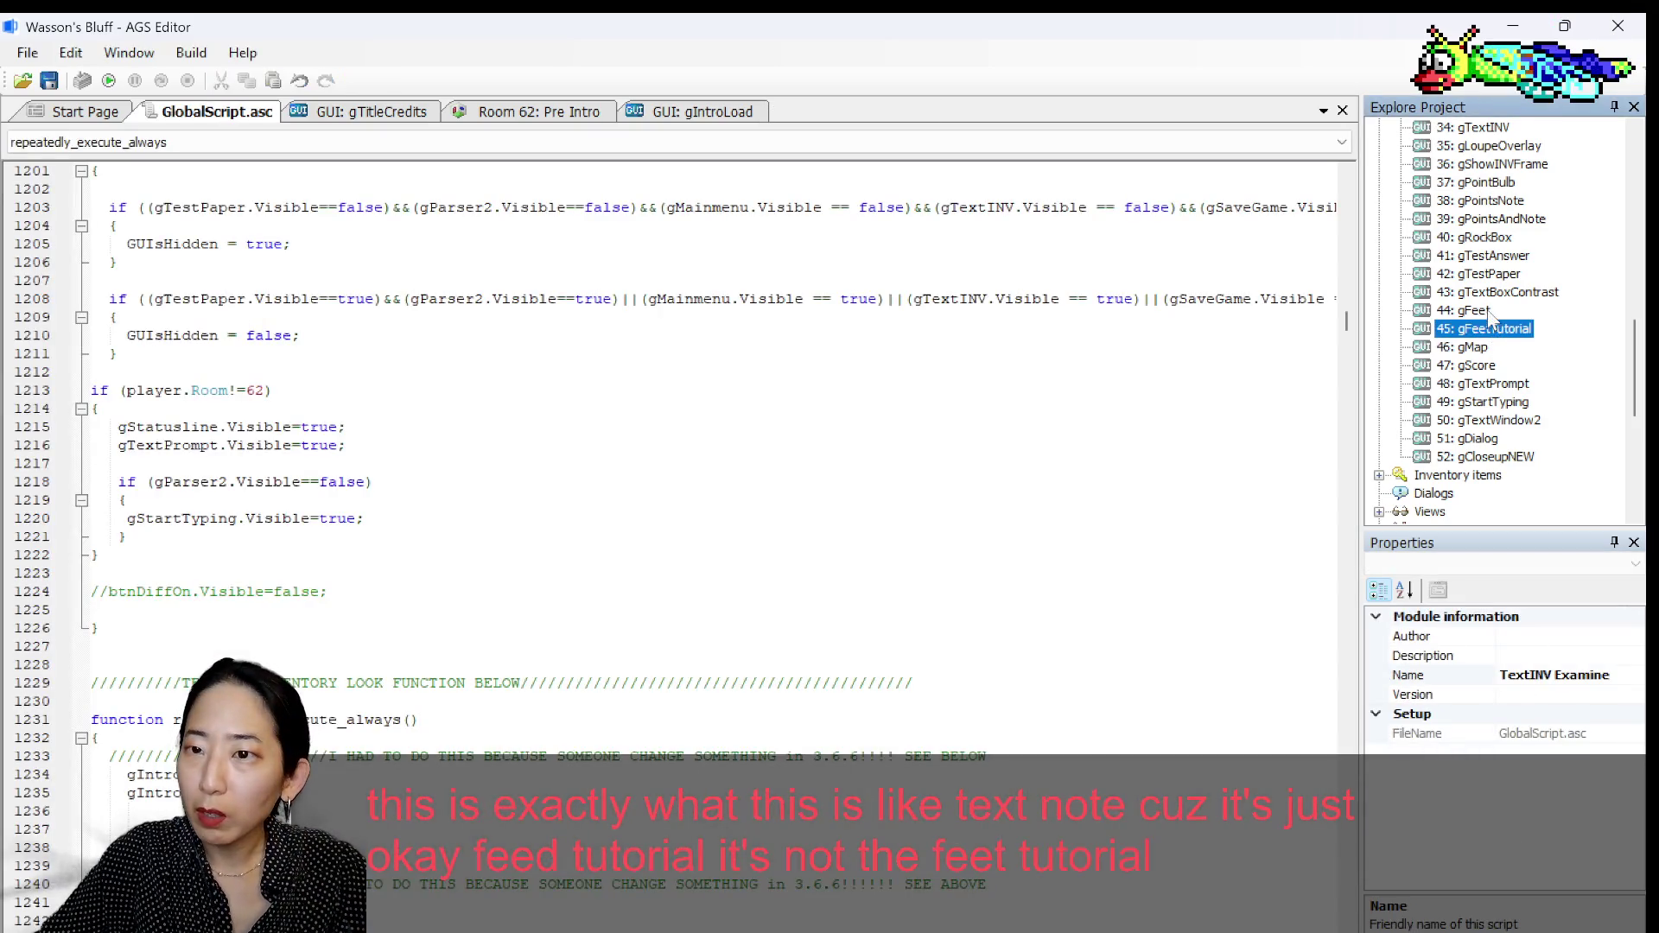
double_click(1485, 294)
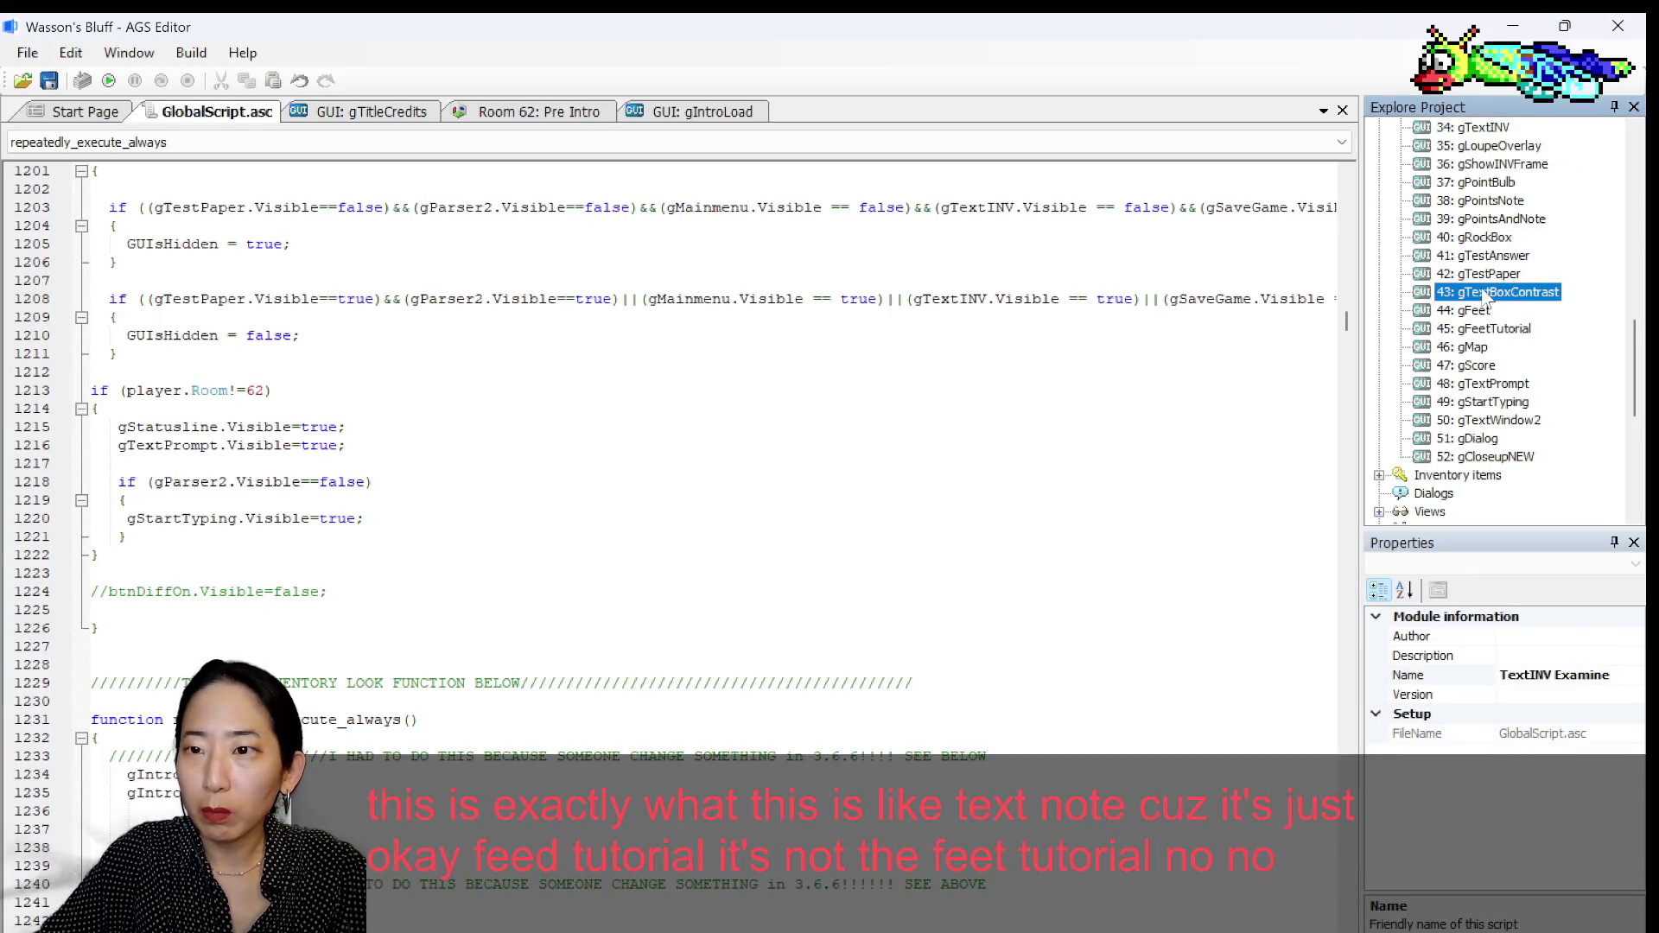
scroll(1517, 225, "up", 1)
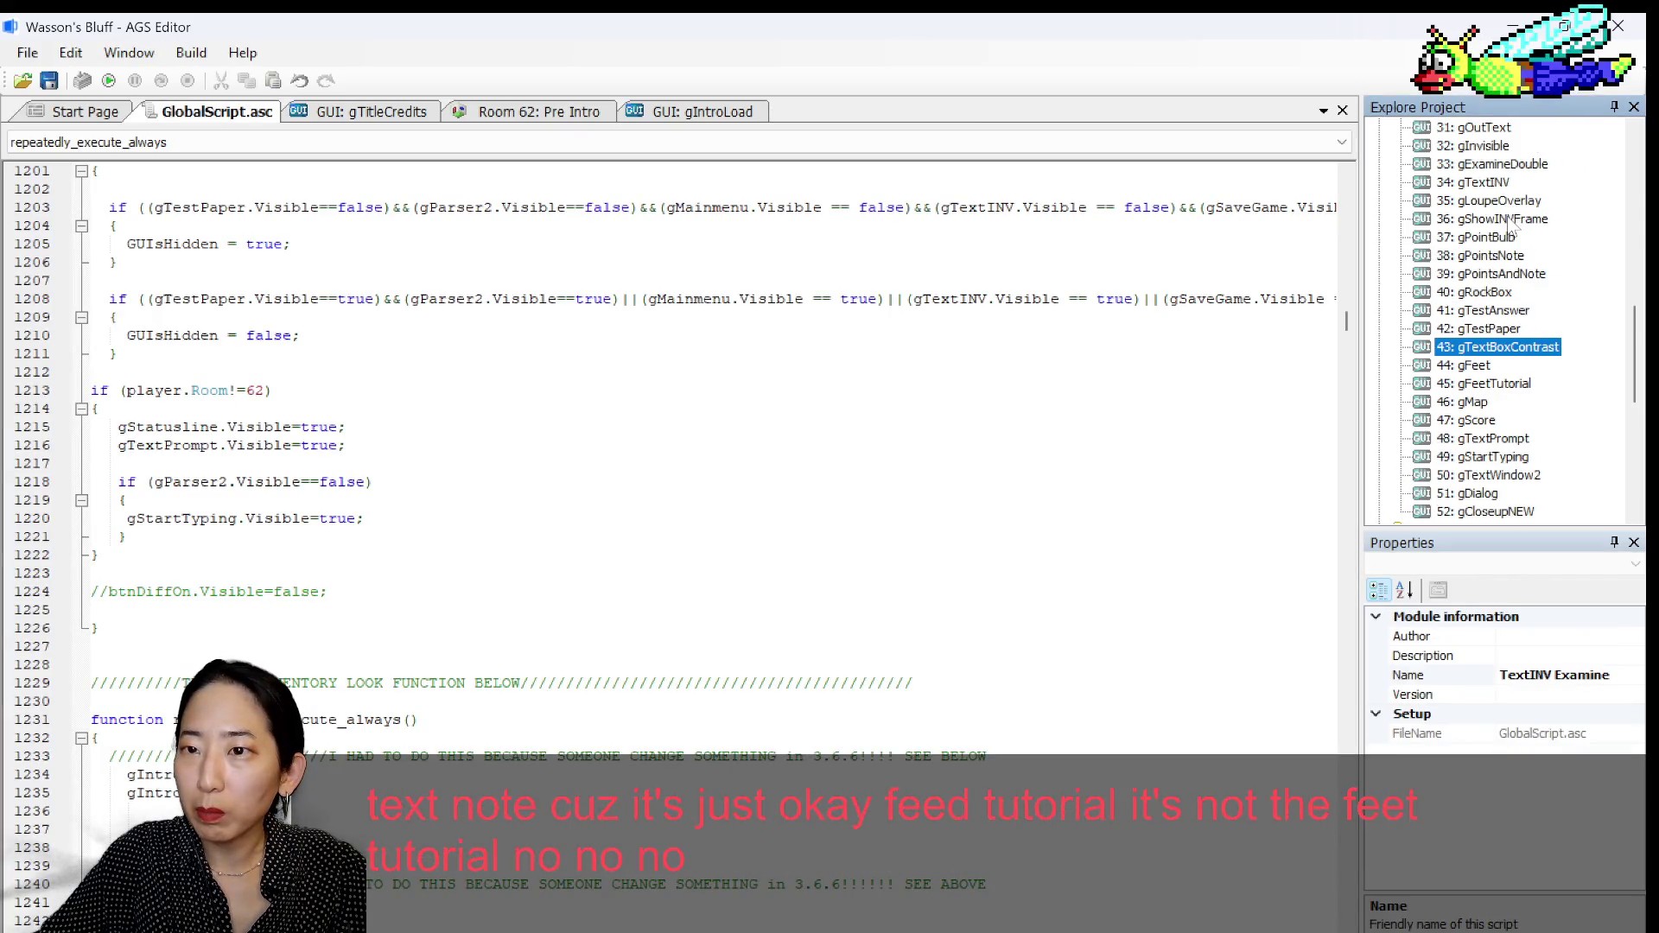
scroll(1490, 240, "up", 1)
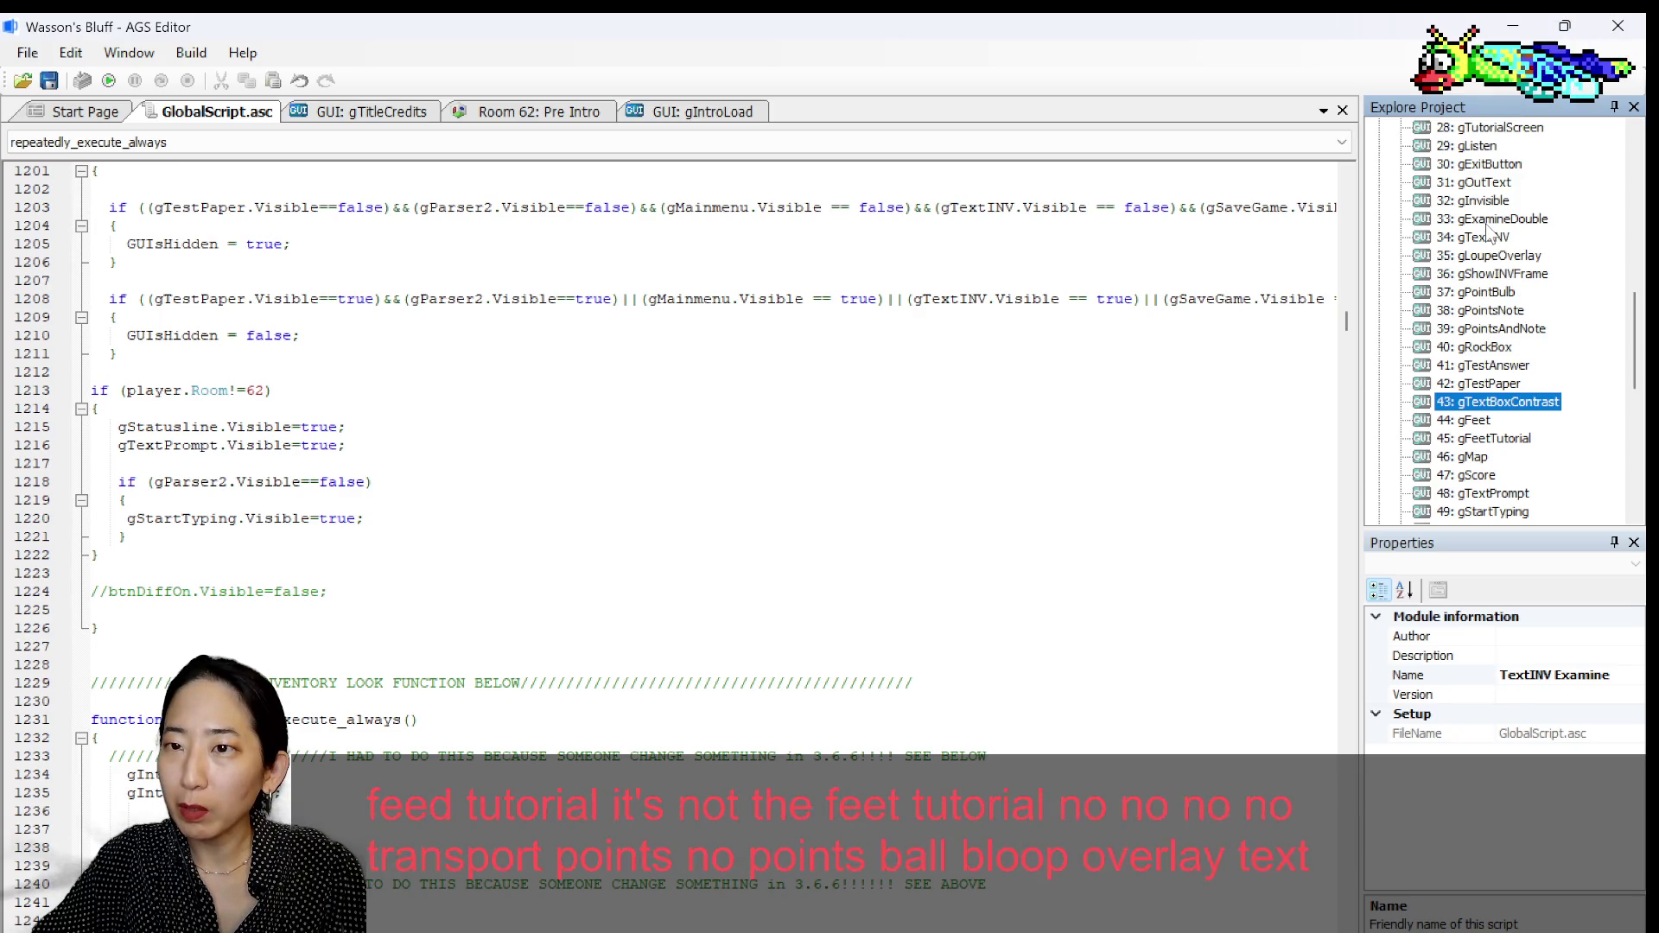
scroll(1488, 231, "up", 1)
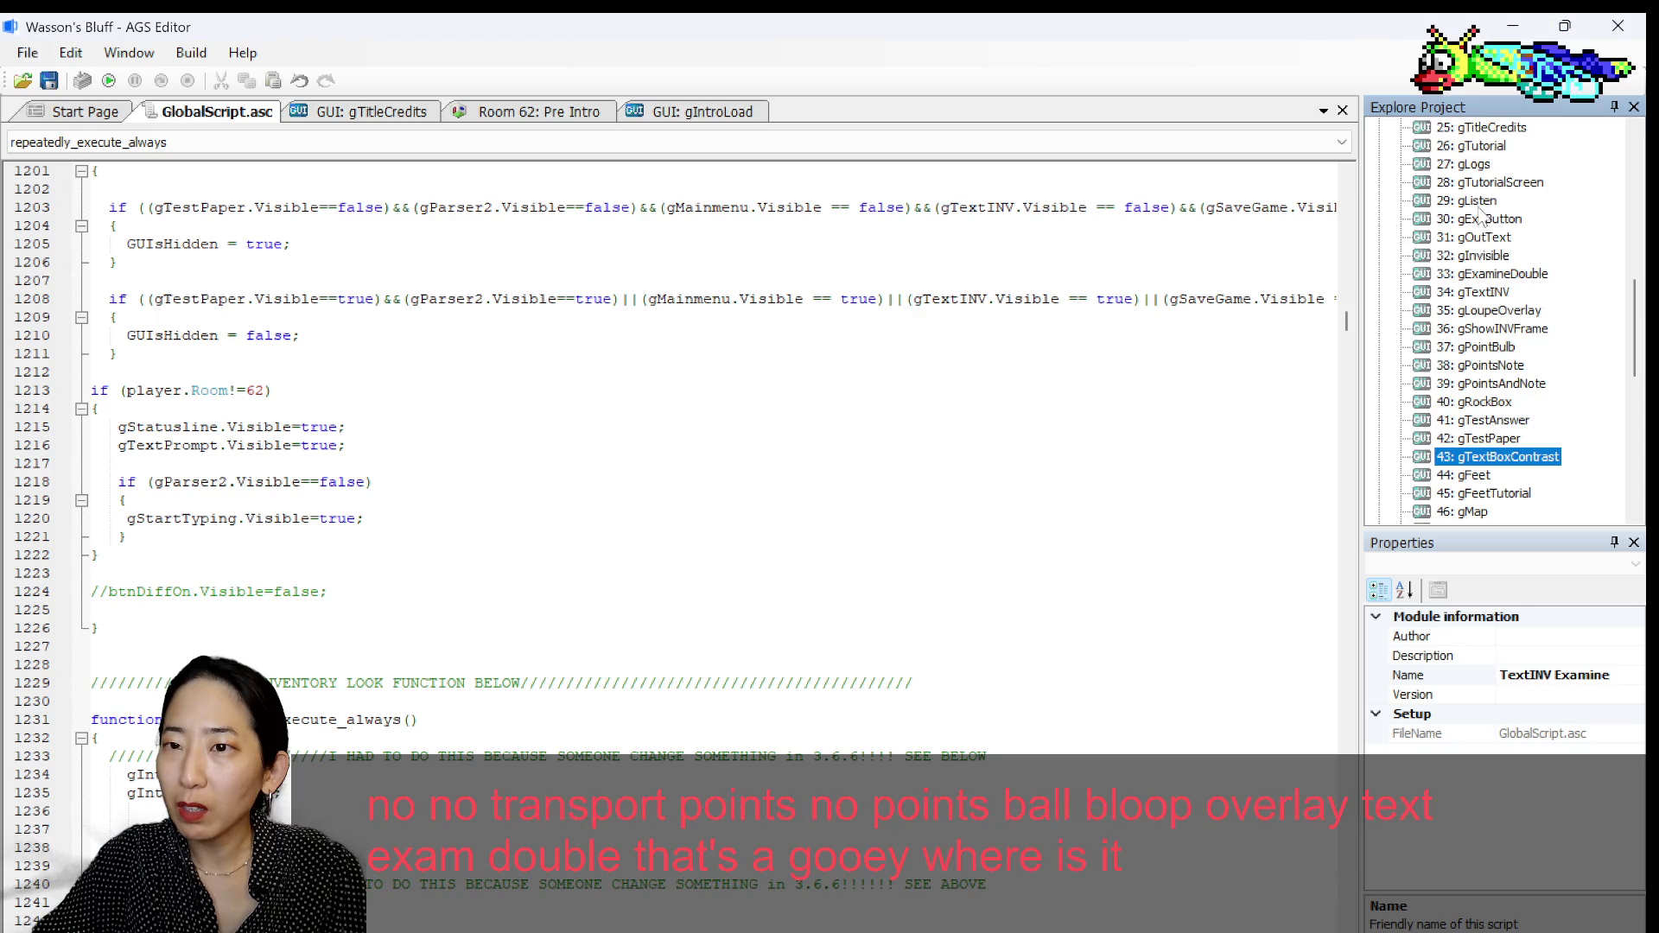
scroll(1481, 211, "up", 1)
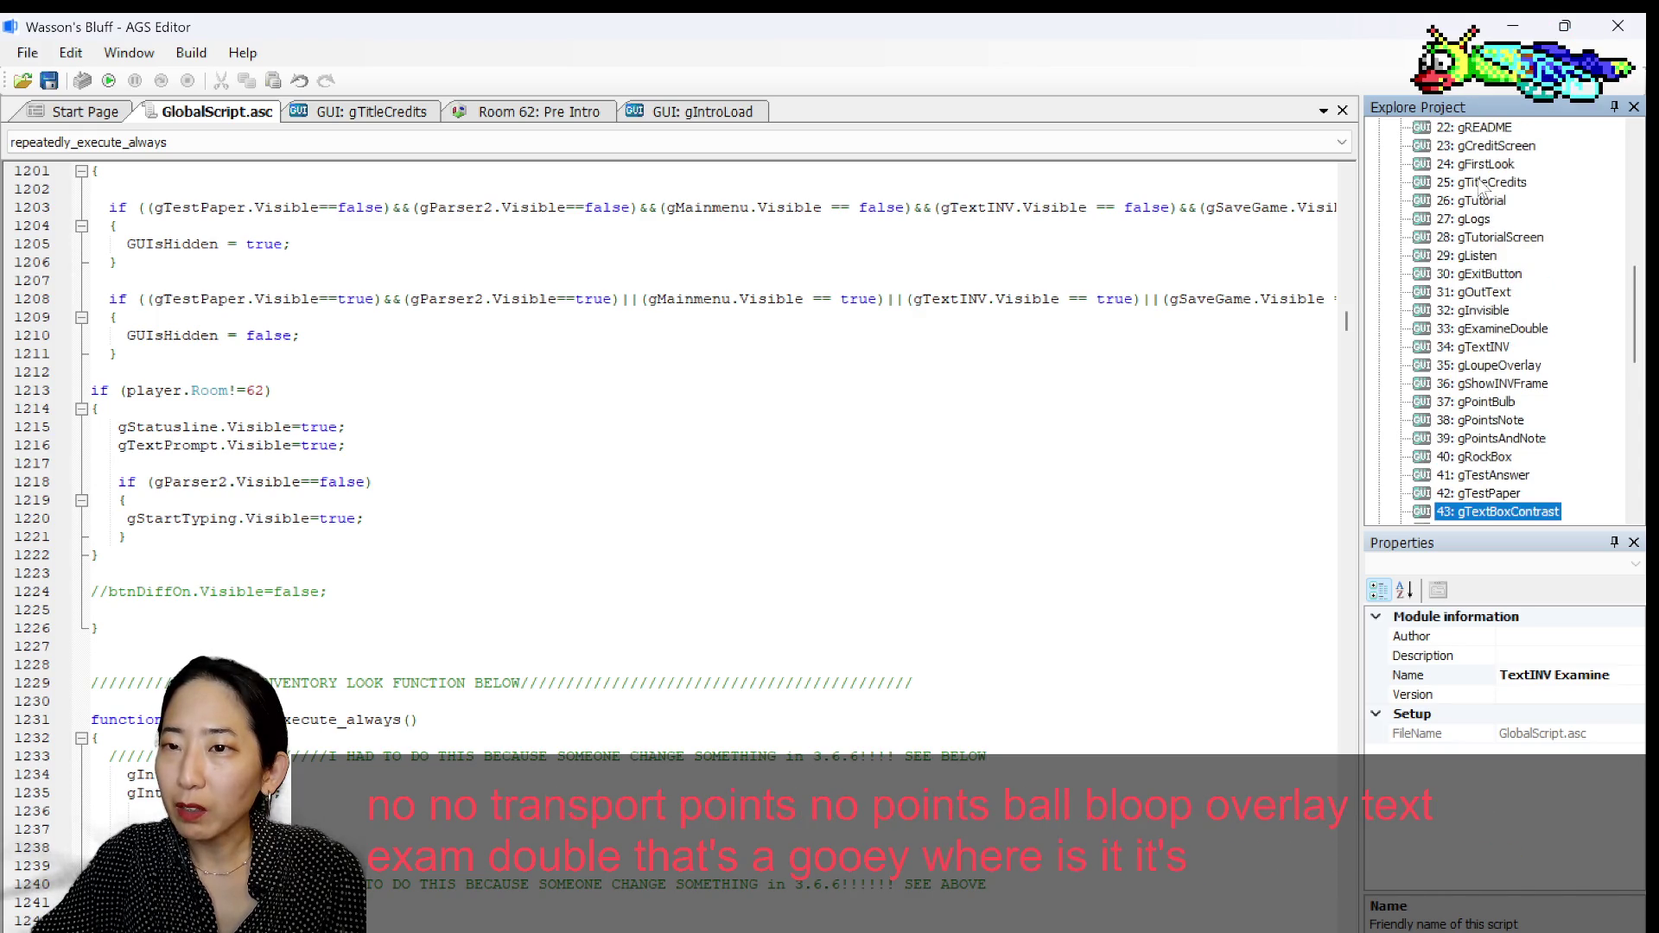
double_click(1481, 207)
left_click(1342, 110)
scroll(1486, 216, "up", 1)
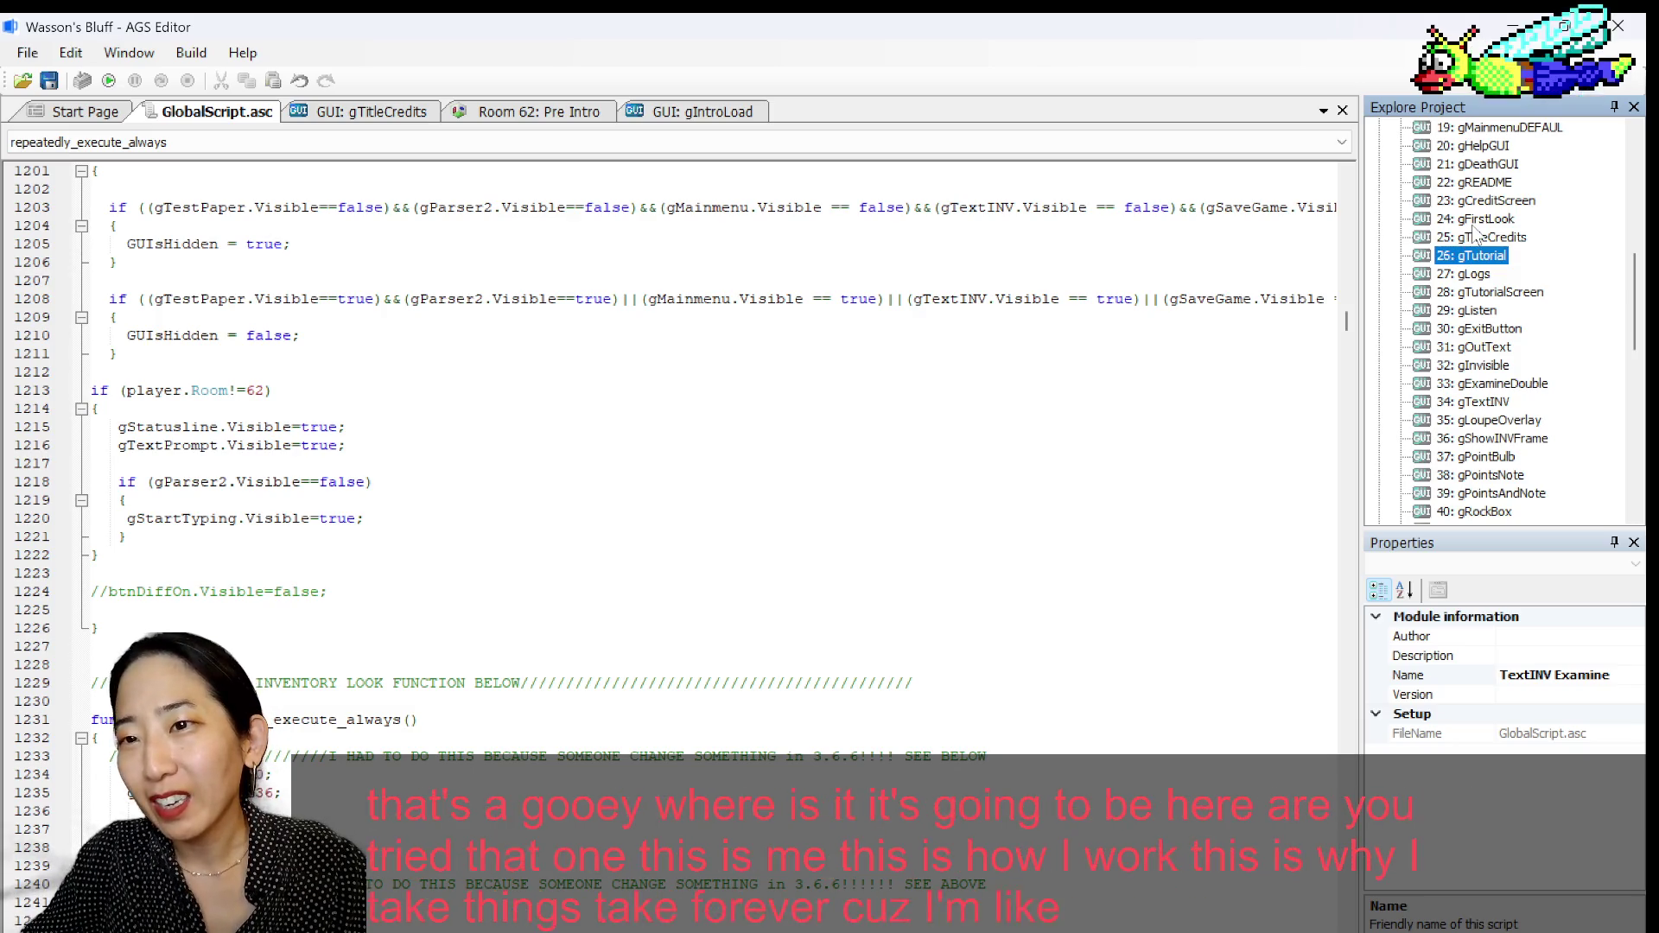
scroll(1479, 213, "up", 1)
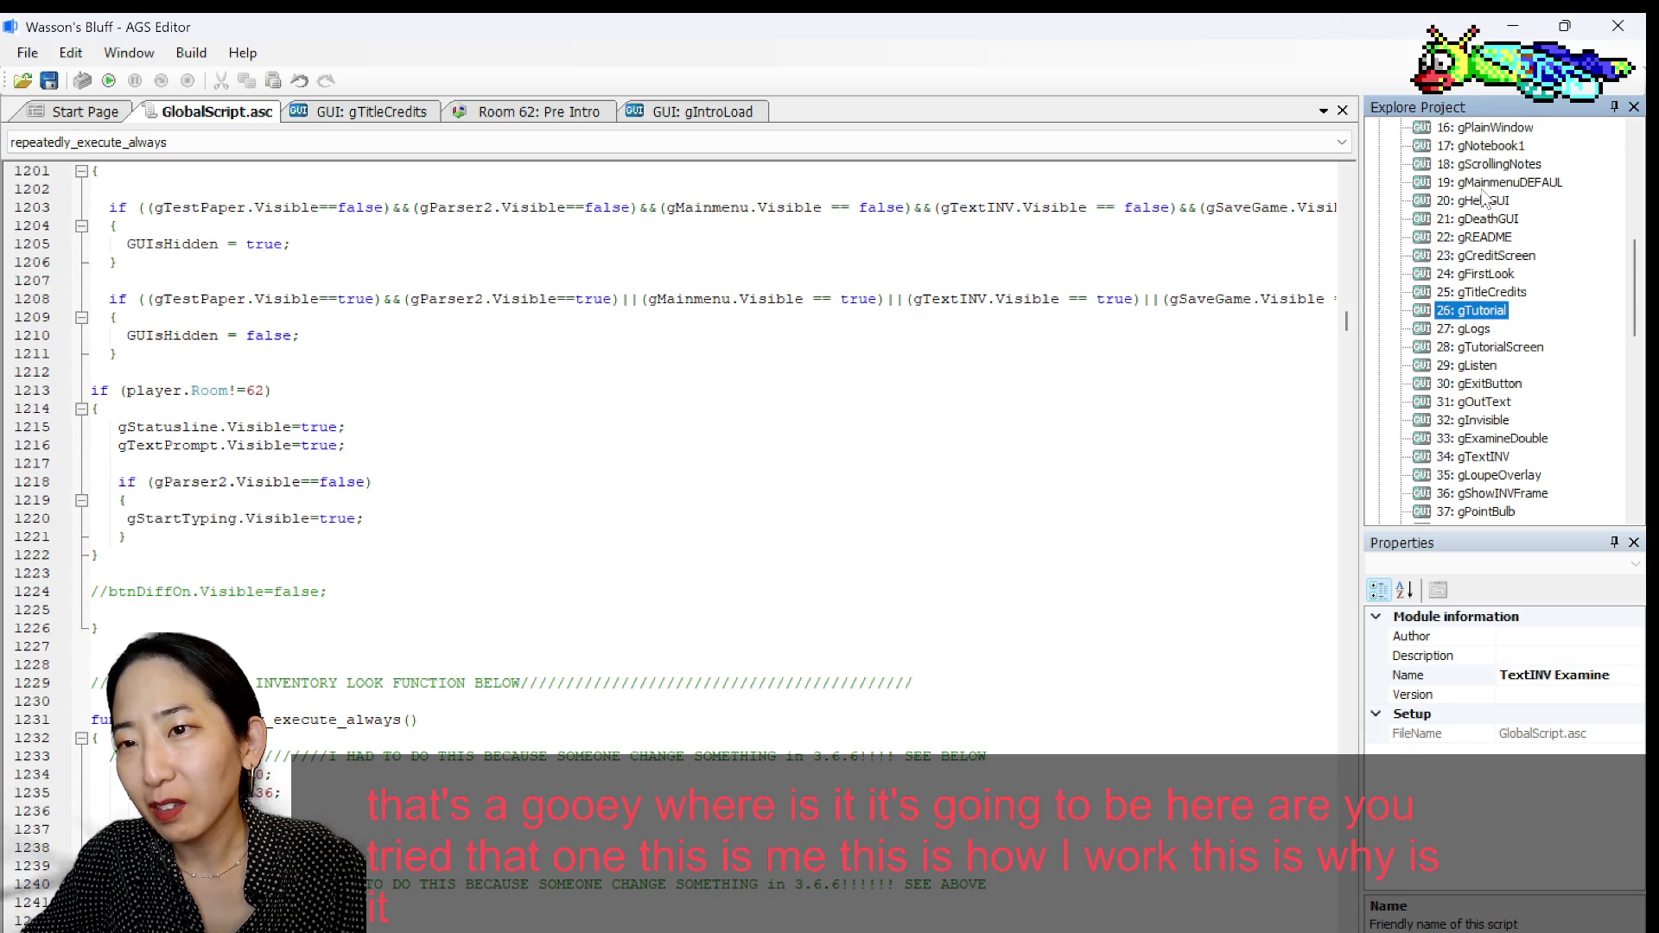
double_click(1482, 201)
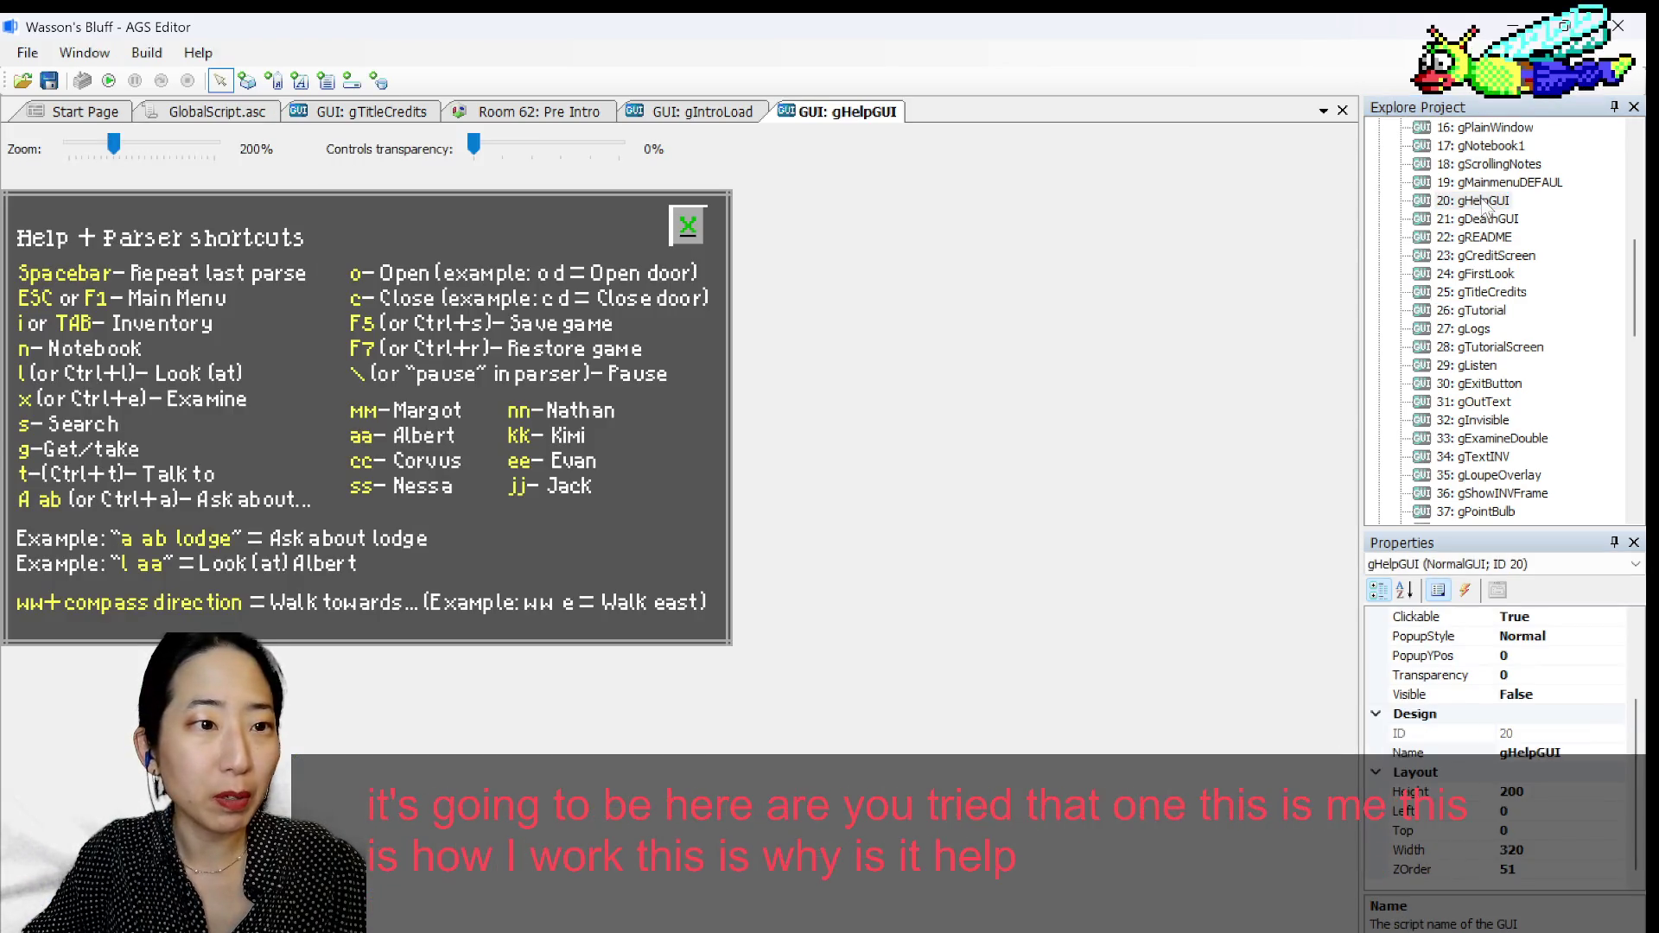
scroll(1500, 227, "up", 1)
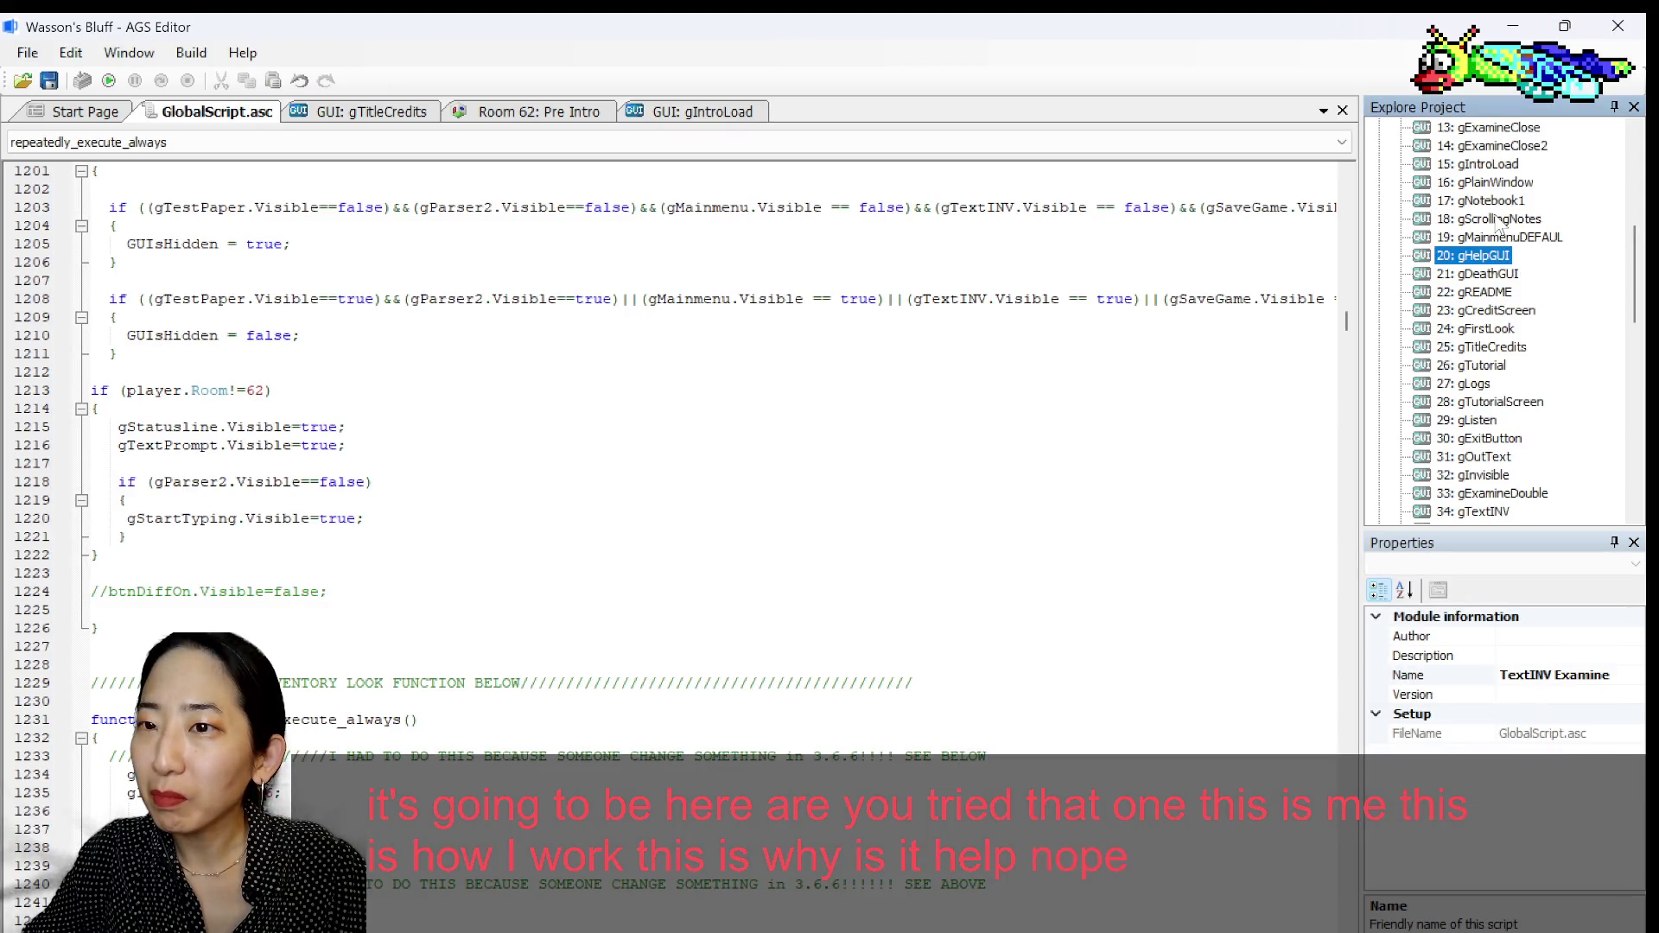
double_click(1483, 165)
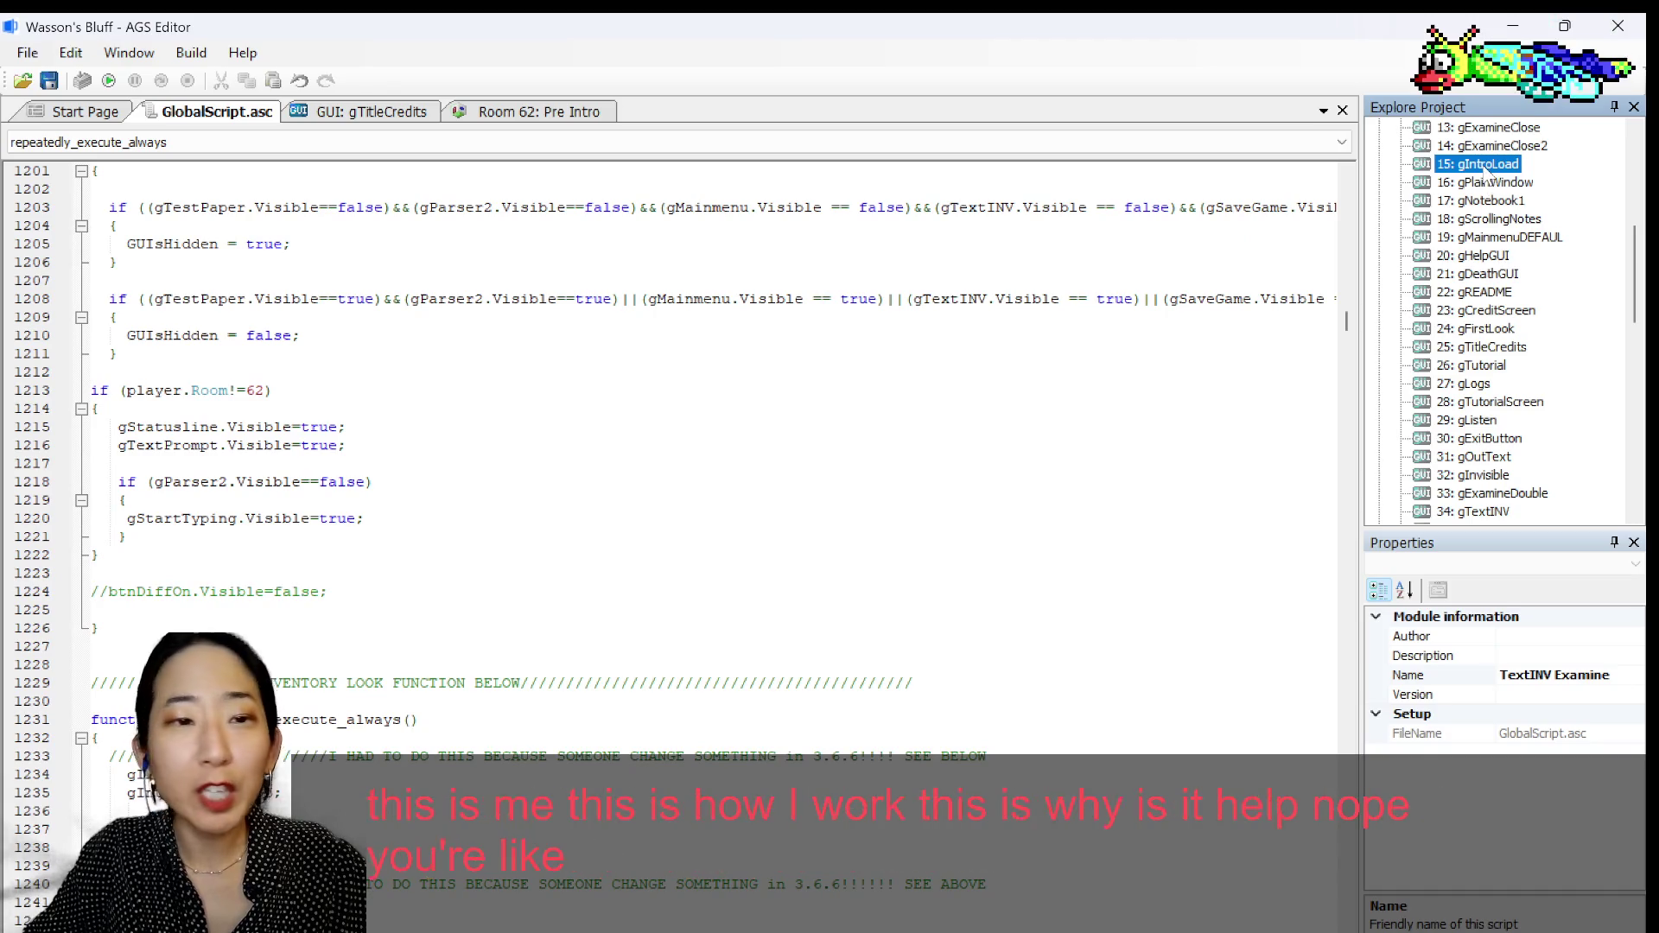
double_click(1482, 164)
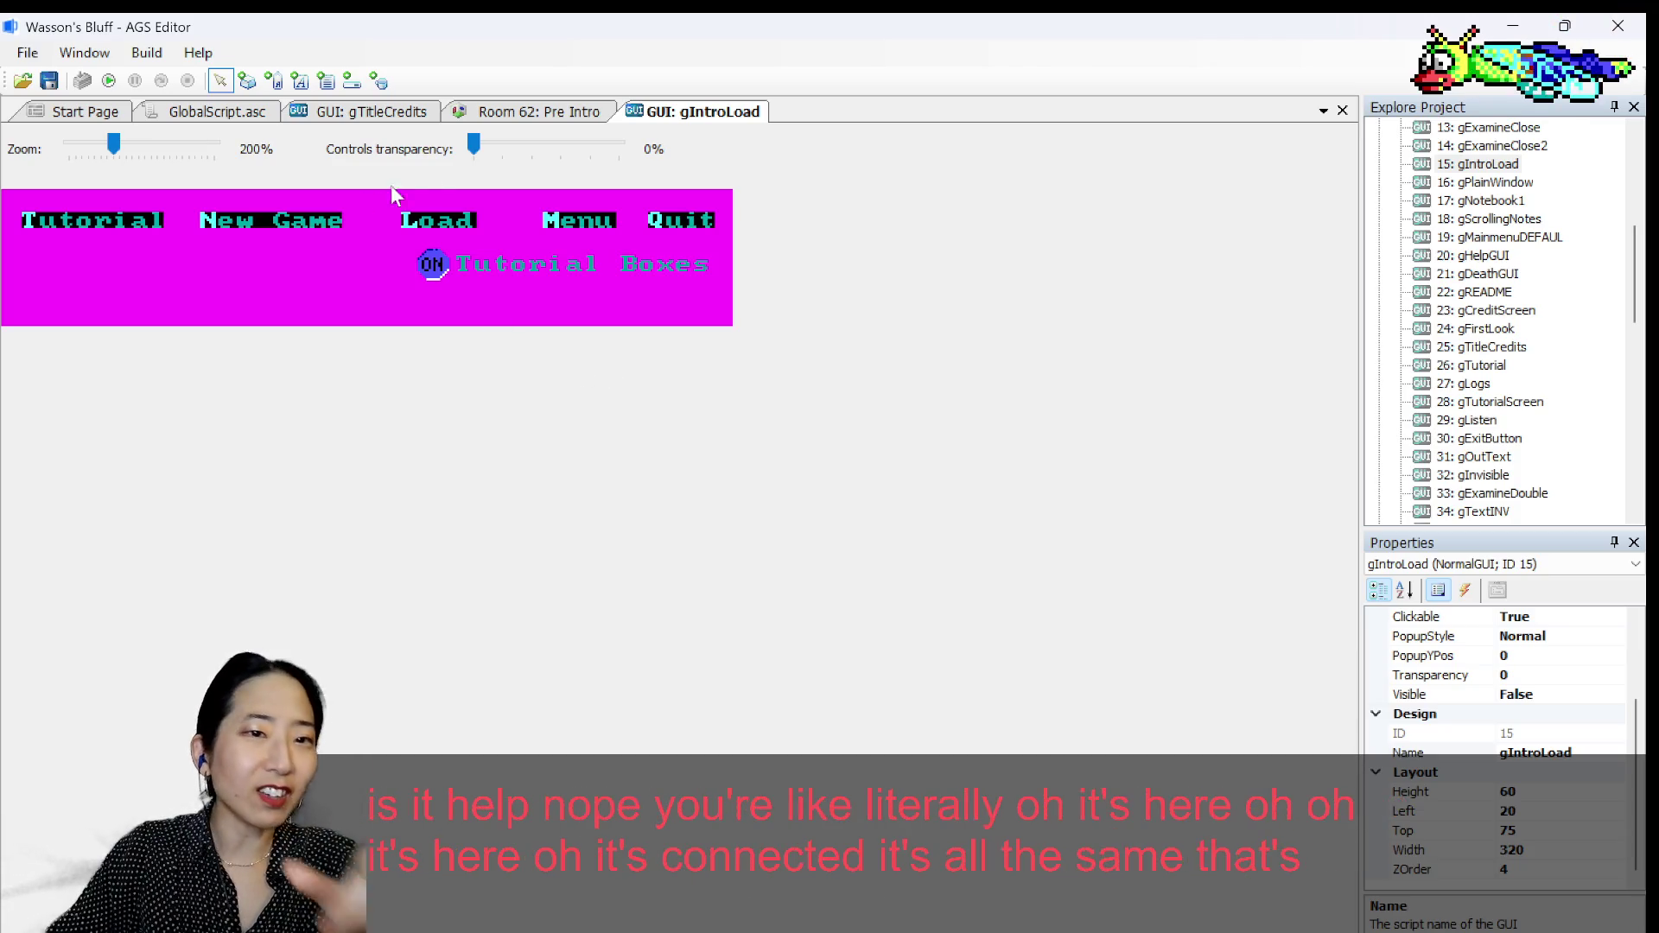
left_click(218, 113)
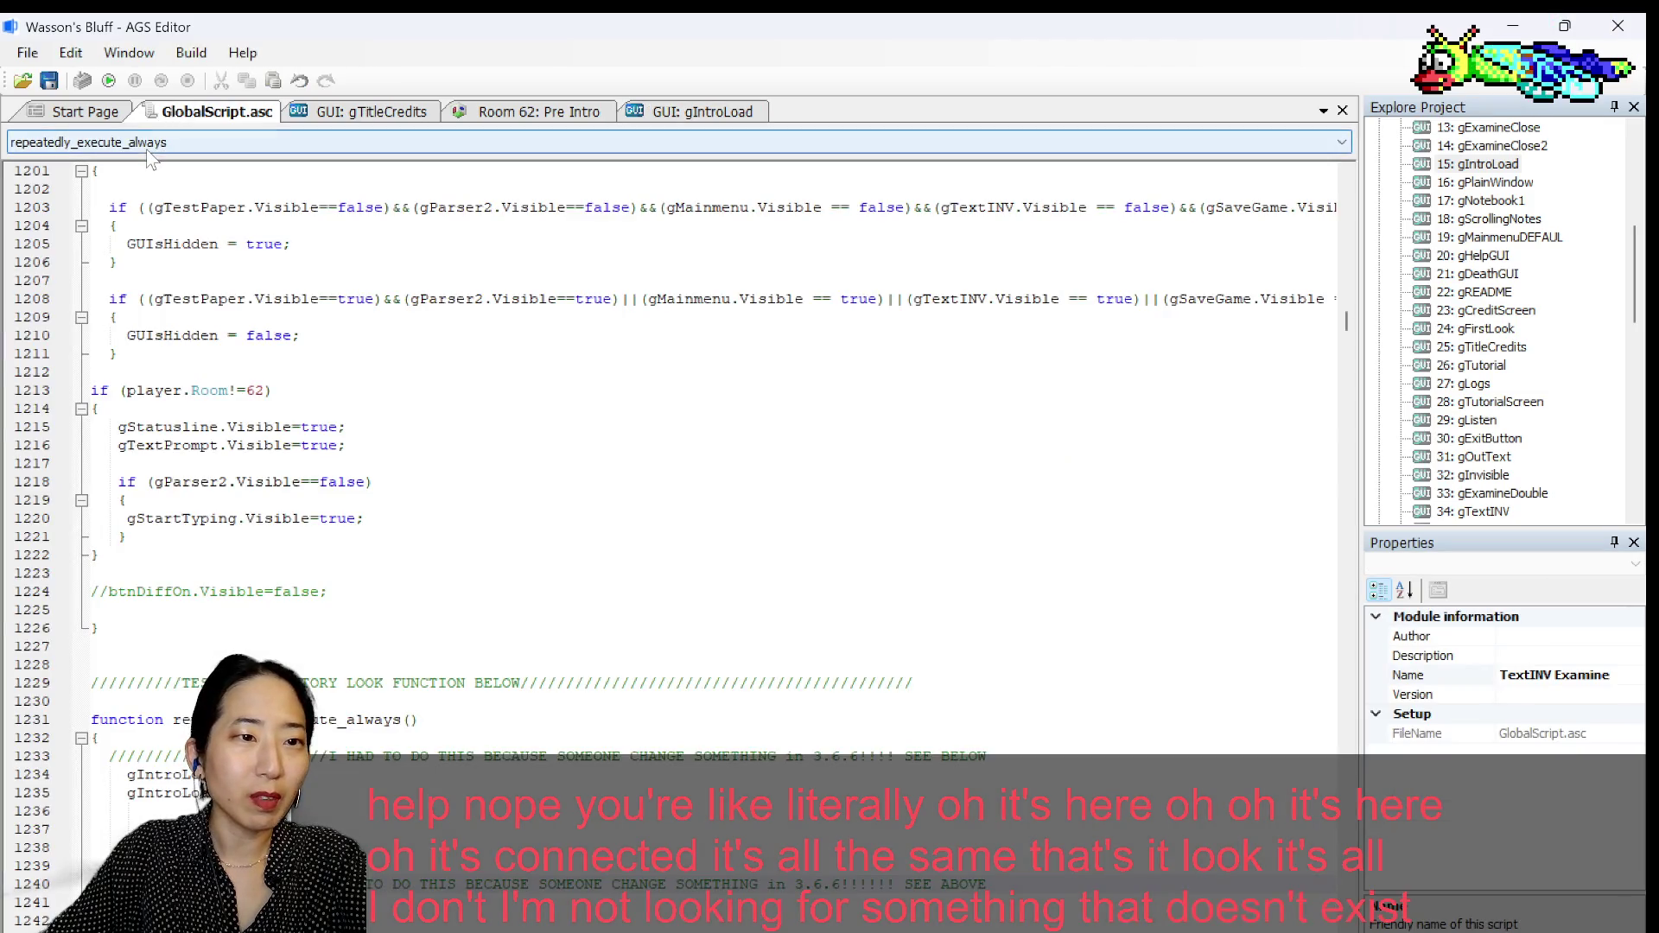
scroll(332, 477, "down", 4)
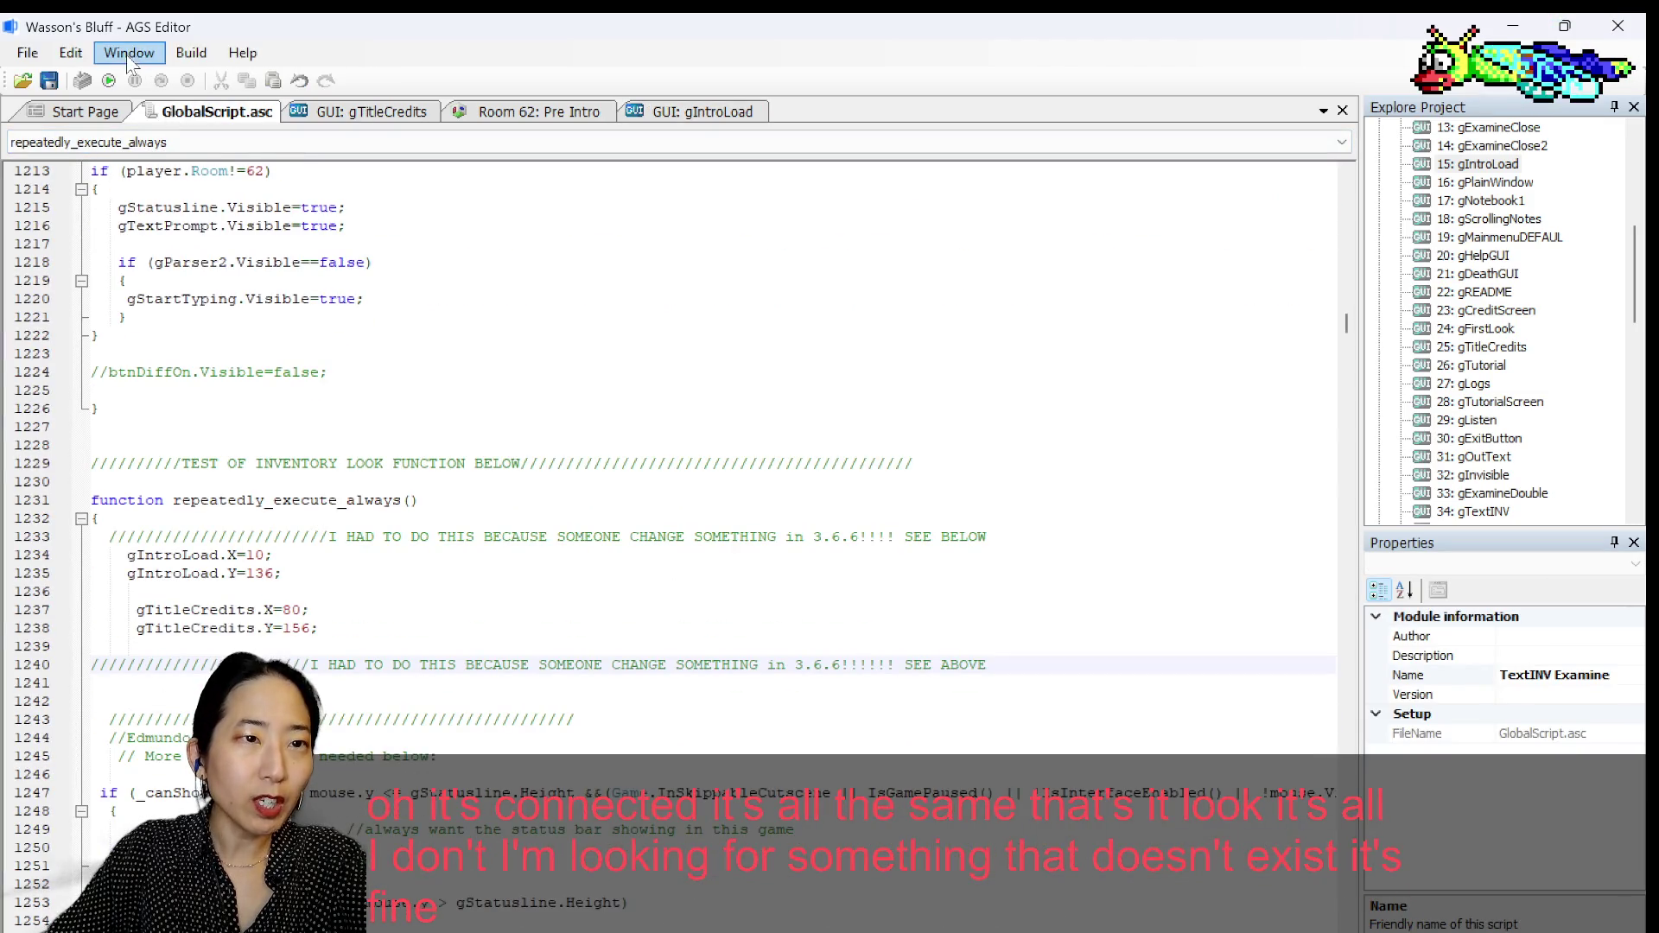
Save all files, test-run the game to view the title screen menus, then close it.
key("ctrl+s")
key("F5")
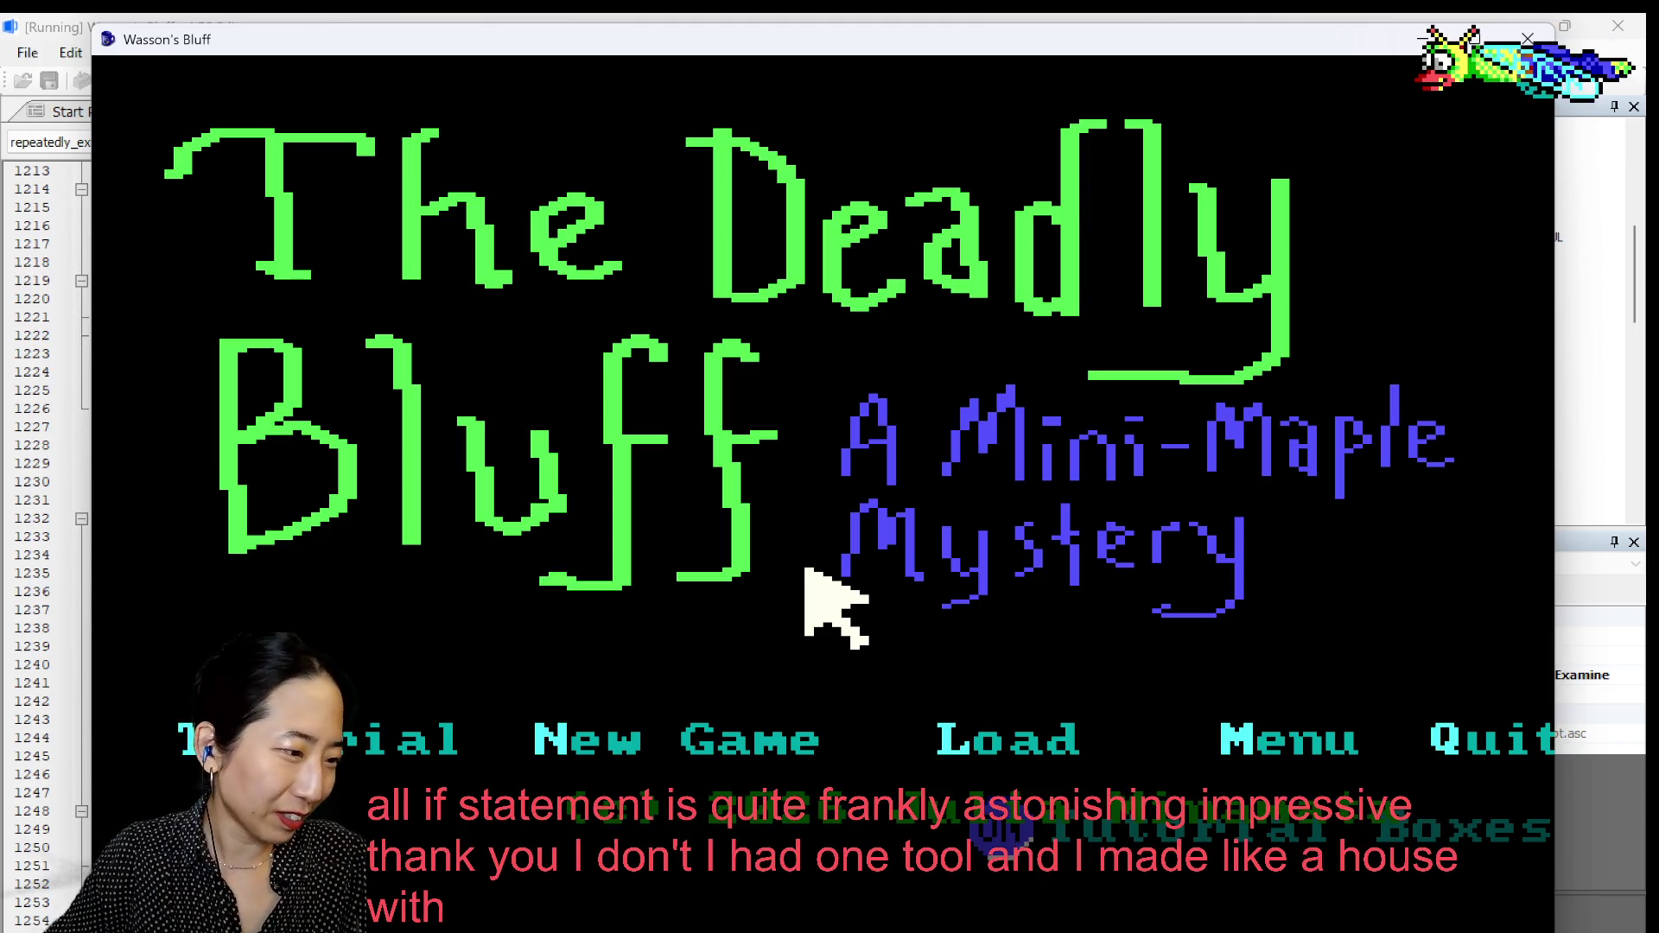
left_click(1528, 39)
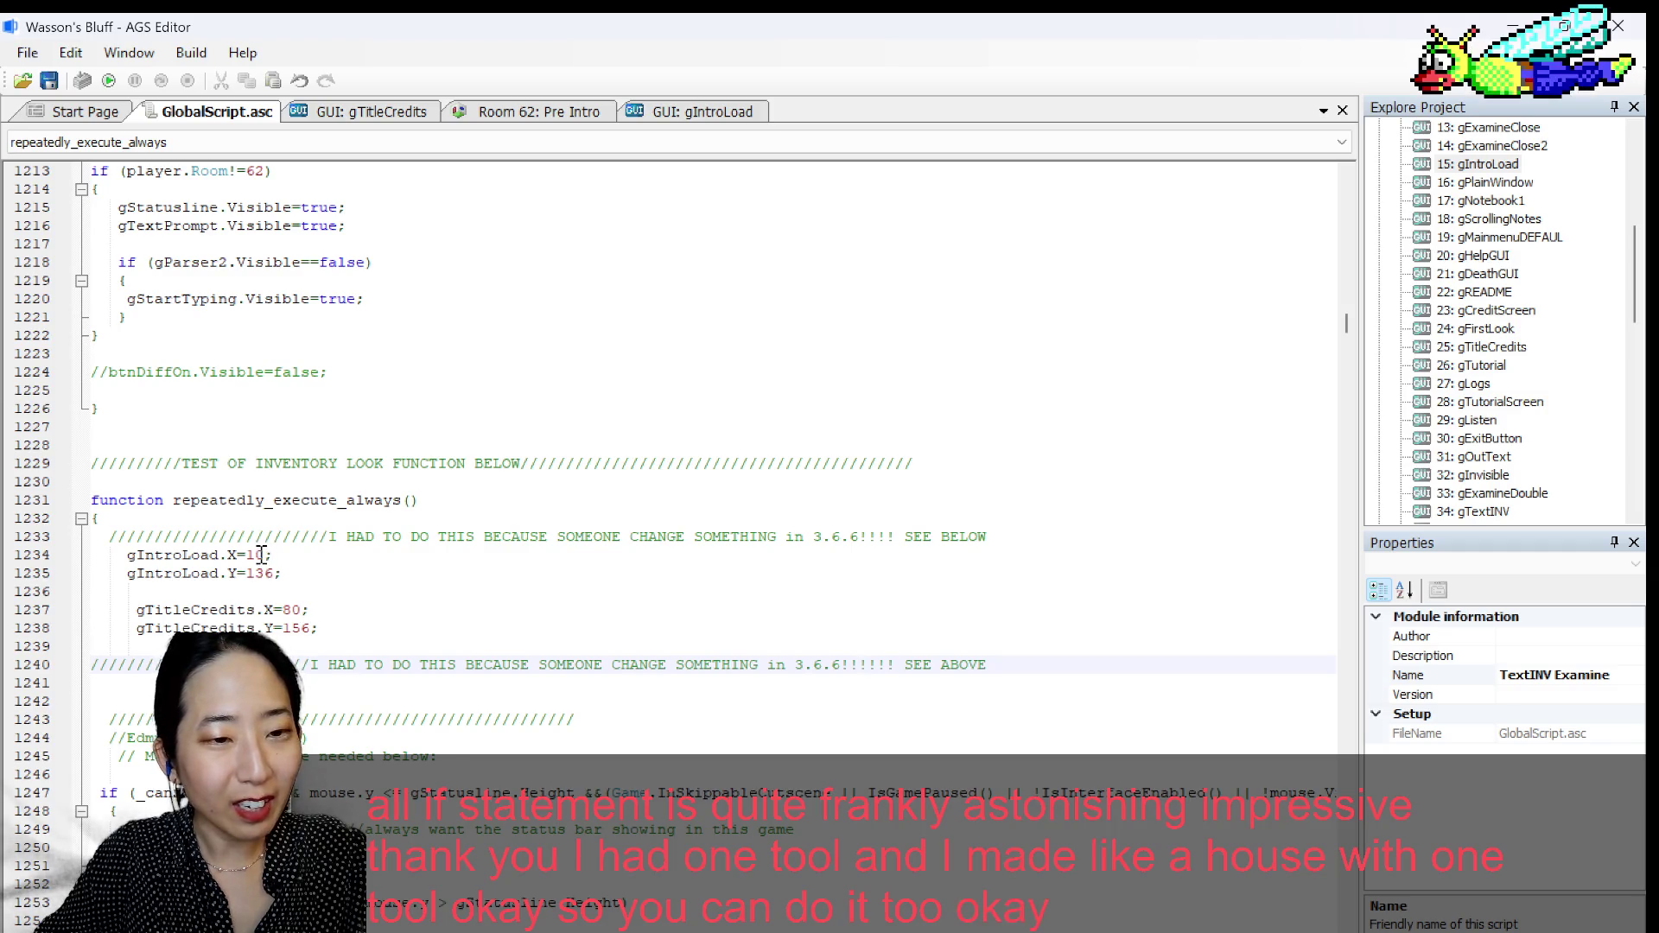
Set gIntroLoad.X to 0 and test-run the game to check the title screen.
left_click(262, 555)
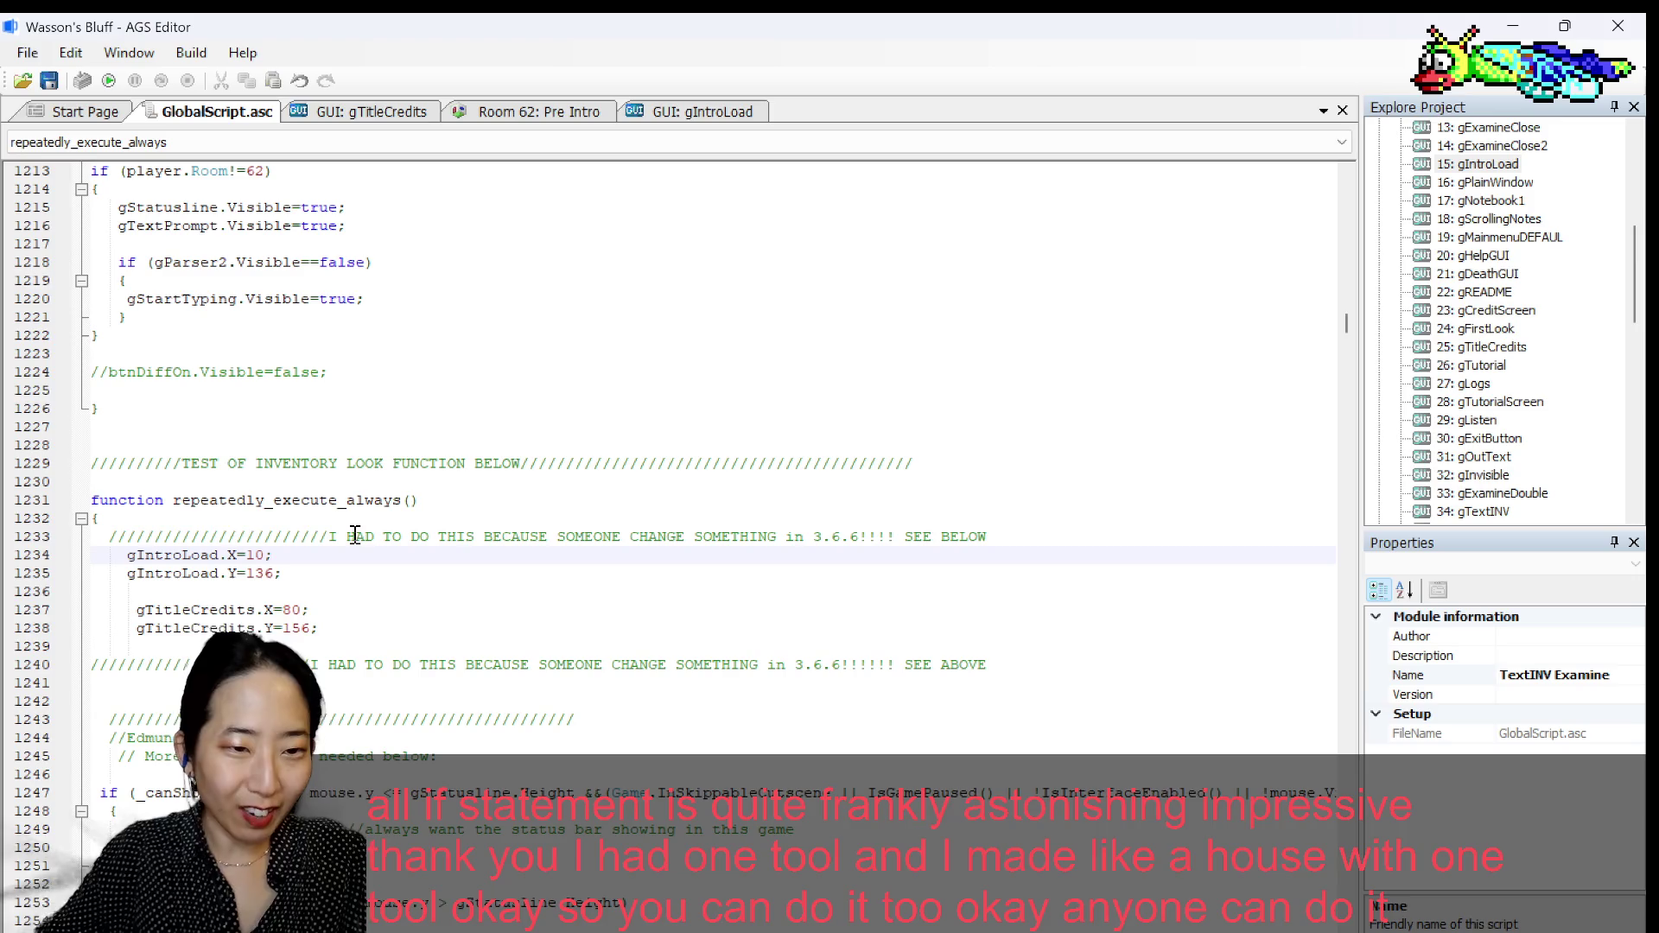
key("BackSpace")
key("BackSpace")
type("0")
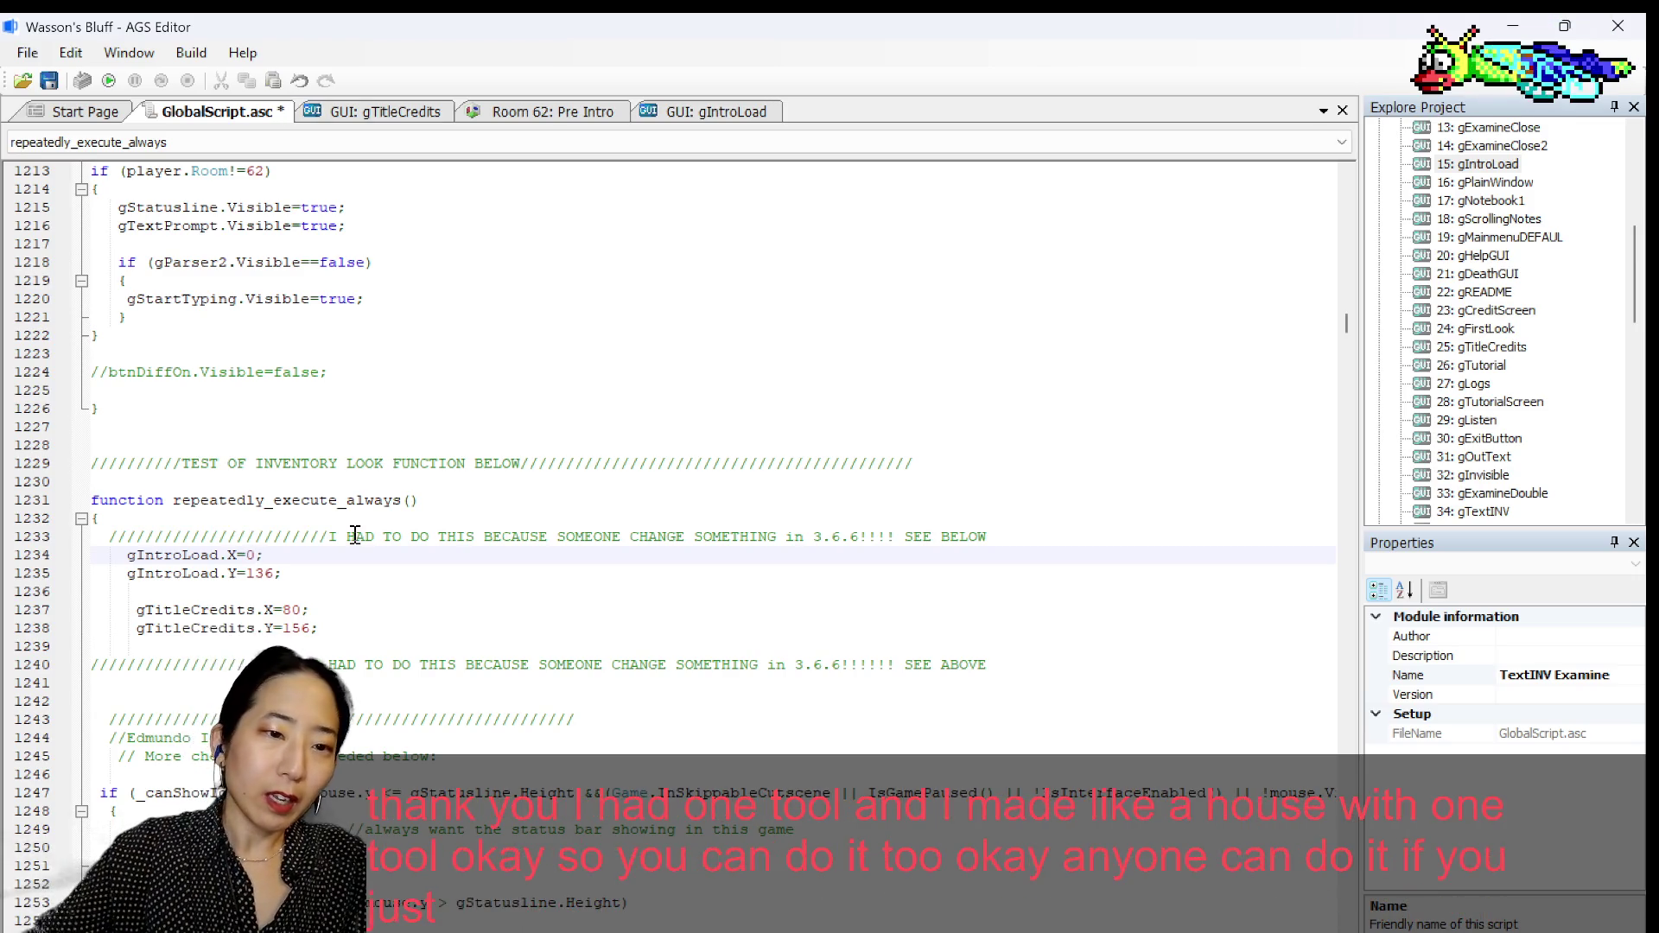
left_click(292, 609)
key("F5")
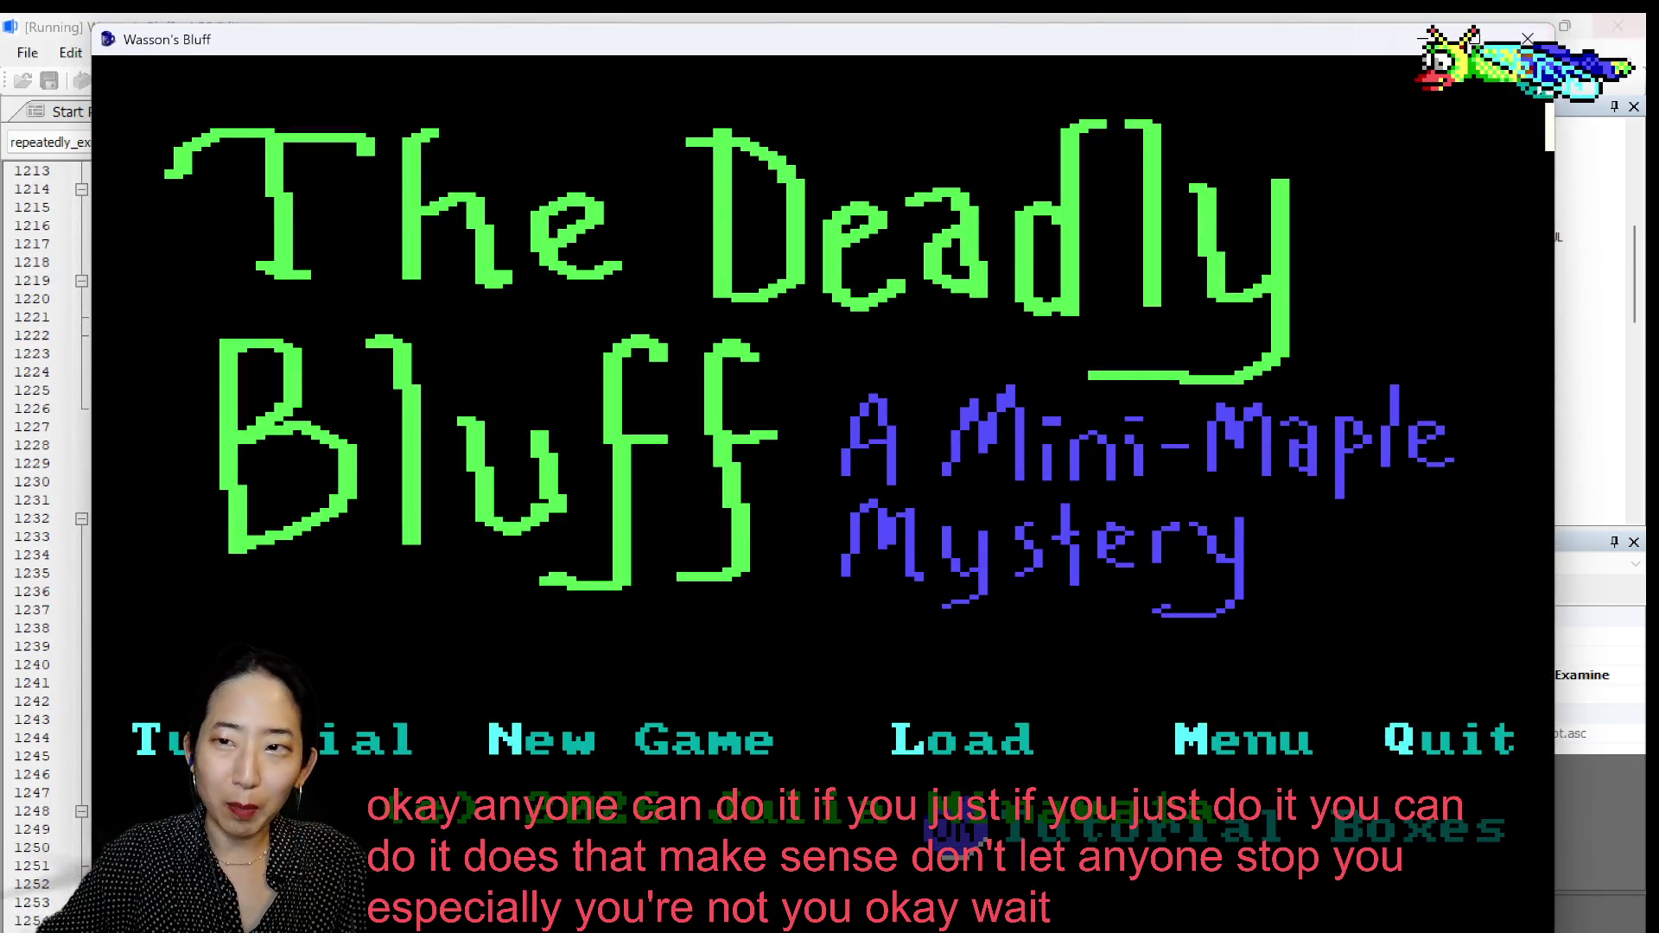
left_click(1528, 39)
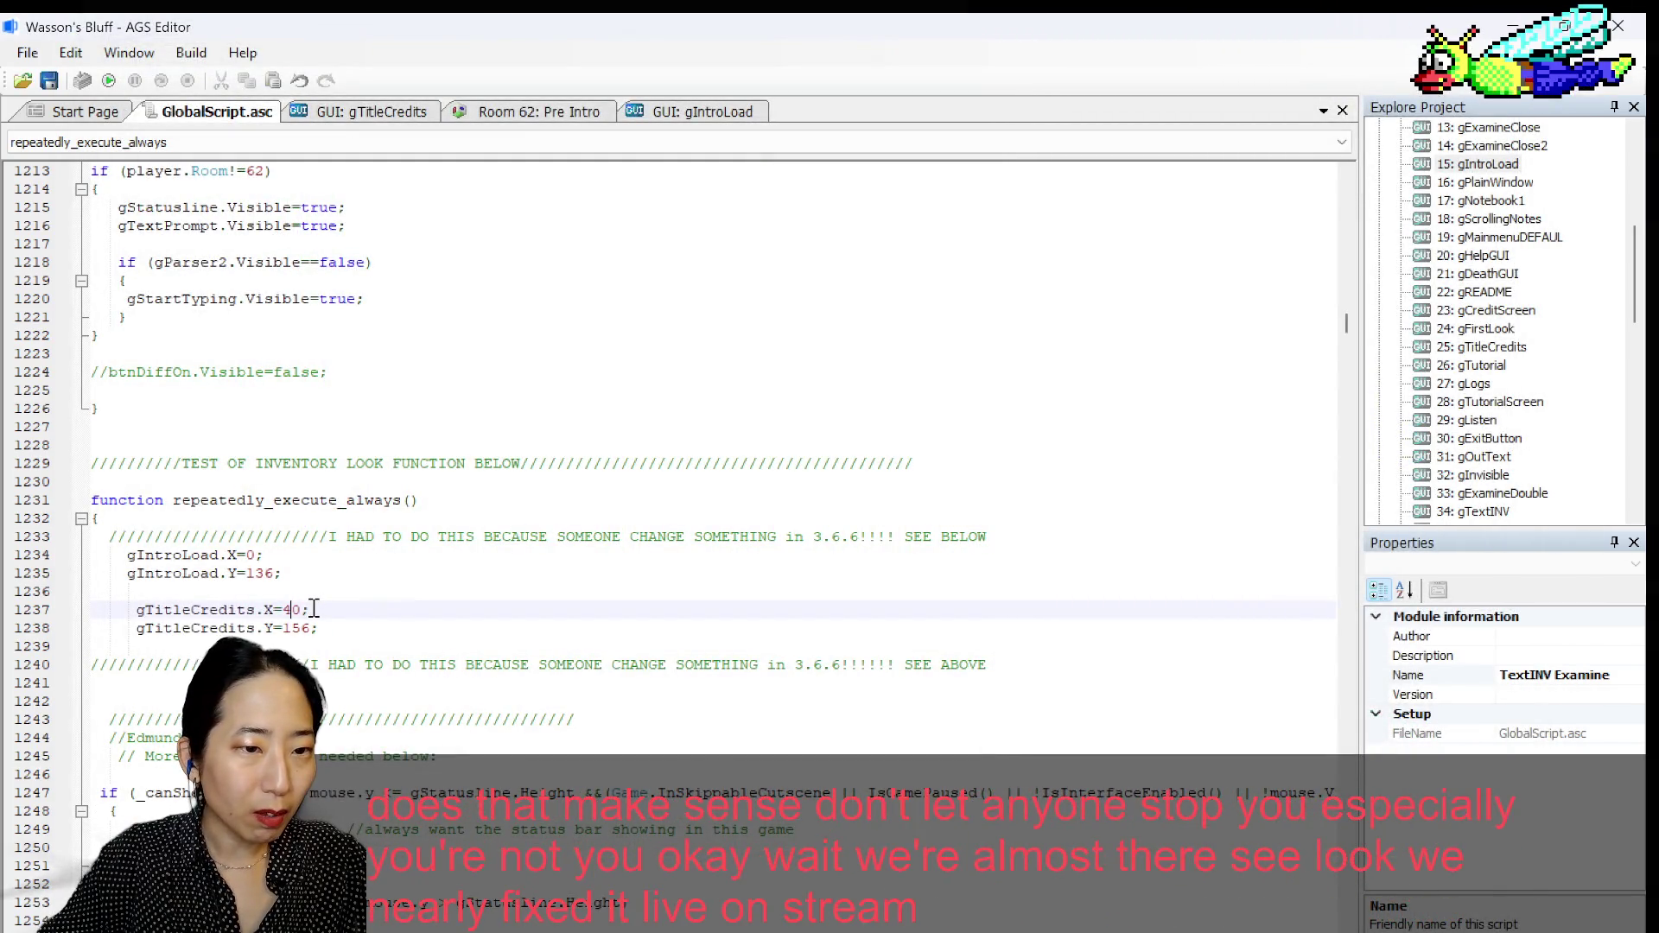
Change gTitleCredits.Y to 166 and test-run the game again.
left_click(343, 624)
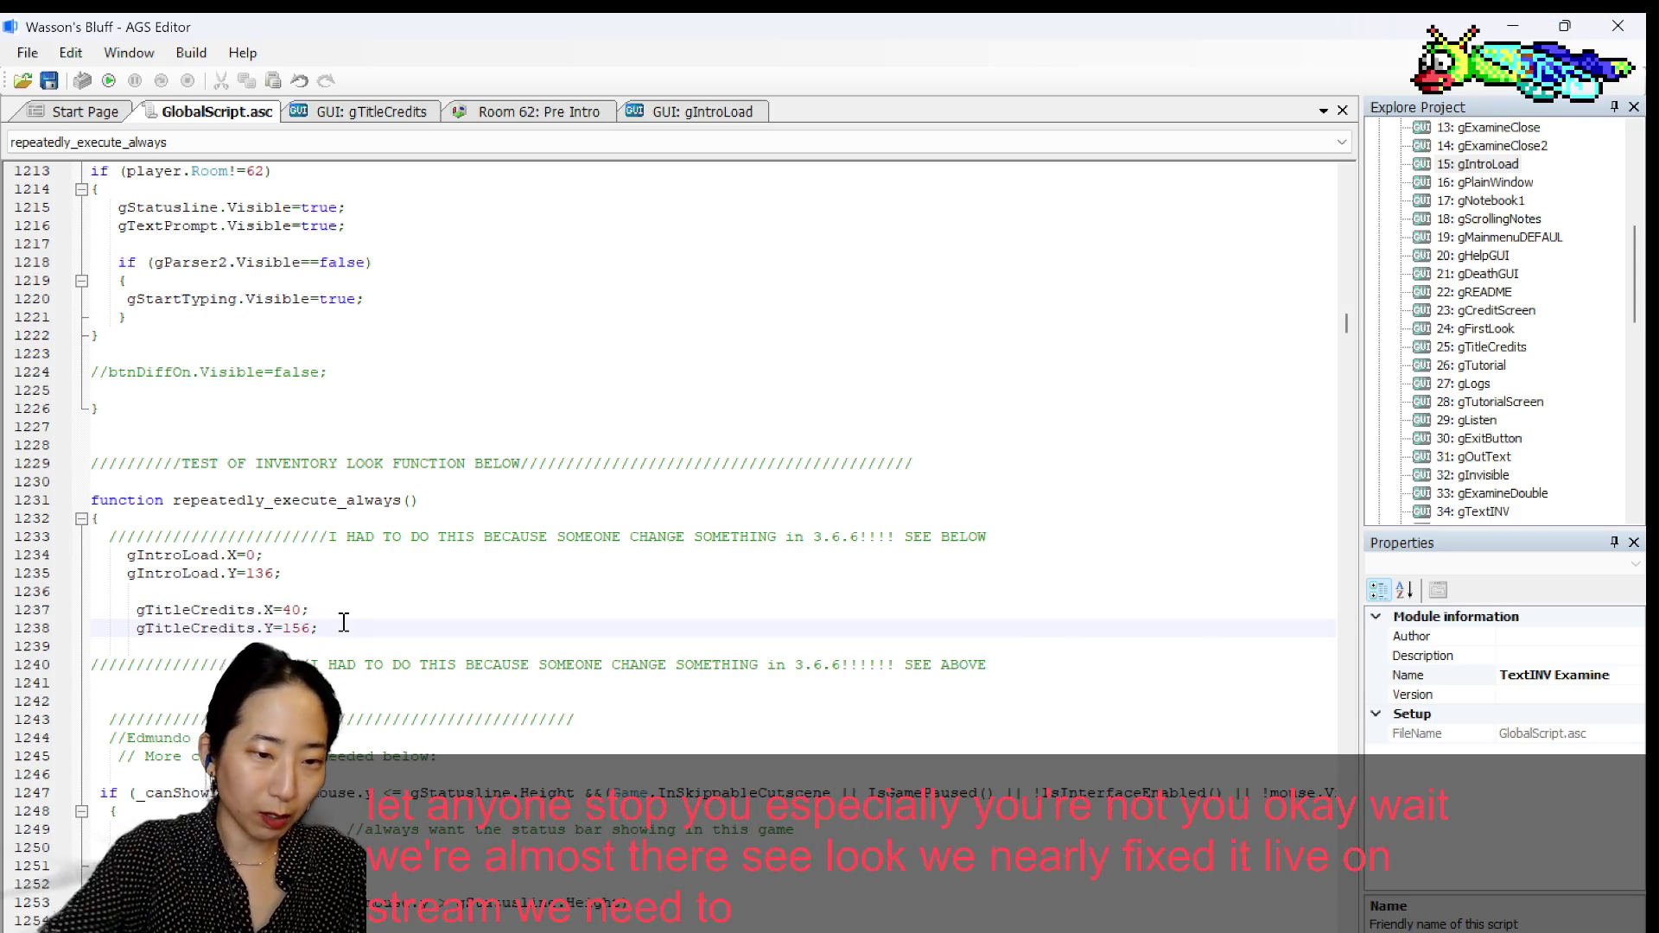
key("Left")
key("Left")
key("BackSpace")
type("6")
key("F5")
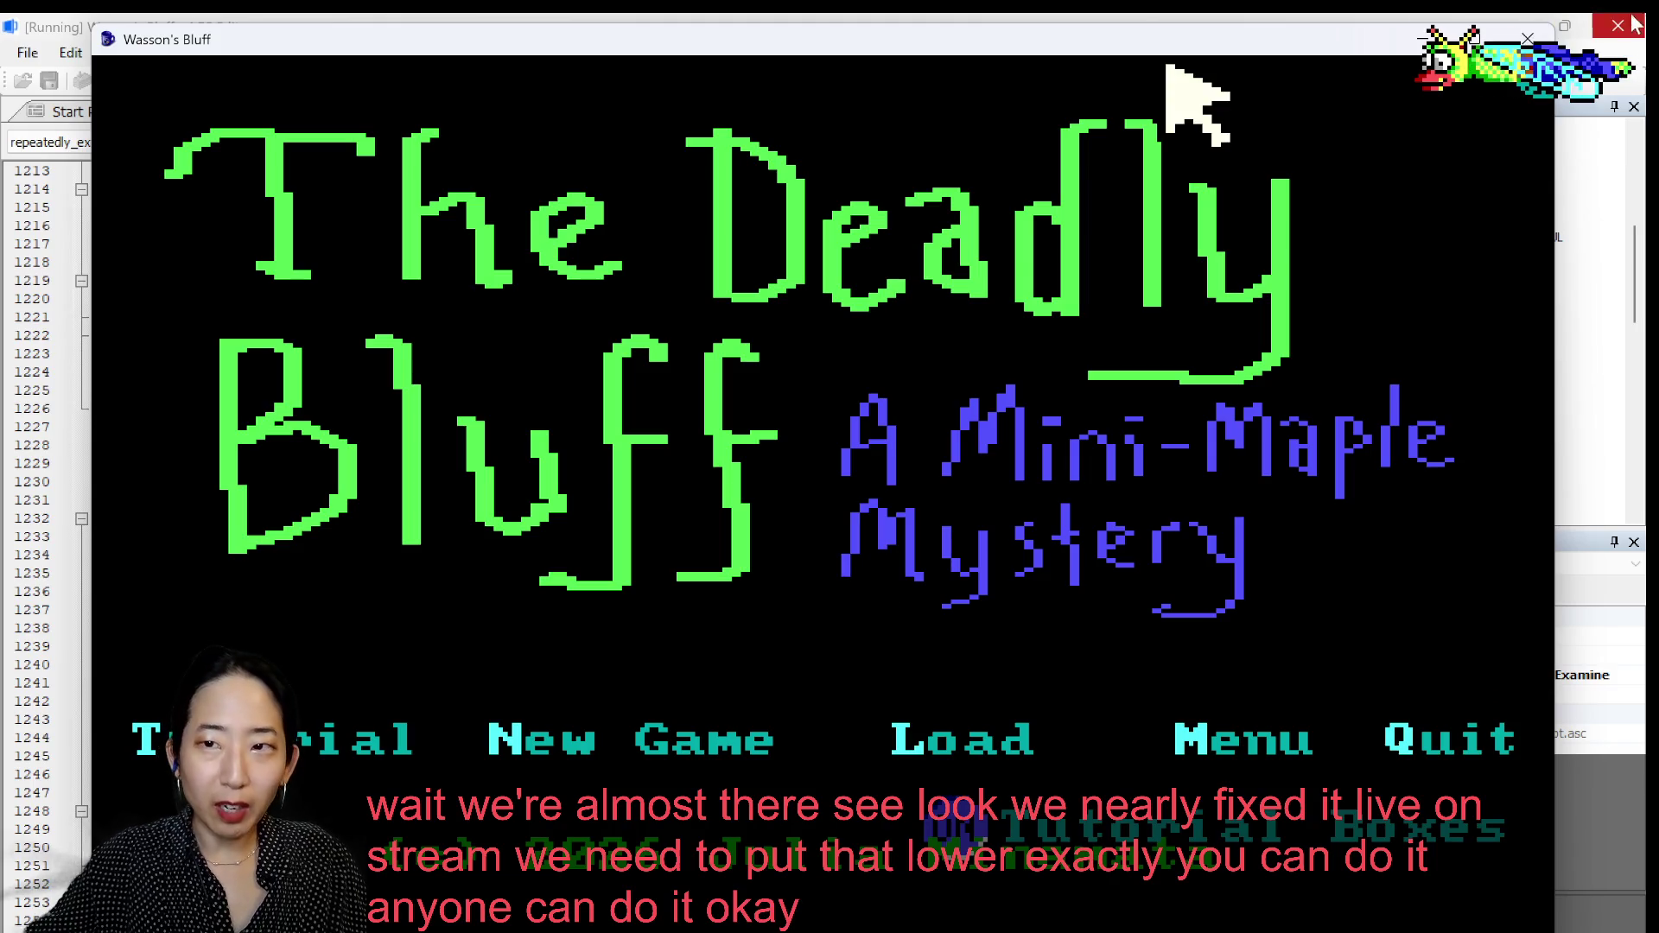
left_click(1534, 39)
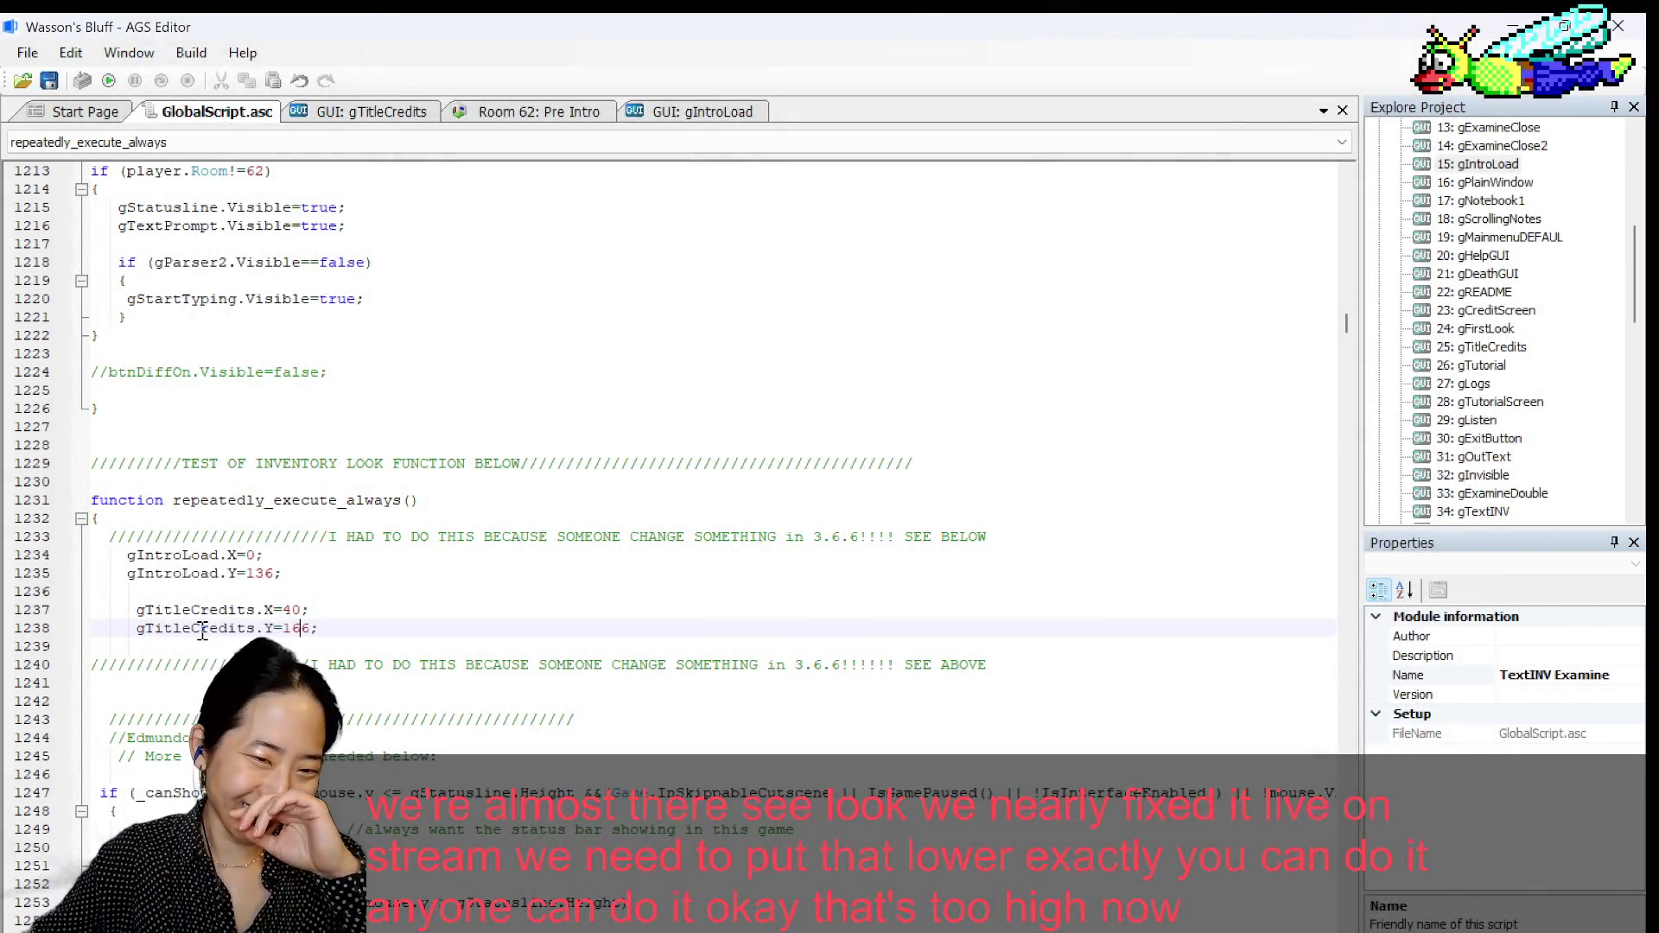
Change gTitleCredits.Y to 170 and test-run the game.
key("Delete")
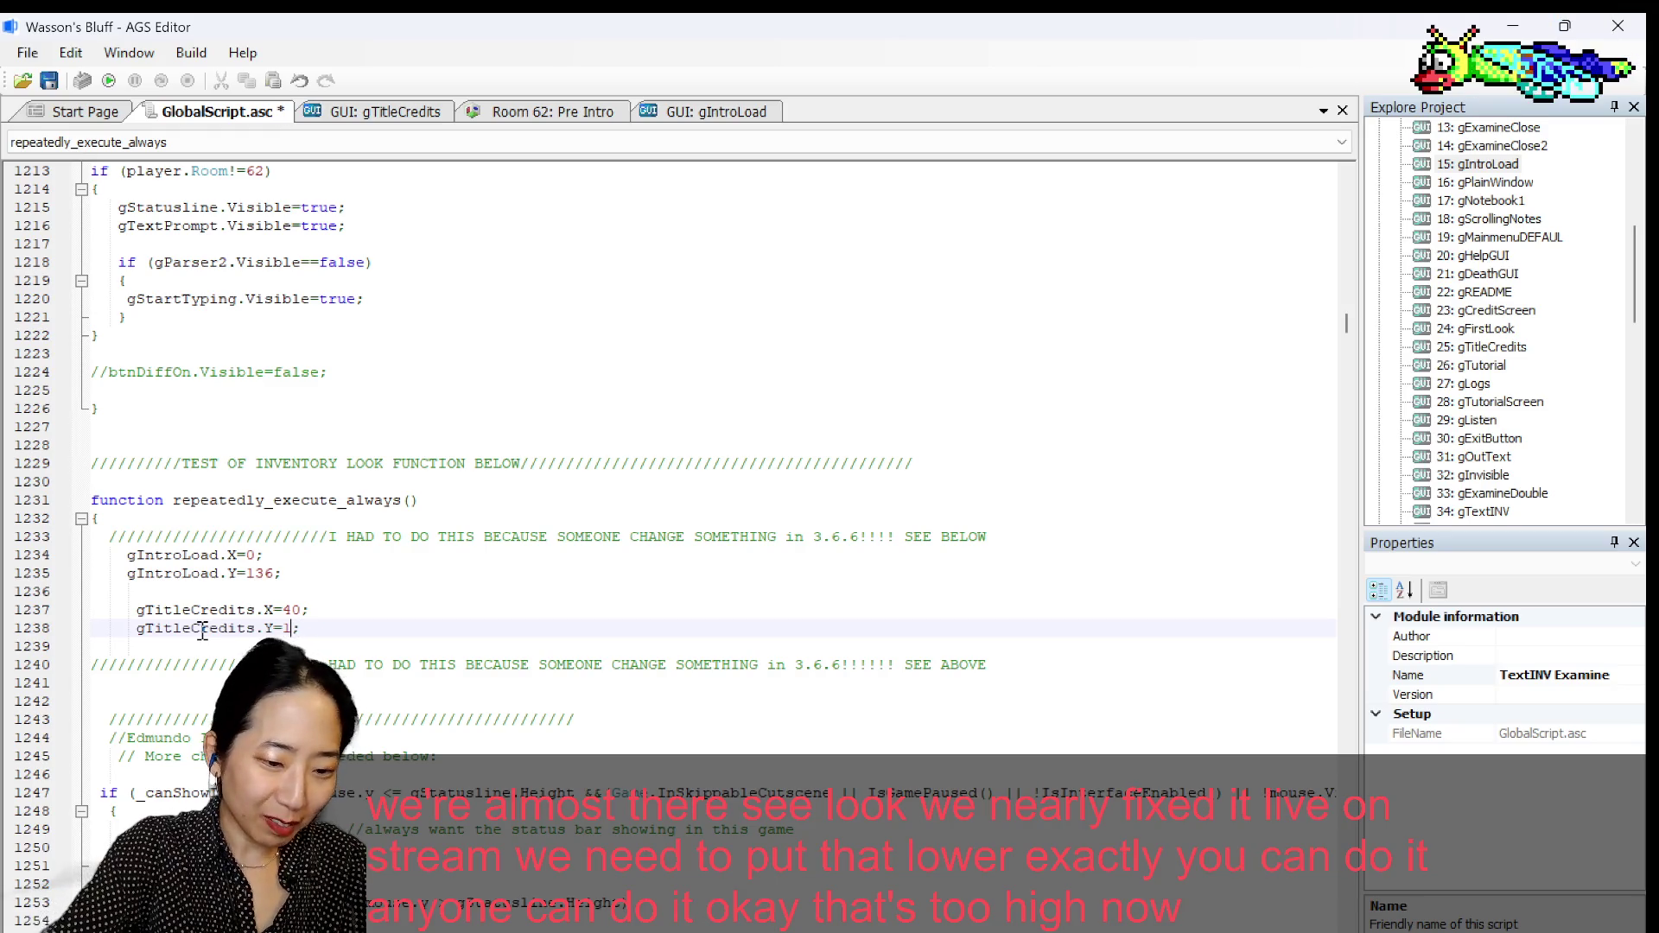
type("70")
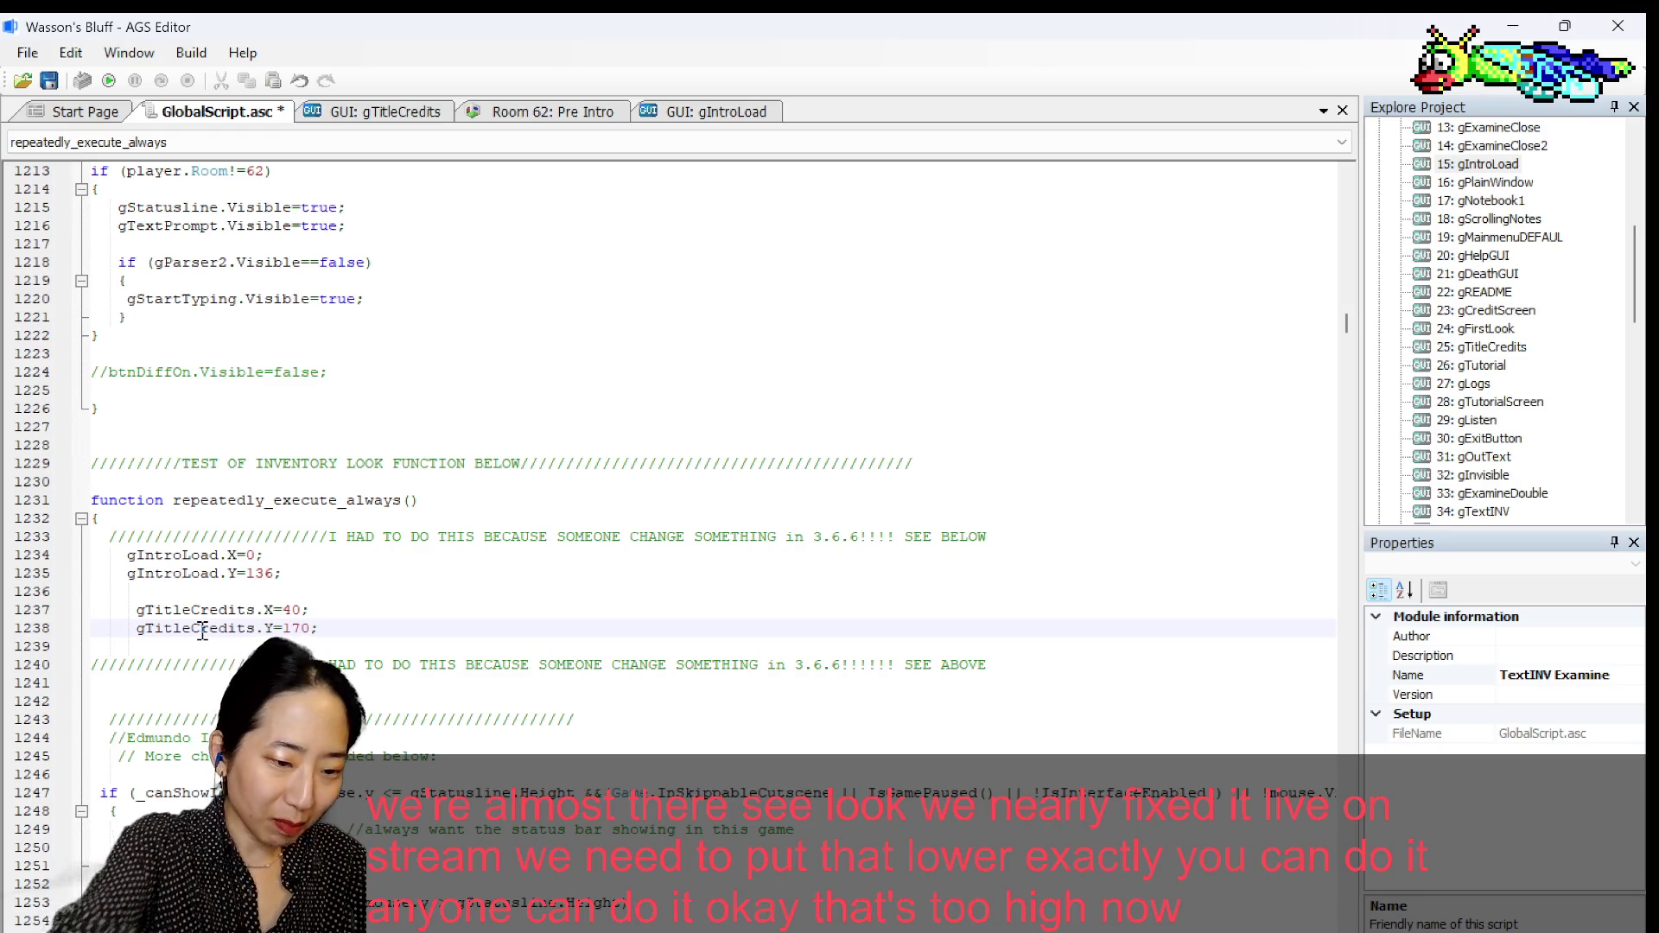
key("F5")
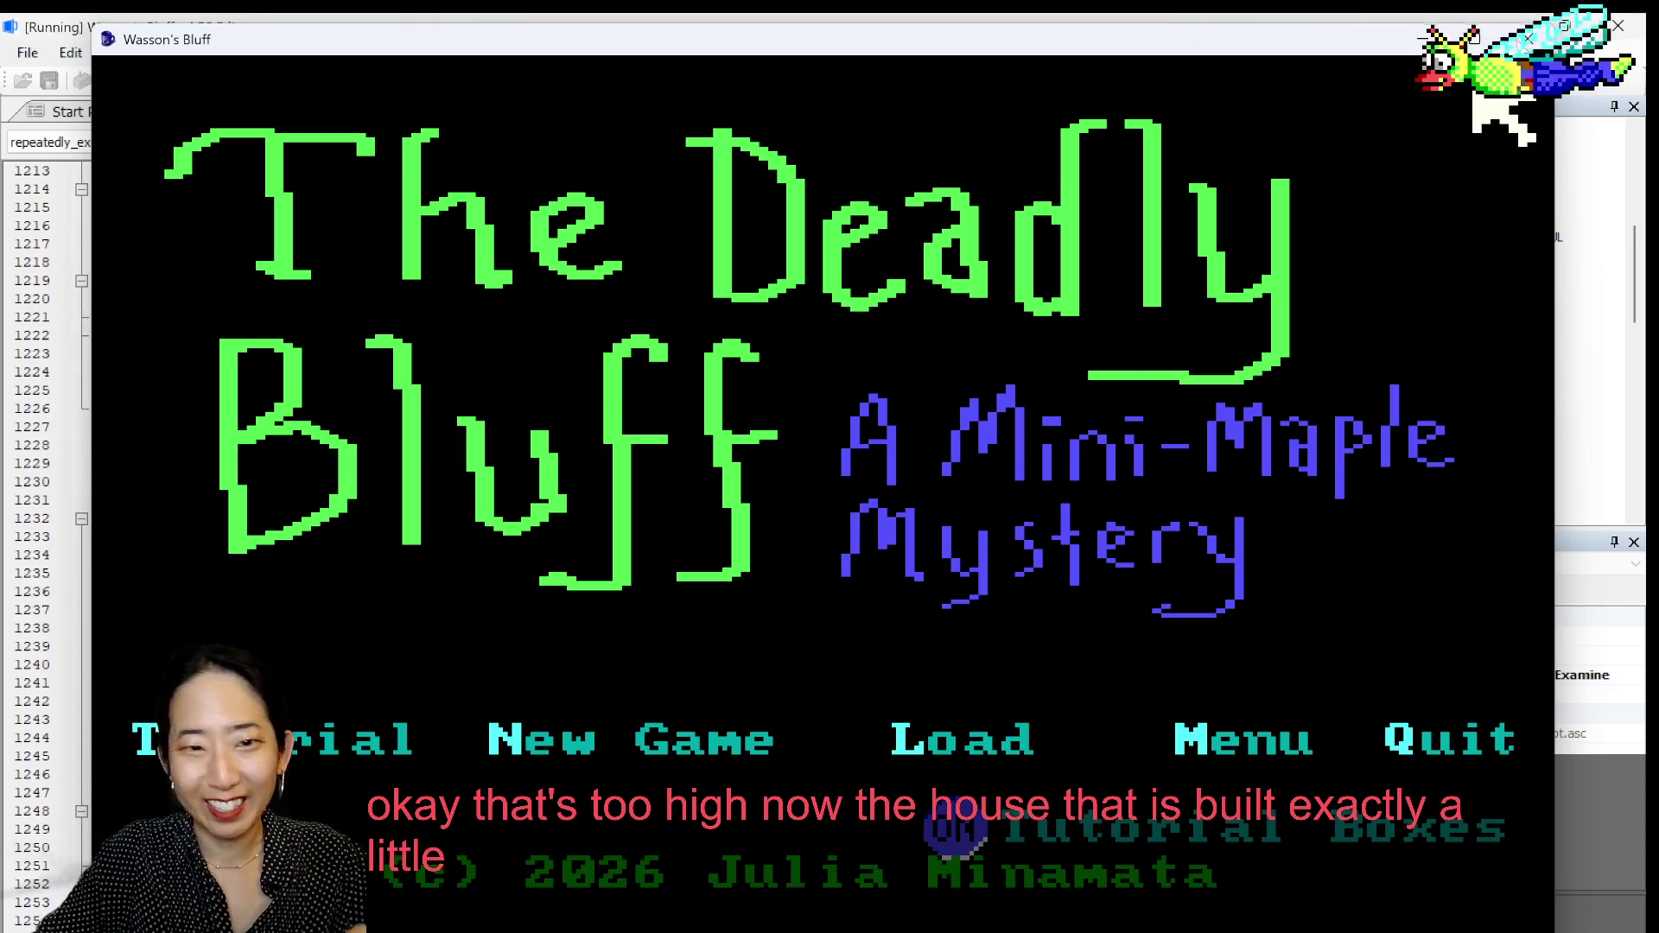
left_click(1528, 38)
Try gTitleCredits.Y at 173 in another test run, then quit the game.
key("BackSpace")
type("3;")
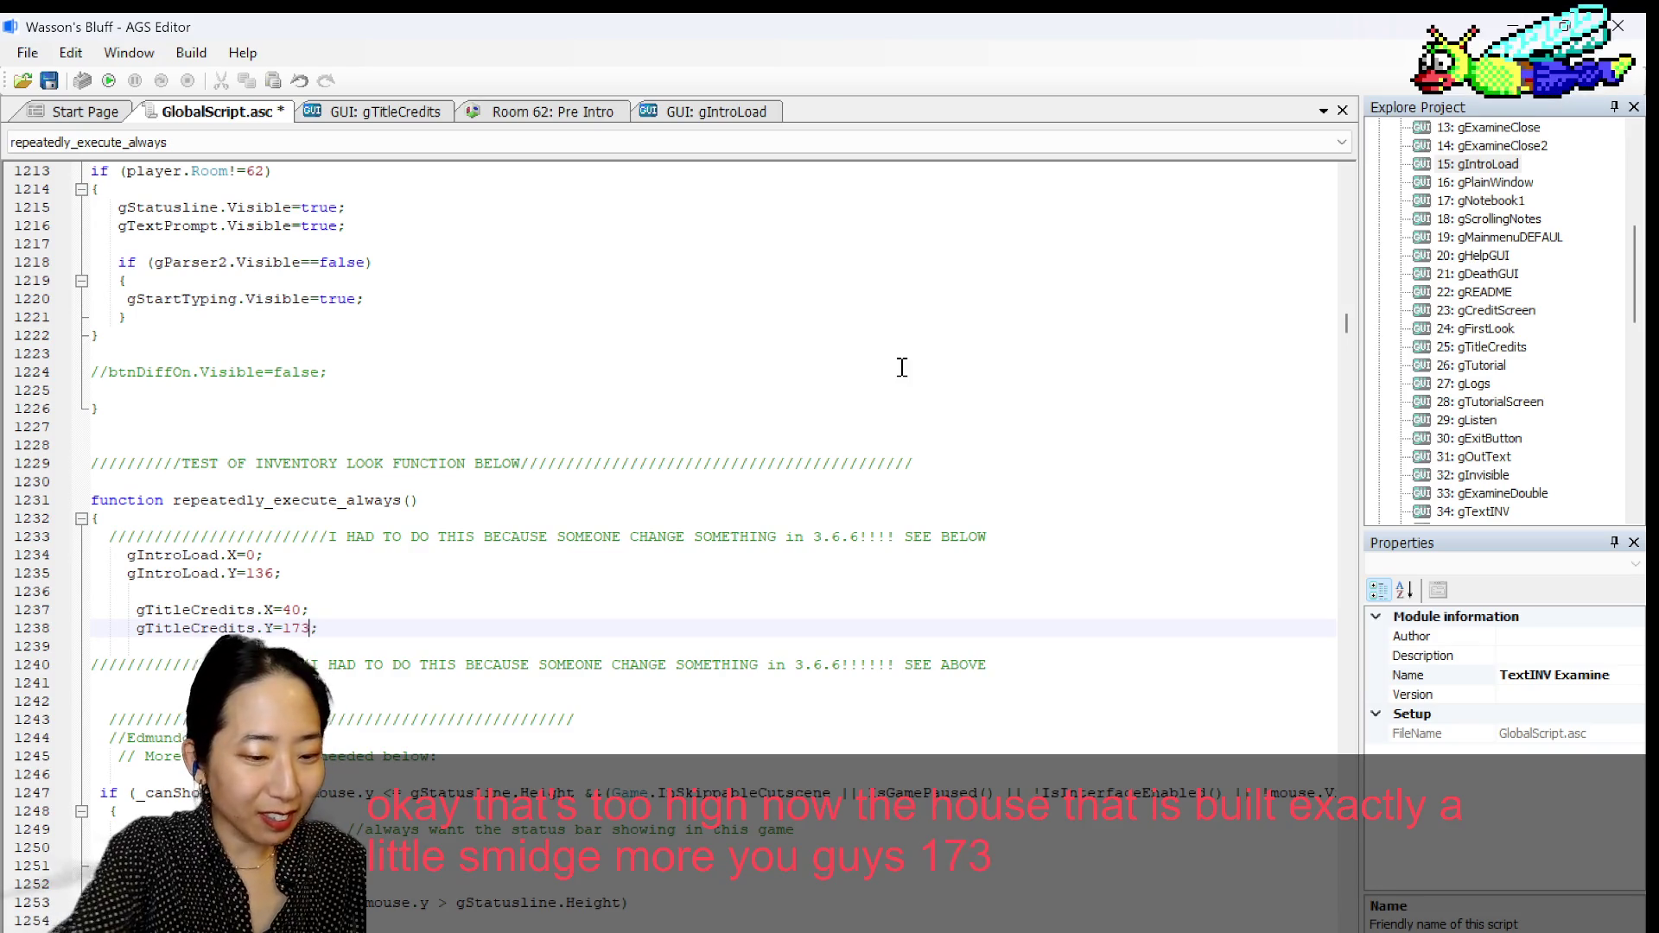
key("F5")
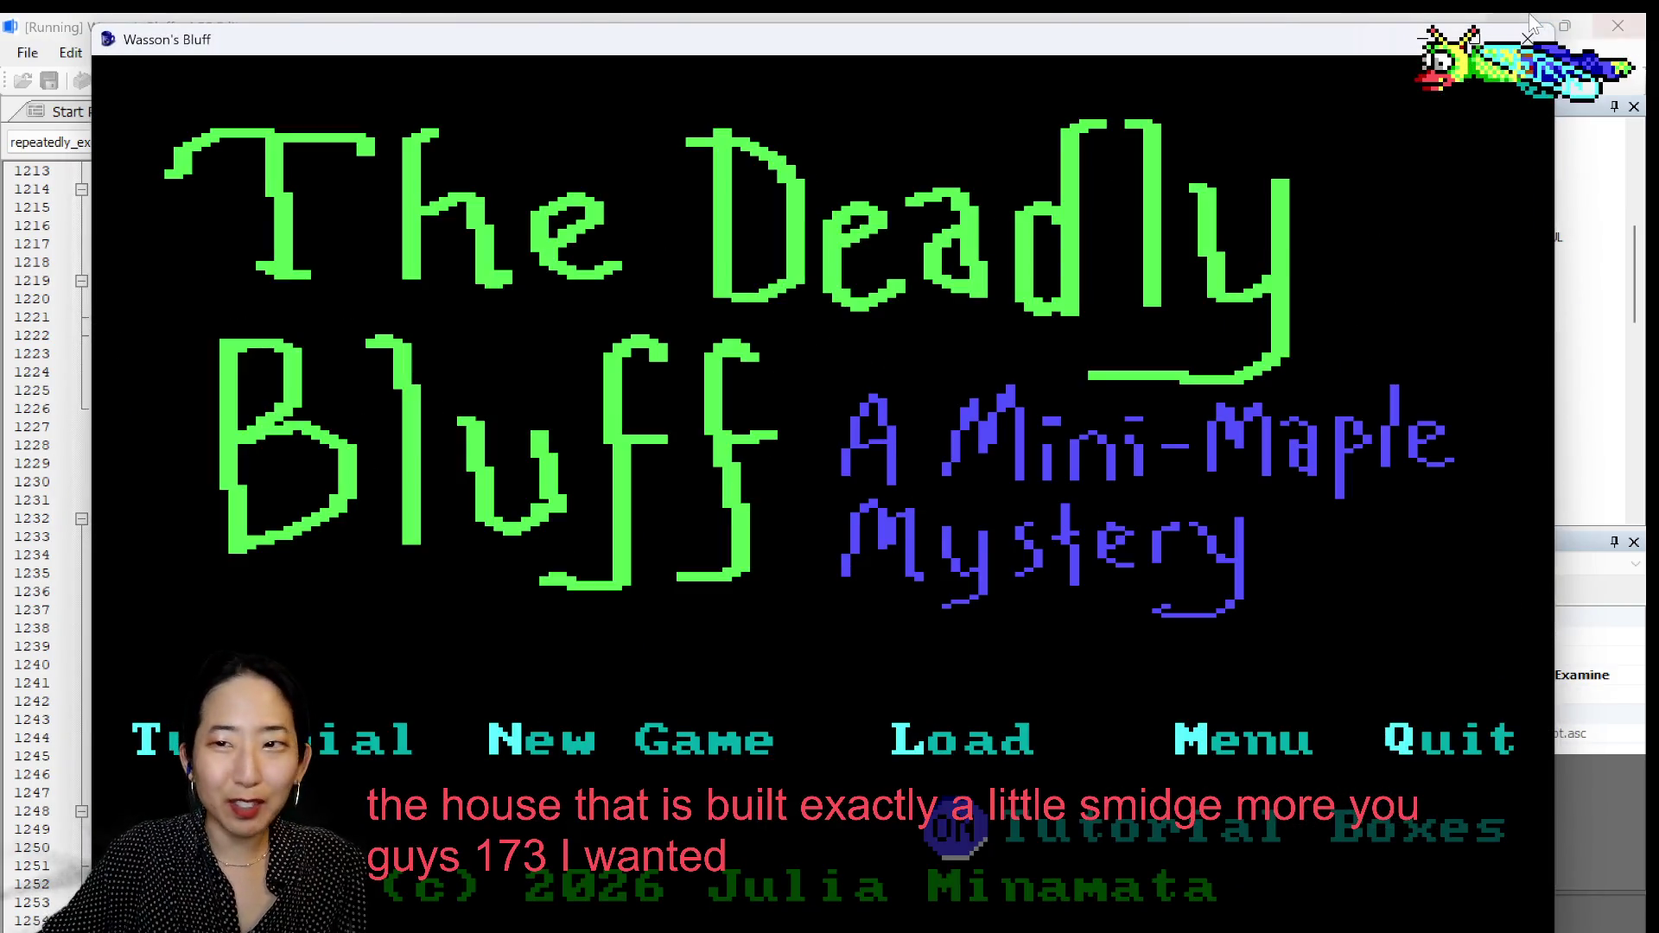
key("alt+x")
Set gTitleCredits.Y to 175, test-run, and continue past the intro into Chapter 1.
key("BackSpace")
type("5;")
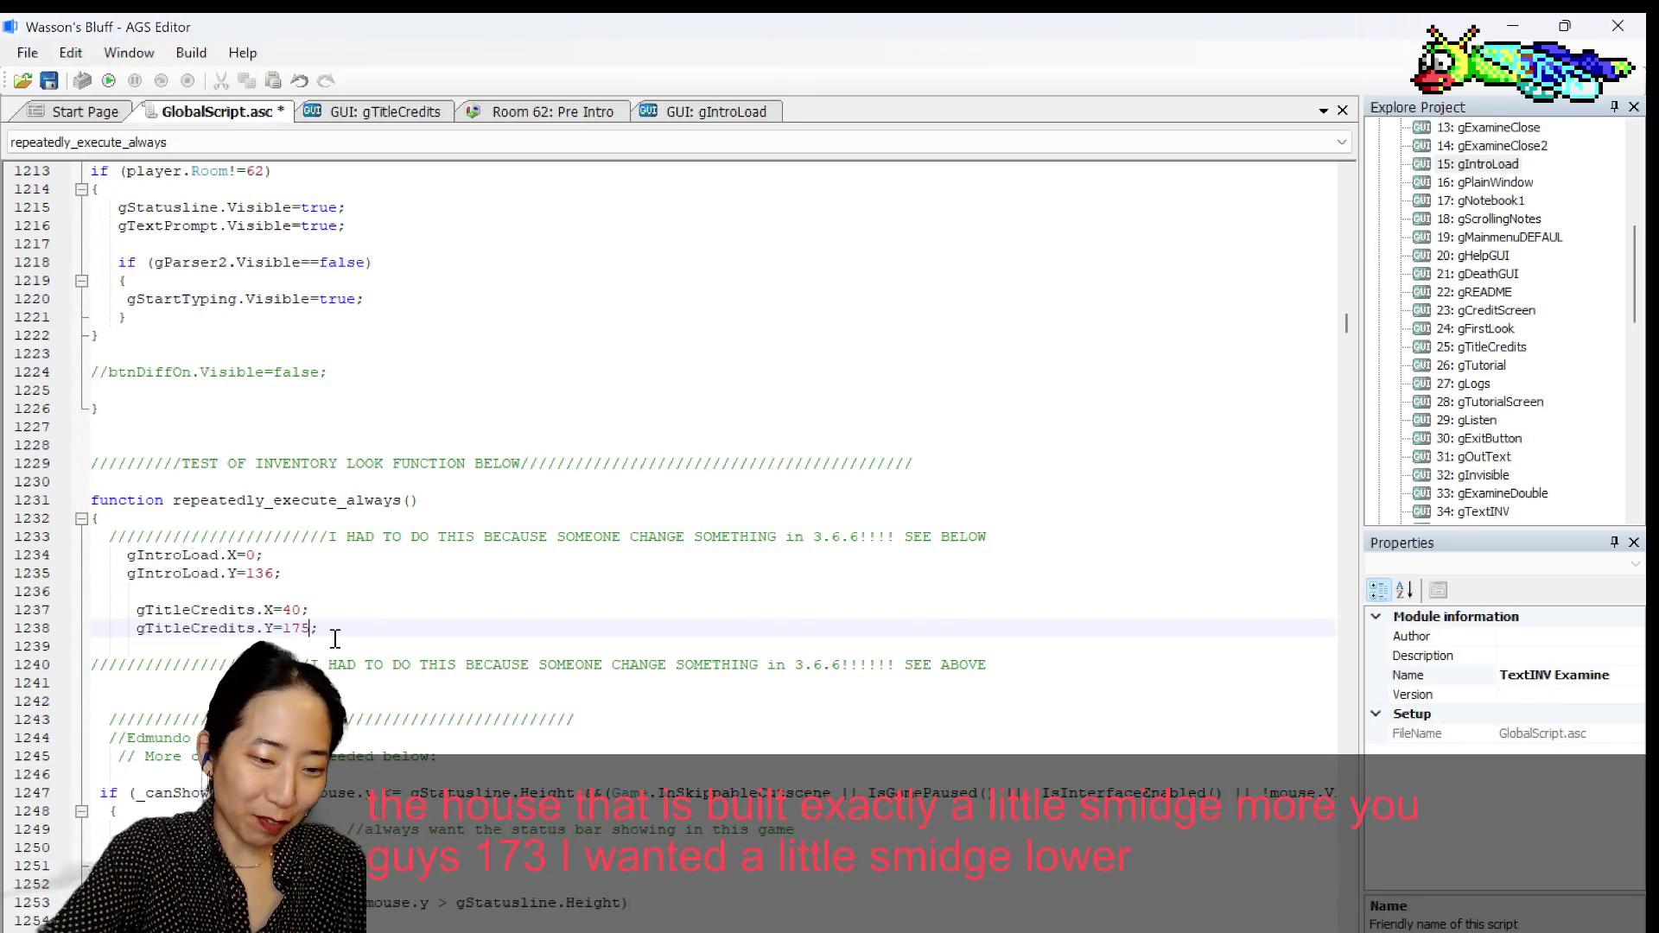
key("F5")
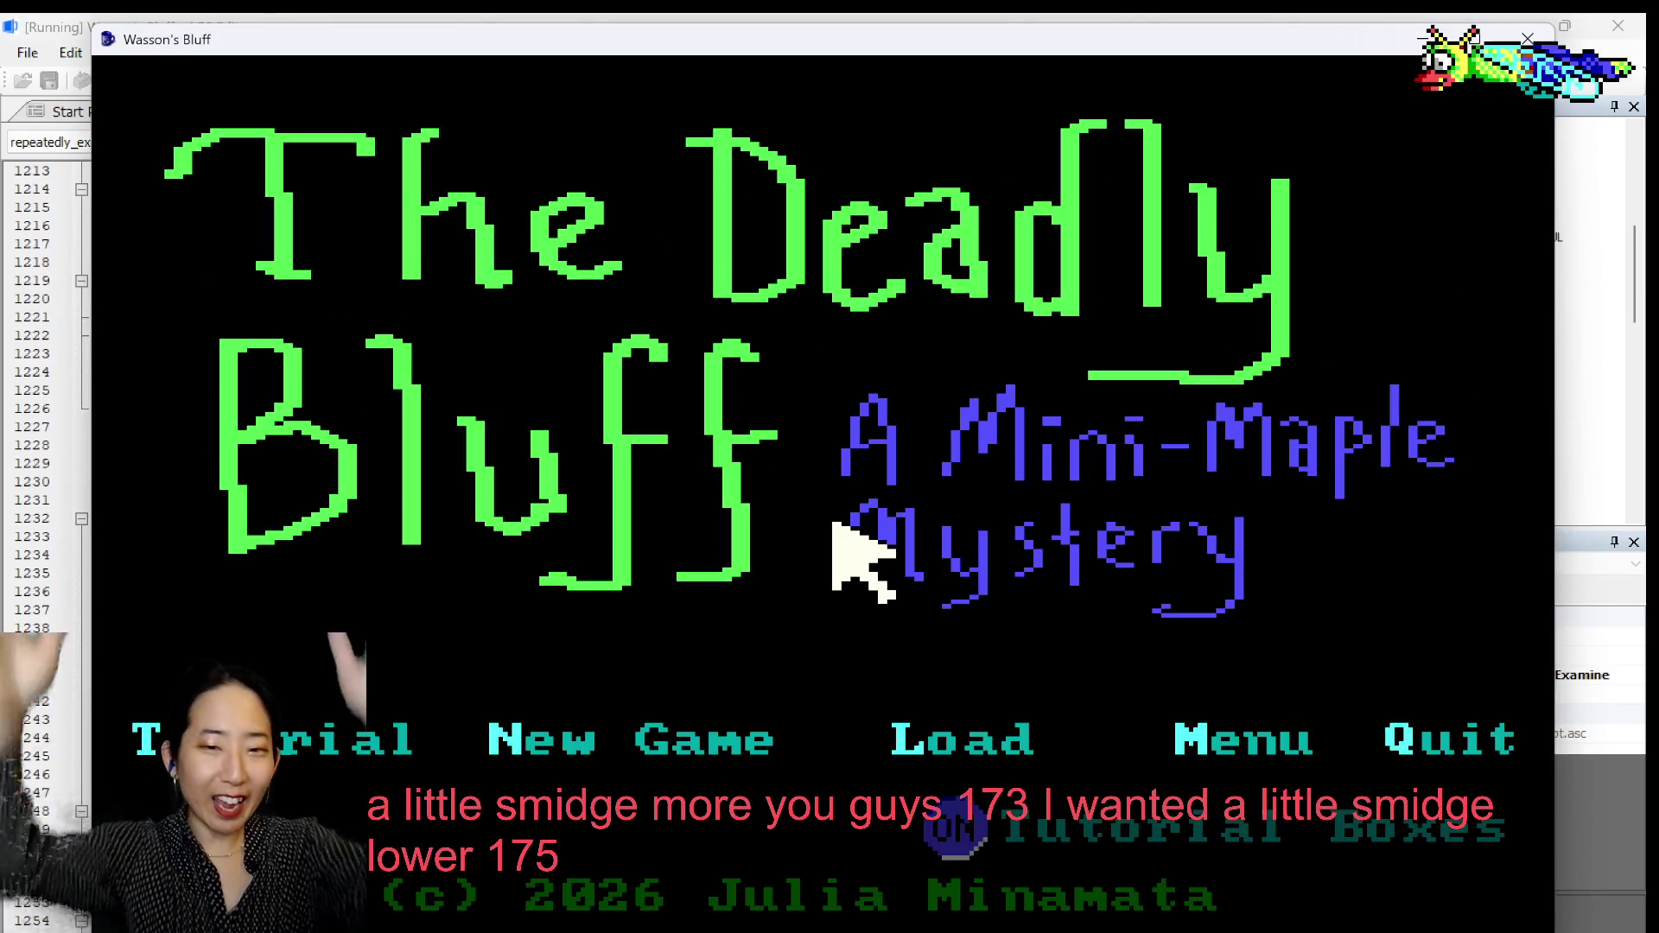
key("Return")
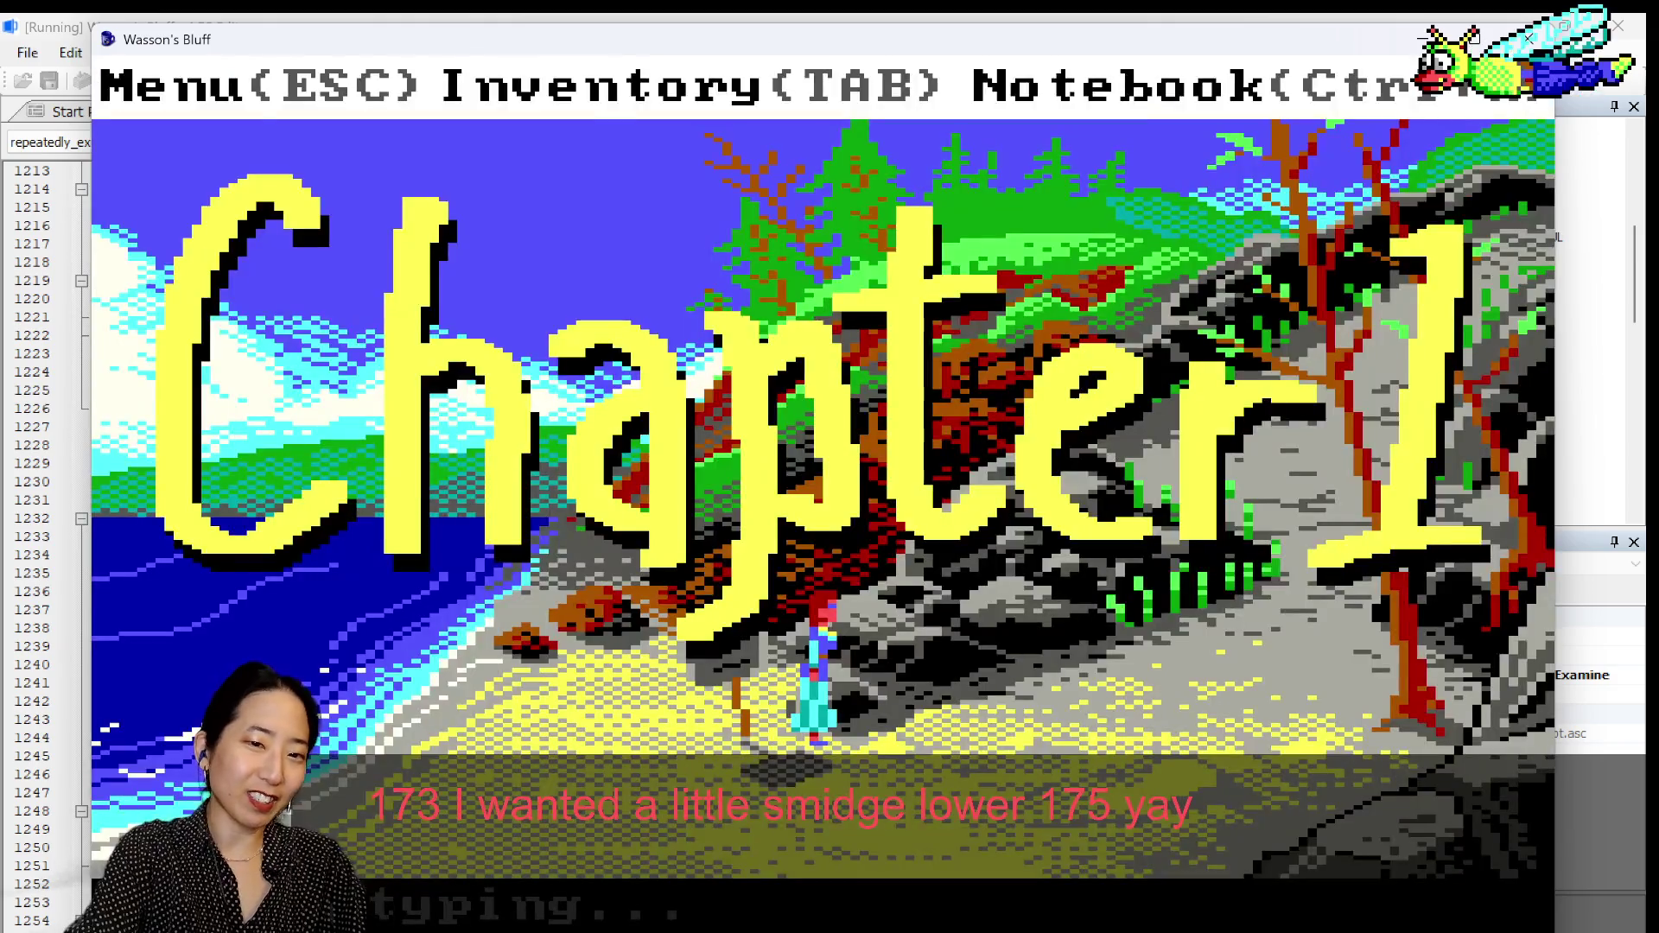
type("t")
Restart the running game, confirm with Yes, view the title screen, then close the game.
key("Return")
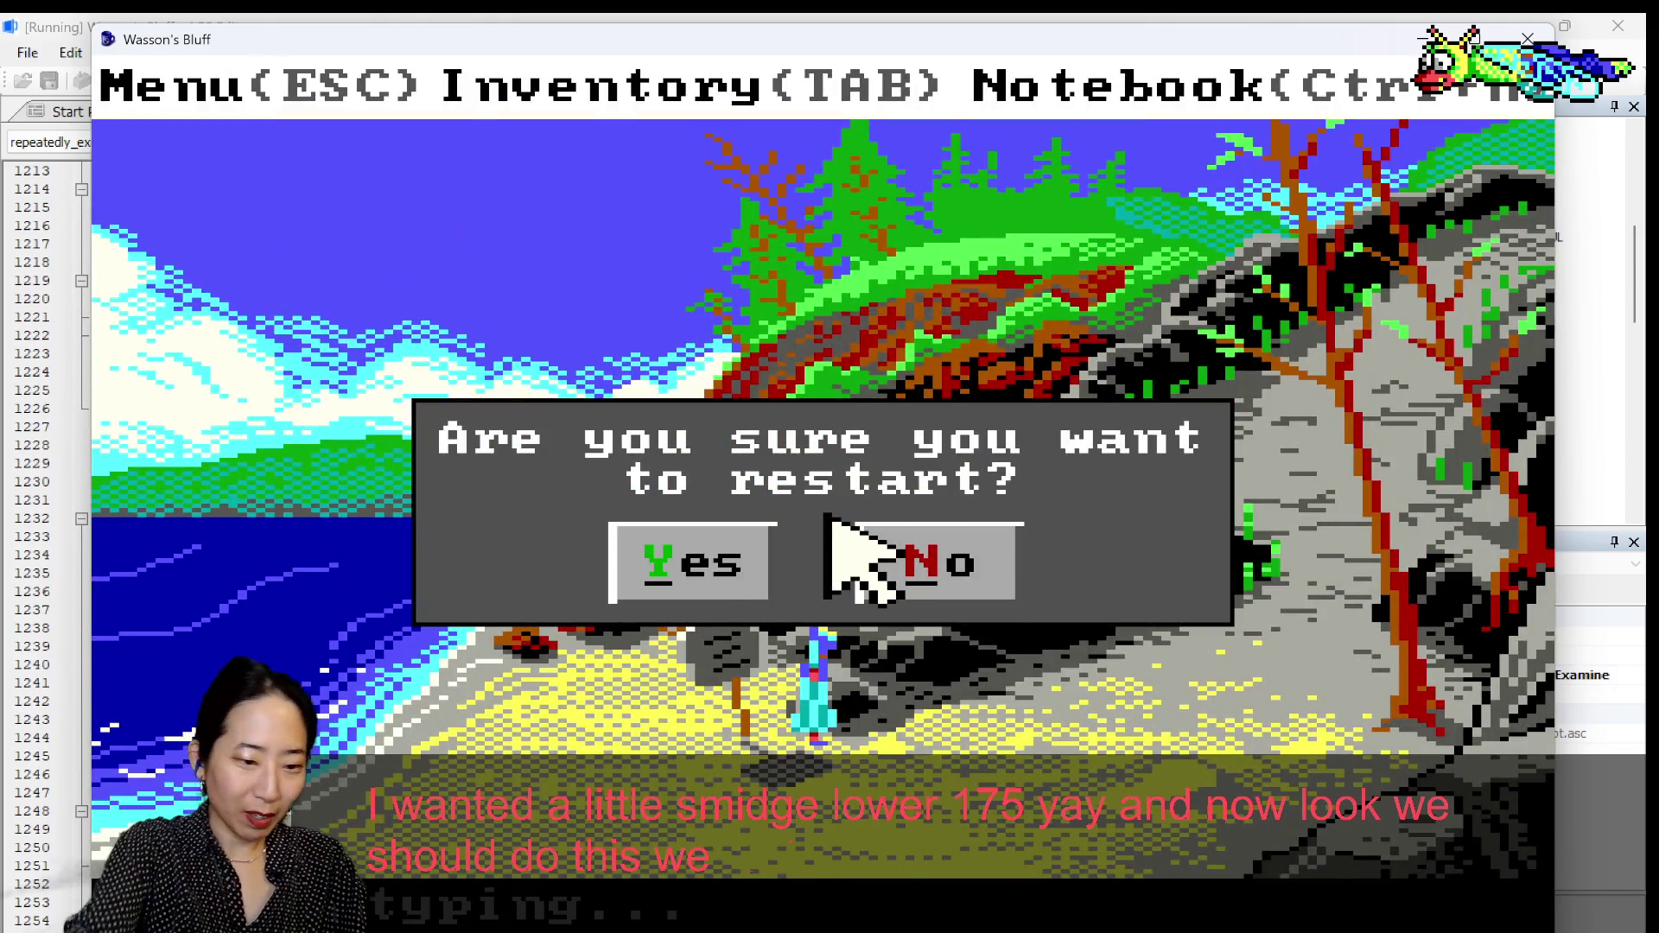
key("y")
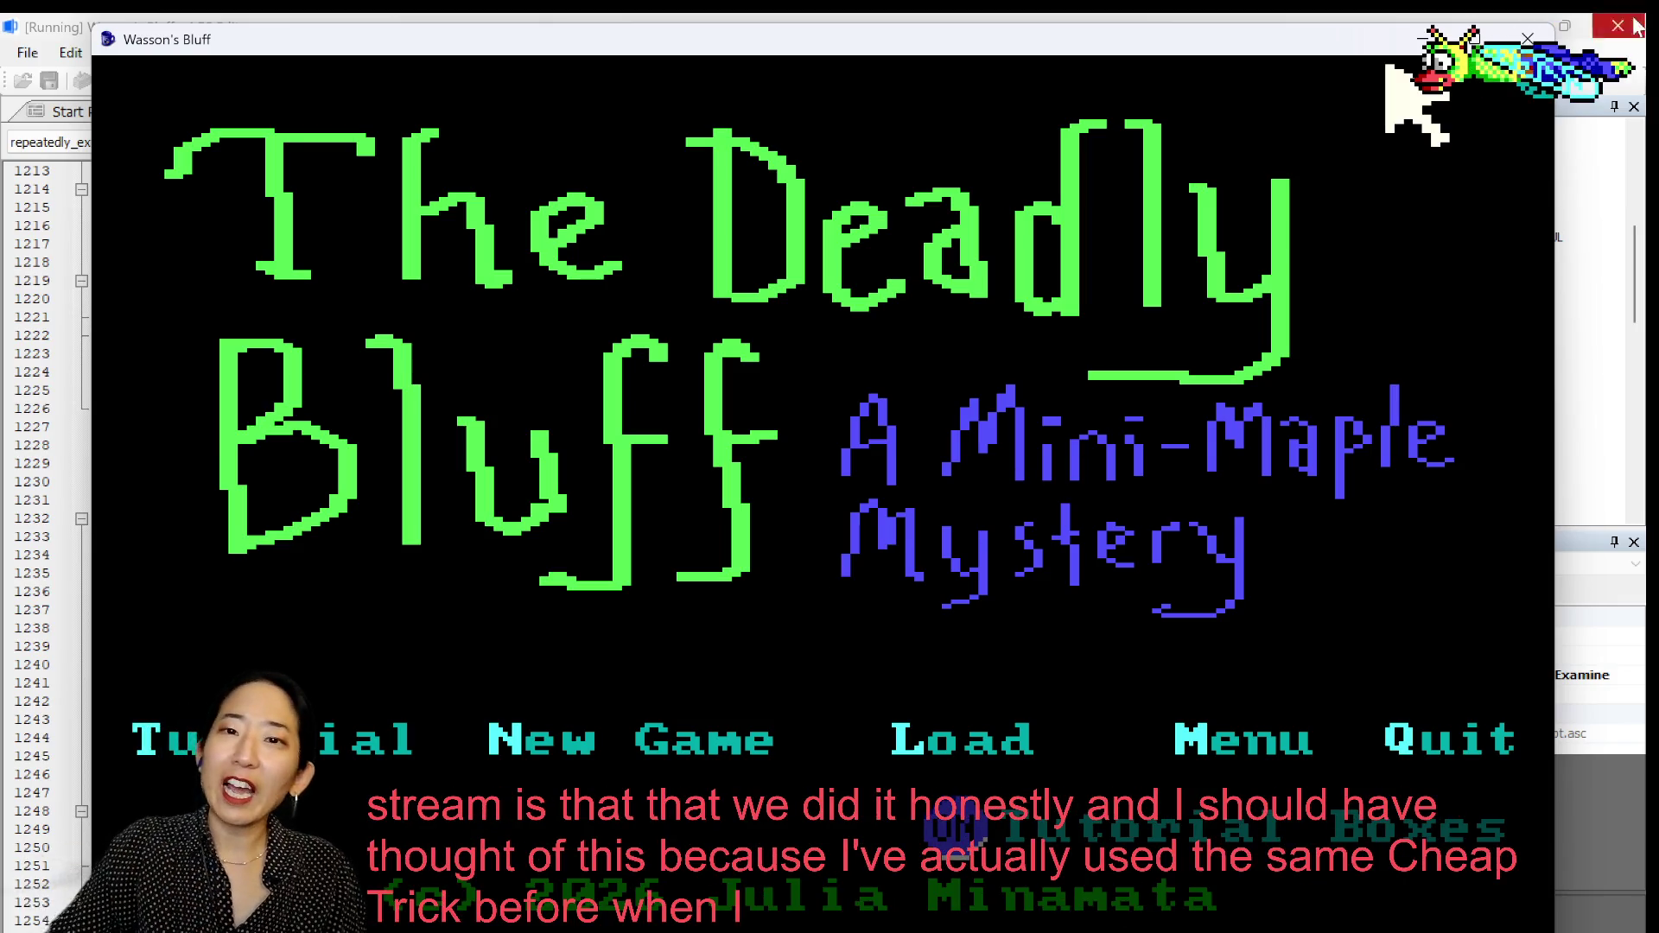
left_click(1527, 39)
Close GlobalScript.asc, open the gMainmenu GUI, and nudge its Sans Font button left and up.
scroll(1426, 250, "up", 7)
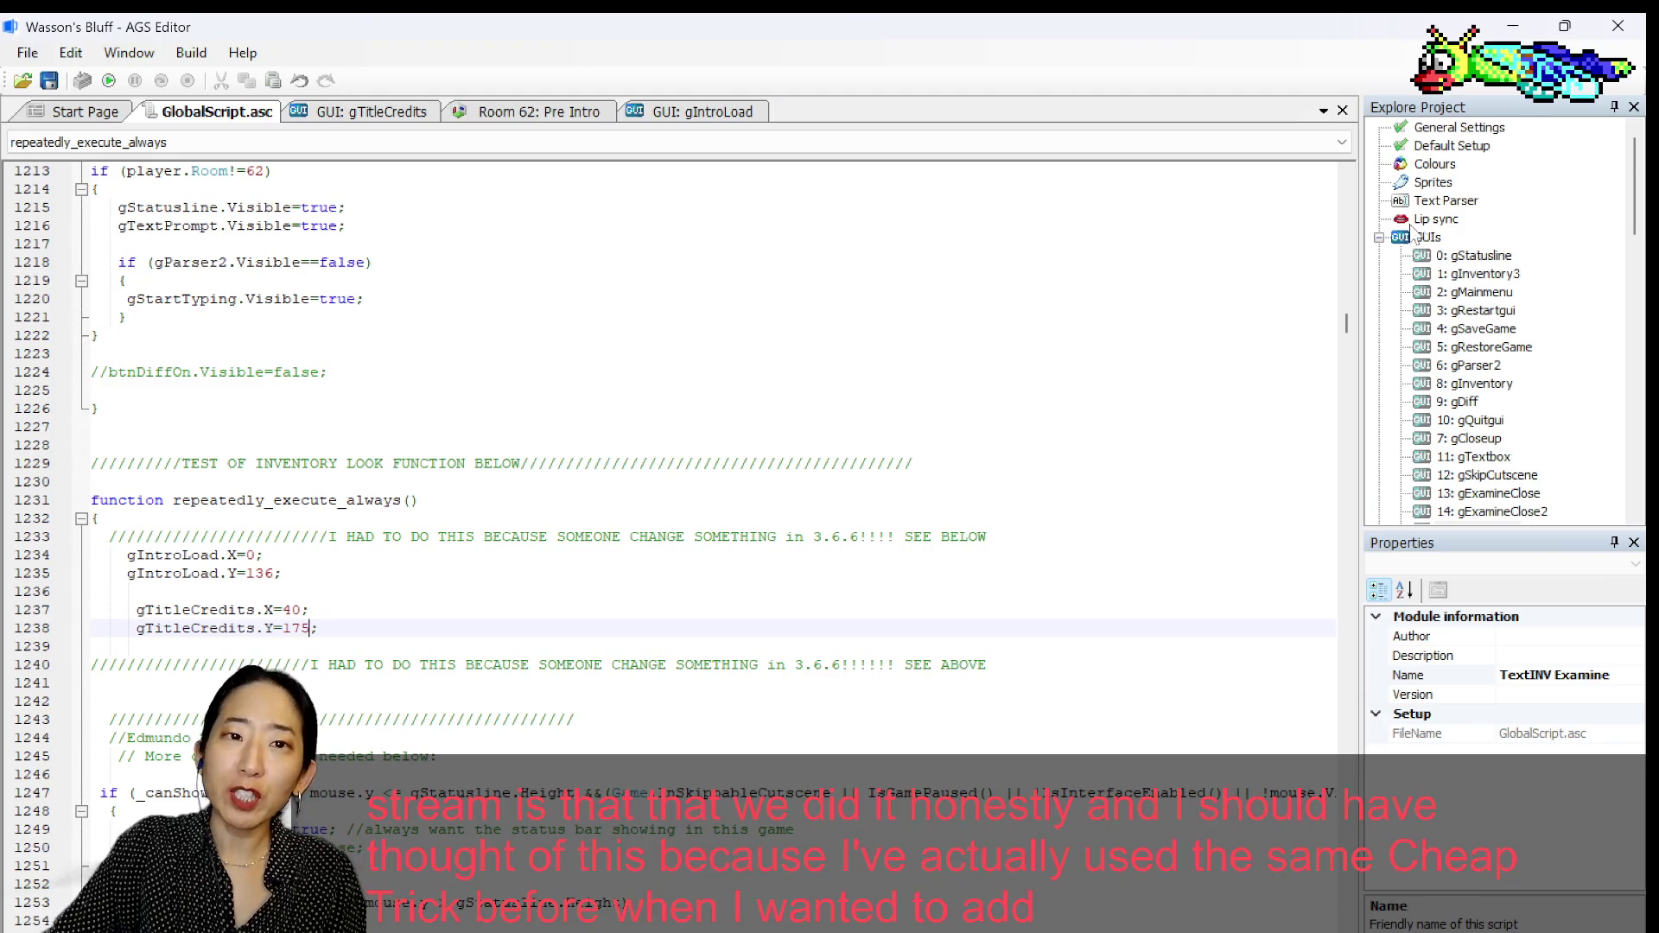
key("ctrl+F4")
key("ctrl+F4")
key("ctrl+F4")
key("ctrl+F4")
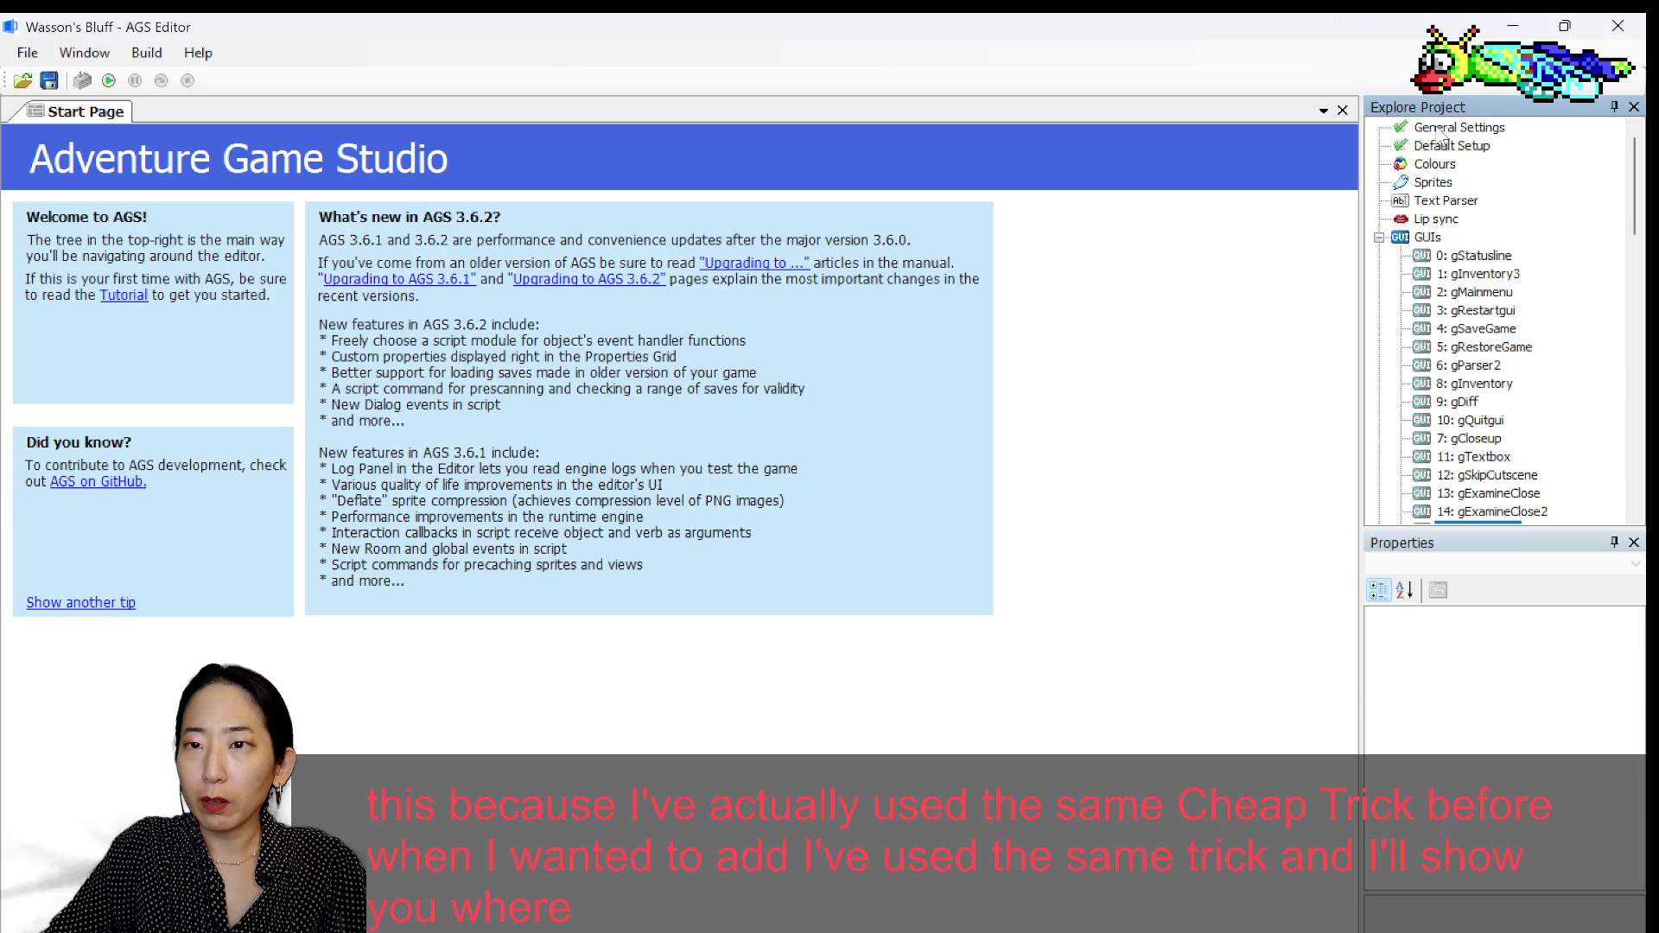
double_click(1473, 292)
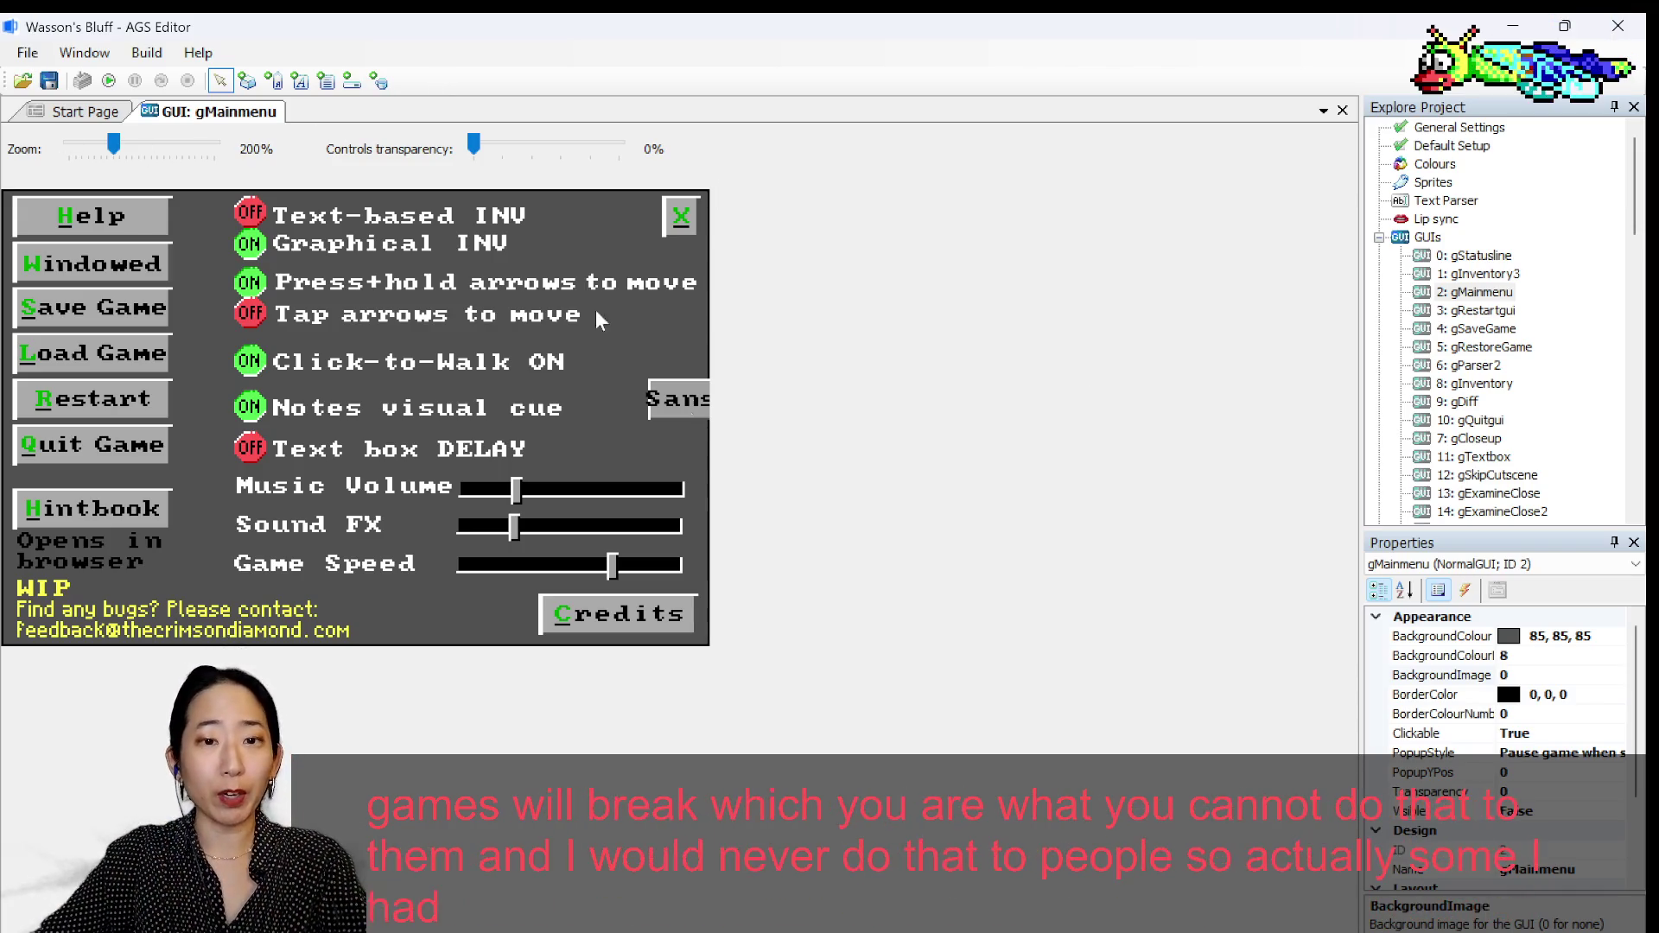
mouse_move(683, 406)
left_mouse_down()
mouse_move(357, 298)
mouse_move(584, 338)
mouse_move(644, 379)
left_mouse_up()
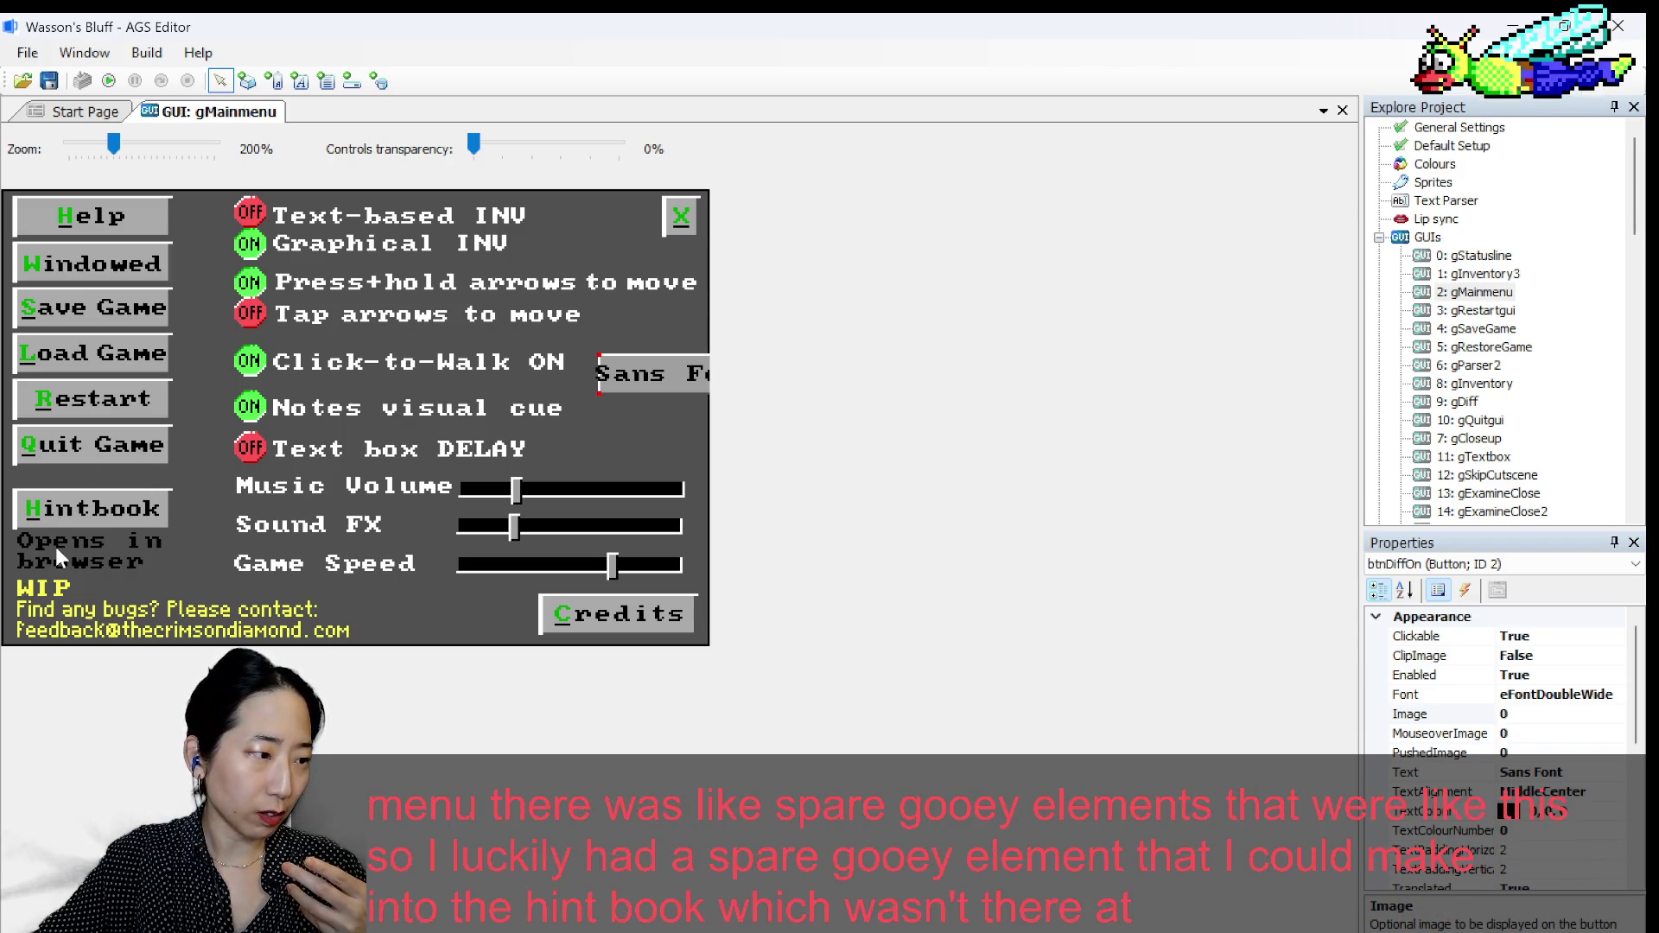
left_click_drag(643, 377, 635, 383)
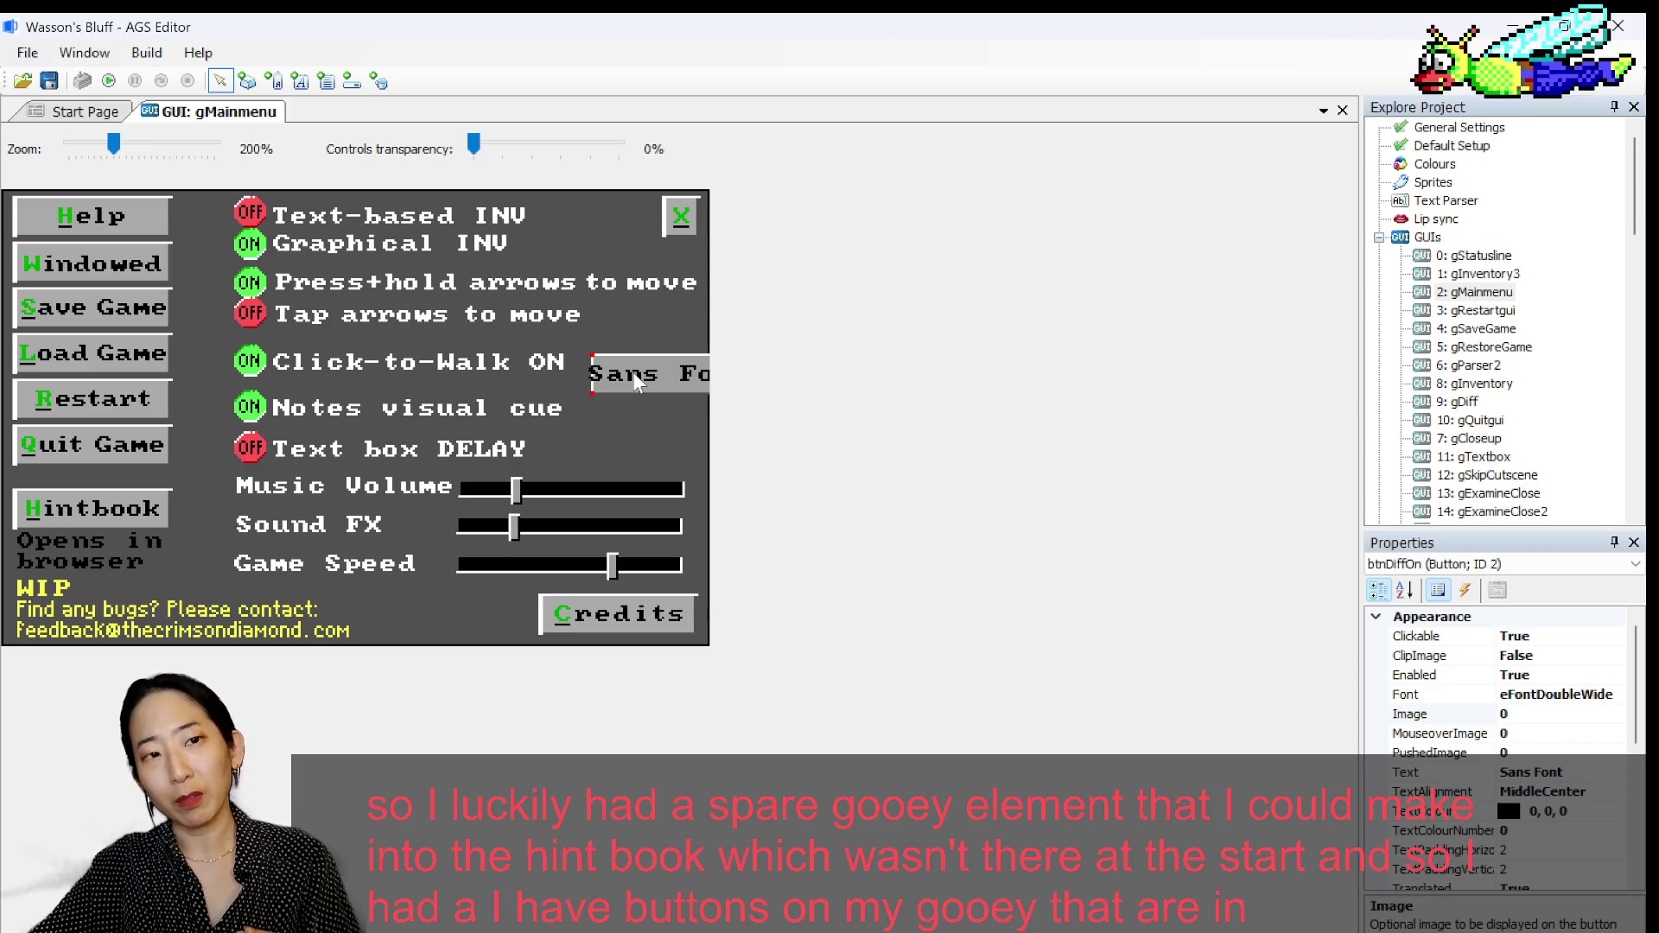
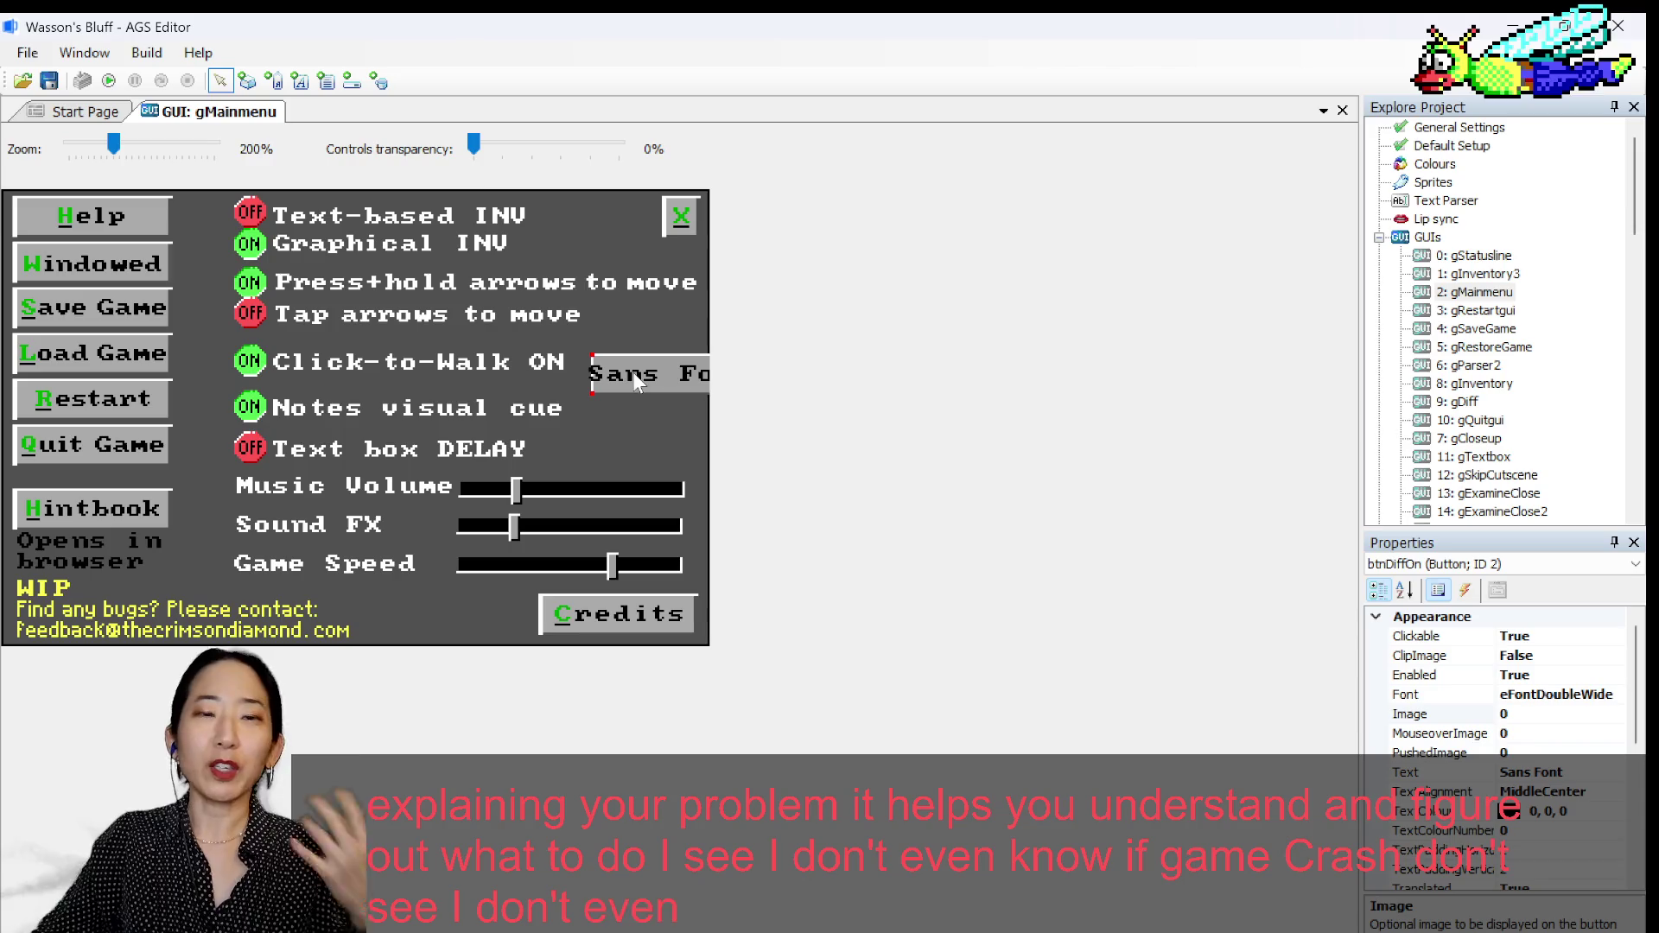
In Explore Project, collapse the GUIs and Intro folders and expand the Interior rooms folder.
scroll(1483, 276, "down", 5)
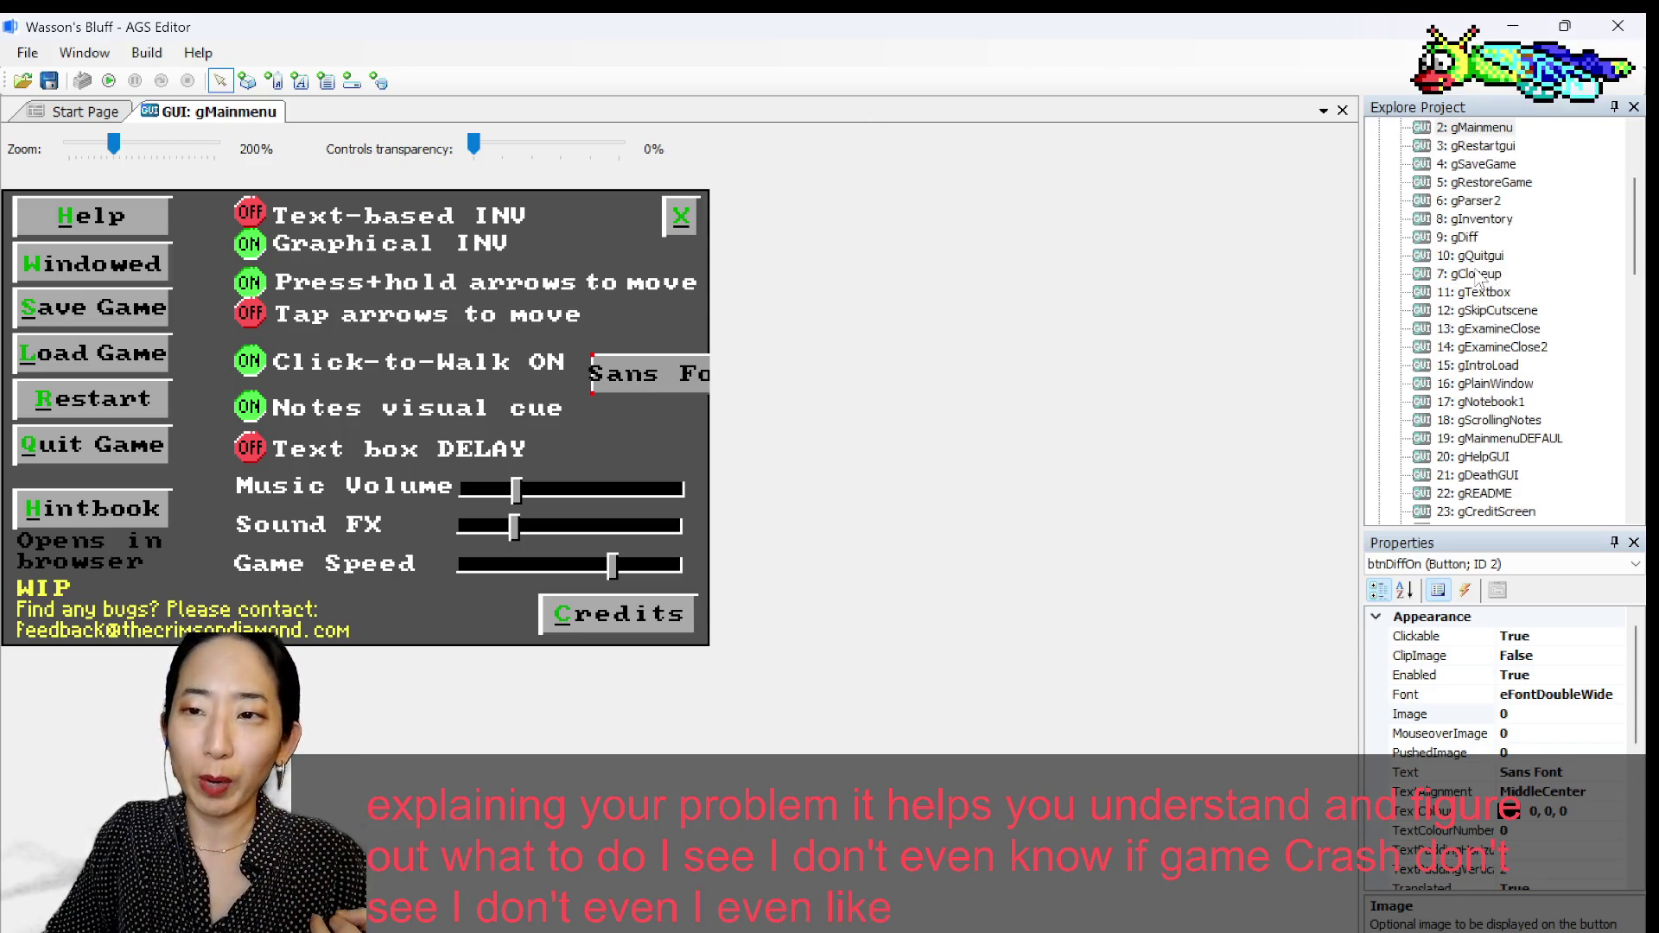
scroll(1482, 285, "down", 5)
scroll(1479, 303, "down", 5)
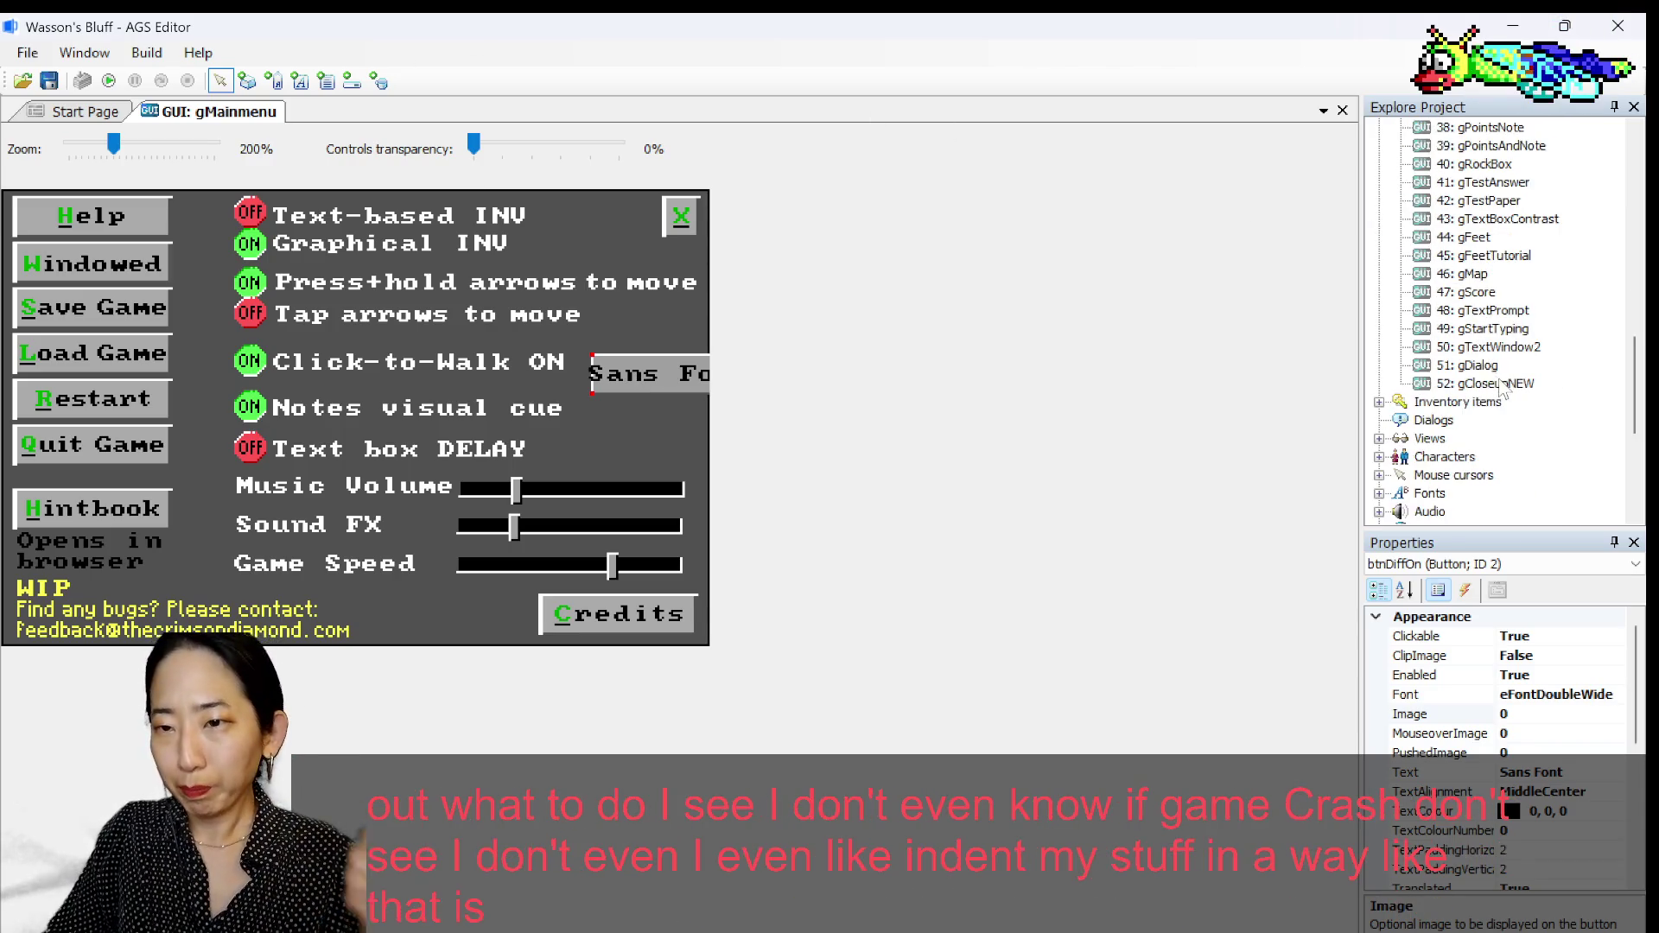
scroll(1469, 343, "up", 3)
scroll(1443, 277, "up", 4)
scroll(1402, 186, "up", 3)
scroll(1401, 186, "up", 5)
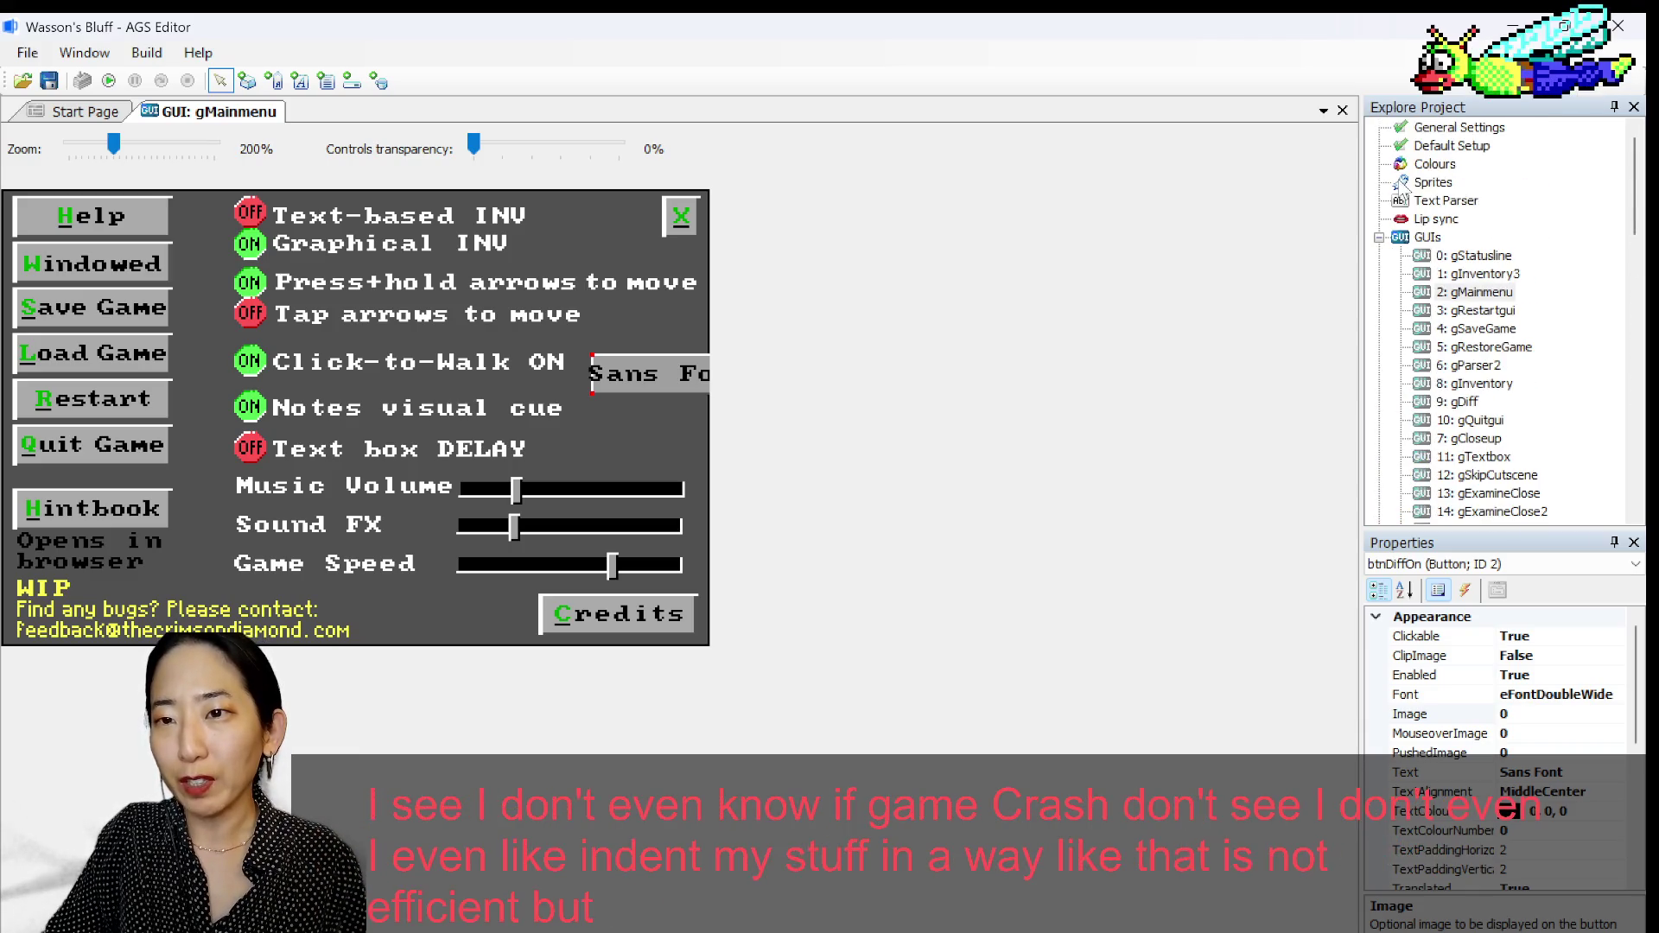
left_click(1379, 237)
scroll(1434, 345, "down", 3)
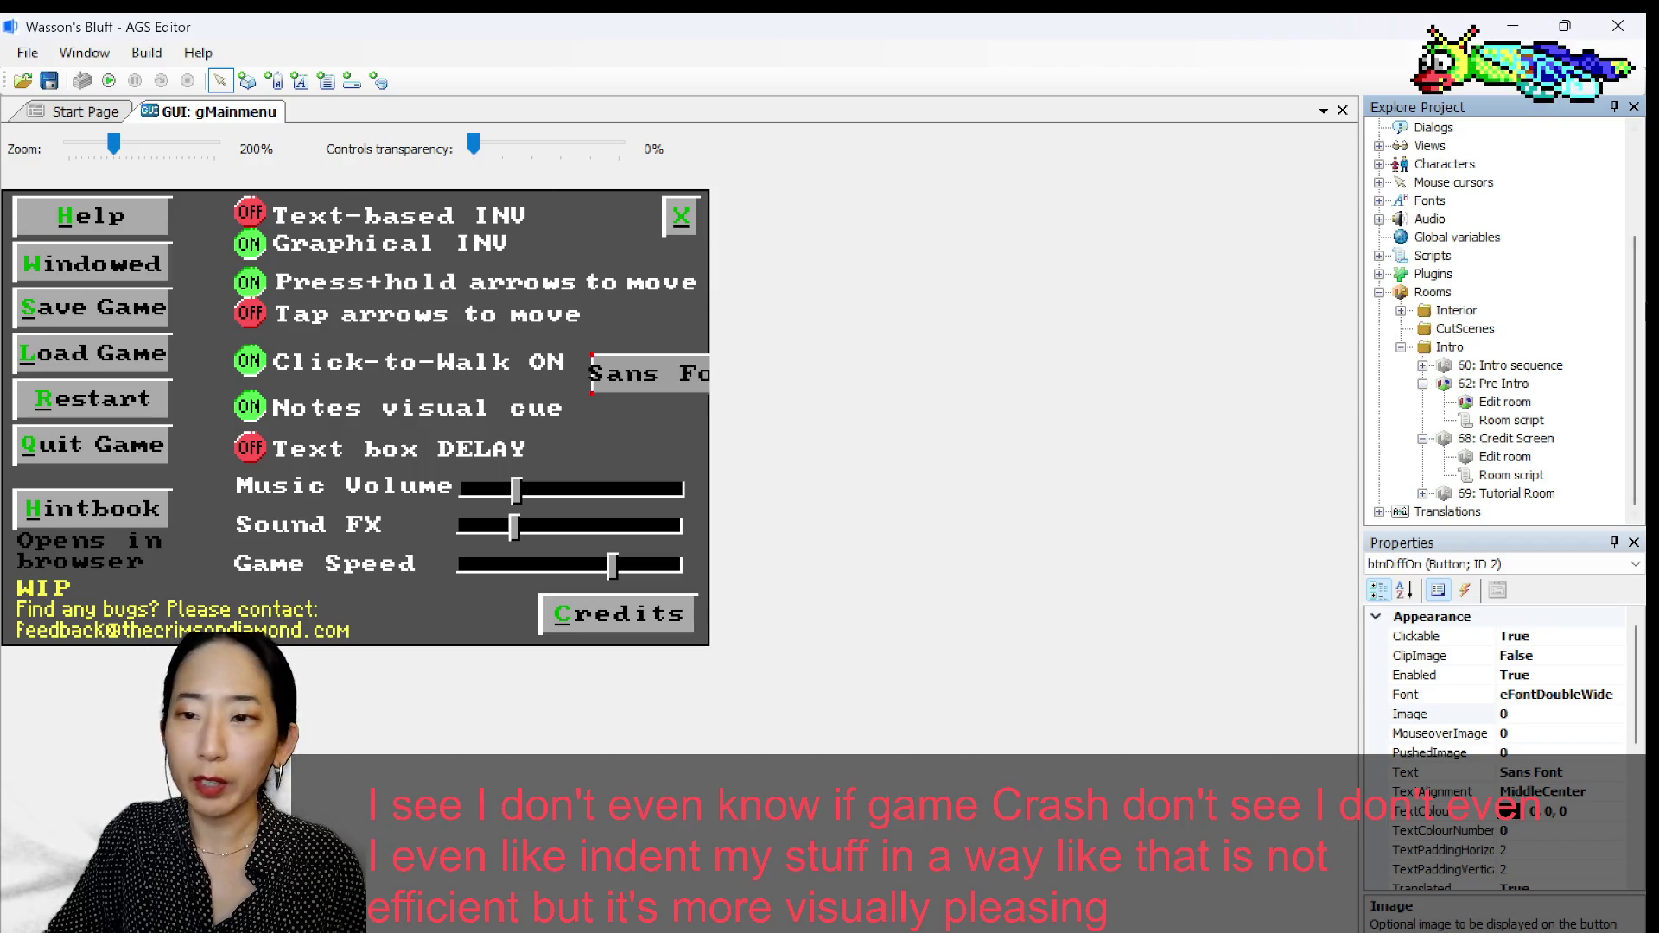
left_click(1401, 346)
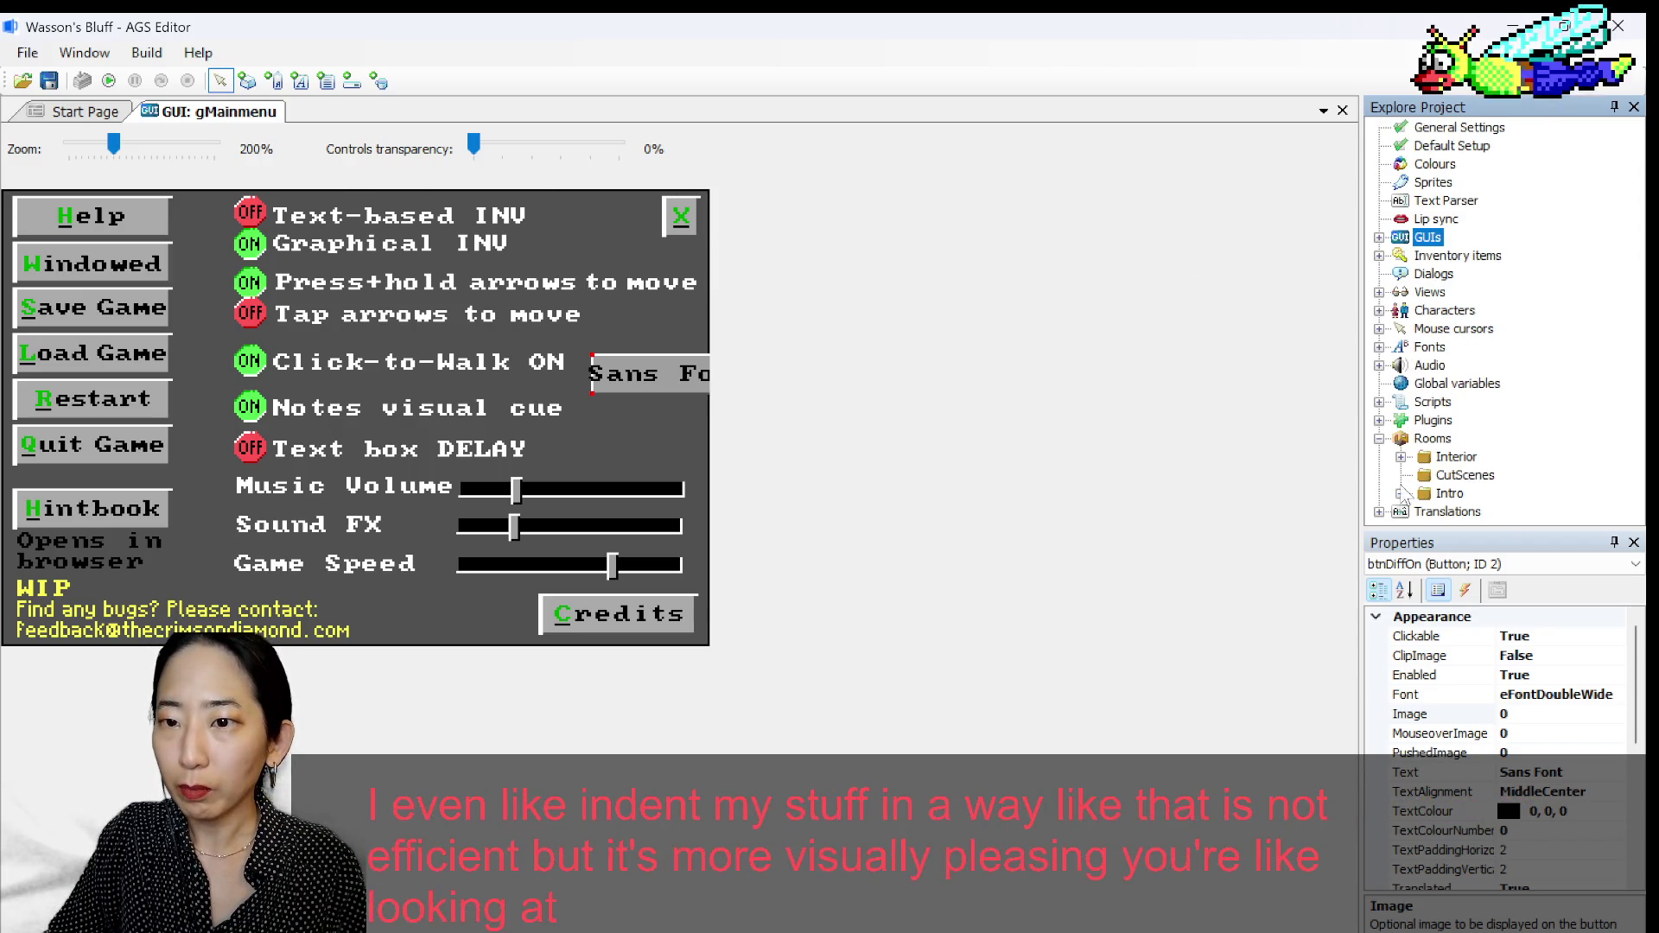
left_click(1401, 457)
Expand Scripts and open GlobalScript.asc, showing the MyLateDisplay function.
scroll(1469, 333, "down", 1)
scroll(1380, 194, "up", 2)
left_click(1380, 217)
scroll(1475, 451, "down", 3)
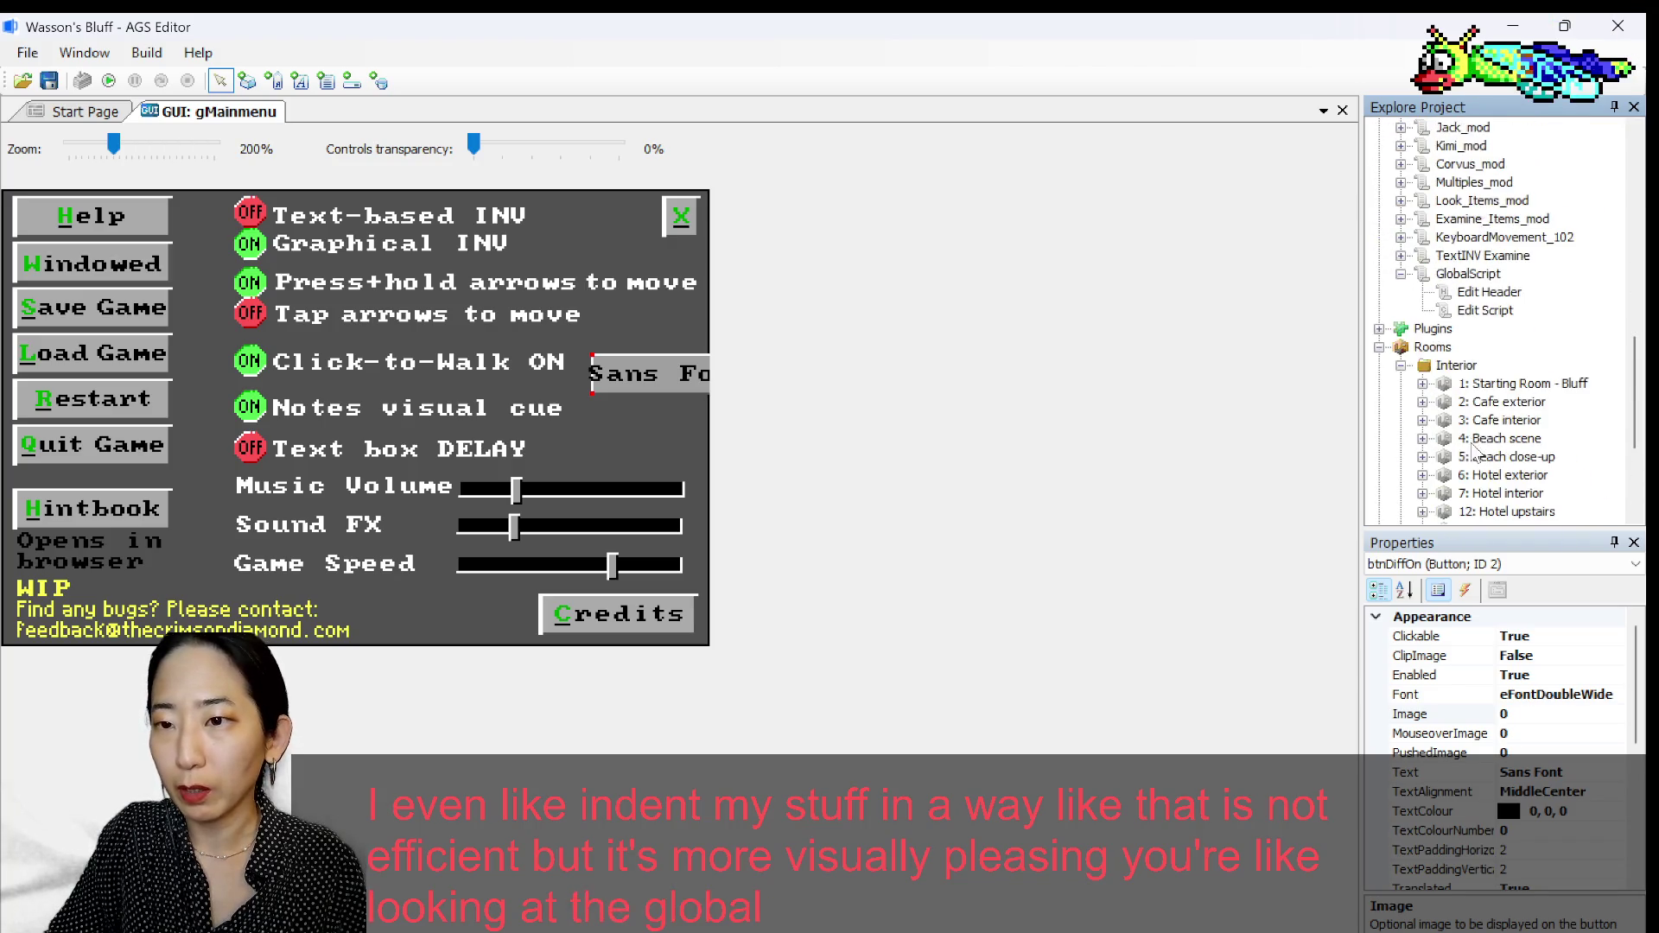
double_click(1467, 313)
scroll(784, 341, "down", 4)
scroll(788, 340, "down", 3)
scroll(795, 368, "down", 5)
scroll(795, 368, "up", 4)
scroll(795, 368, "up", 2)
scroll(794, 368, "up", 1)
Try joining the line 39 opening brace onto the if line, then put it back.
left_click(112, 425)
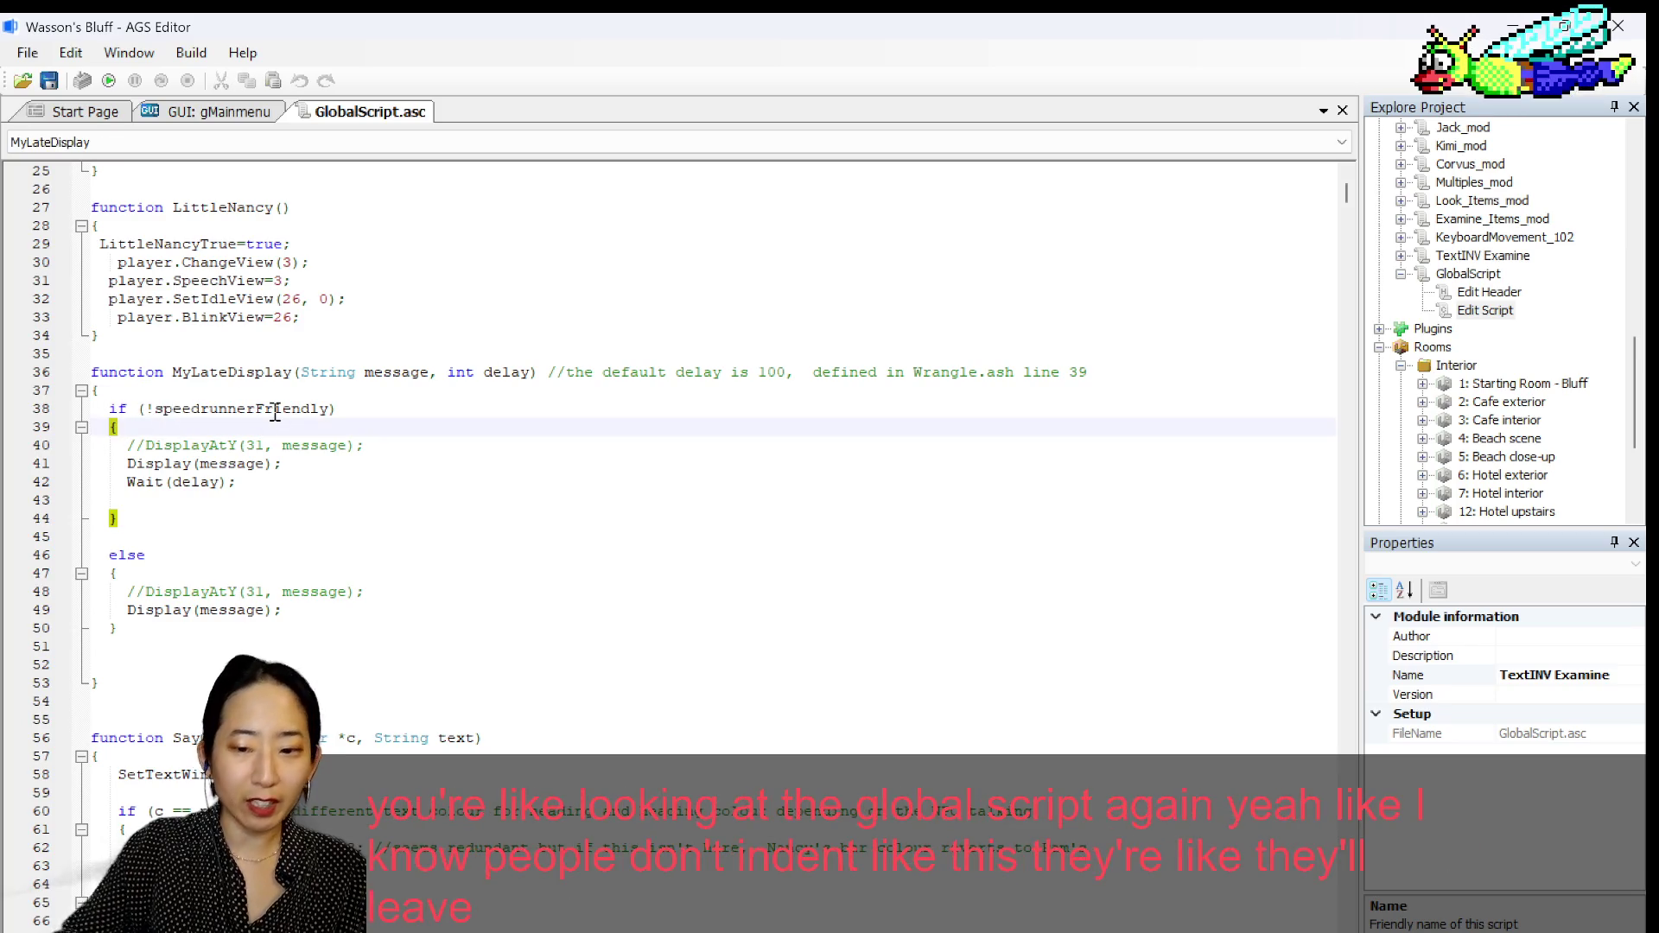
key("BackSpace")
key("BackSpace")
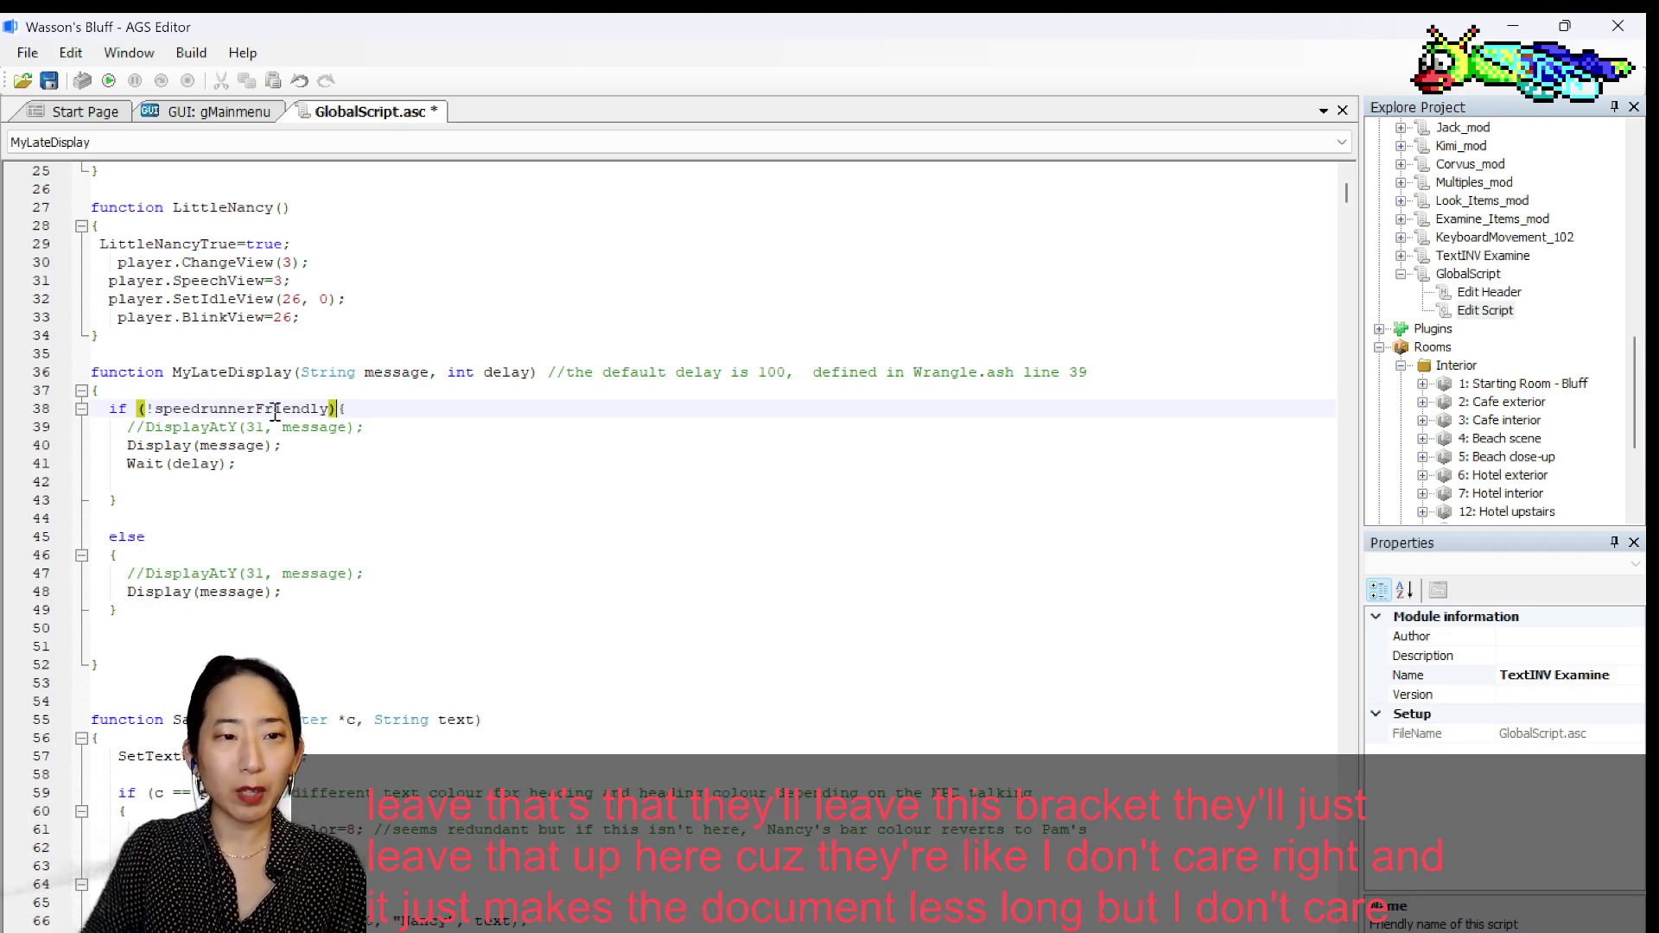
key("Return")
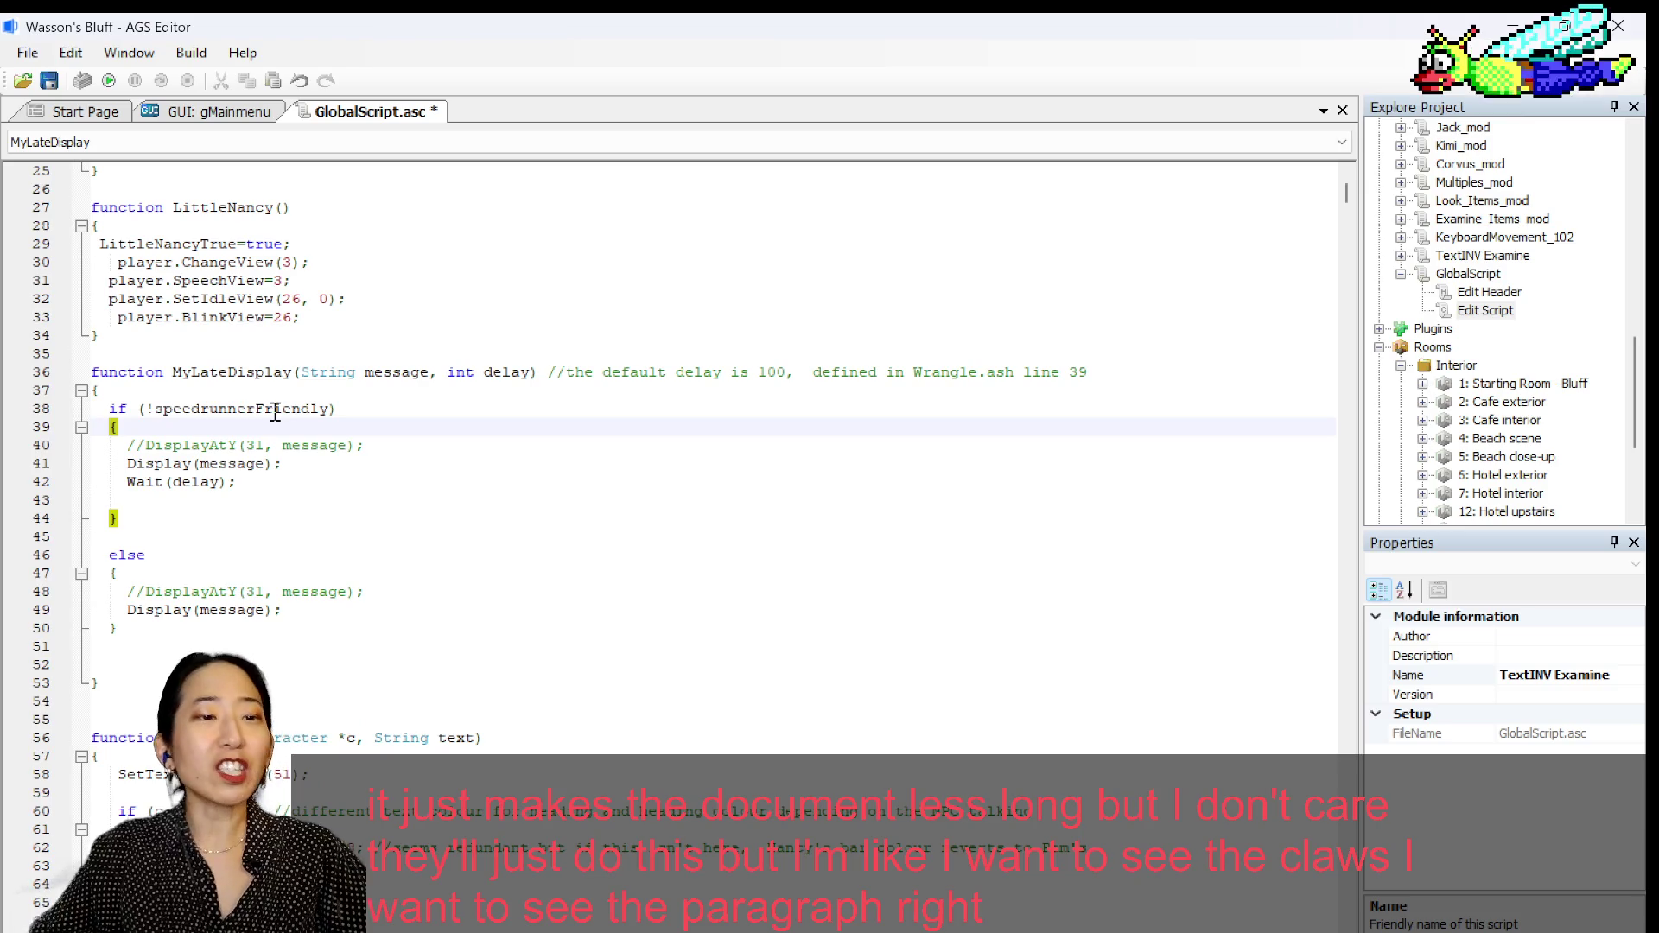
Align the indentation of lines 31–32 in LittleNancy and save GlobalScript.asc.
left_click(99, 280)
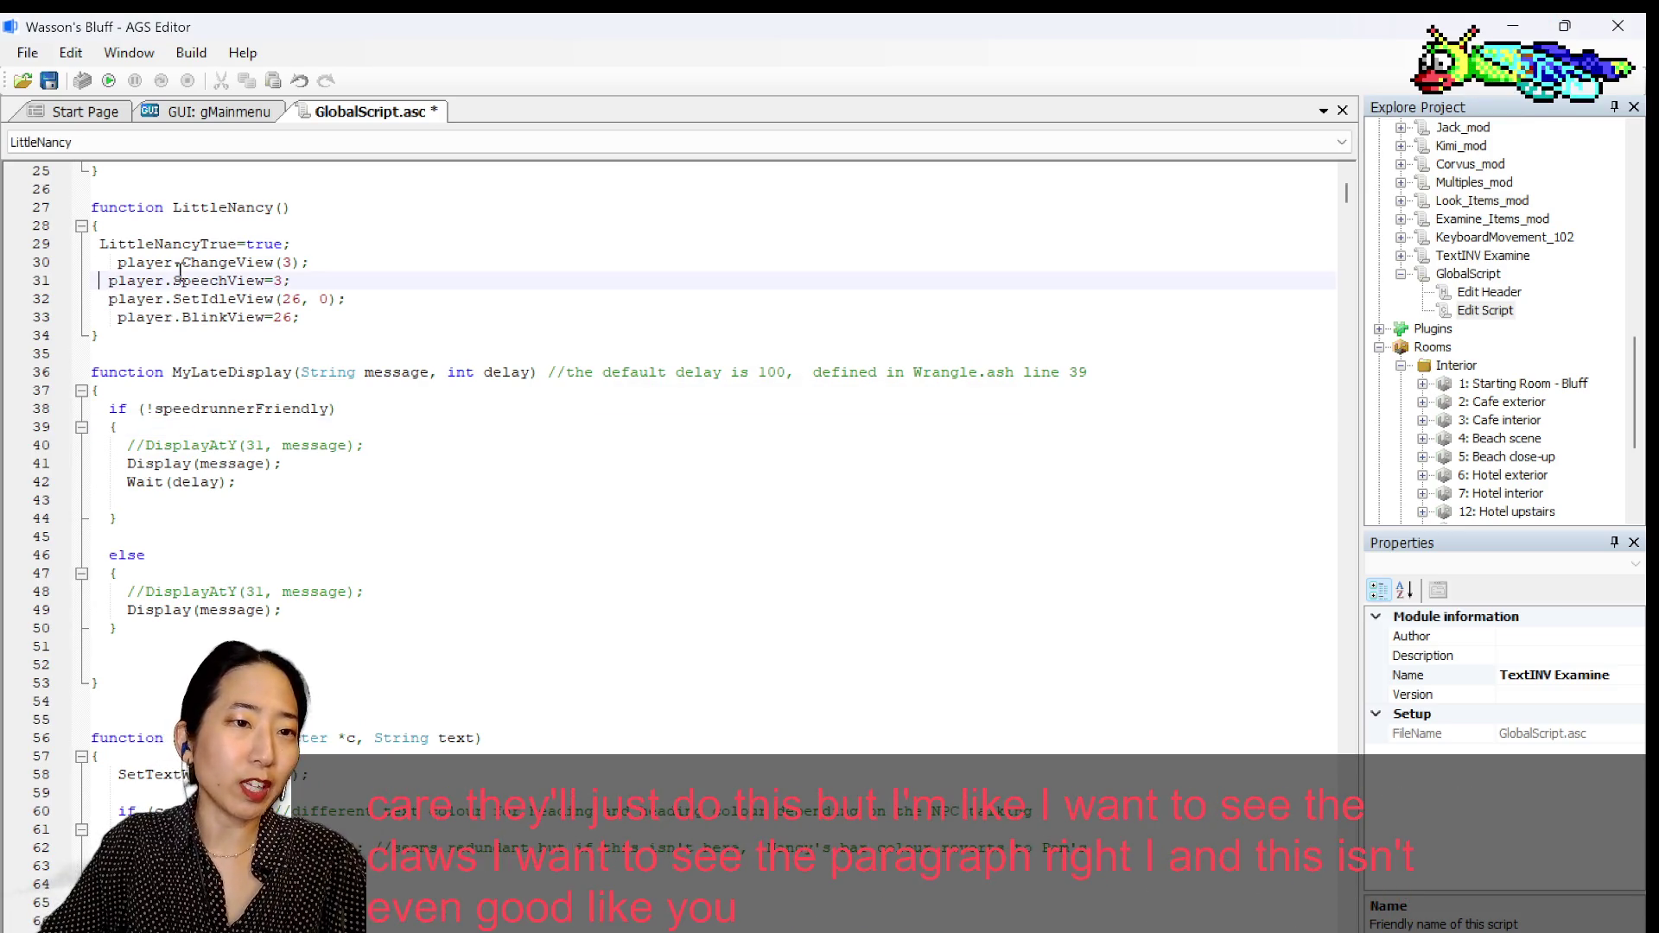
left_click(109, 299)
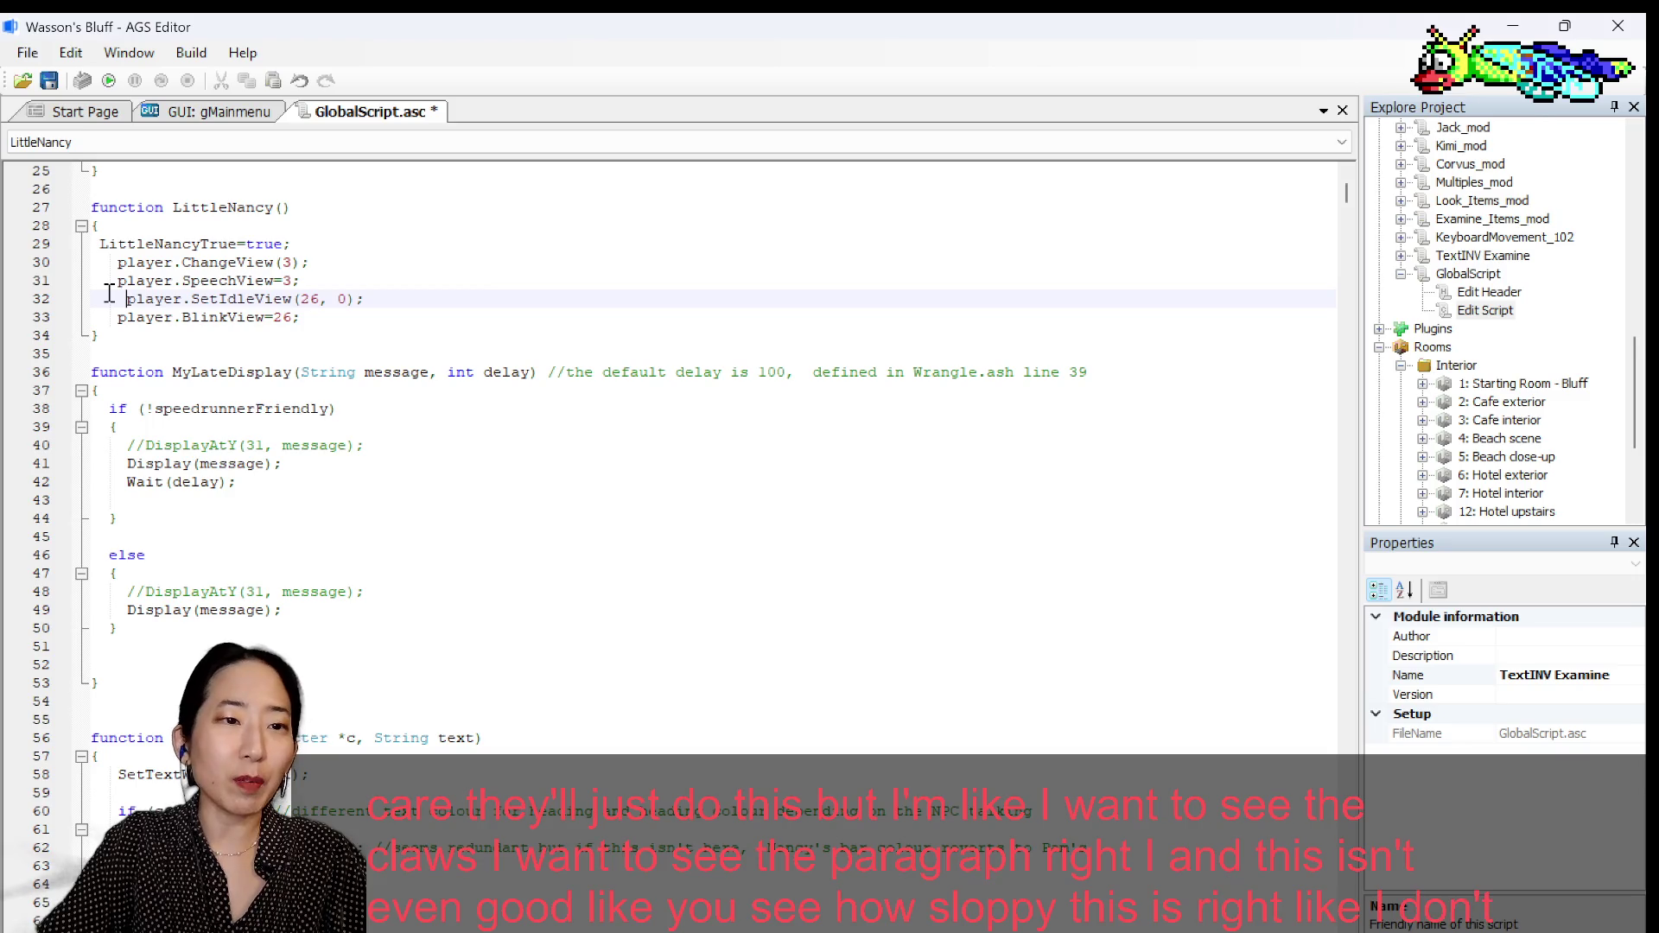
key("BackSpace")
key("Down")
key("Up")
key("Up")
key("Up")
key("Up")
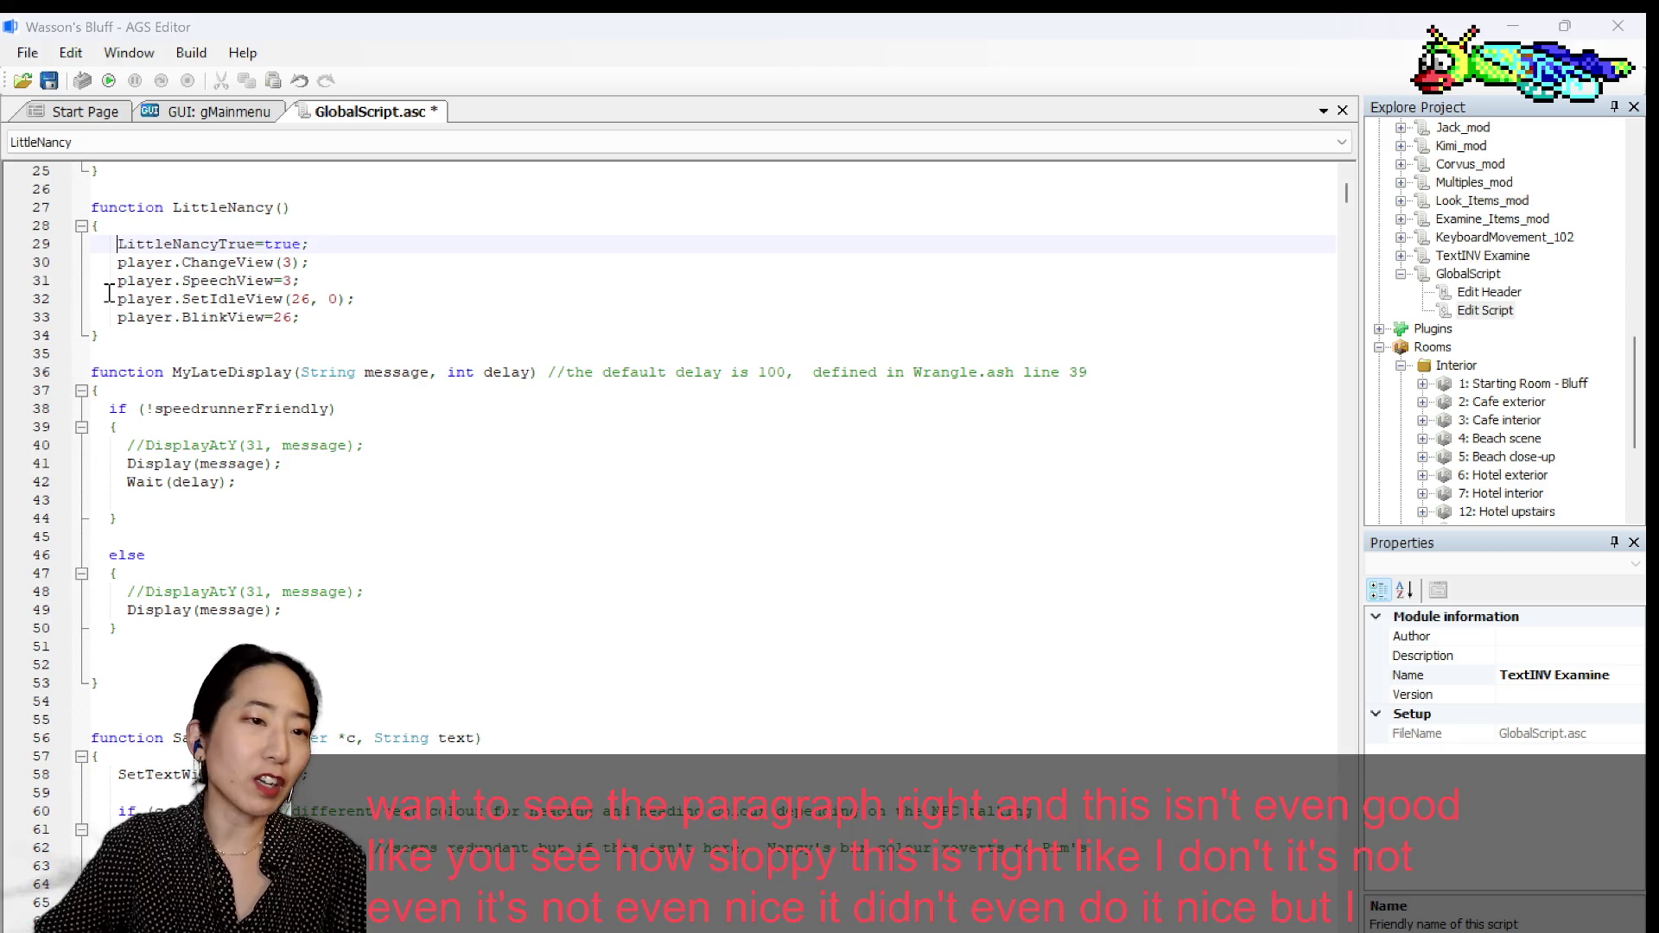
key("ctrl+s")
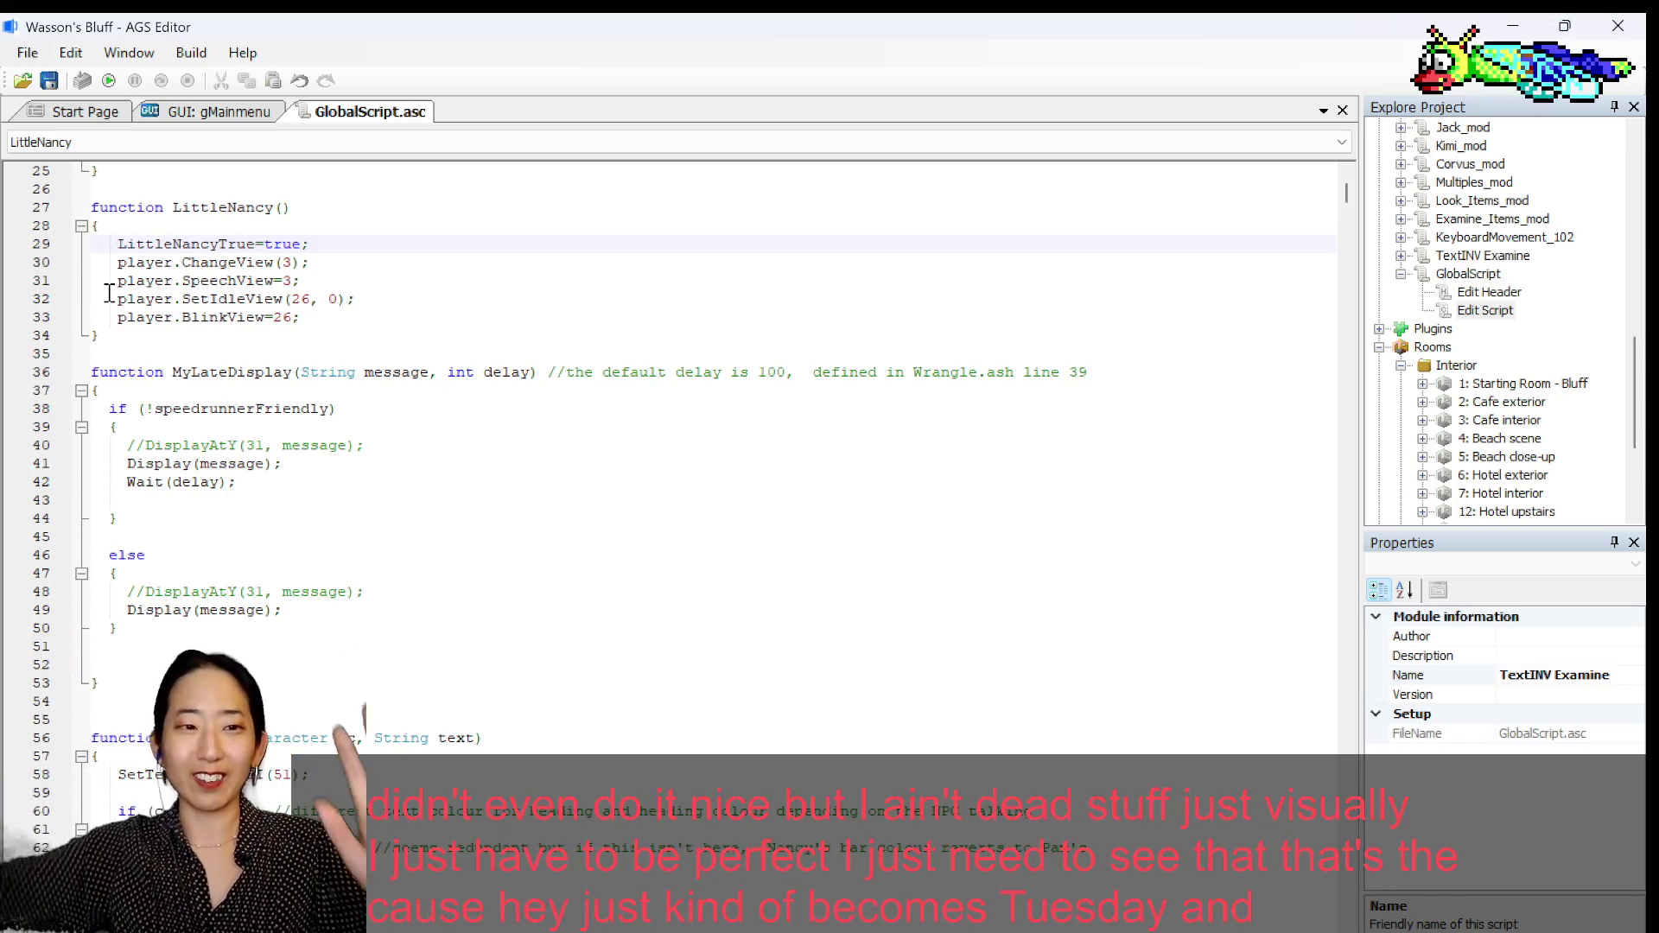
Review the rest of the script, folding and unfolding the block at line 72.
scroll(5, 416, "down", 1)
scroll(4, 424, "down", 4)
scroll(4, 435, "down", 2)
scroll(7, 442, "down", 2)
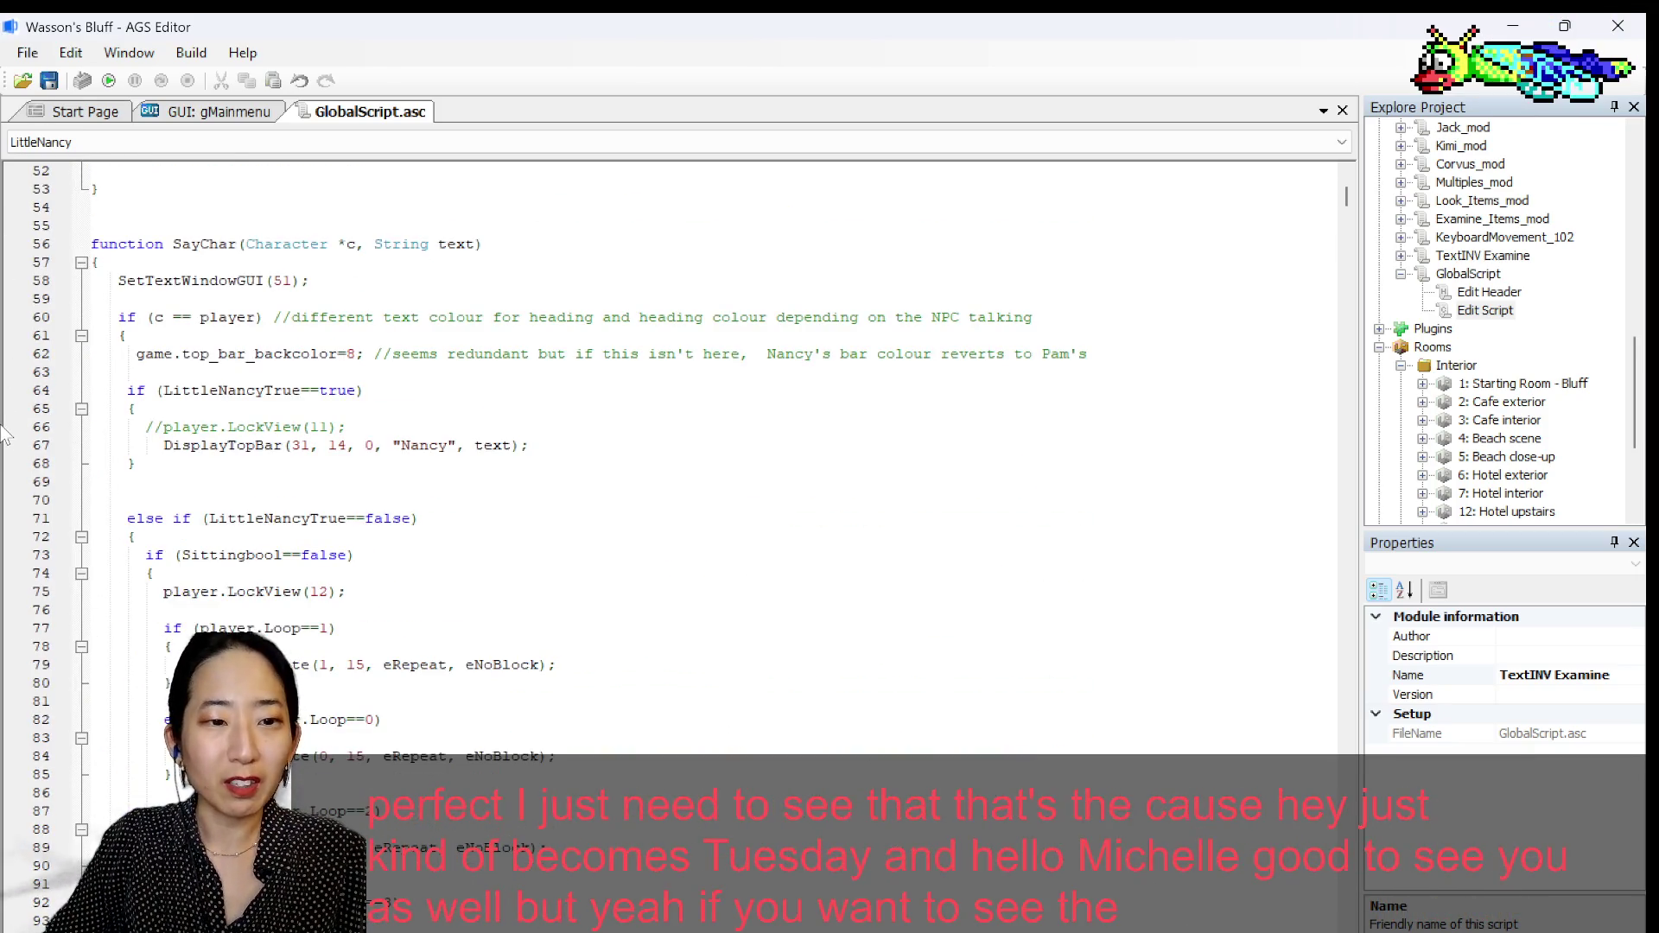
scroll(70, 375, "down", 3)
left_click(81, 371)
left_click(82, 371)
scroll(485, 326, "down", 1)
scroll(644, 337, "down", 2)
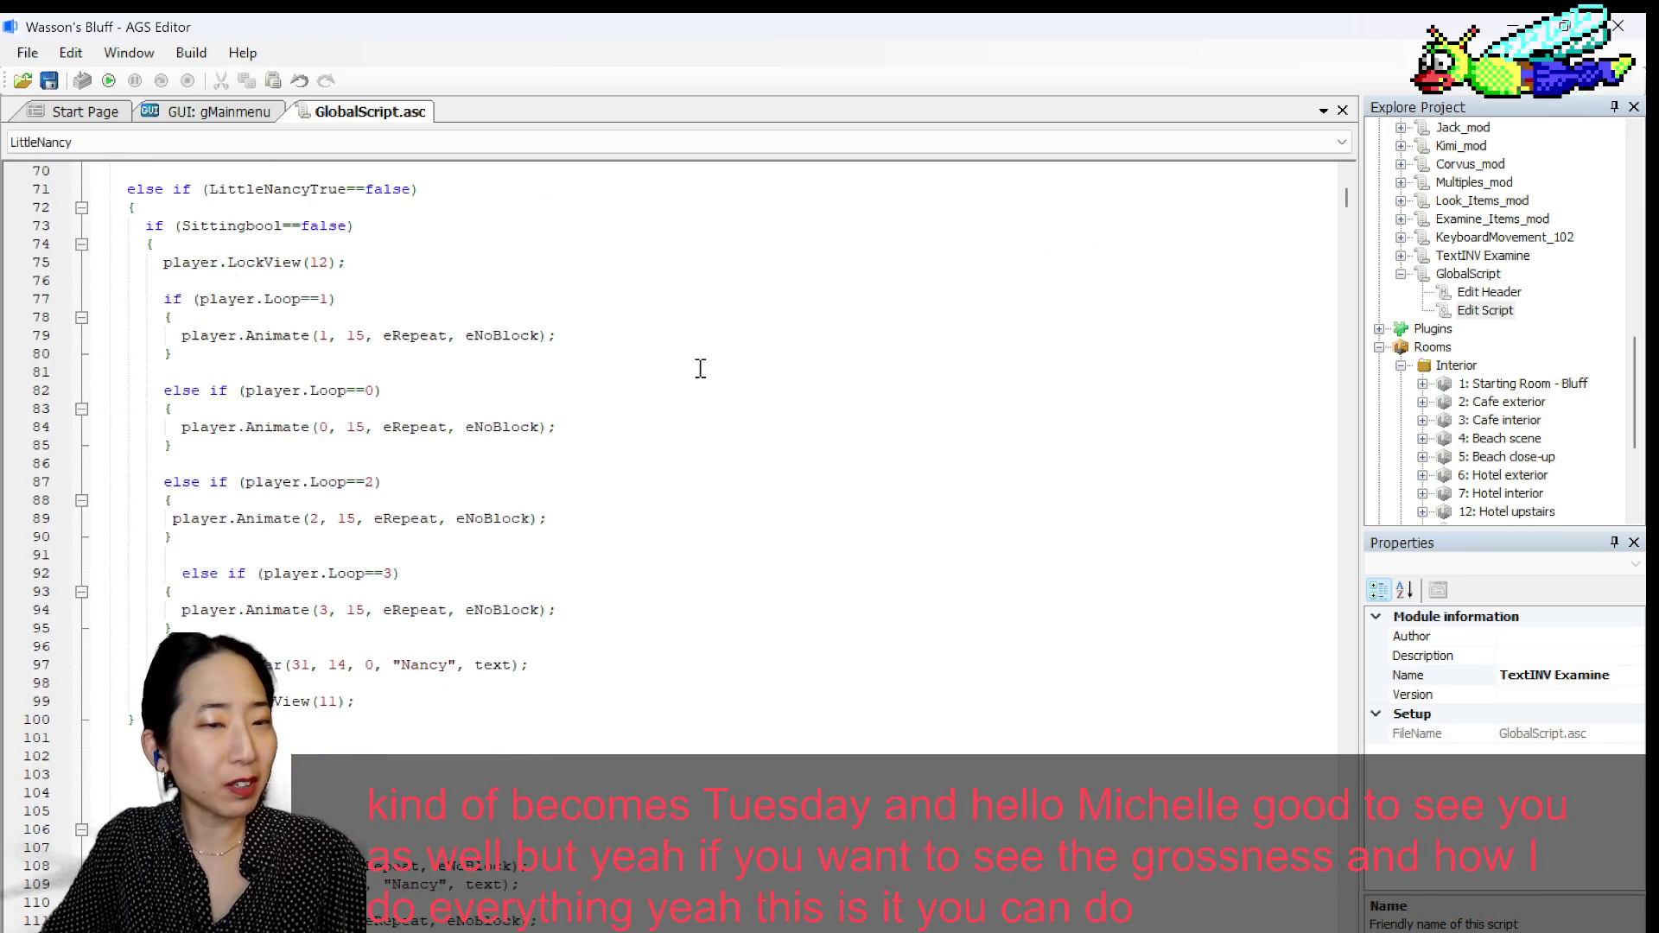
scroll(687, 357, "up", 1)
scroll(554, 335, "up", 2)
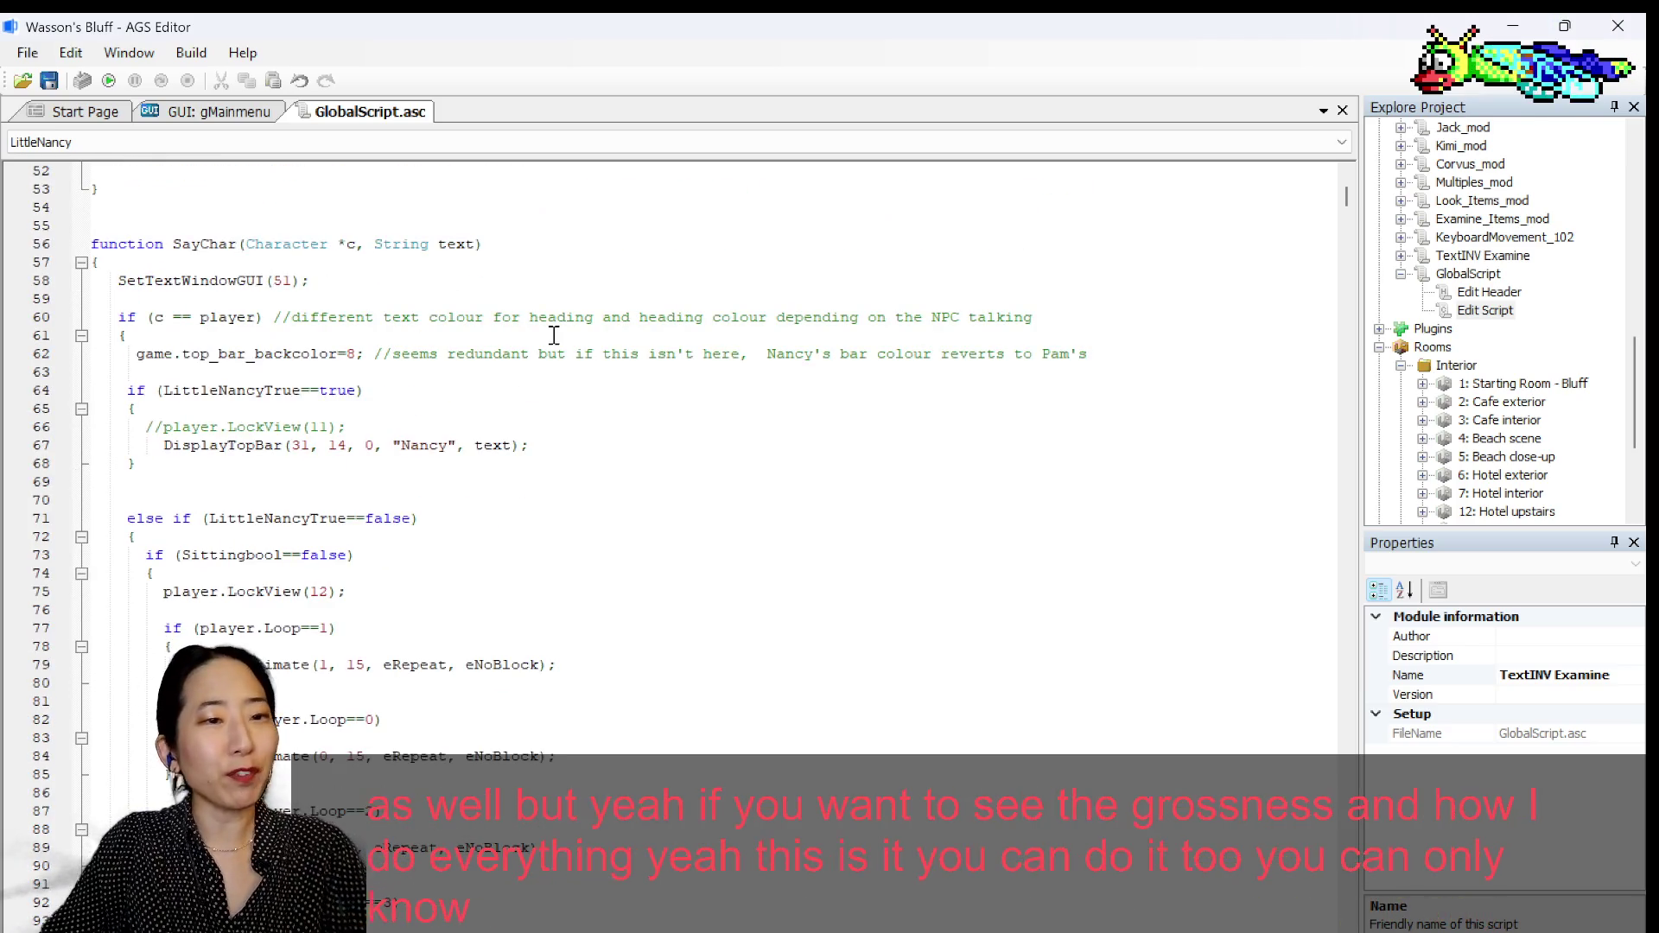
scroll(545, 325, "down", 3)
scroll(574, 355, "down", 3)
scroll(585, 359, "down", 3)
scroll(585, 364, "down", 5)
scroll(585, 364, "down", 1)
scroll(585, 363, "down", 3)
scroll(583, 367, "down", 4)
scroll(580, 386, "down", 4)
scroll(580, 386, "down", 4)
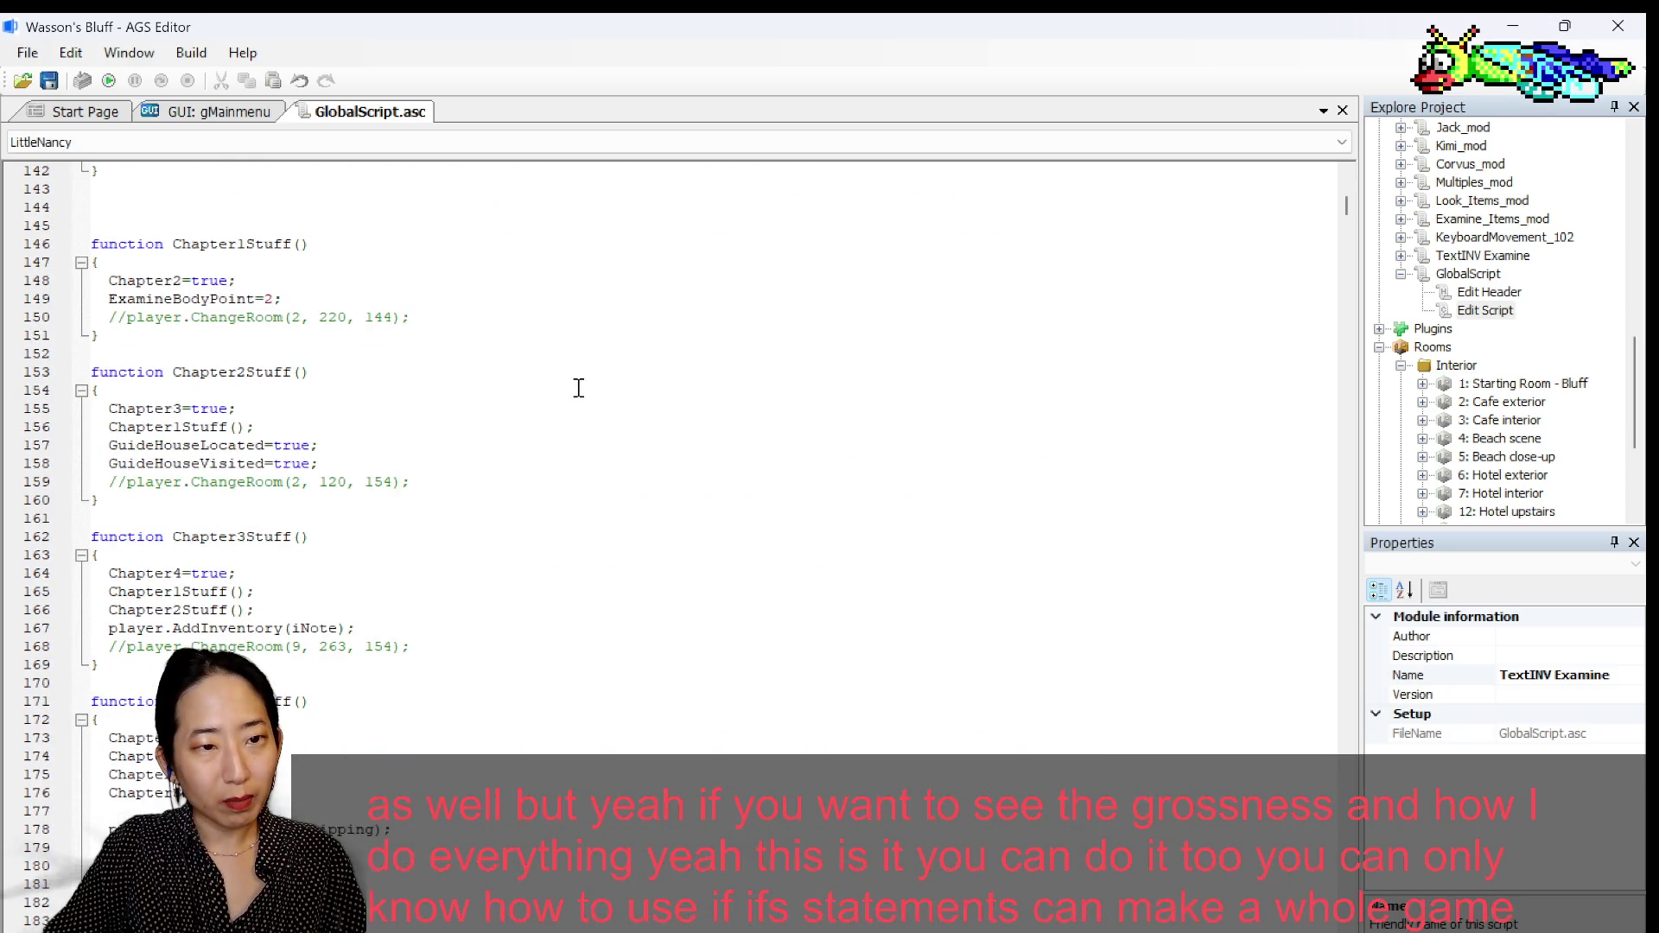
scroll(579, 388, "up", 8)
scroll(611, 397, "up", 9)
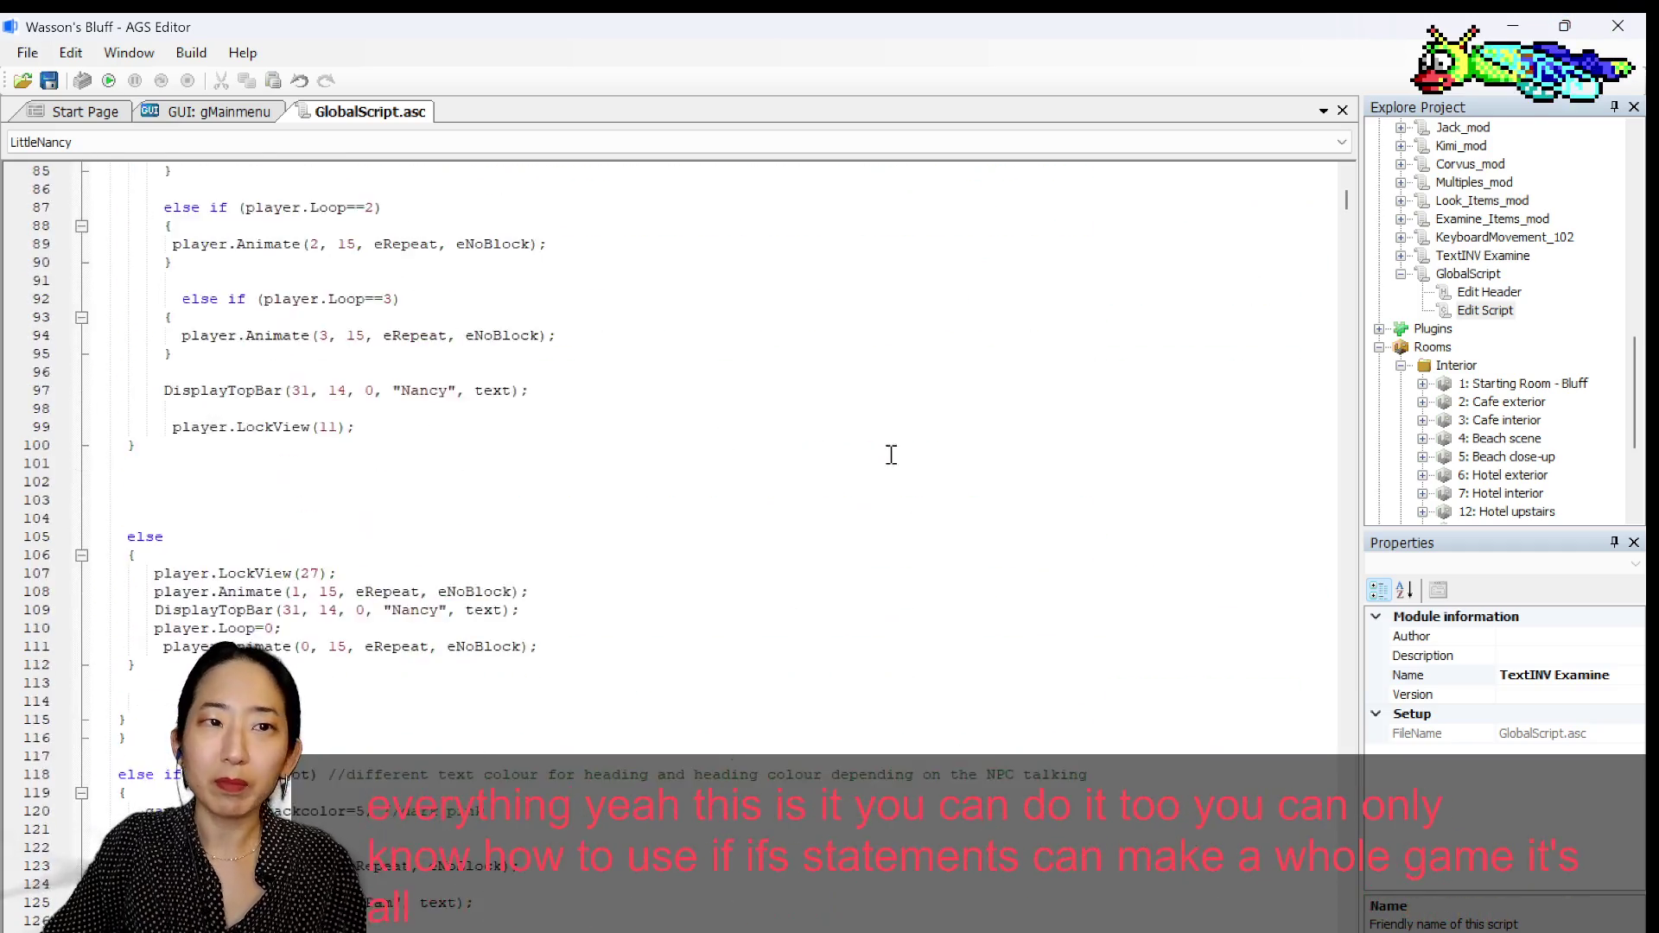
scroll(881, 455, "up", 8)
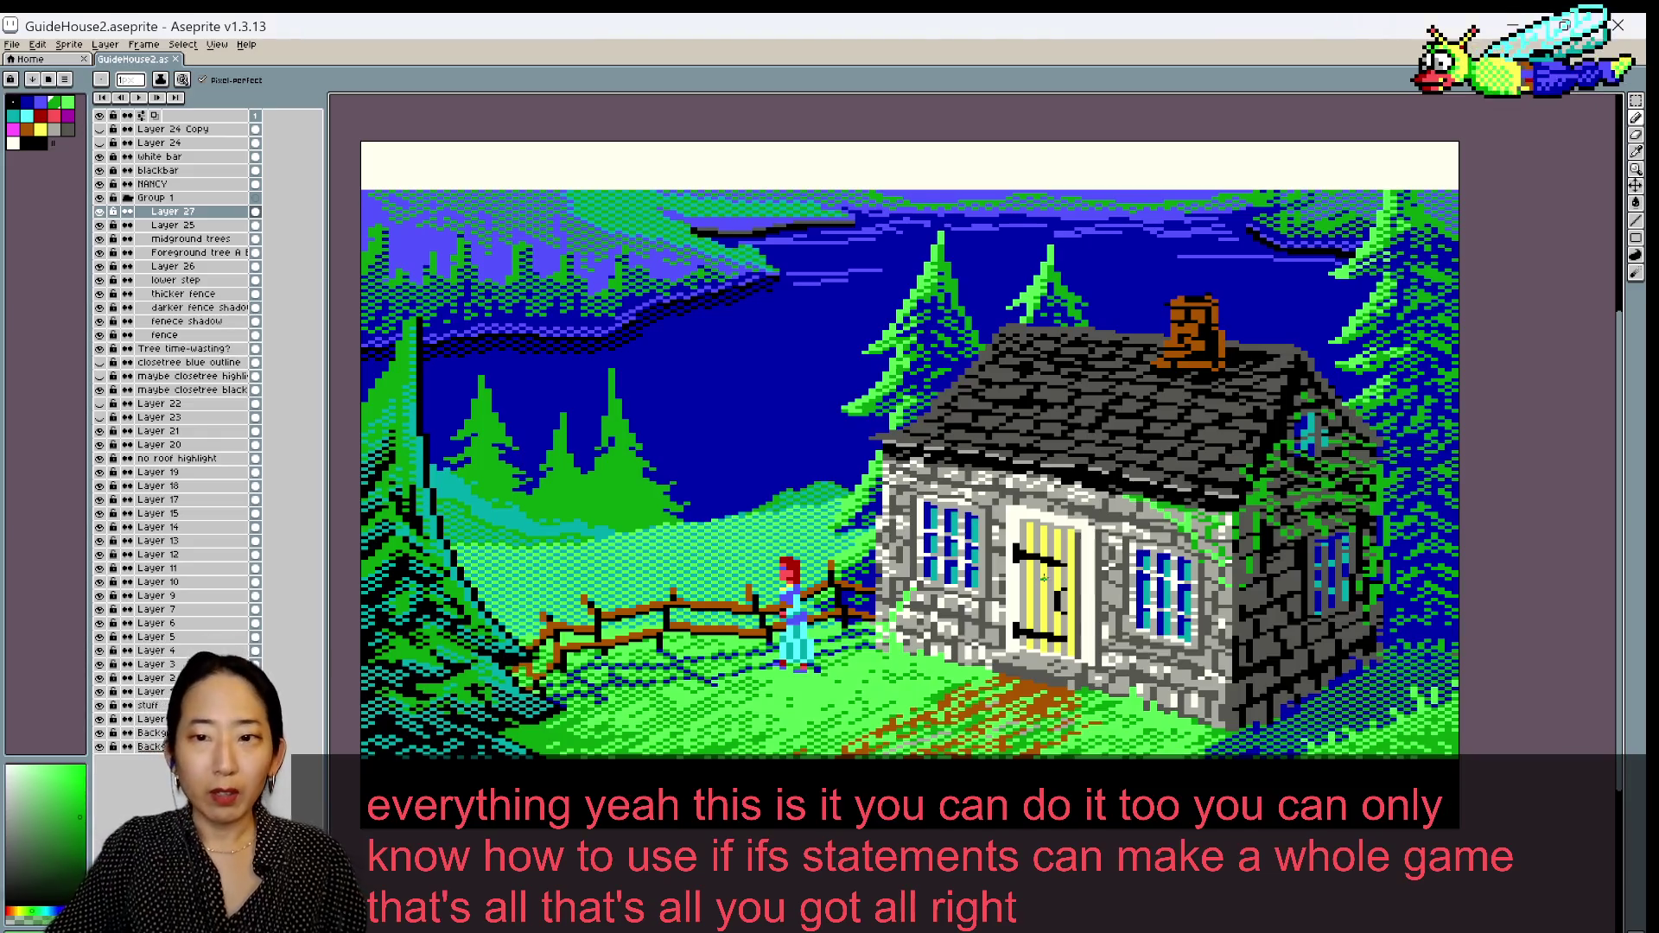
With the Move tool active, add a new layer above Layer 27 using Shift+N.
scroll(1366, 479, "down", 1)
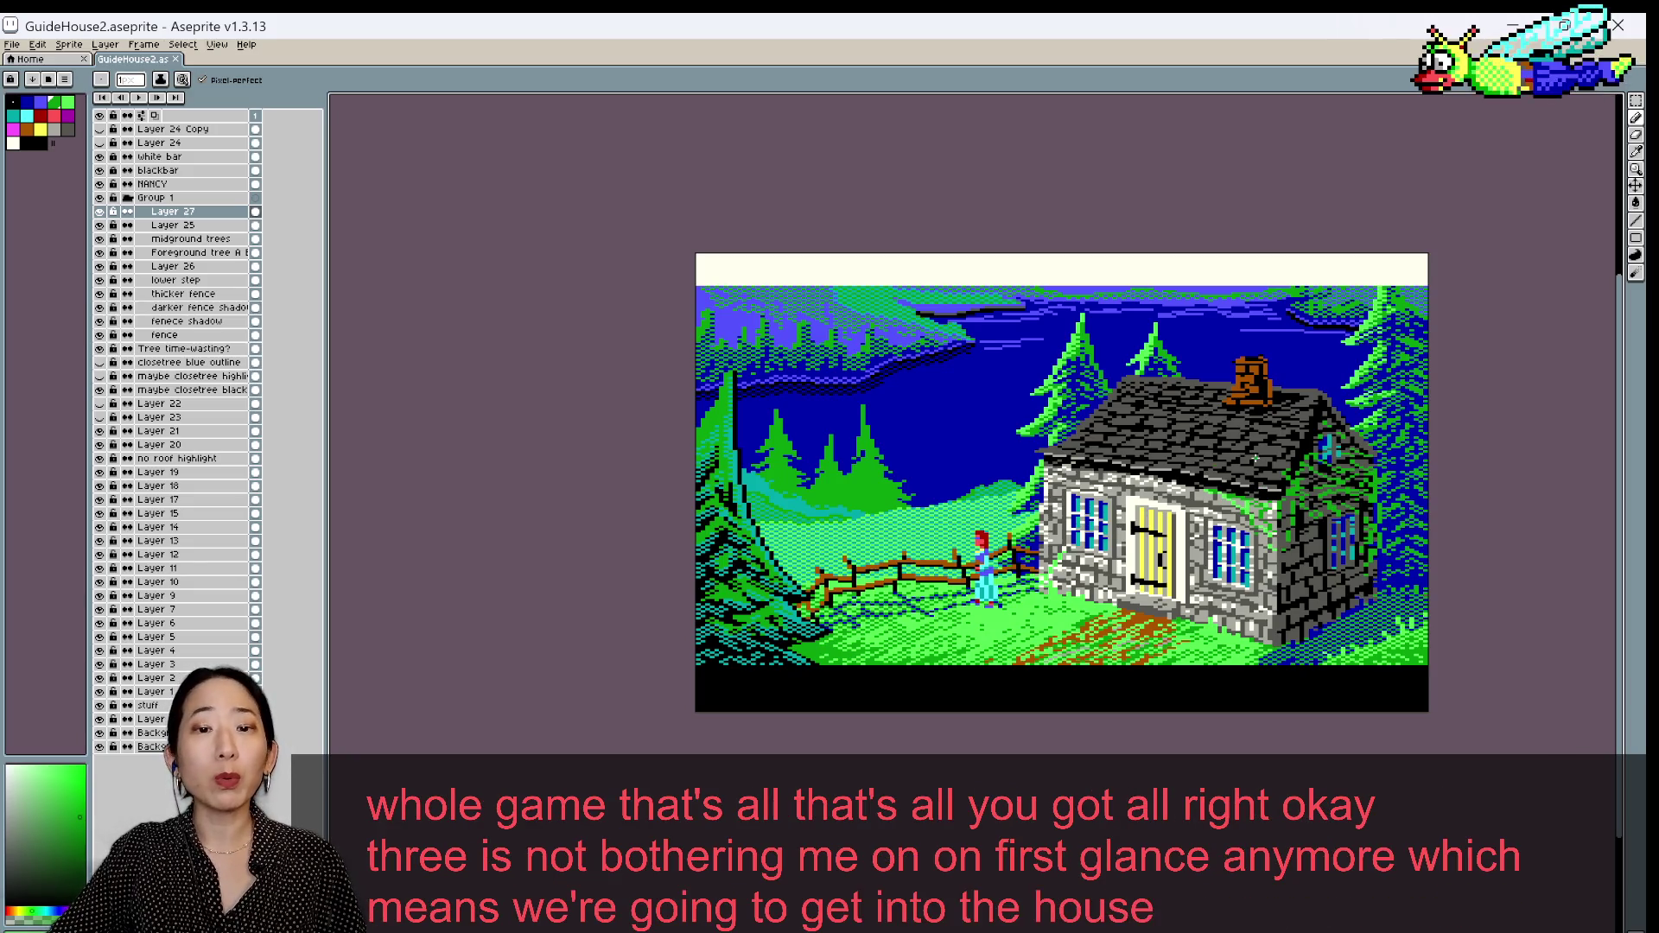
scroll(865, 450, "up", 2)
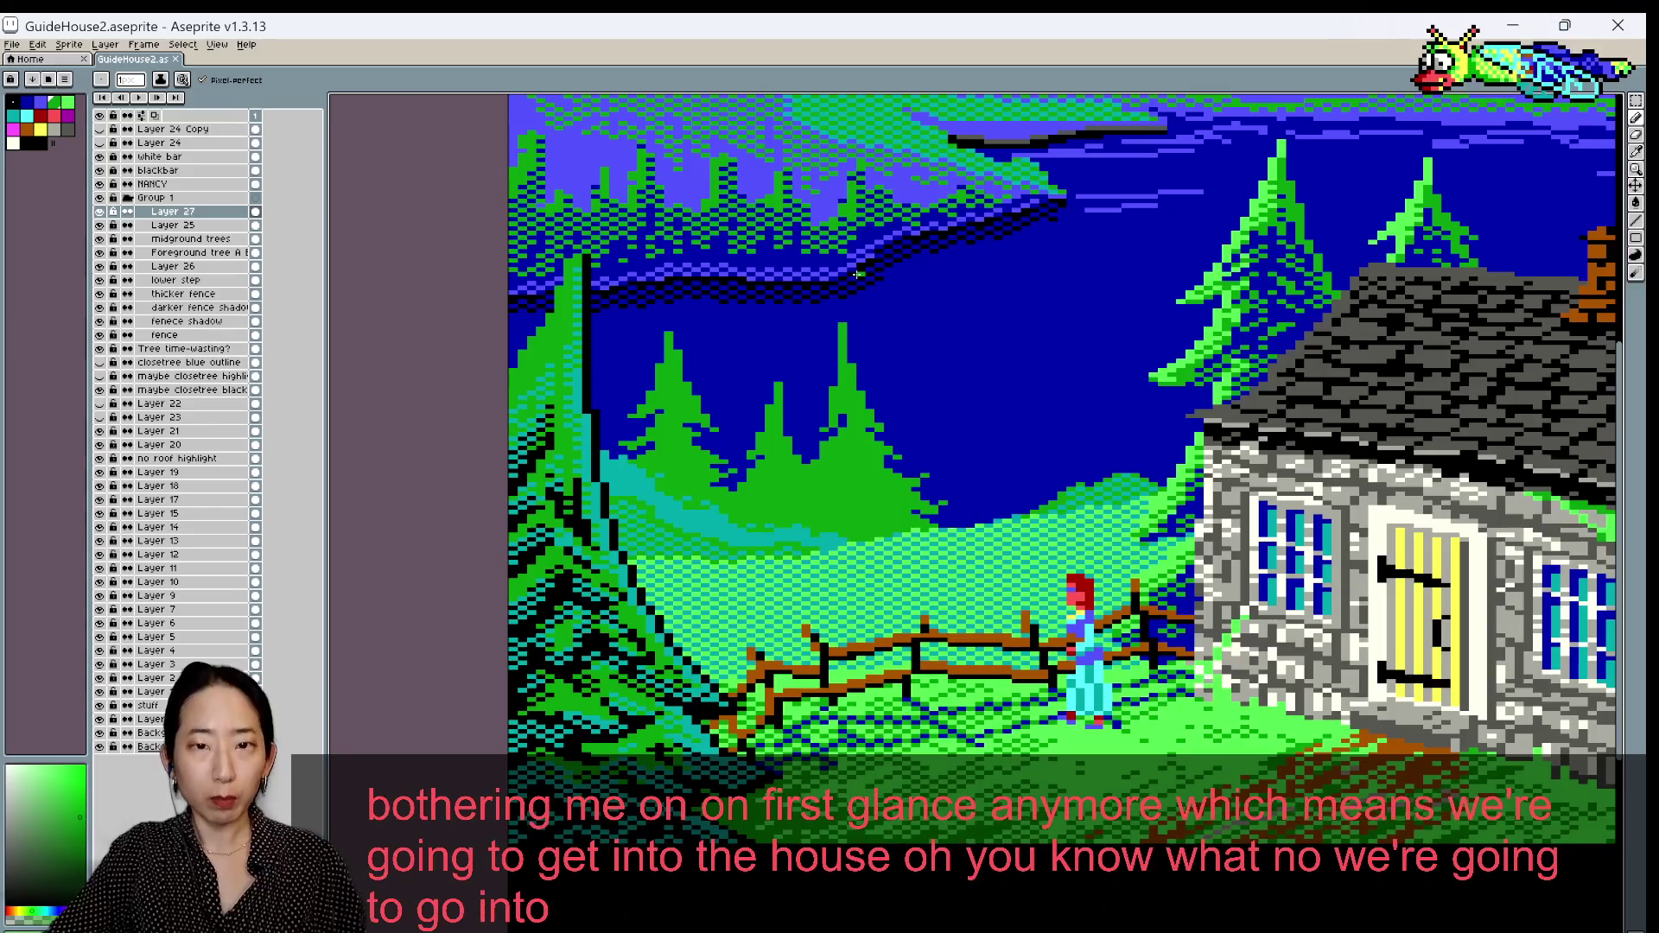
key("v")
scroll(948, 259, "down", 1)
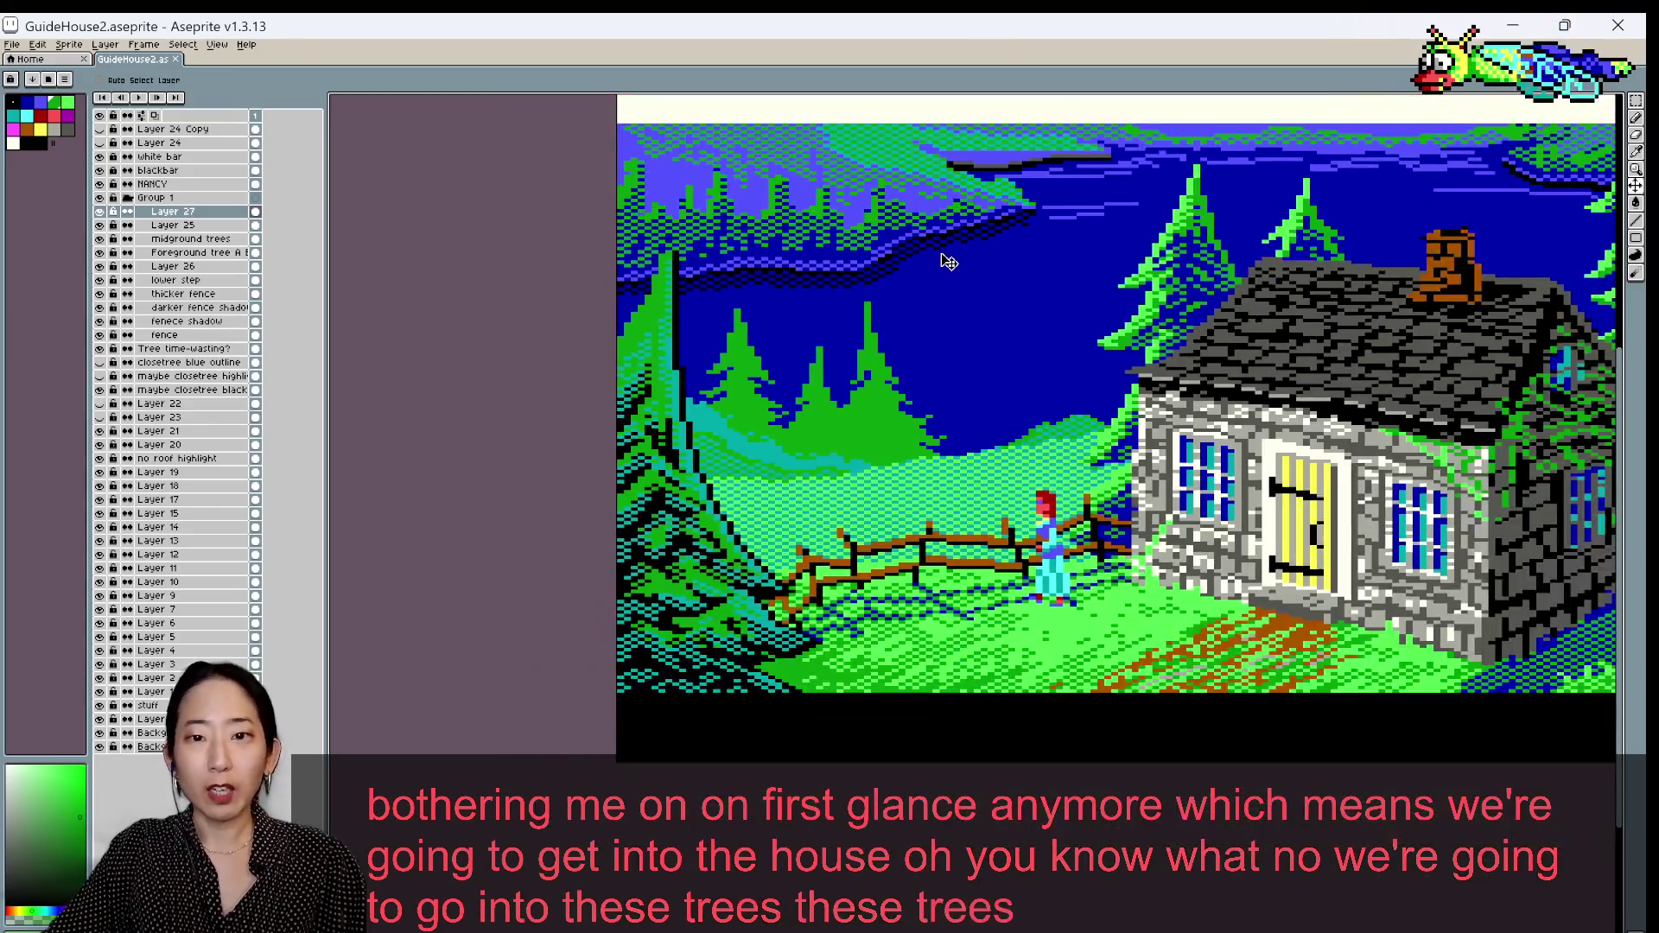
scroll(948, 259, "down", 1)
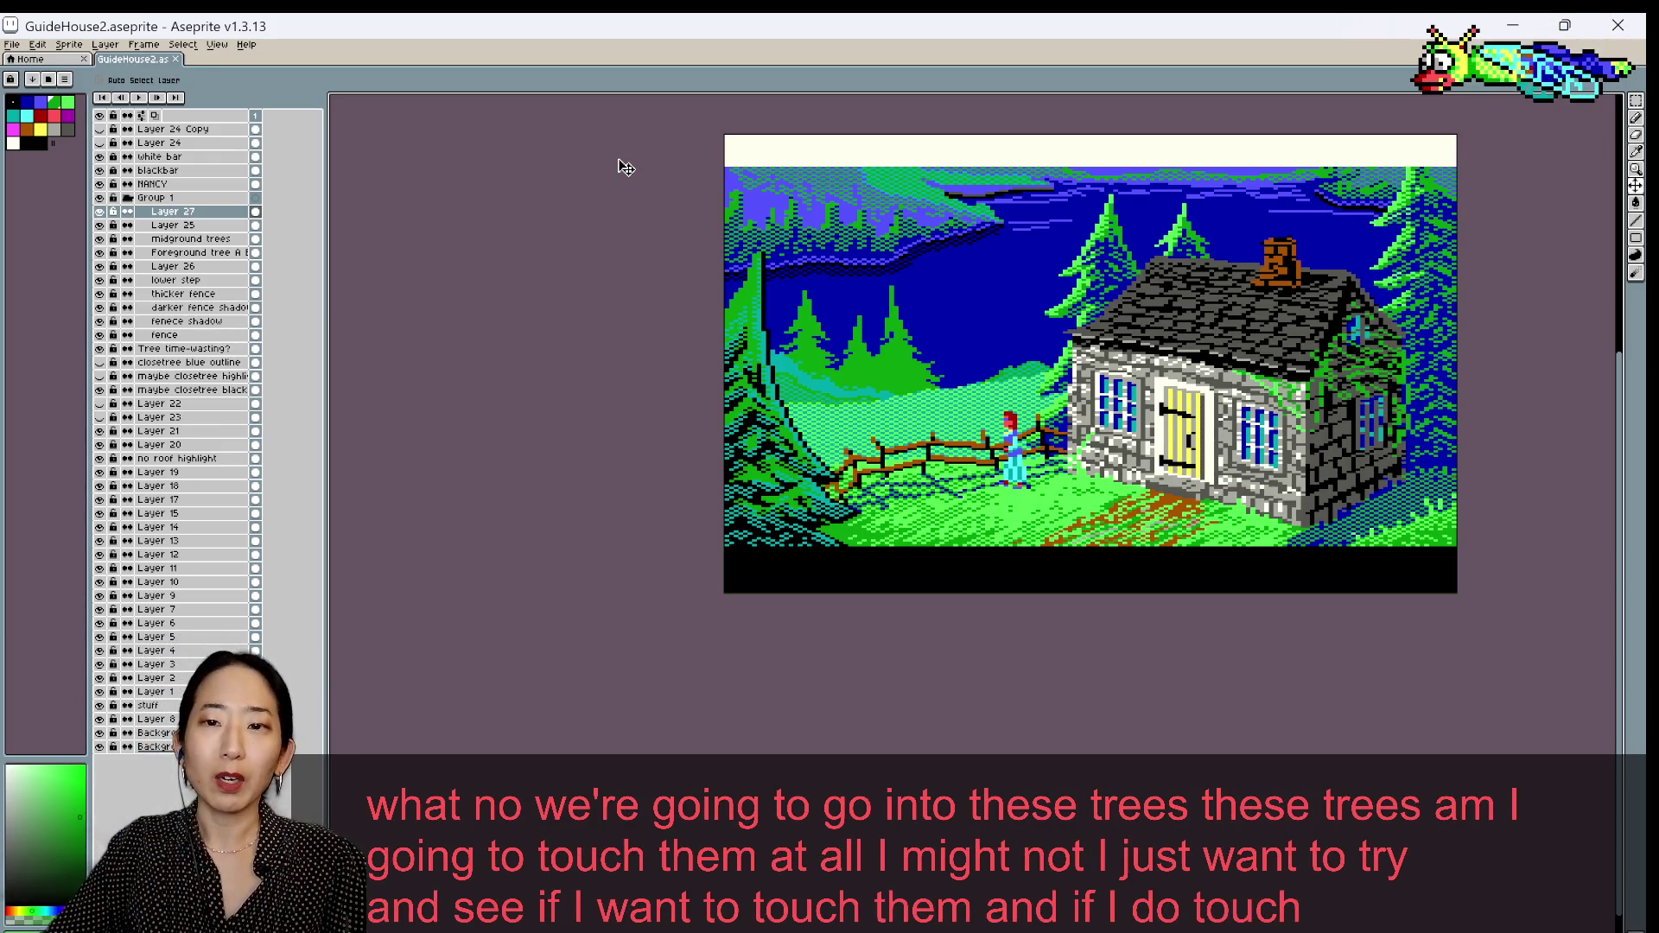
key("shift+n")
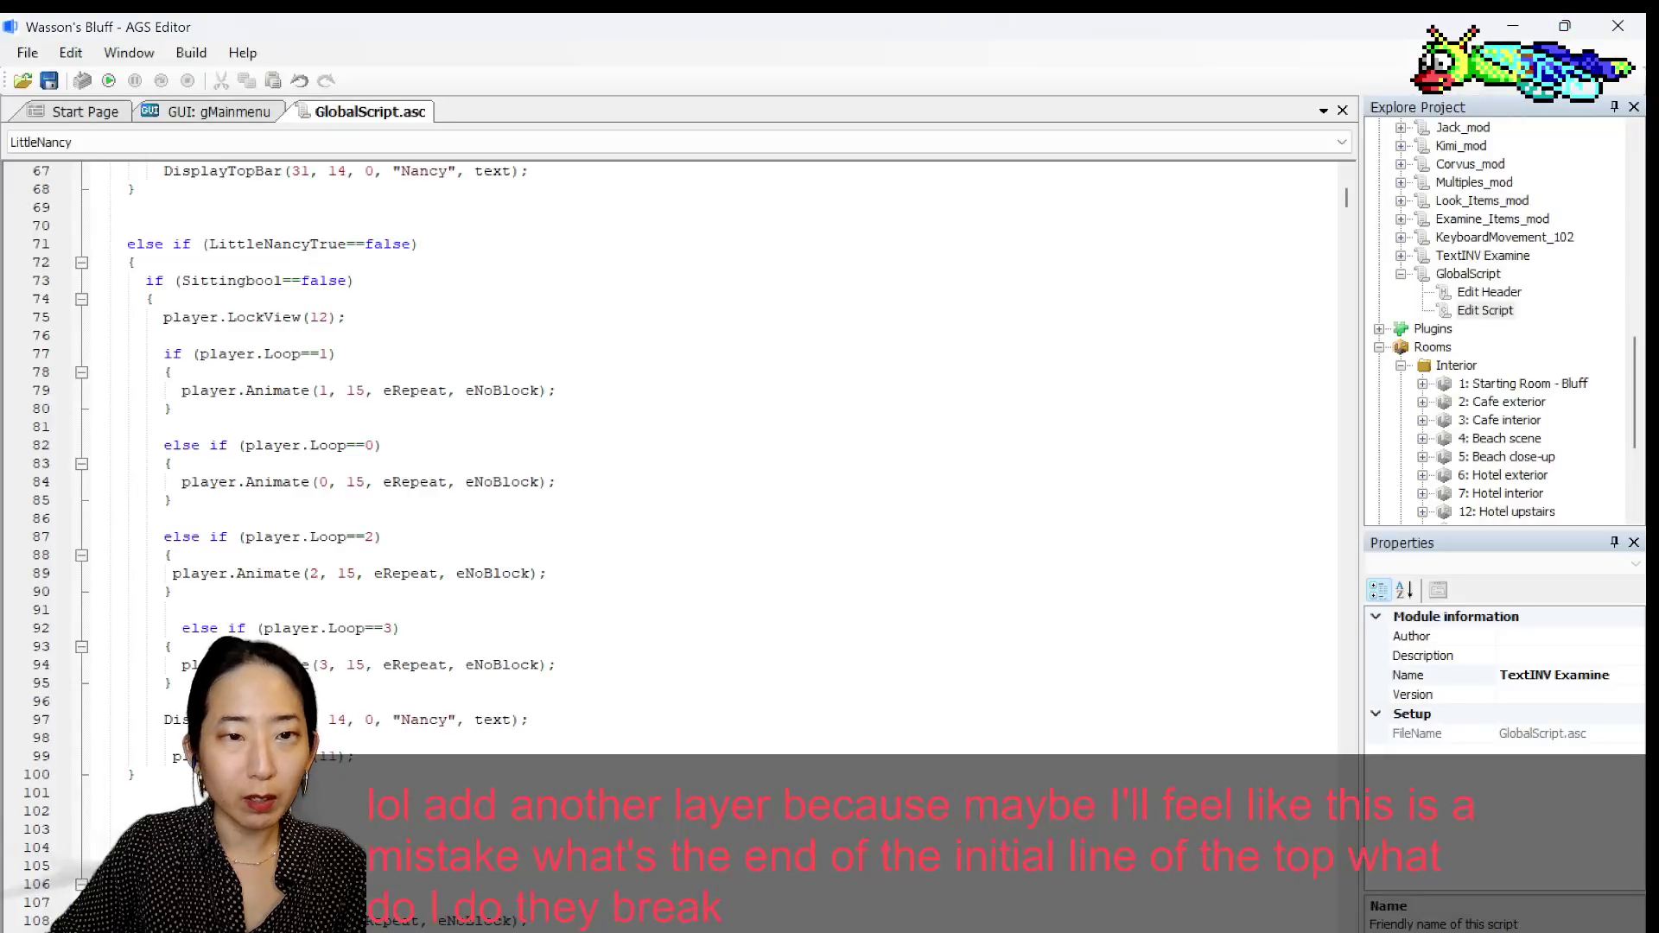
Highlight the 'bool CanCheat = true;' declaration on line 1, then start a Find search.
left_click_drag(1346, 201, 1352, 184)
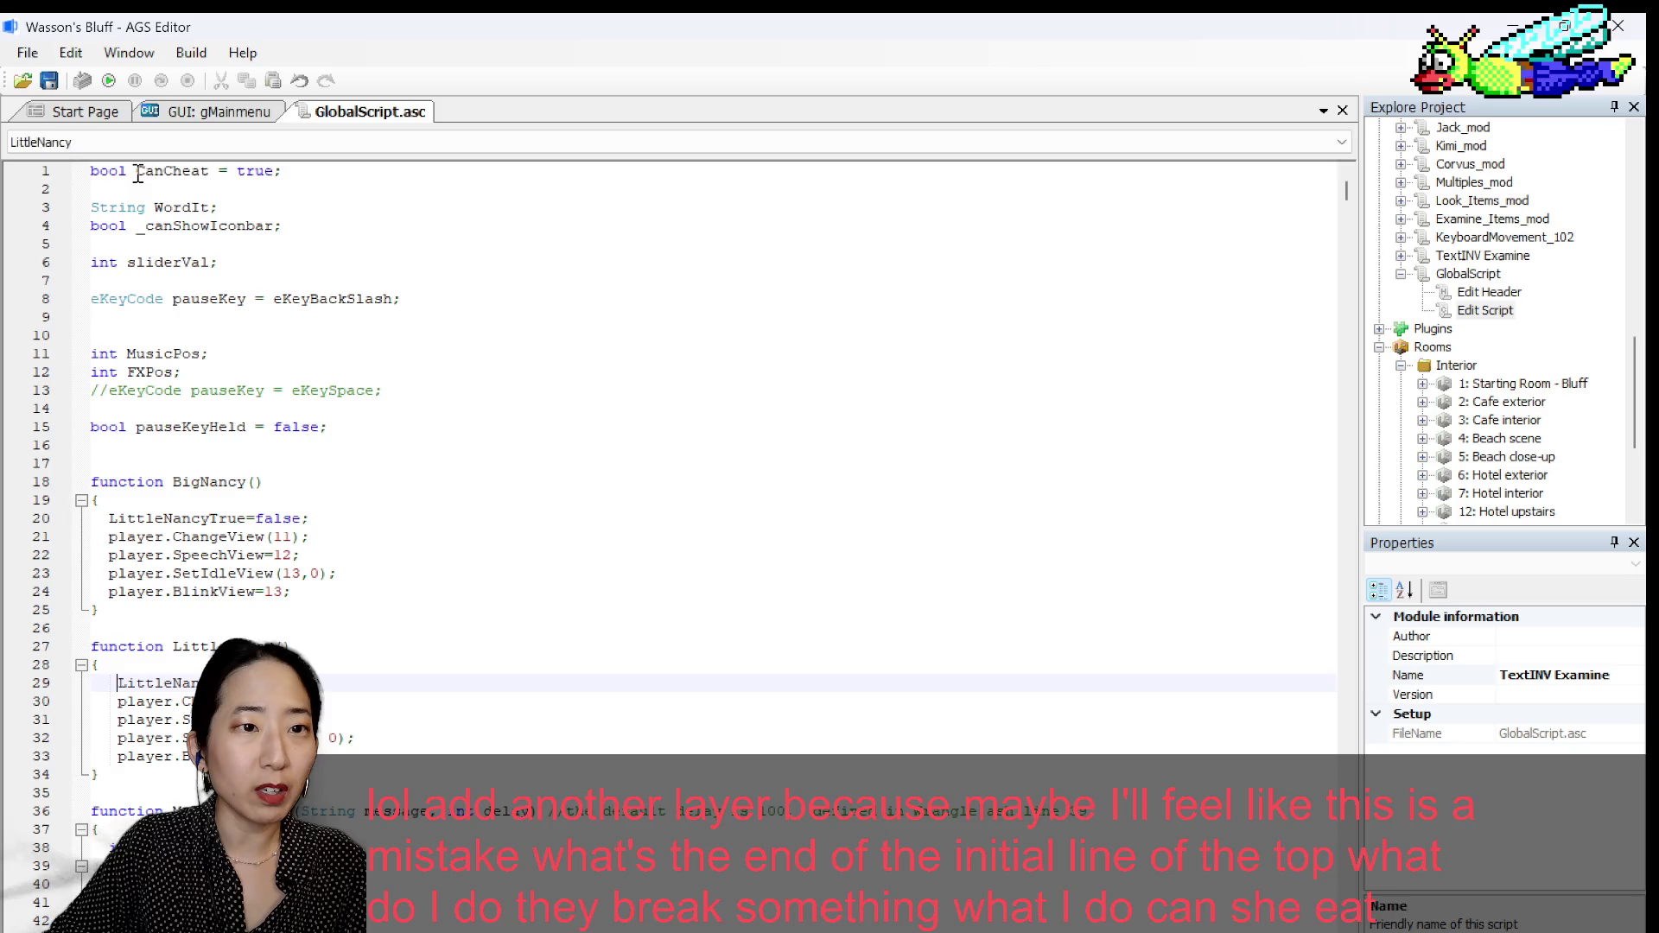
left_click_drag(136, 171, 350, 171)
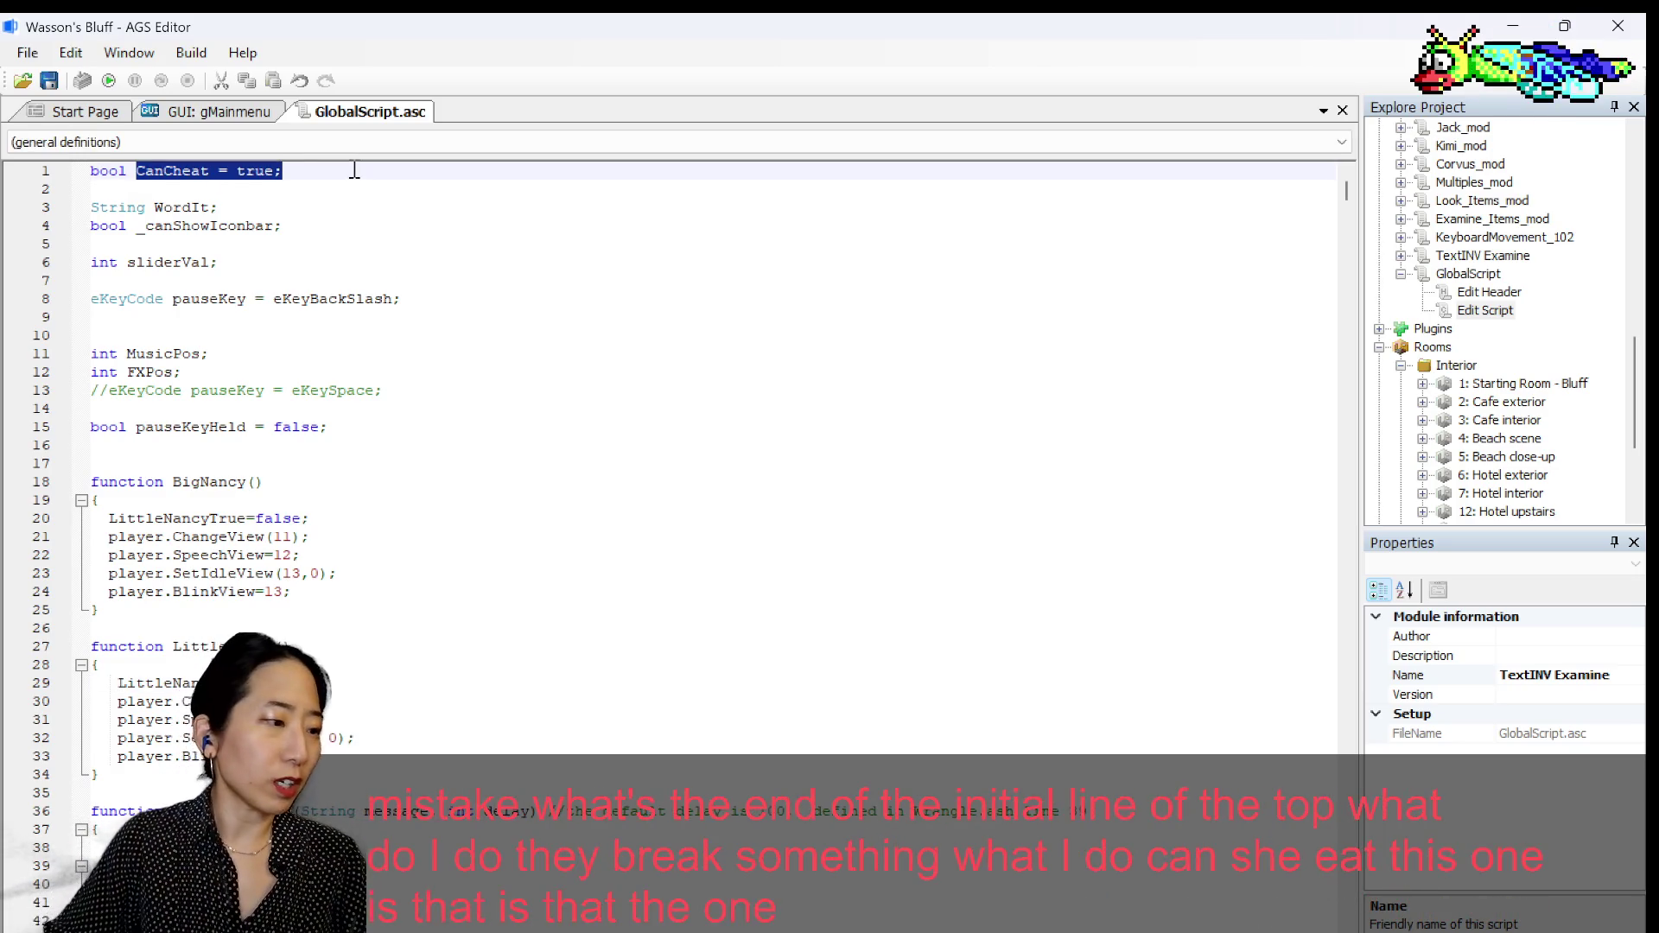
left_click(326, 225)
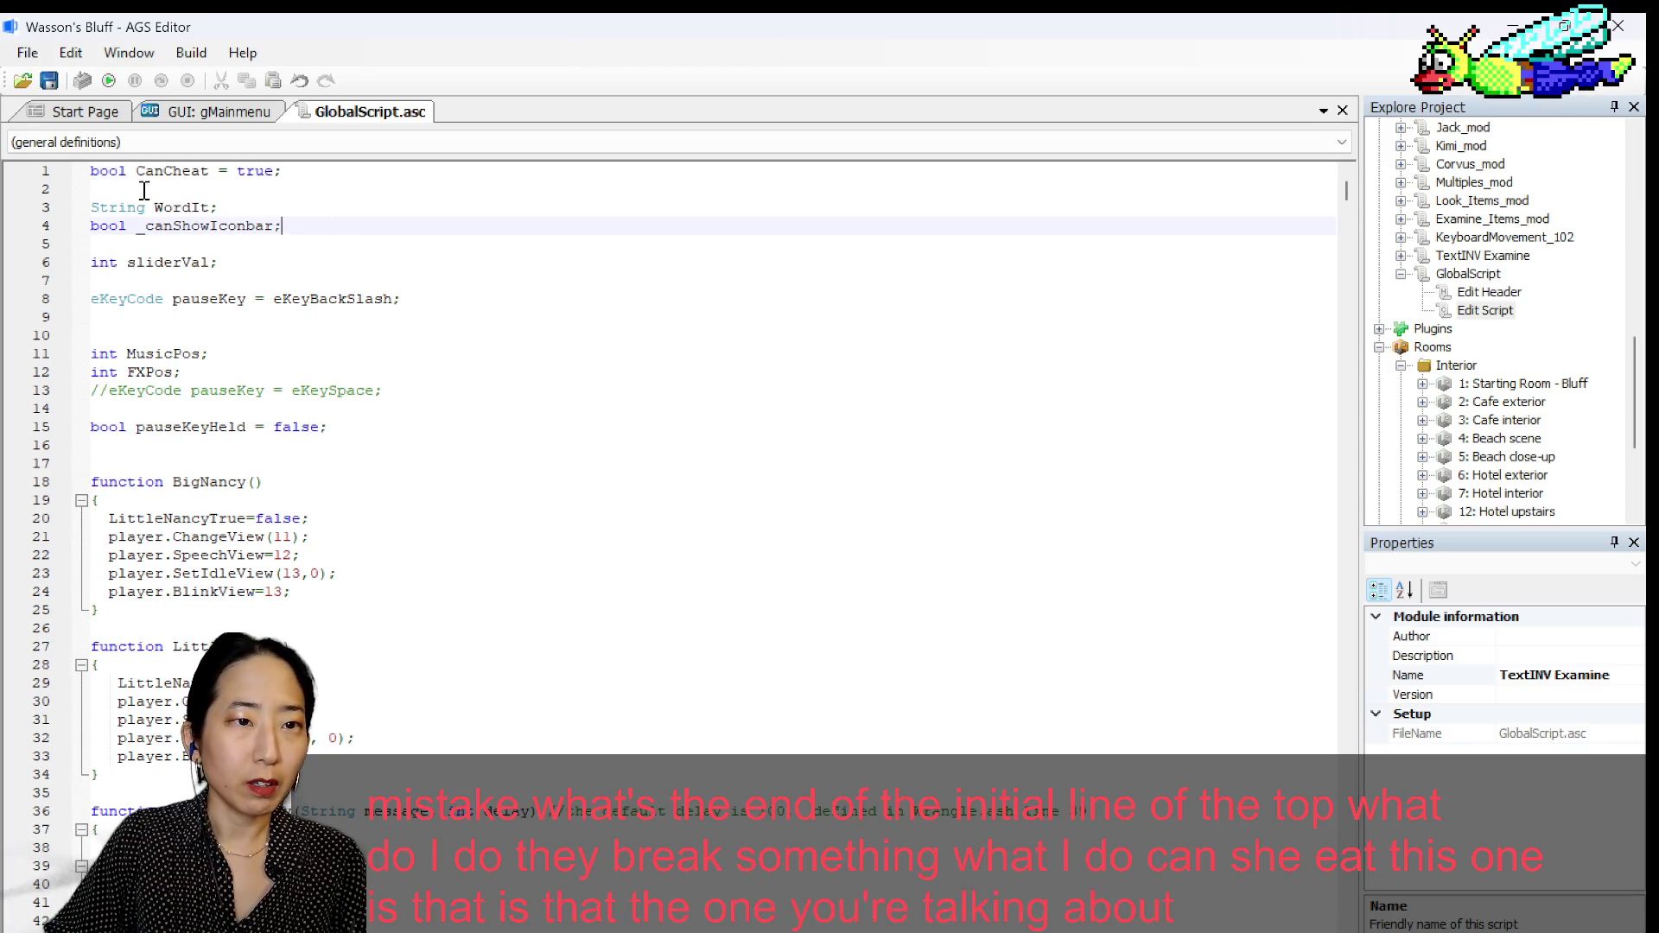
scroll(173, 207, "down", 2)
scroll(201, 216, "up", 2)
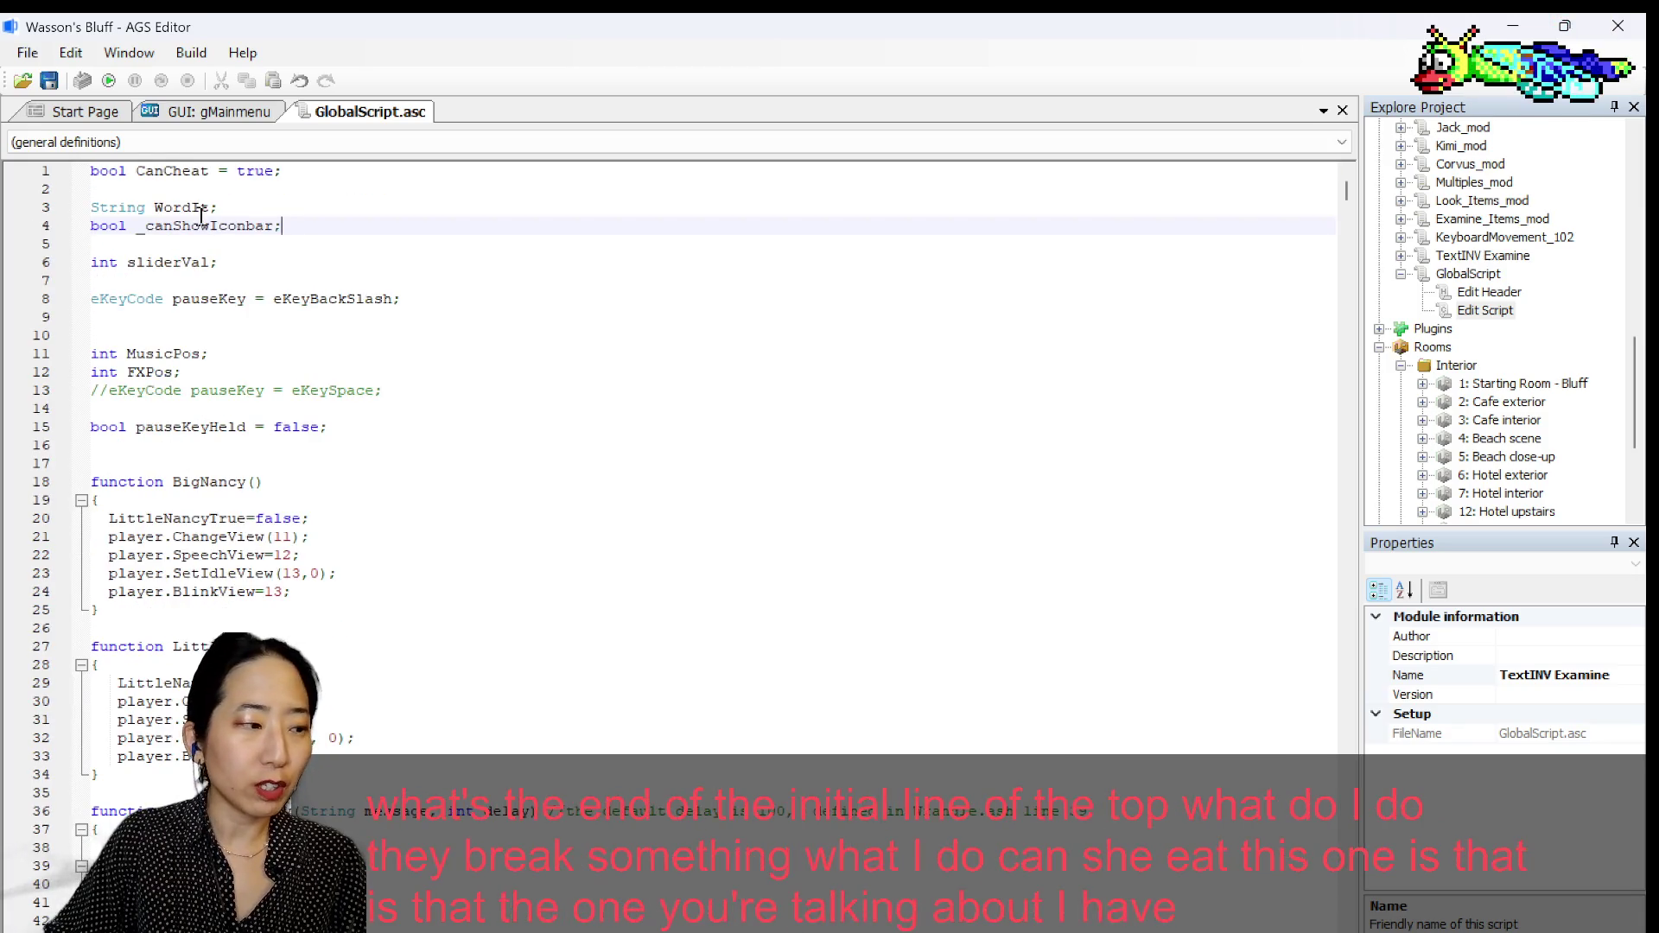
scroll(374, 251, "down", 1)
scroll(374, 260, "down", 1)
scroll(375, 261, "up", 2)
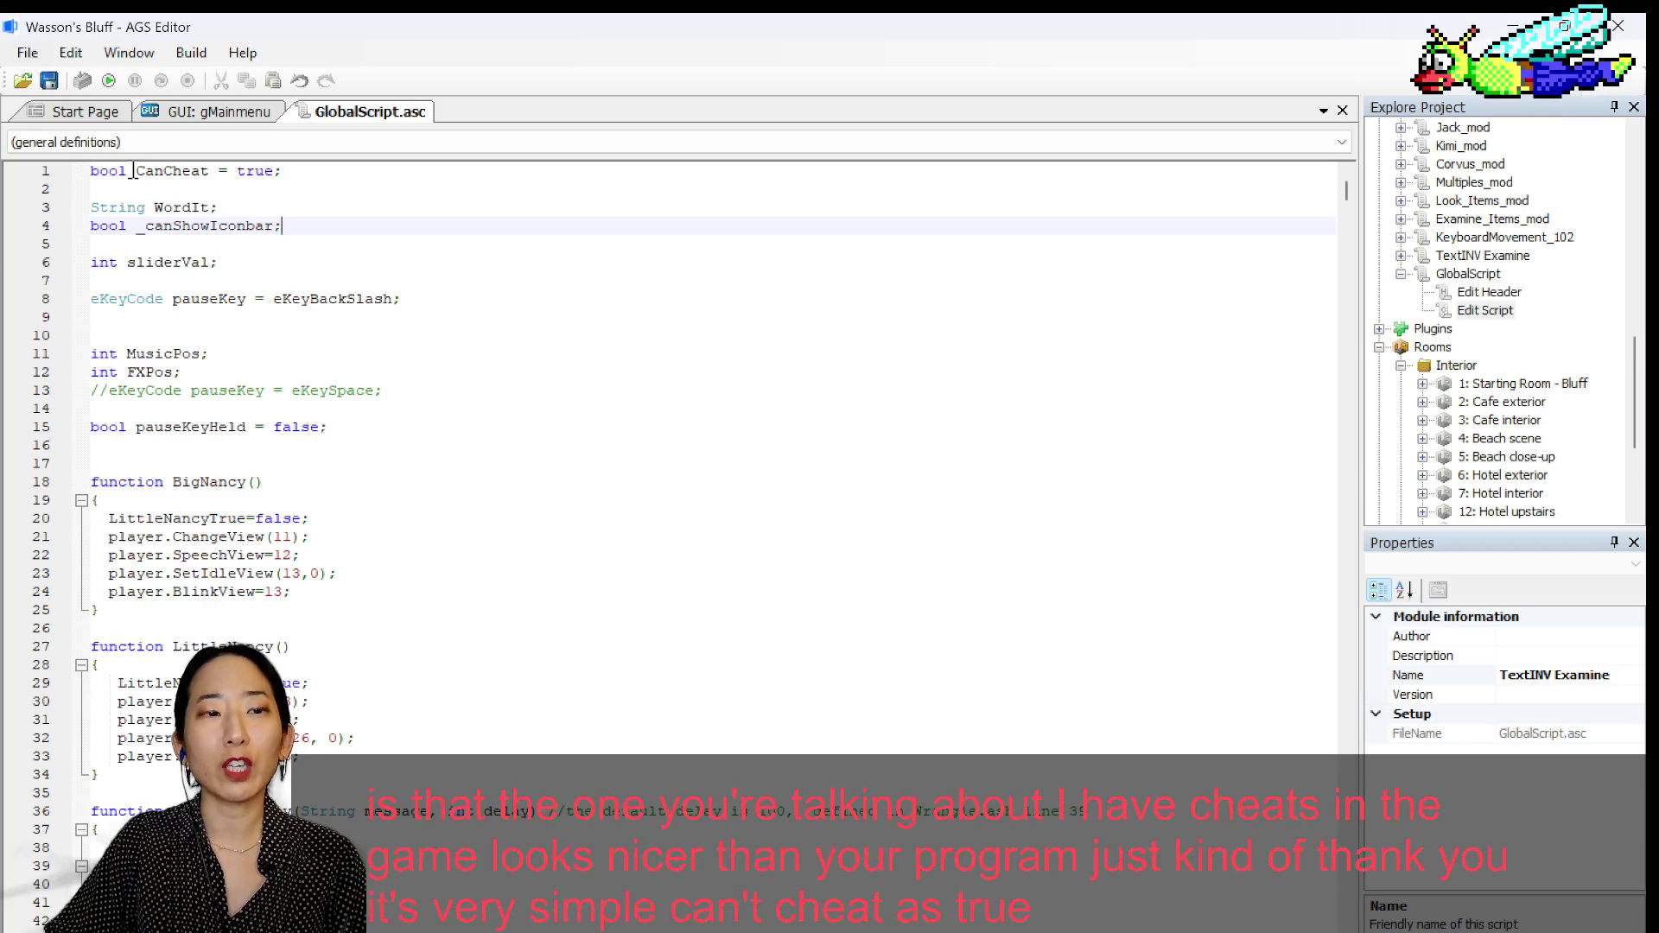
left_click_drag(201, 171, 351, 173)
left_click(351, 172)
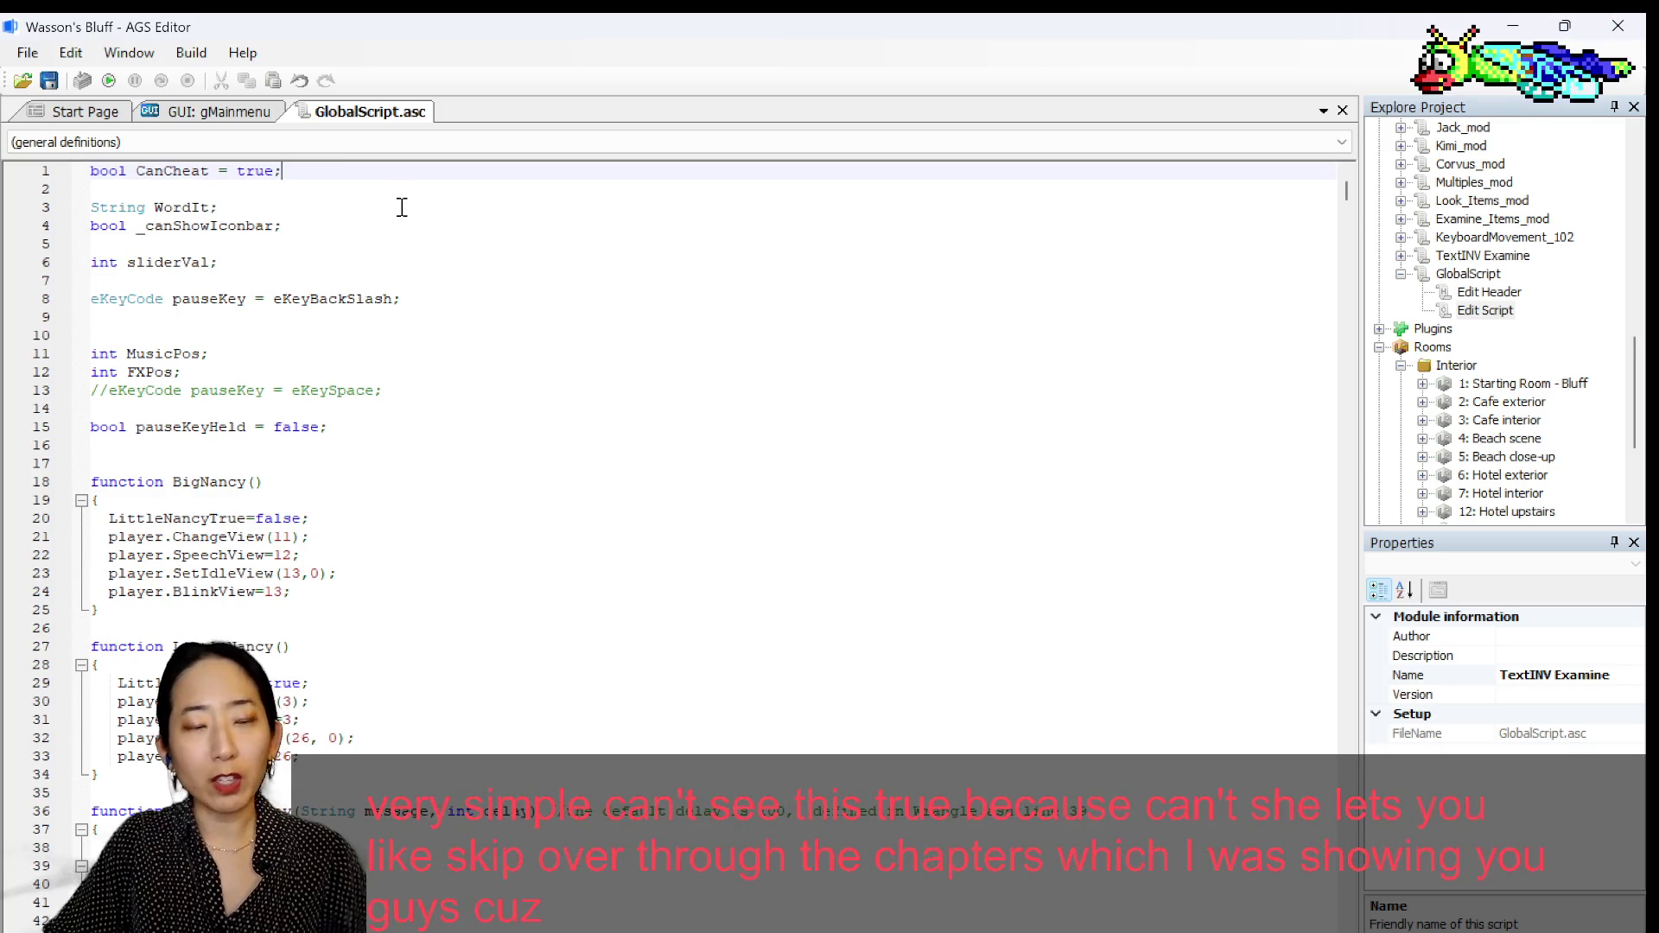
key("ctrl+f")
Search for 'parsecheat' to jump to the parseCheat code.
type("parsecheat")
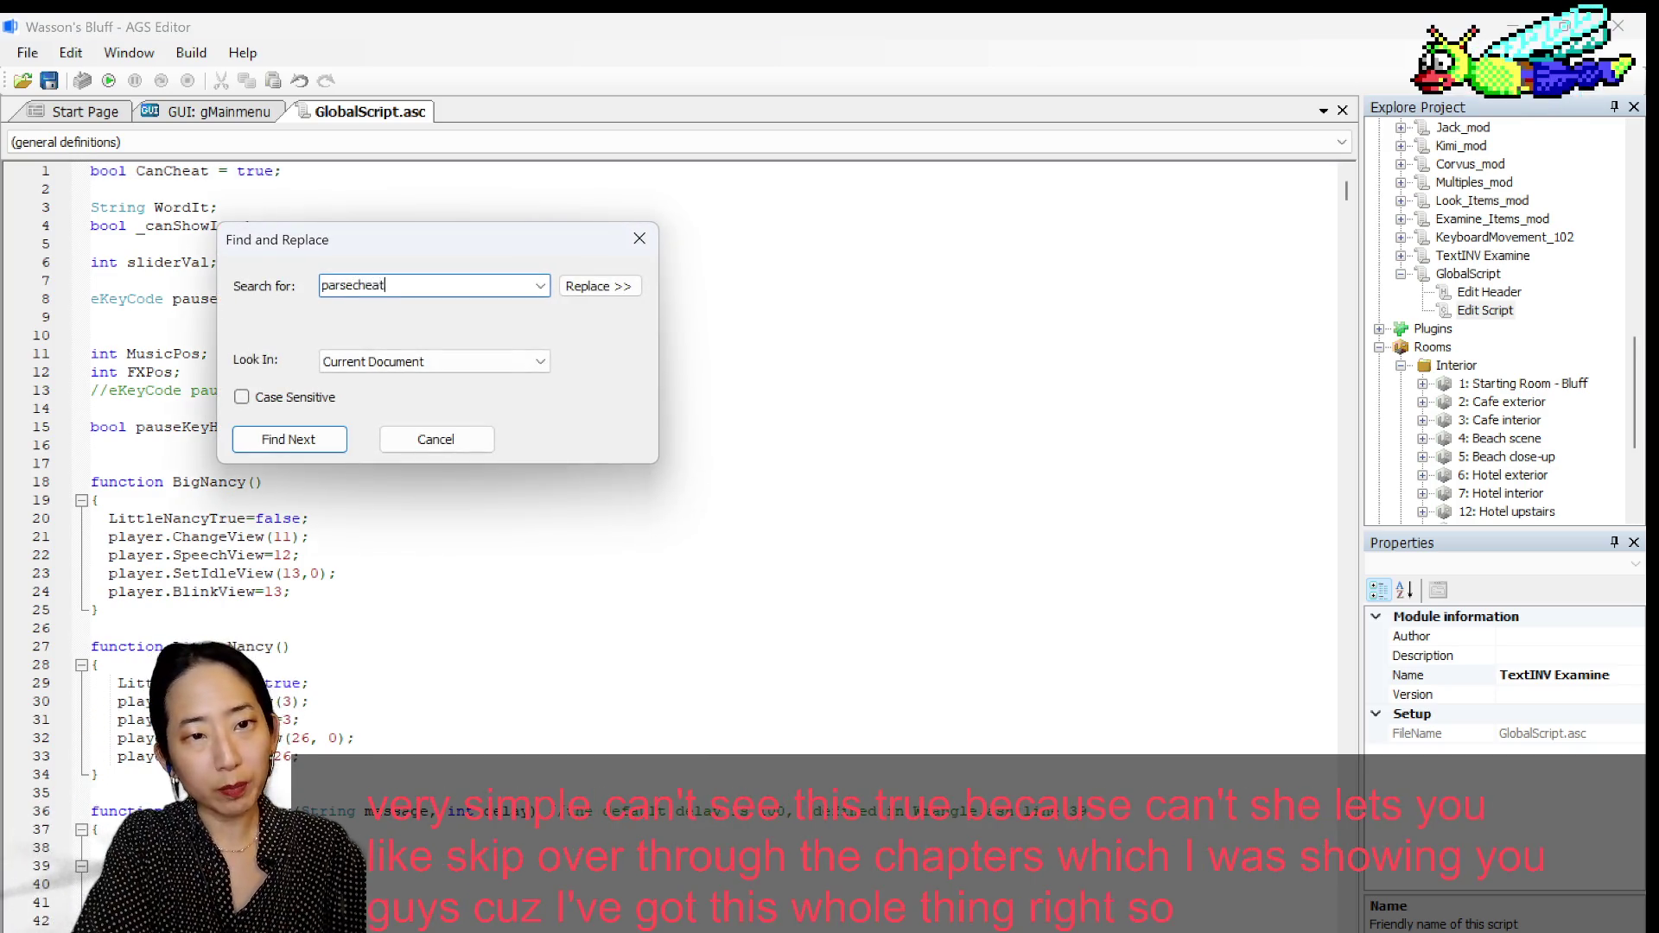
key("Return")
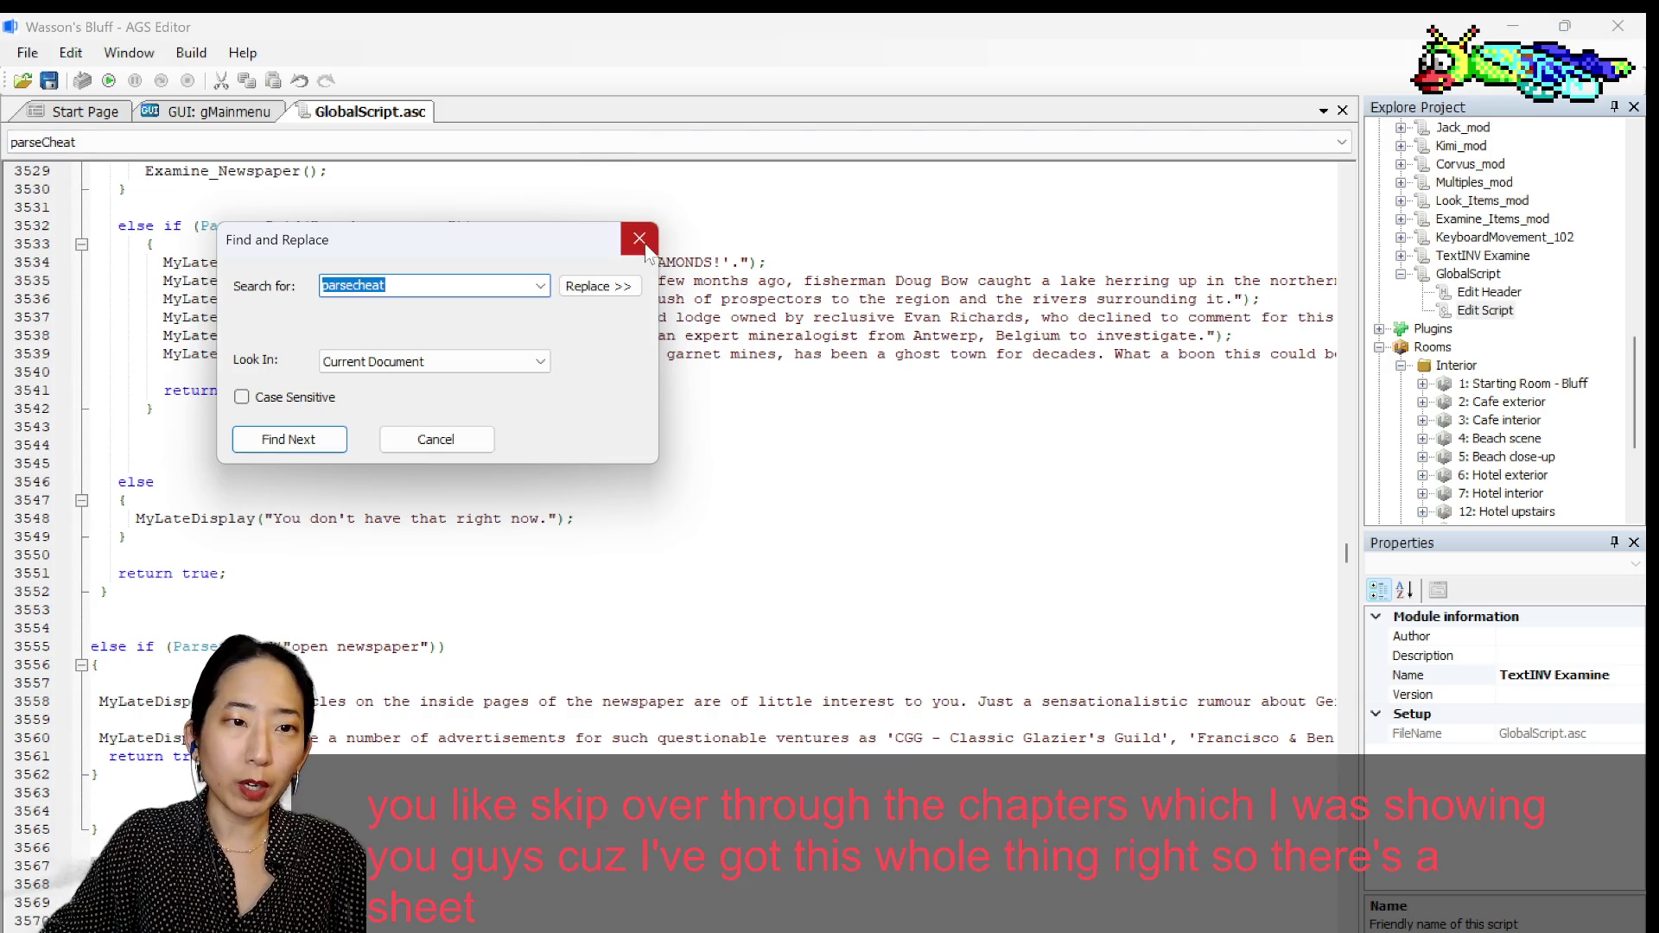
left_click(639, 241)
Review the newspaper headlines and chapter-skip cheat block, then open General Settings.
left_click_drag(159, 261, 886, 298)
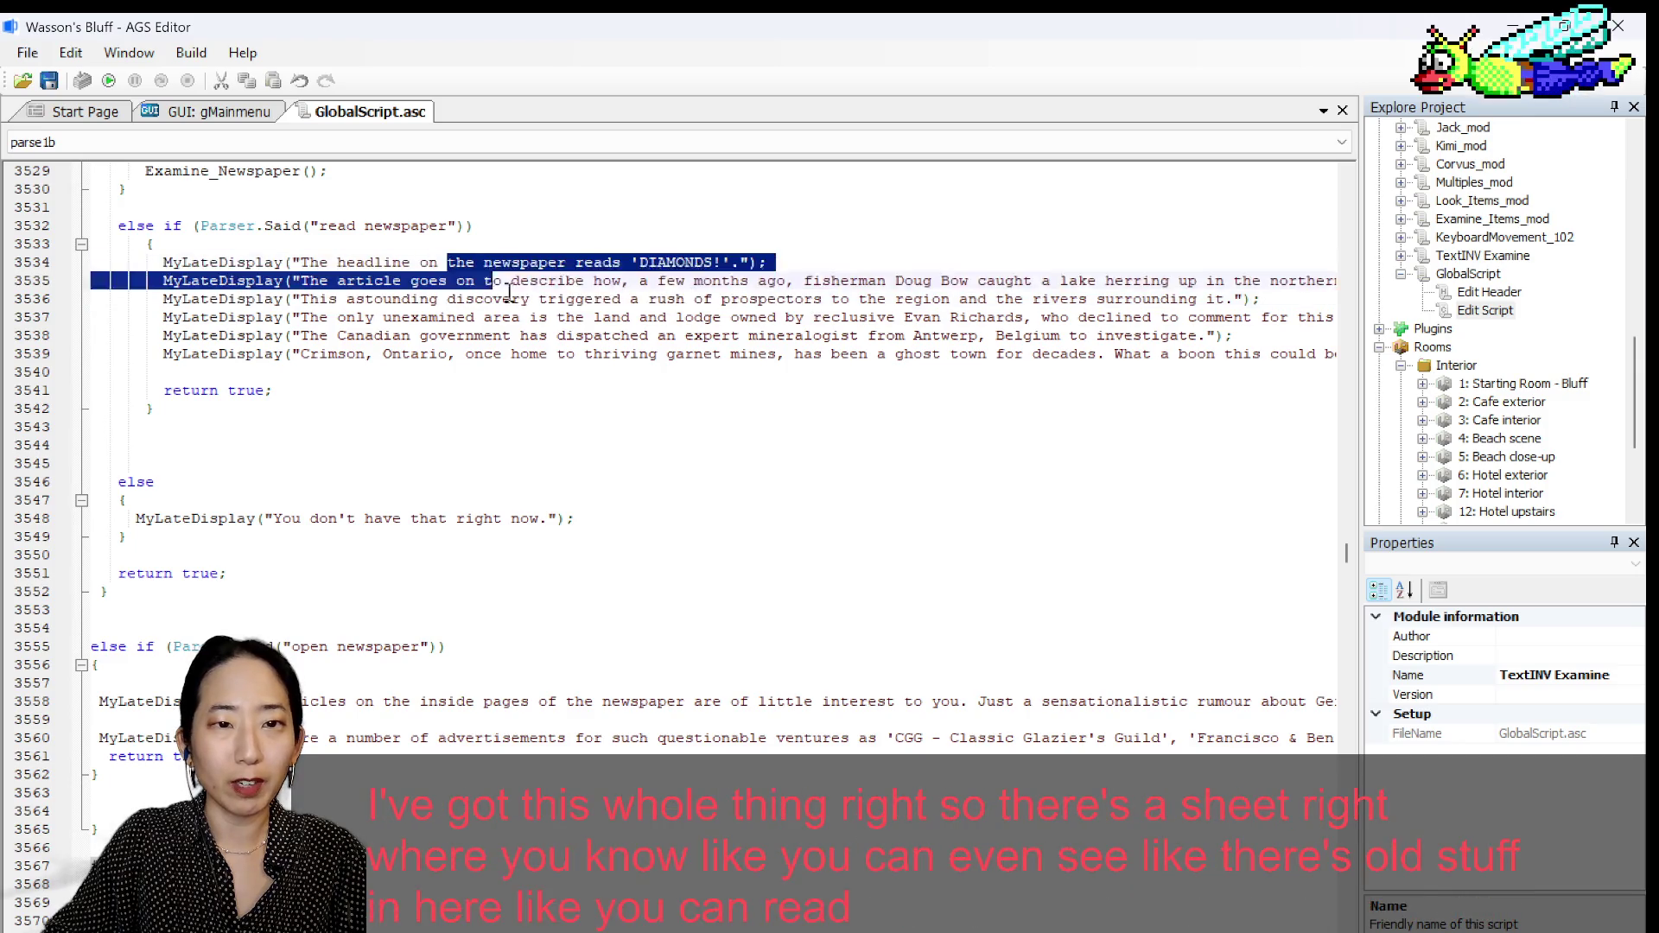
left_click(582, 393)
left_click_drag(312, 257, 545, 380)
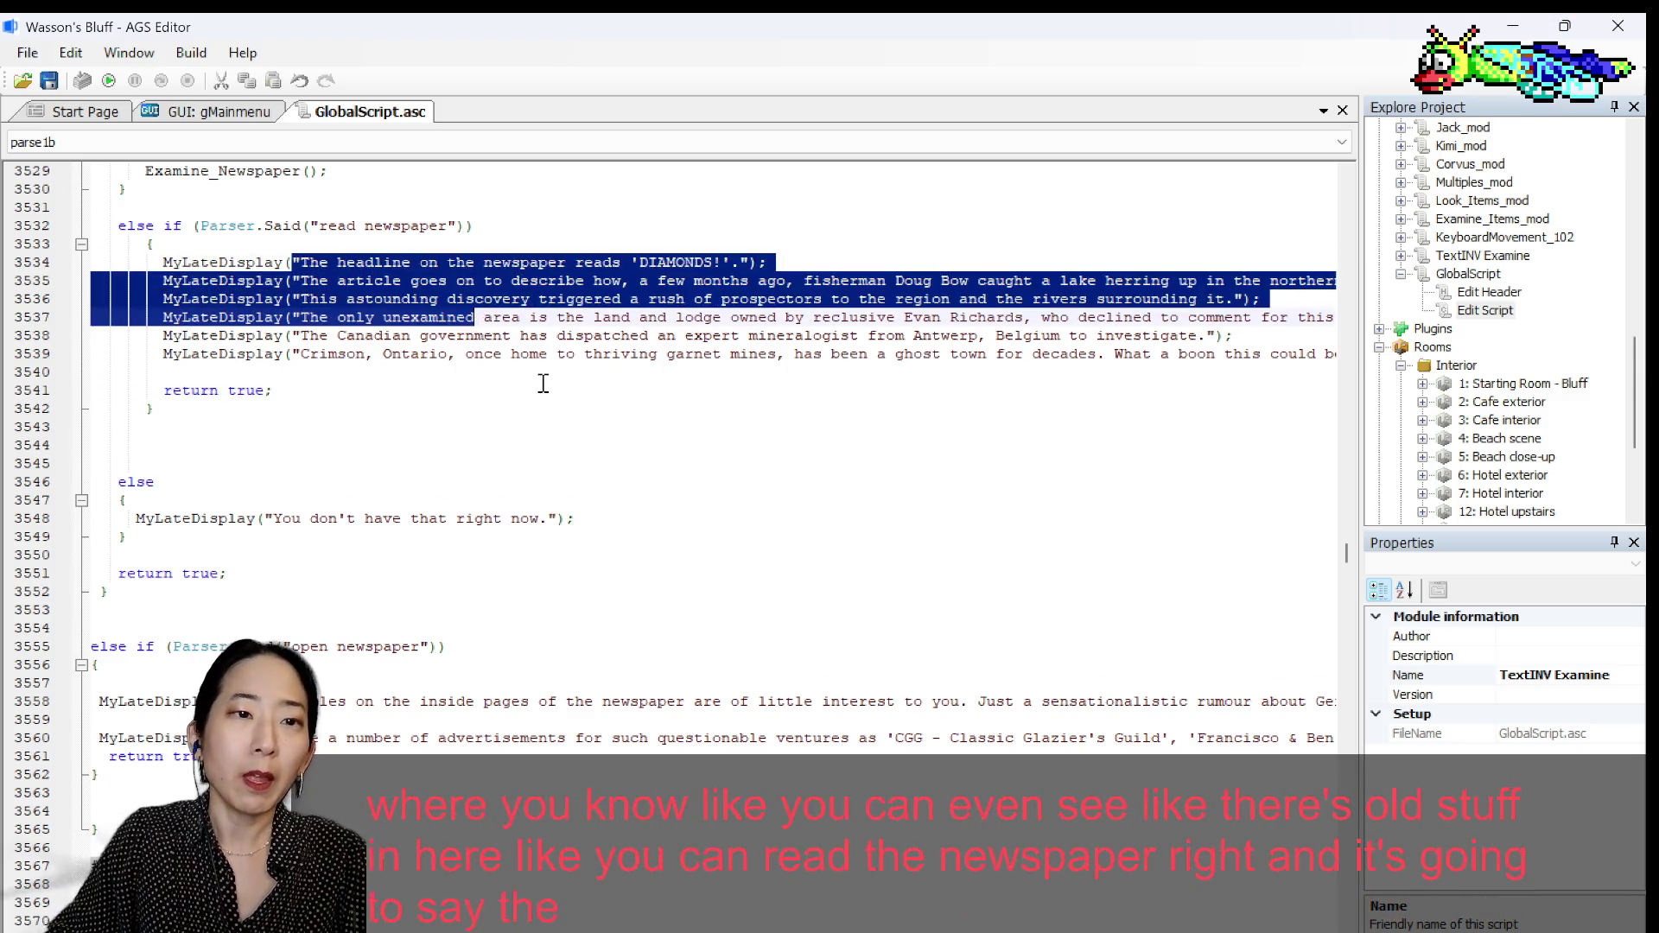
scroll(545, 385, "down", 4)
scroll(549, 423, "down", 3)
scroll(550, 430, "down", 2)
scroll(550, 429, "down", 2)
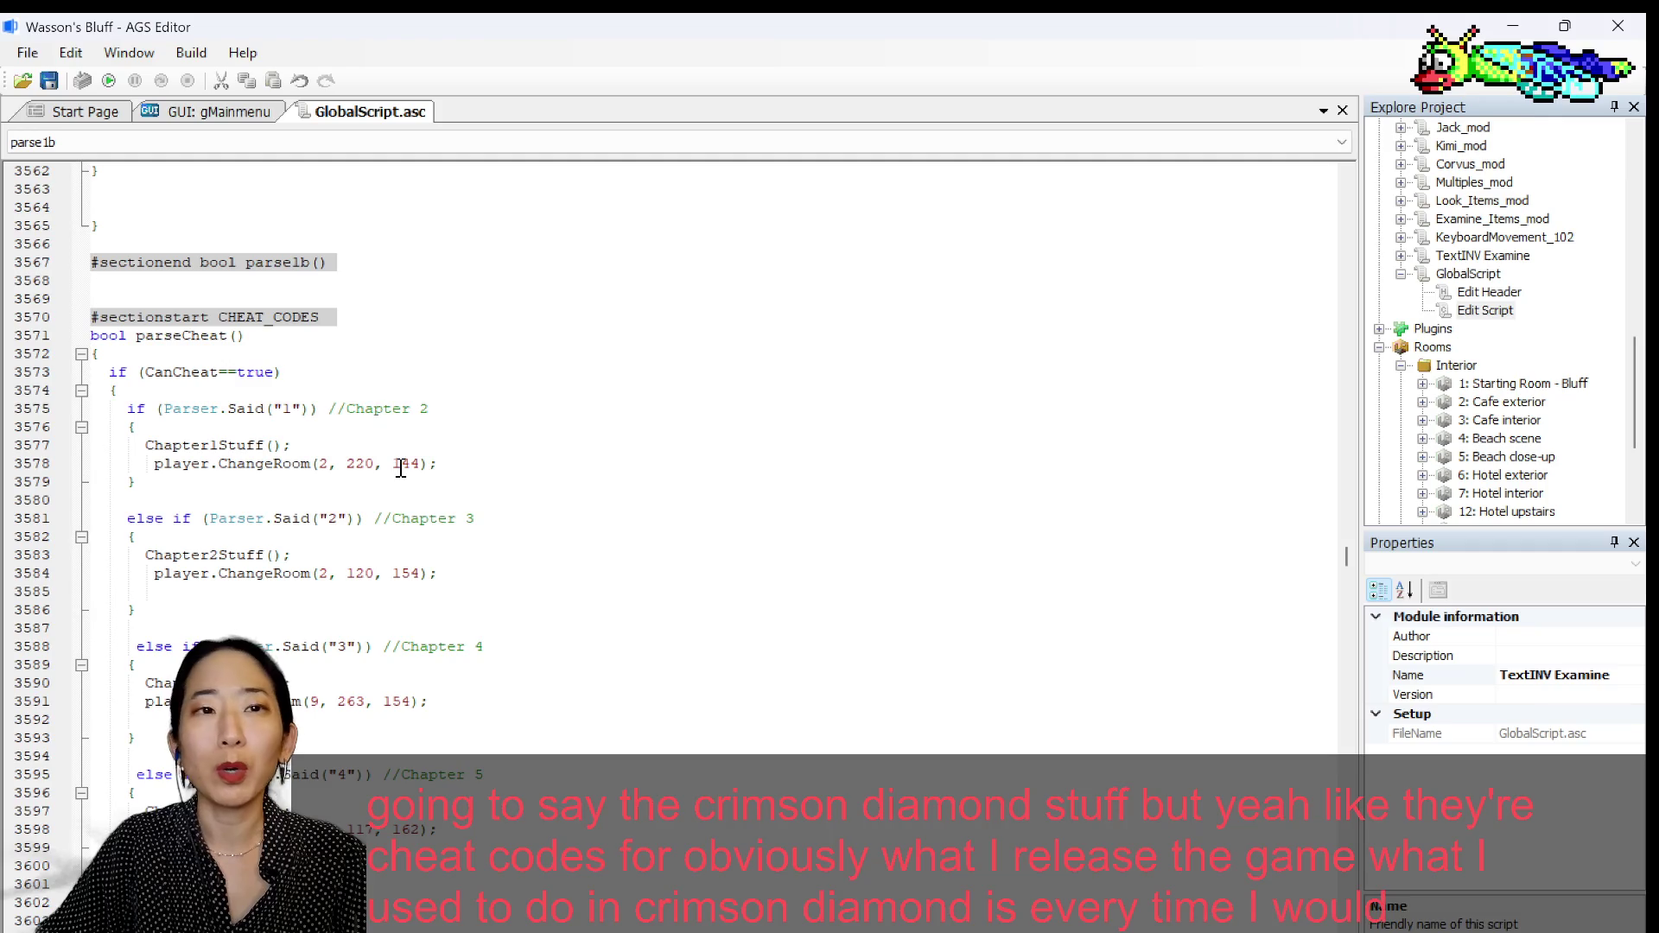
scroll(287, 367, "down", 1)
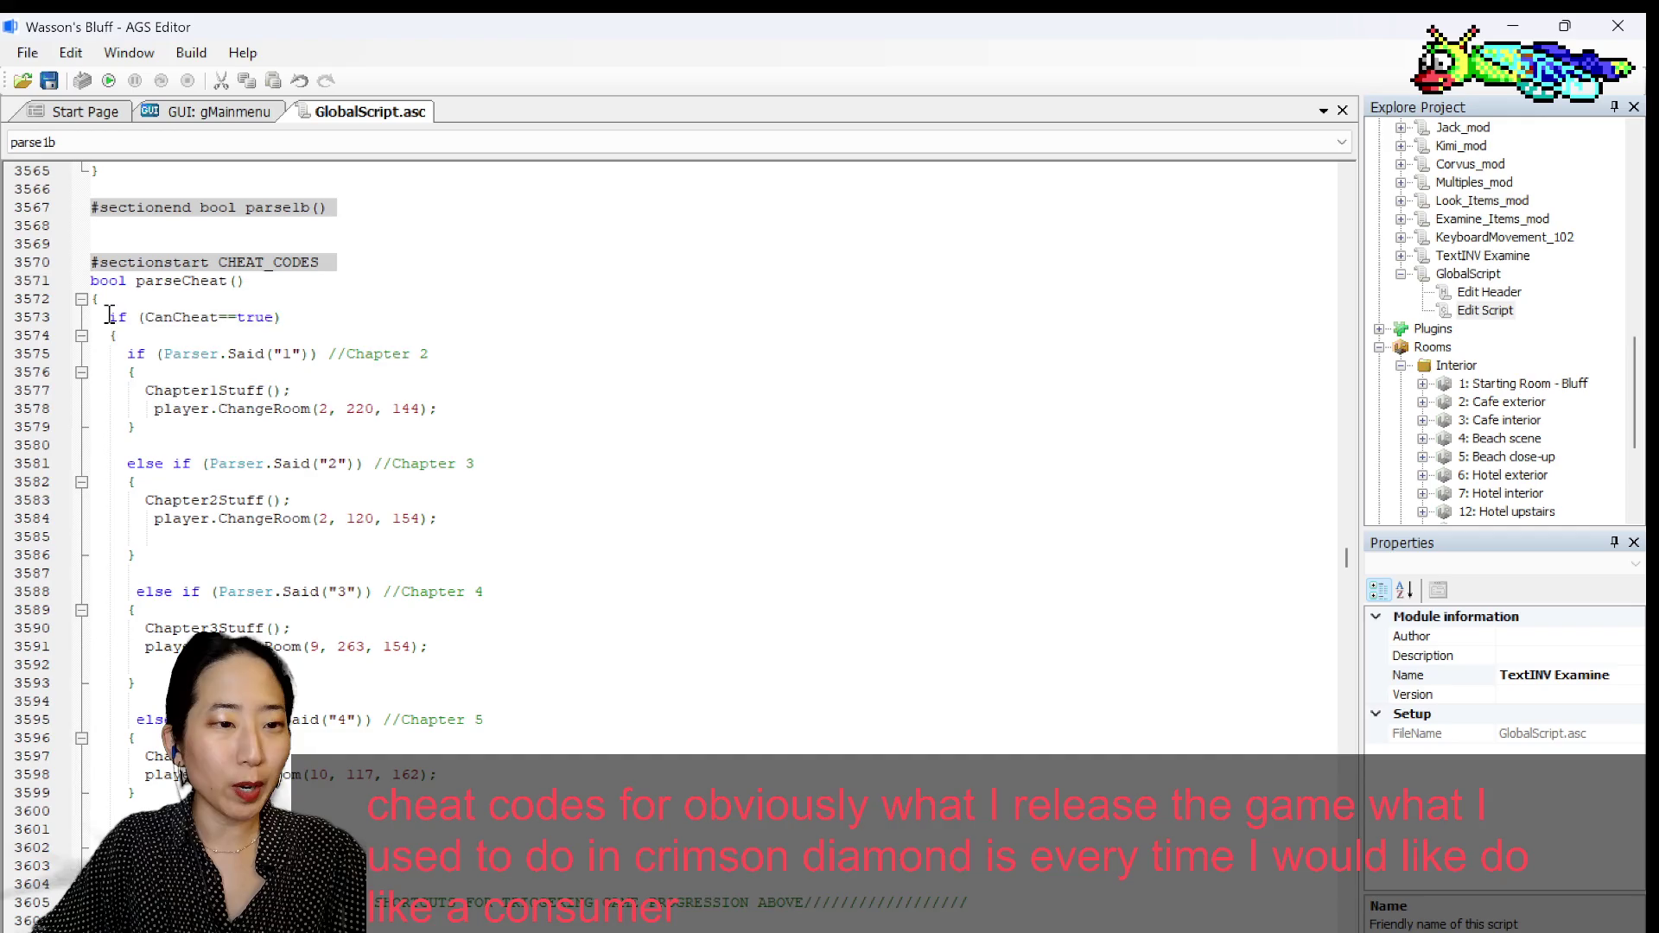
left_click_drag(110, 313, 142, 773)
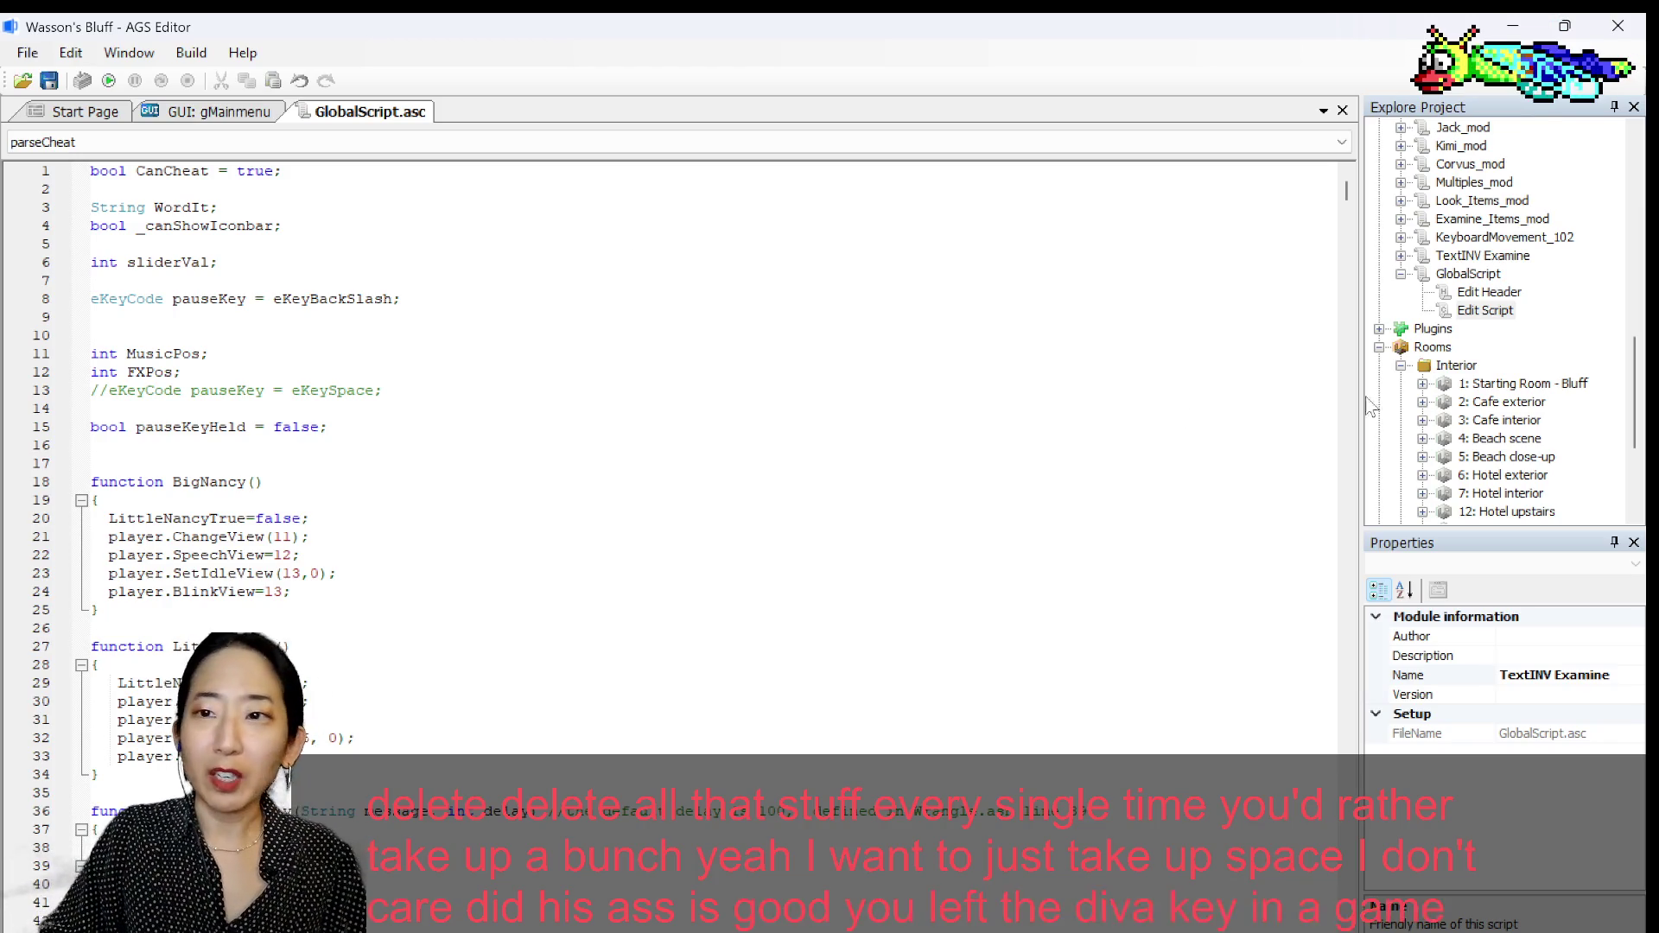
scroll(1508, 201, "up", 6)
scroll(1508, 200, "up", 7)
double_click(1429, 129)
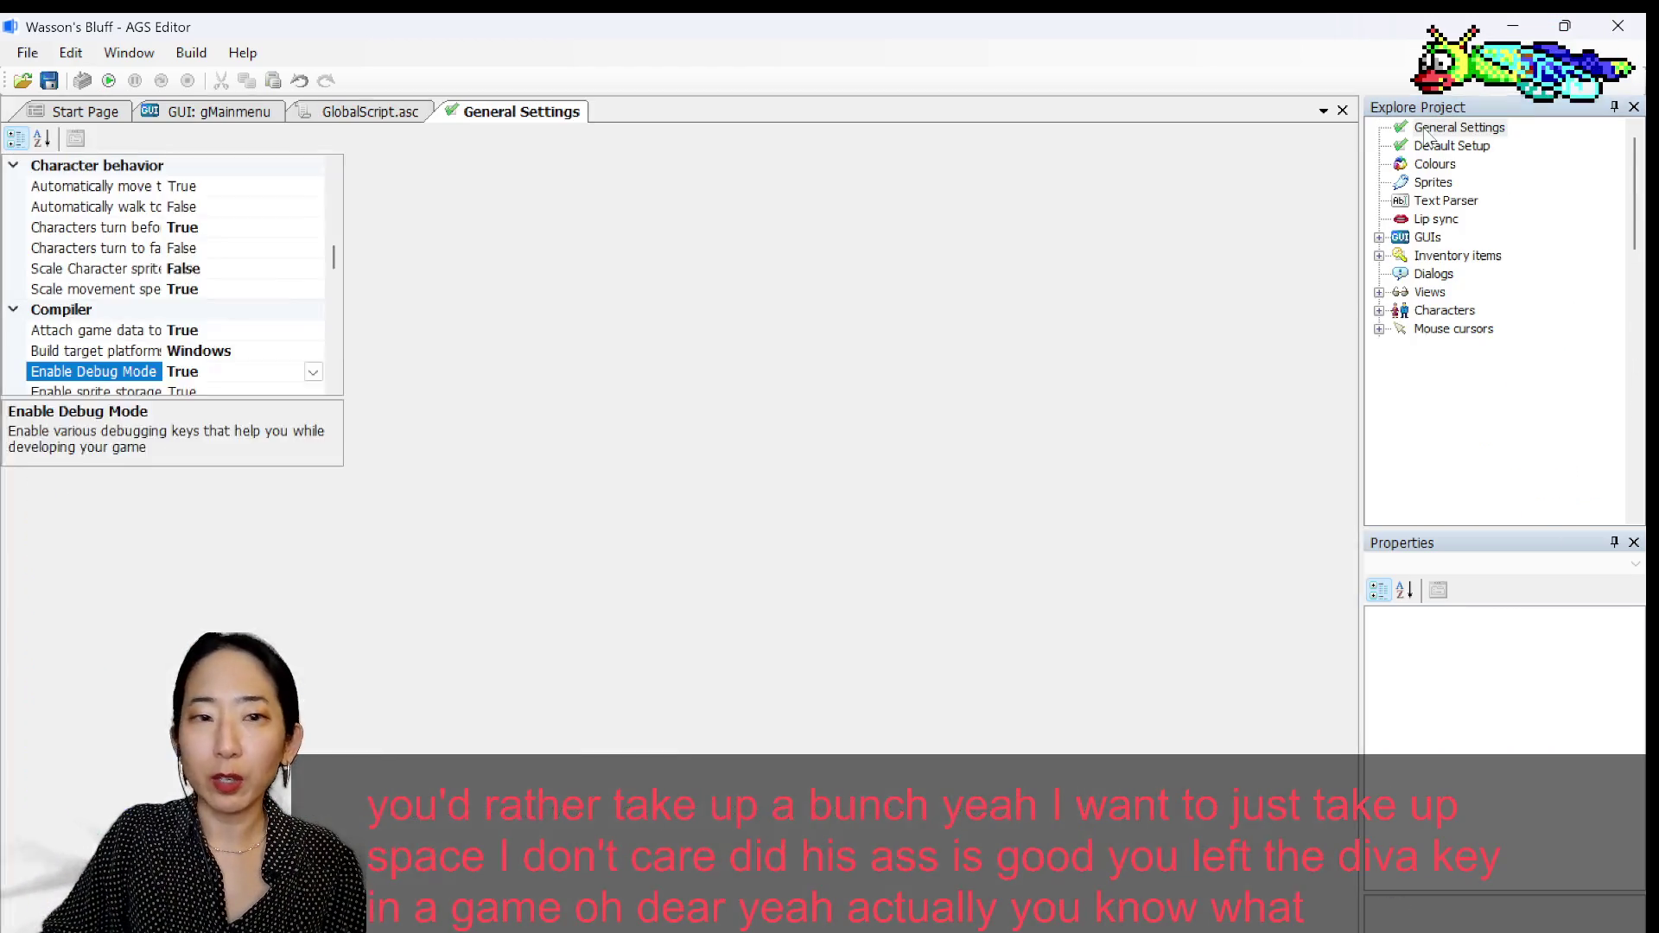
Verify Compiler > Enable Debug Mode is True, then save and run the game.
scroll(590, 519, "down", 3)
scroll(585, 527, "down", 5)
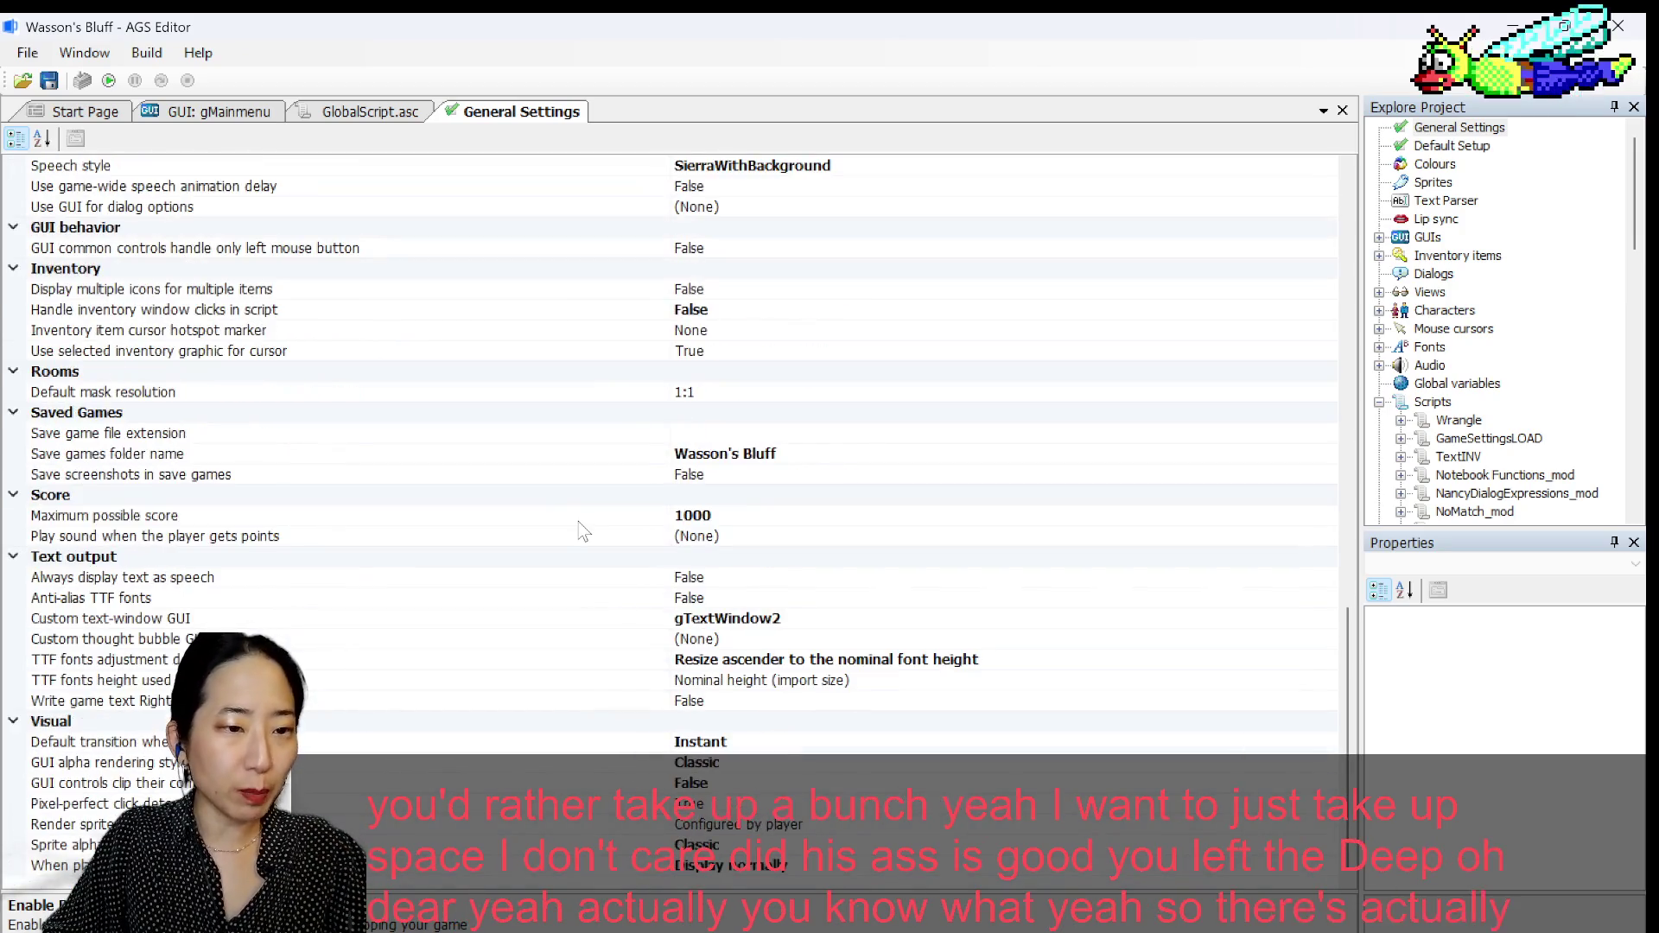
scroll(536, 529, "up", 2)
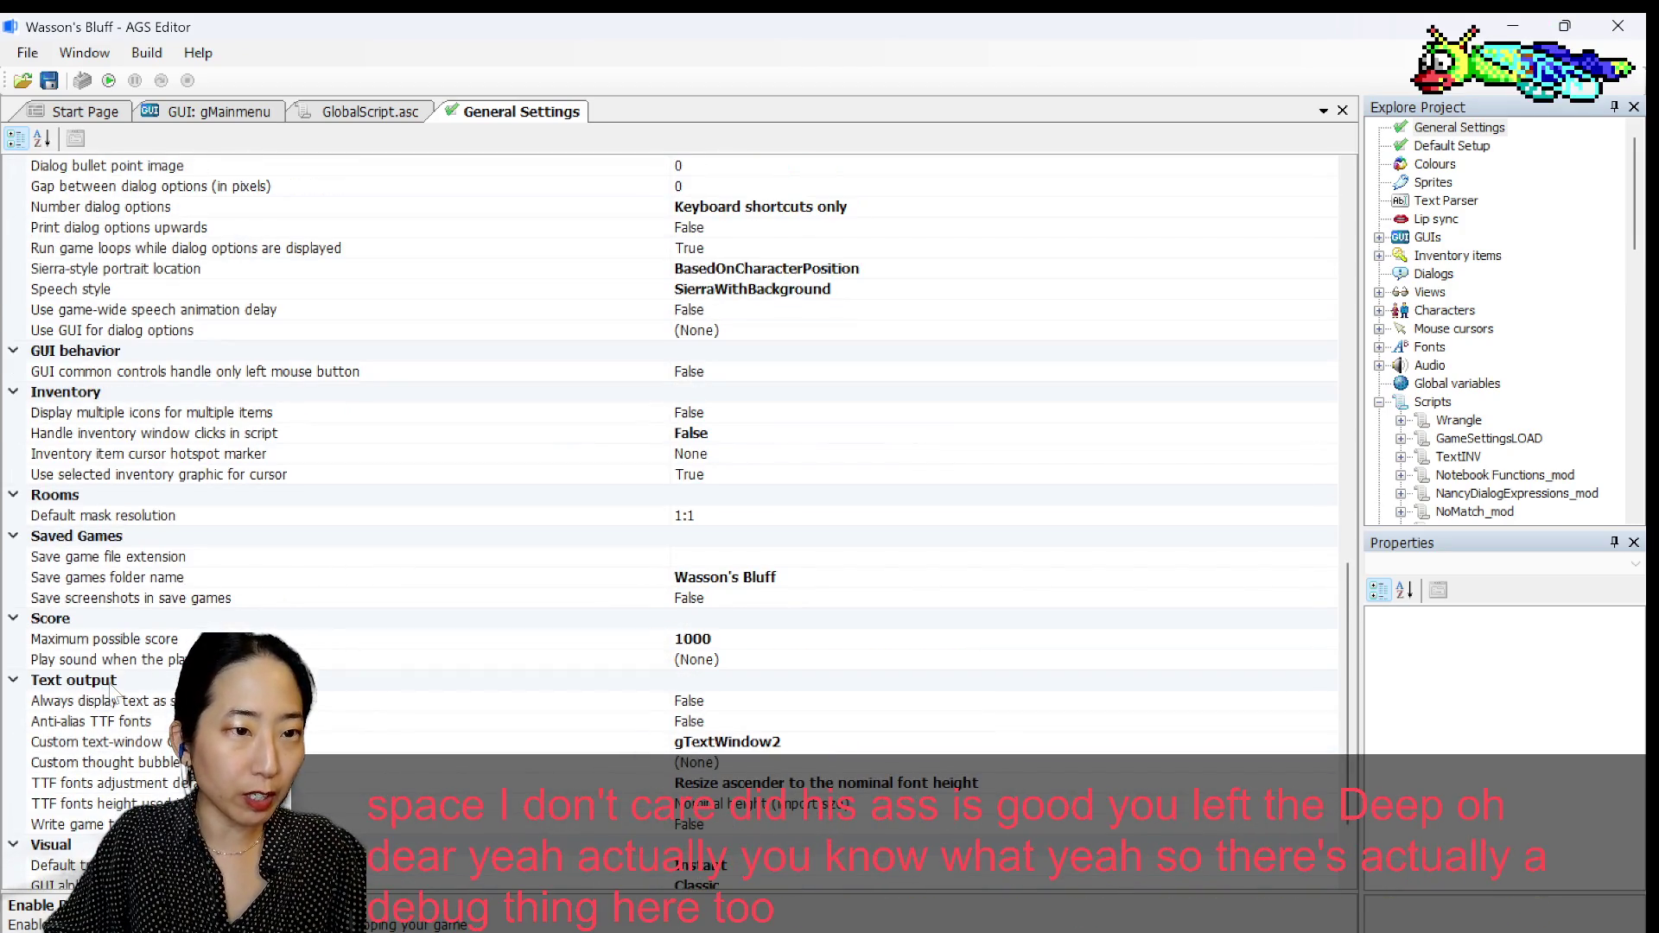
scroll(153, 624, "up", 6)
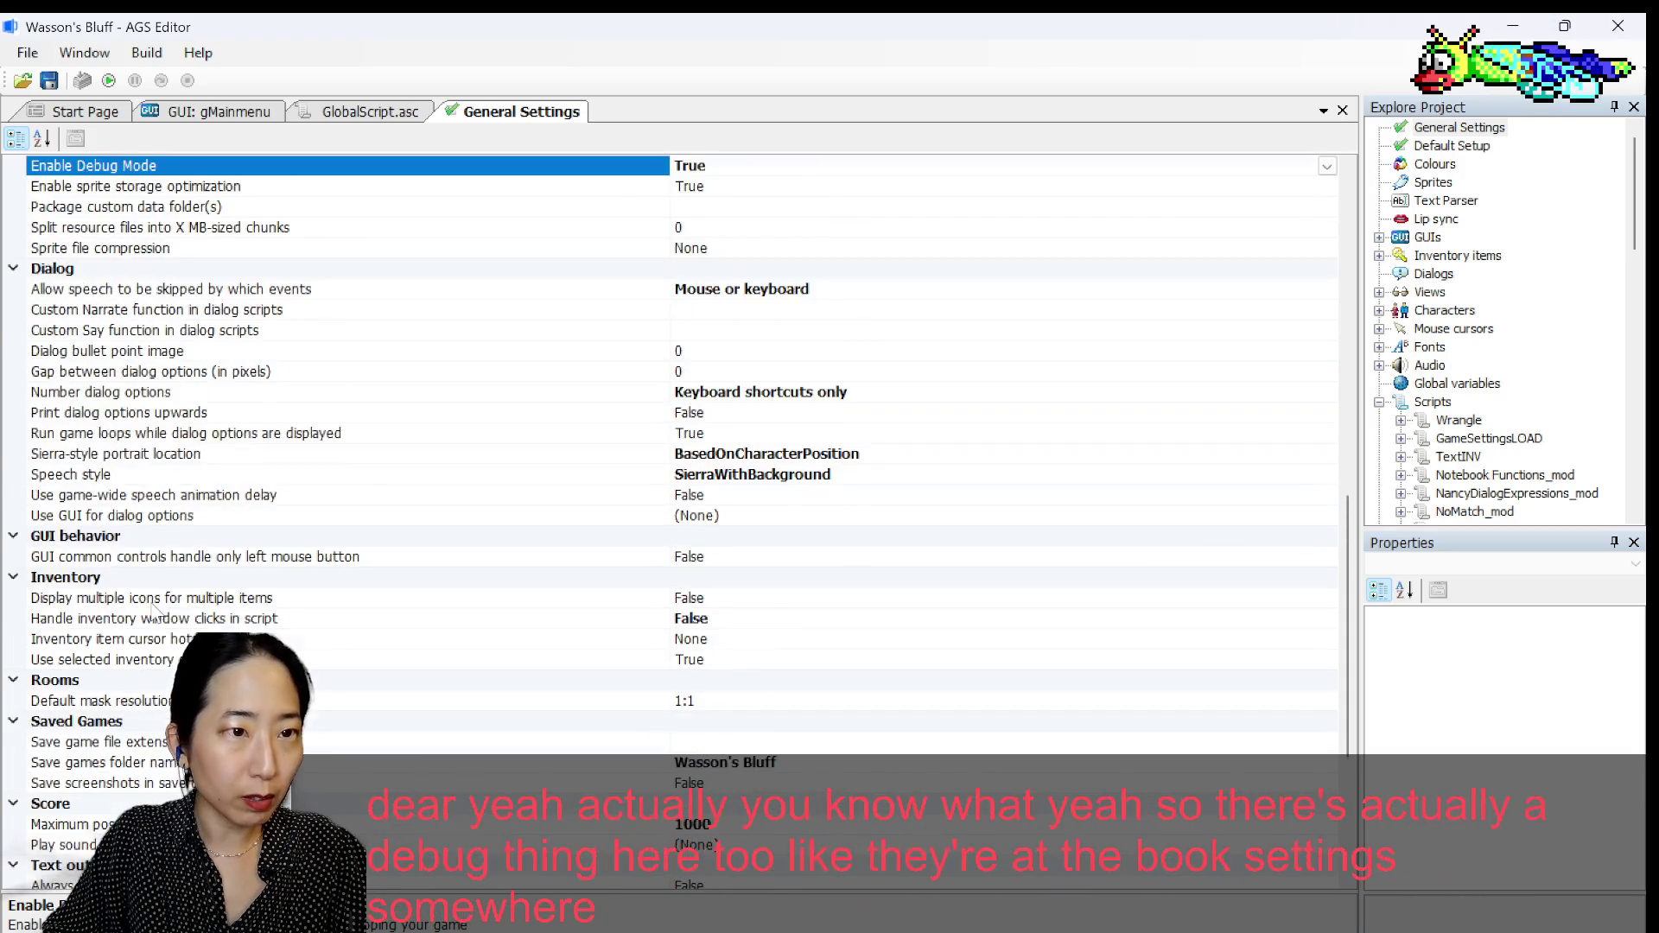
scroll(53, 296, "up", 3)
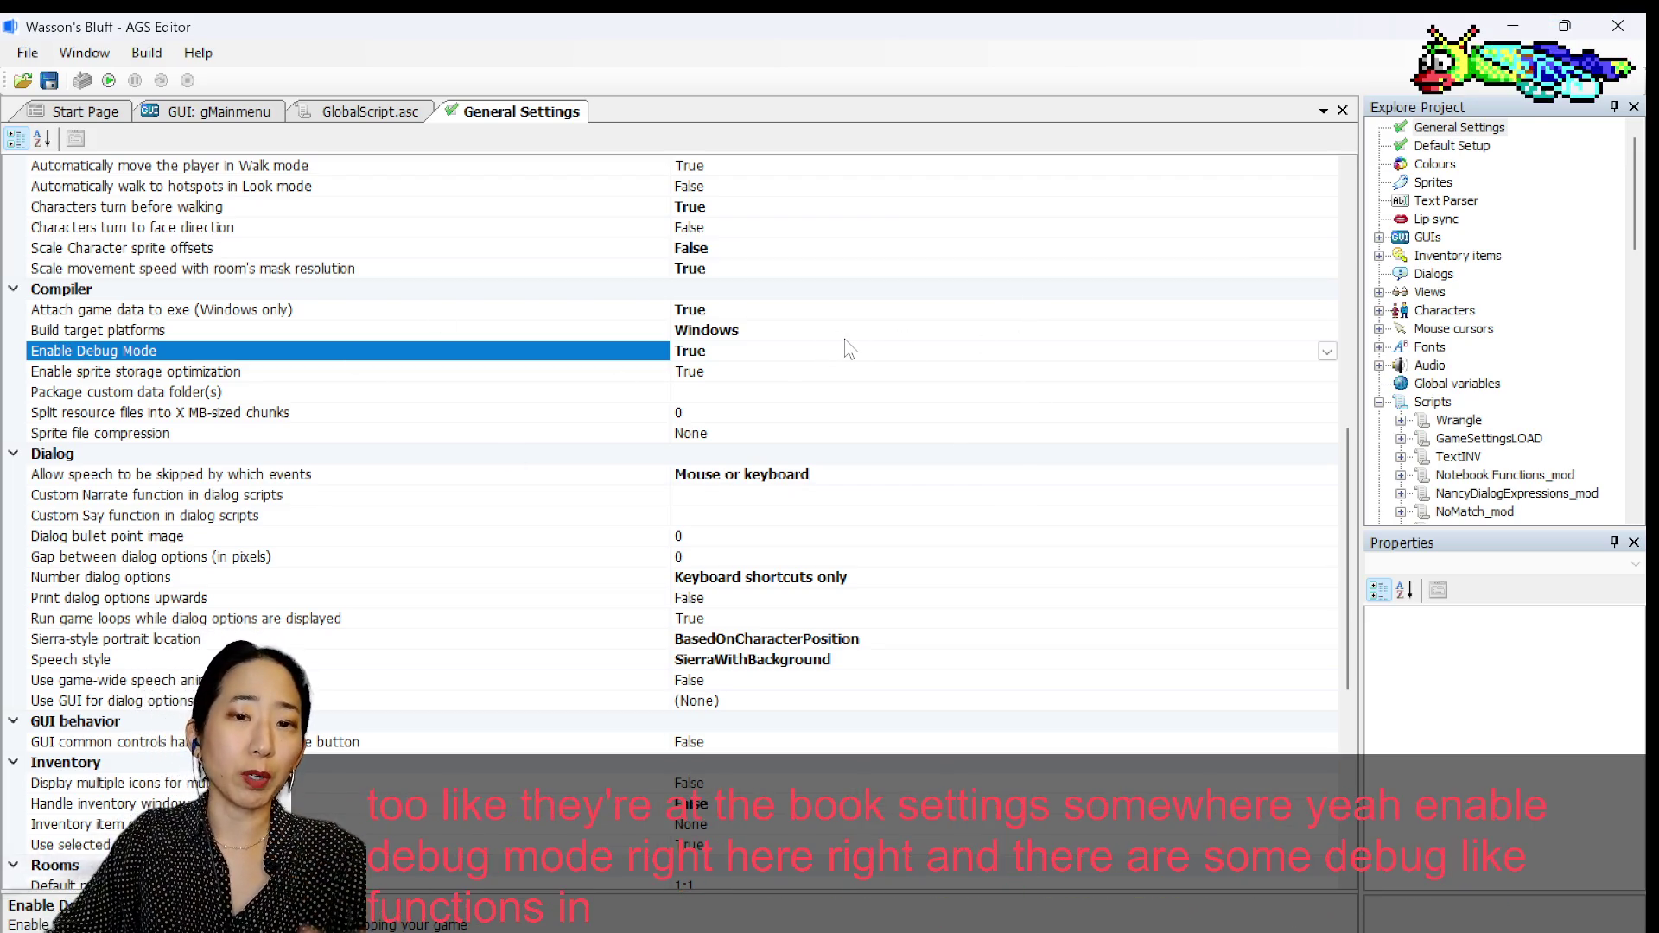
left_click(108, 81)
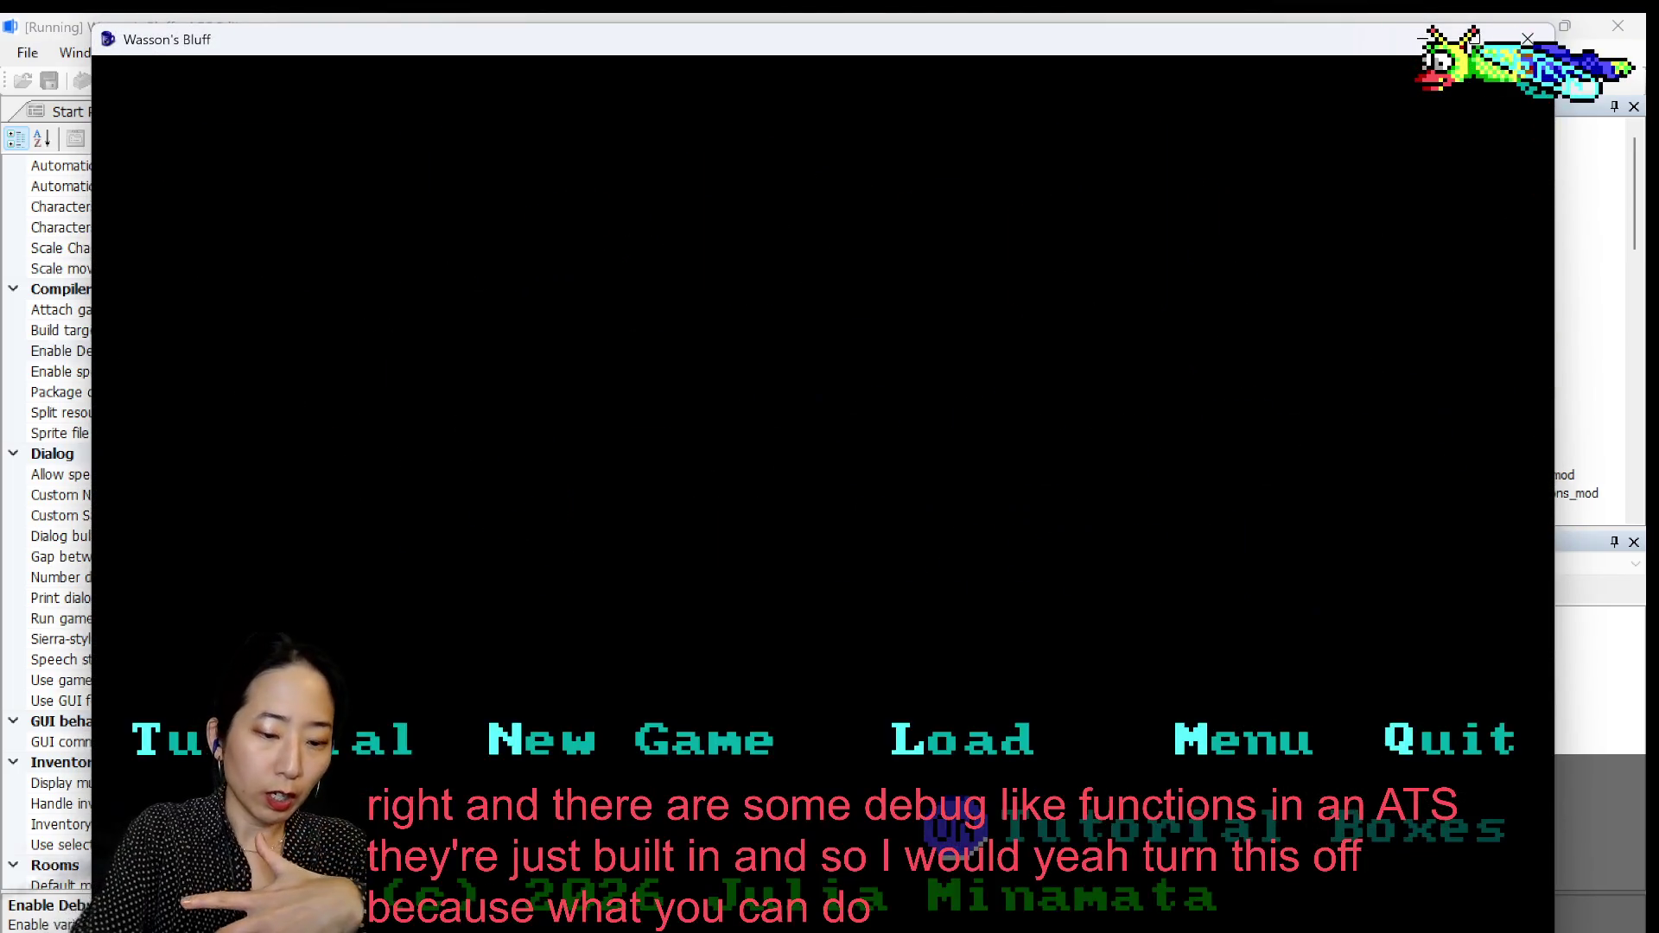
Warp with Ctrl+X to room 8 Guide house exterior, view inventory with Tab, then quit.
key("ctrl+x")
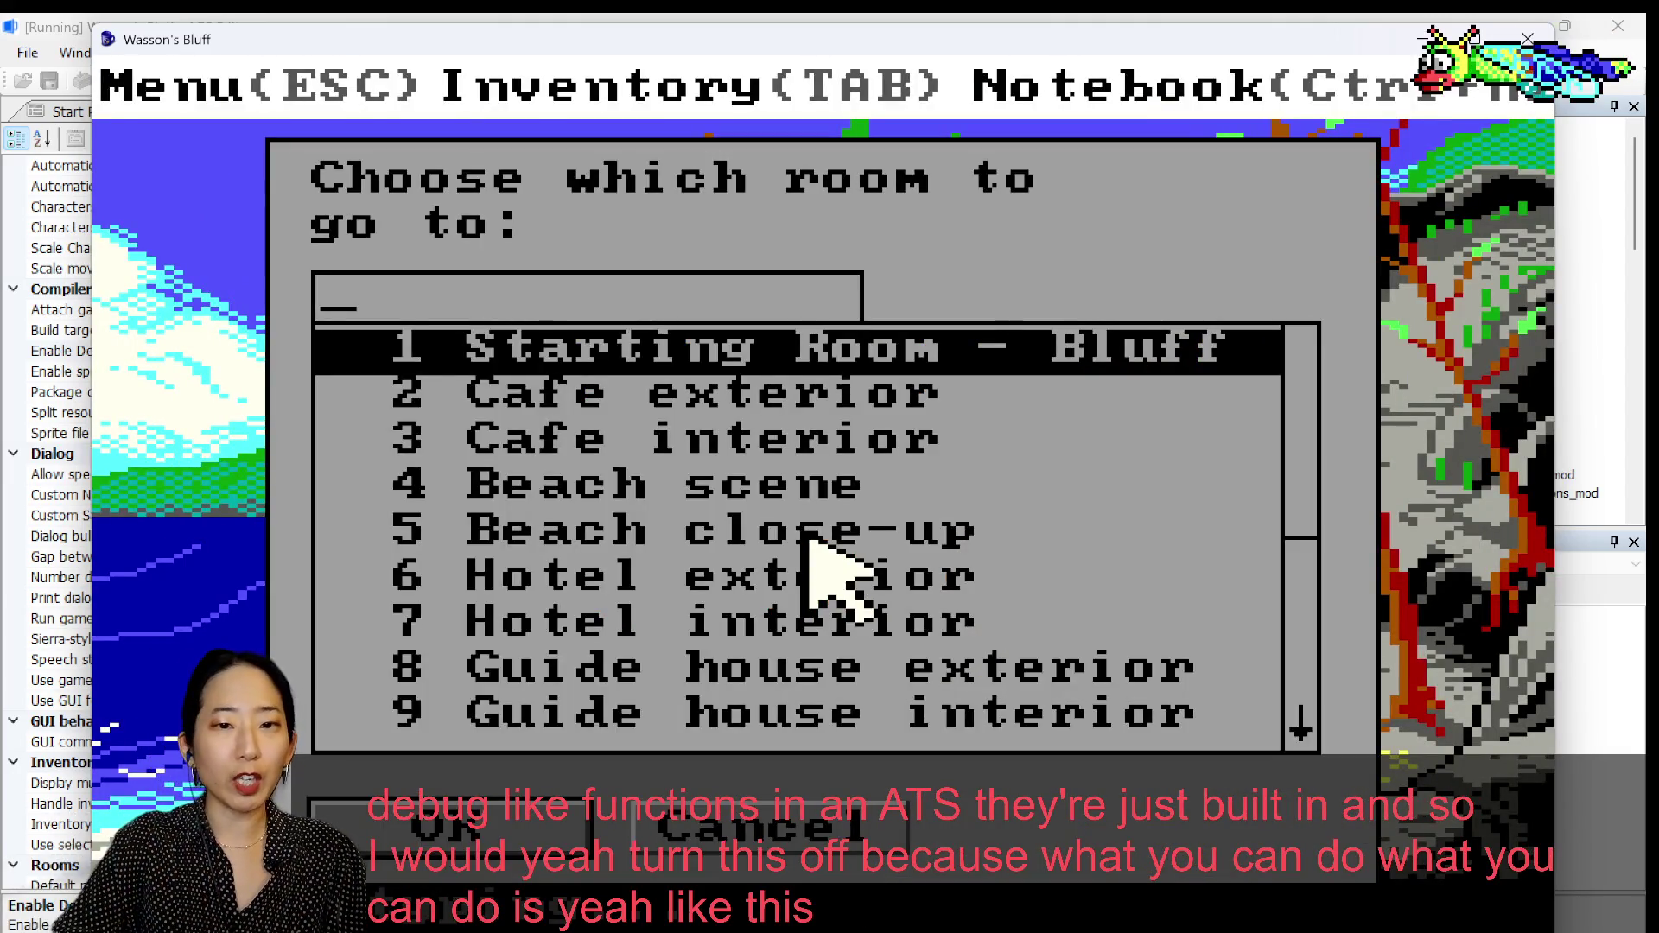
key("Down")
key("Down")
key("Down")
key("Down")
key("Up")
key("Up")
key("Down")
key("Down")
key("Down")
key("Down")
key("Down")
key("Return")
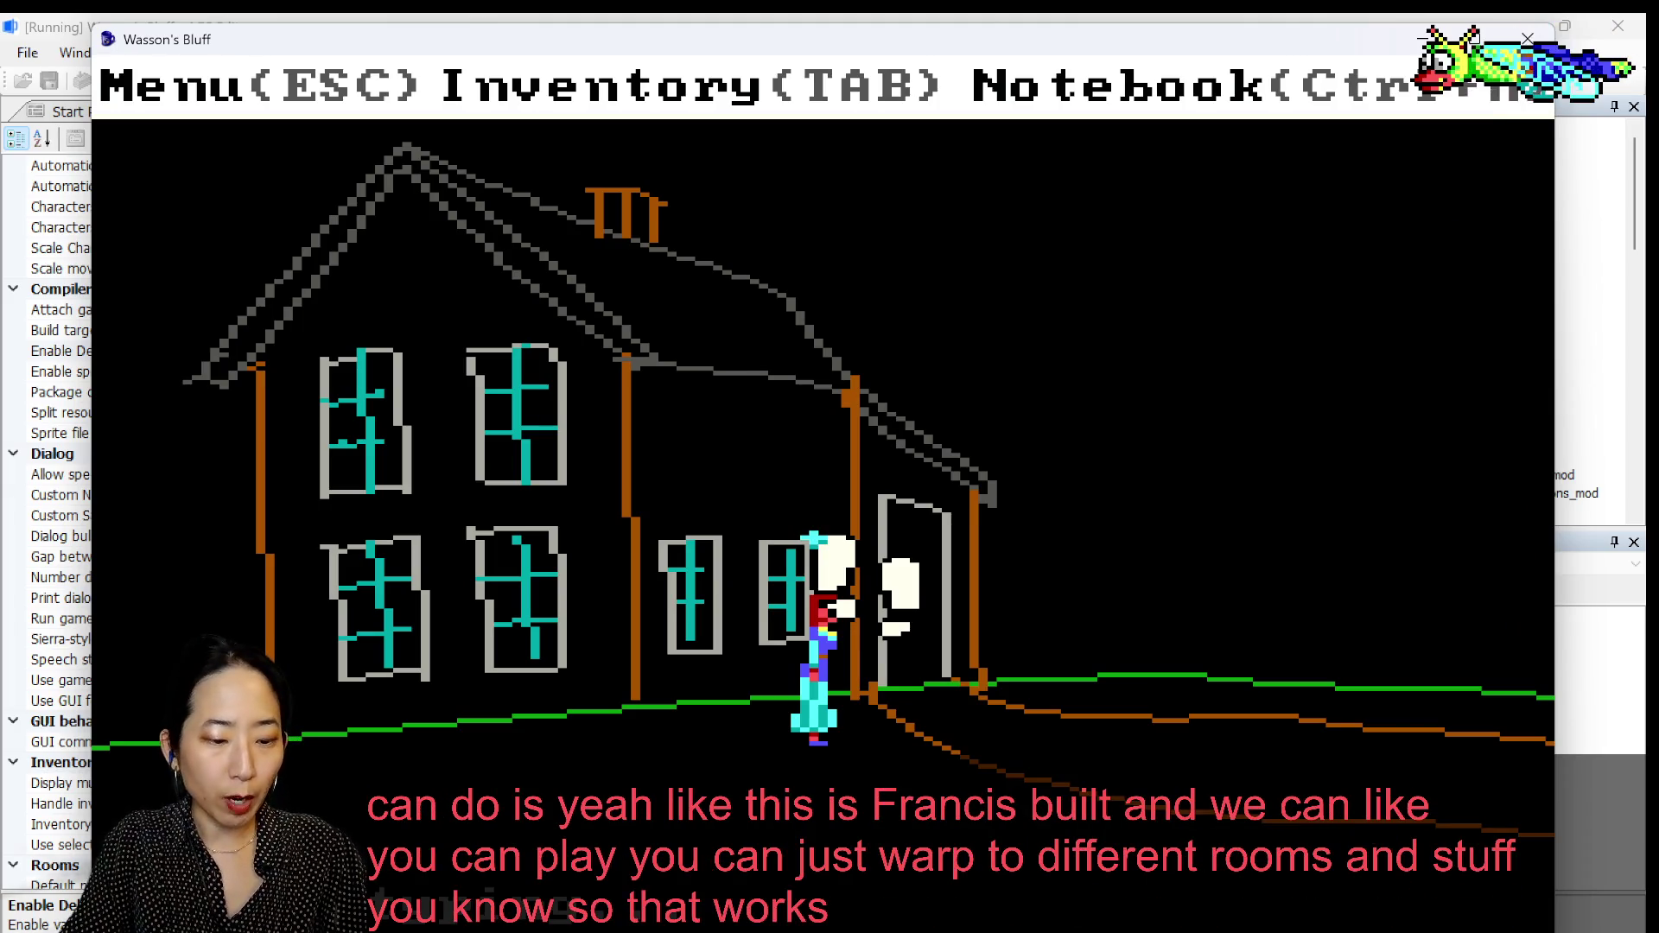
key("Tab")
key("Tab")
key("Tab")
key("Tab")
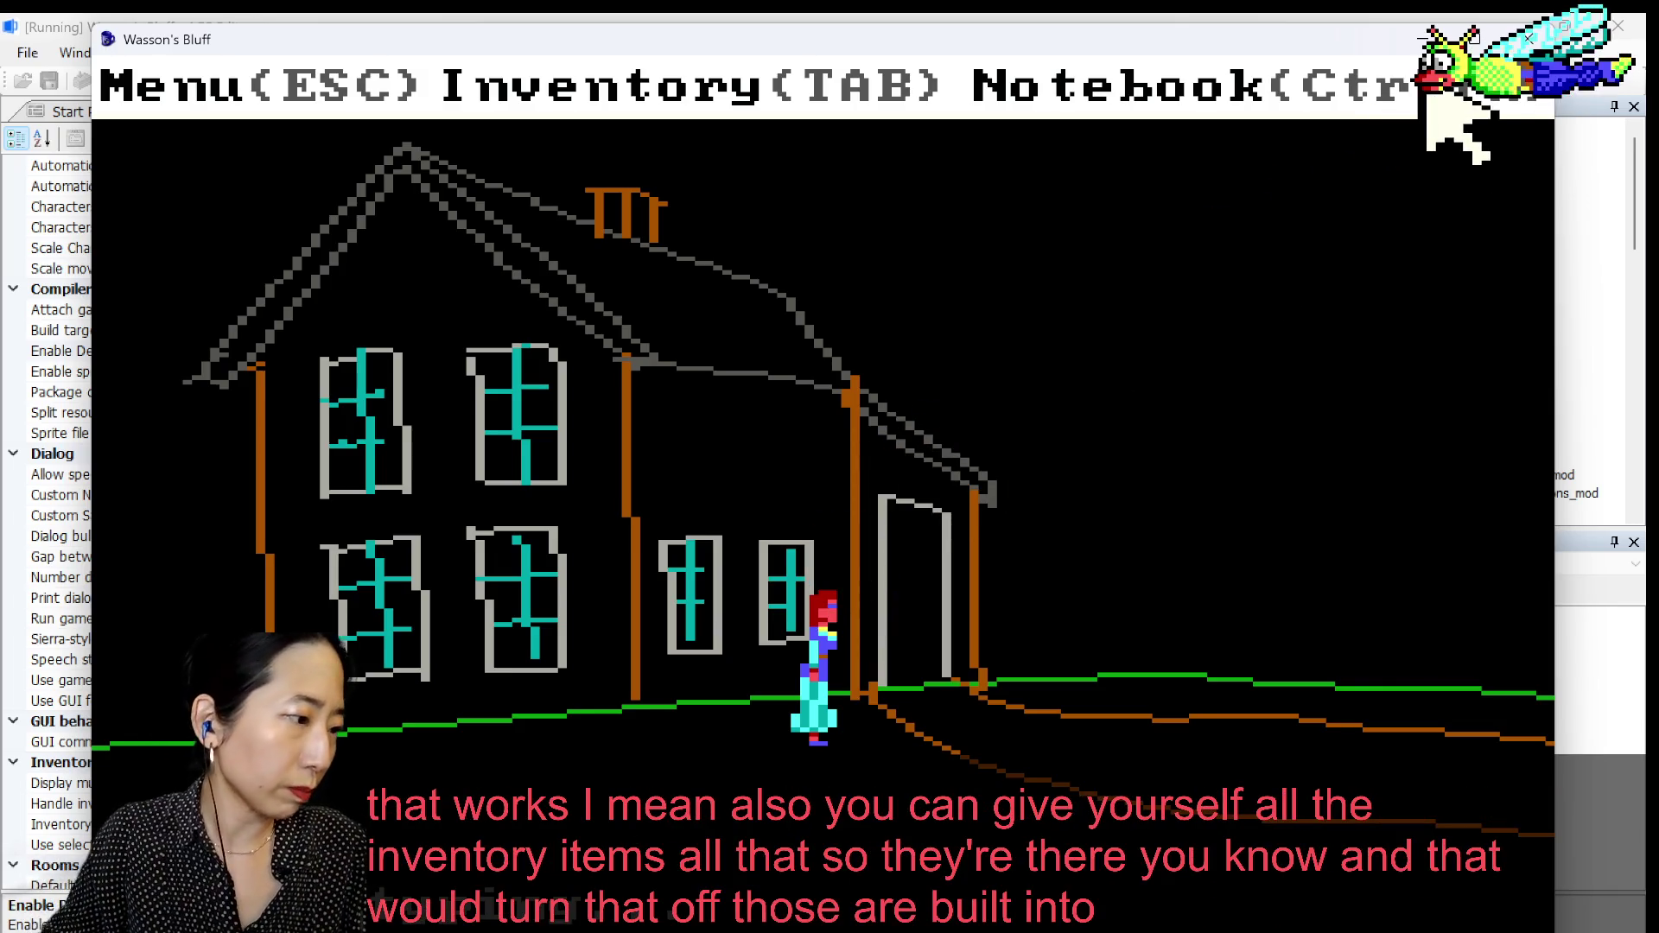
key("alt+F4")
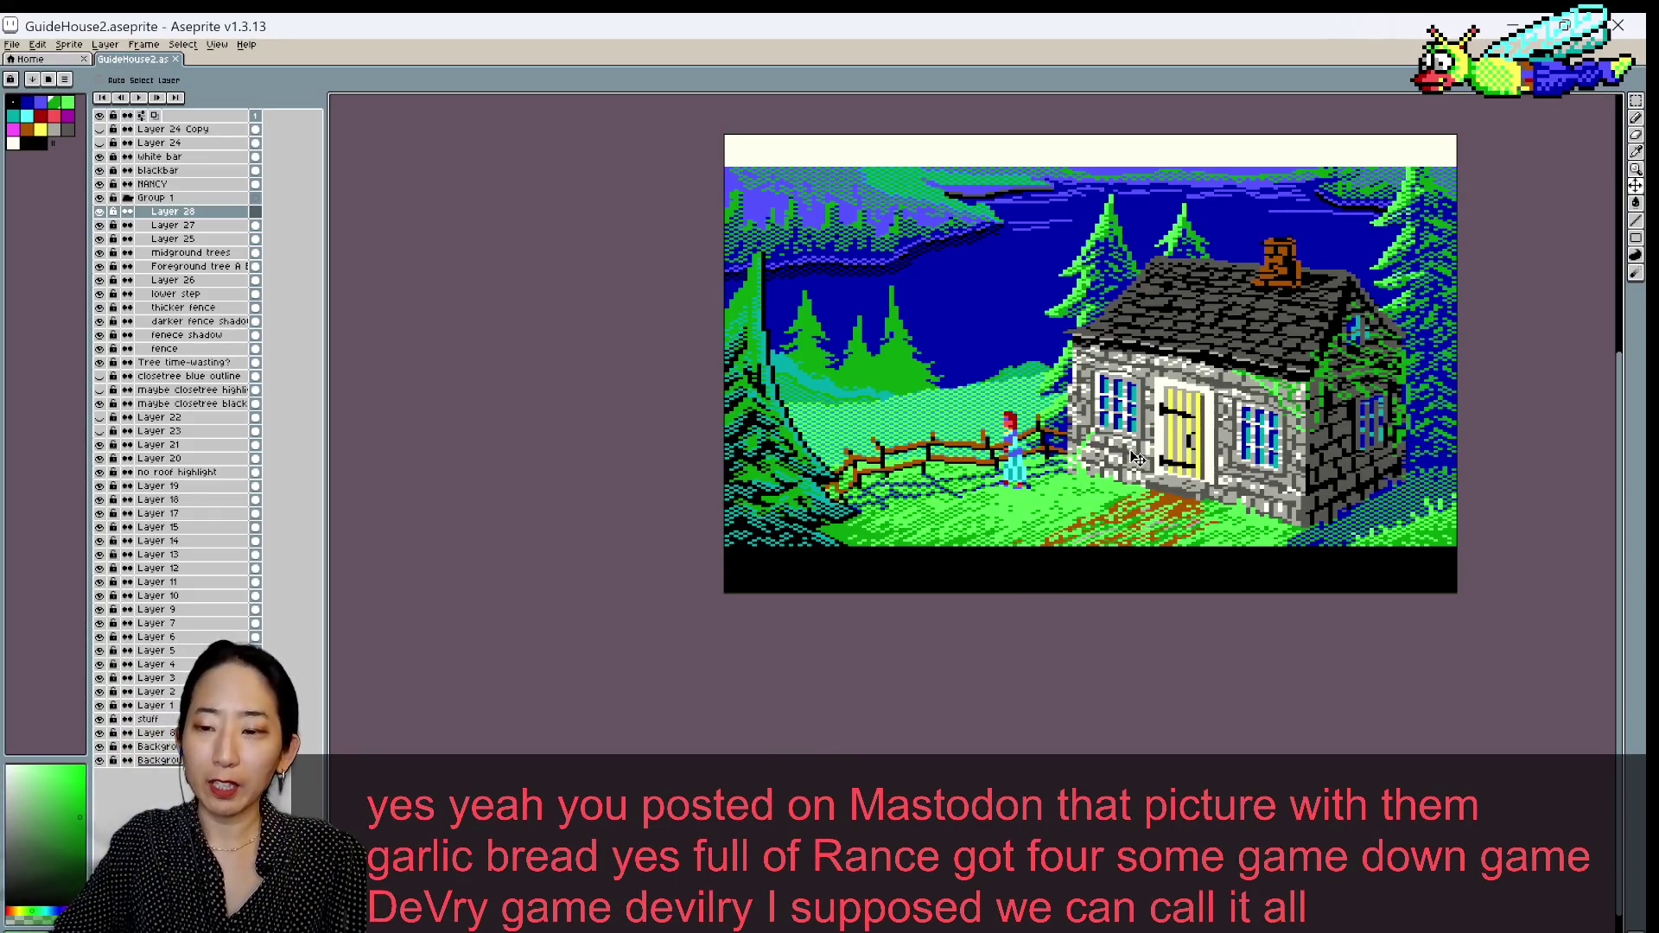
Zoom into the GuideHouse2 canvas of the stone cottage scene.
scroll(1037, 441, "up", 1)
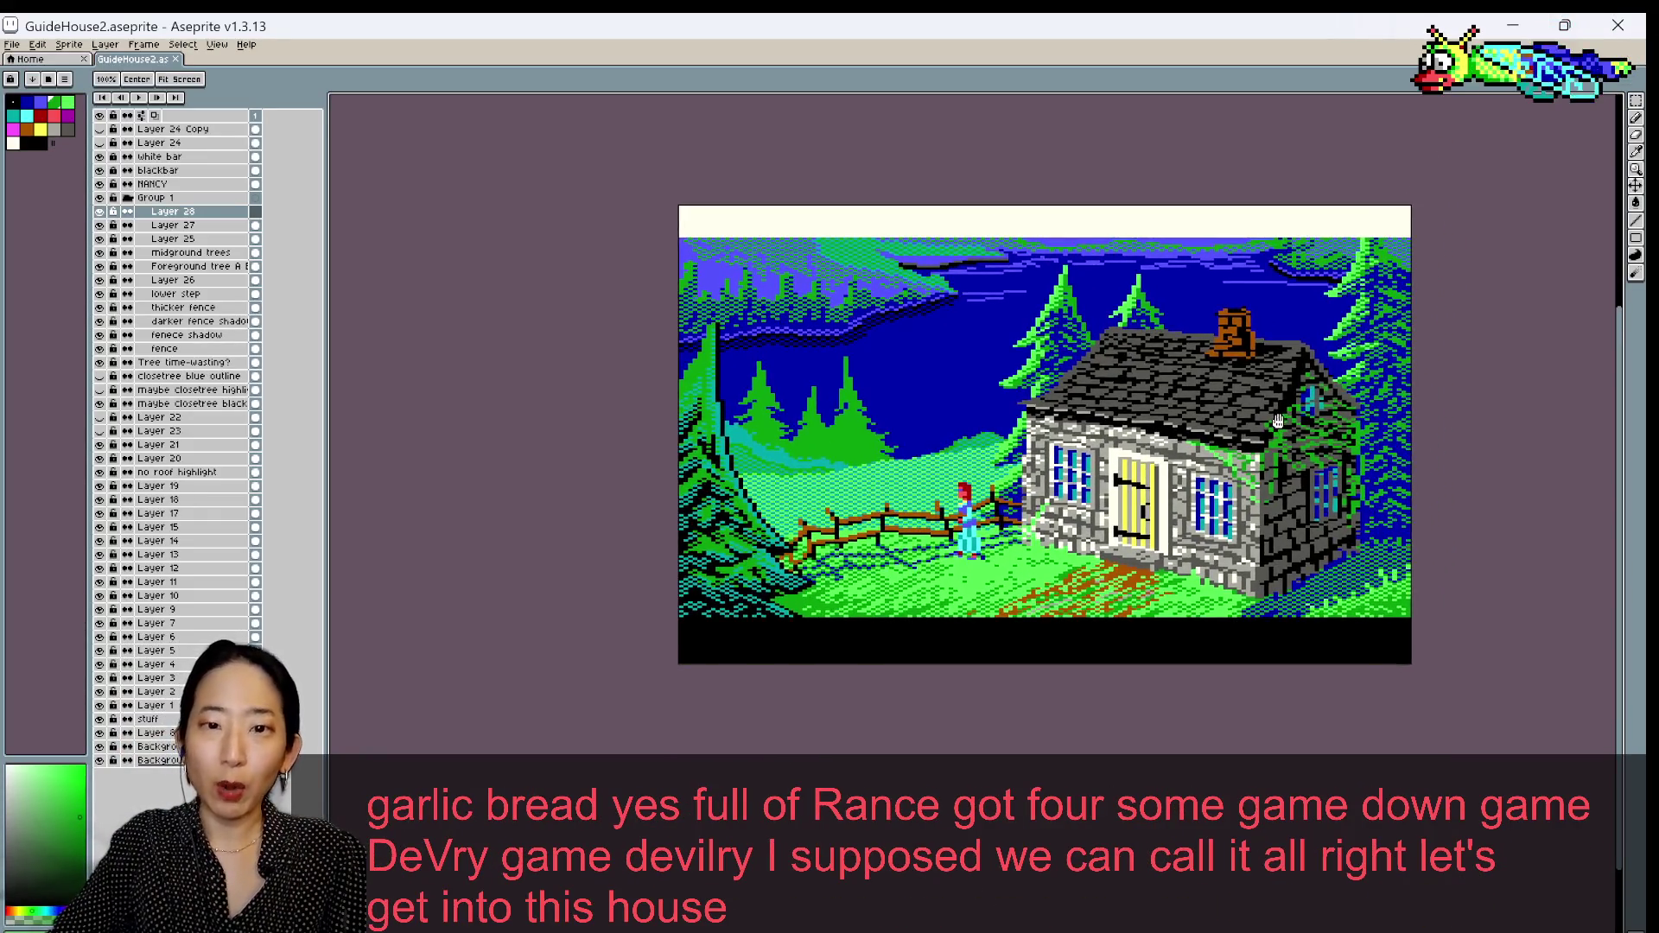
Pick a blue-purple palette colour, switch to the Pencil, and zoom around the trees.
scroll(933, 418, "up", 1)
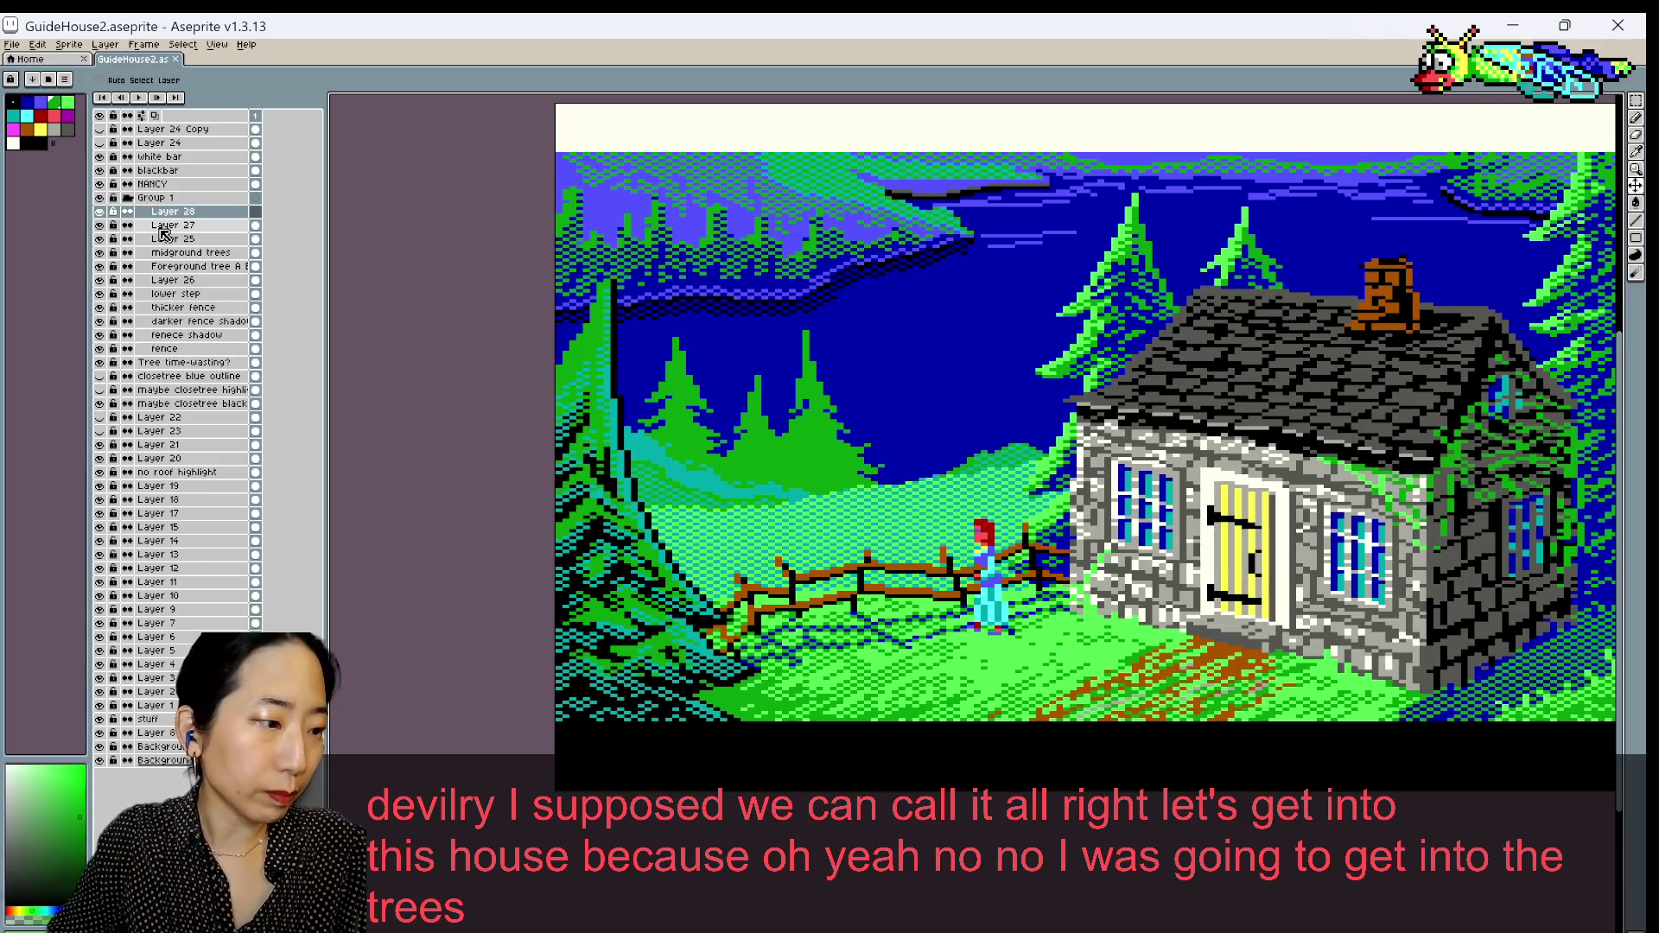
left_click(47, 106)
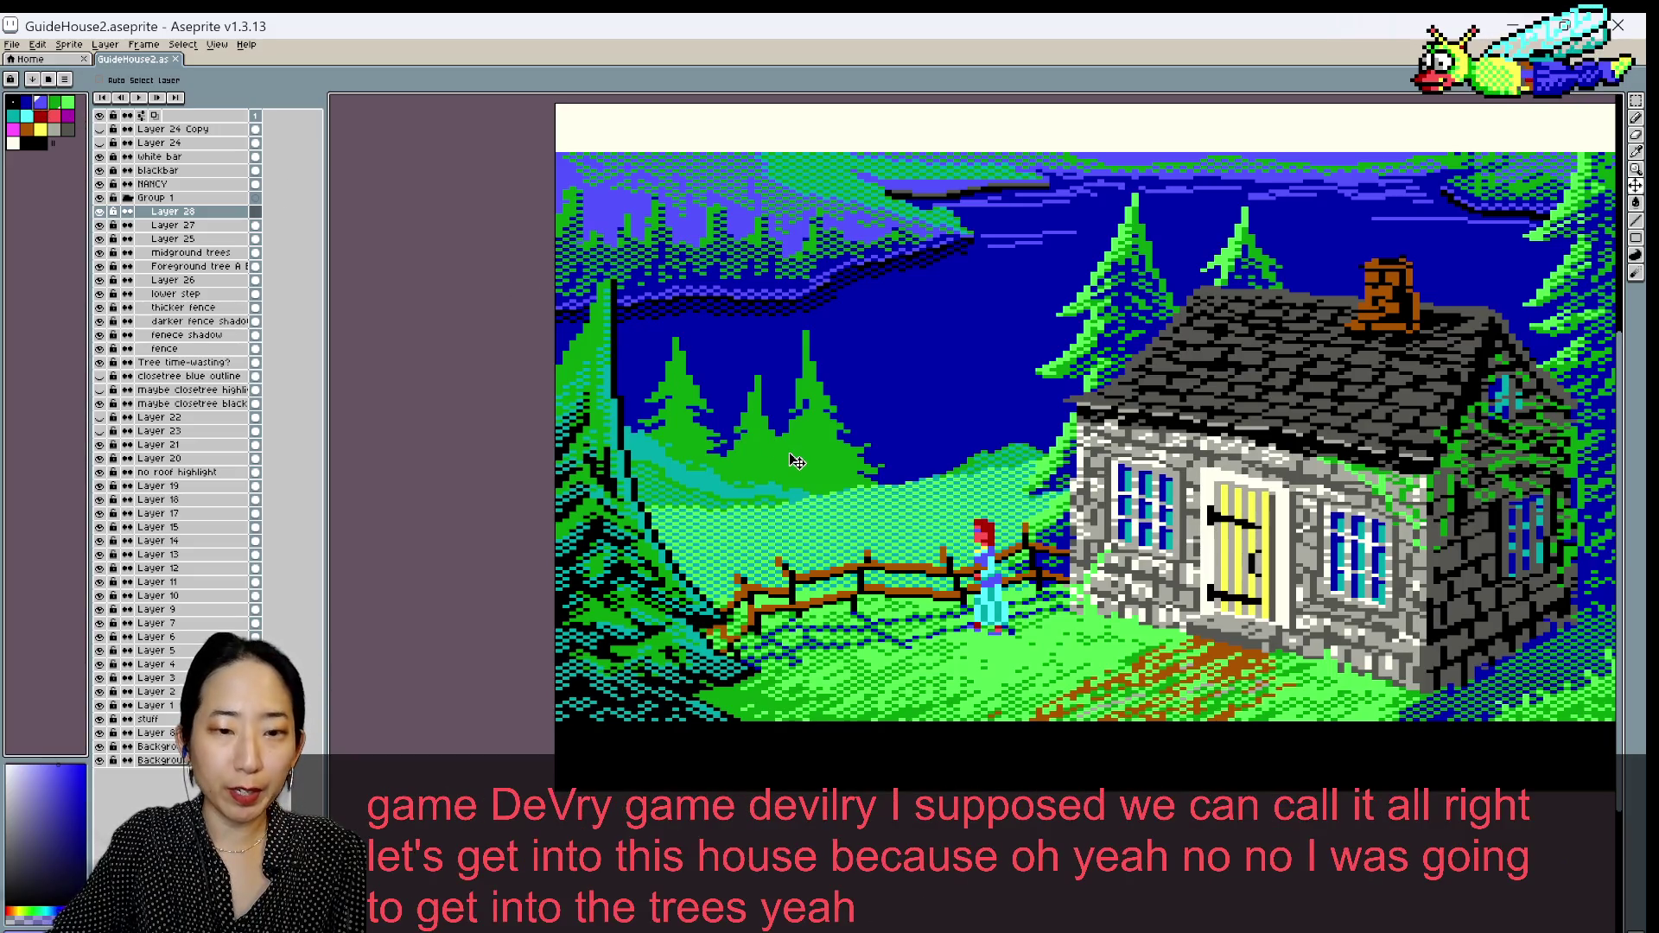
key("b")
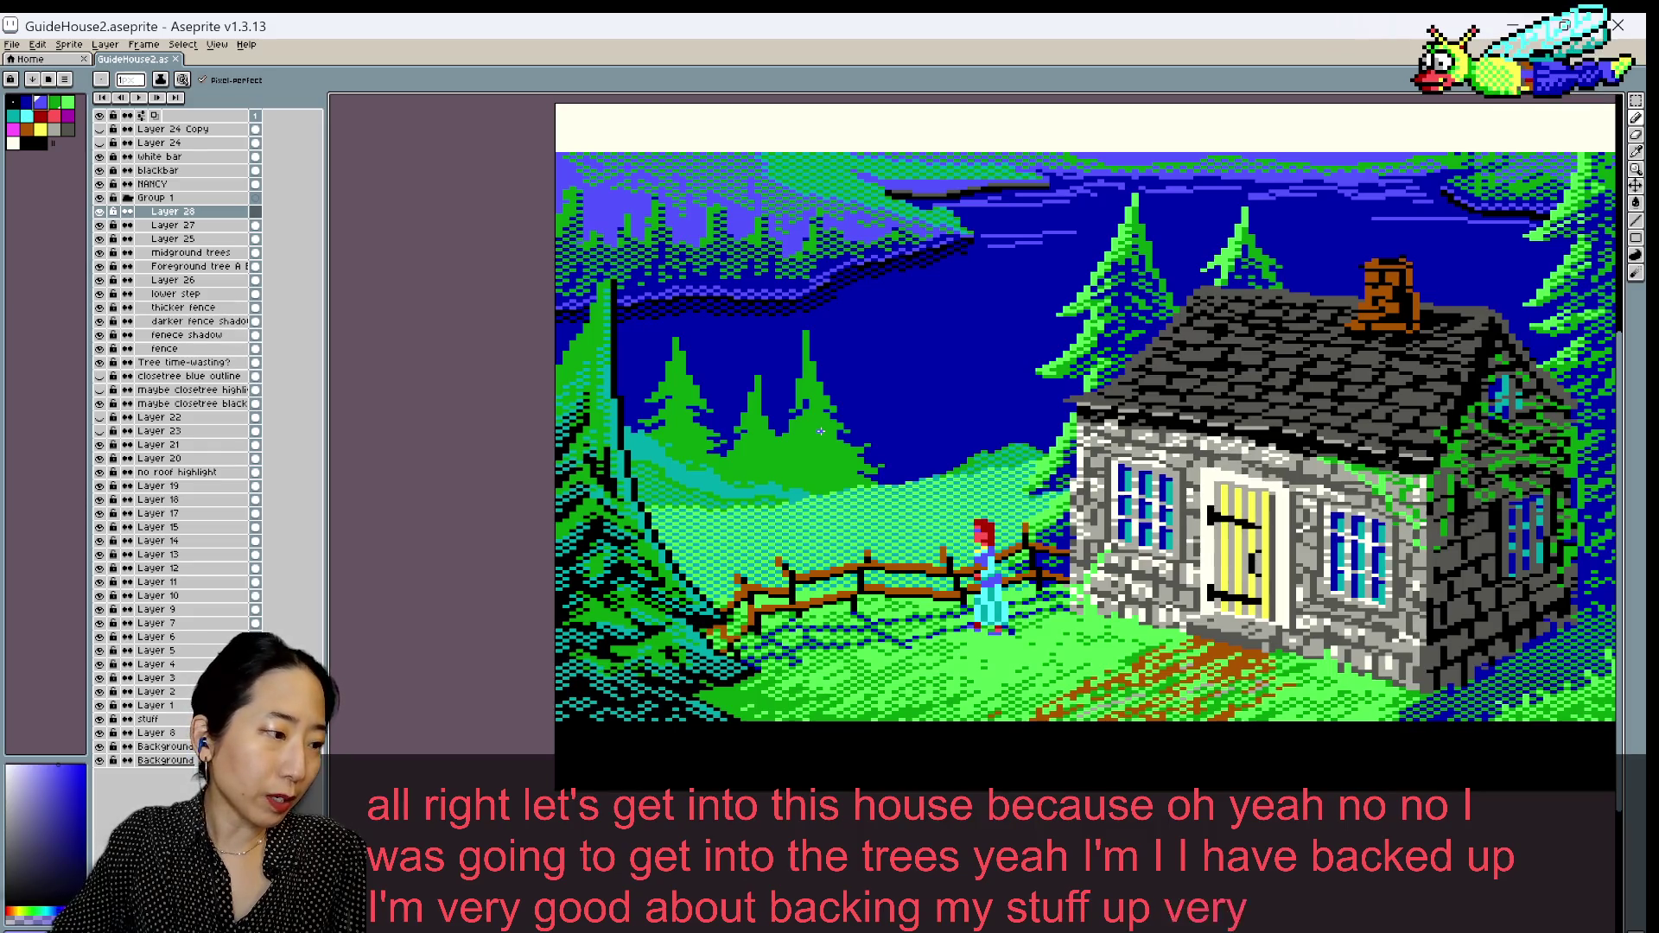
scroll(820, 431, "up", 1)
scroll(819, 431, "down", 1)
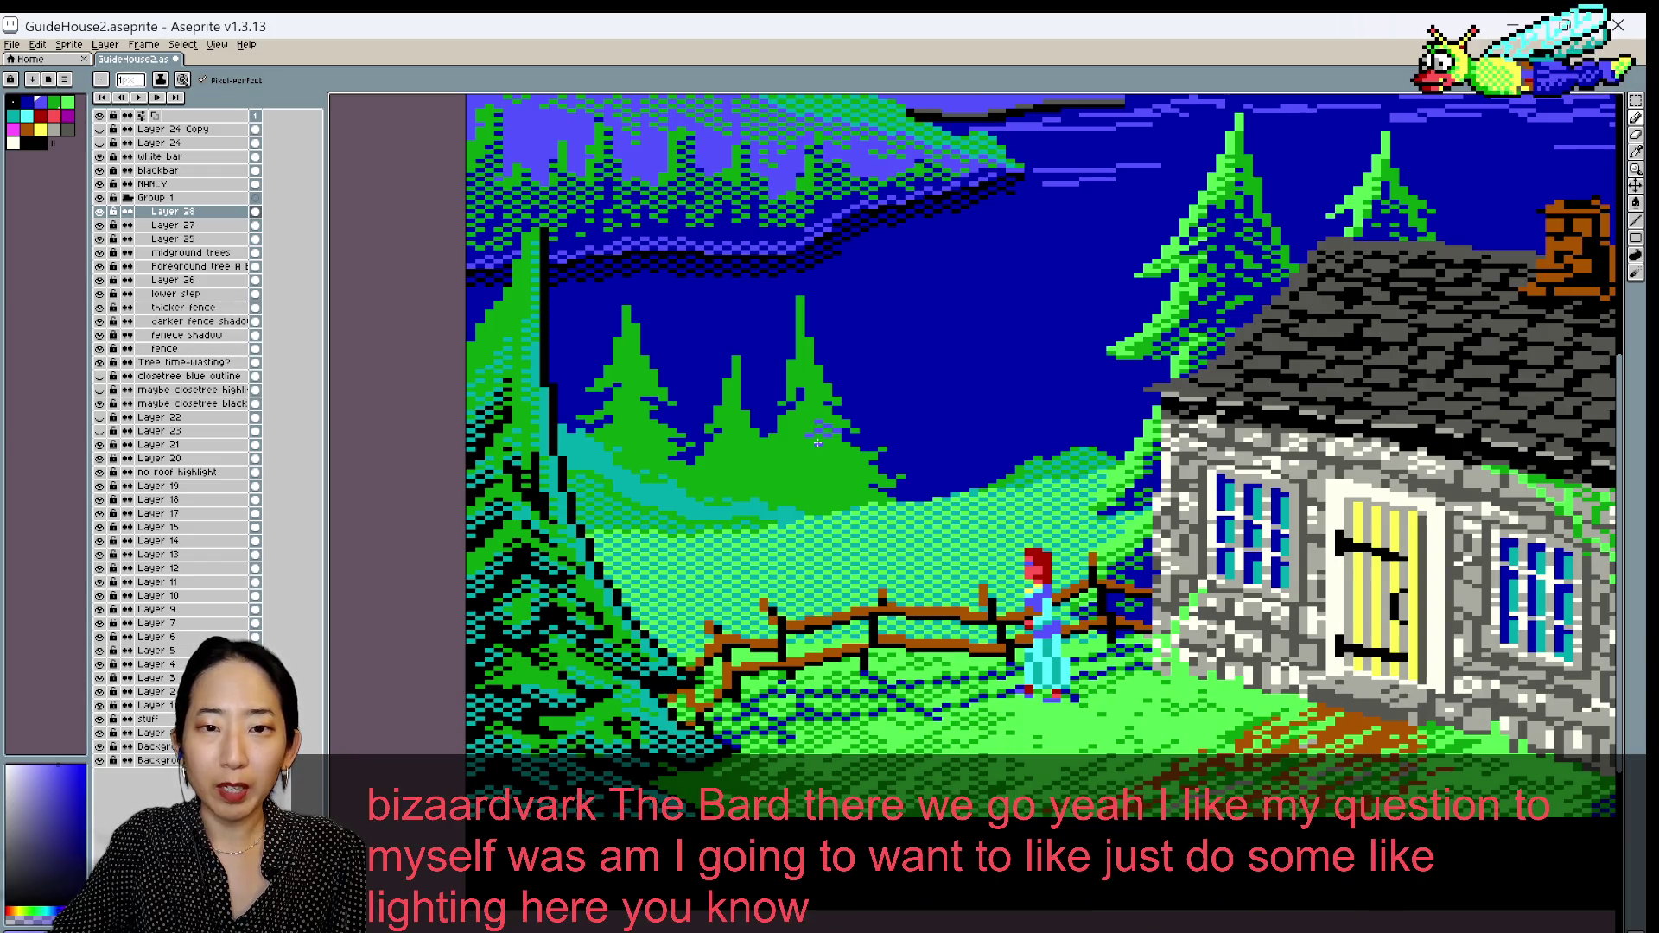
key("ctrl")
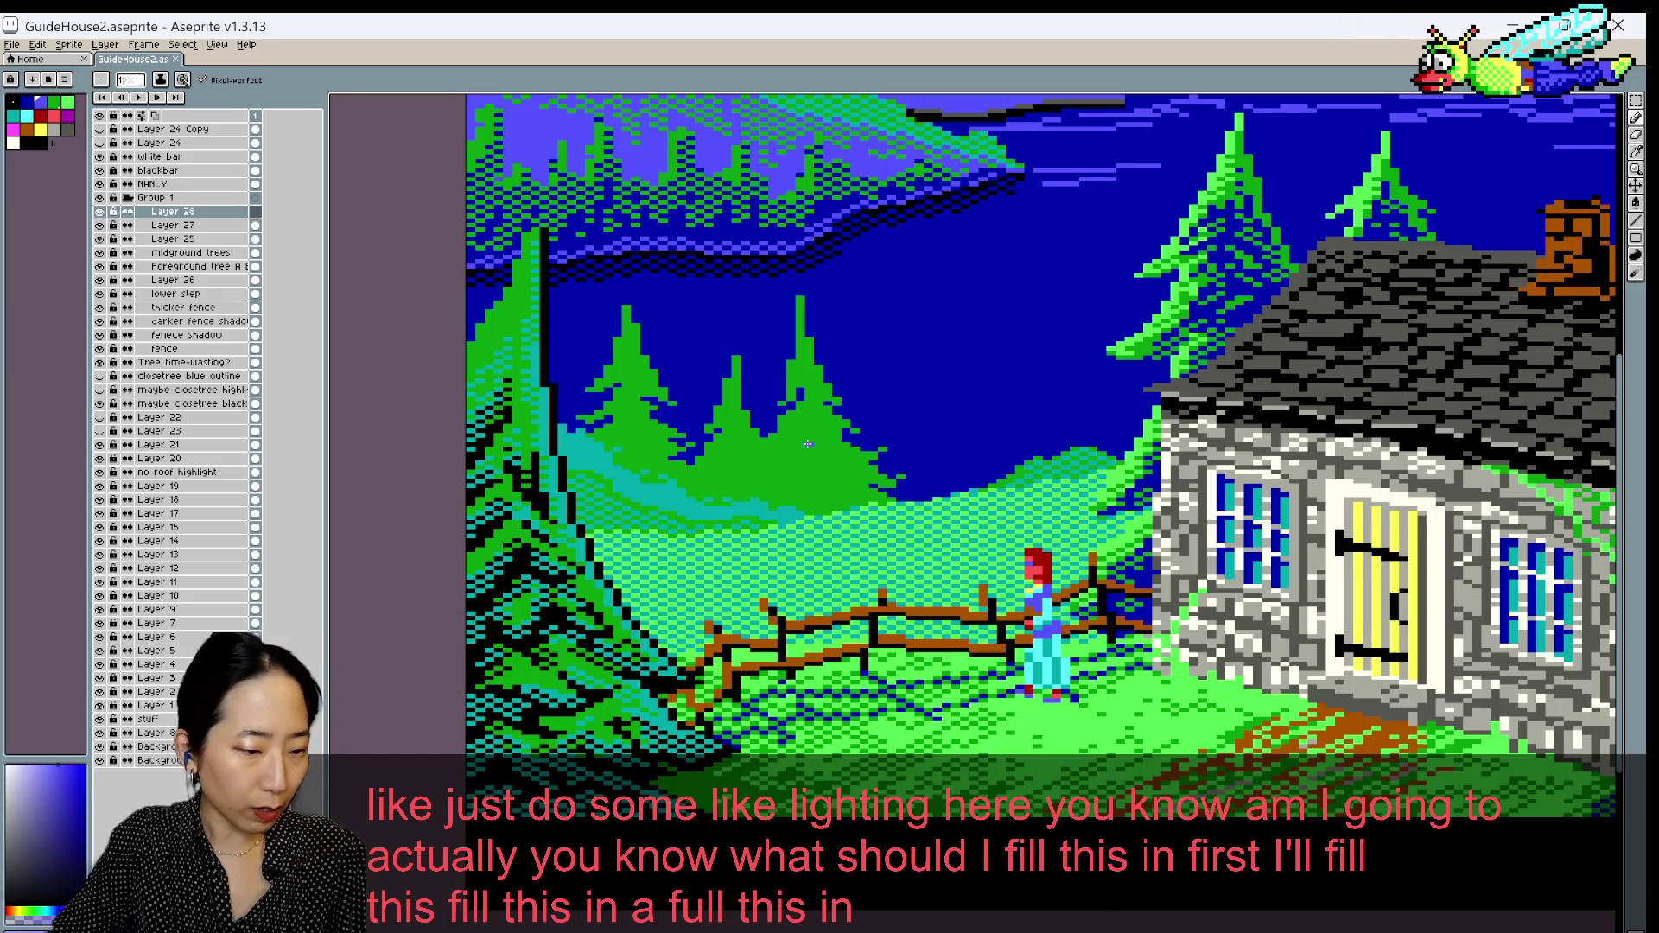
Sample a blue colour from the canvas and try a fill, undoing the accidental whole-canvas fill.
key("g")
left_click(49, 106)
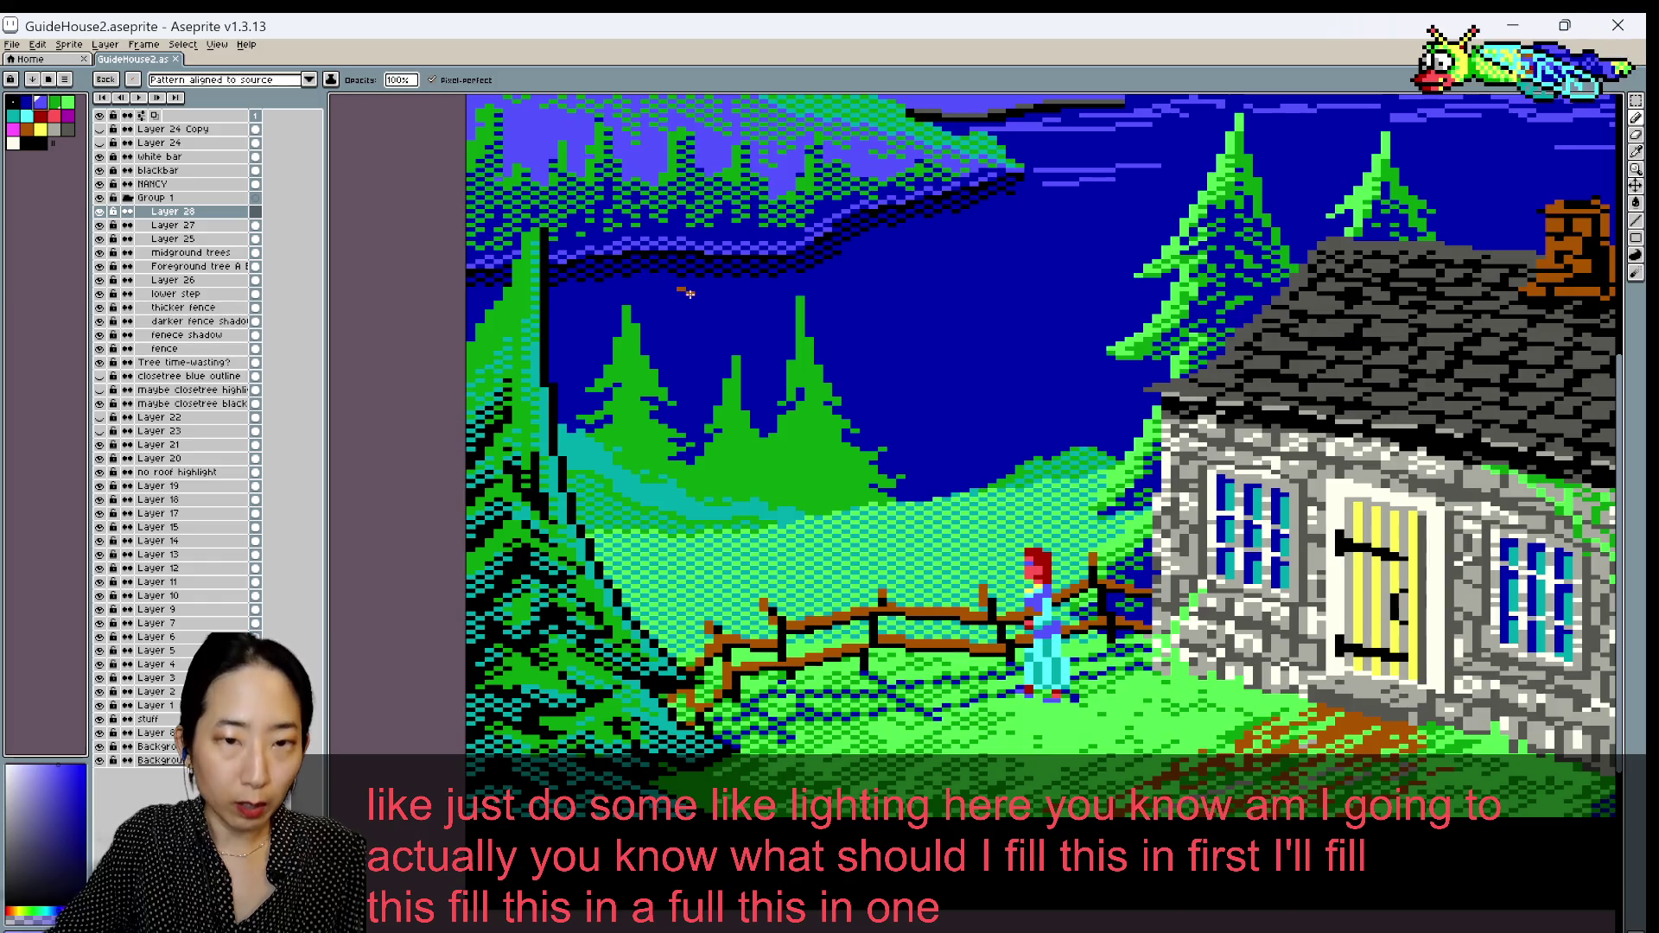
key("i")
left_click(687, 230)
key("g")
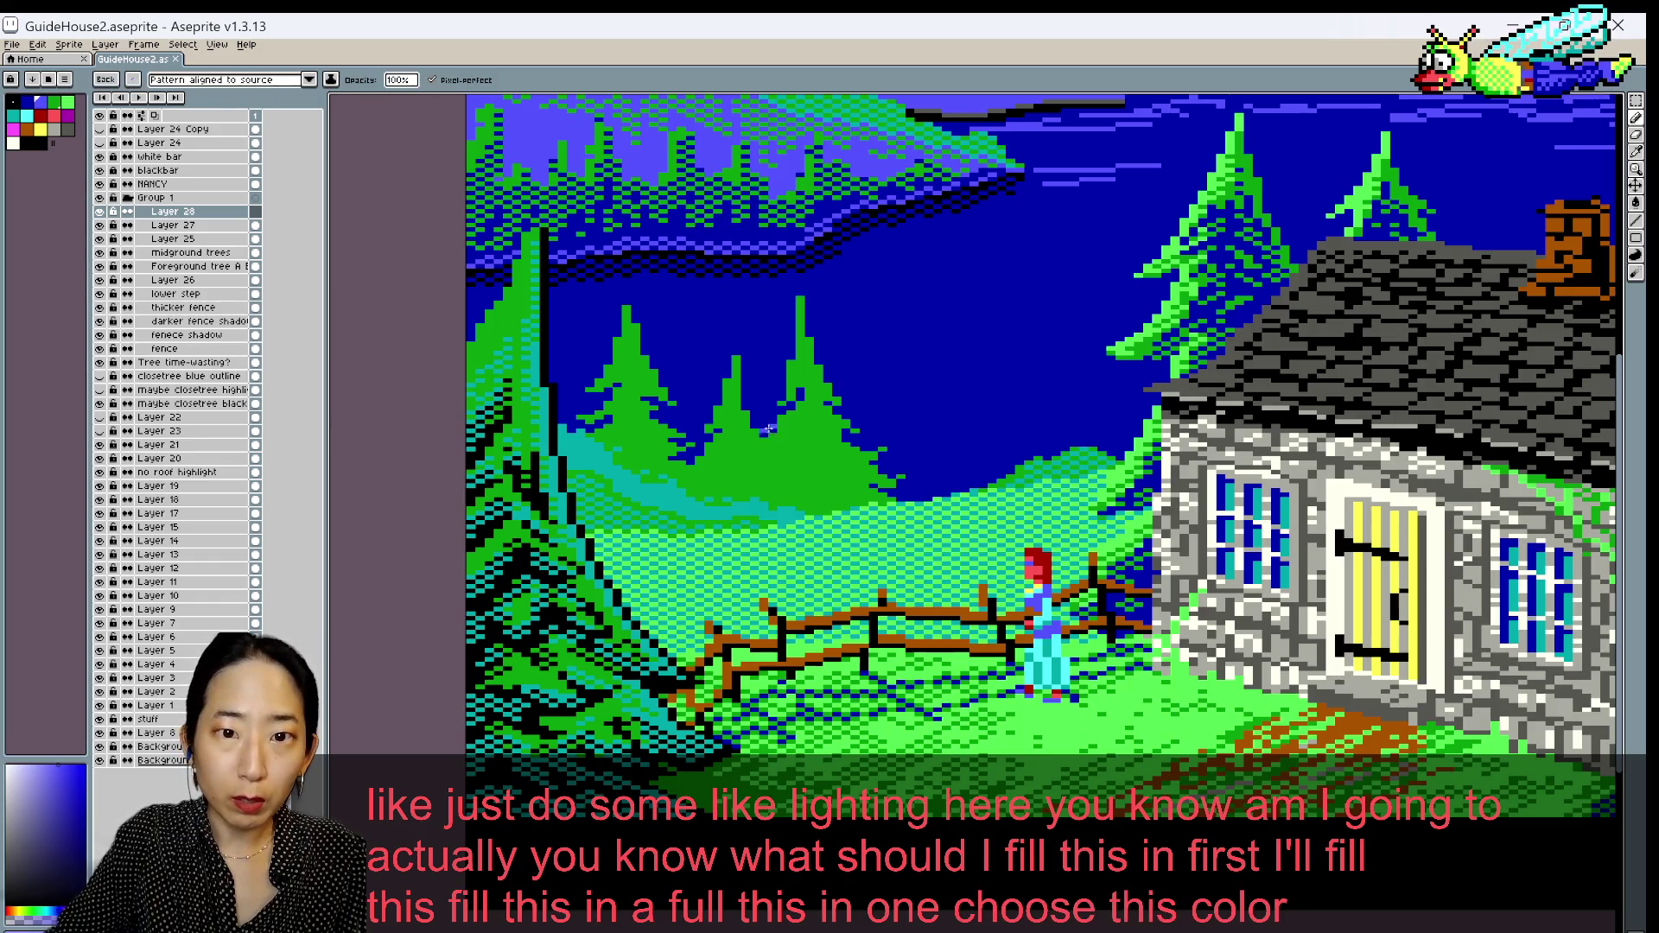
key("g")
left_click(790, 459)
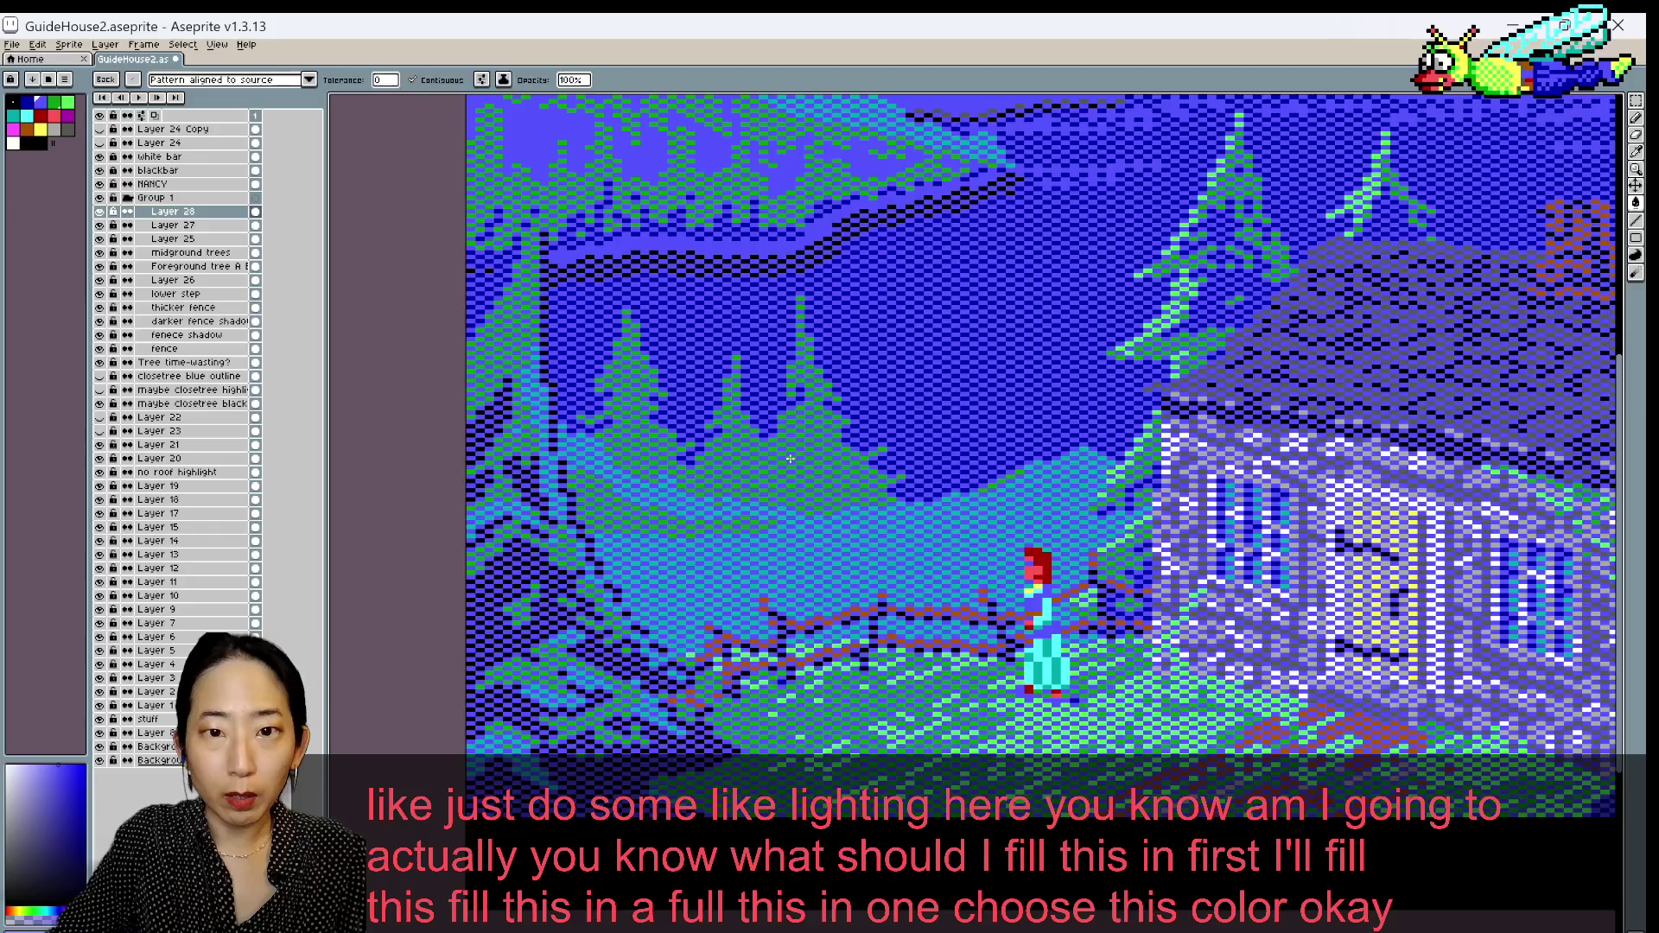
key("ctrl+z")
Change the fill's layer sampling and flood the midground pines with a darker dither.
left_click(483, 83)
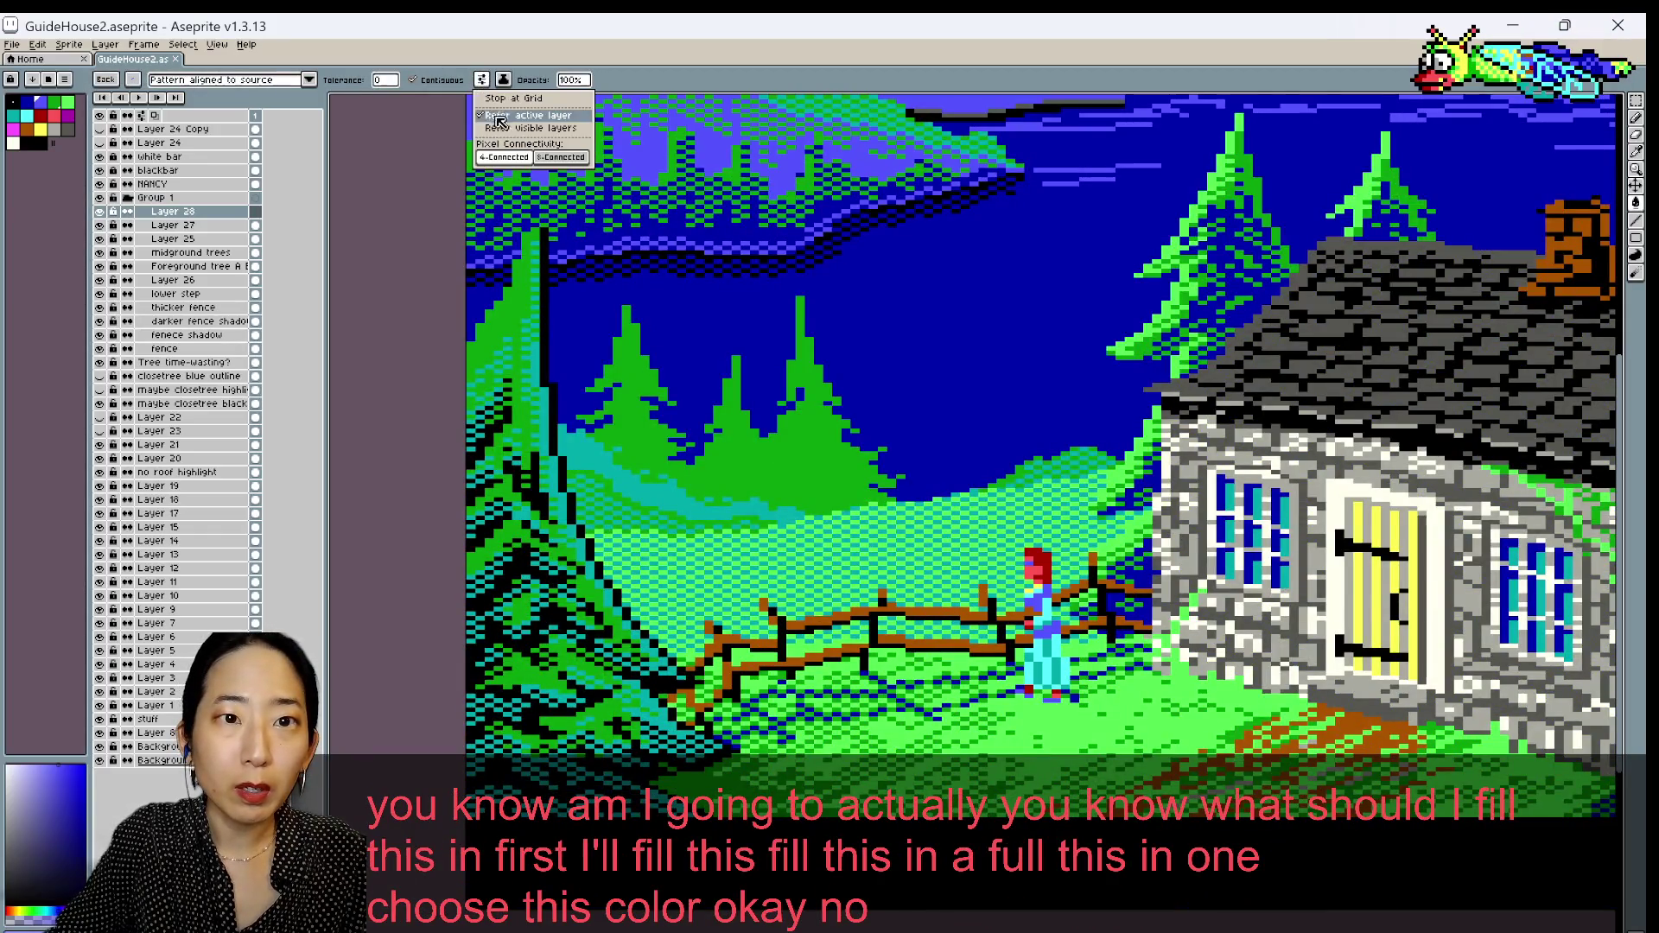
left_click(499, 129)
left_click(741, 466)
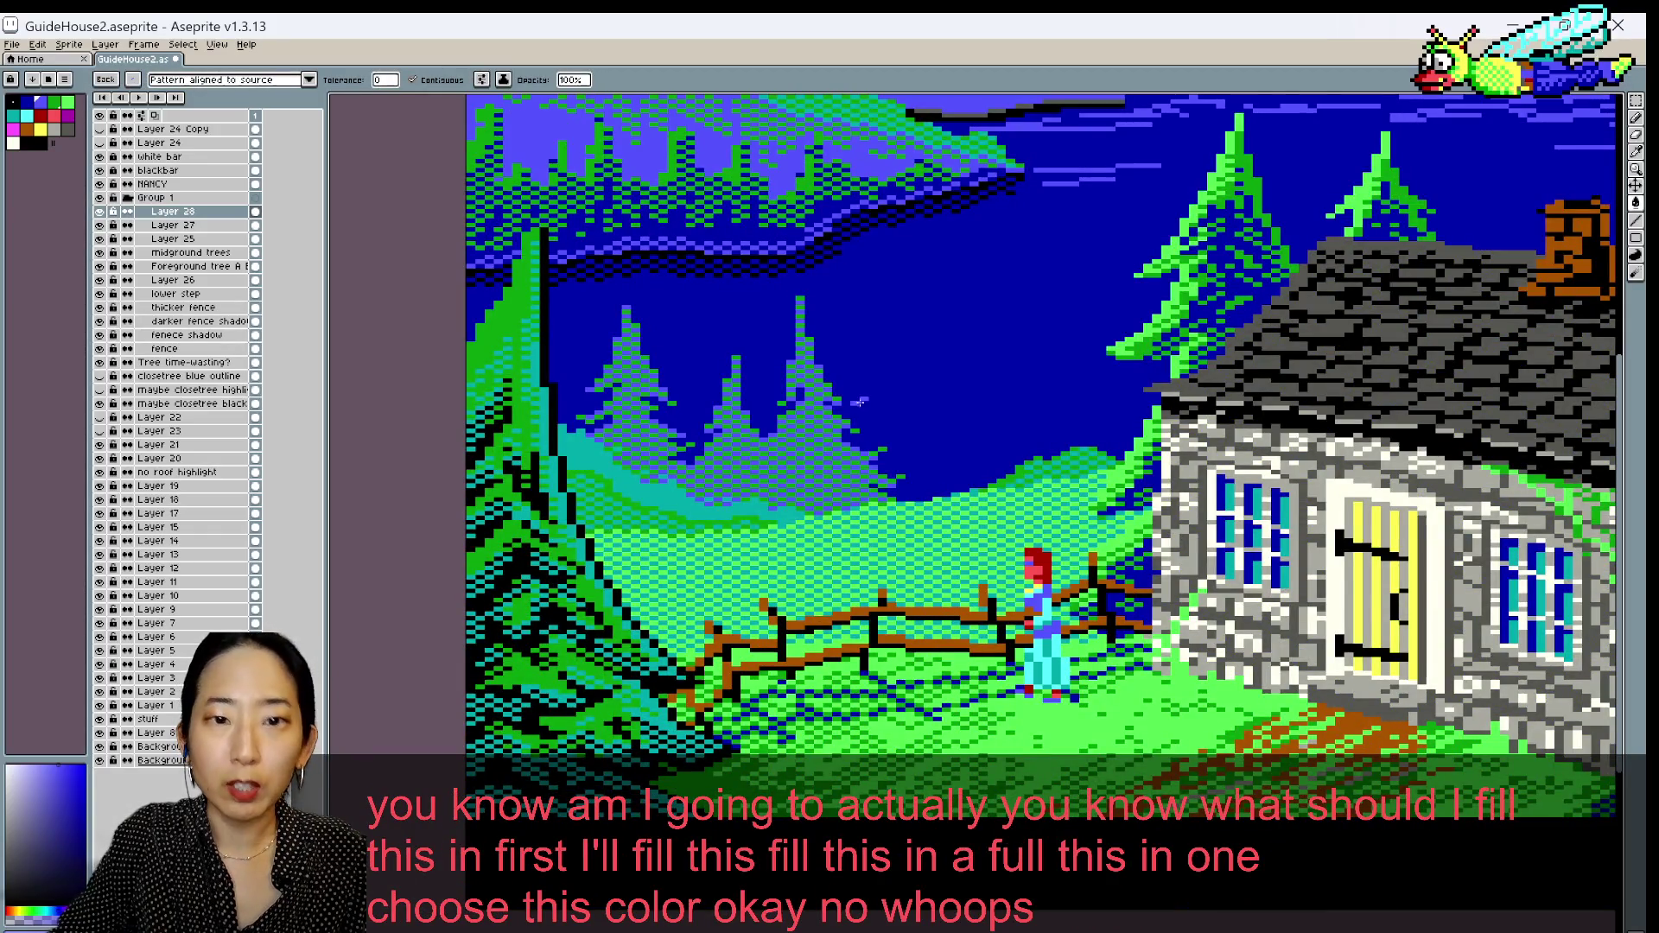
scroll(860, 402, "down", 1)
scroll(860, 402, "down", 1)
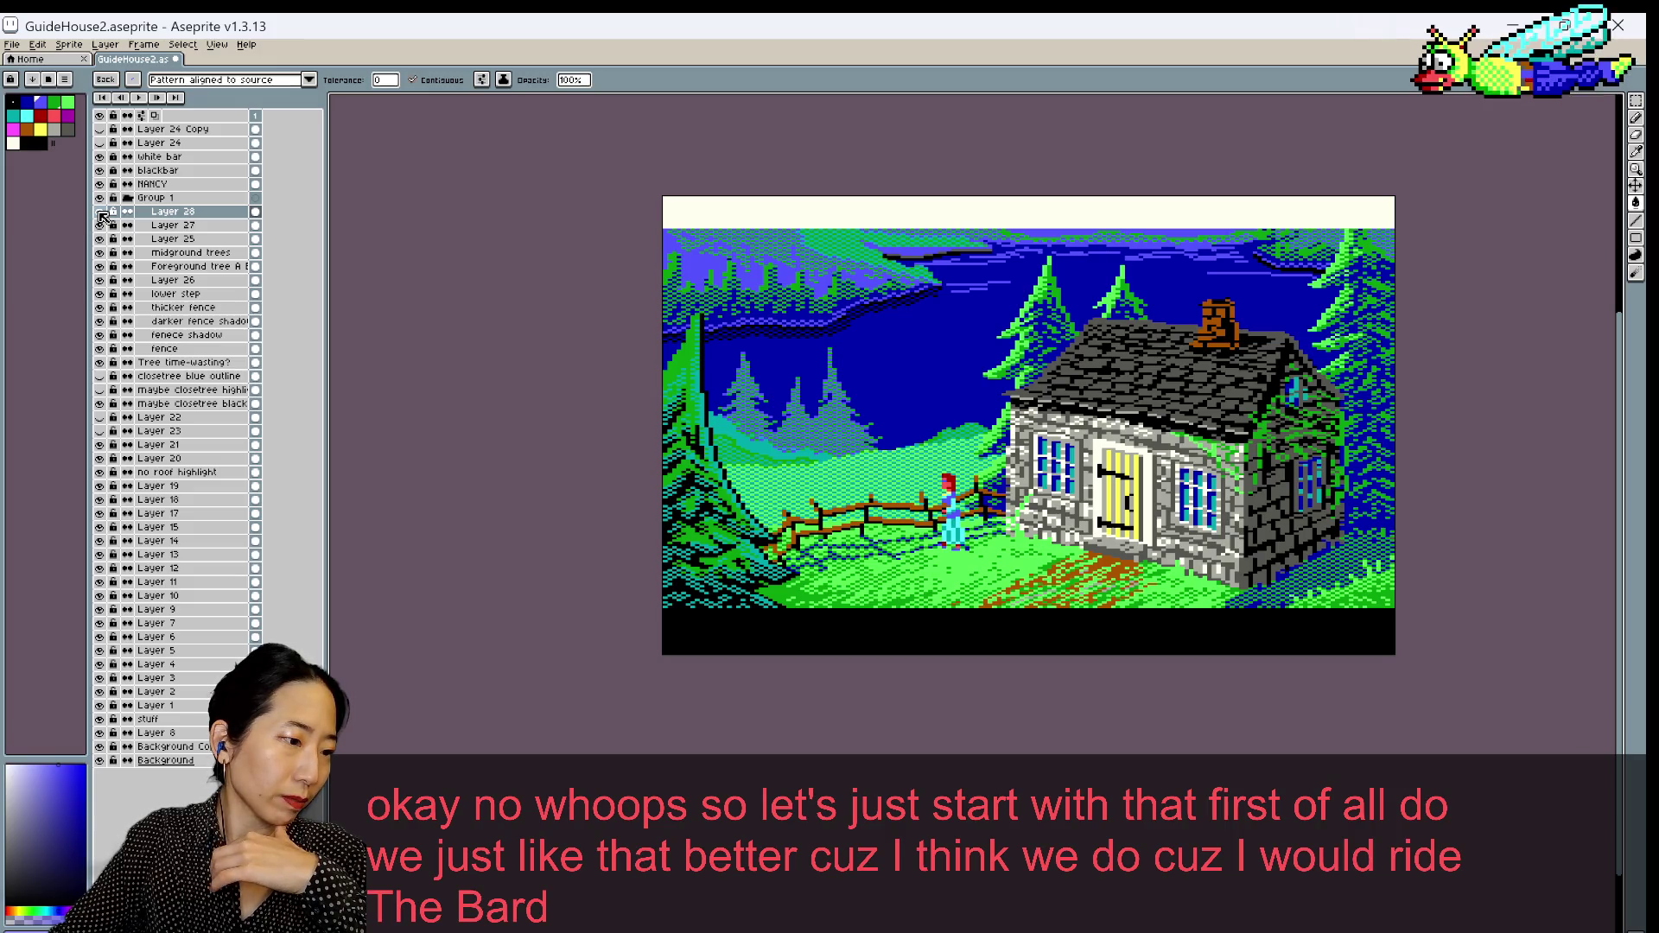
left_click(101, 213)
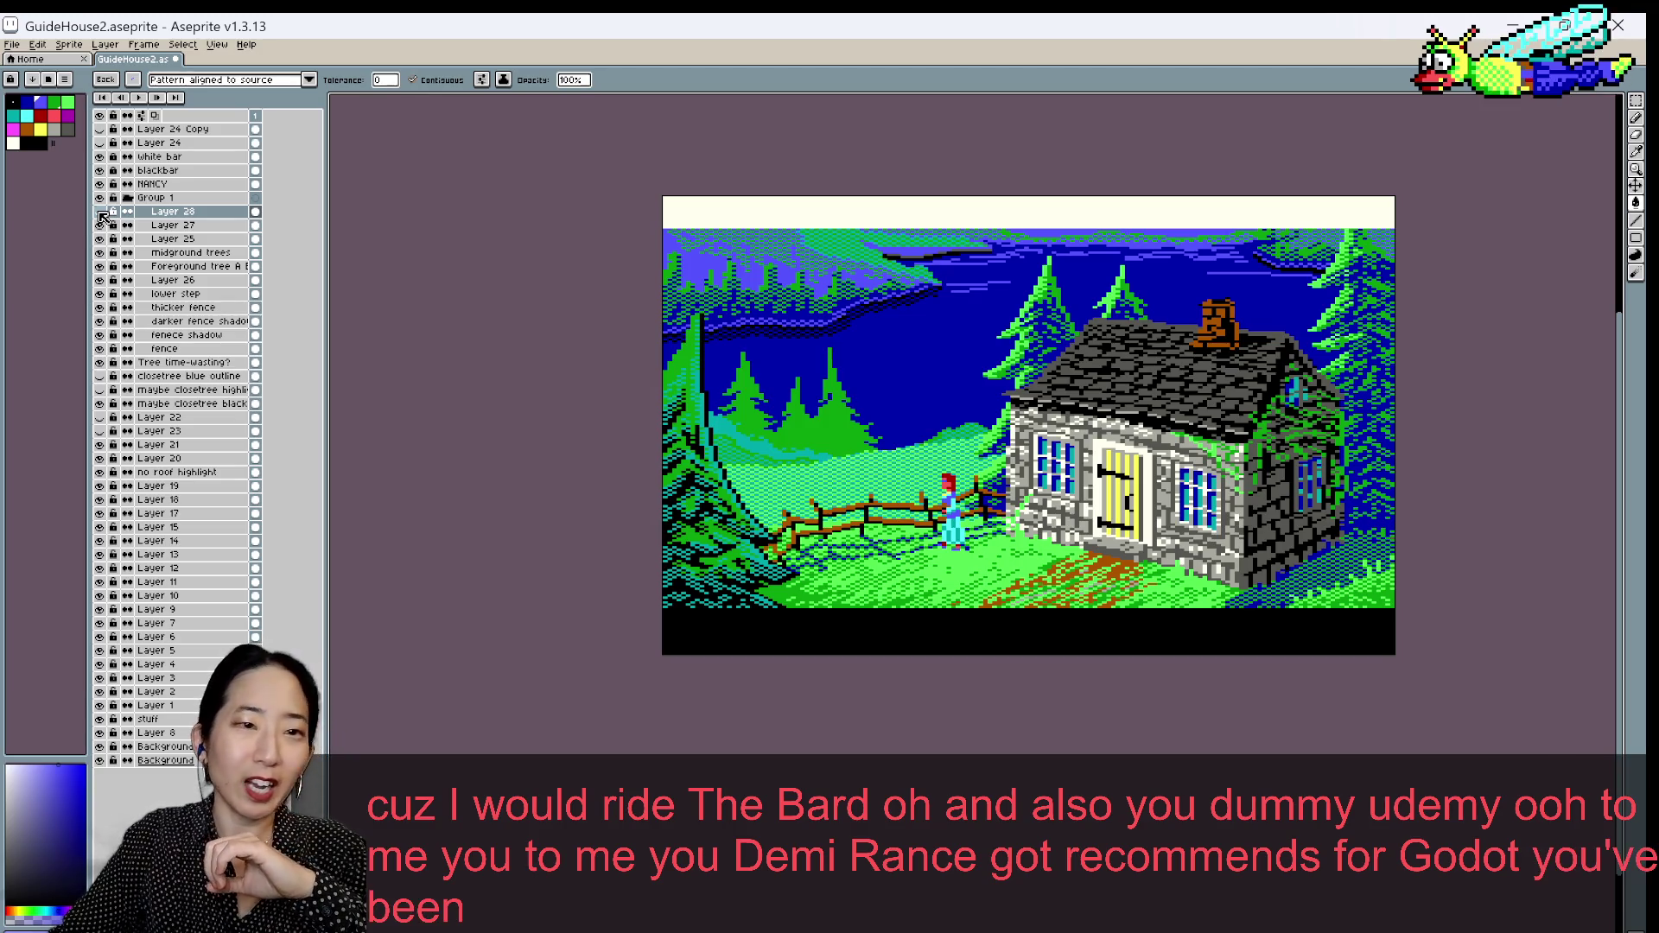
left_click(100, 213)
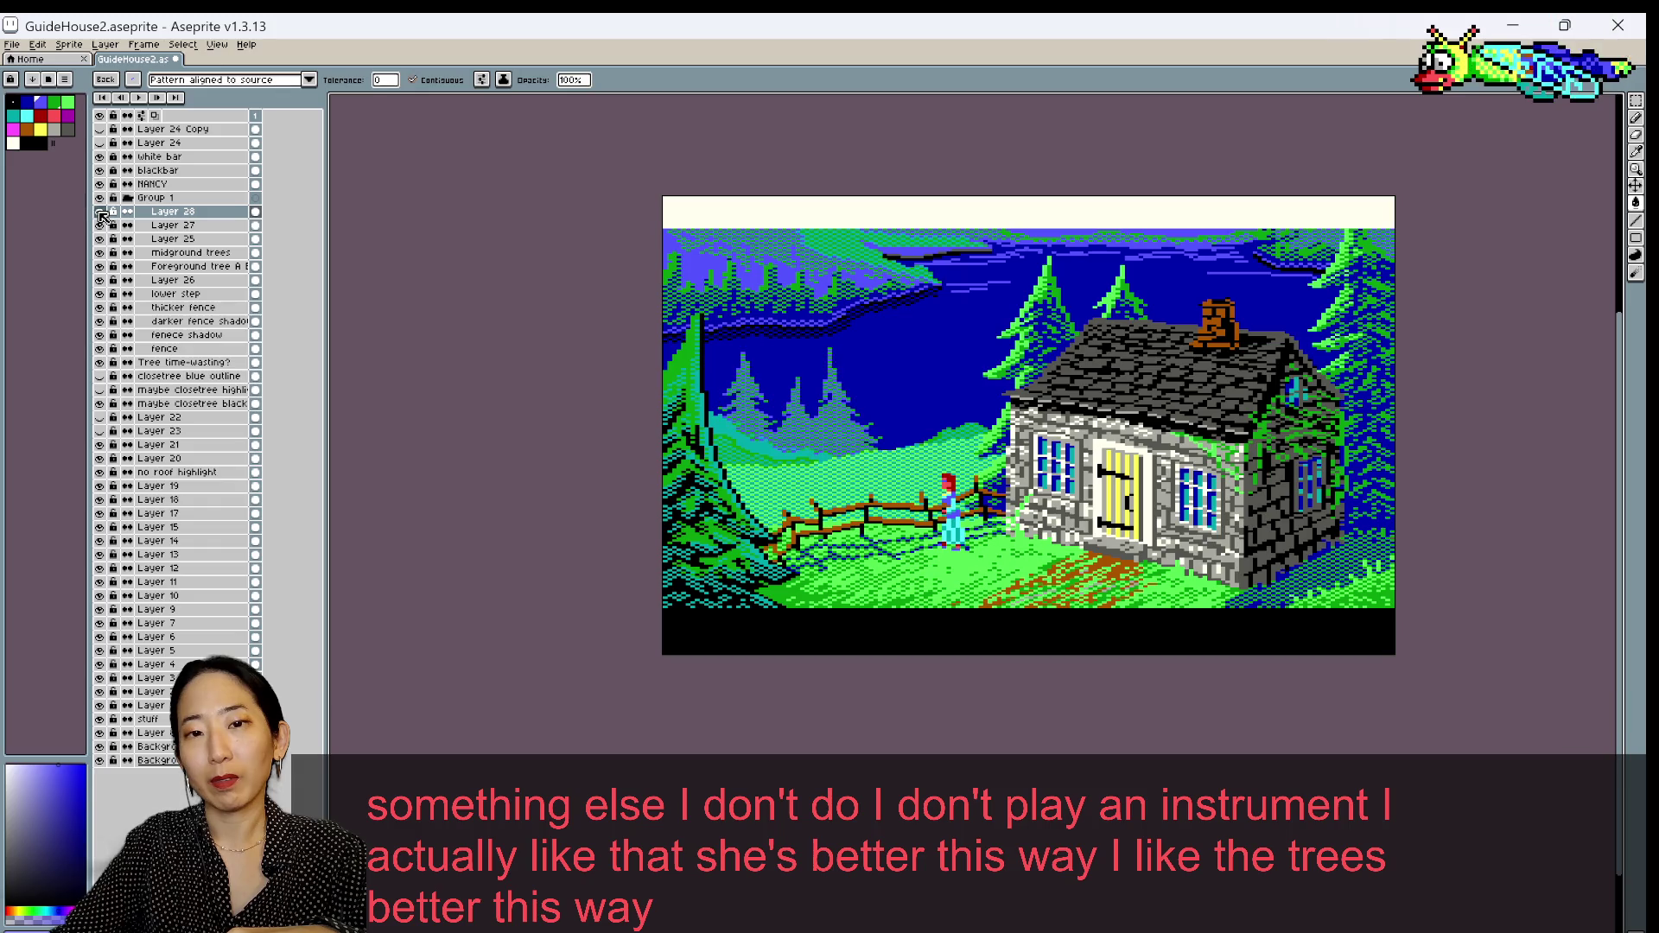
left_click(100, 212)
left_click(100, 213)
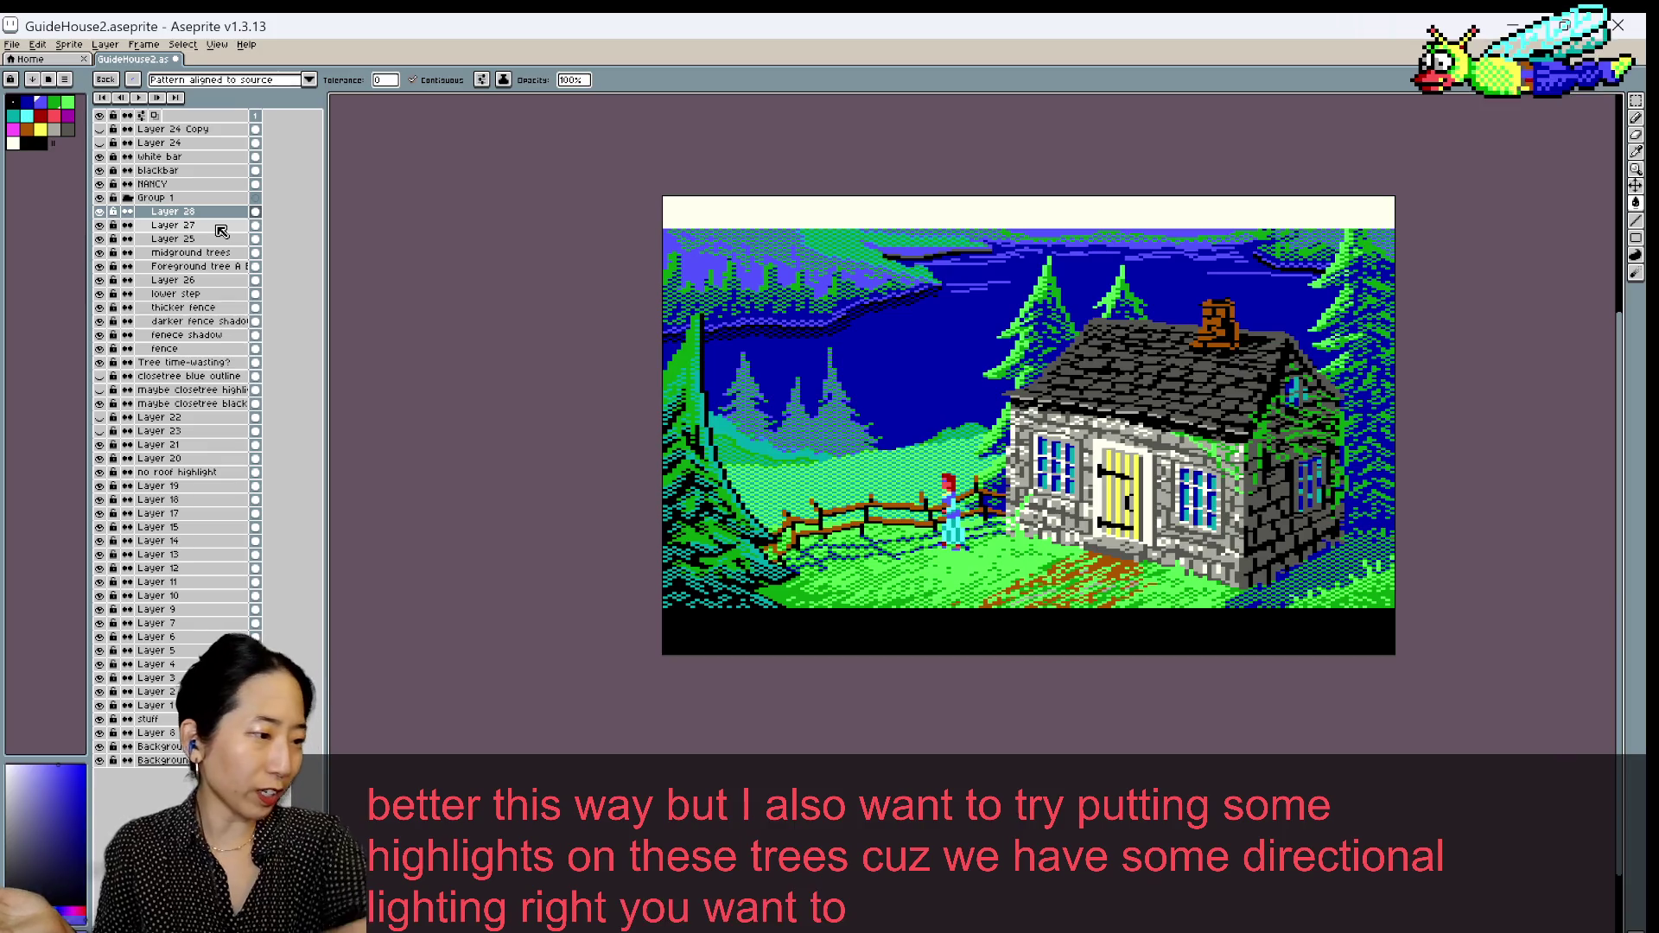
Add Layer 29 for tree highlights, save, and pick a bright green swatch.
key("shift+n")
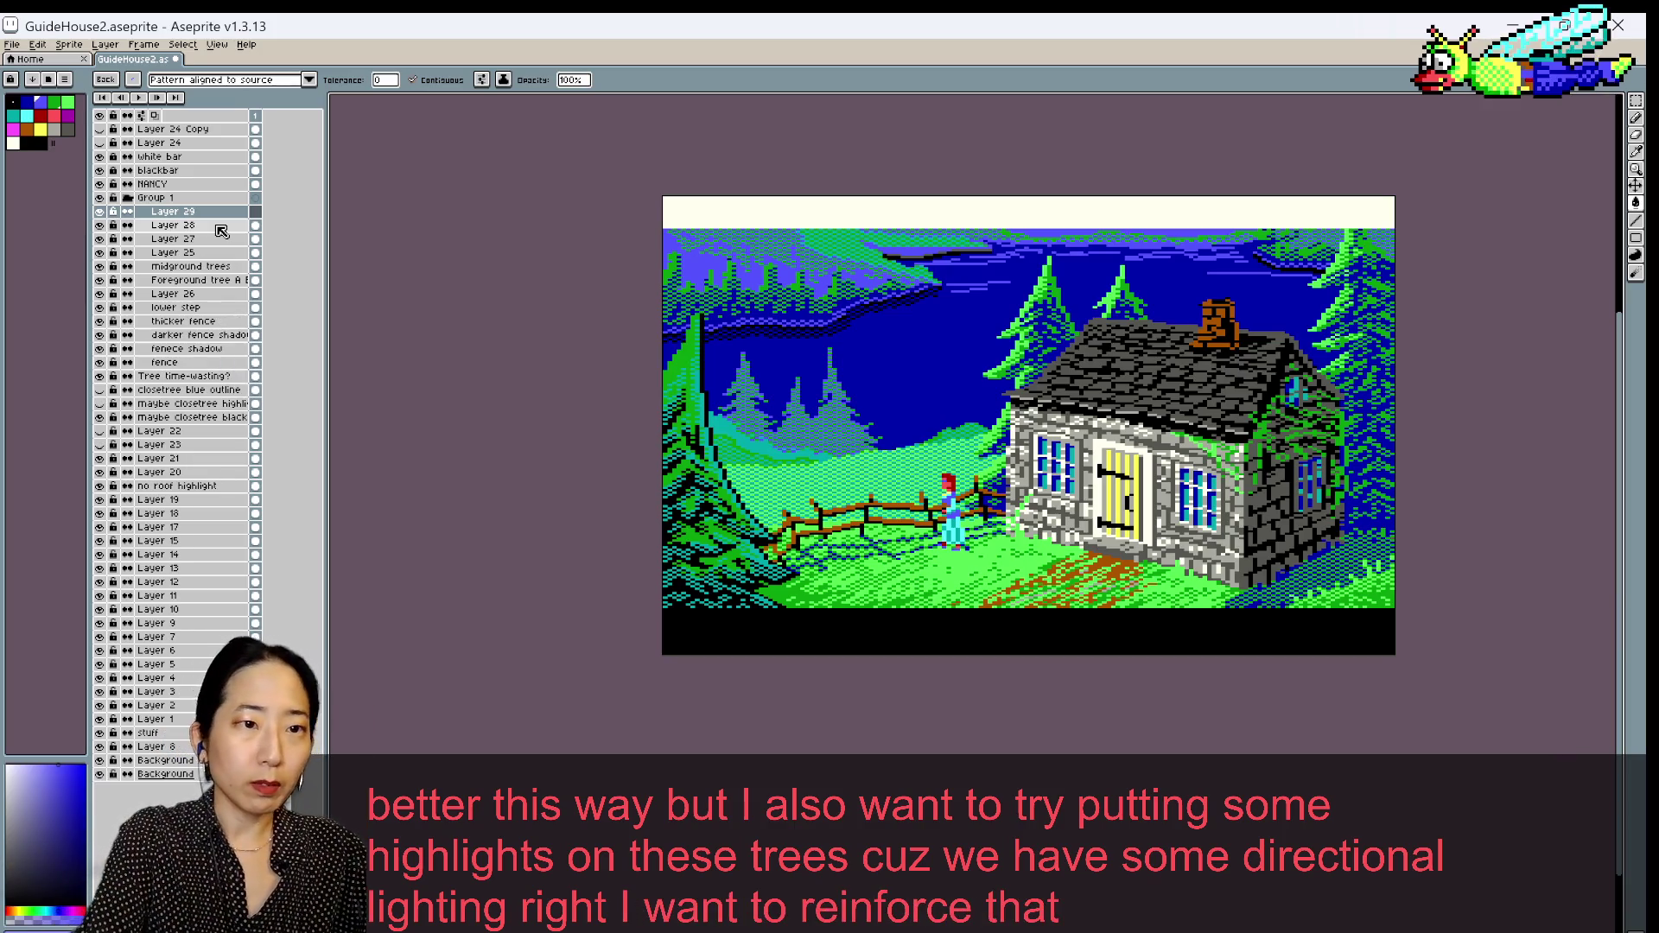
key("ctrl+s")
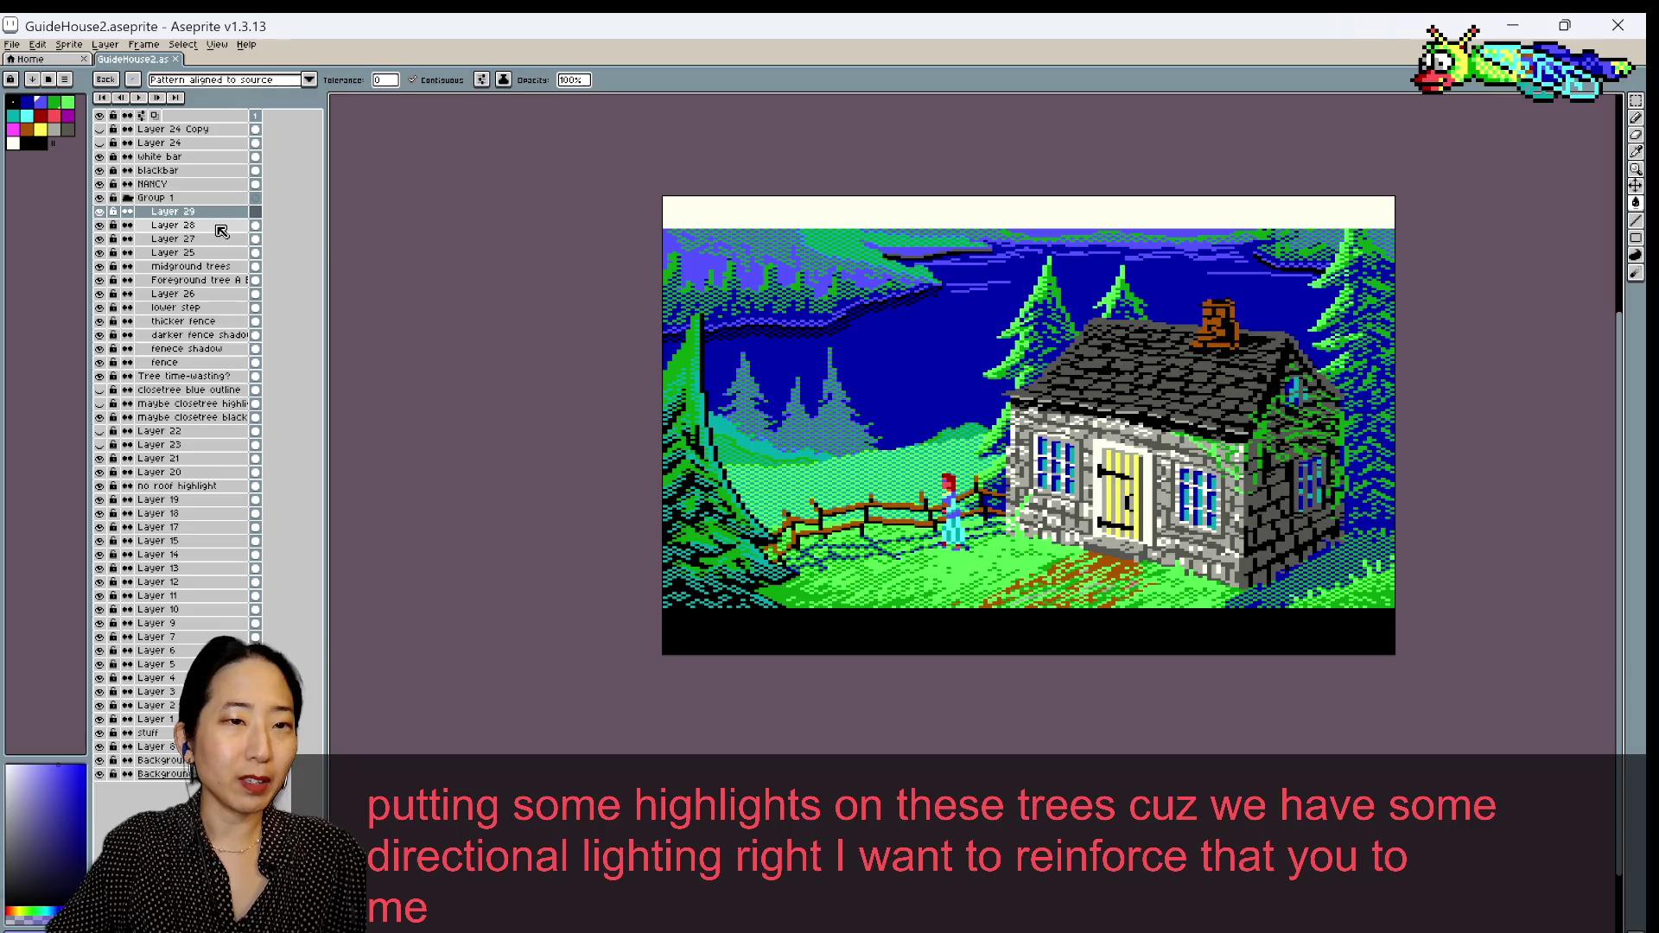
left_click(67, 100)
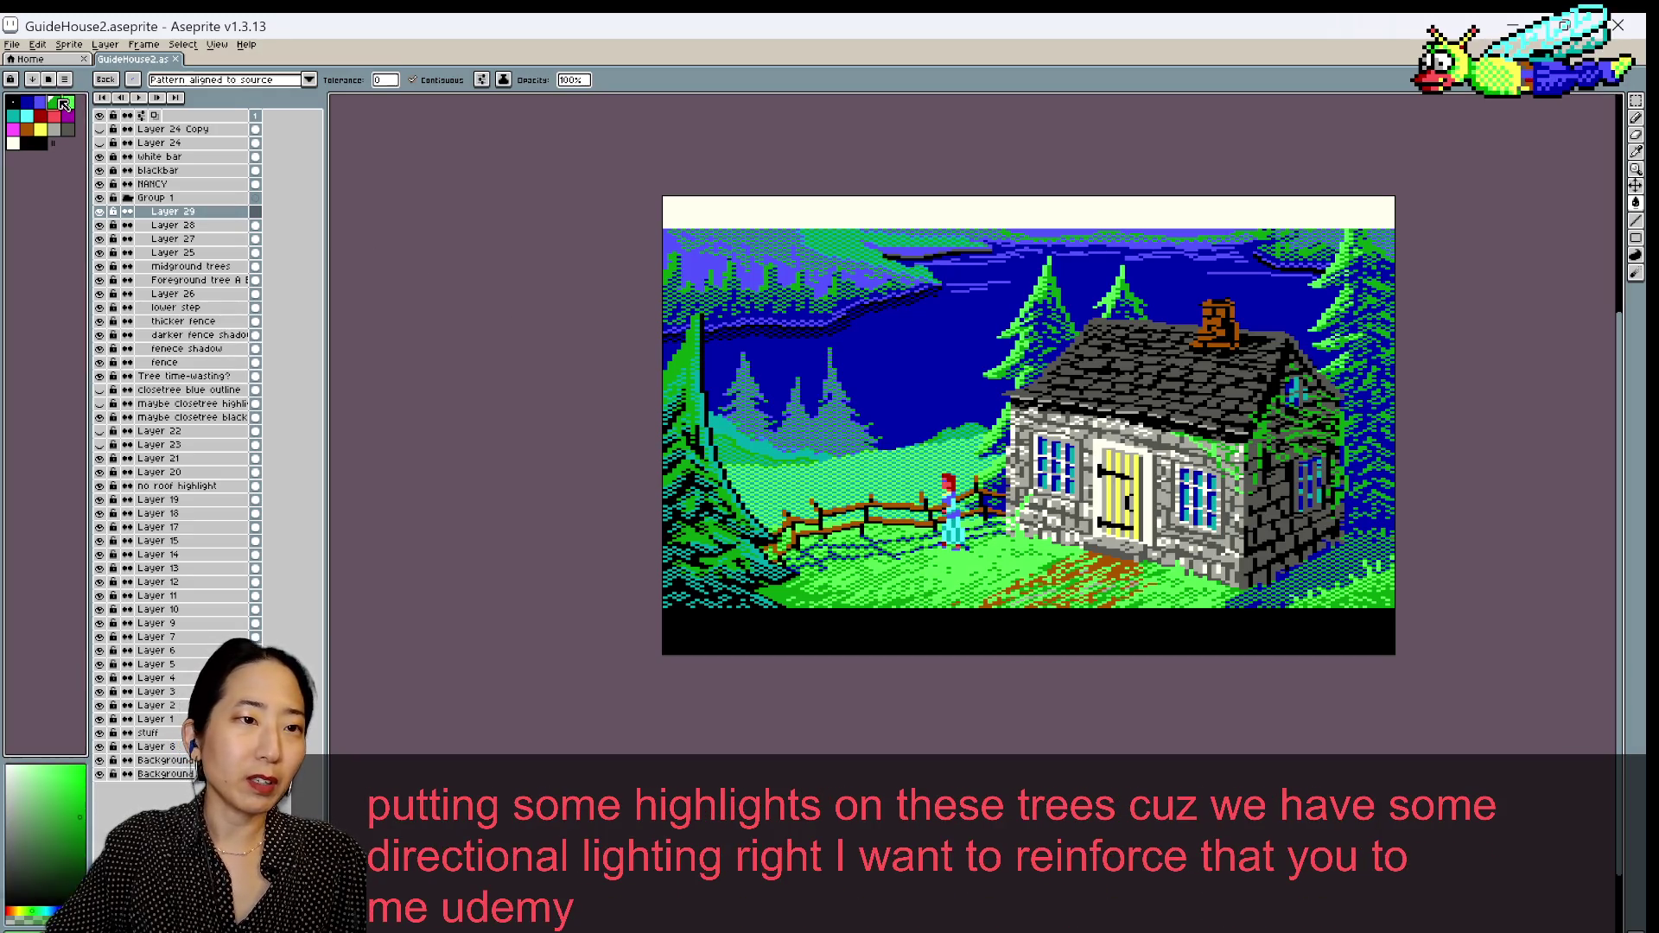
scroll(573, 275, "up", 1)
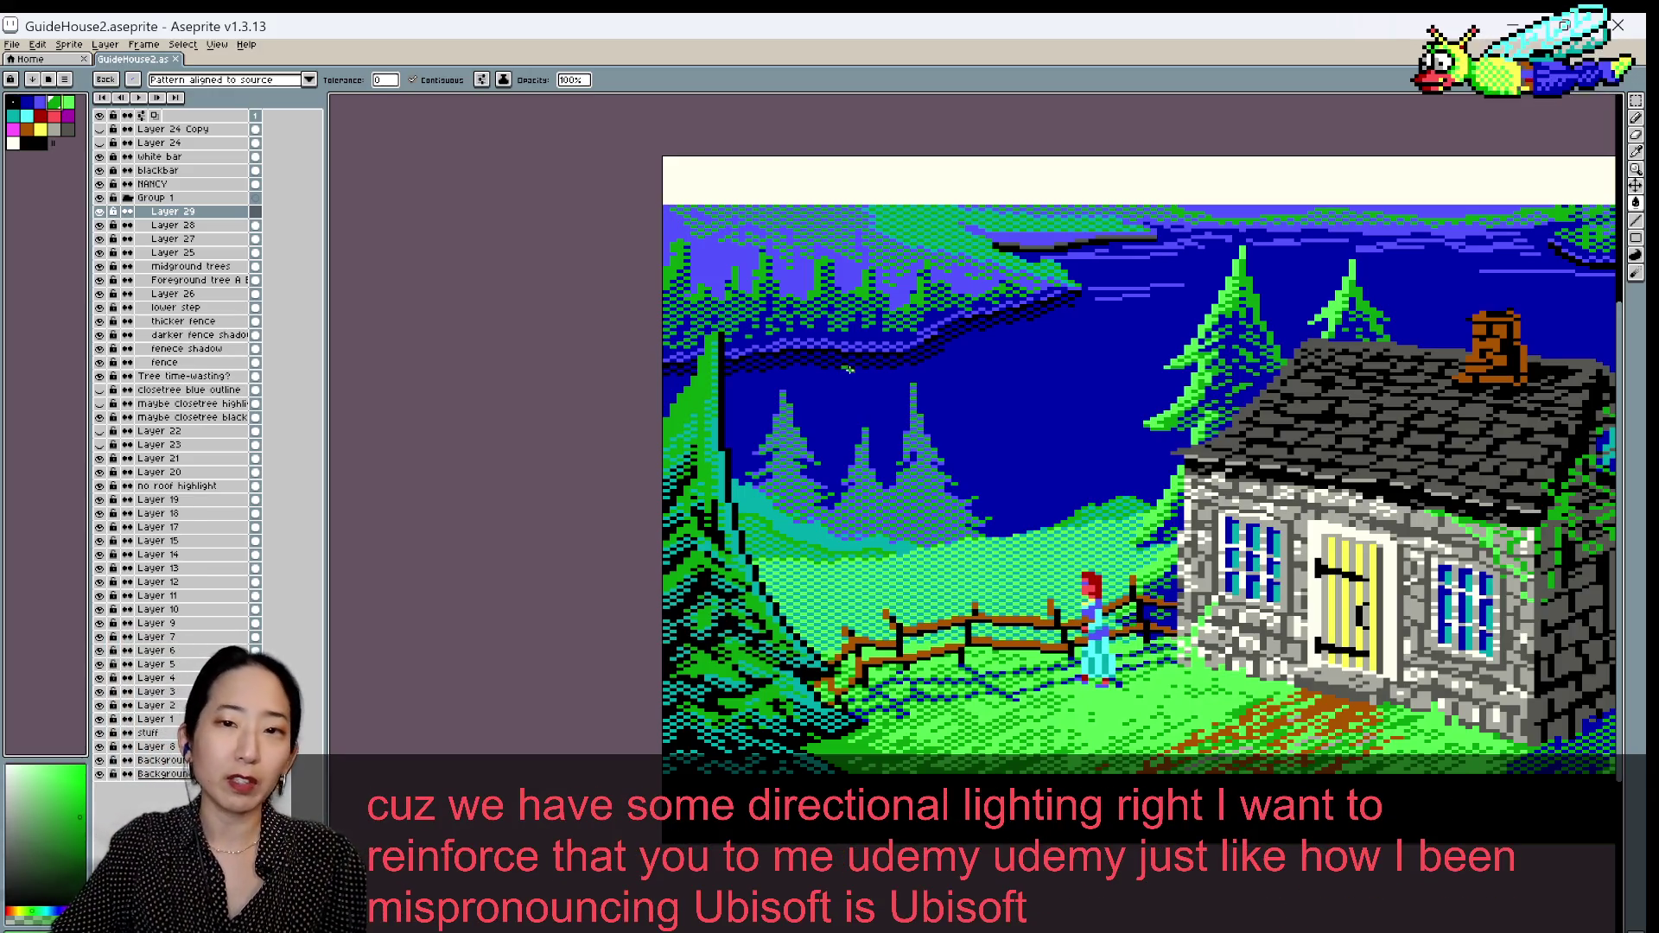
scroll(829, 367, "up", 1)
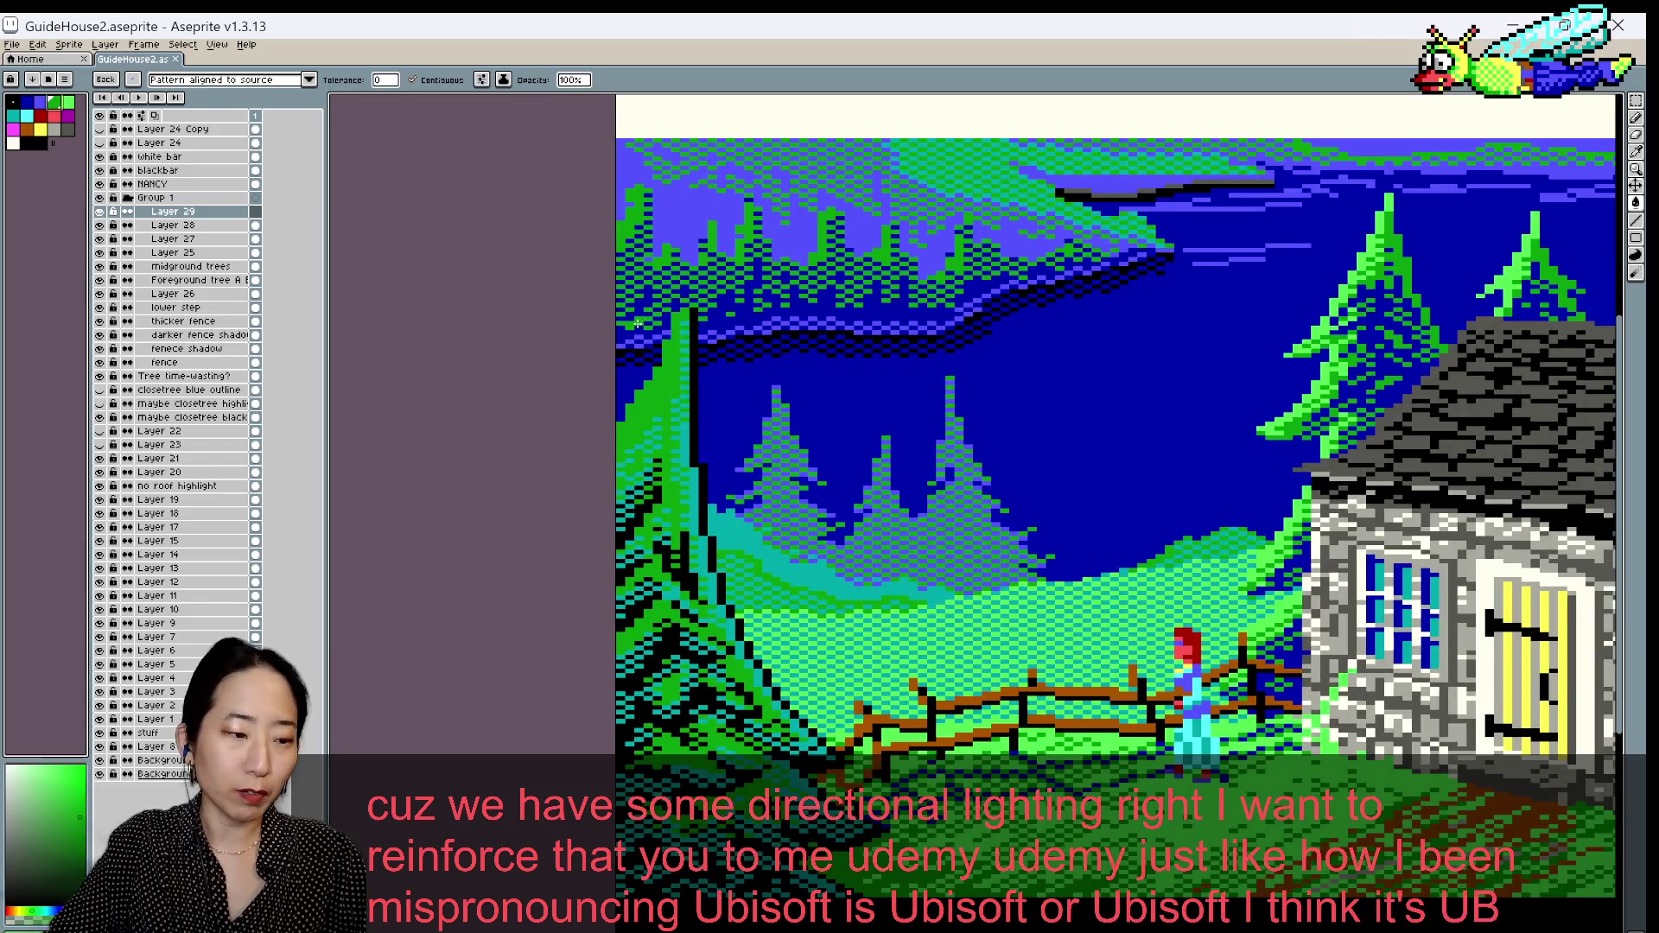
Select a colour region with the Magic Wand, then switch to the Pencil.
key("w")
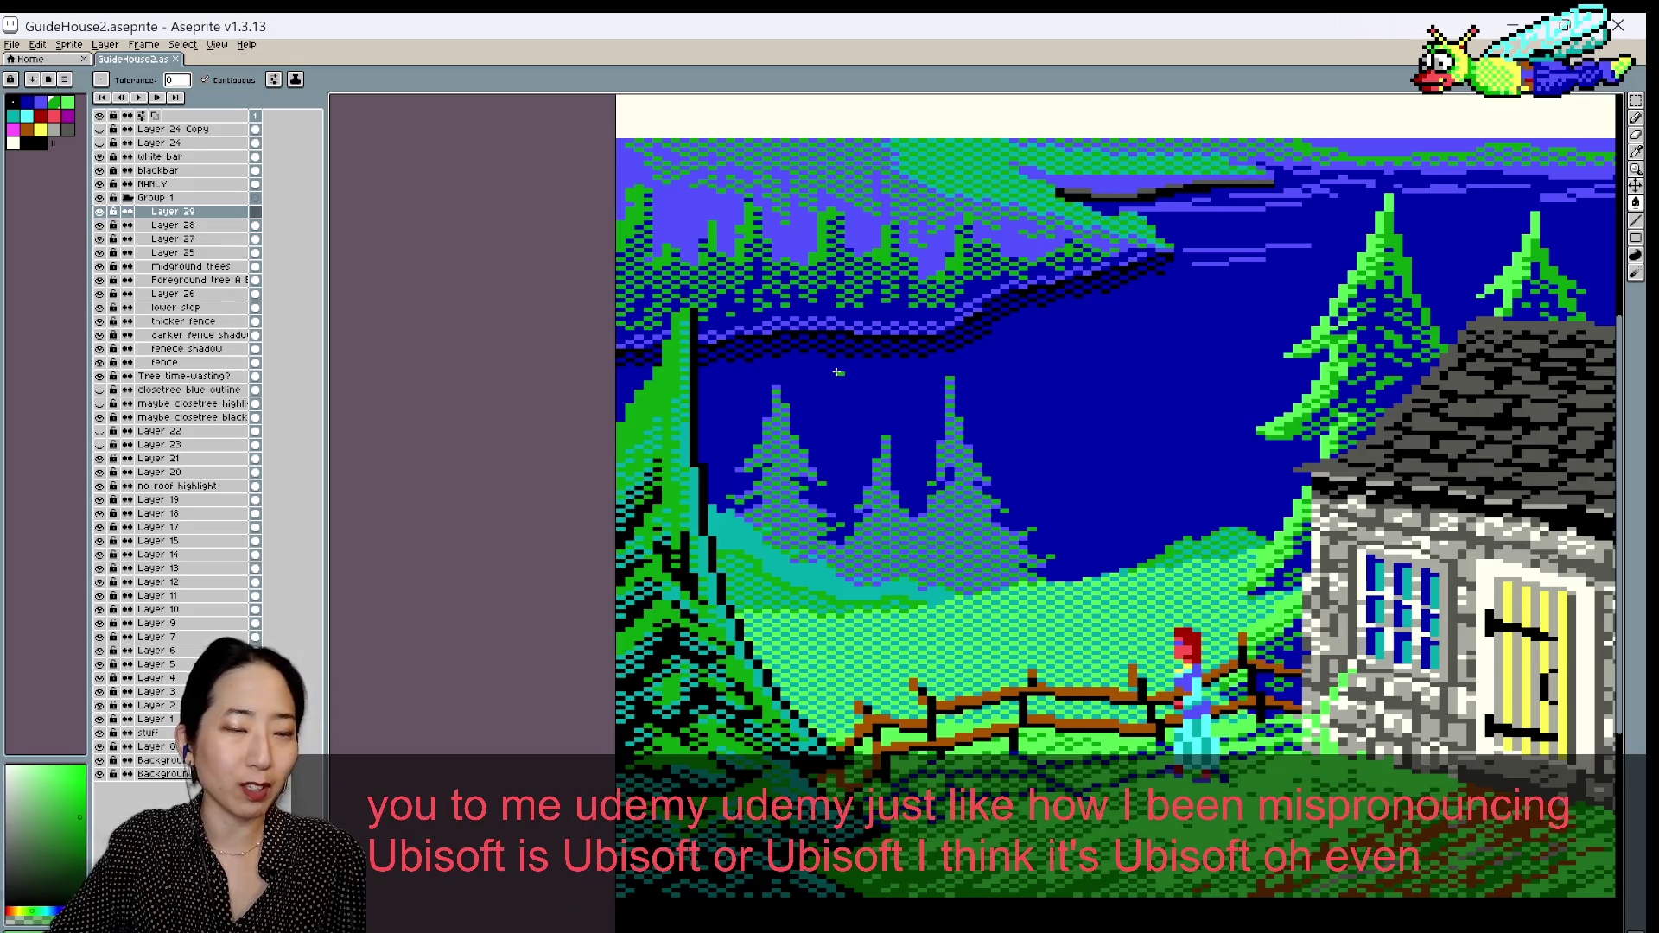
scroll(838, 372, "up", 1)
left_click(760, 395)
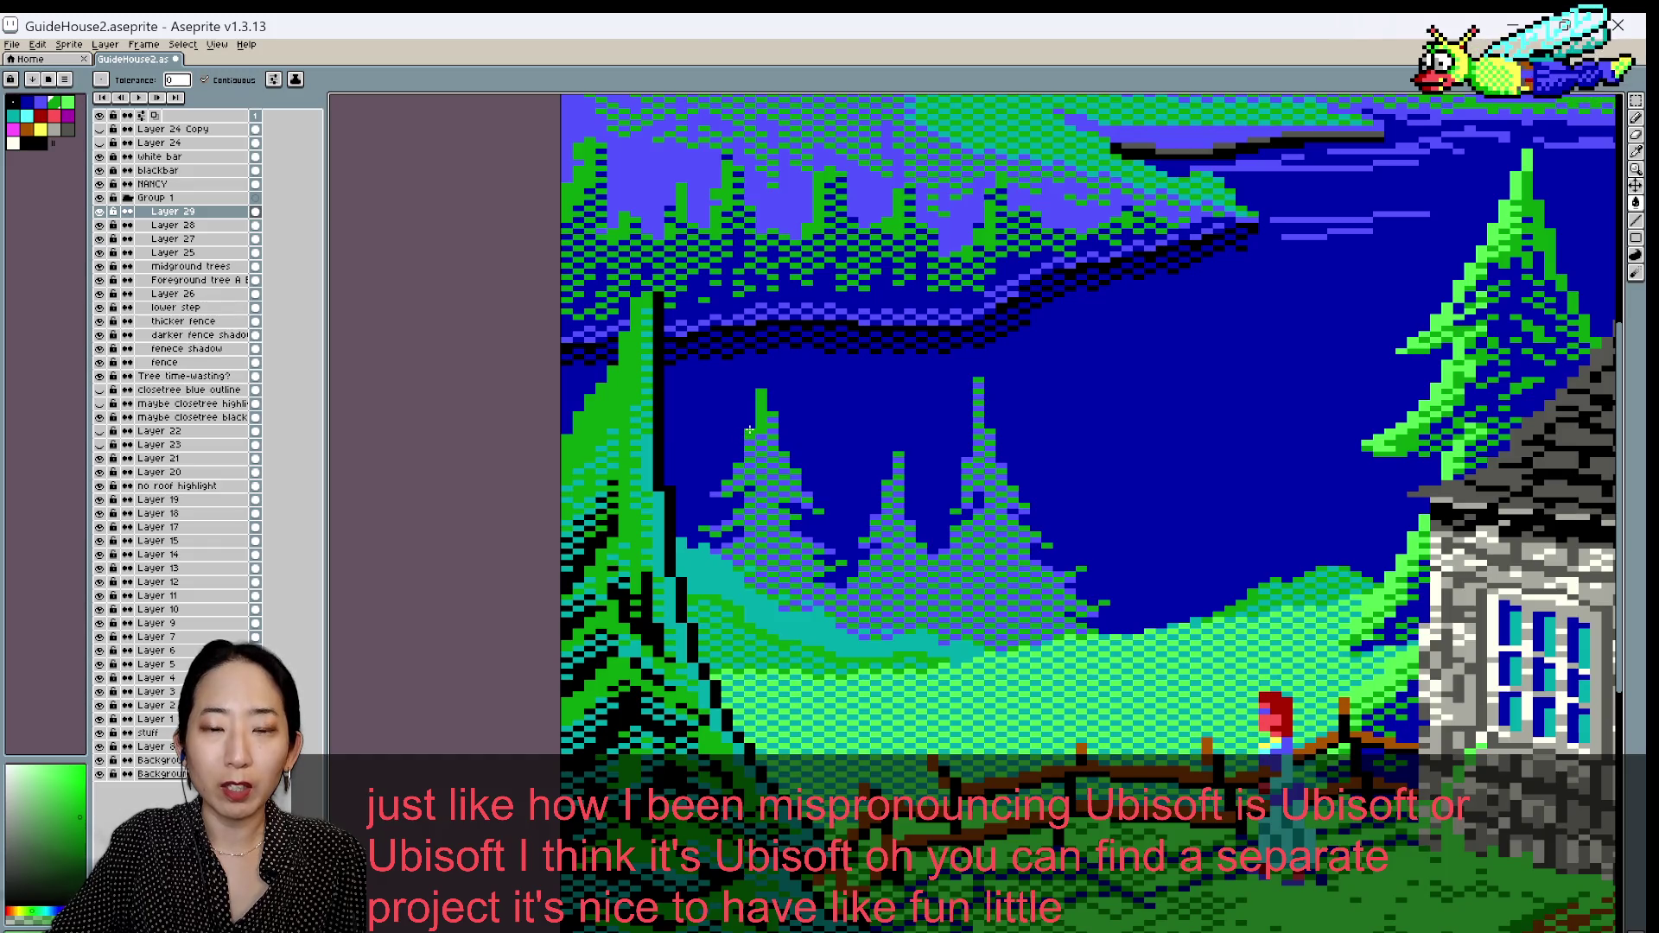
key("b")
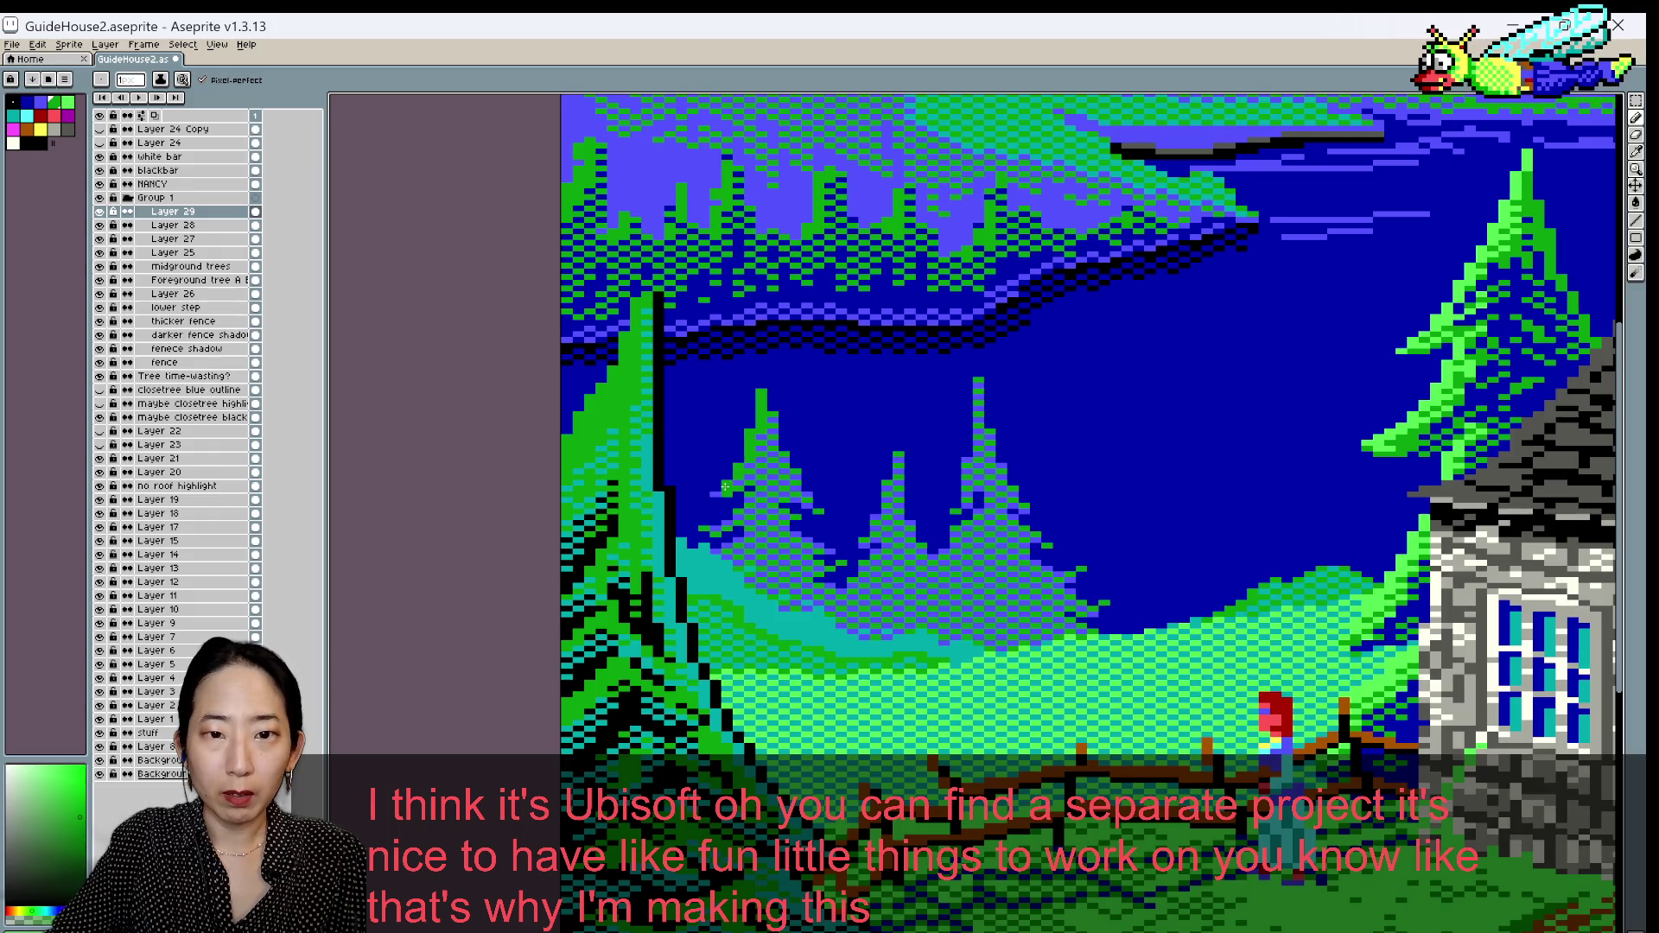
scroll(716, 491, "down", 1)
scroll(791, 420, "down", 1)
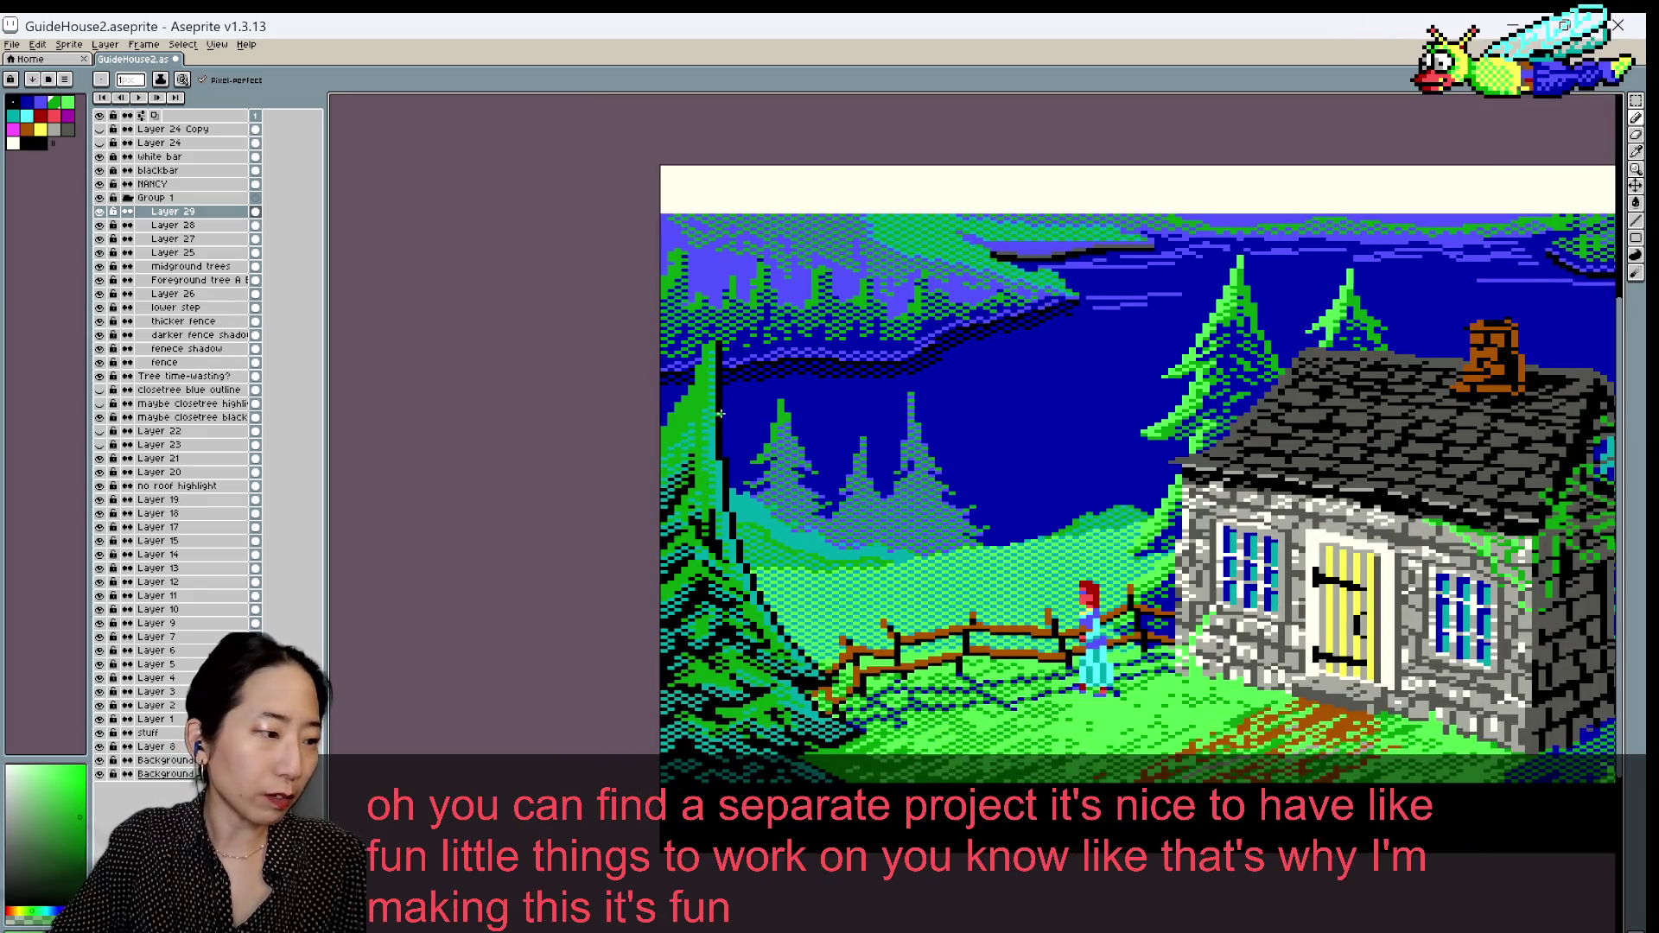
Save the GuideHouse2 file again.
key("ctrl+s")
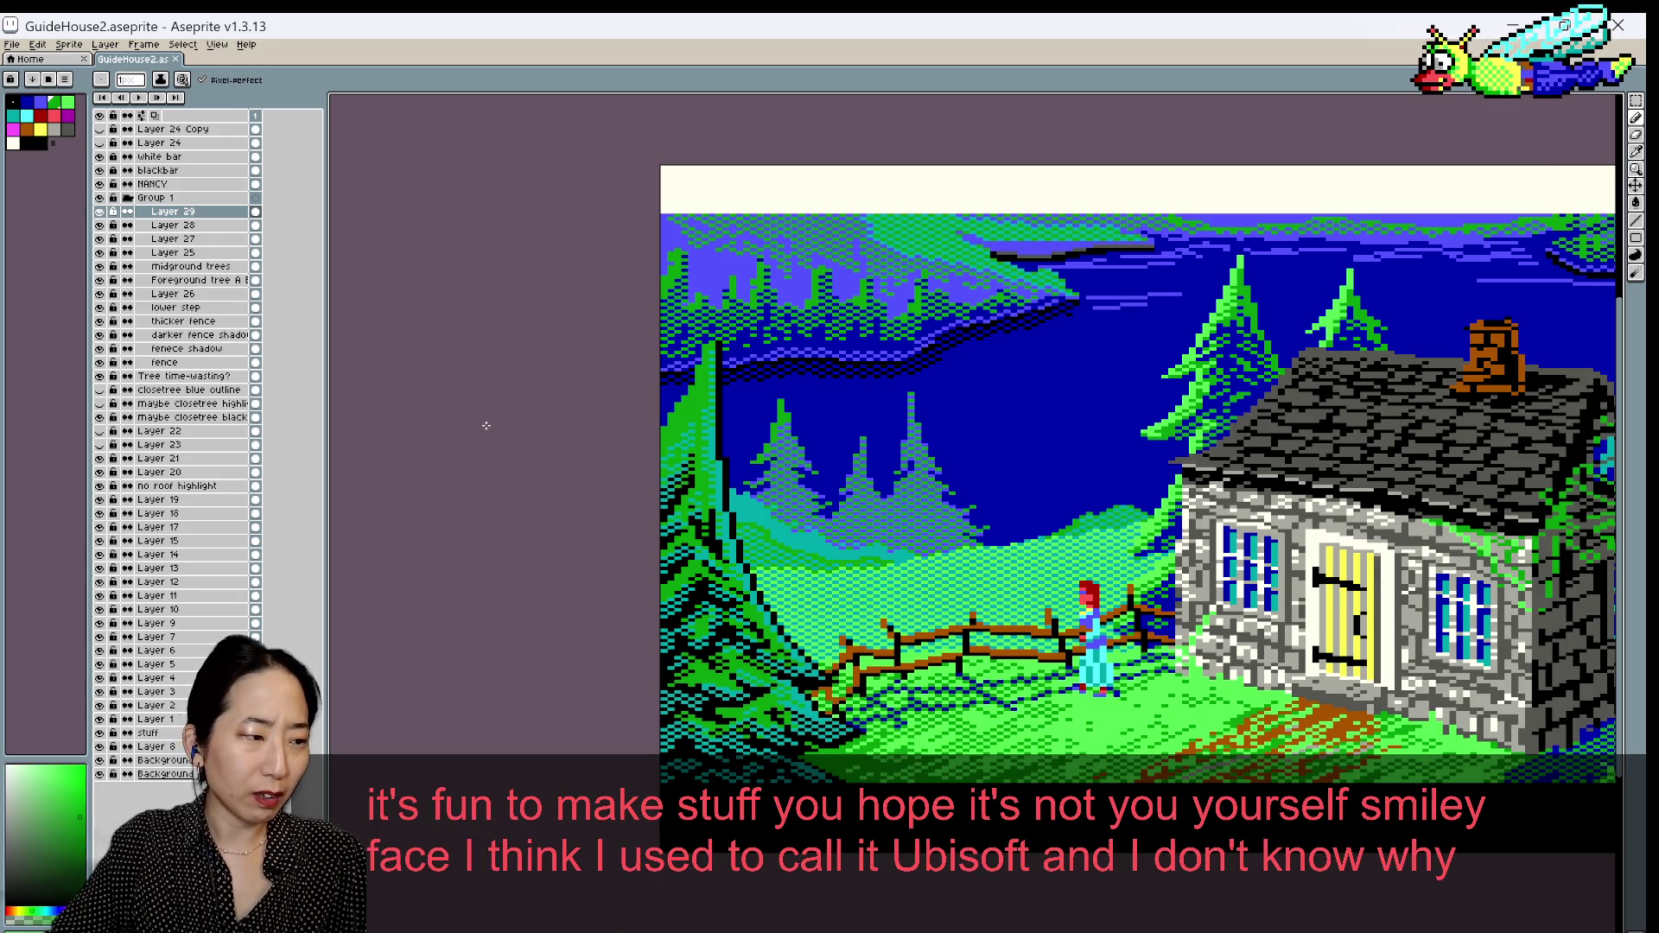
scroll(734, 449, "up", 1)
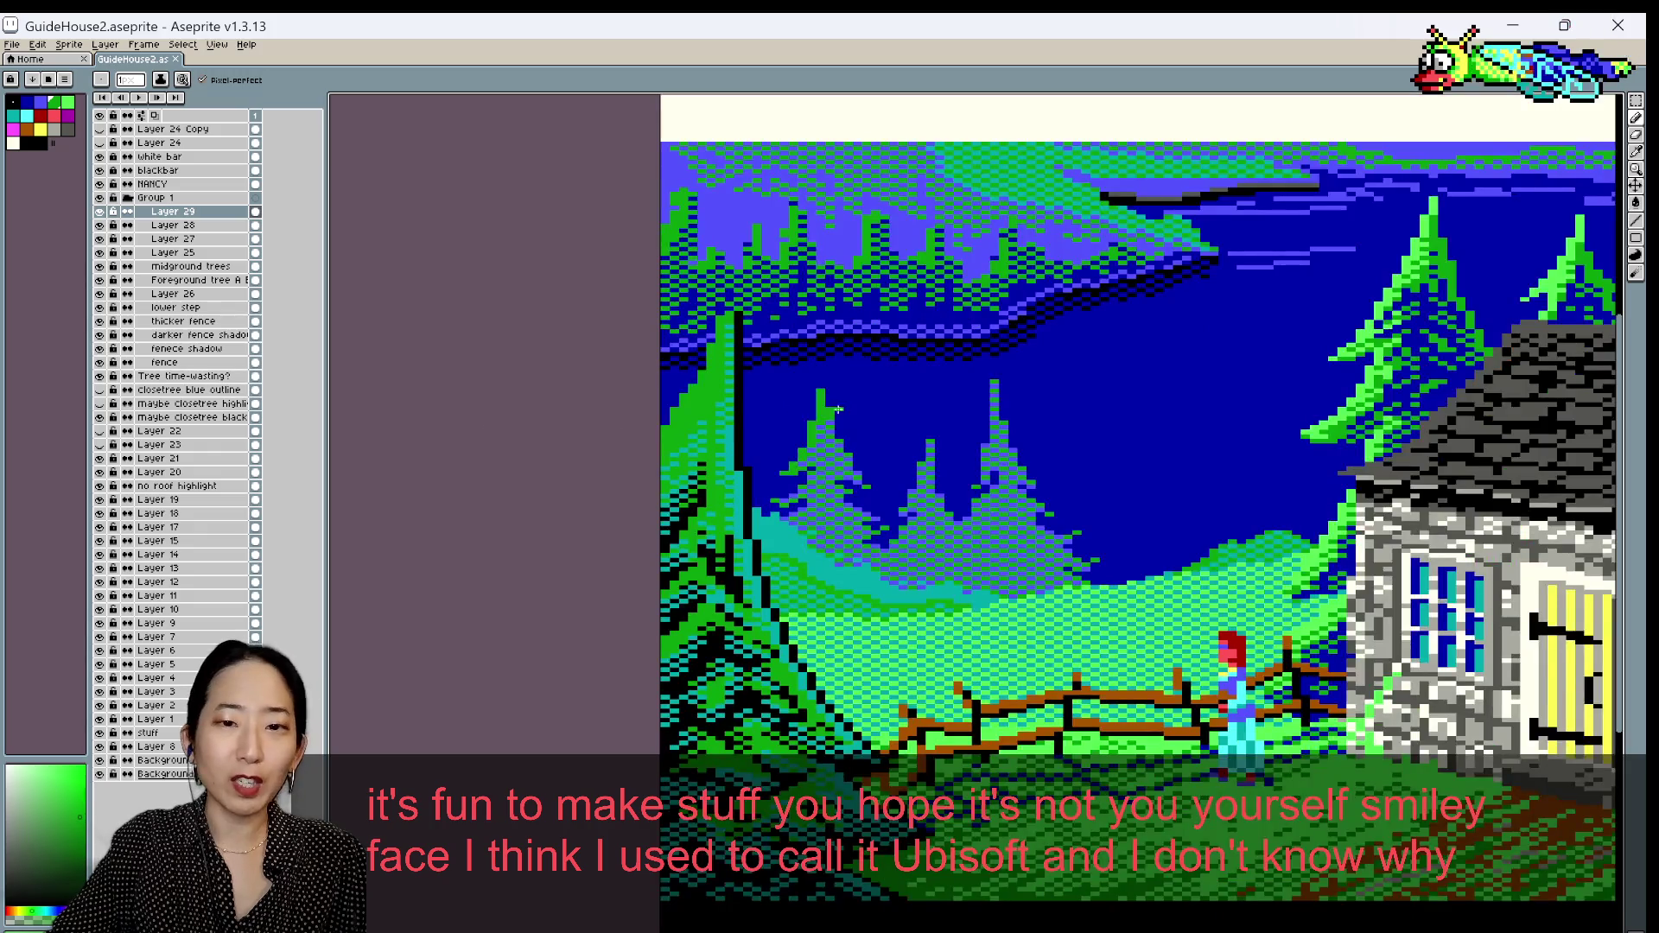
scroll(773, 513, "up", 1)
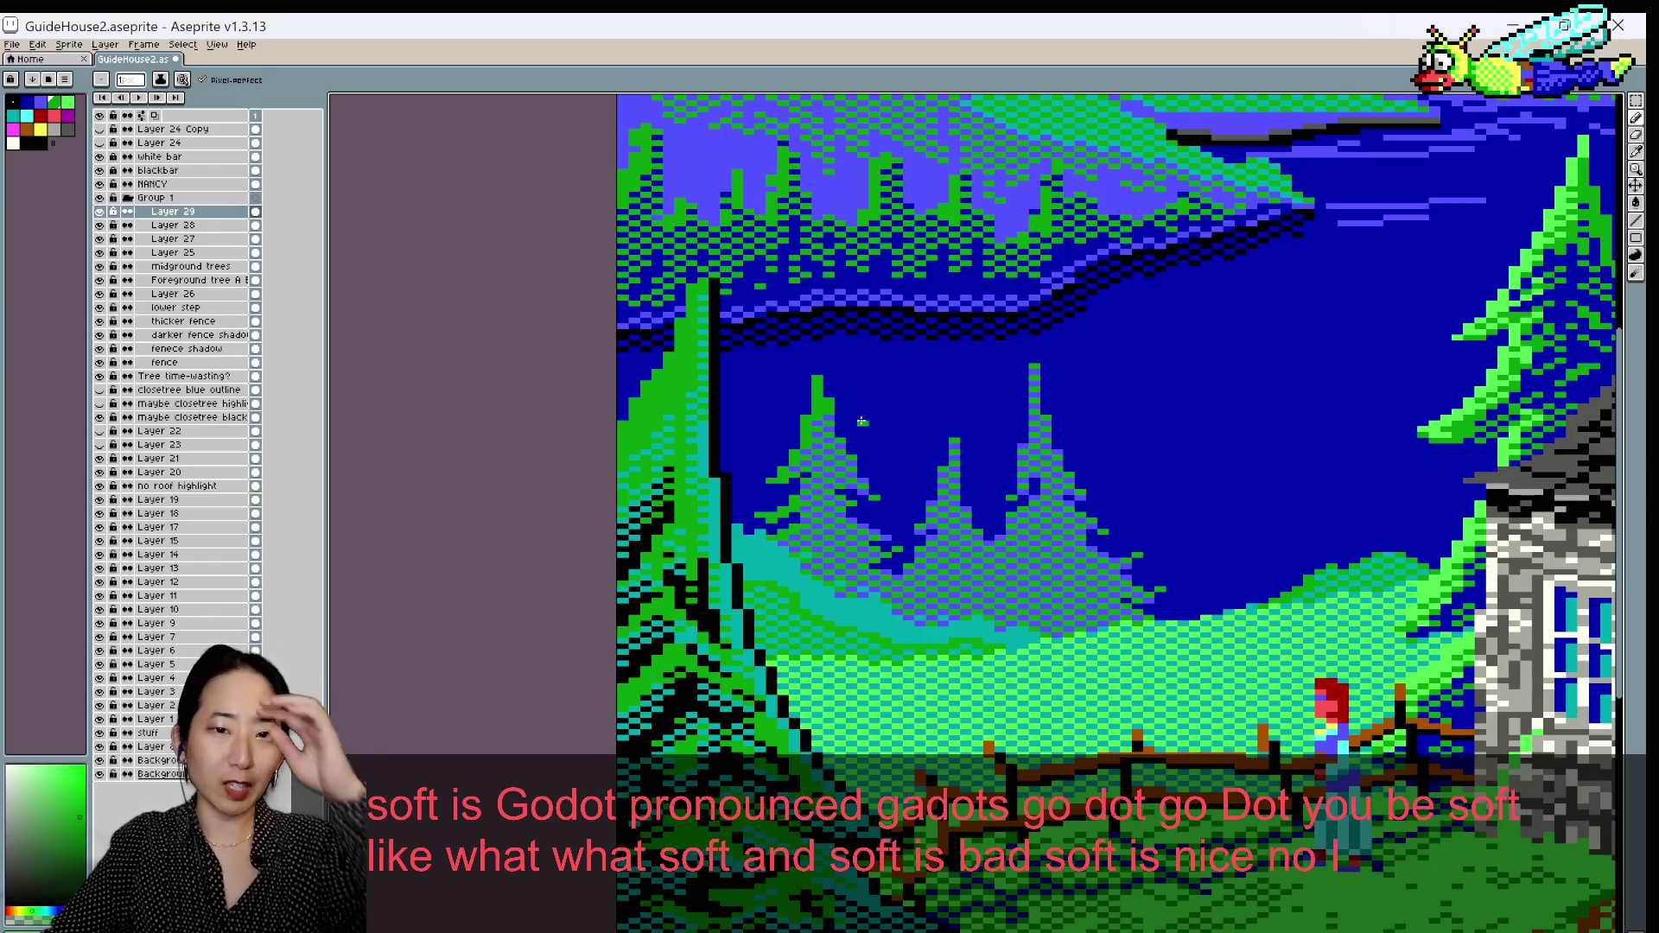
scroll(854, 399, "down", 2)
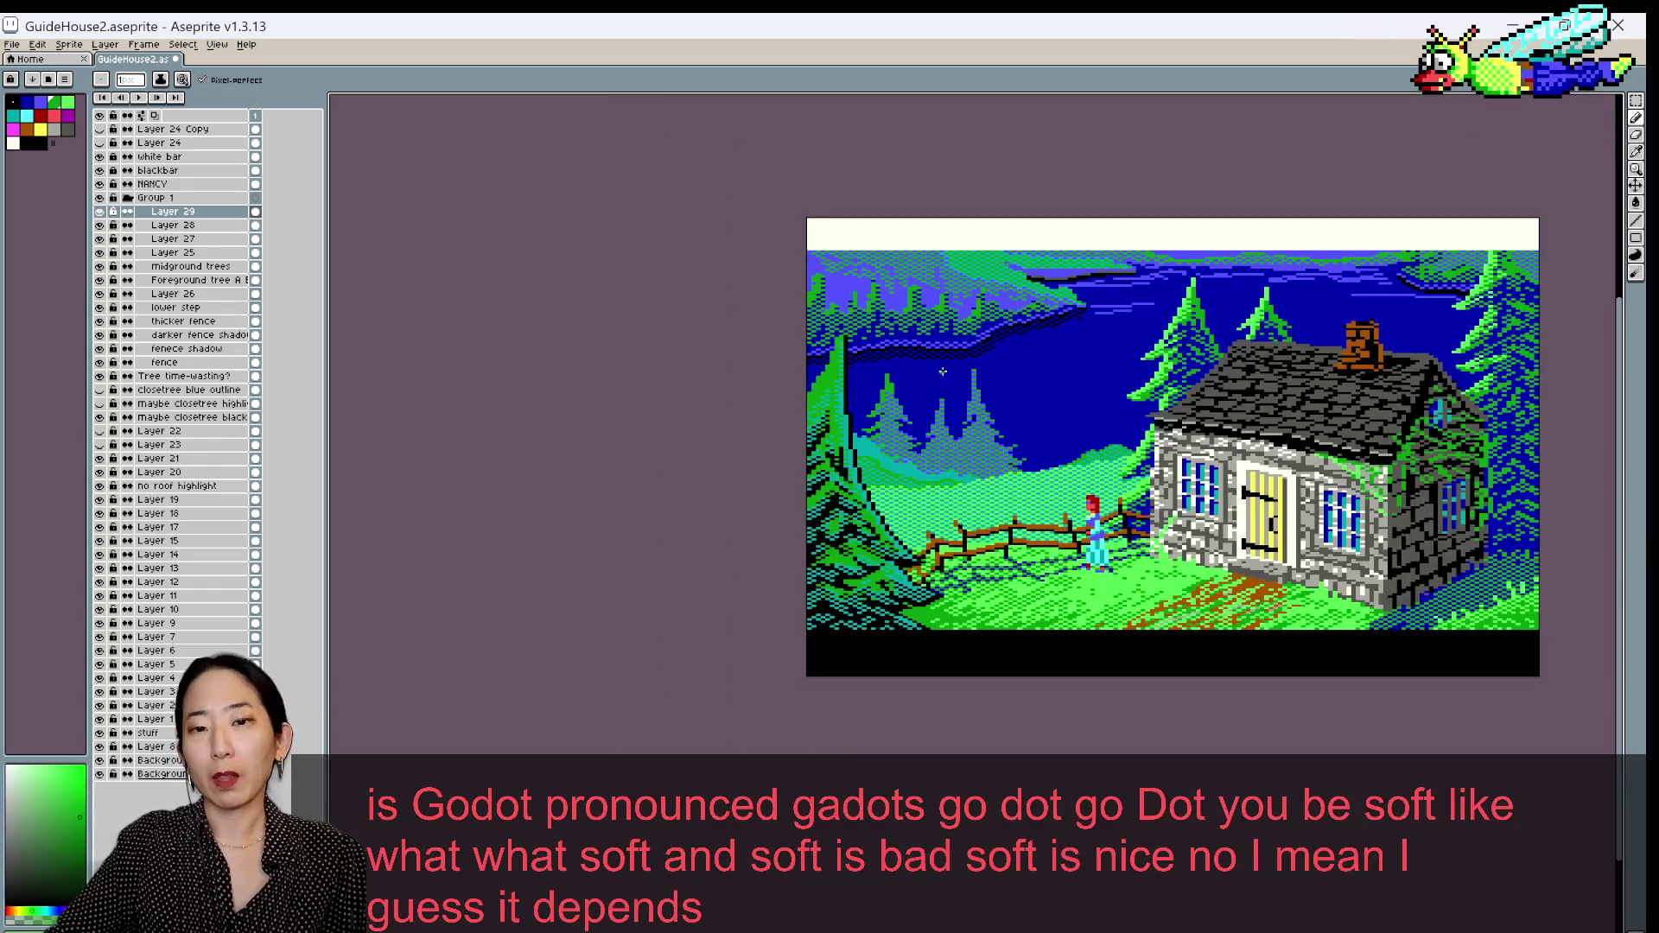
scroll(943, 373, "up", 2)
scroll(943, 372, "up", 2)
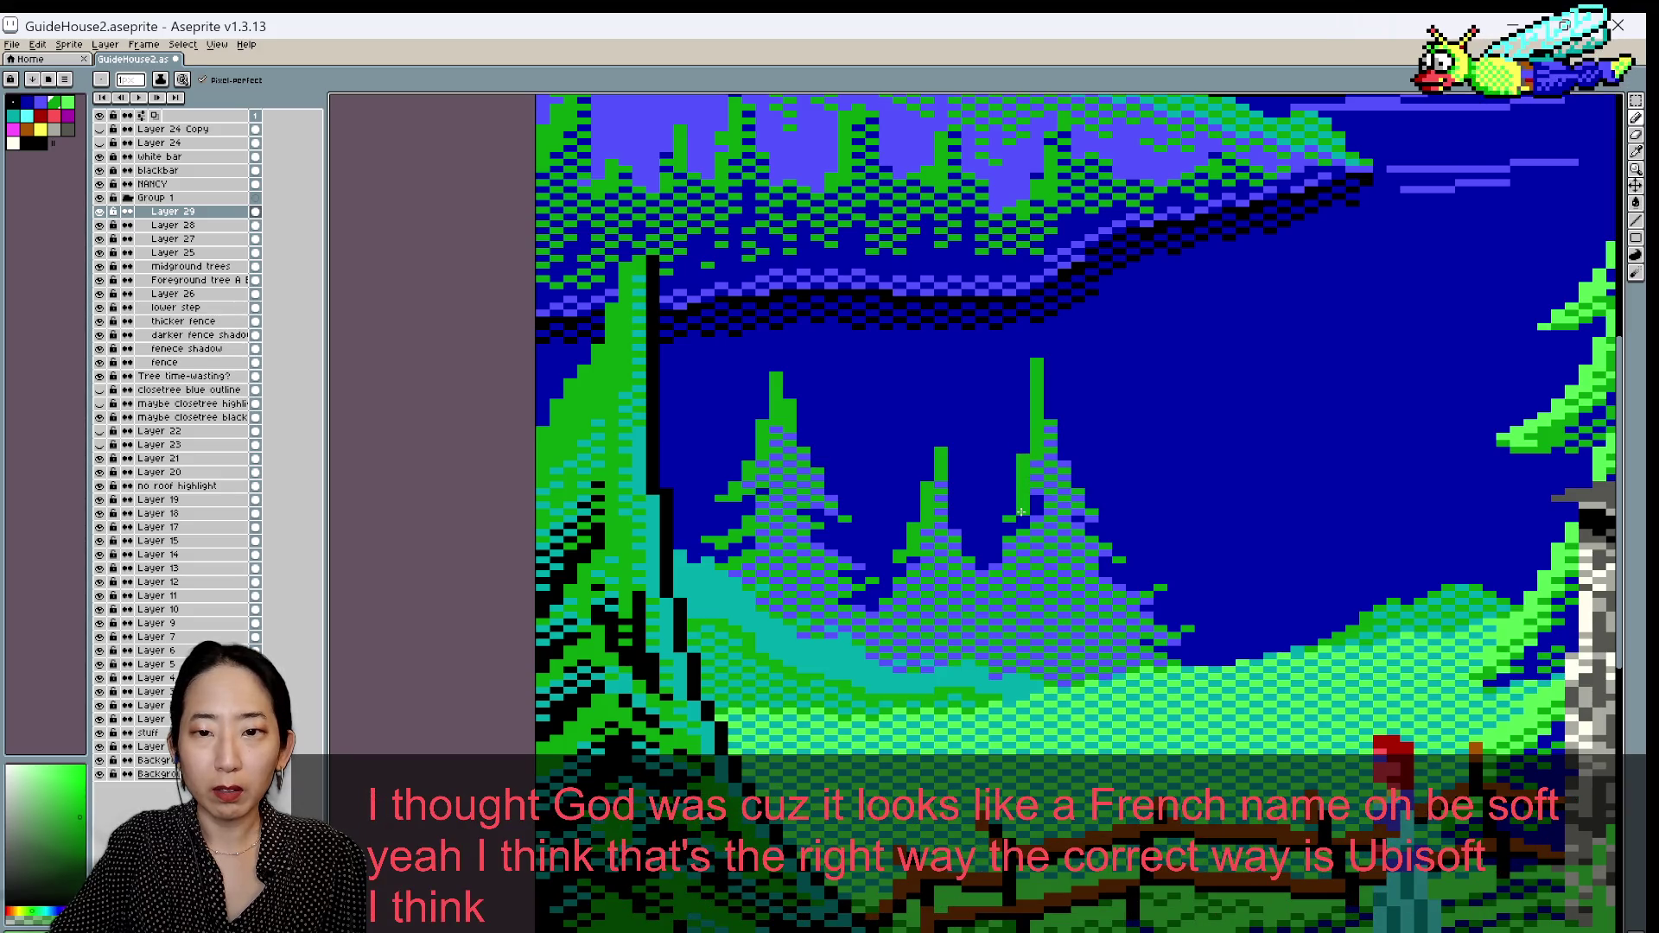
scroll(1021, 512, "down", 2)
scroll(1068, 426, "down", 1)
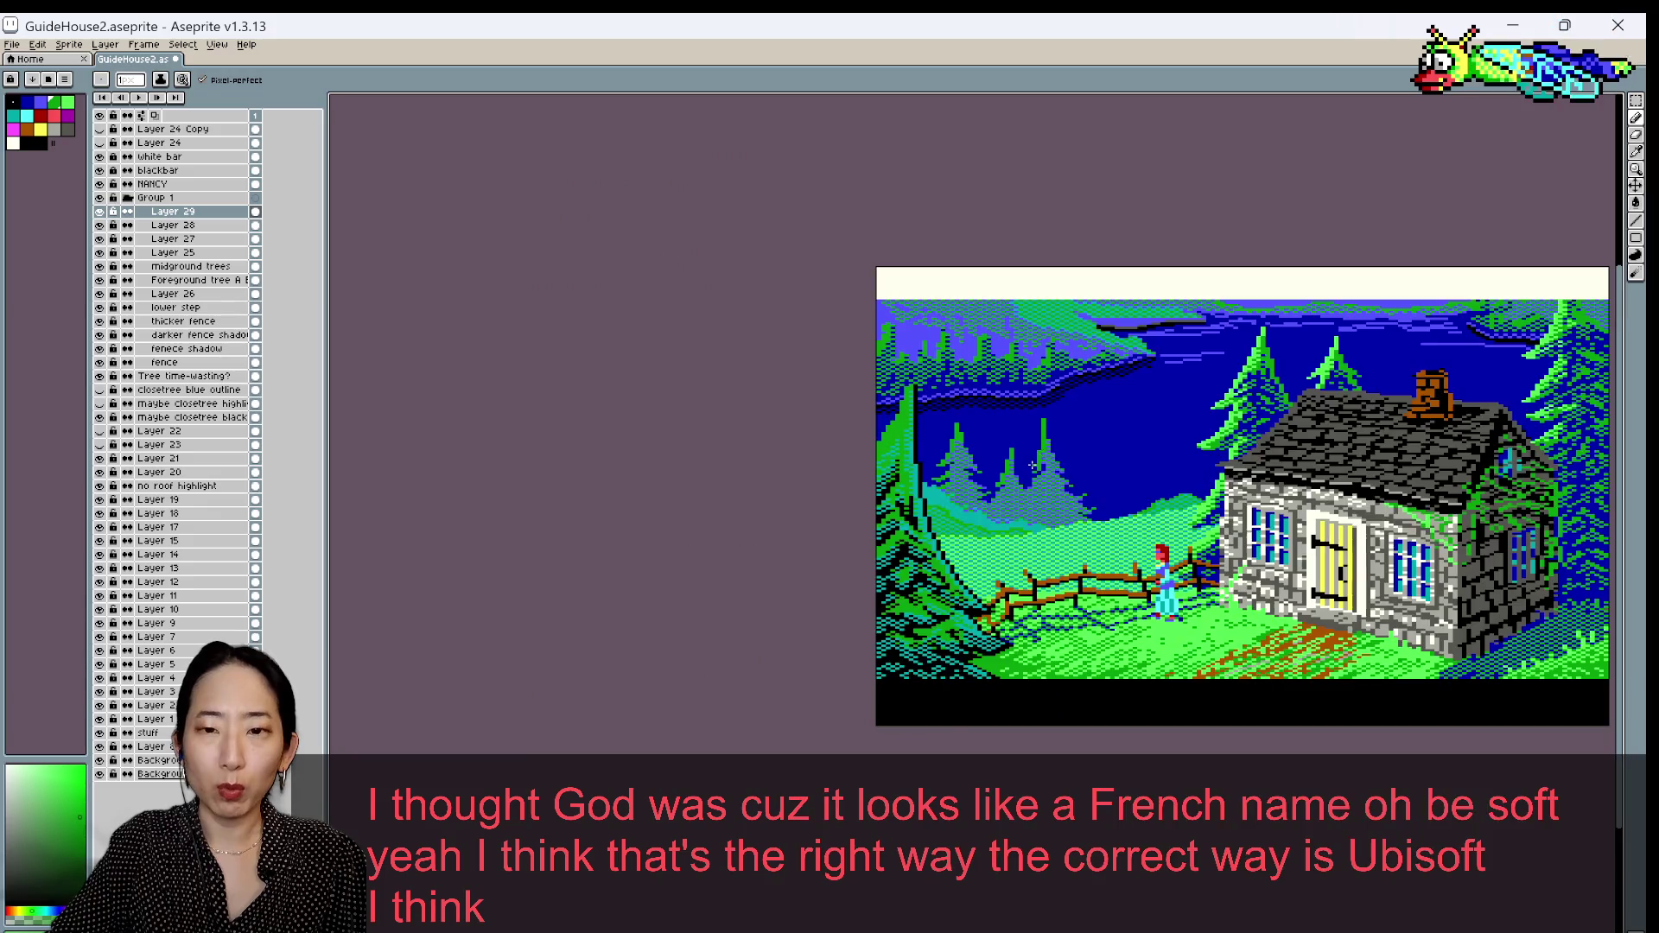
scroll(962, 514, "up", 2)
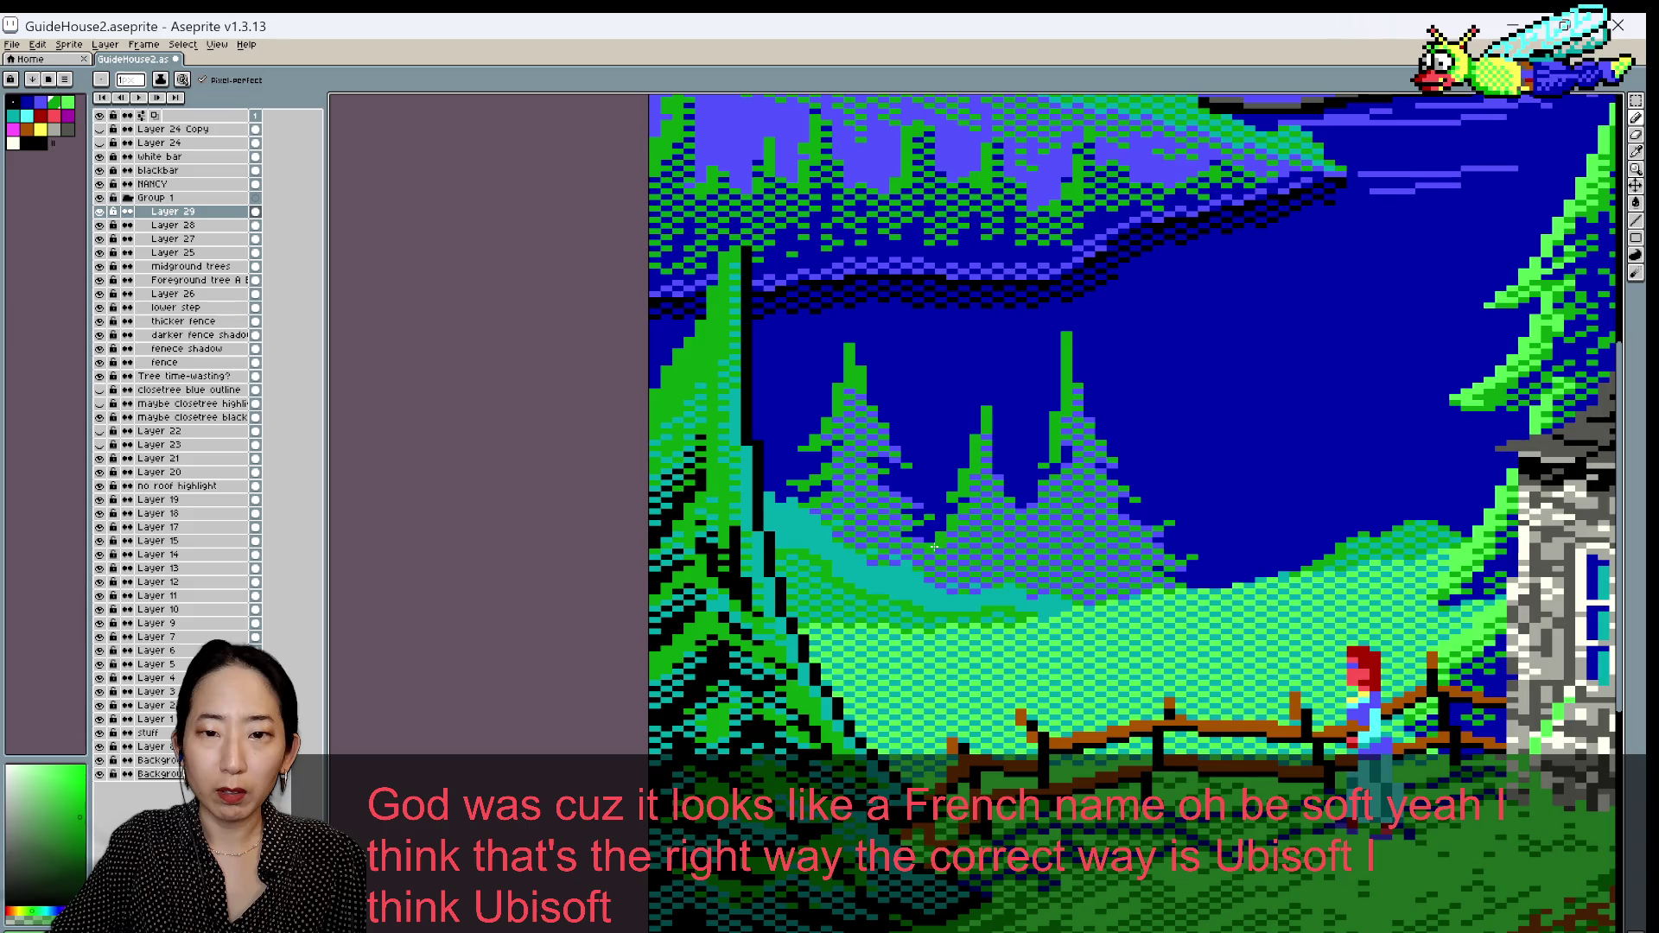
scroll(951, 524, "down", 1)
scroll(1100, 418, "down", 1)
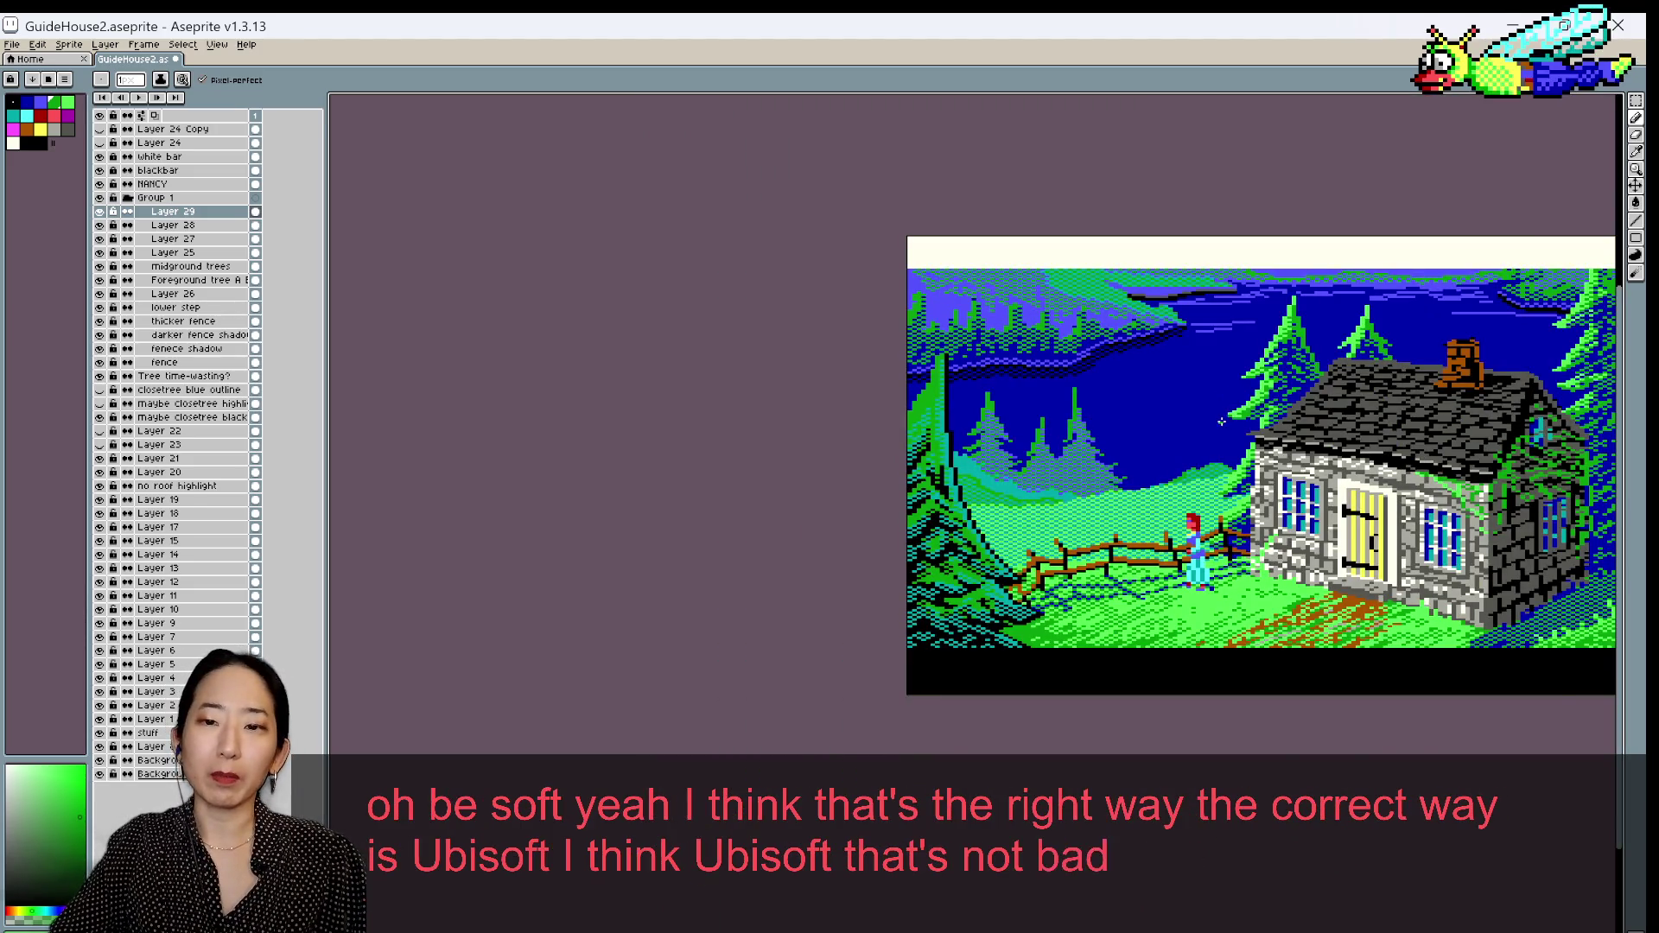
scroll(1123, 450, "up", 1)
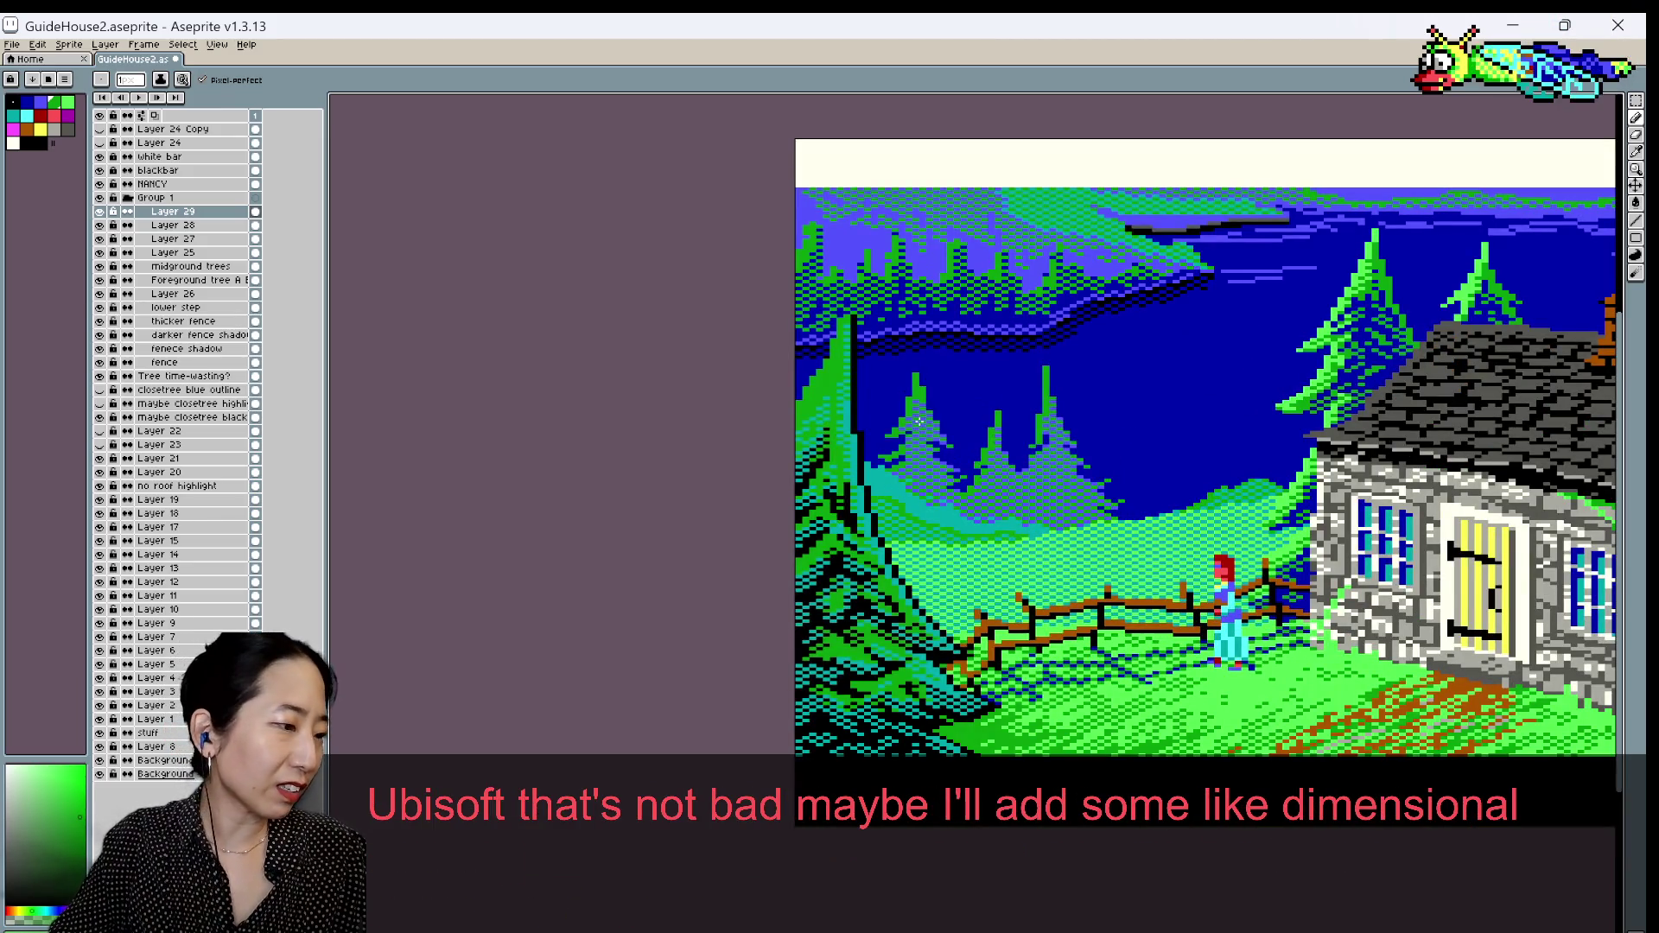
scroll(1005, 403, "up", 1)
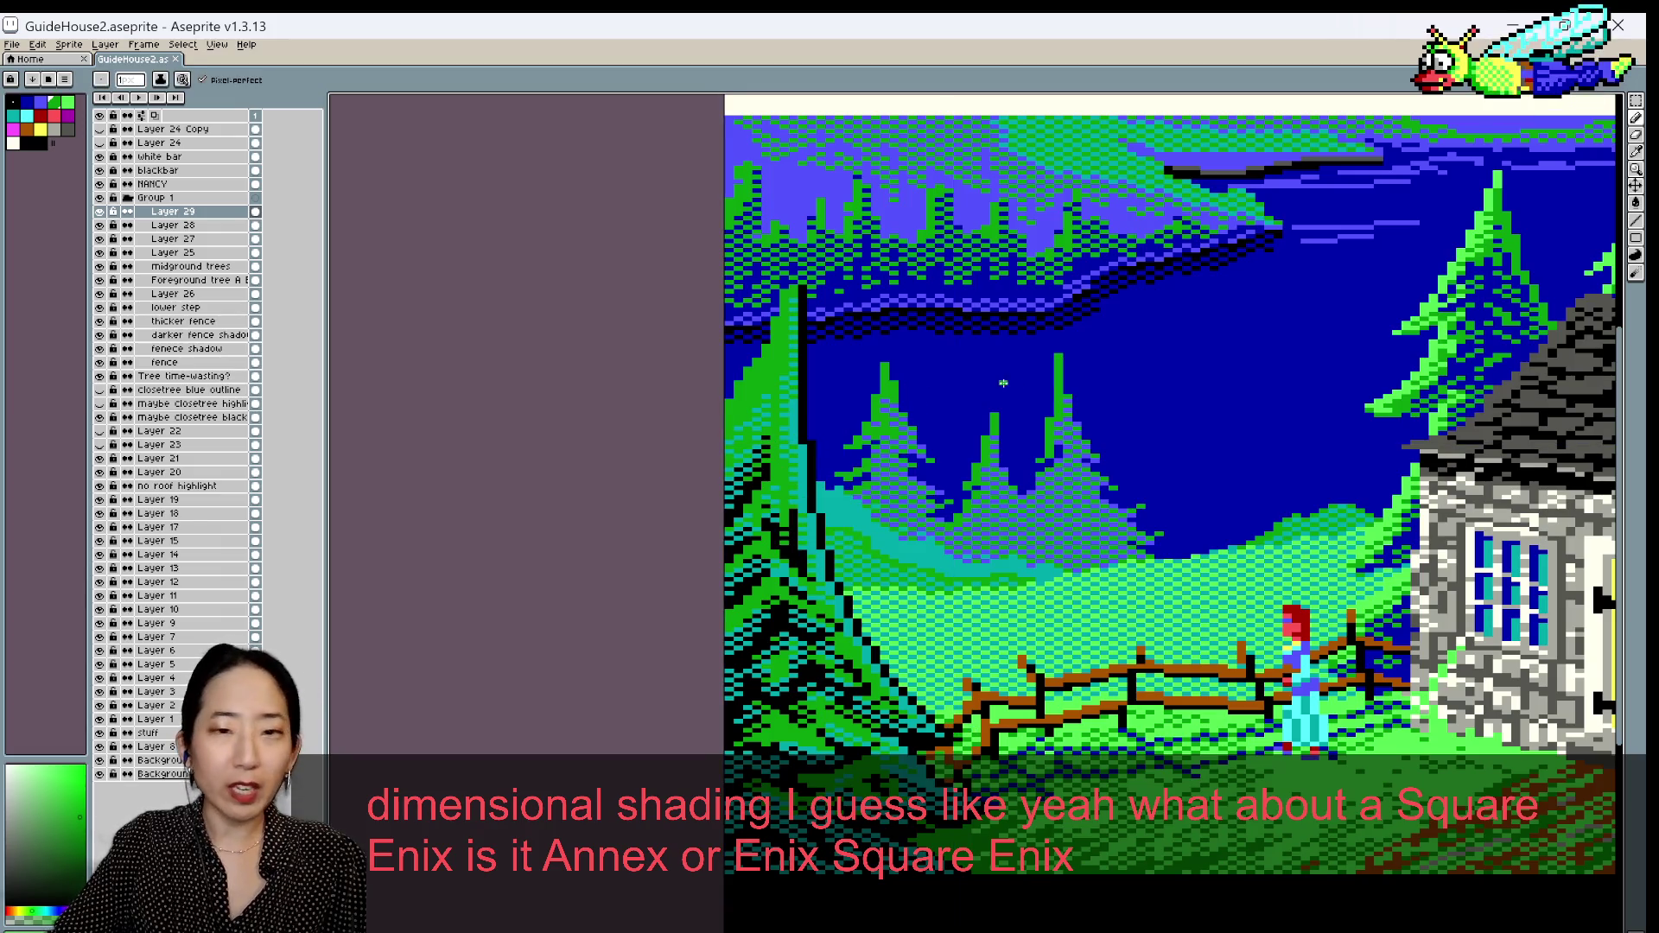
left_click_drag(1170, 360, 917, 359)
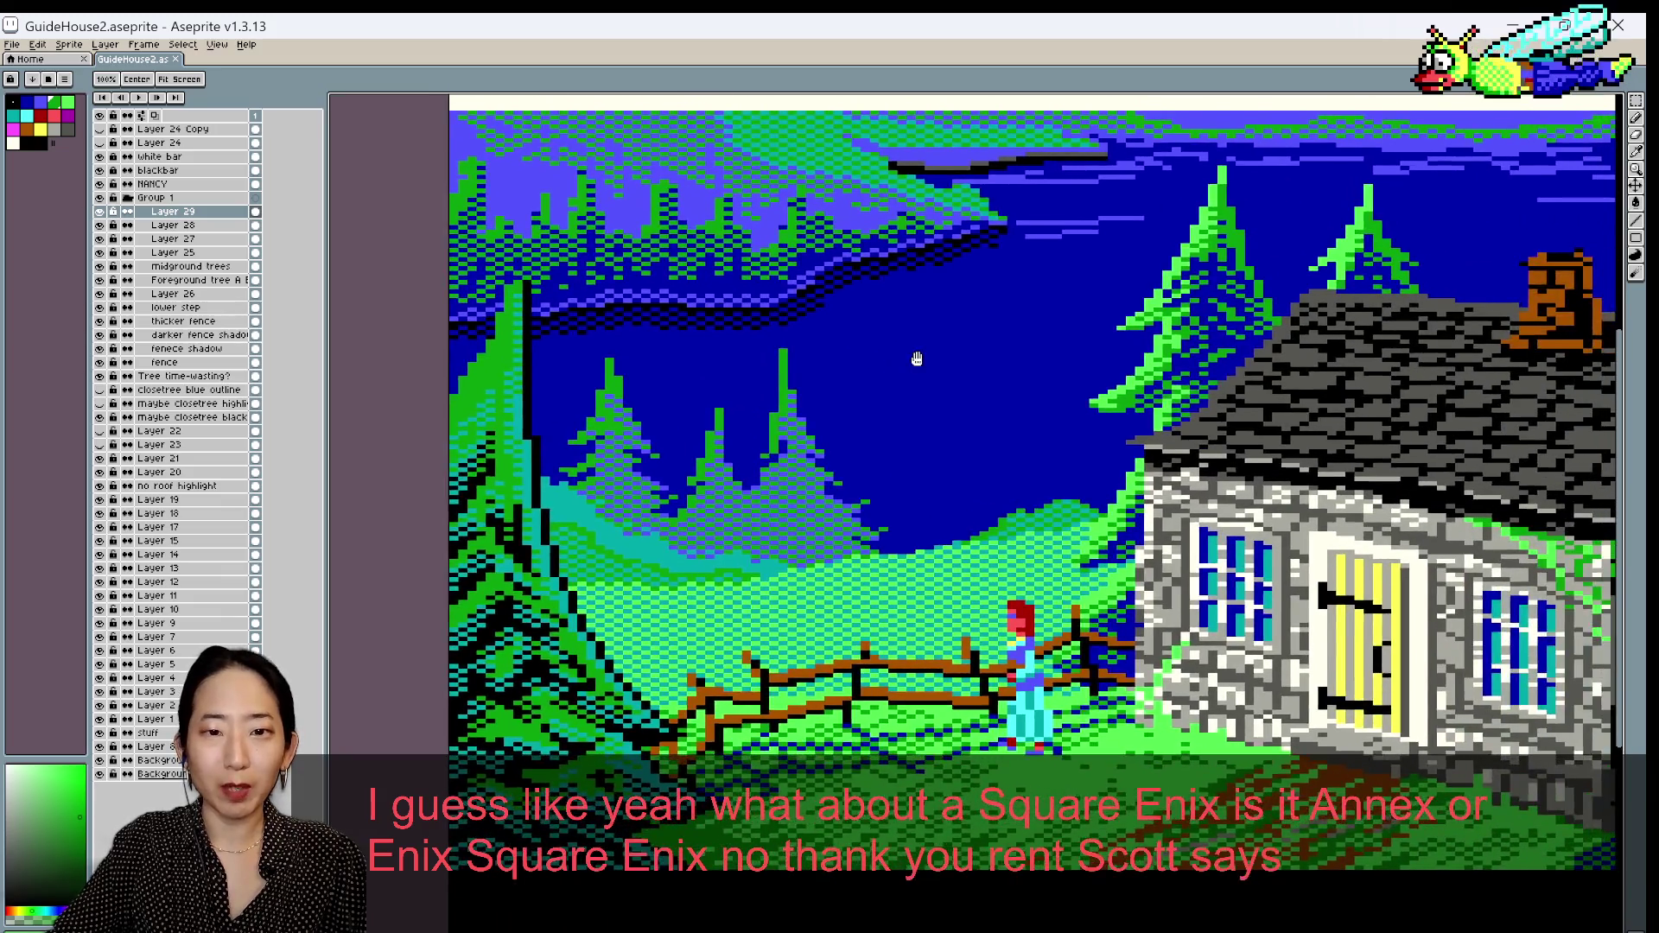
scroll(917, 359, "down", 1)
scroll(933, 359, "down", 1)
scroll(944, 363, "up", 1)
scroll(863, 358, "up", 1)
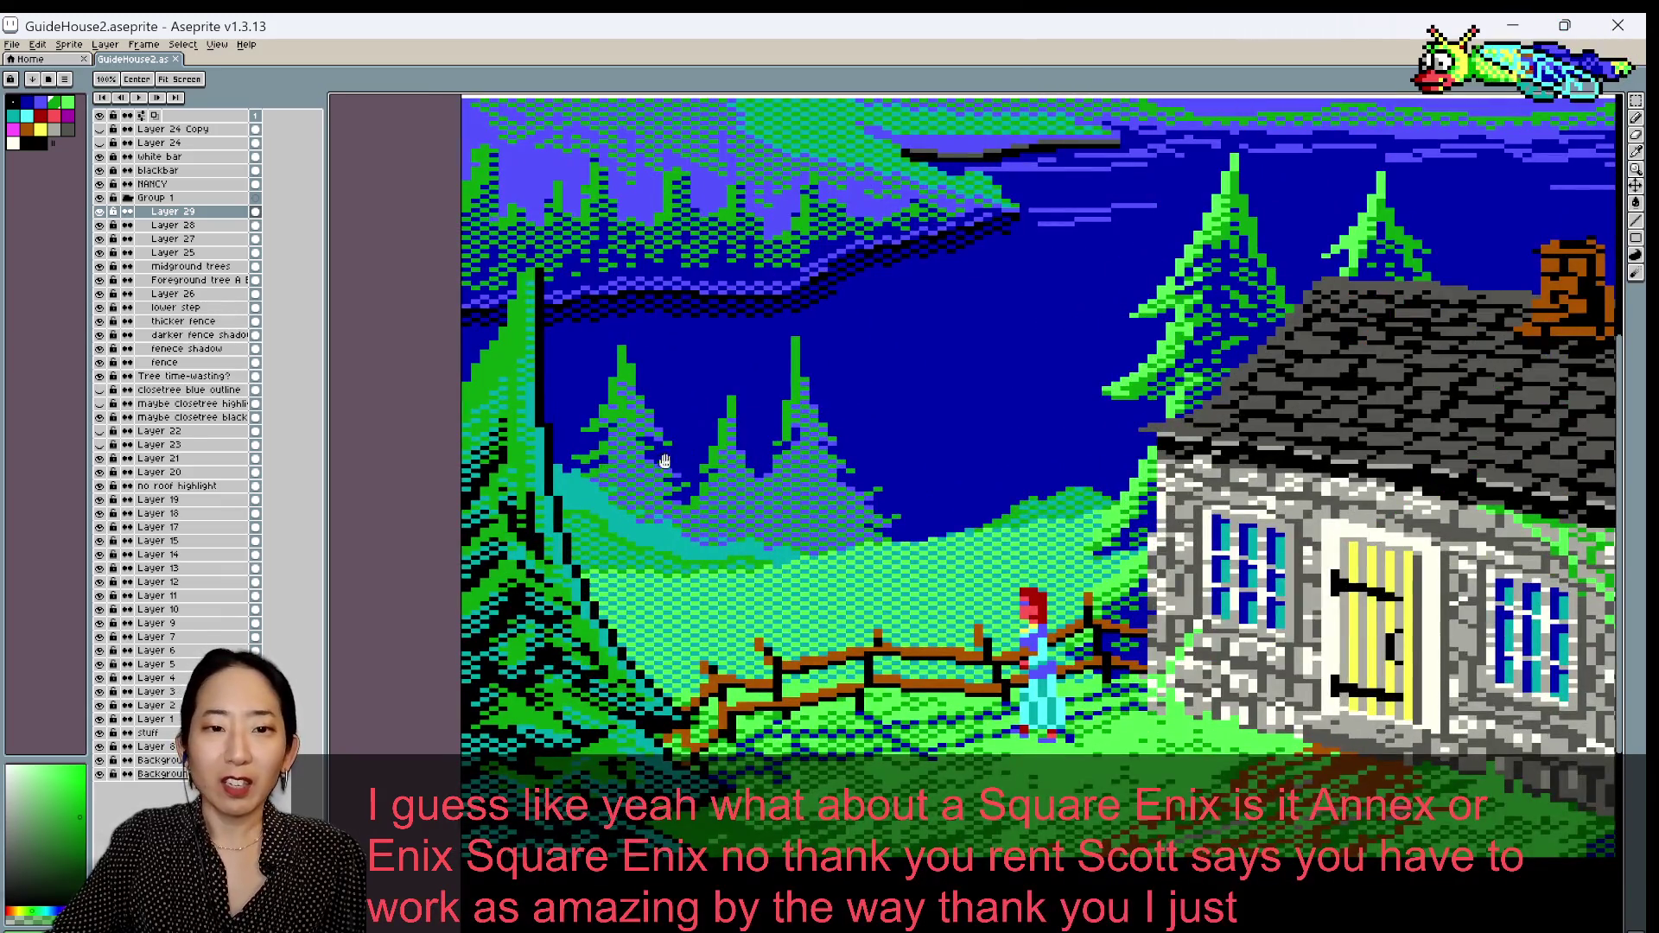
key("b")
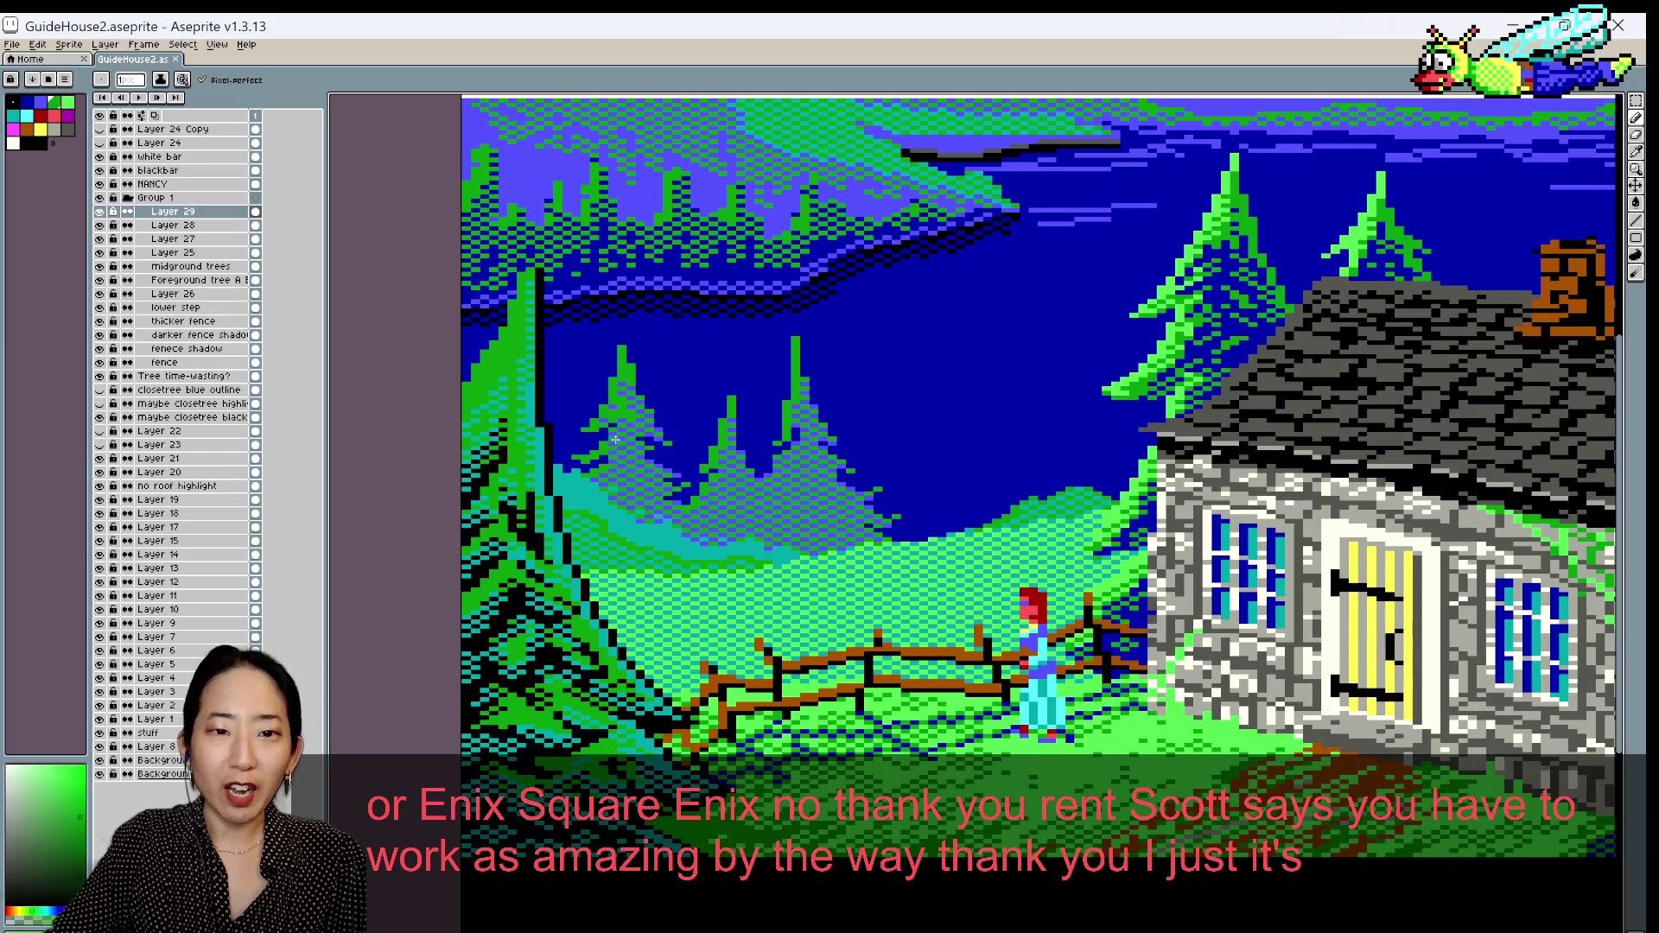